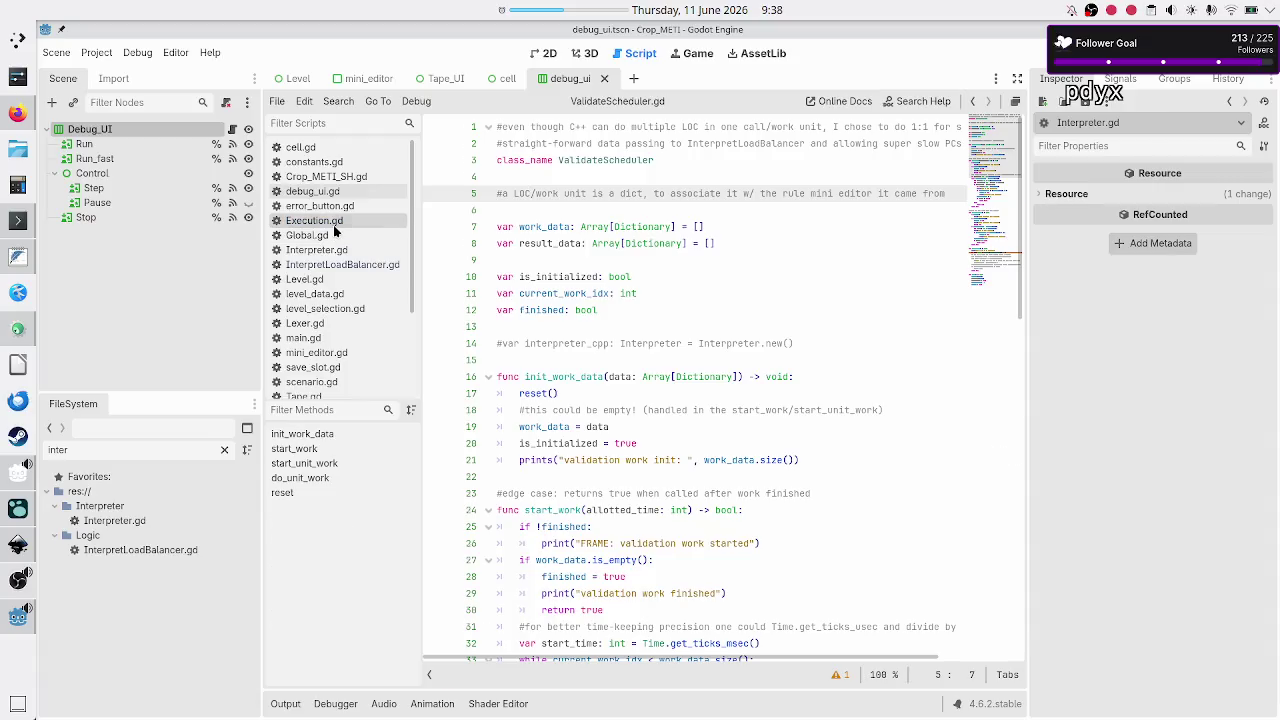
Open Execution.gd and highlight process_validate to see where it is called
click(314, 221)
double_click(597, 443)
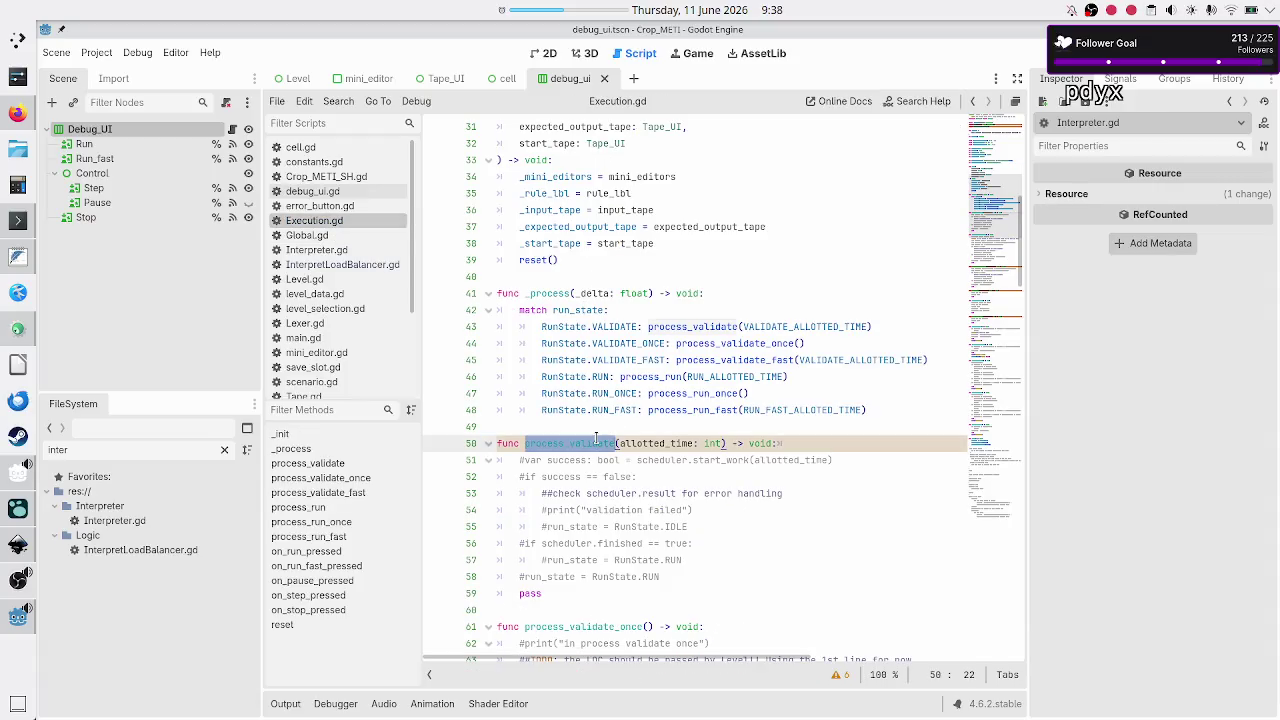
scroll(597, 440, up, 4)
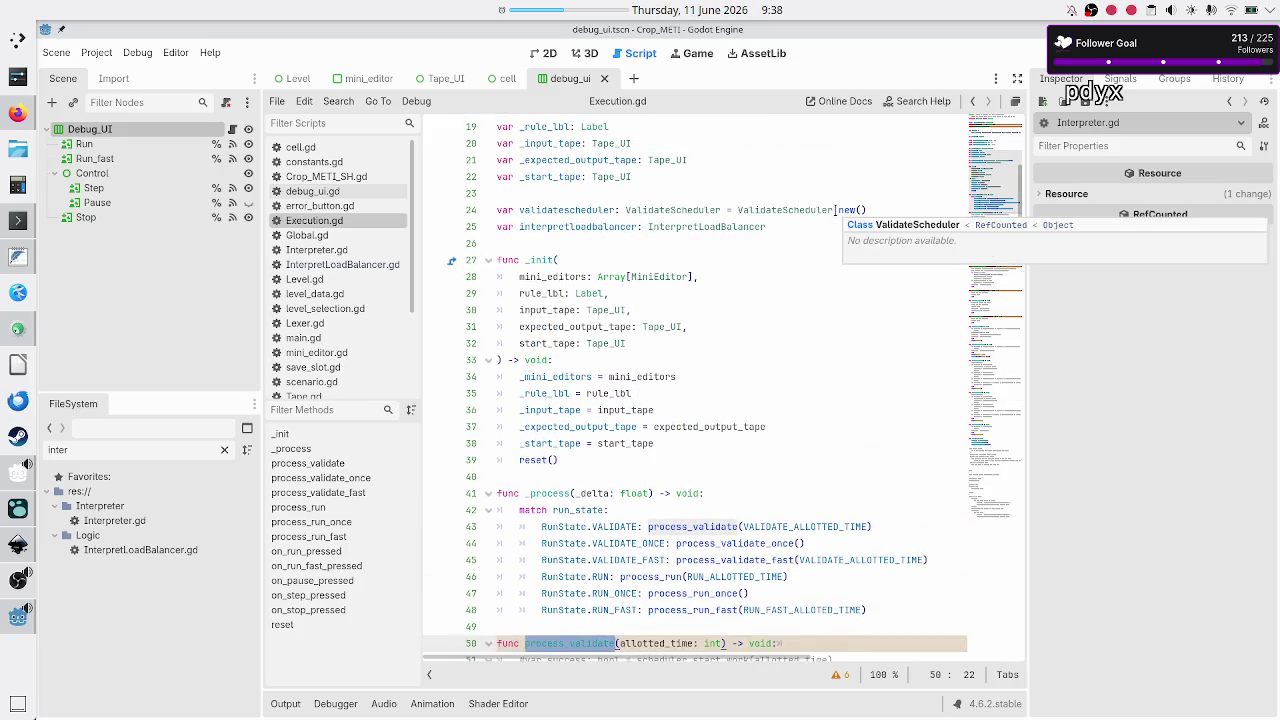
Remove a stray '=' typed on line 25, then move down into the process_validate body
click(800, 227)
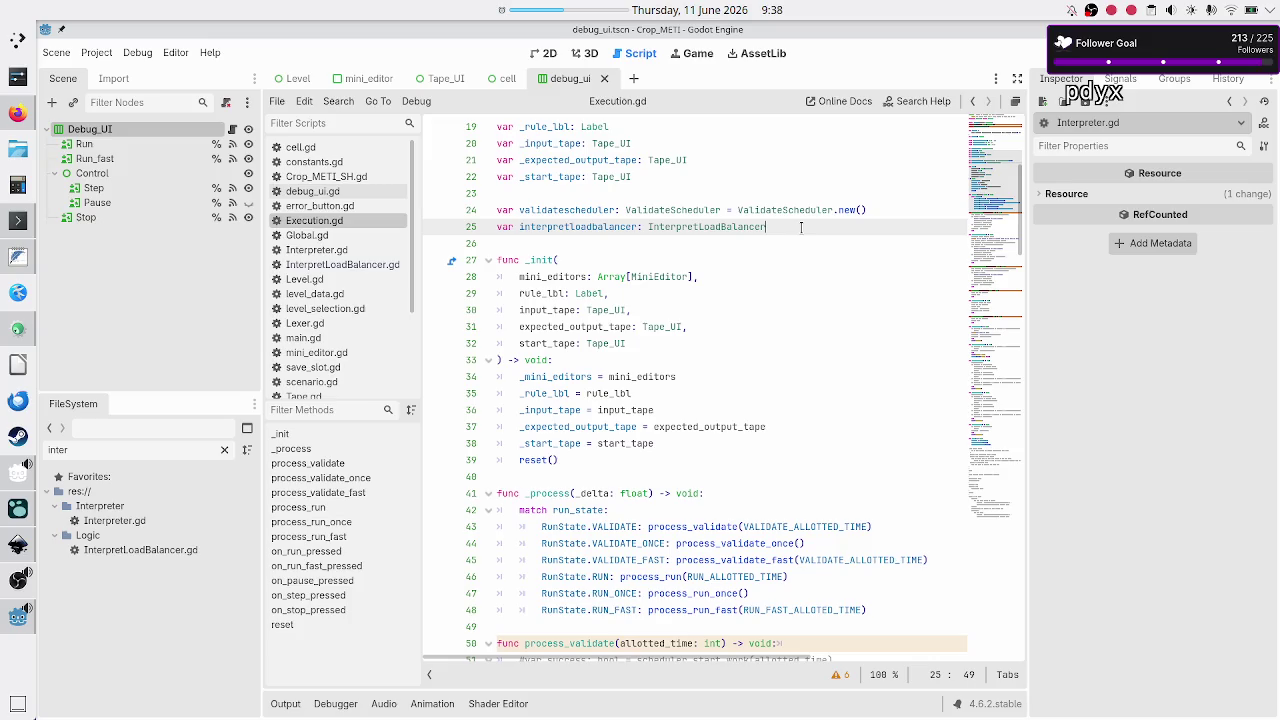
text( =)
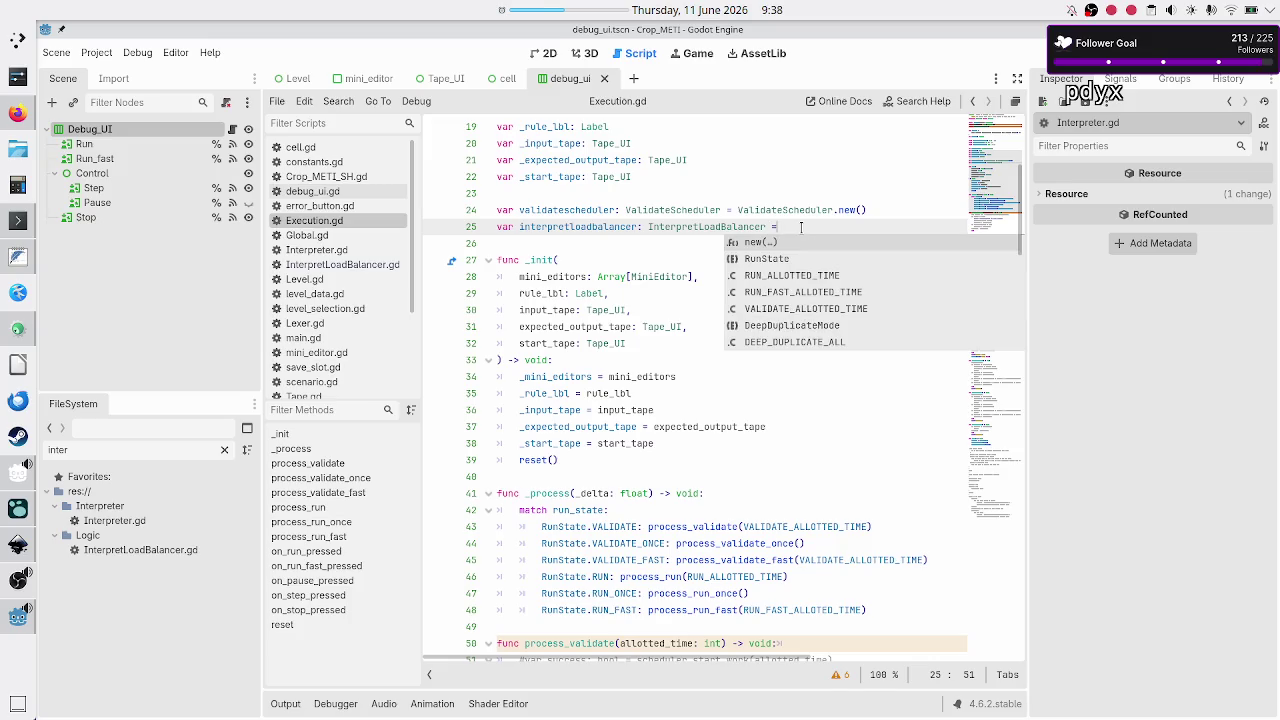
key(BackSpace)
key(BackSpace)
key(BackSpace)
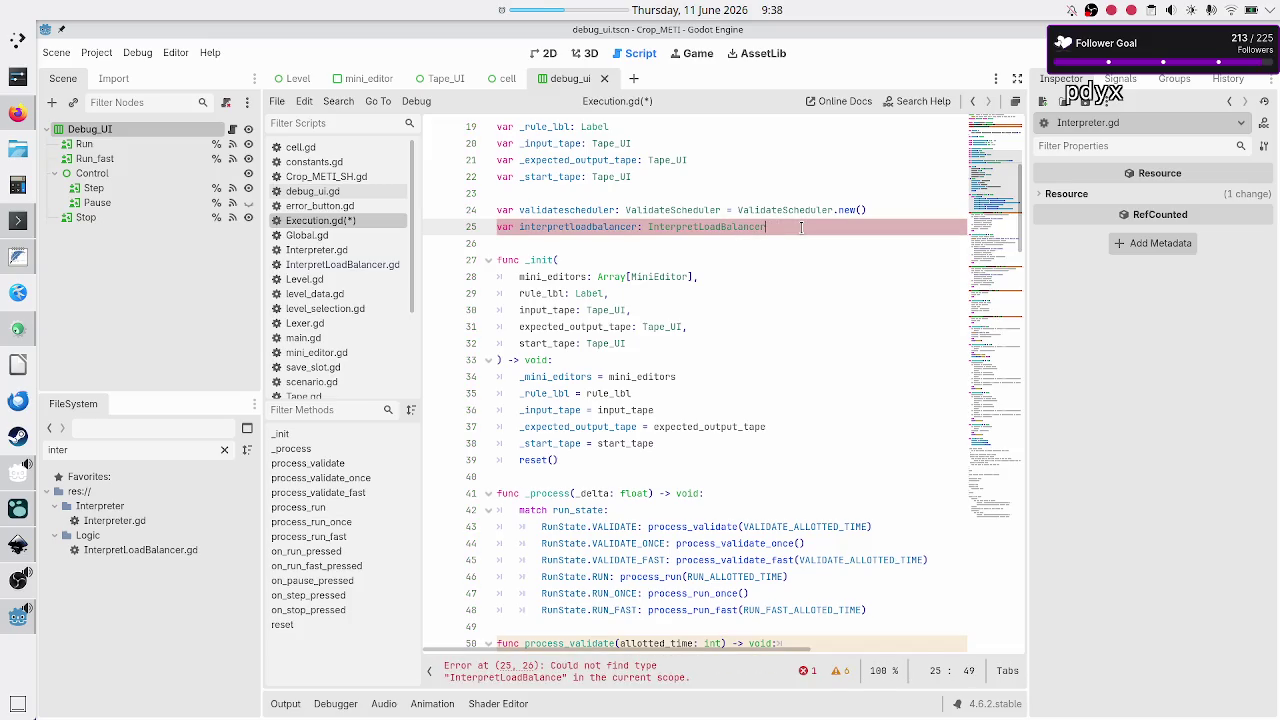
key(Up)
key(Home)
key(shift+Down)
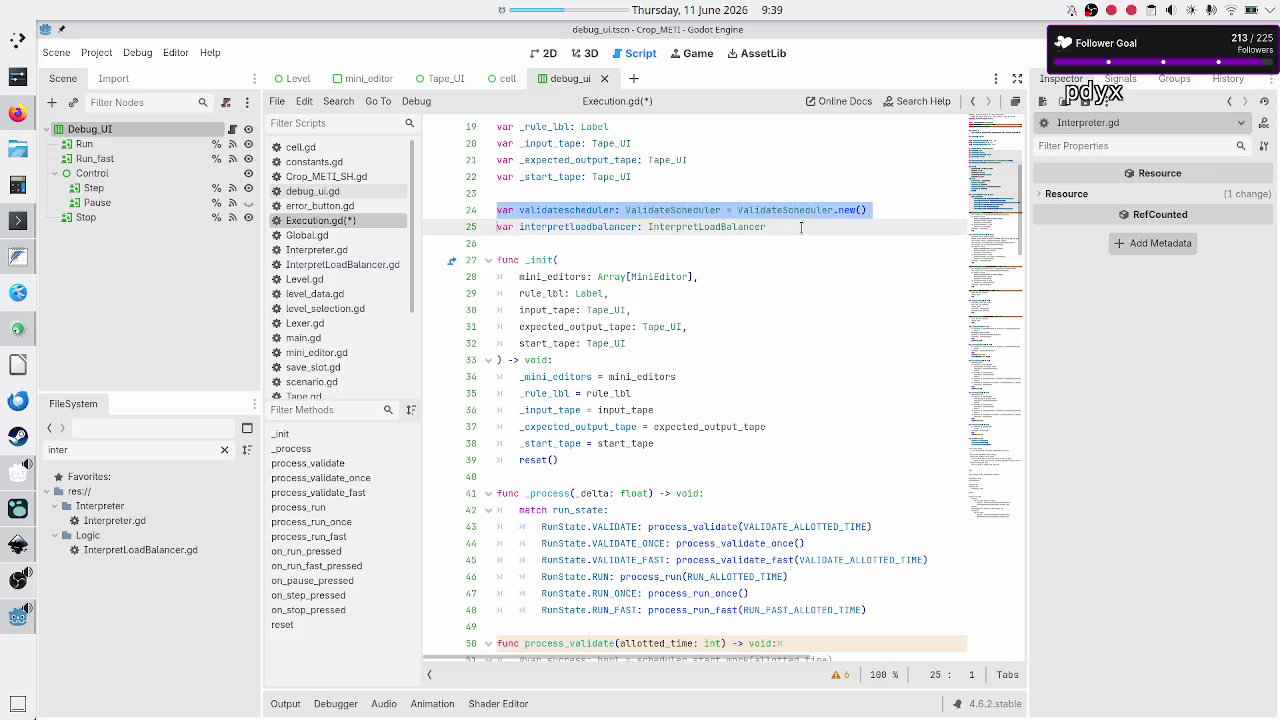
key(Down)
key(Down)
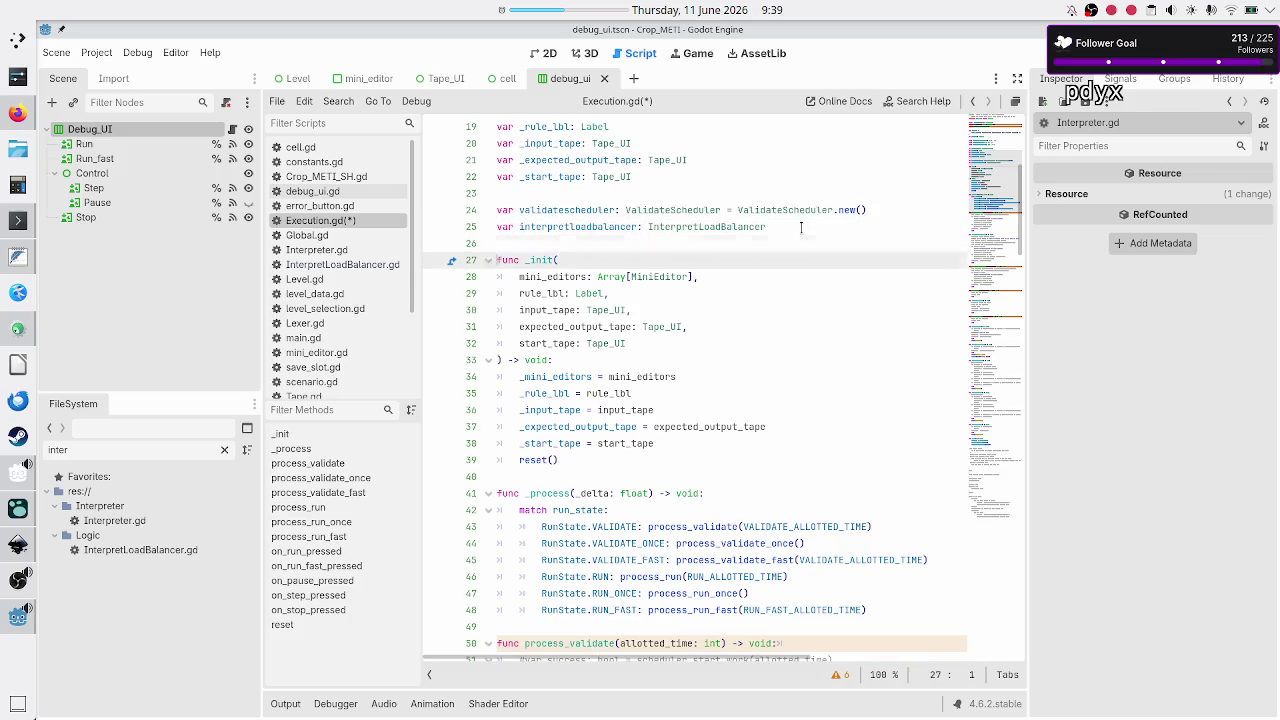
key(Down)
key(Down)
key(Down)
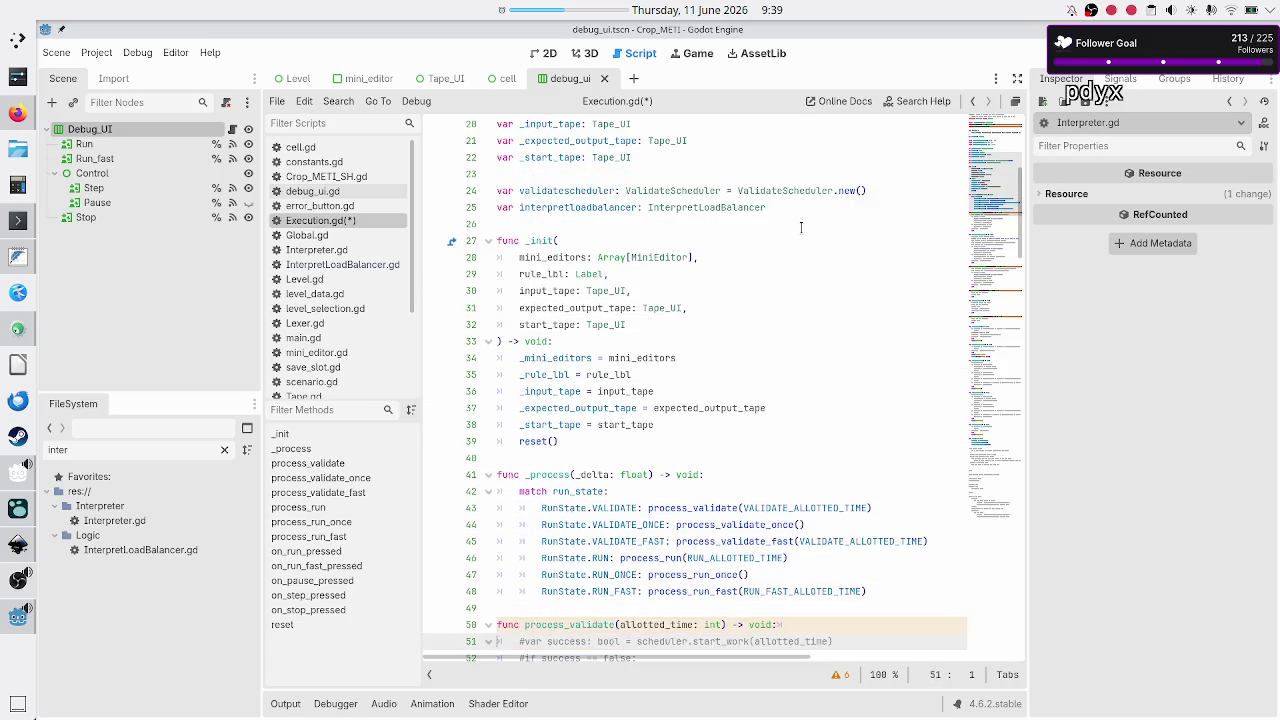
scroll(800, 227, down, 1)
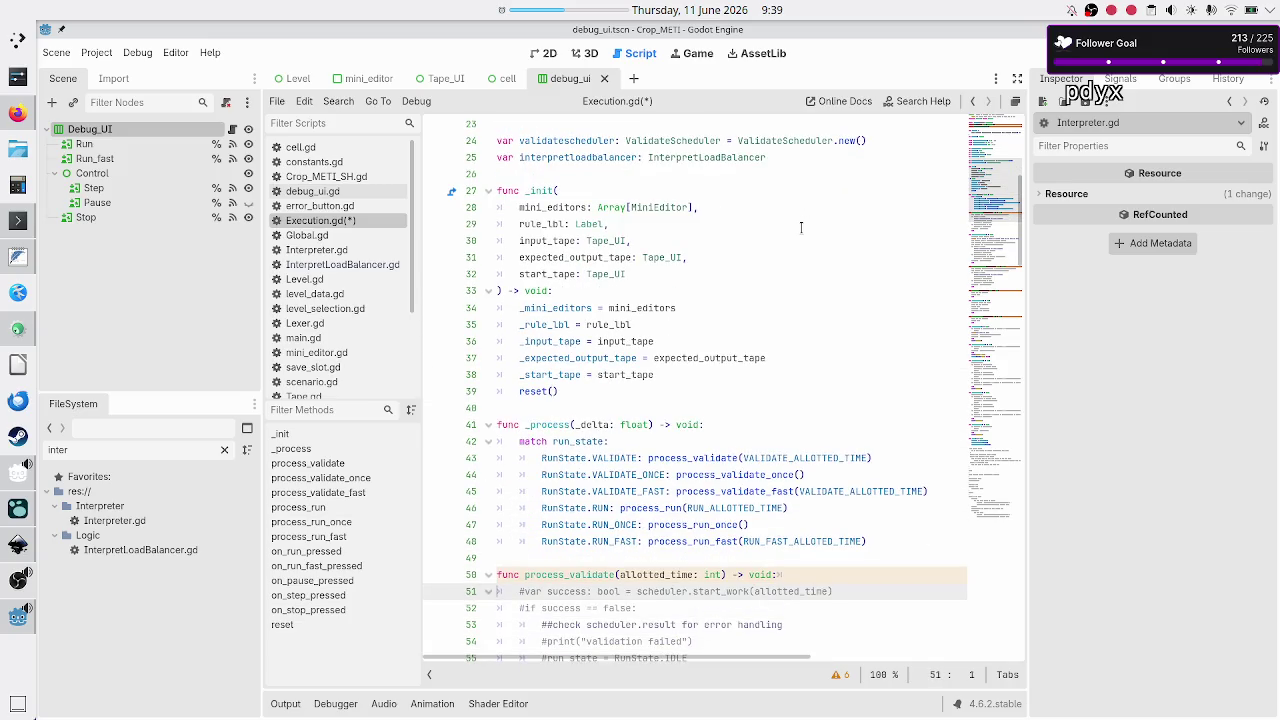
Add 'if !validatescheduler.is_initialized:' at the top of process_validate
key(ctrl+shift+Return)
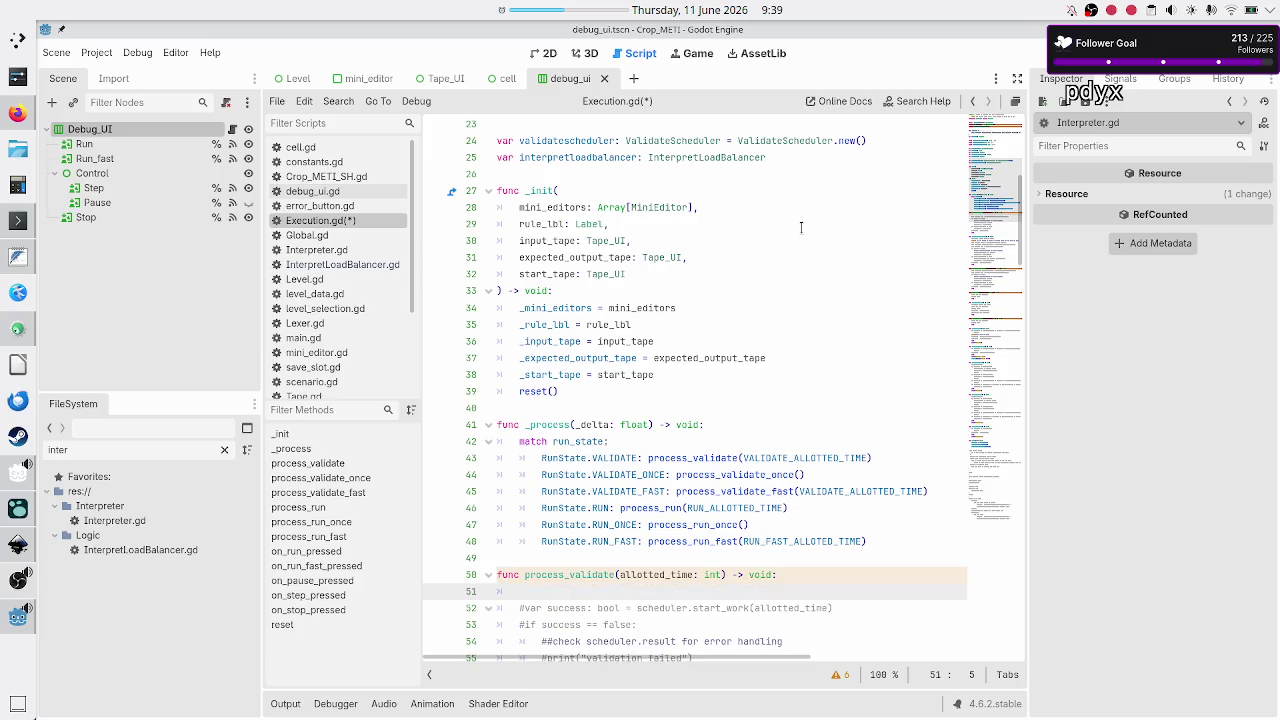
text(if)
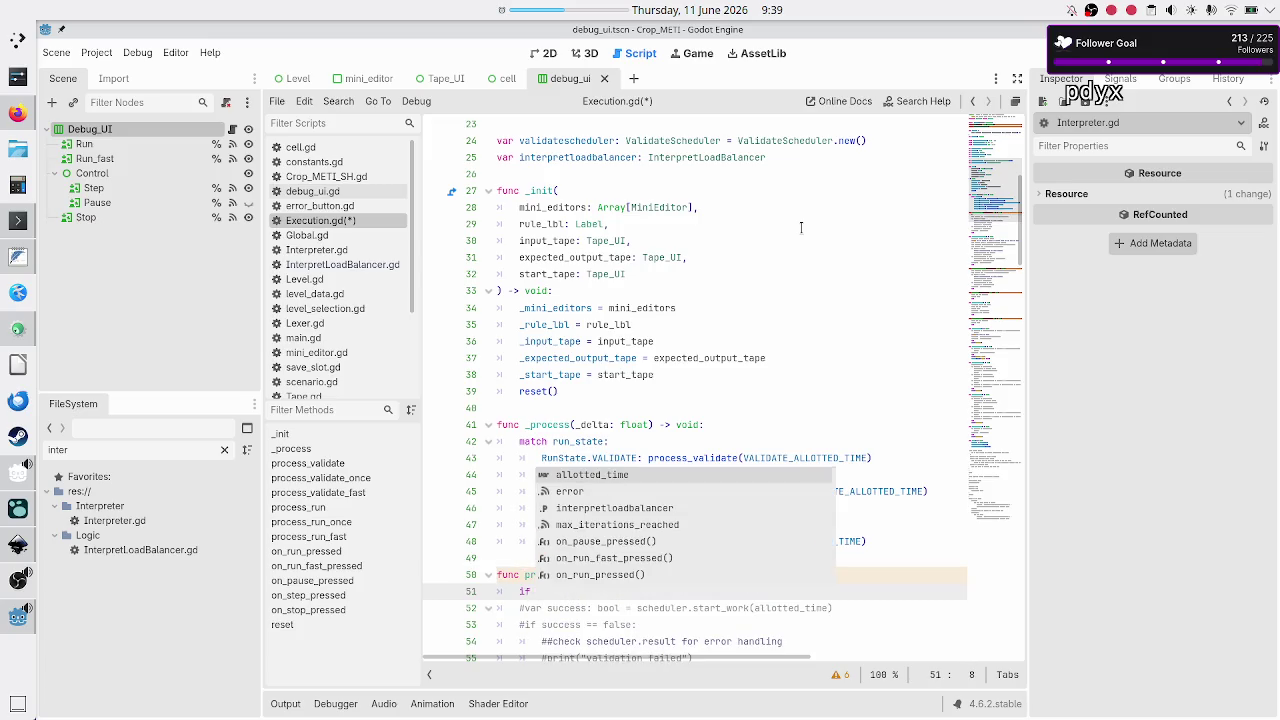
text( valida)
key(Return)
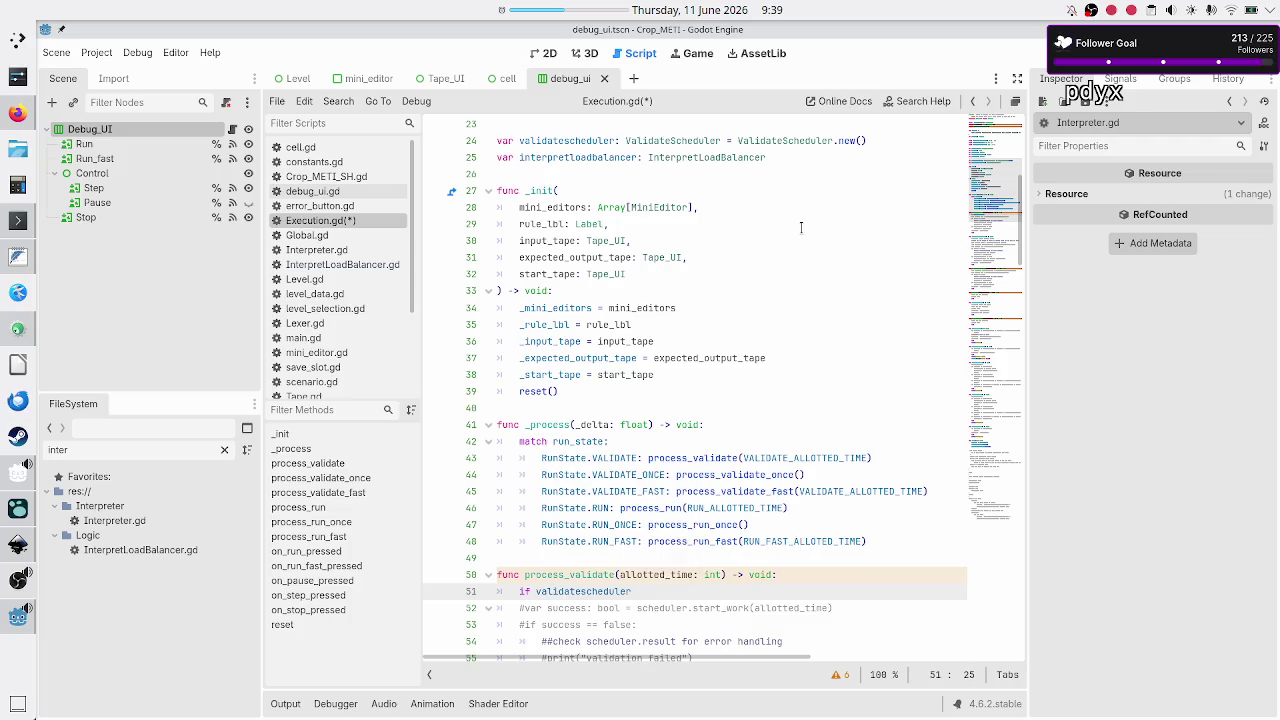
text(.is)
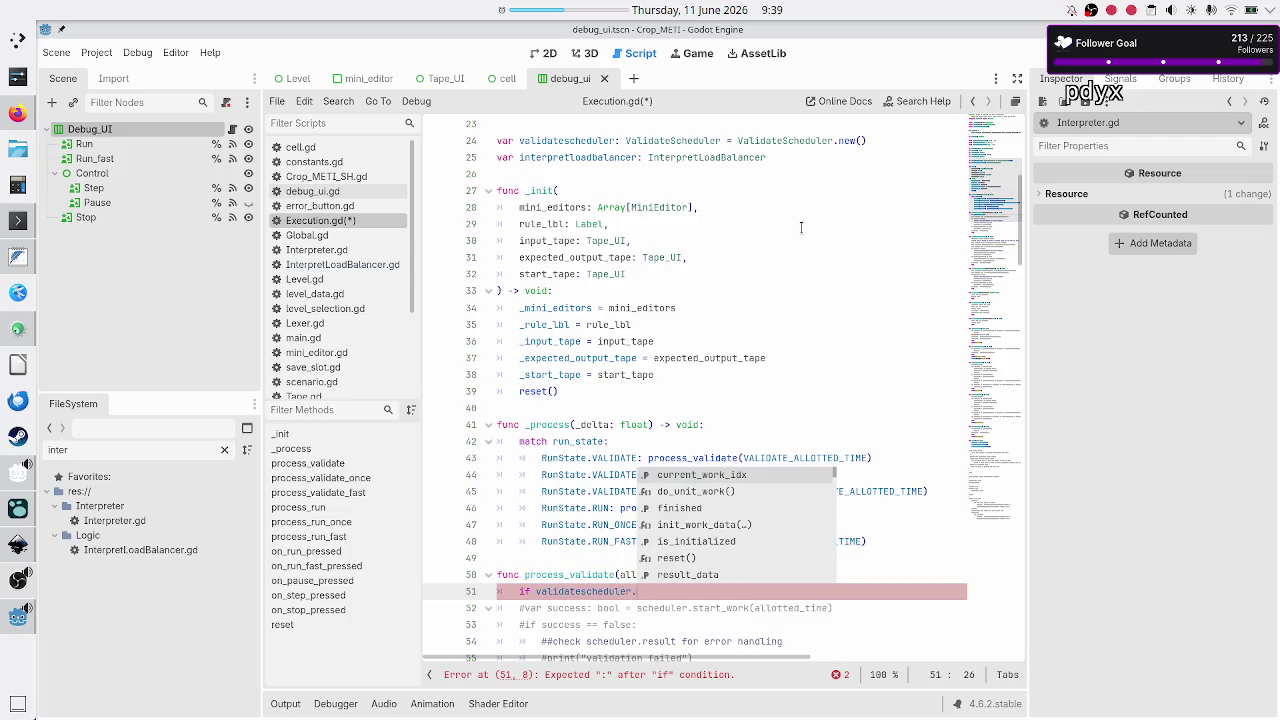
key(Return)
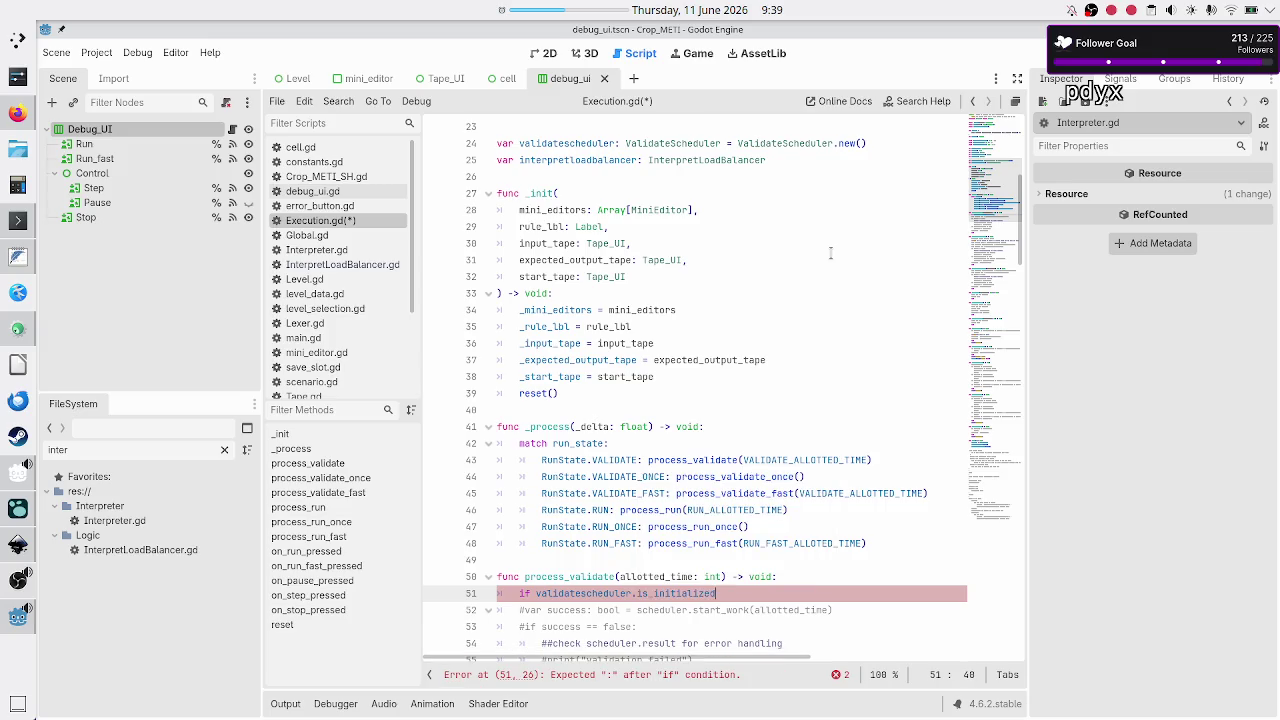
key(Home)
key(Home)
text(!)
key(Down)
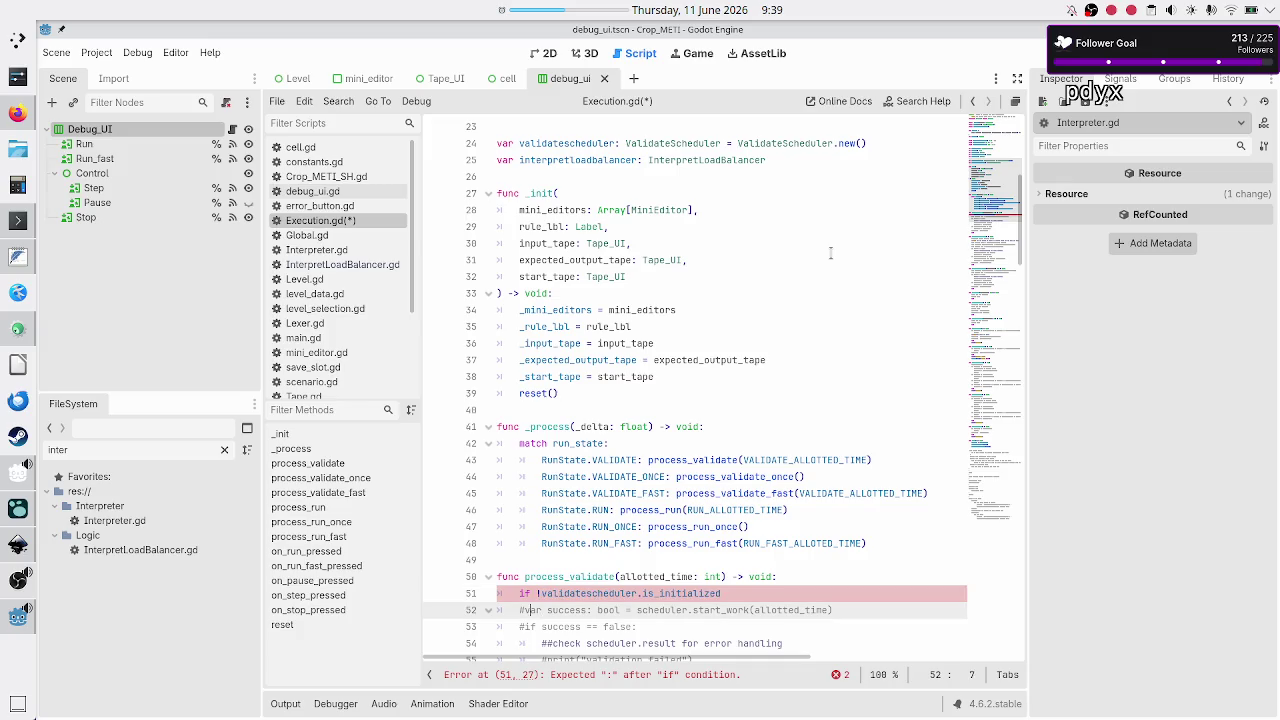
key(Left)
text(:)
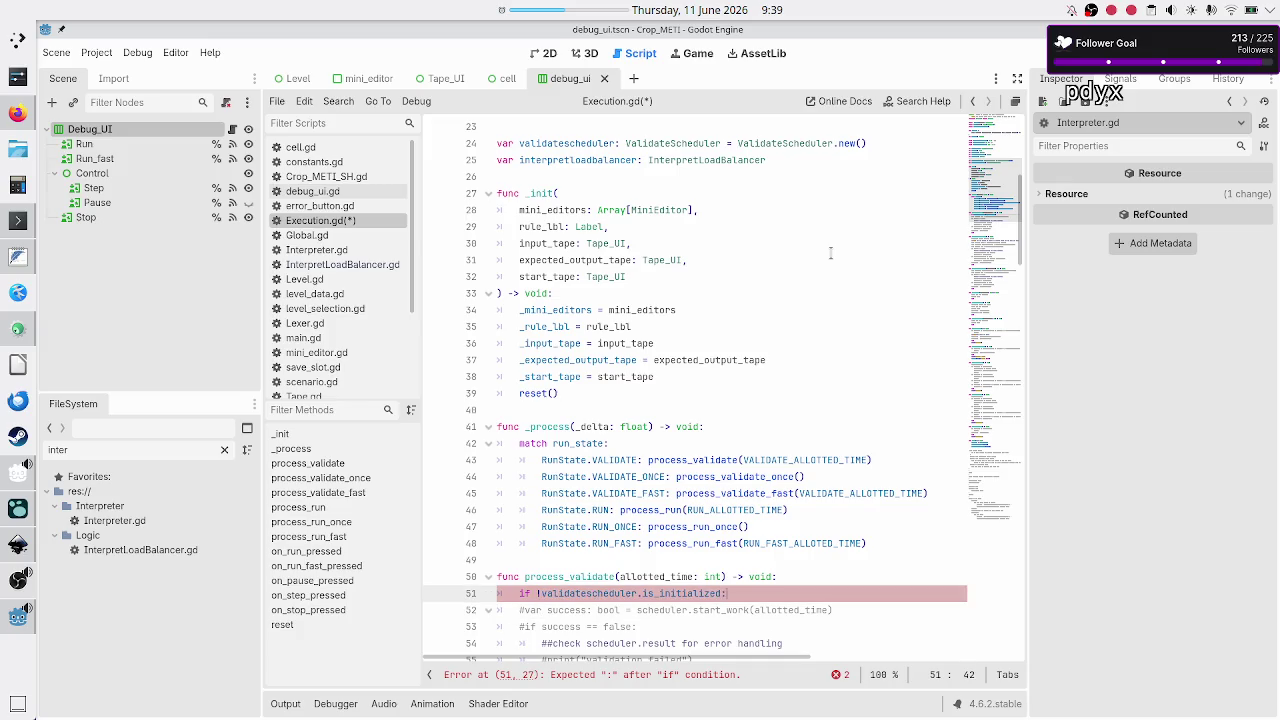
Inside the if block, call validatescheduler.init_work_data()
key(Return)
text(valida)
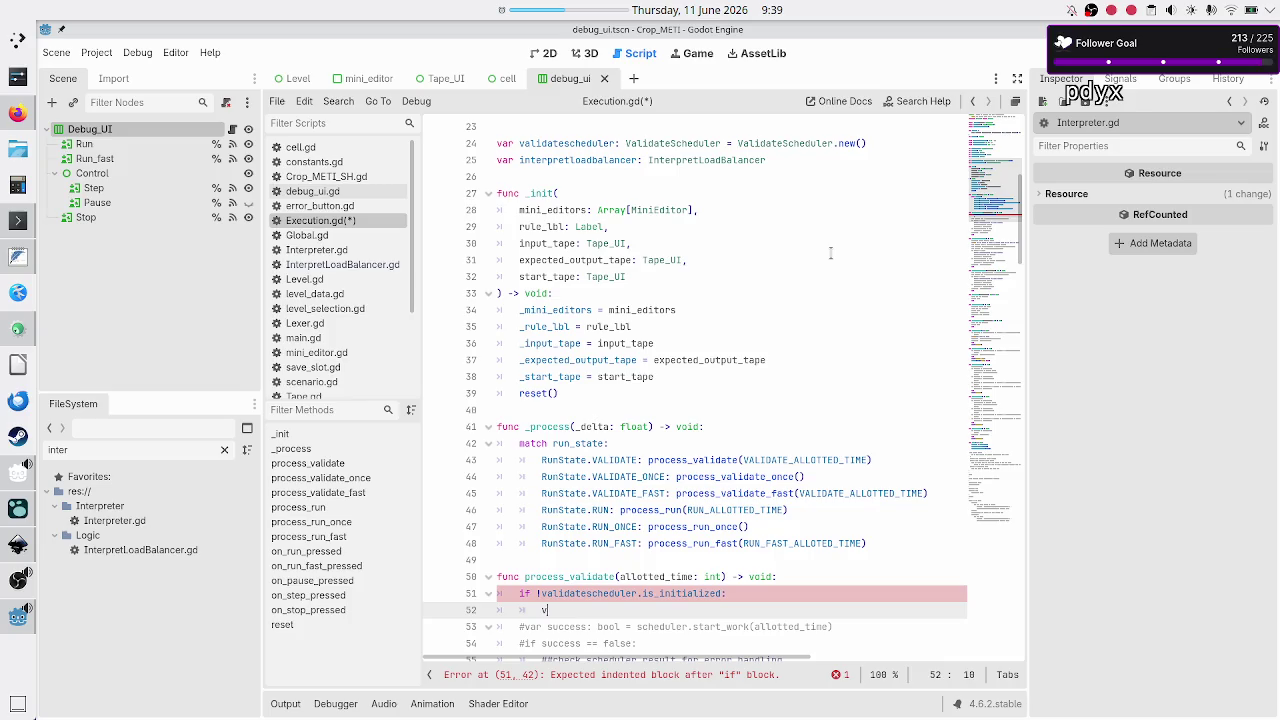
key(Return)
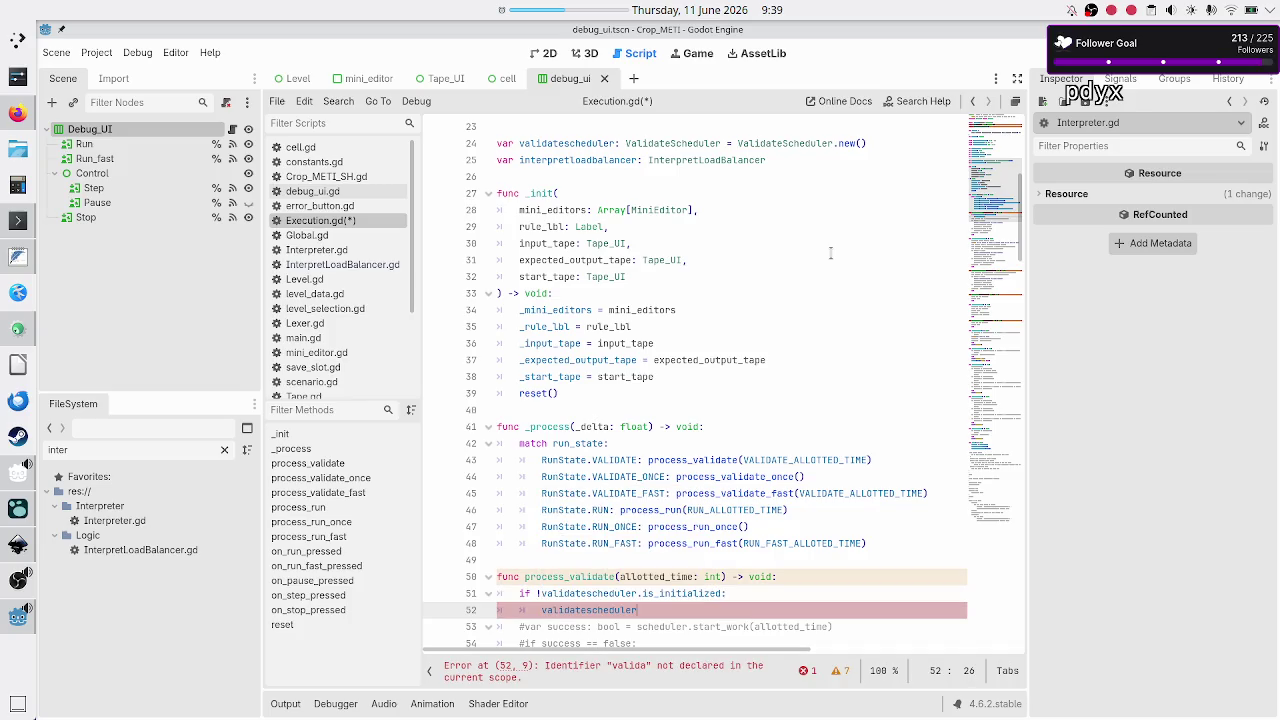
text(.)
key(Down)
key(Down)
key(Down)
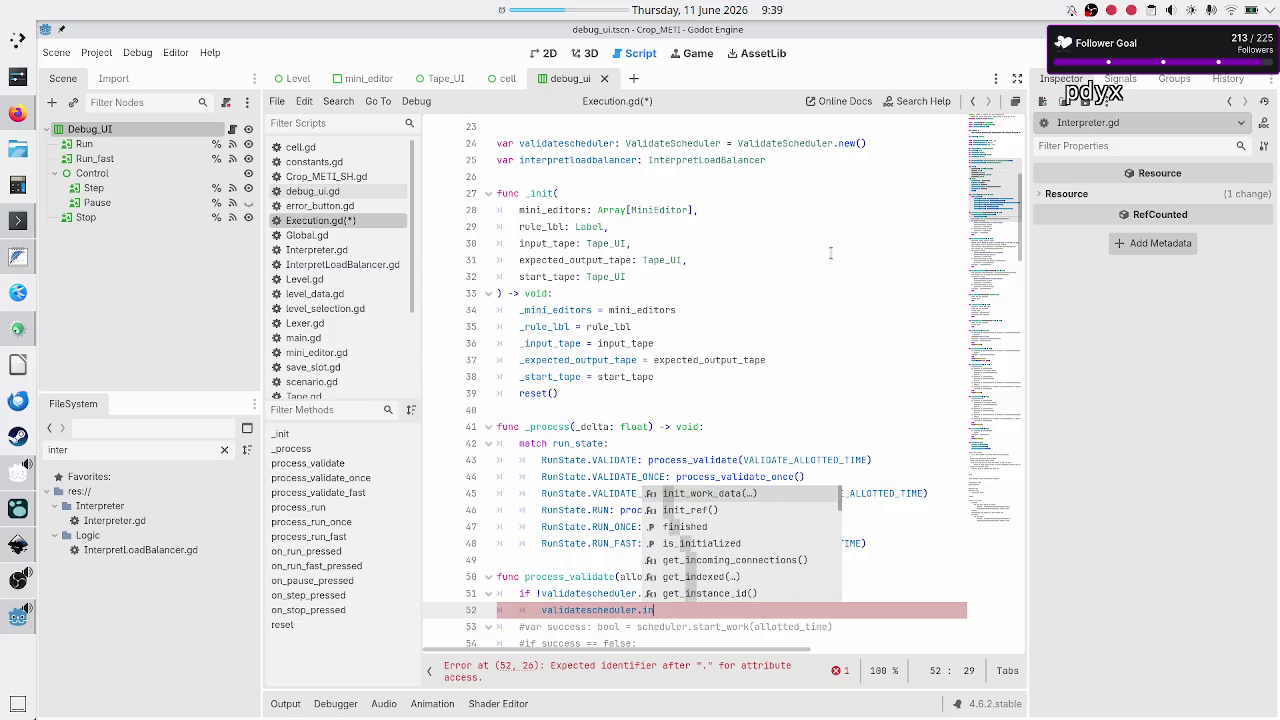
key(Return)
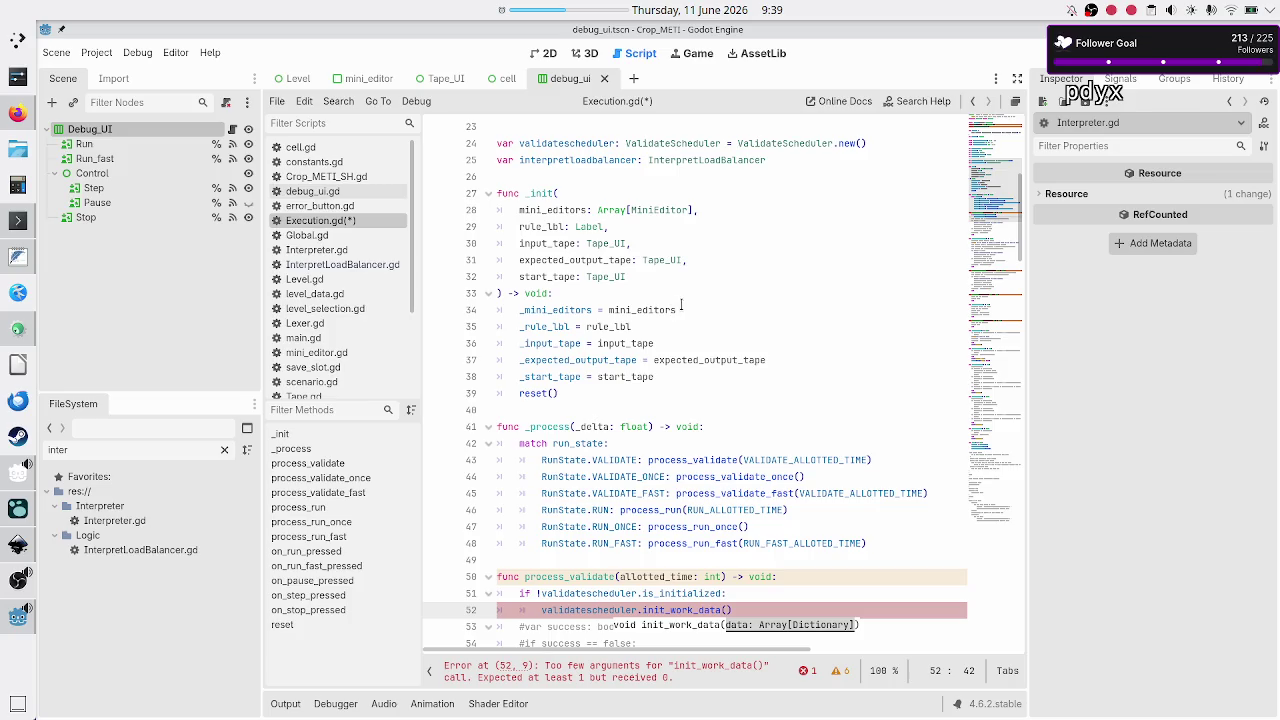
Review the _mini_editors and _rule_lbl lines, then add a blank line after _init for a new function
drag(681, 305, 528, 310)
click(542, 326)
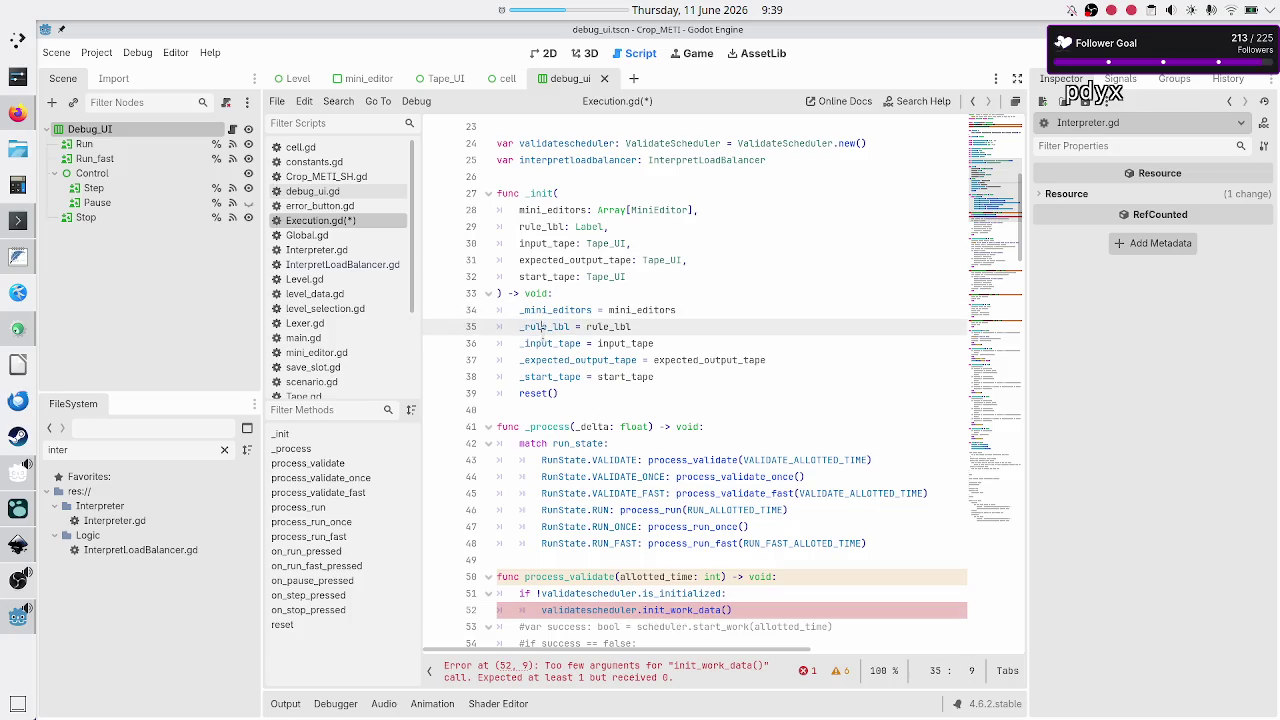
double_click(542, 326)
click(757, 607)
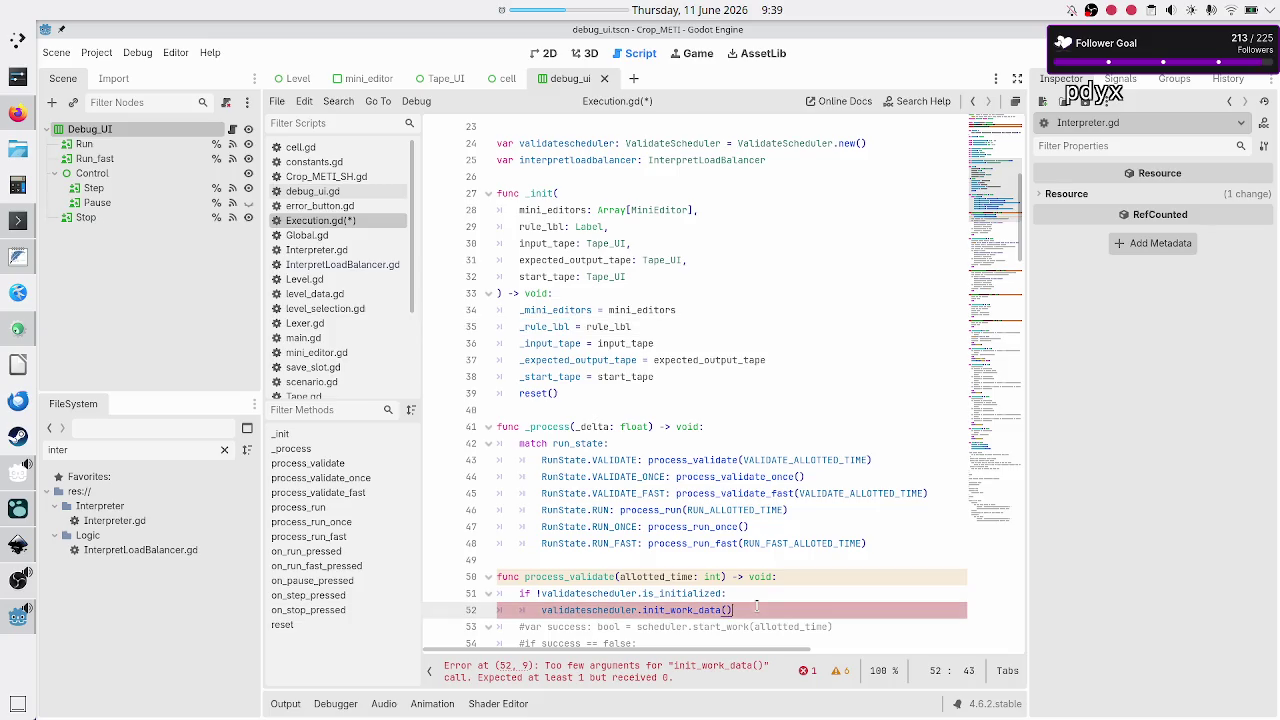
scroll(815, 556, down, 3)
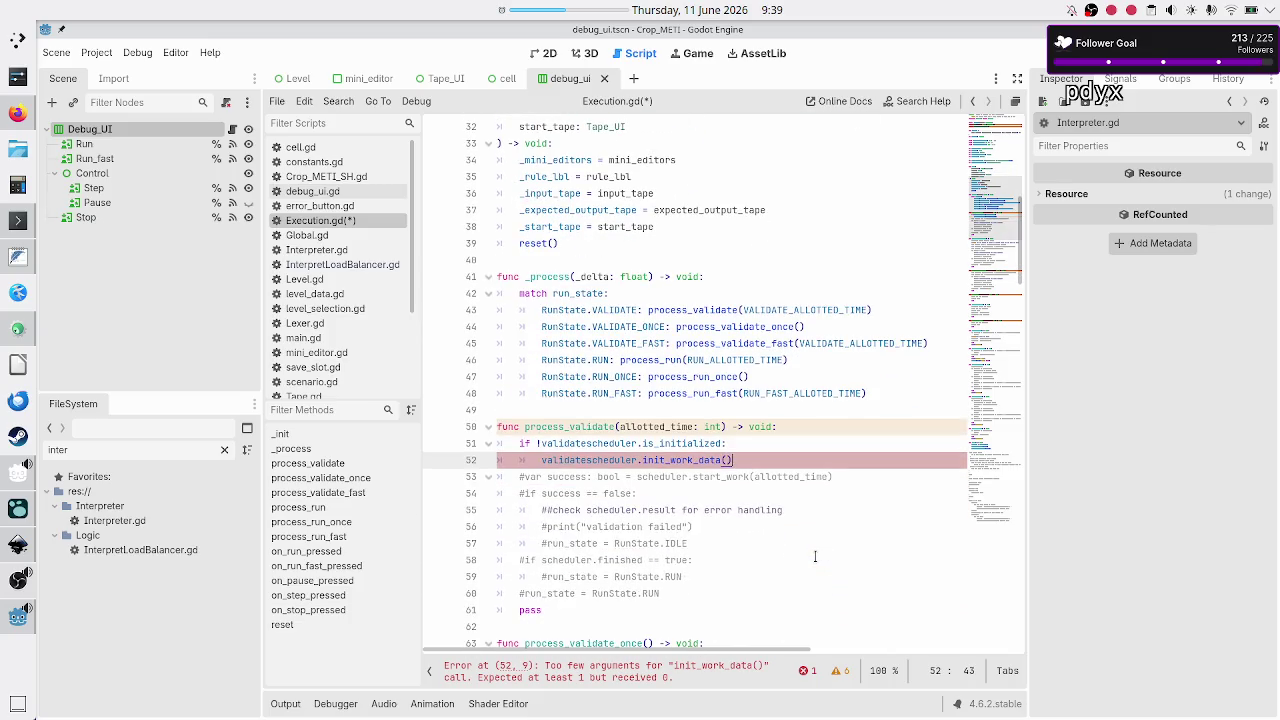
key(Down)
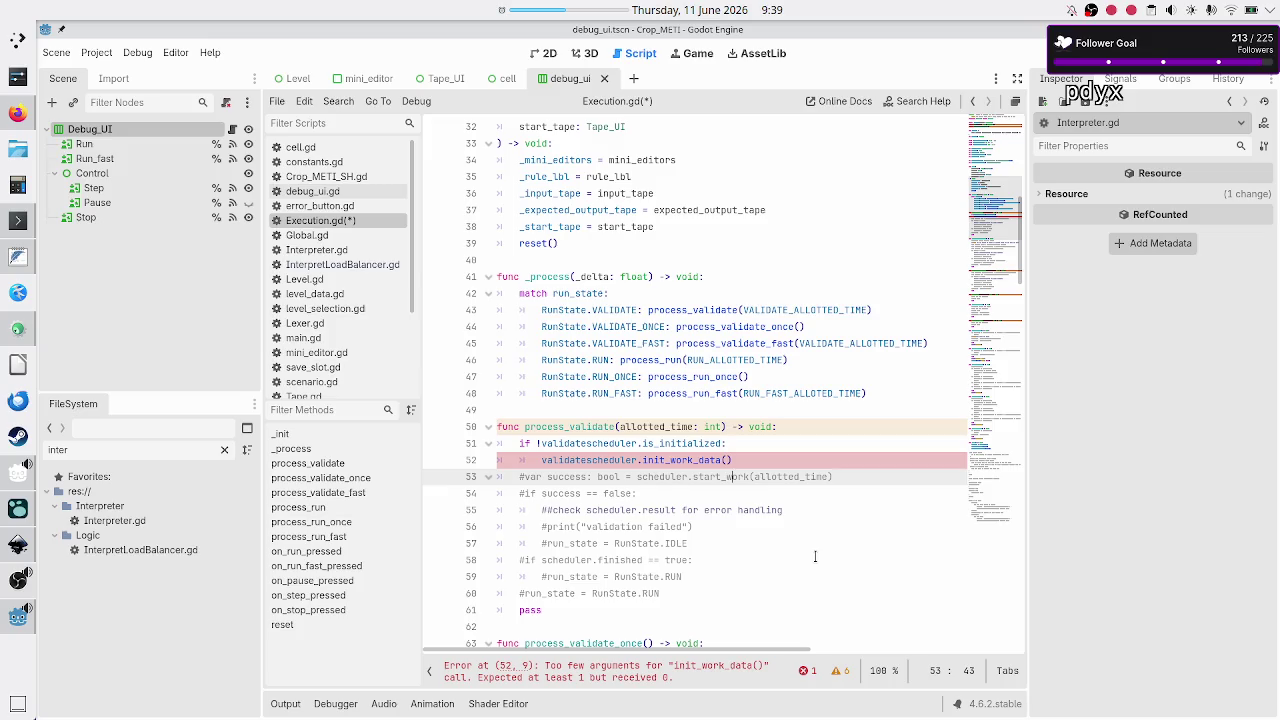
key(Up)
key(Up)
key(Up)
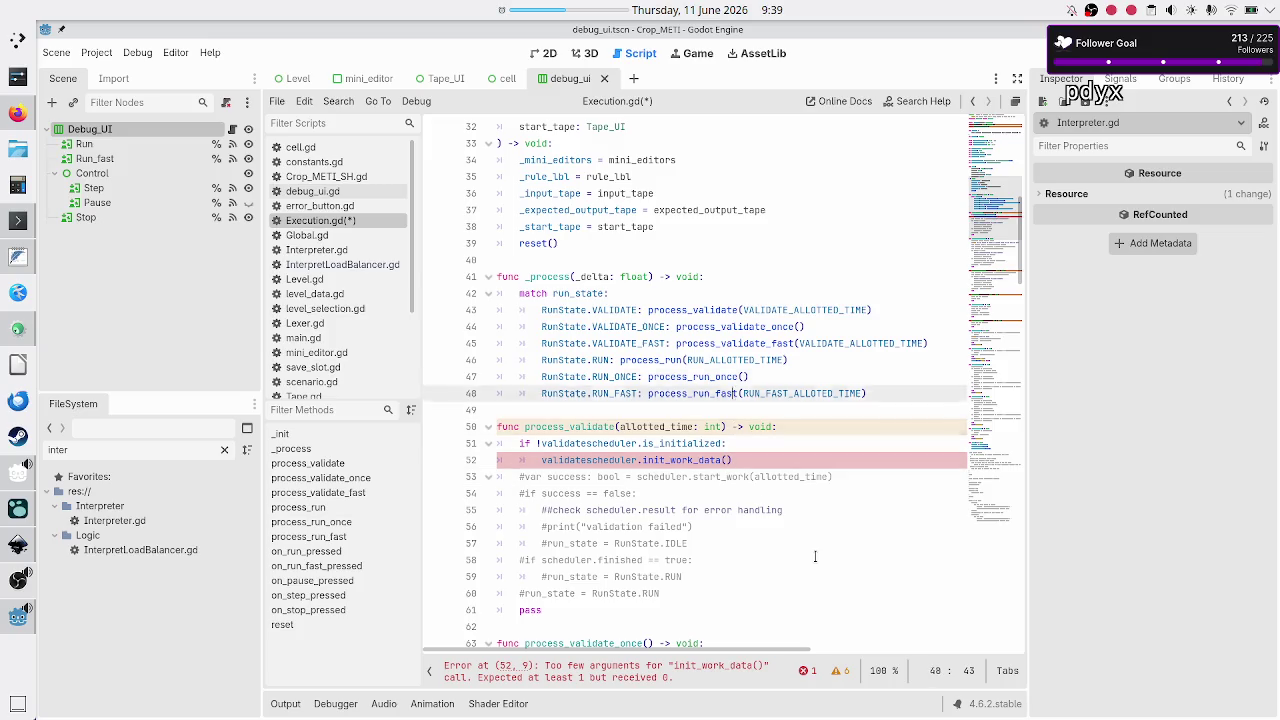
key(Return)
key(Return)
Declare a new function get_validation_work_data() below _init
key(Up)
text(fu)
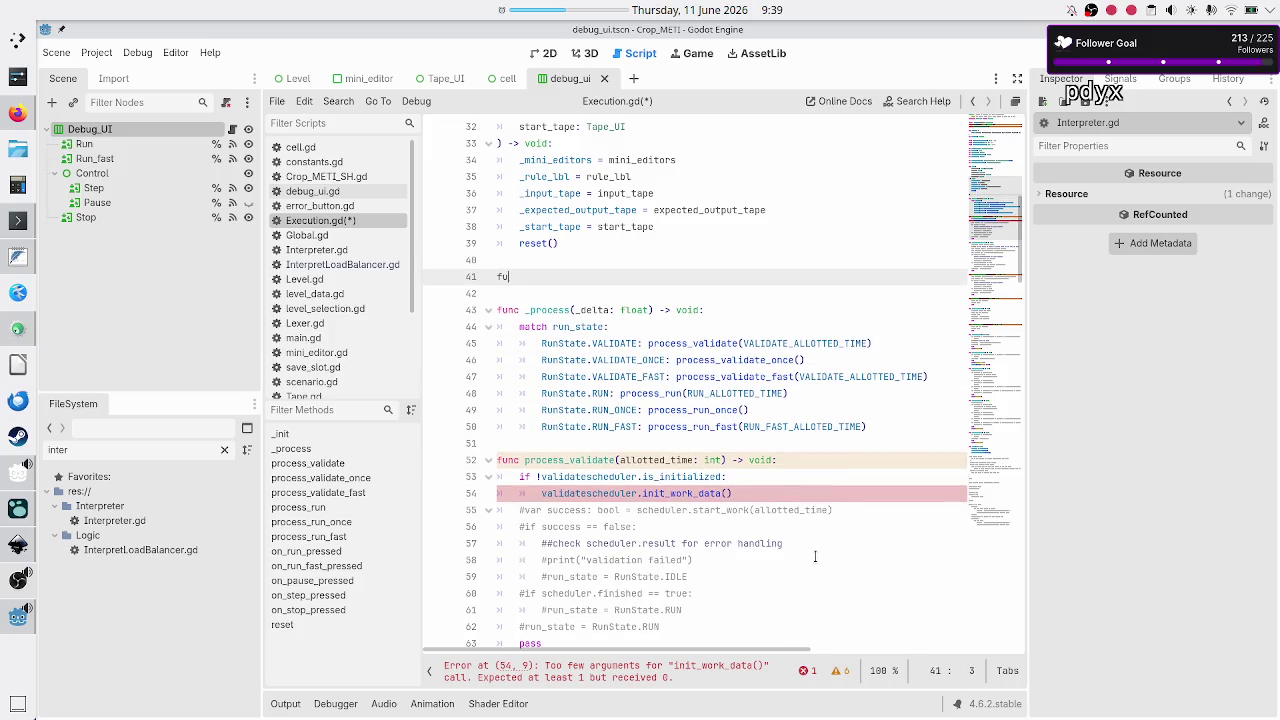
text(nc get_work)
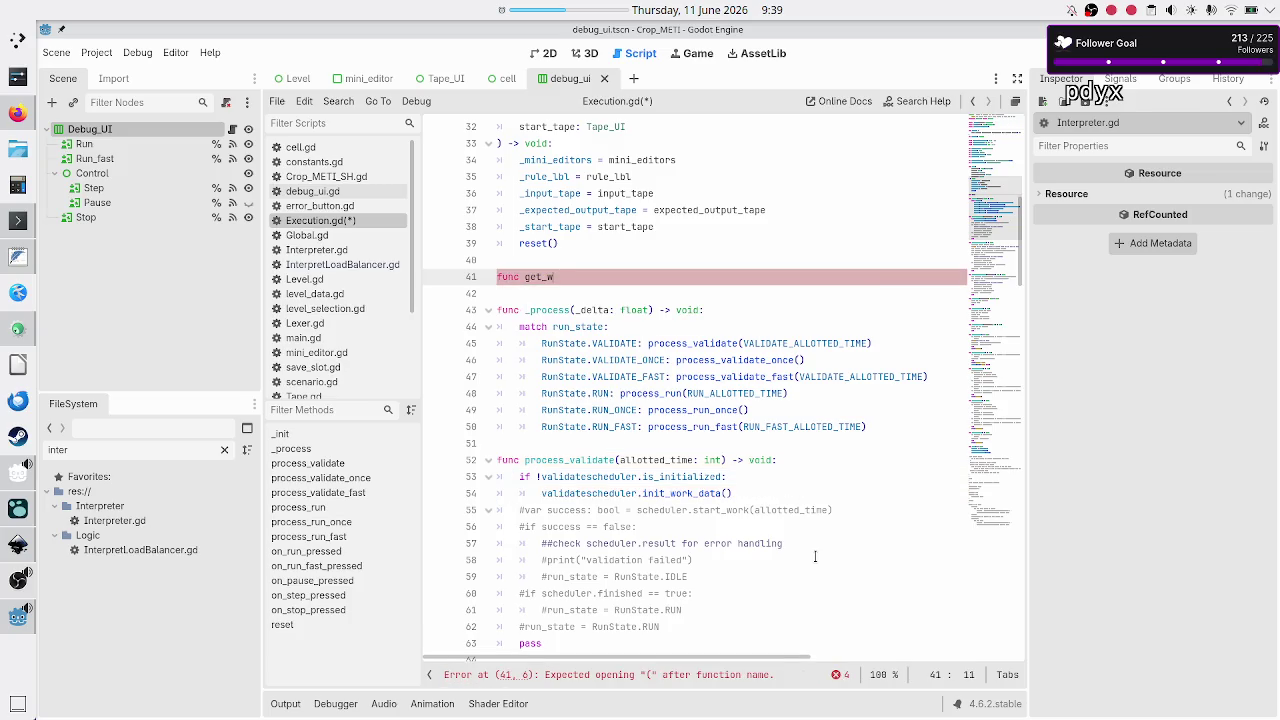
key(BackSpace)
key(BackSpace)
key(BackSpace)
text(validation)
text(_work_data()
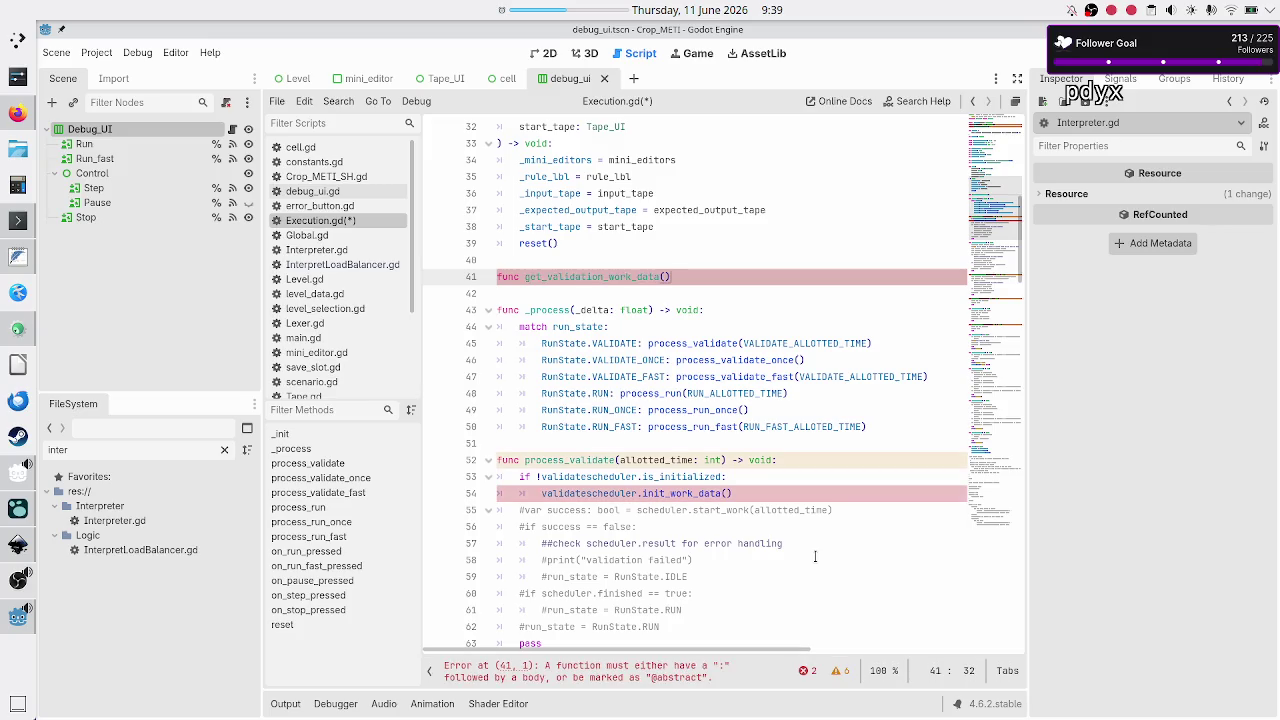
Pass get_validation_work_data() as the argument of init_work_data()
key(Down)
key(Down)
key(Down)
key(Up)
key(Up)
key(Up)
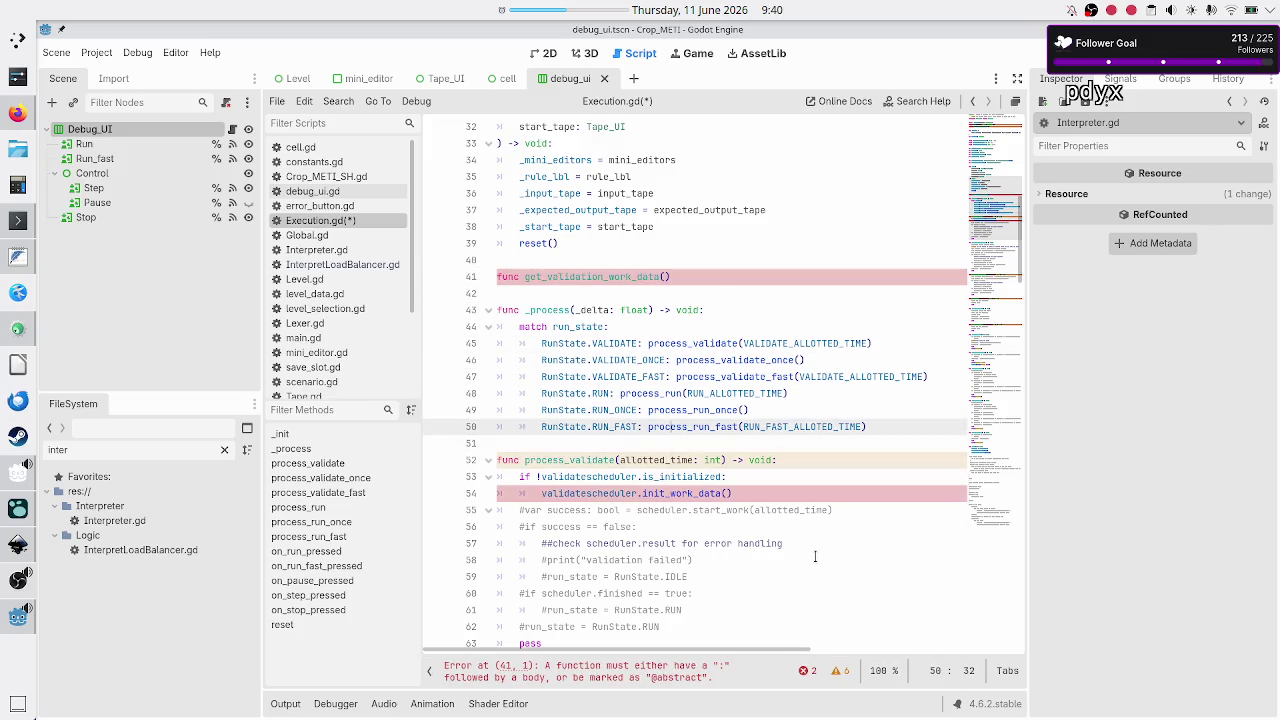
key(Down)
key(Down)
key(Down)
key(Up)
key(End)
key(Left)
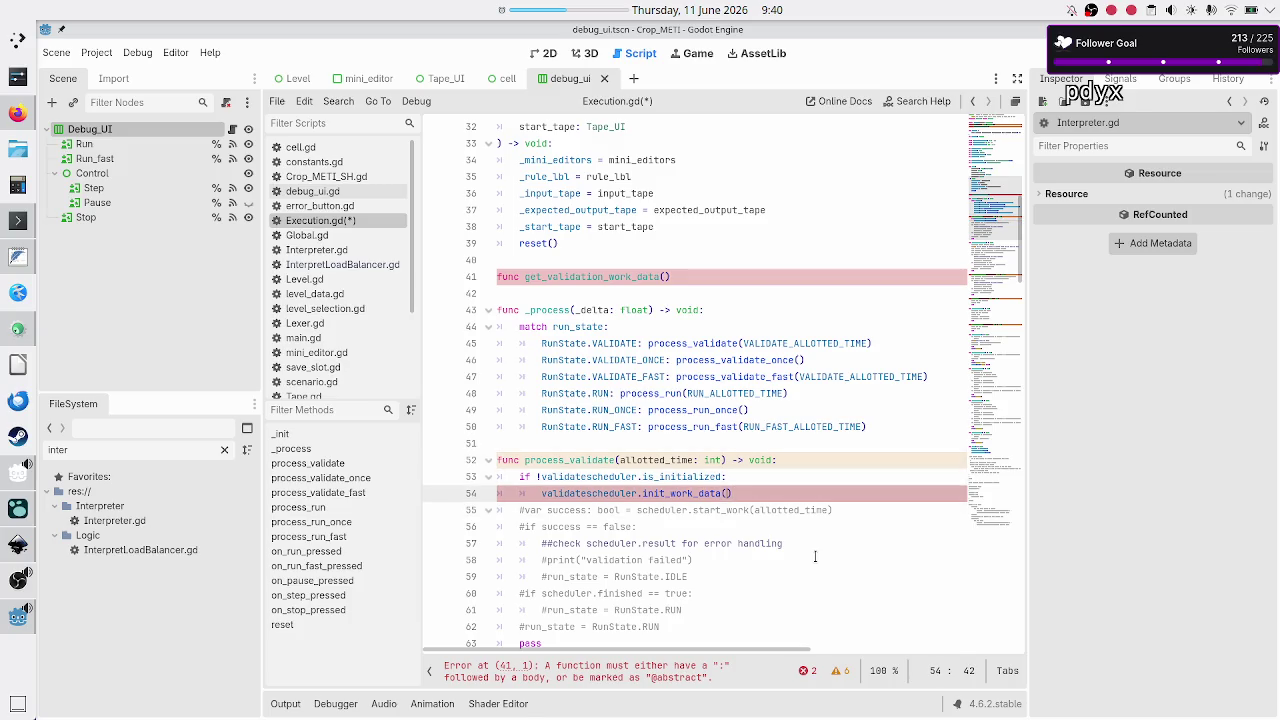
text(get_)
key(Return)
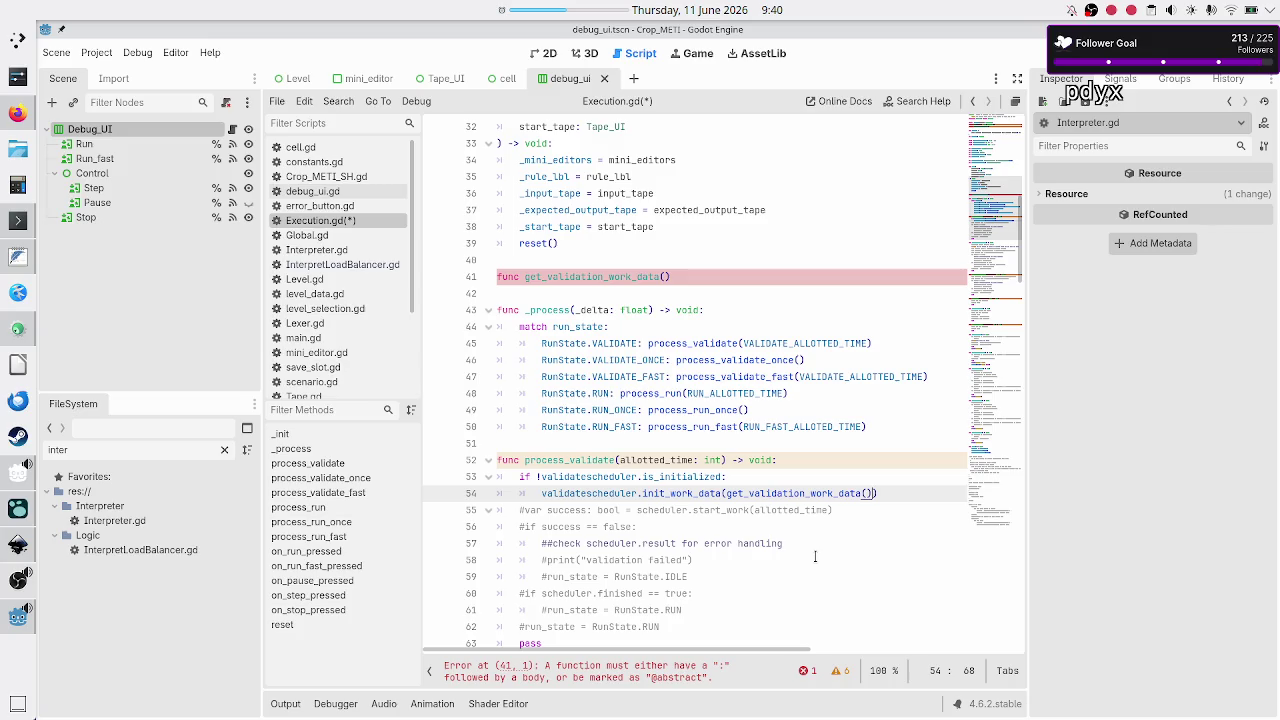
Review the init_work_data argument and the is_initialized condition on line 53
key(End)
key(shift+Left)
key(shift+Left)
key(shift+Left)
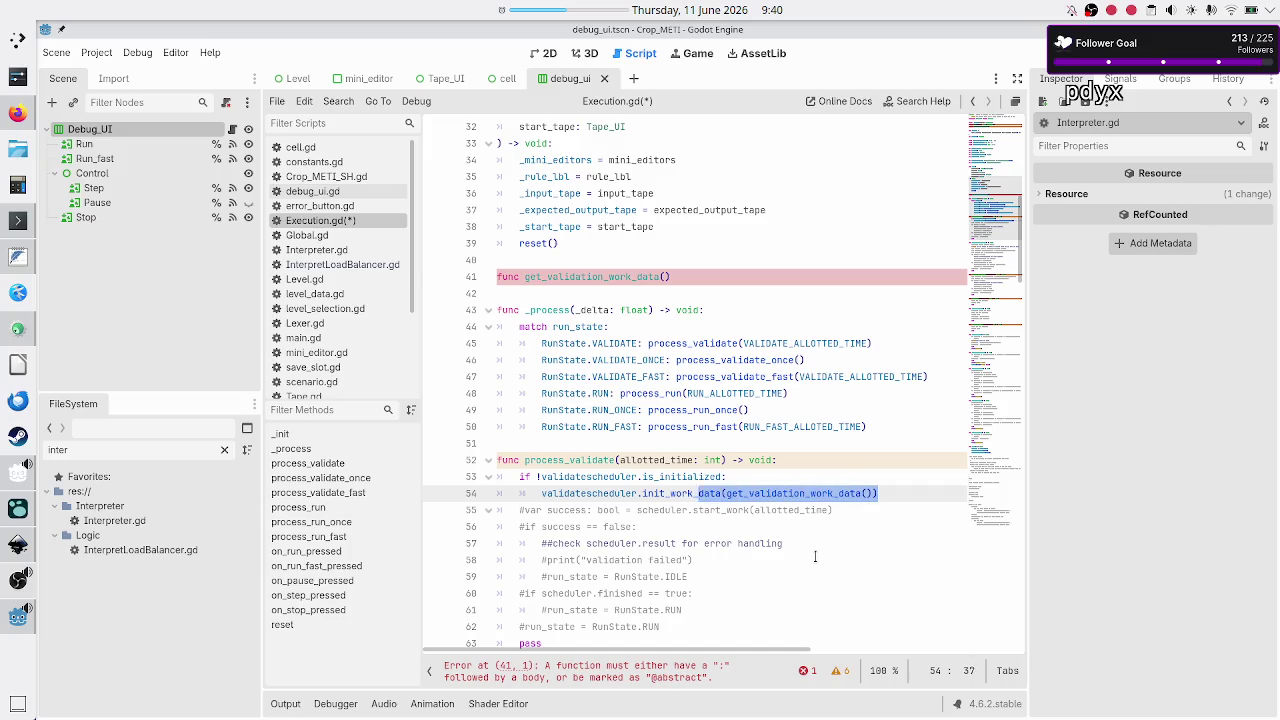
key(shift+Left)
key(shift+Left)
key(shift+Left)
key(Up)
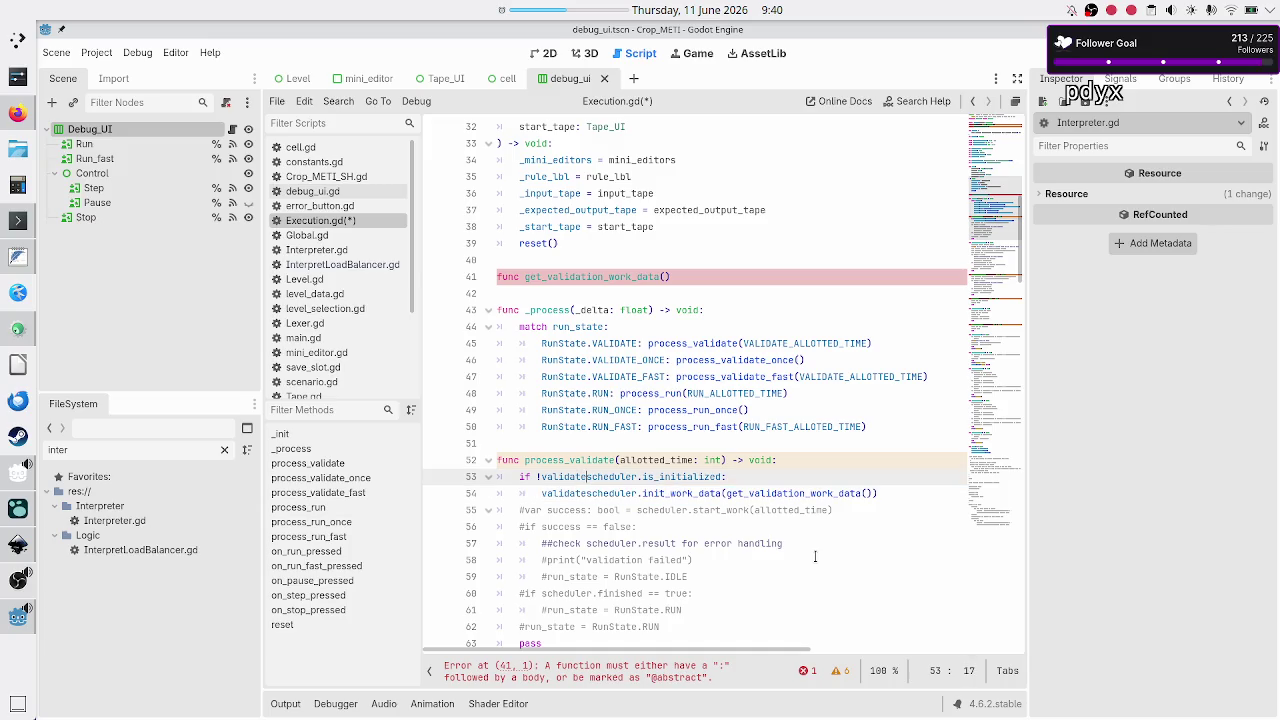
key(Right)
key(Right)
key(Right)
key(Left)
key(Left)
key(Left)
key(shift+Down)
key(shift+Up)
key(shift+End)
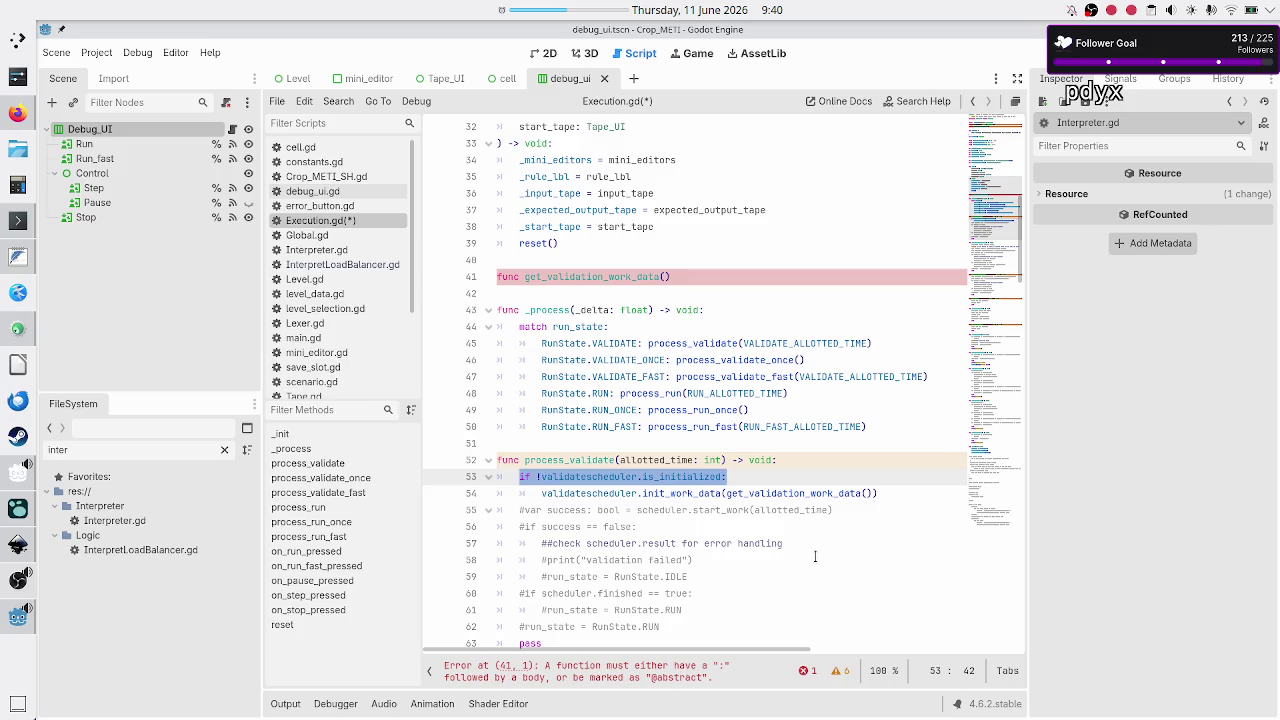
Give get_validation_work_data the return type -> Array[Dictionary]
key(Down)
key(Up)
key(Up)
key(Up)
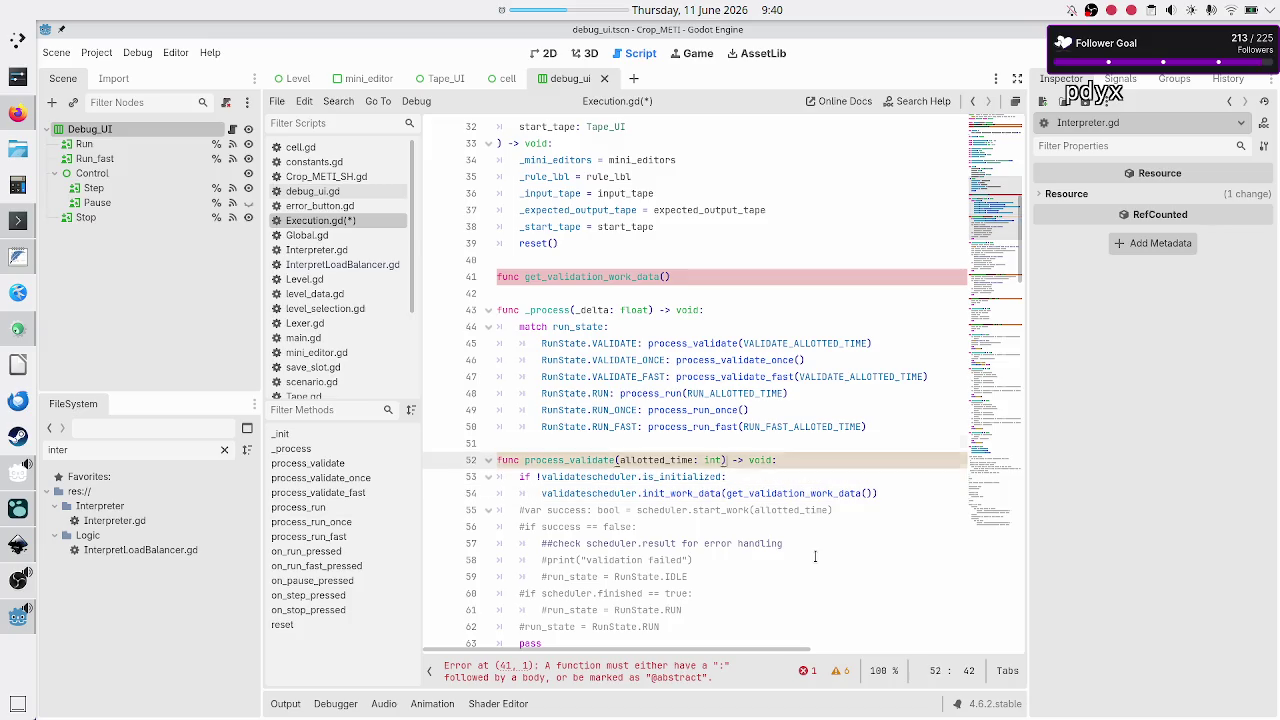
key(Left)
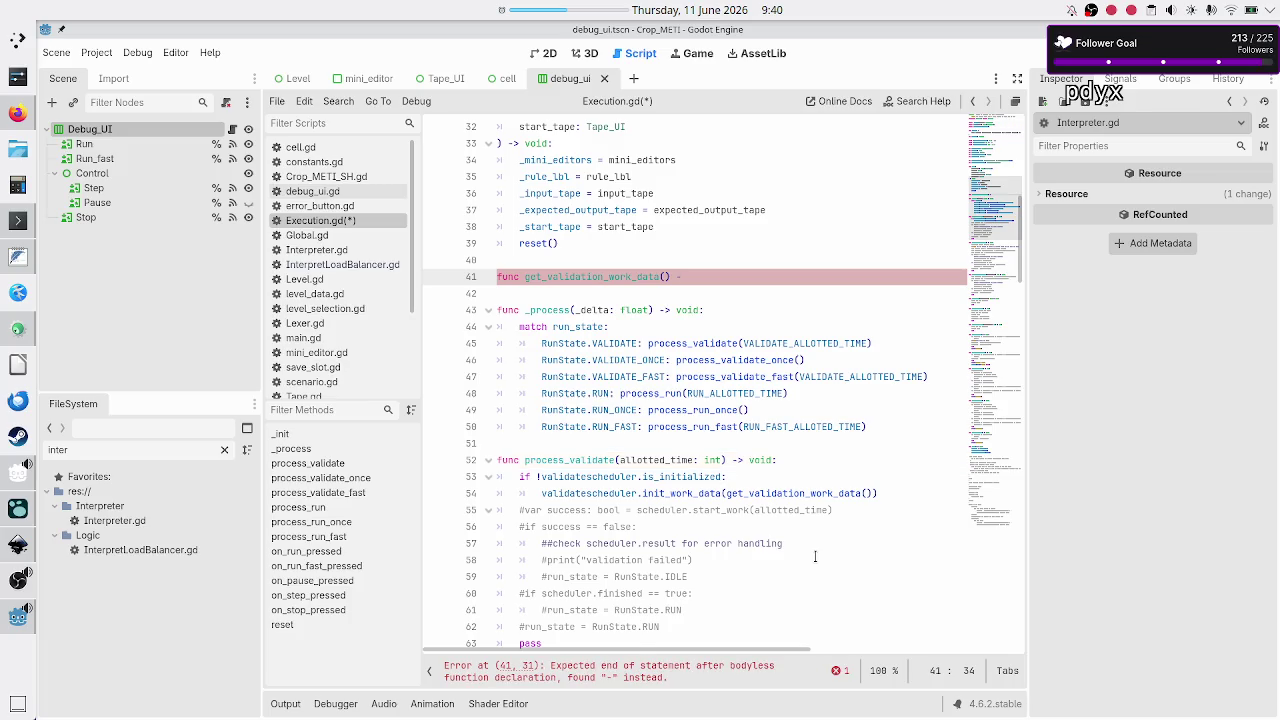
text(>)
text( Array[d)
text(Dic)
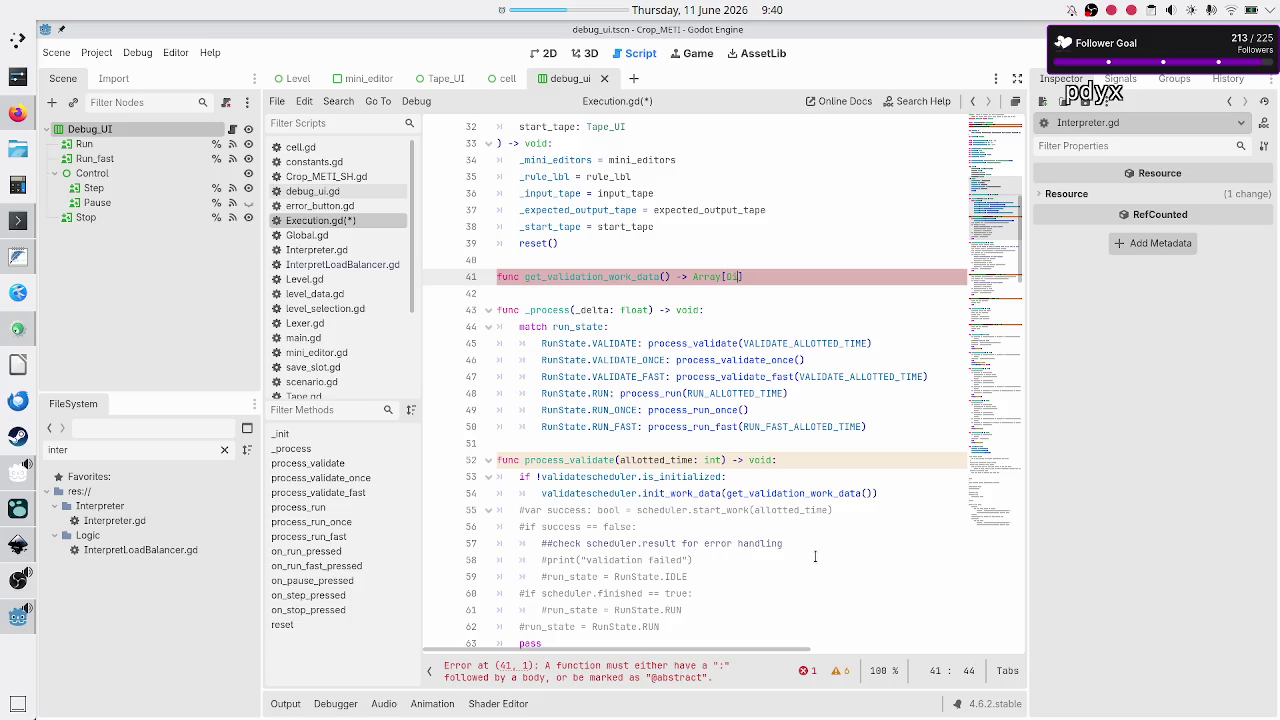
key(Return)
key(Return)
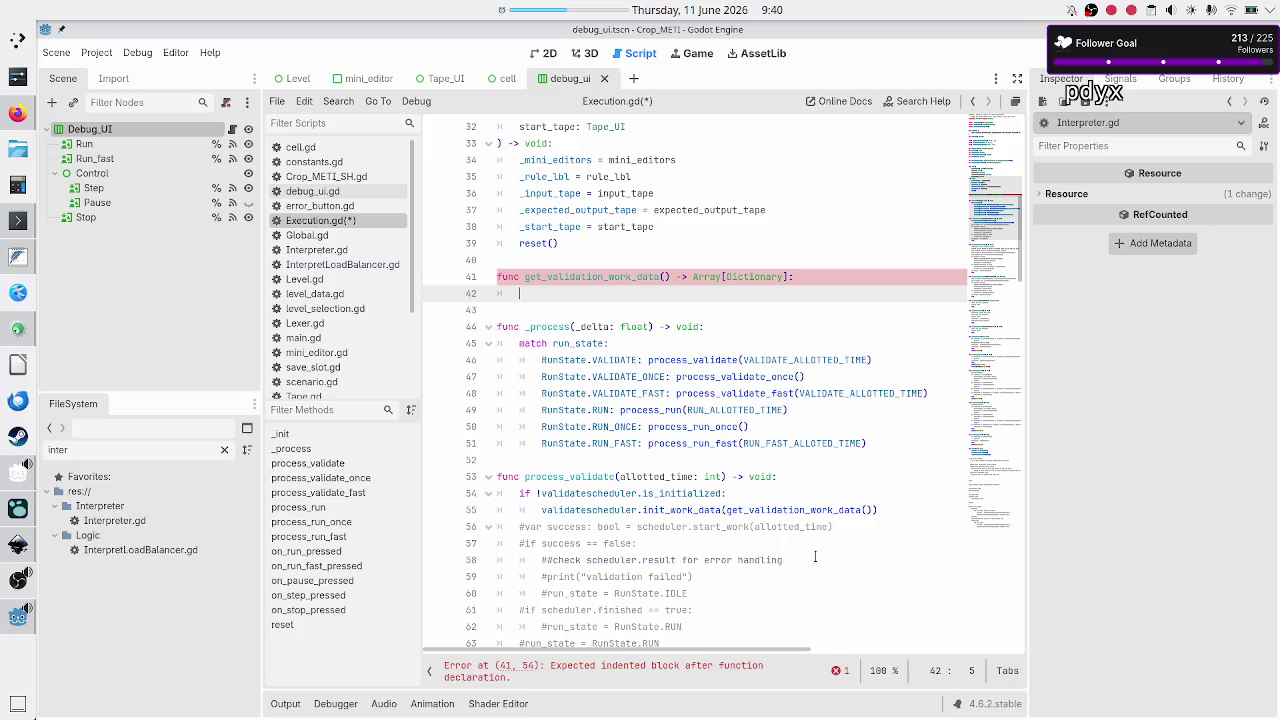
Declare 'var work_data: Array[Dictionary] = []' in the function body
text(var work_d)
text(ata: Array)
text([Dict)
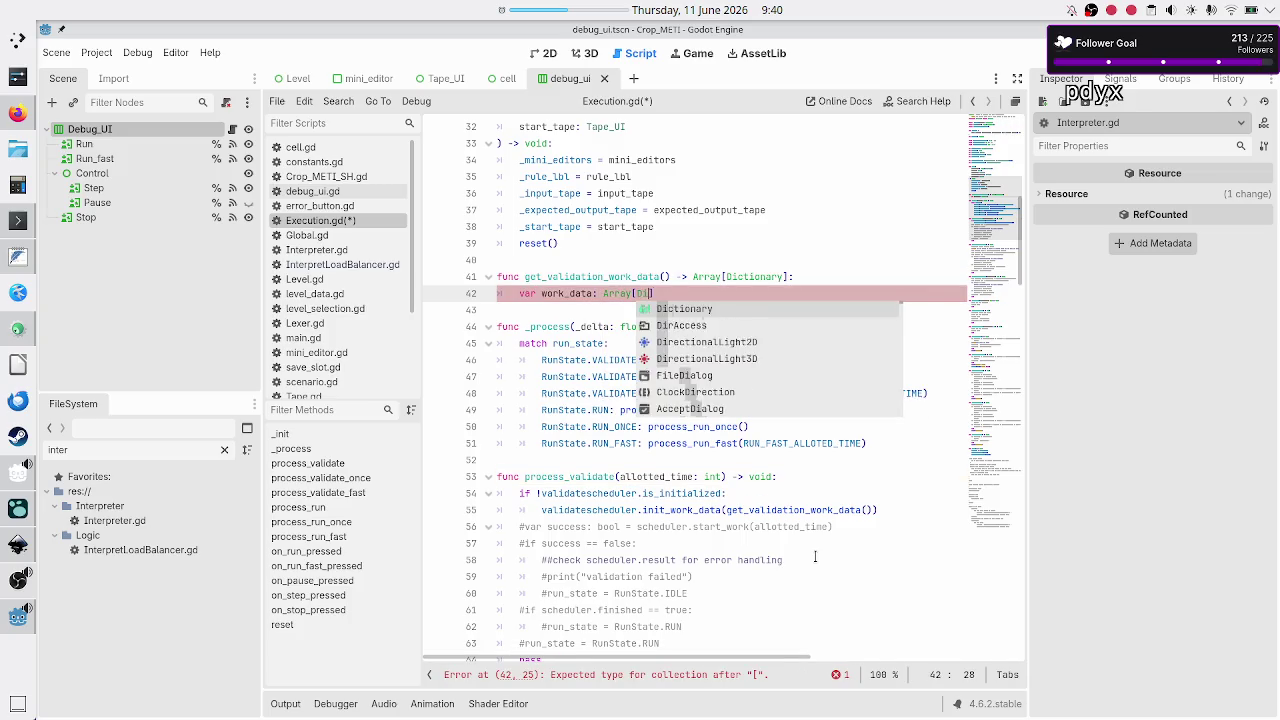
key(Return)
text(])
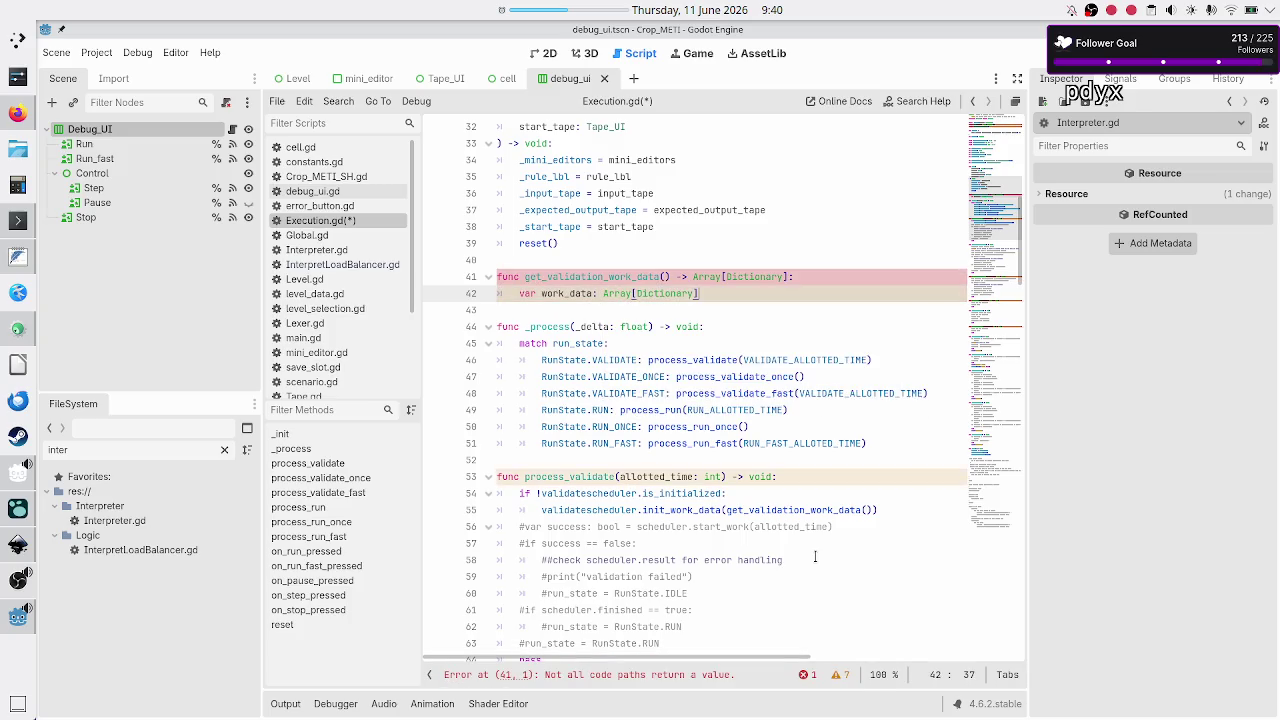
text( = [])
key(Return)
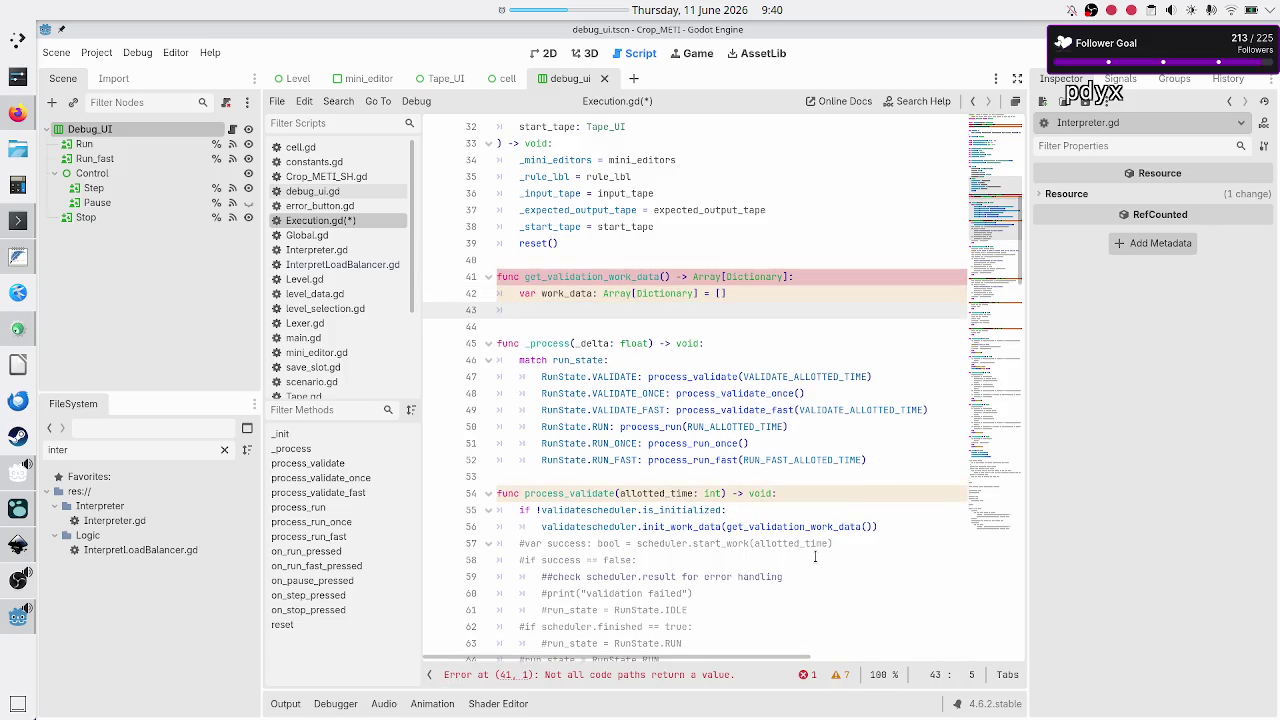
Write the loop header 'for mini_editor: MiniEditor in _mini_editors:', then switch to the Inkscape mockup
scroll(759, 279, up, 3)
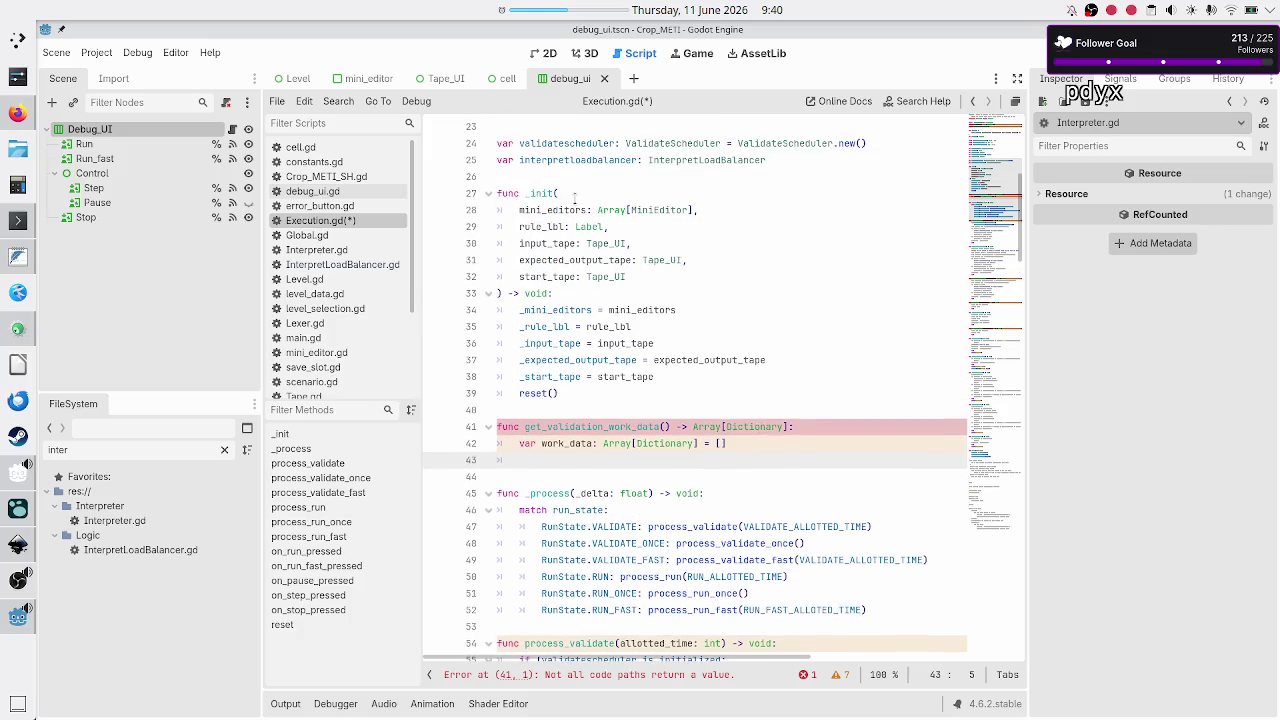
text(f)
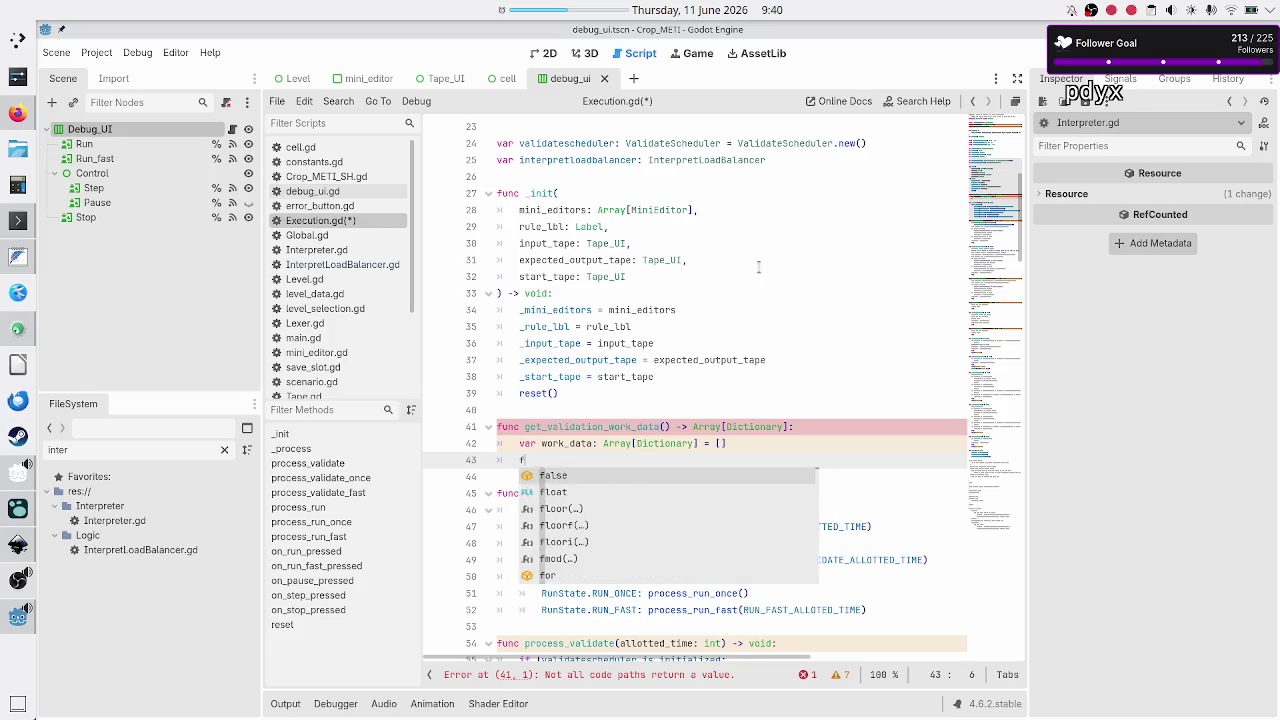
text(or mini_e)
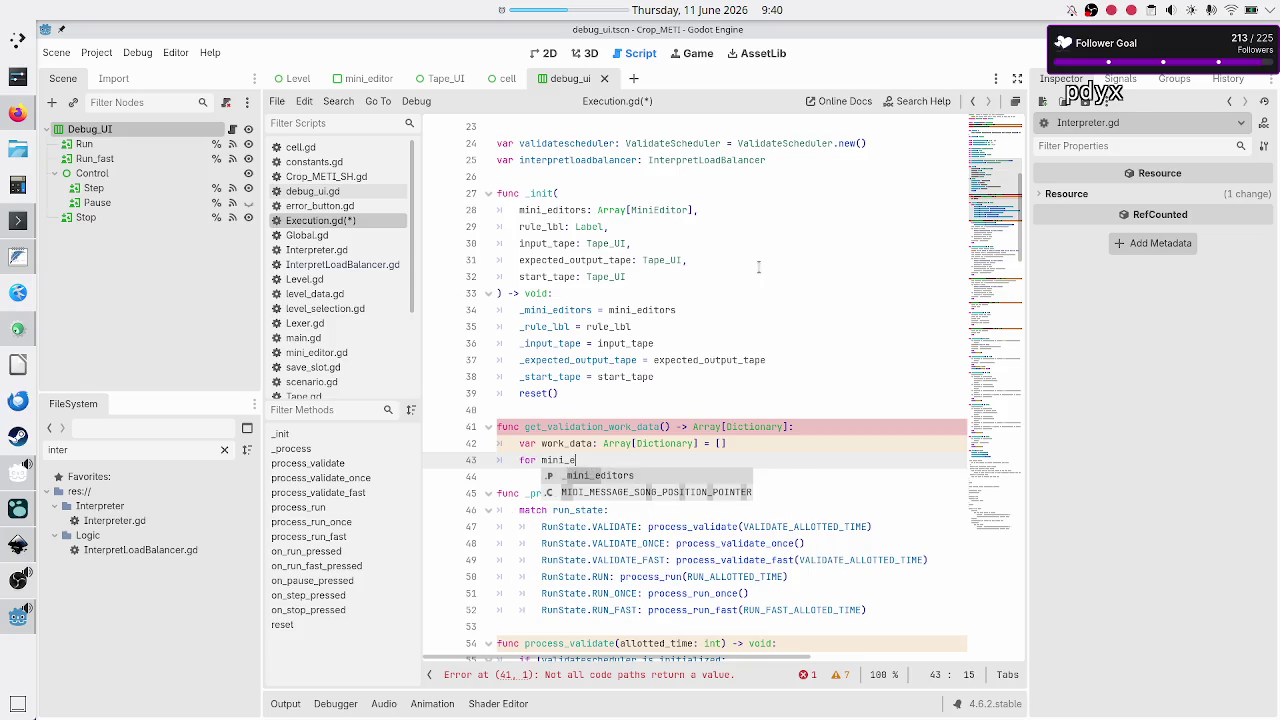
text(ditor: Mini)
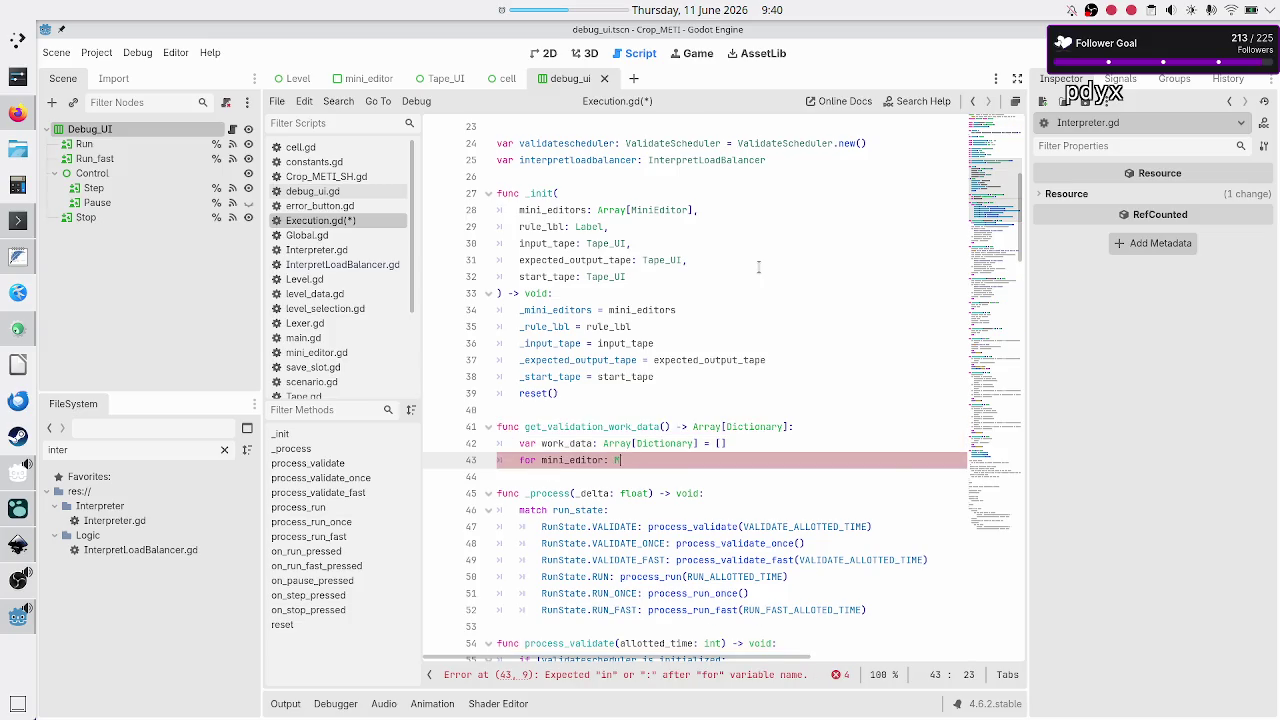
key(Return)
text(in )
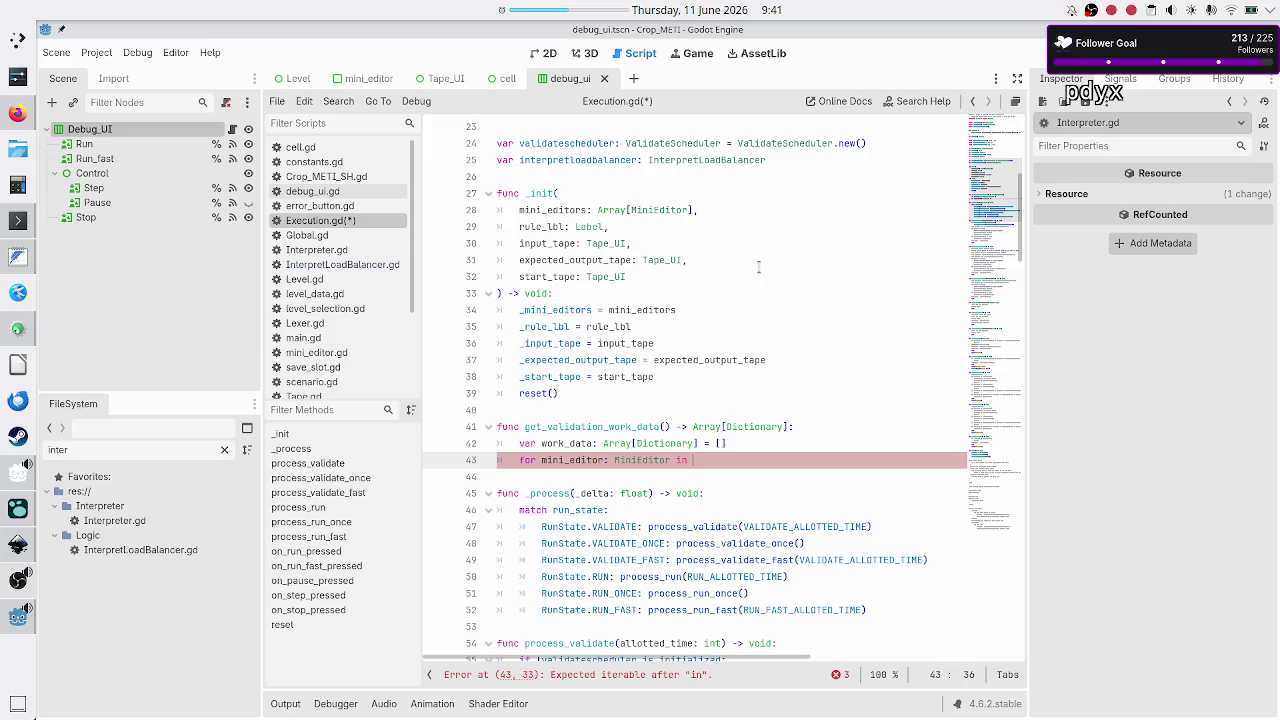
text(_mini)
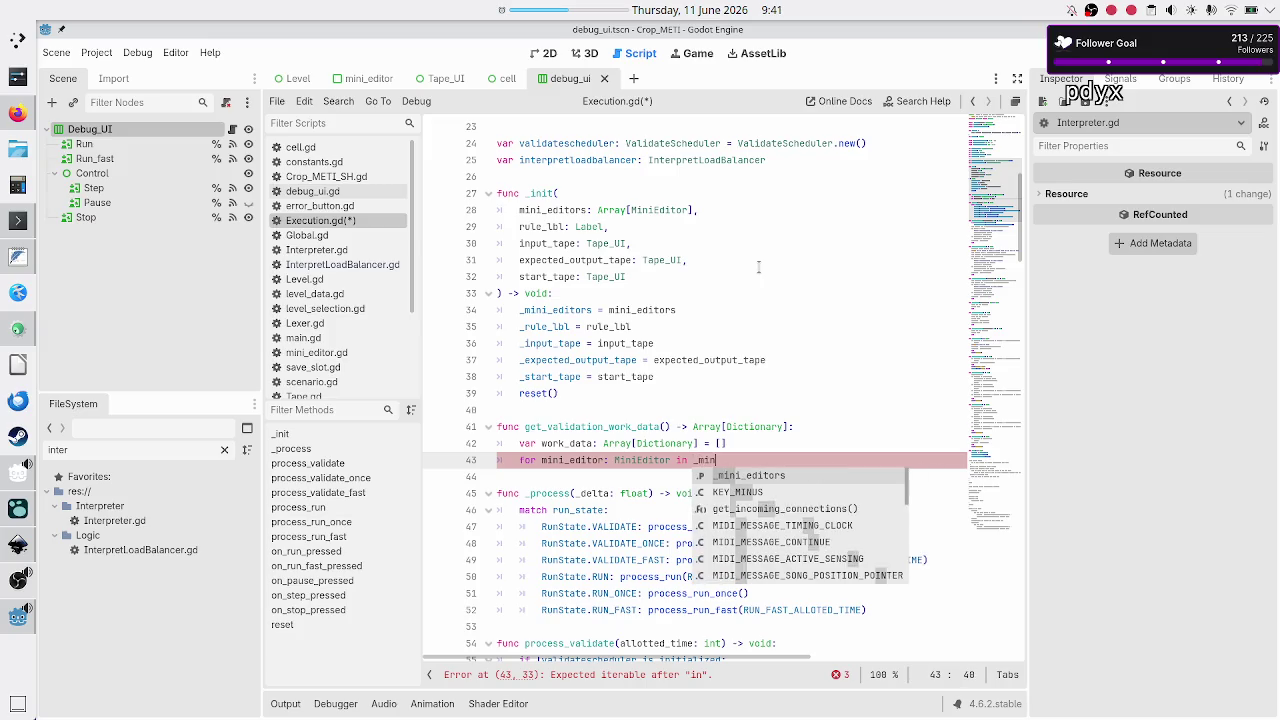
key(Return)
text(:)
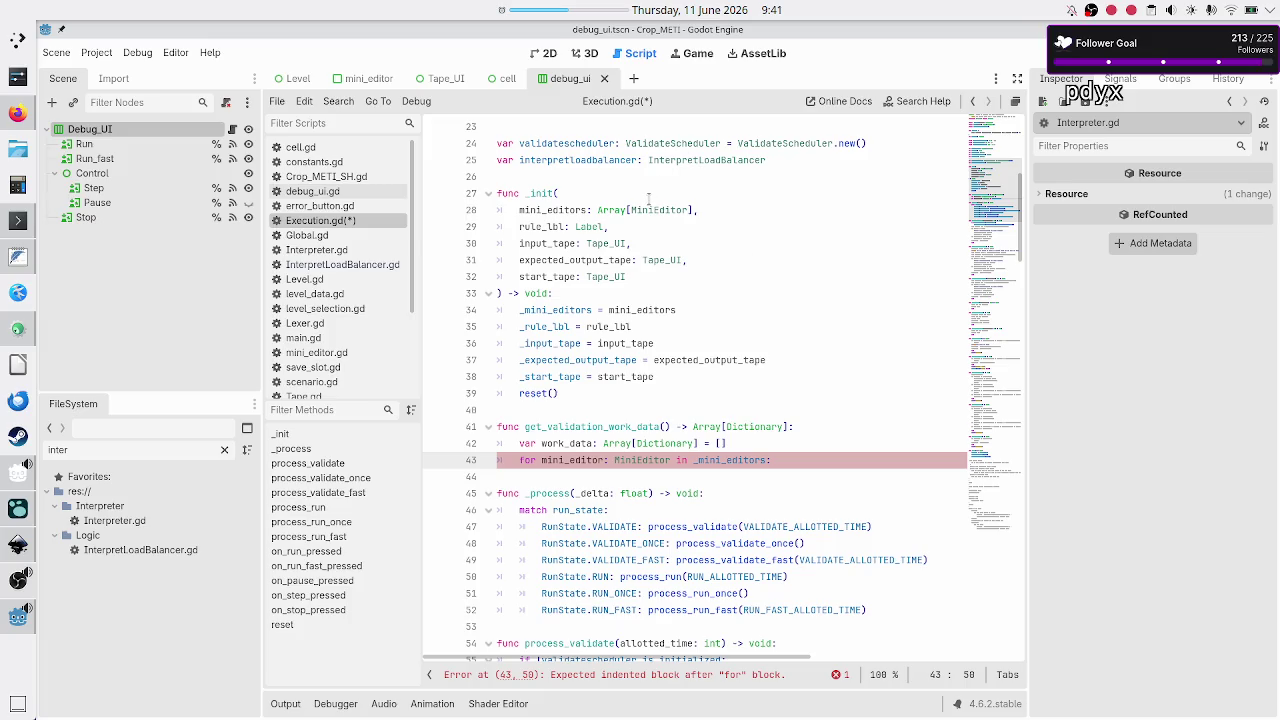
key(alt+Tab)
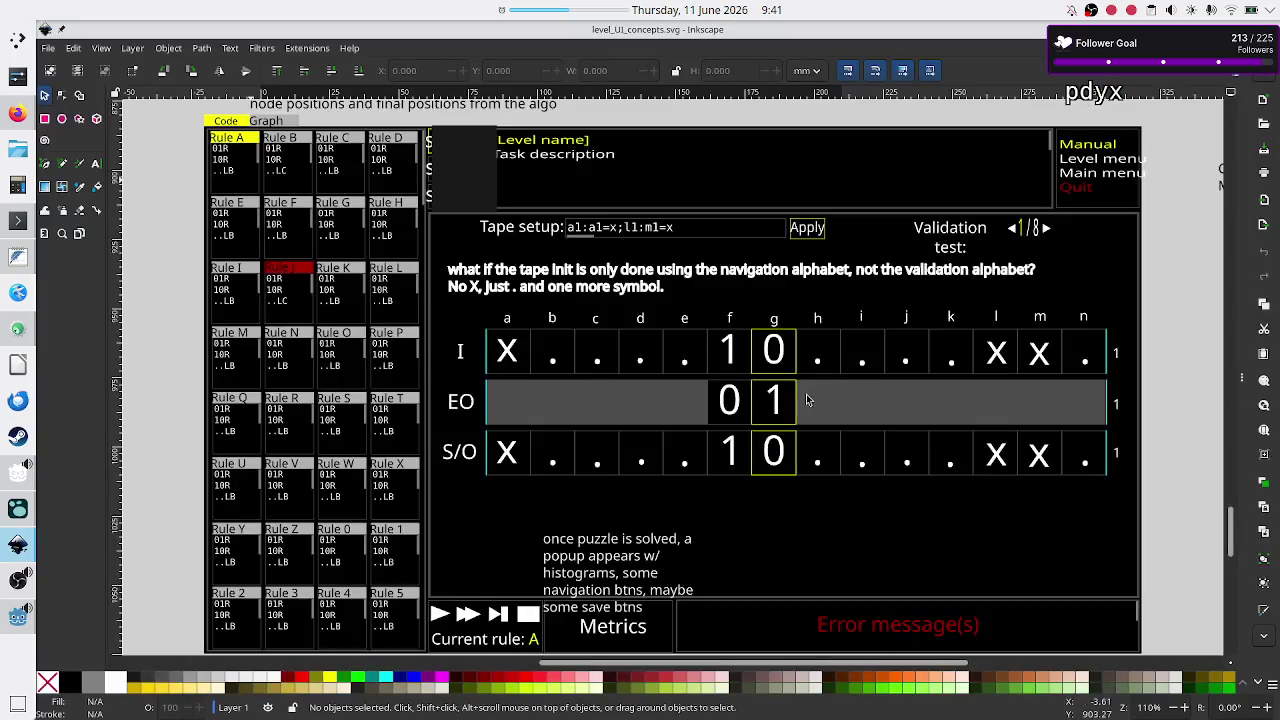
Consult the level UI mockup in Inkscape, then return to Godot and open the mini_editor scene
key(alt)
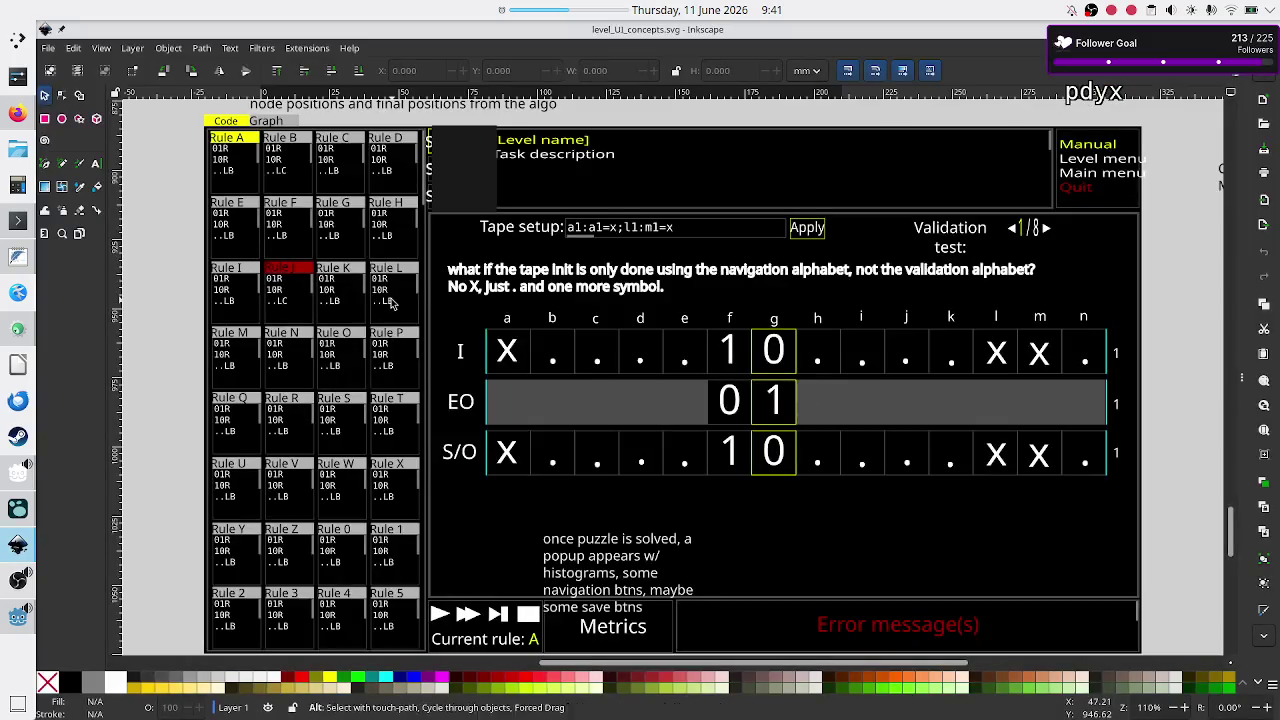
key(alt+Tab)
scroll(872, 397, up, 2)
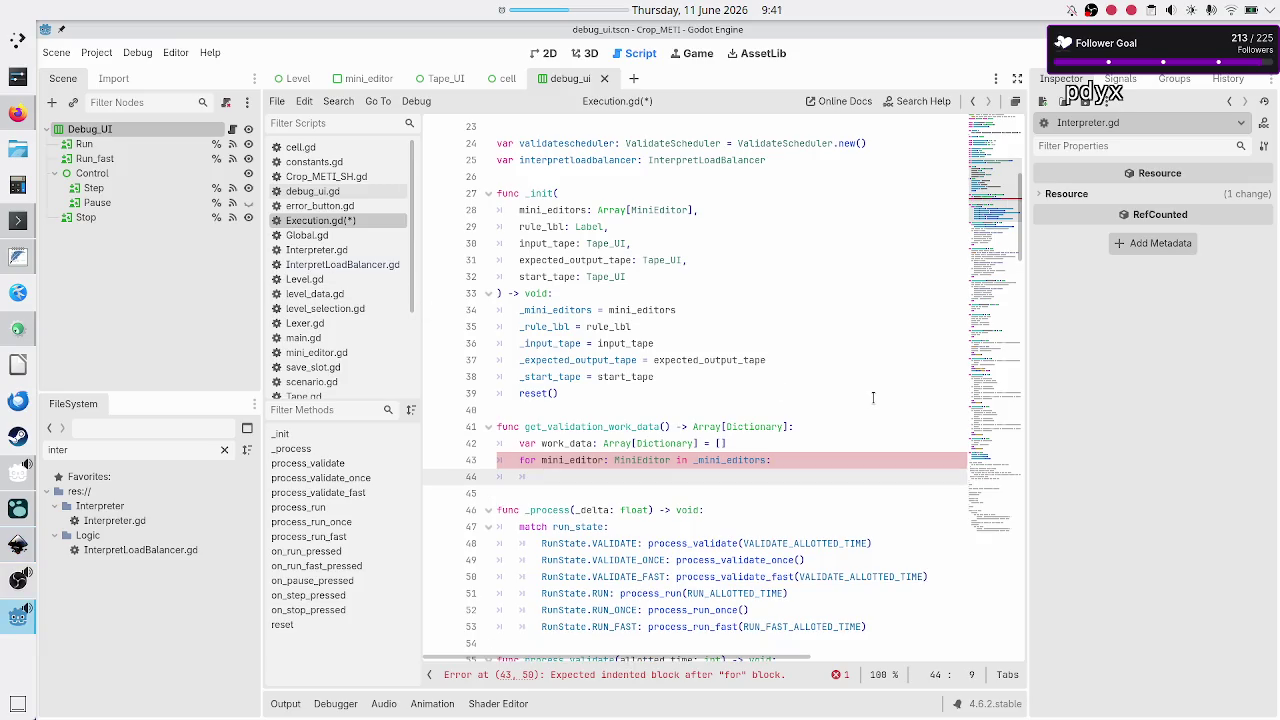
key(alt+Tab)
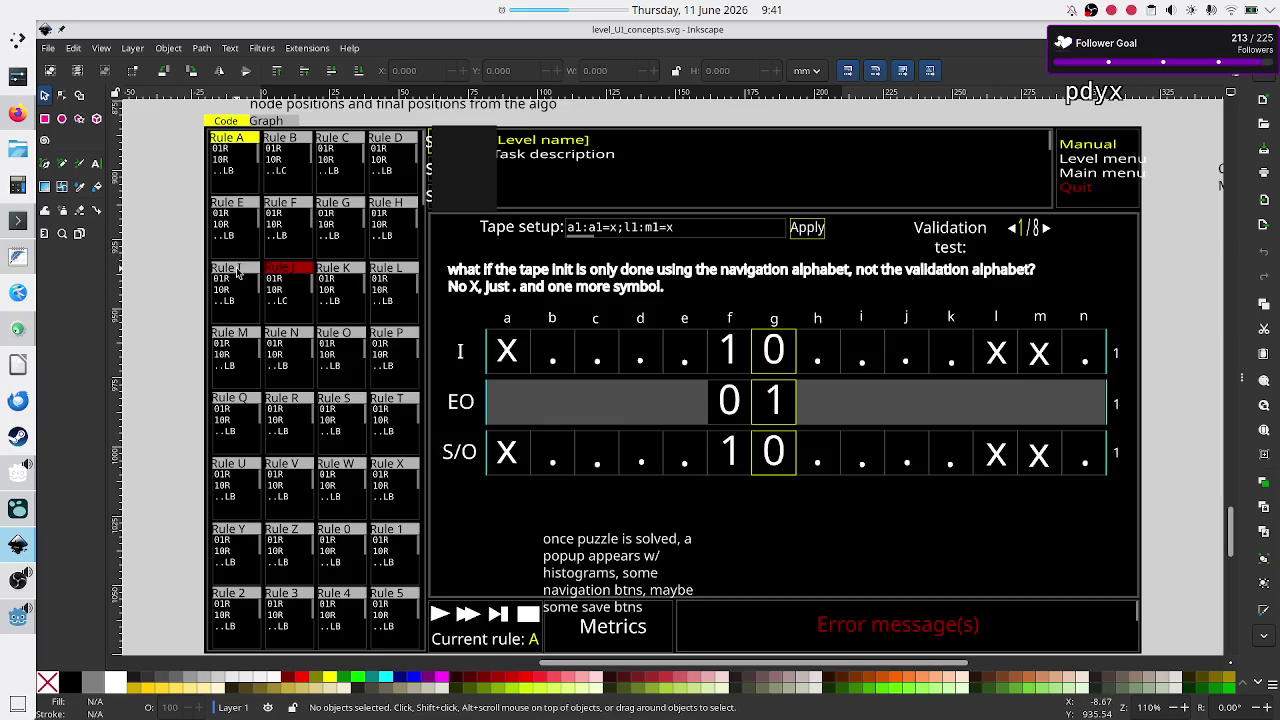
key(alt+Tab)
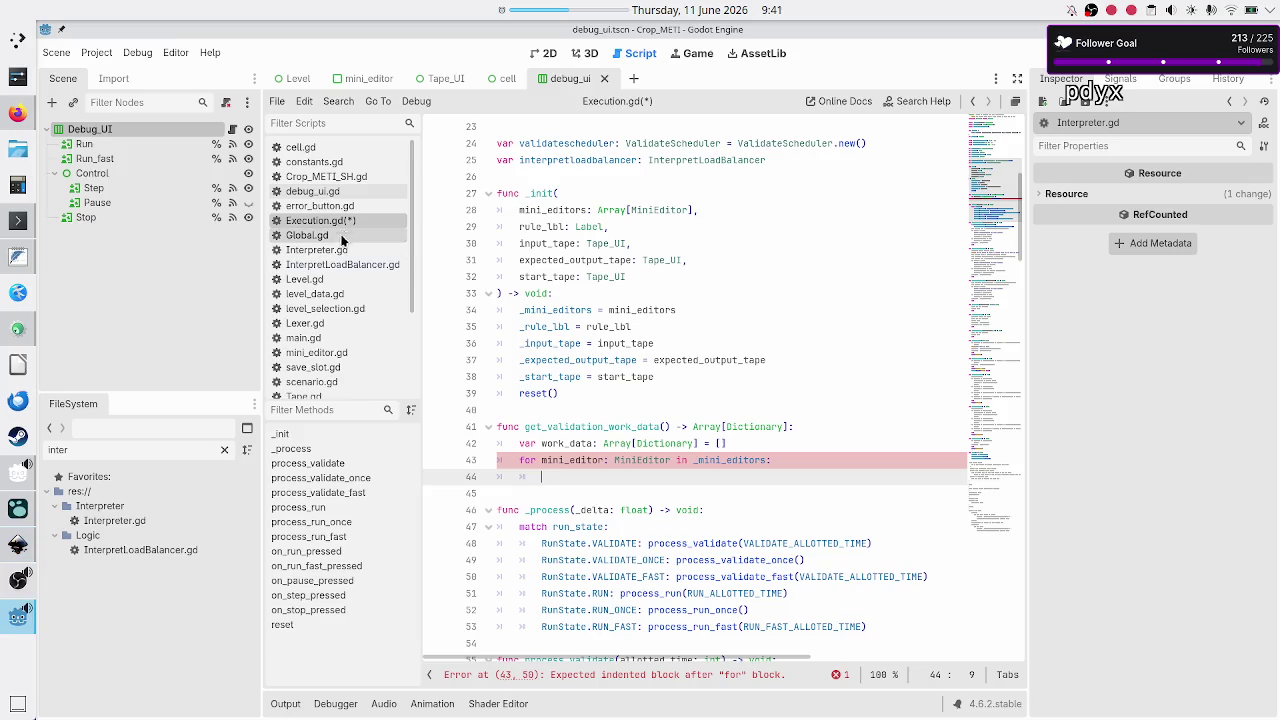
click(367, 79)
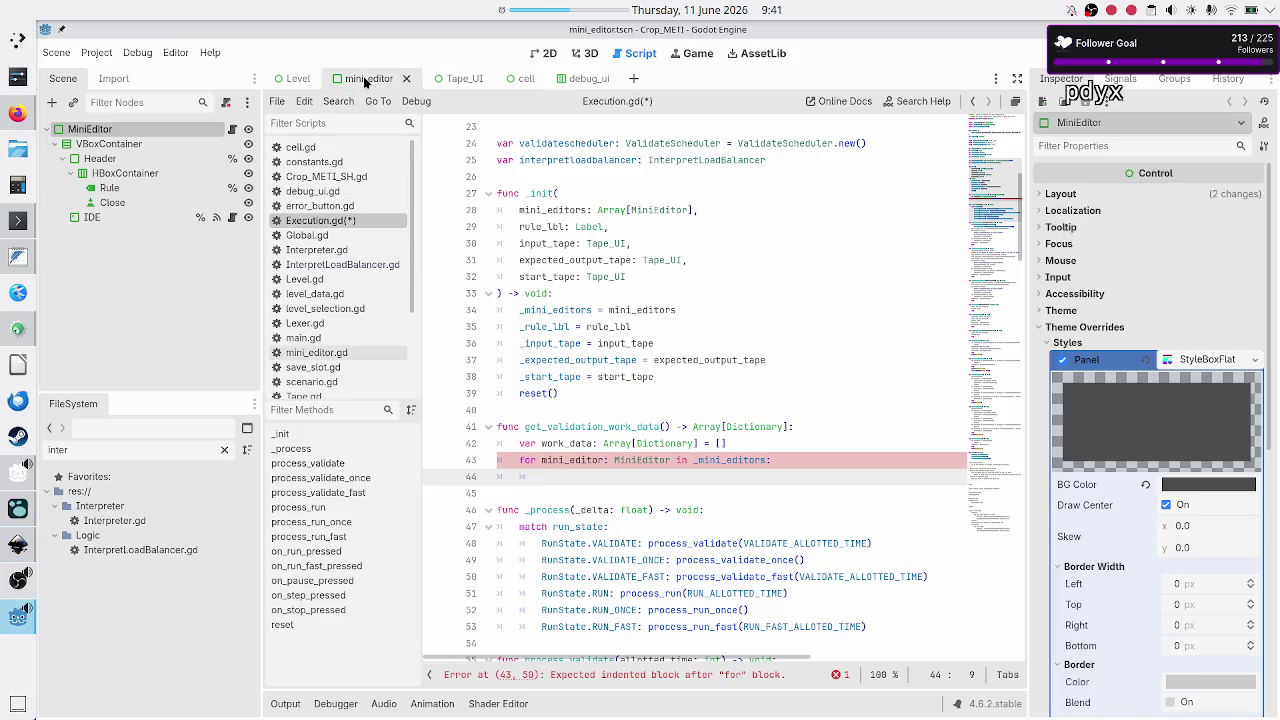
Open mini_editor.gd, delete the '#debugging only!' comment and uncomment get_title returning rule_lbl.text
click(233, 131)
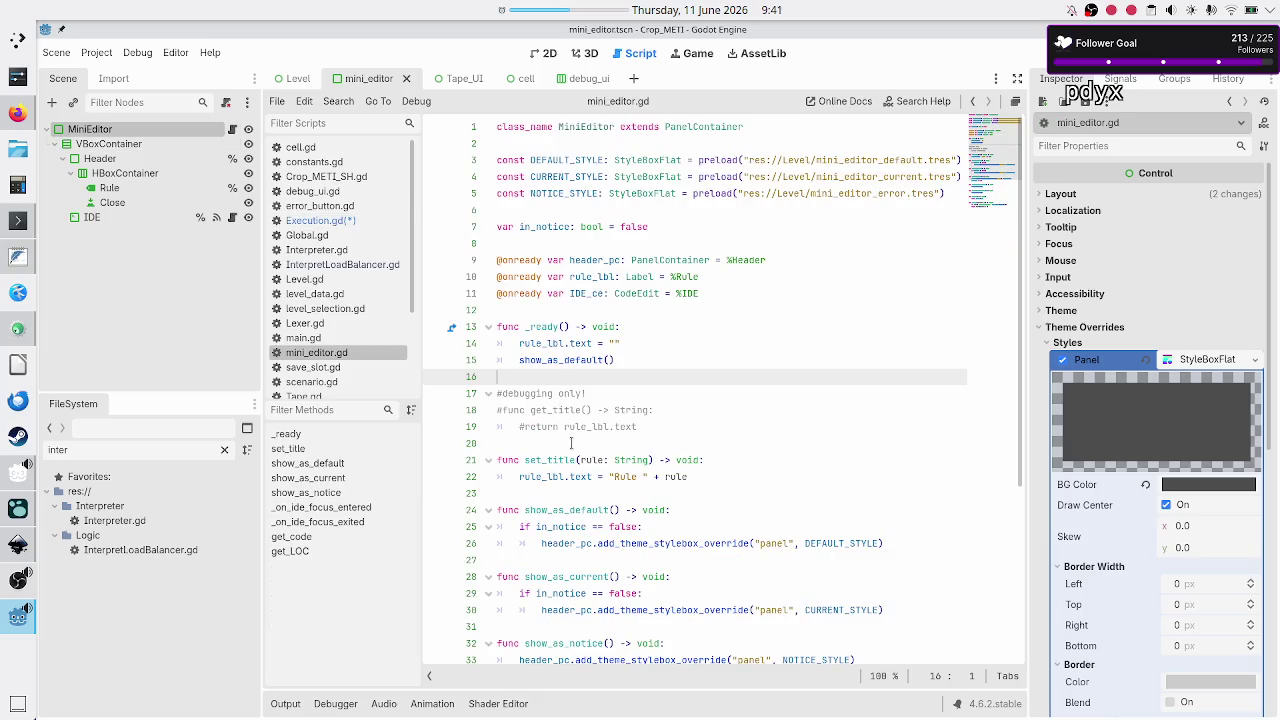
click(620, 410)
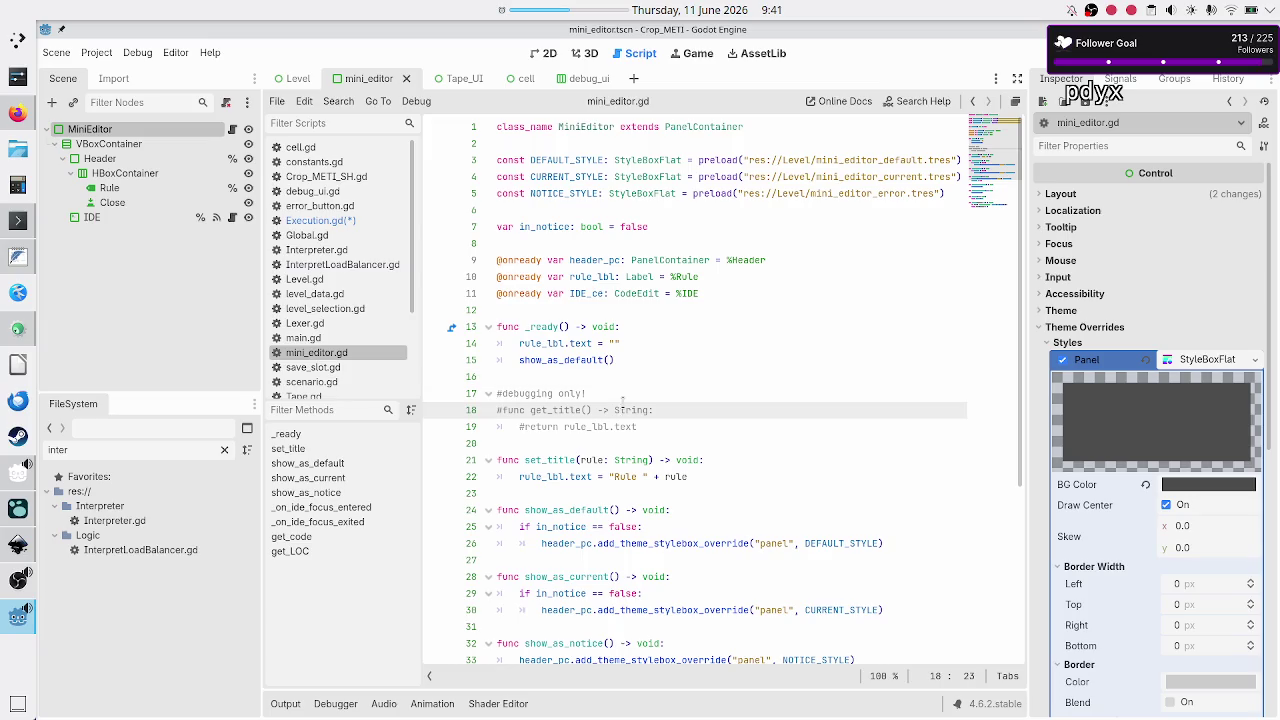
key(Up)
key(shift+Home)
key(BackSpace)
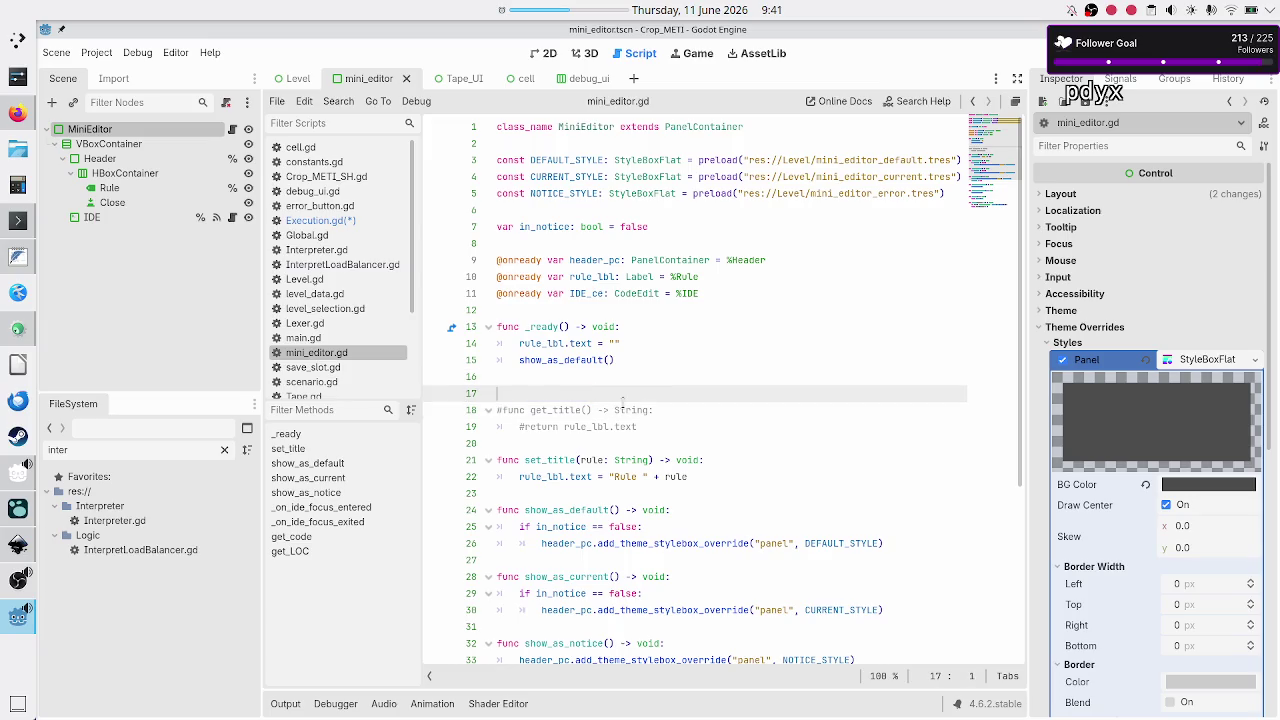
key(BackSpace)
key(Down)
key(Delete)
key(Down)
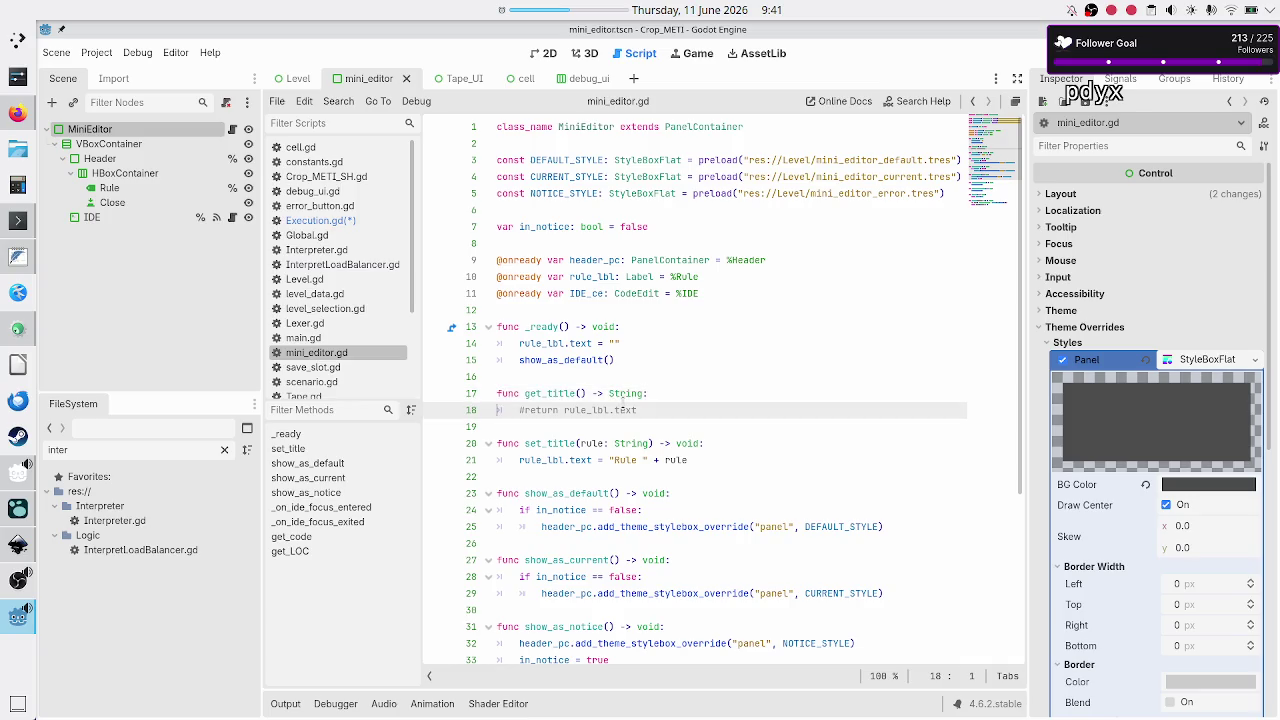
key(BackSpace)
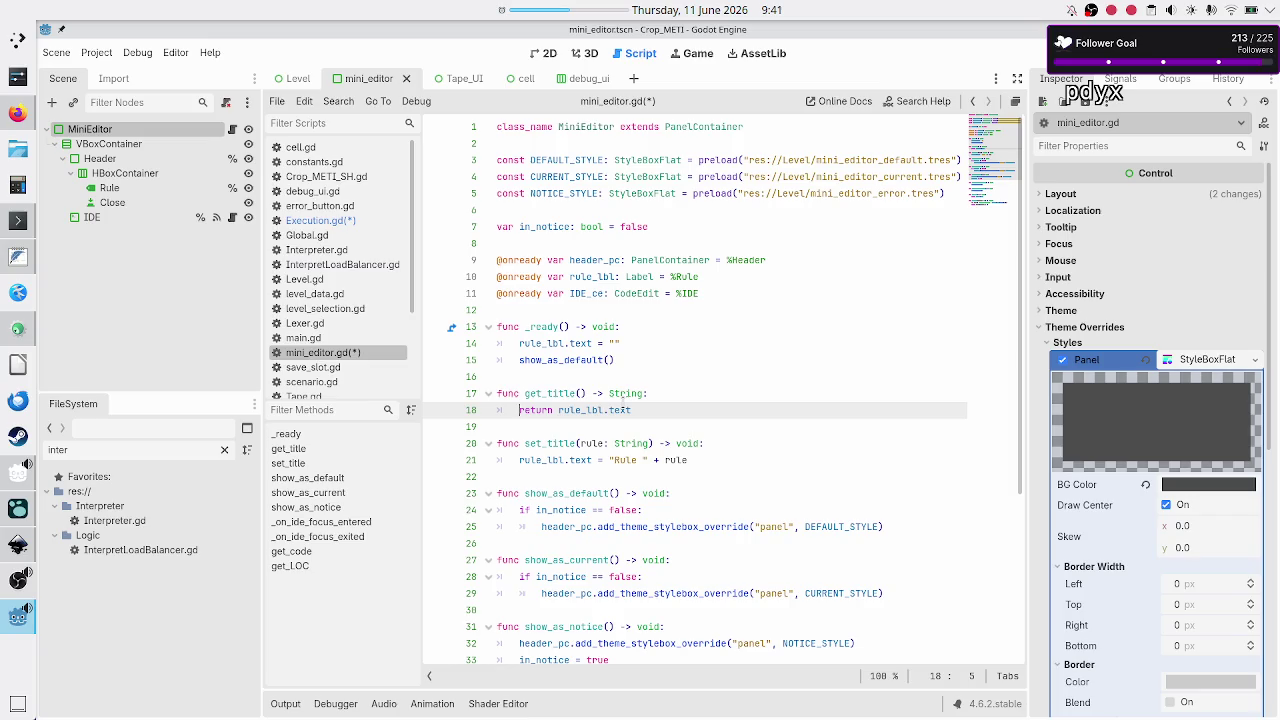
Review get_code and get_title, check the Inkscape drawing, and filter scripts by 'err'
scroll(744, 372, down, 2)
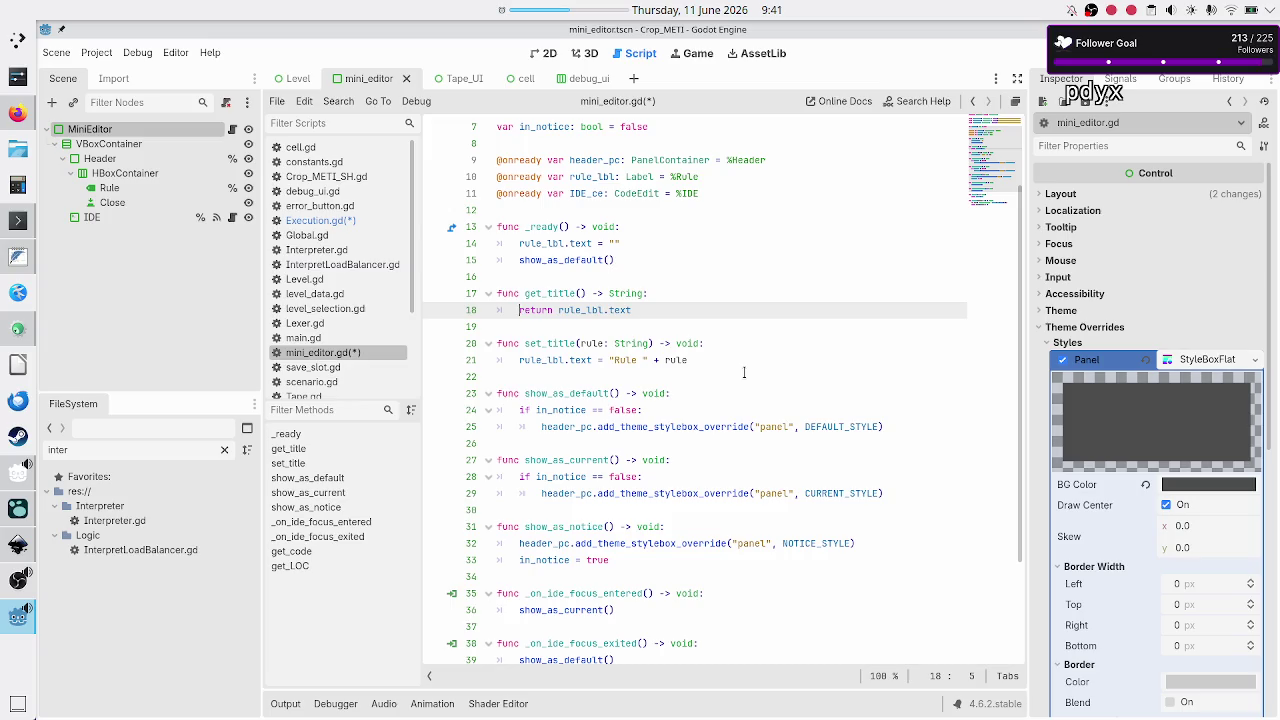
key(Down)
key(Down)
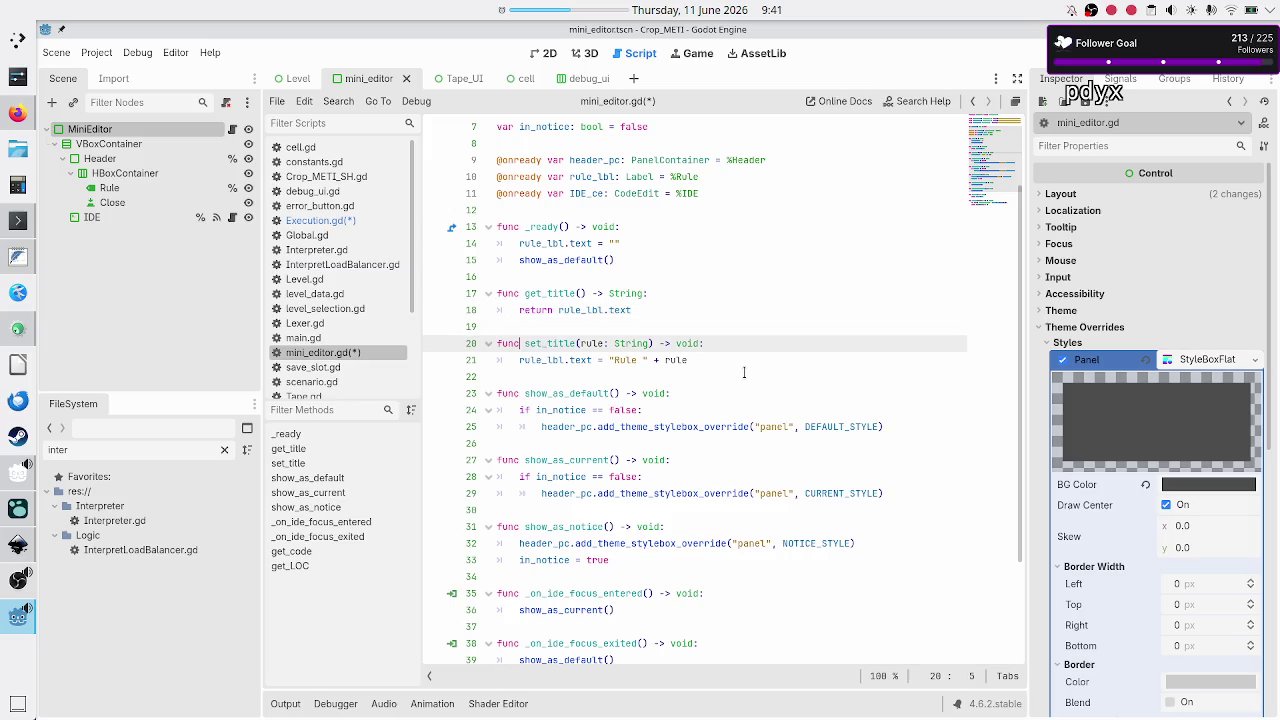
key(Down)
key(Down)
key(Down)
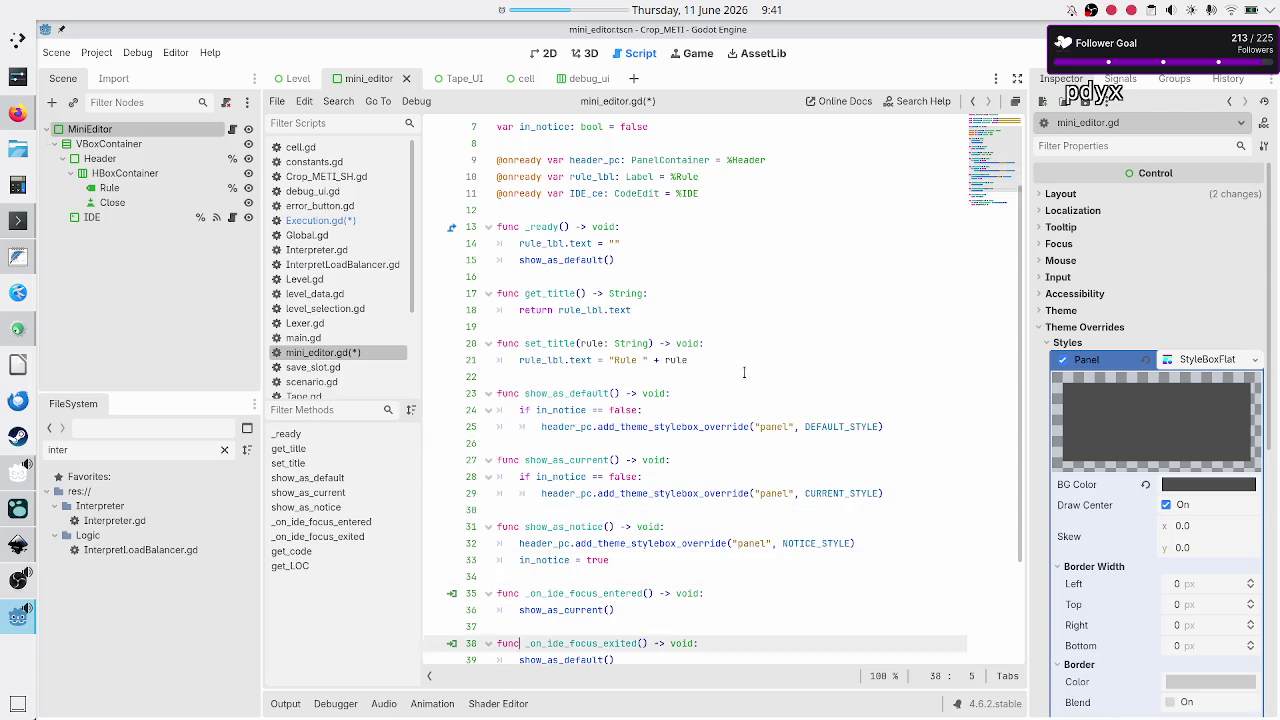
key(Up)
key(Up)
key(Up)
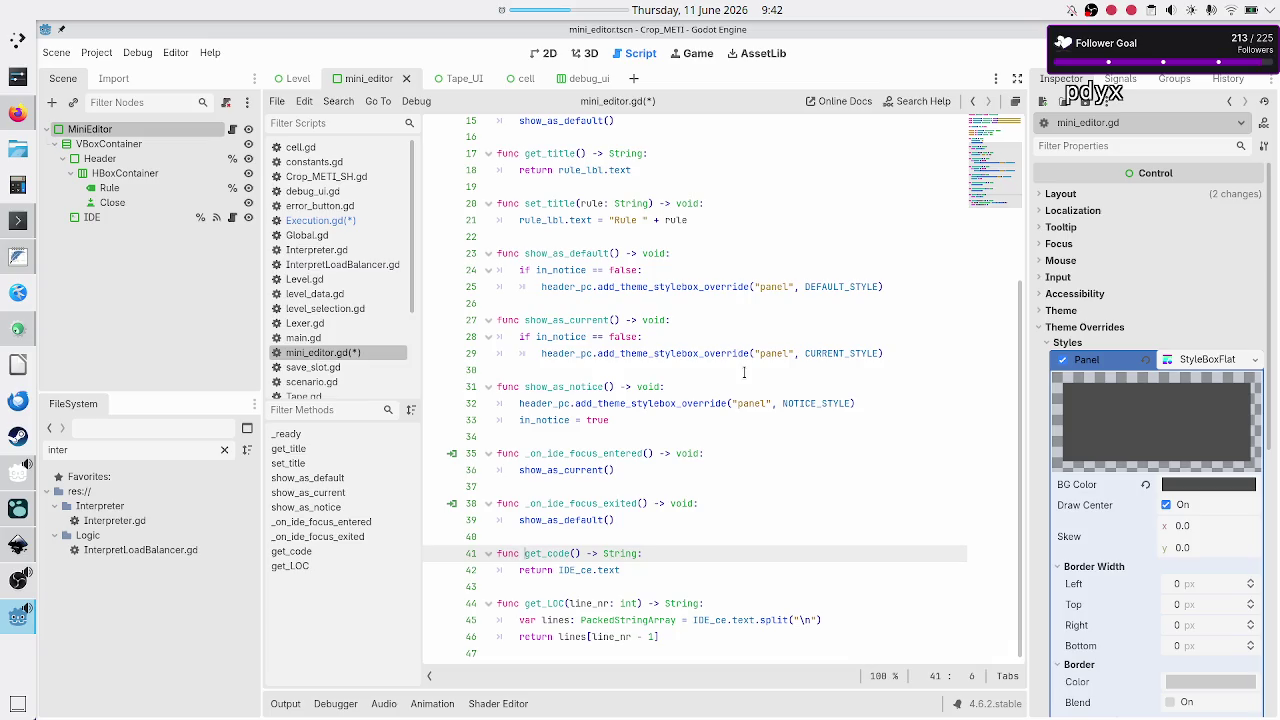
key(shift+Right)
key(shift+Right)
key(shift+Right)
key(Down)
key(Down)
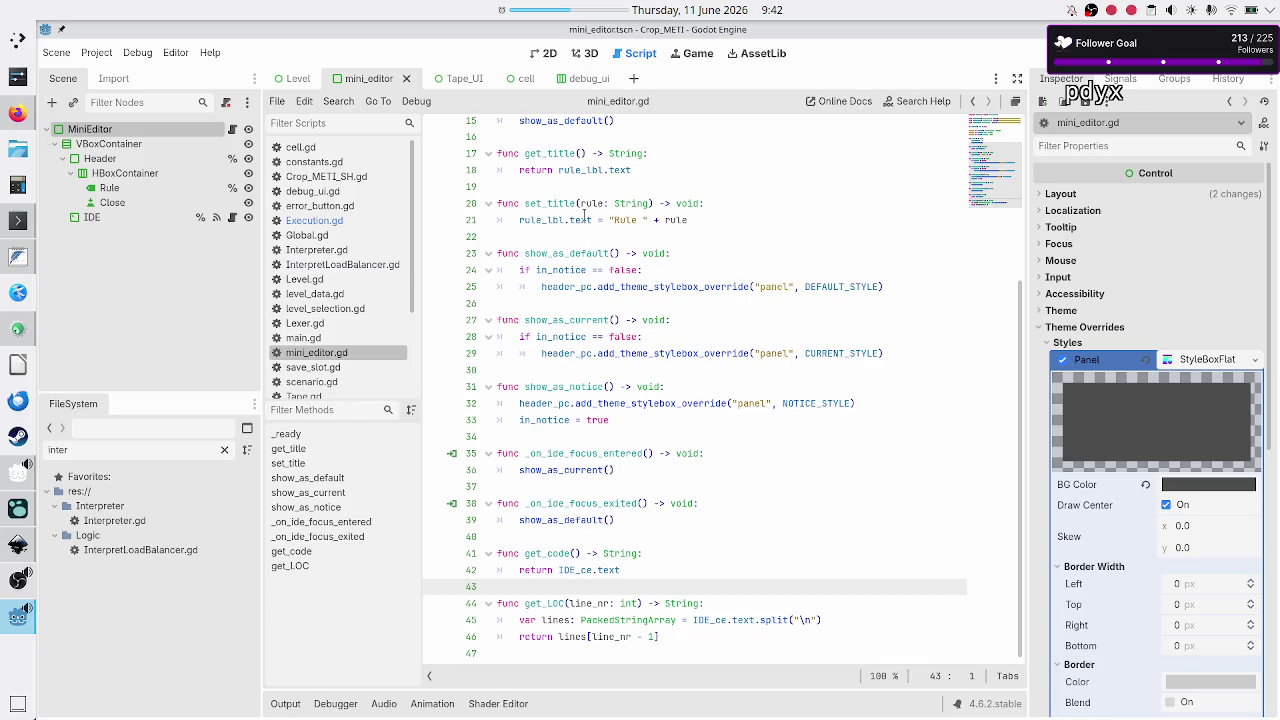
mouse_move(585, 215)
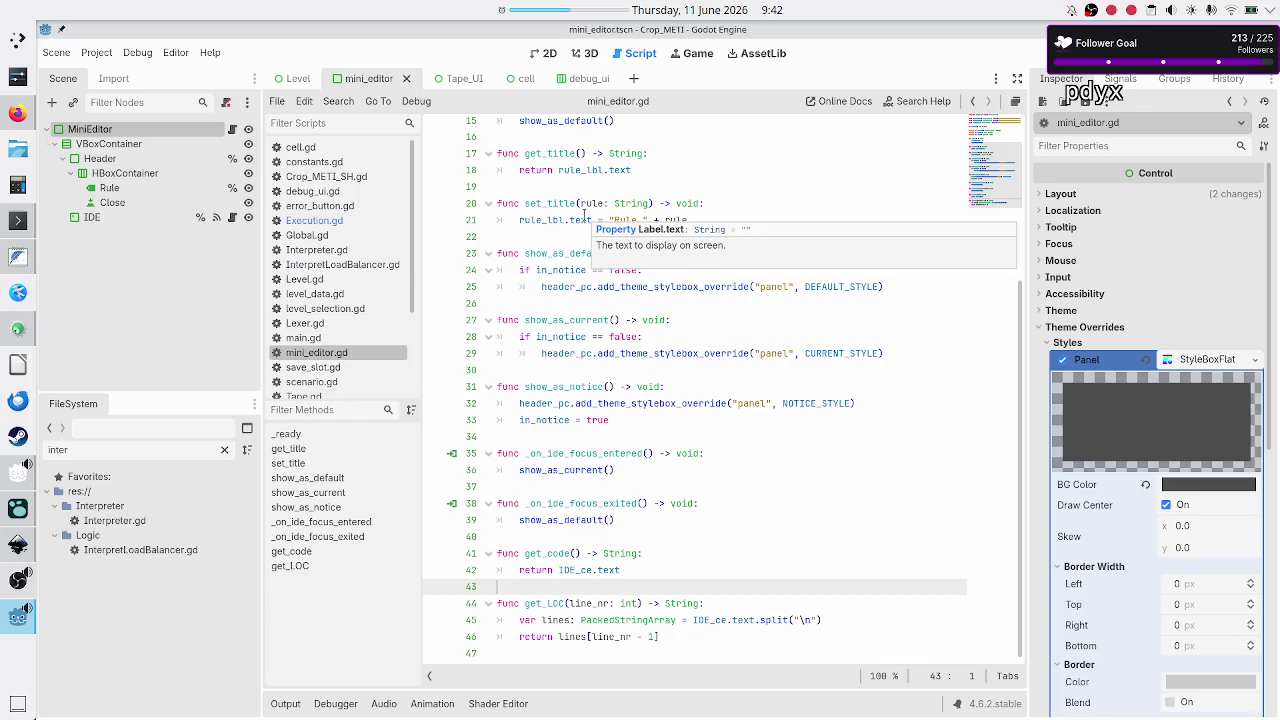
double_click(572, 153)
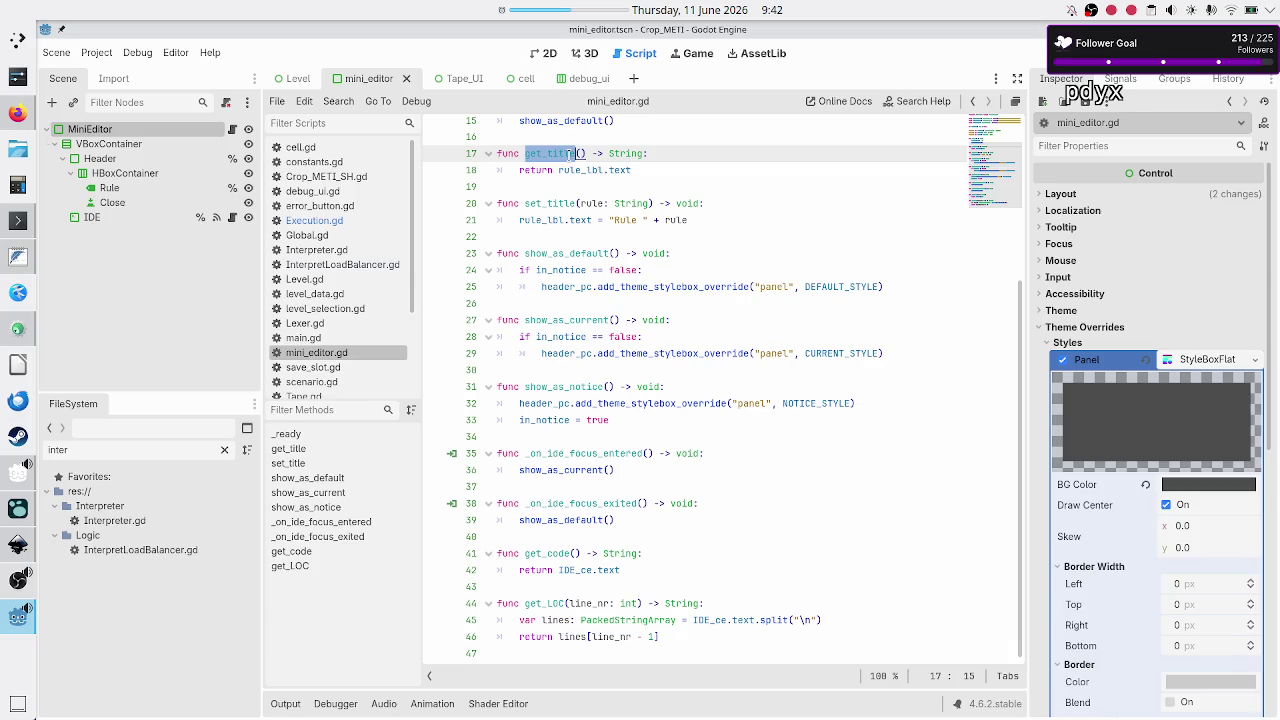
key(alt+Tab)
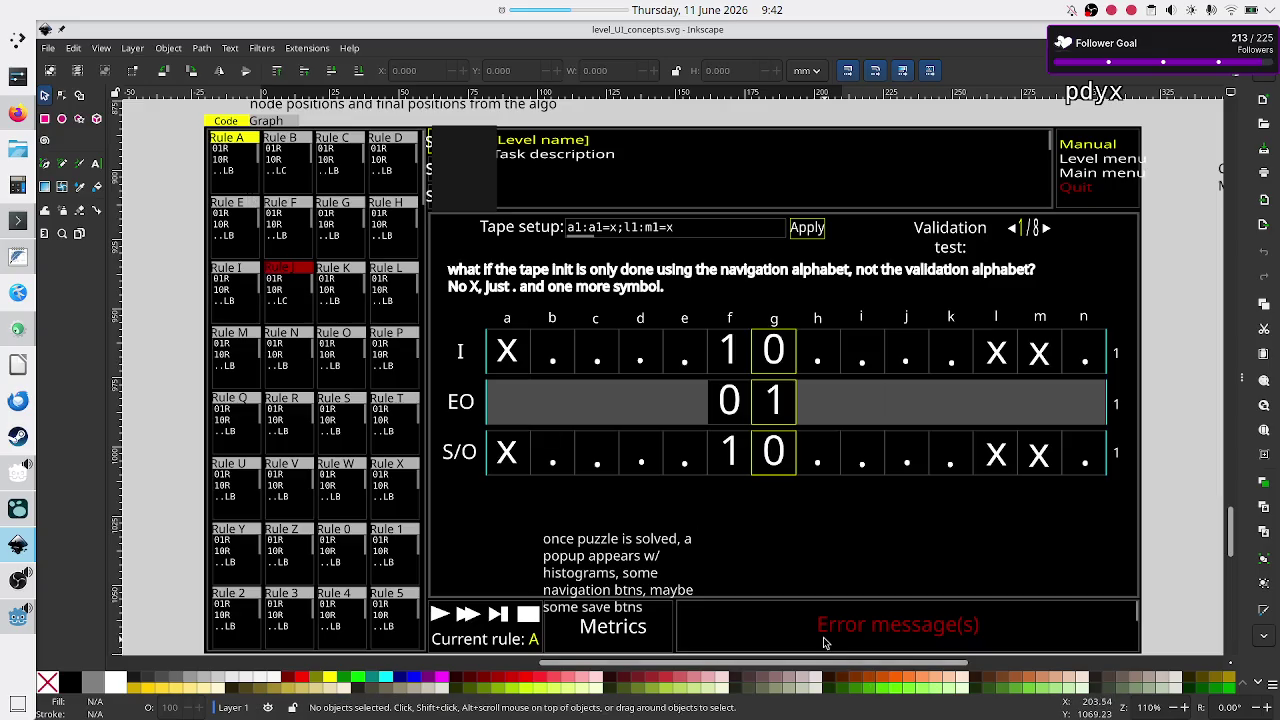
key(alt+Tab)
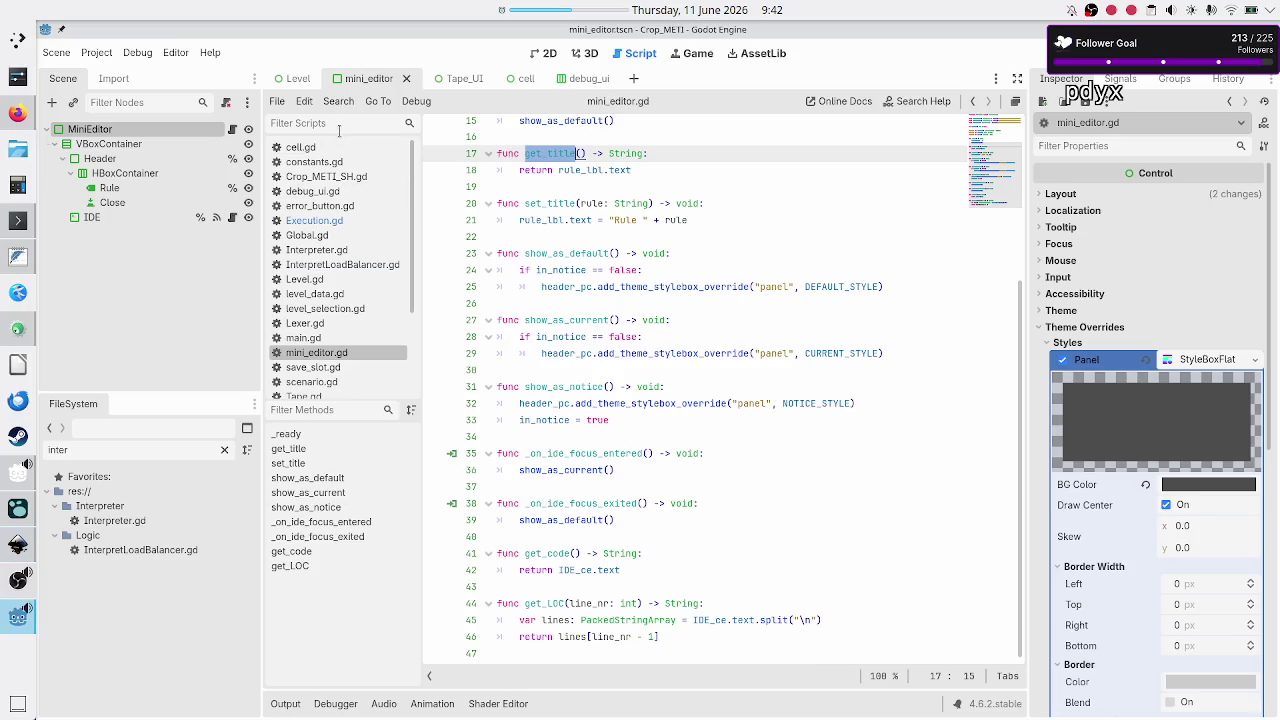
text(err)
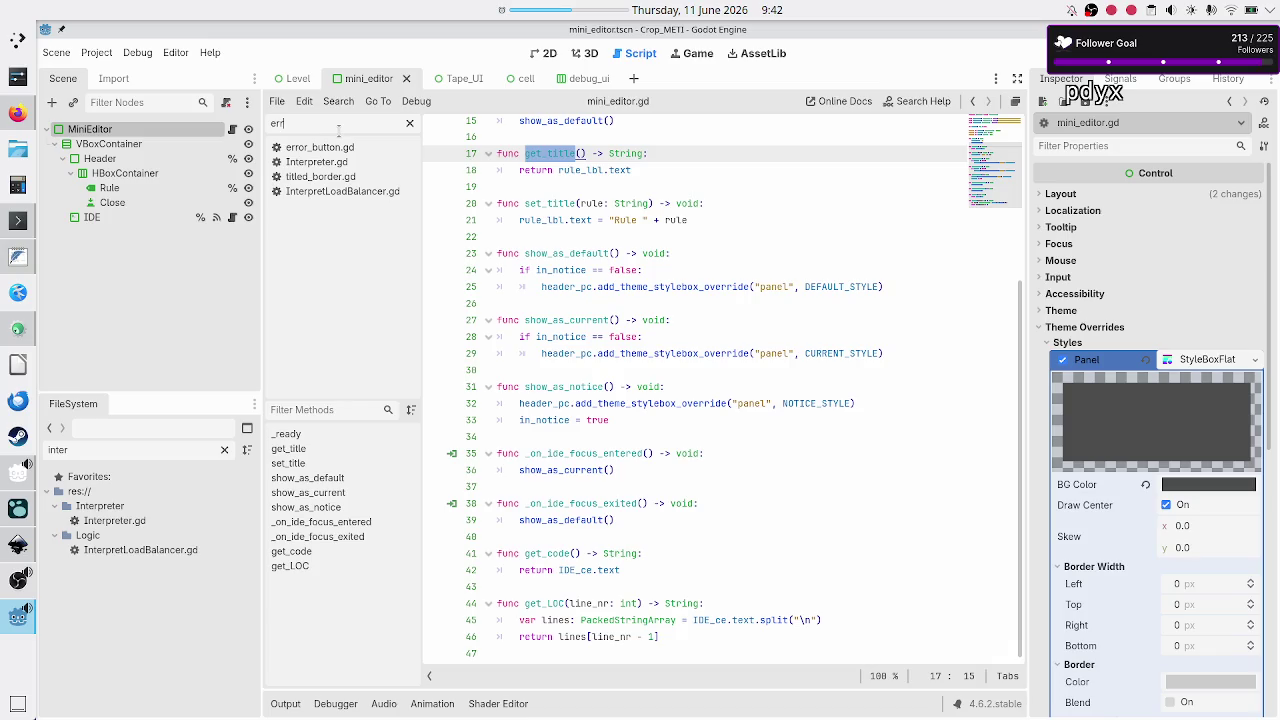
Open error_button.gd and inspect the rule_name declaration and its debug 'J' assignment
click(326, 151)
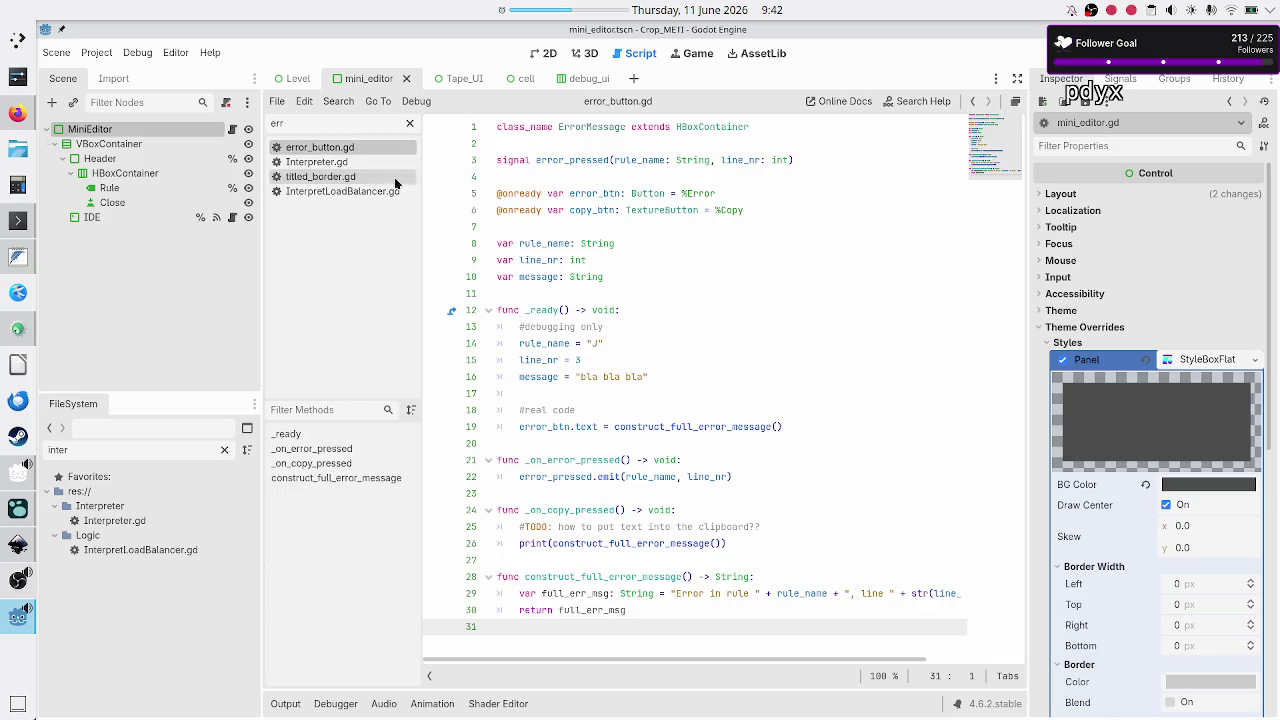
click(557, 243)
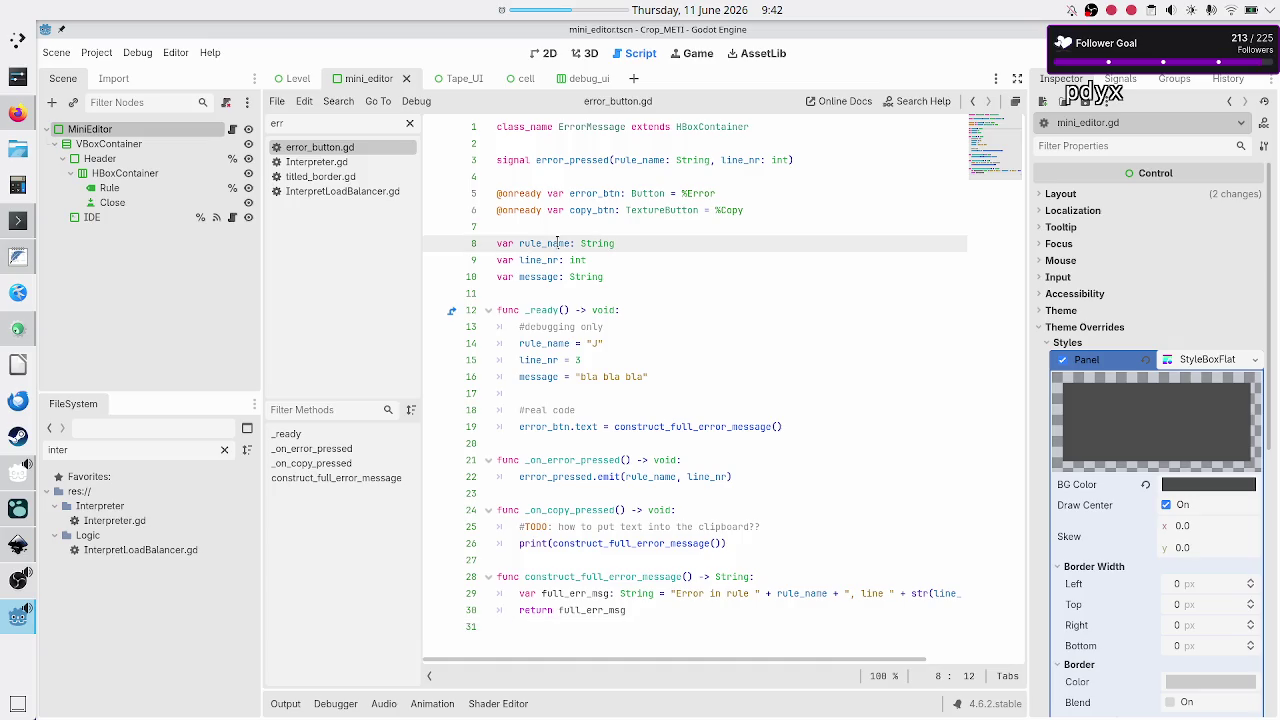
double_click(557, 243)
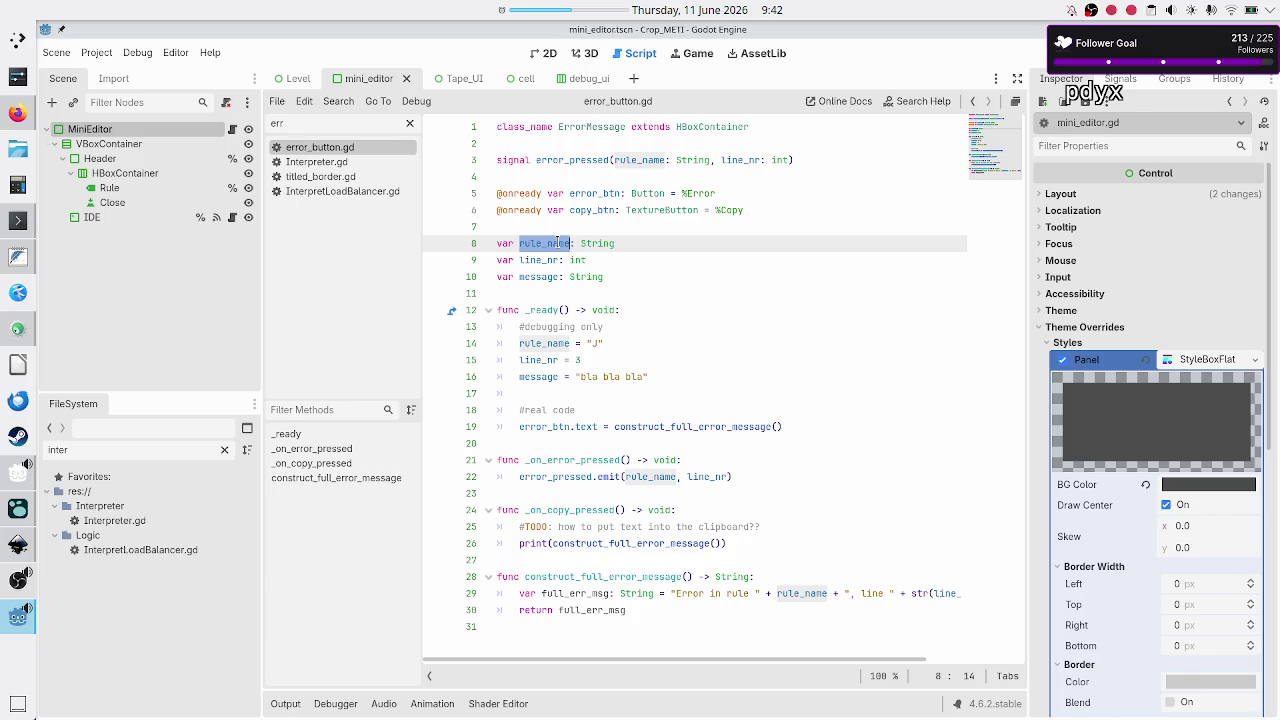
click(619, 343)
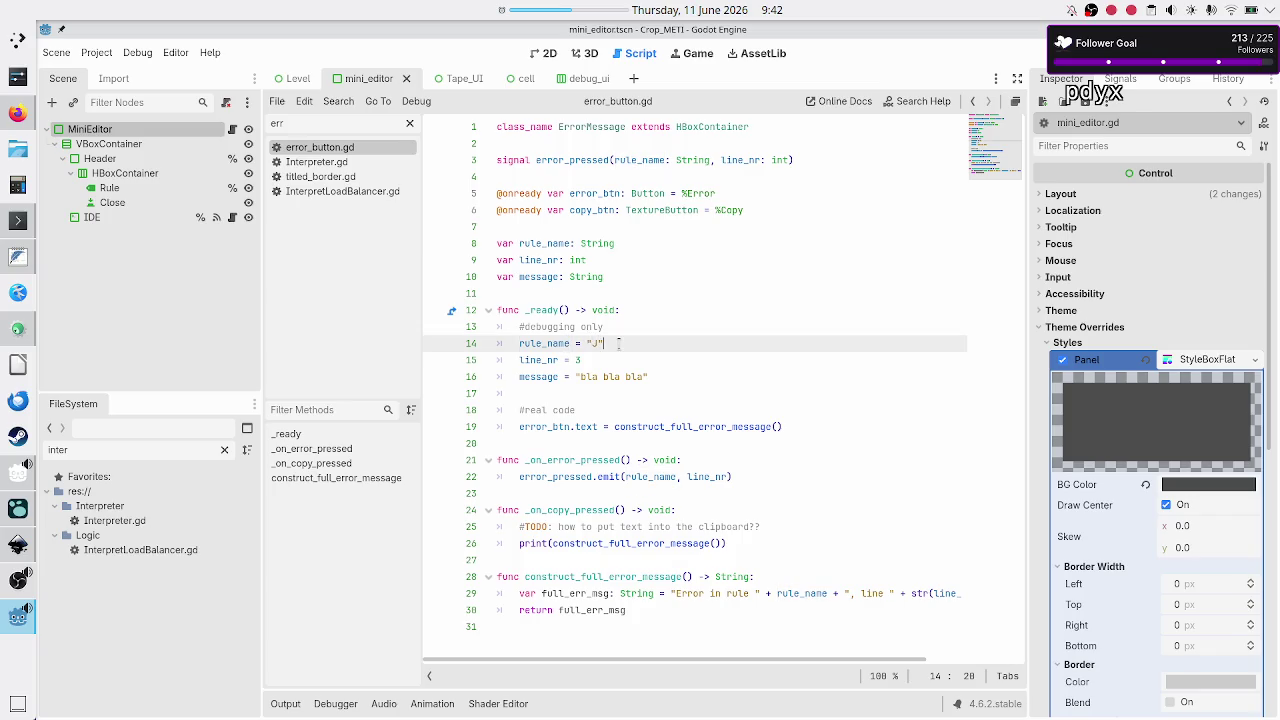
key(shift+Left)
Select the error_pressed signal name in _on_error_pressed and open the Search menu
click(573, 460)
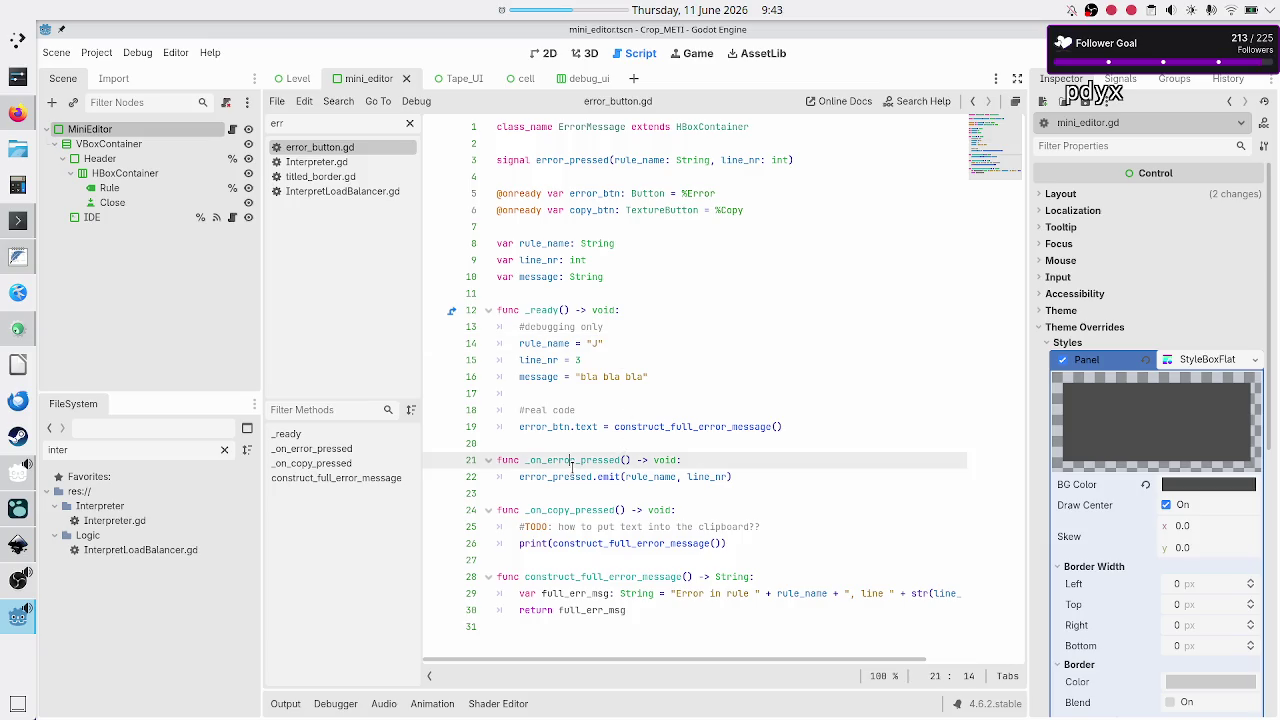
click(549, 477)
double_click(549, 477)
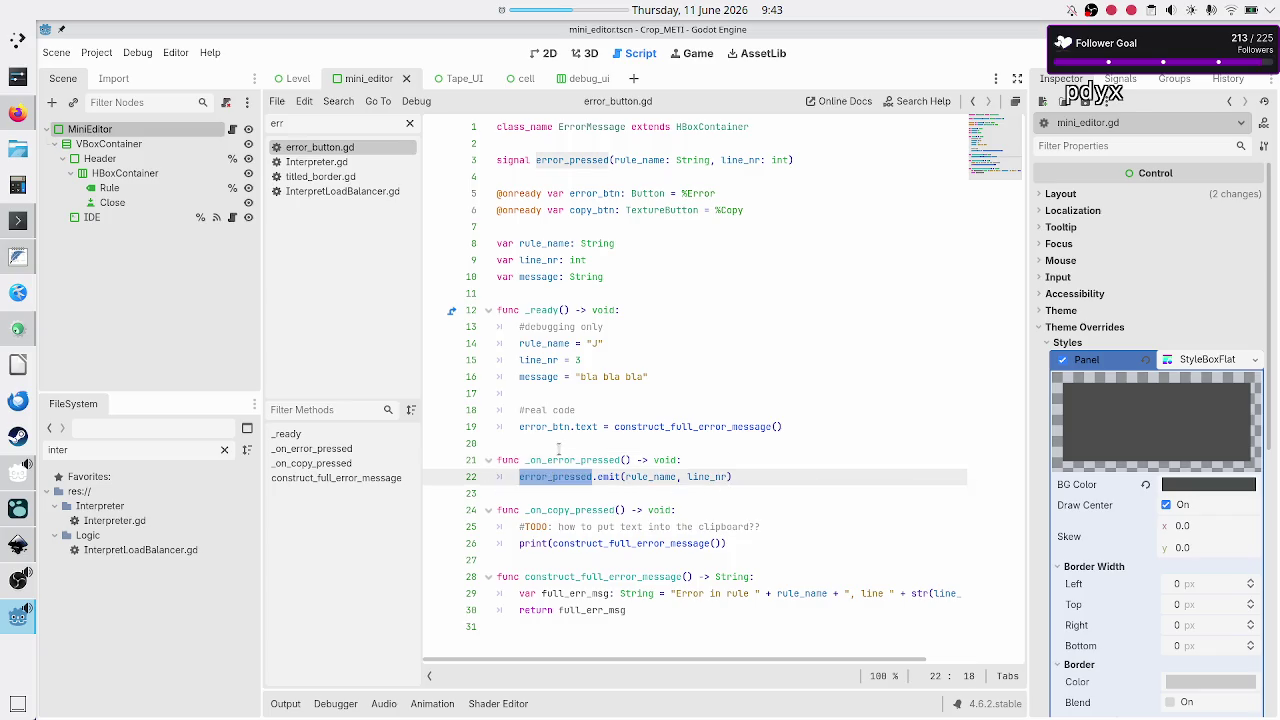
click(338, 100)
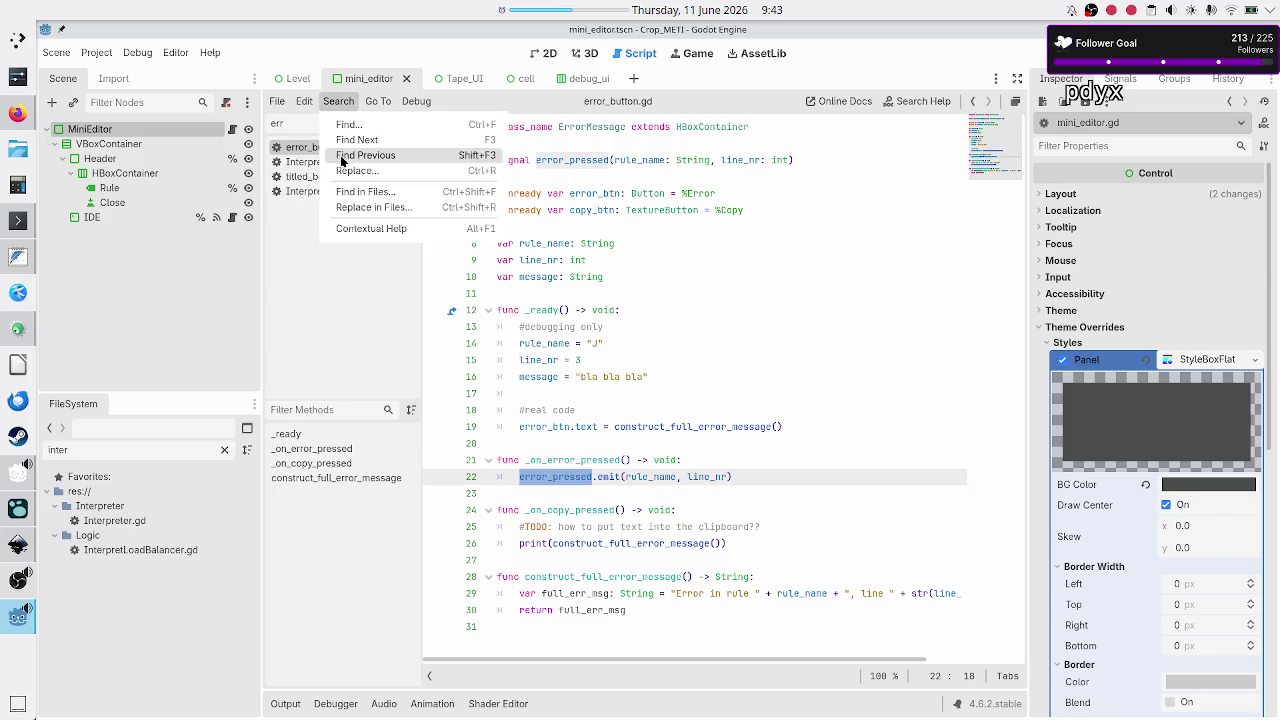
Find error_pressed in all files and jump to on_error_pressed in Level.gd
click(374, 196)
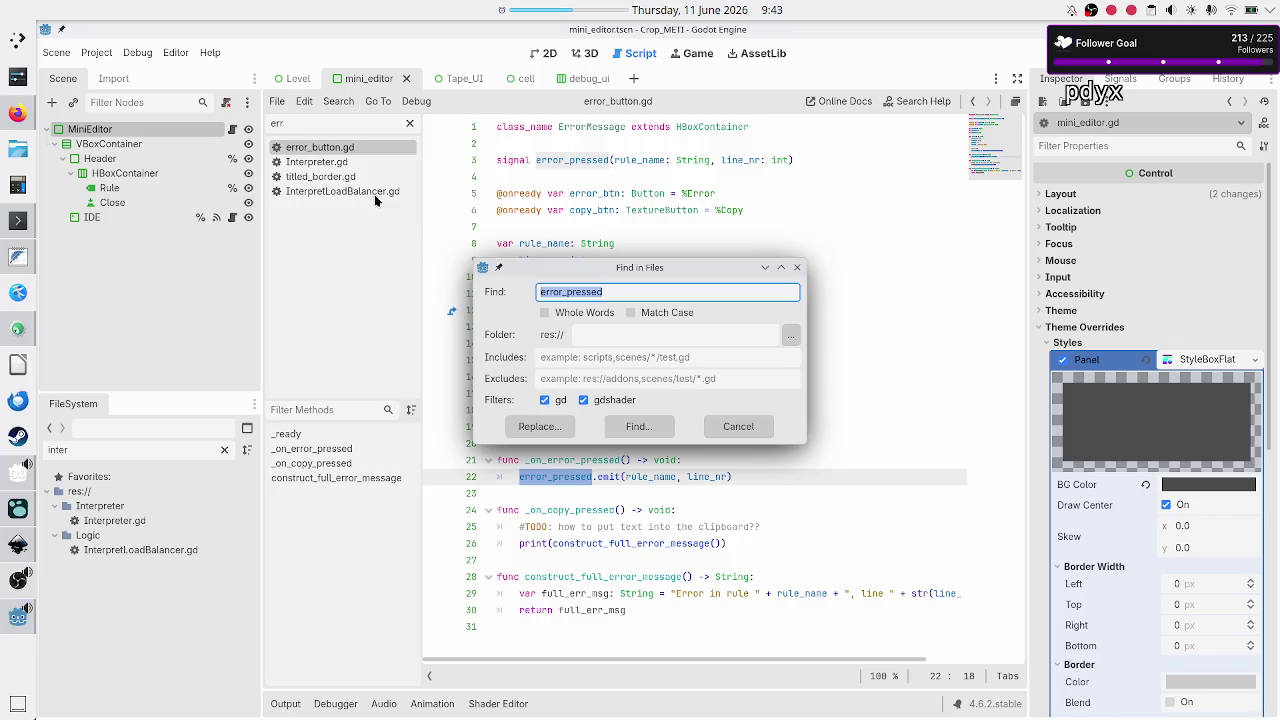
click(640, 425)
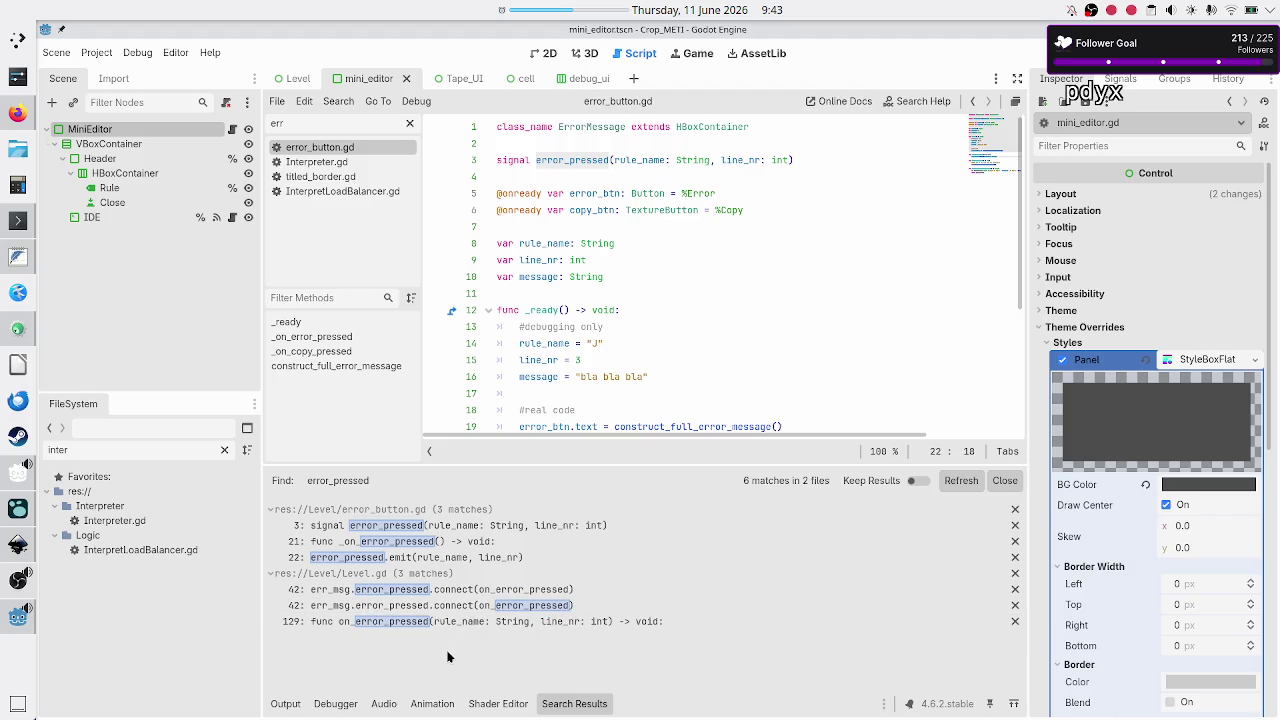
click(408, 623)
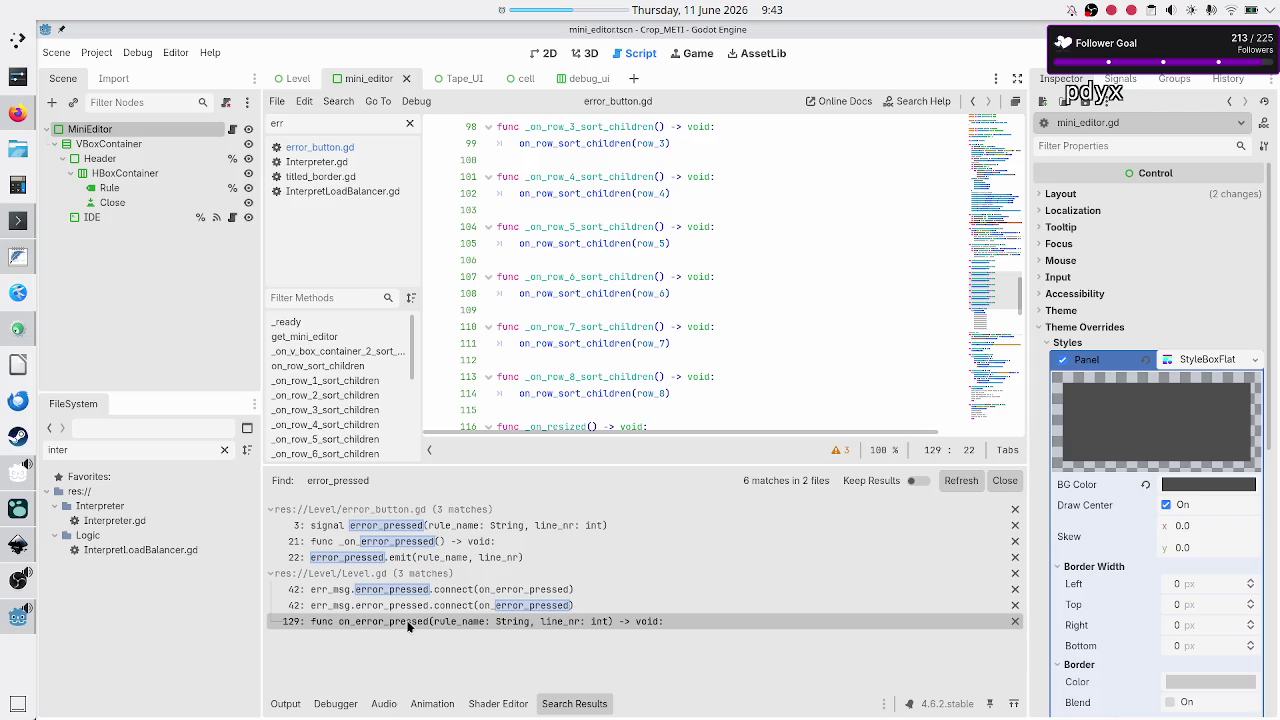
scroll(736, 226, down, 8)
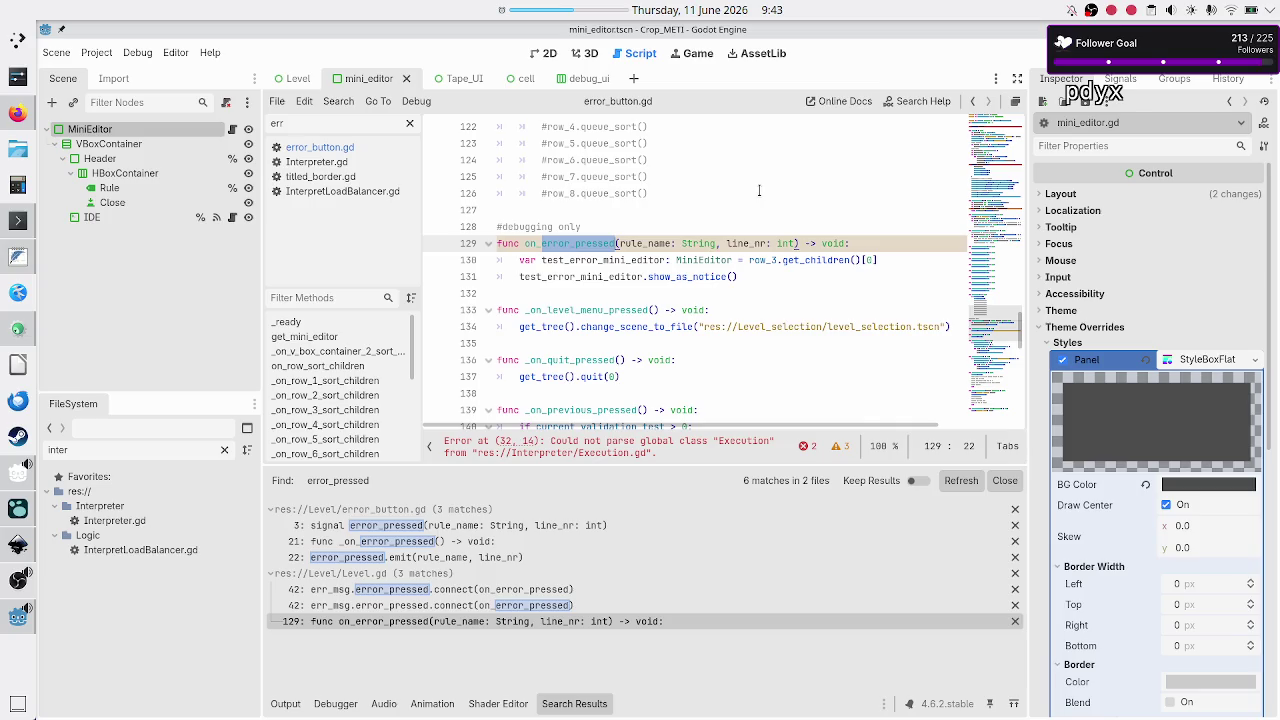
Inspect get_children, row_3, test_error_mini_editor and show_as_notice, then close the search results
double_click(800, 259)
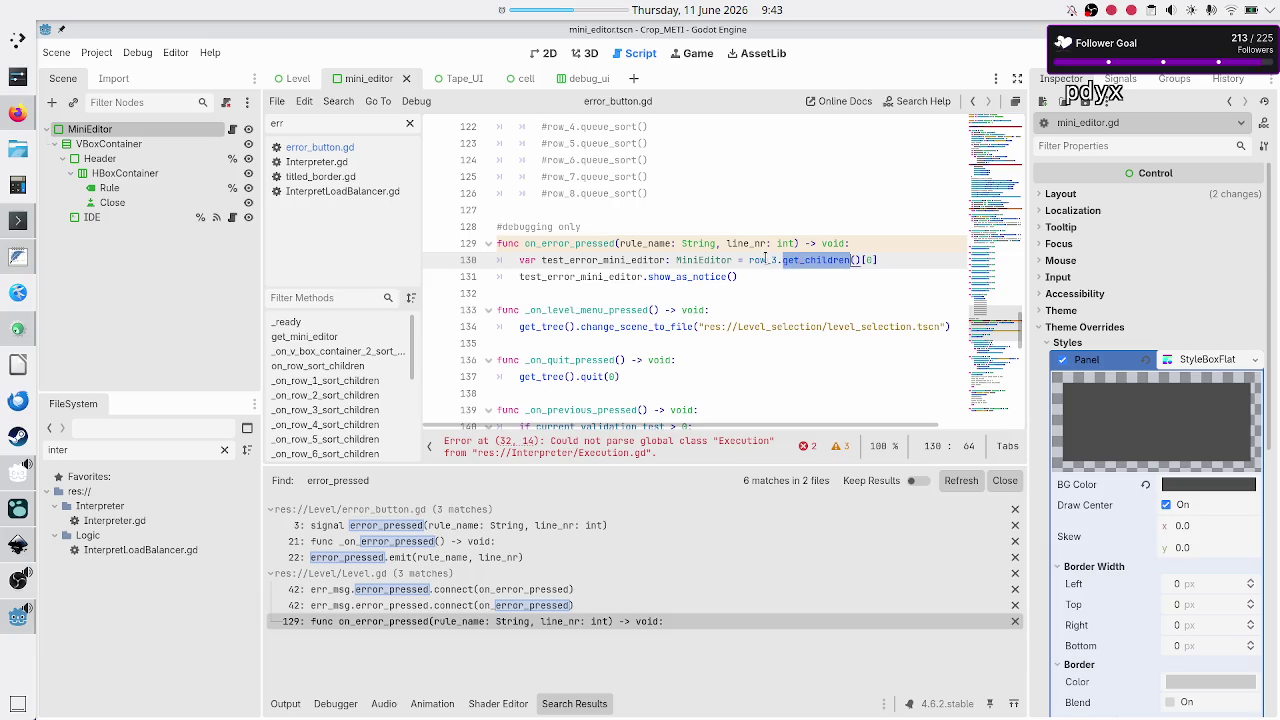
mouse_move(766, 259)
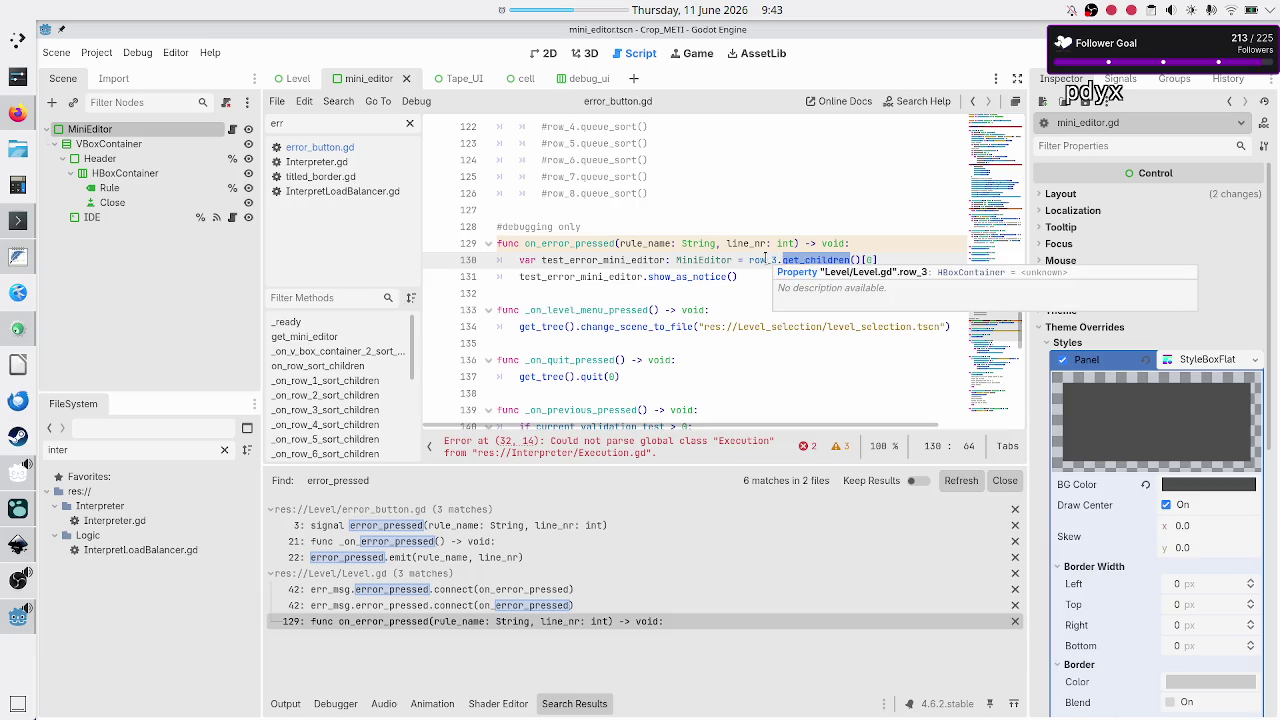
double_click(766, 259)
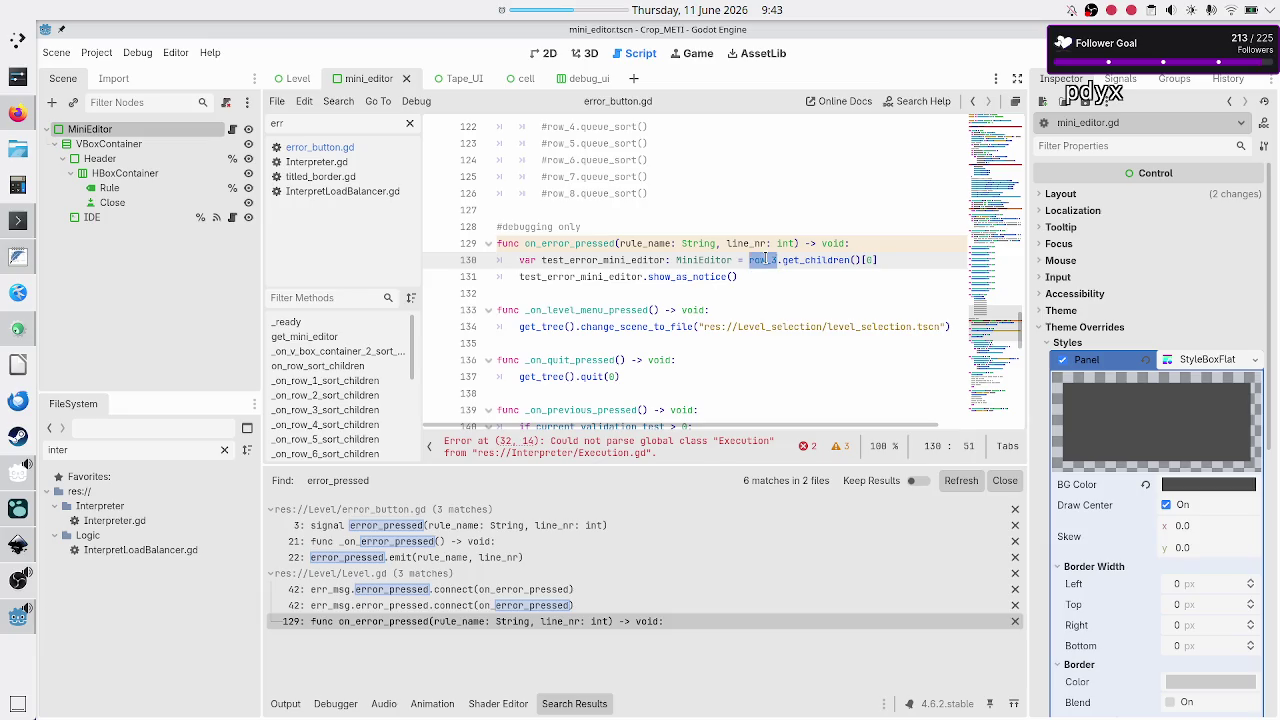
double_click(526, 226)
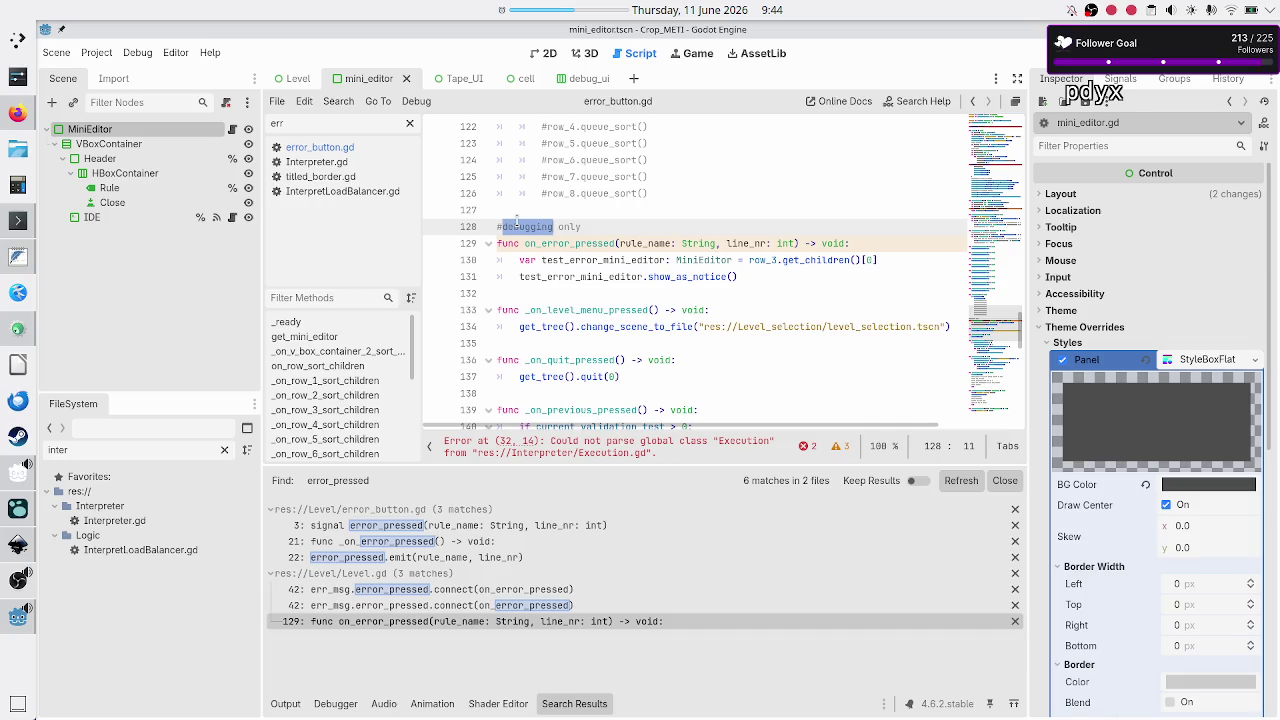
double_click(600, 277)
double_click(681, 276)
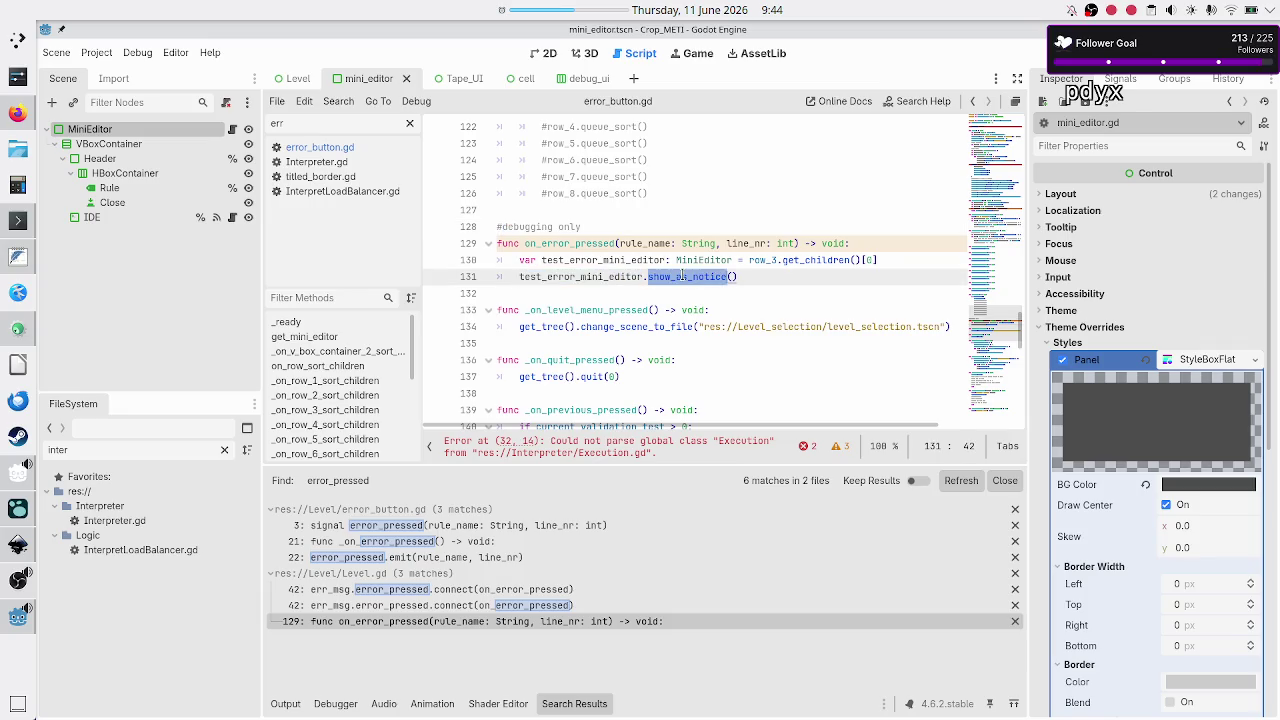
click(600, 277)
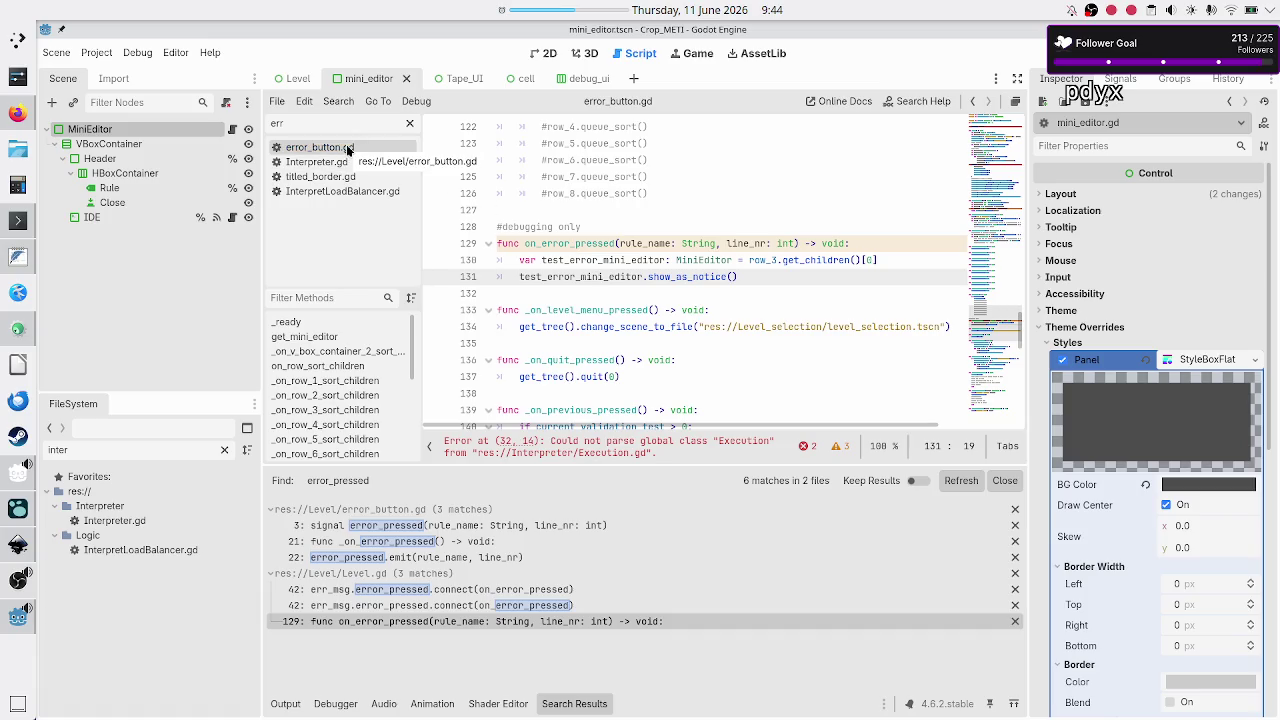
click(1004, 480)
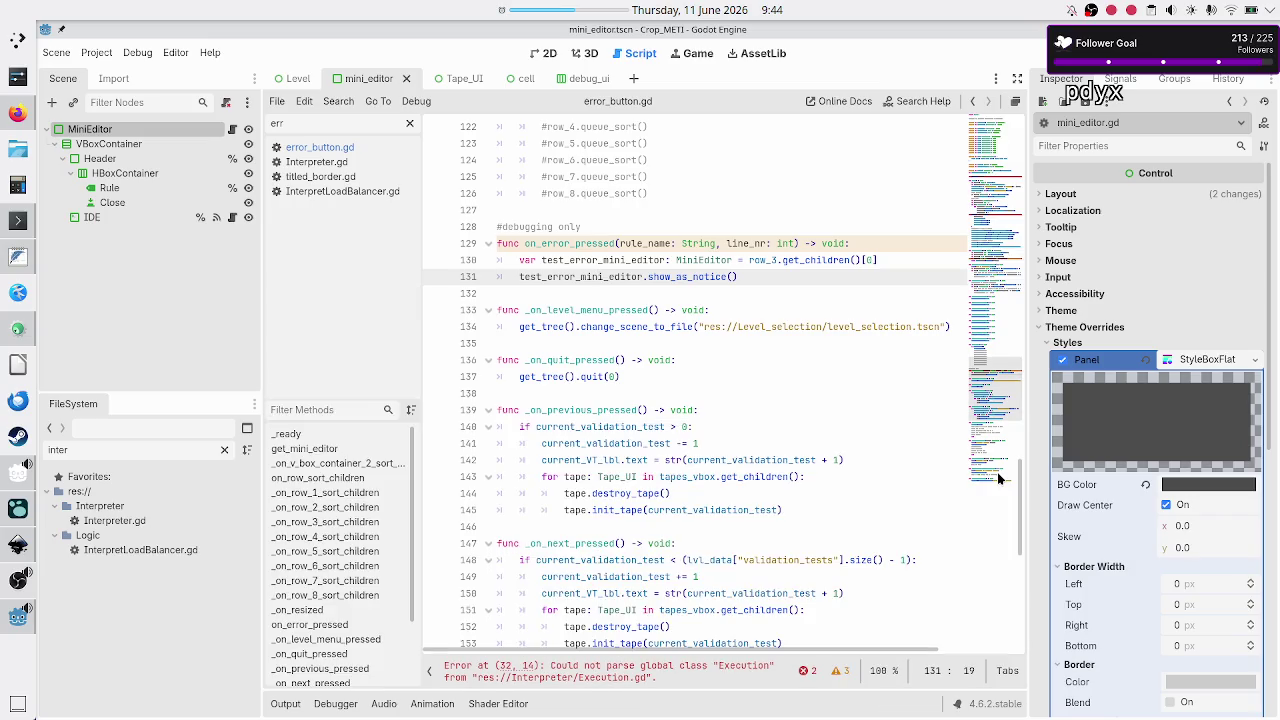
Clear the script filter, read ValidateScheduler.gd, then switch to mini_editor.gd
click(409, 123)
scroll(335, 343, down, 2)
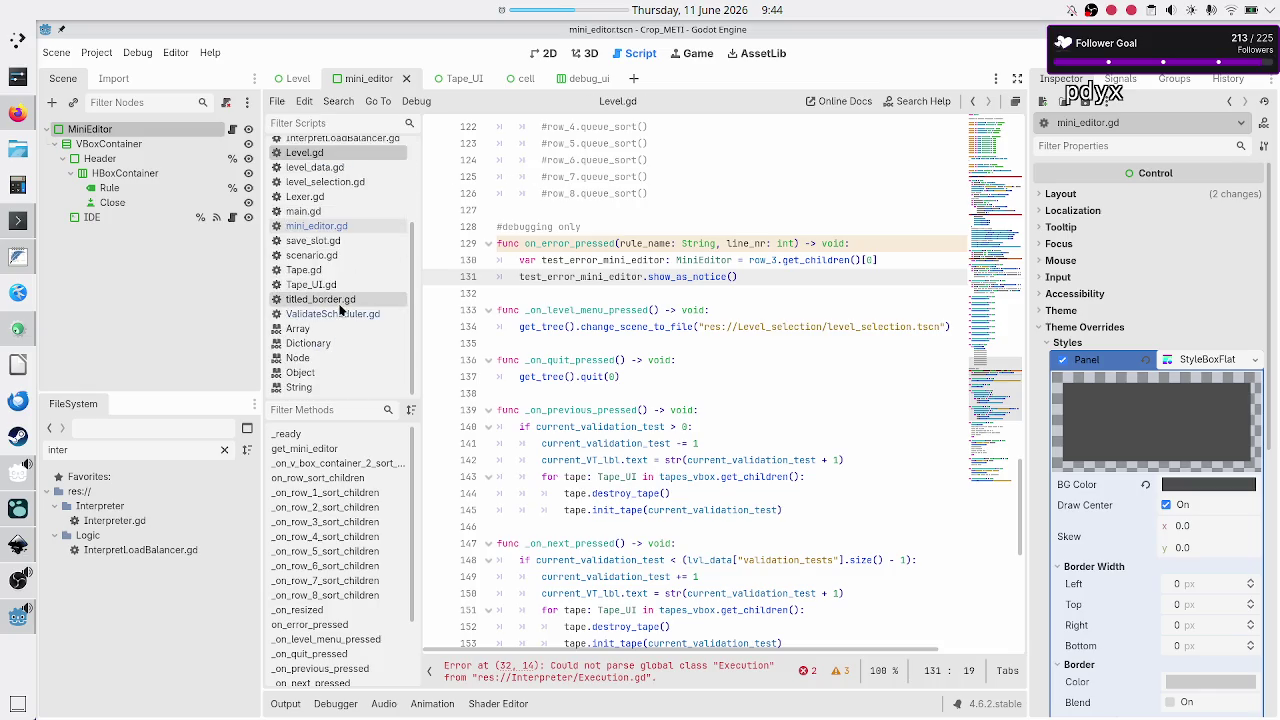
click(333, 313)
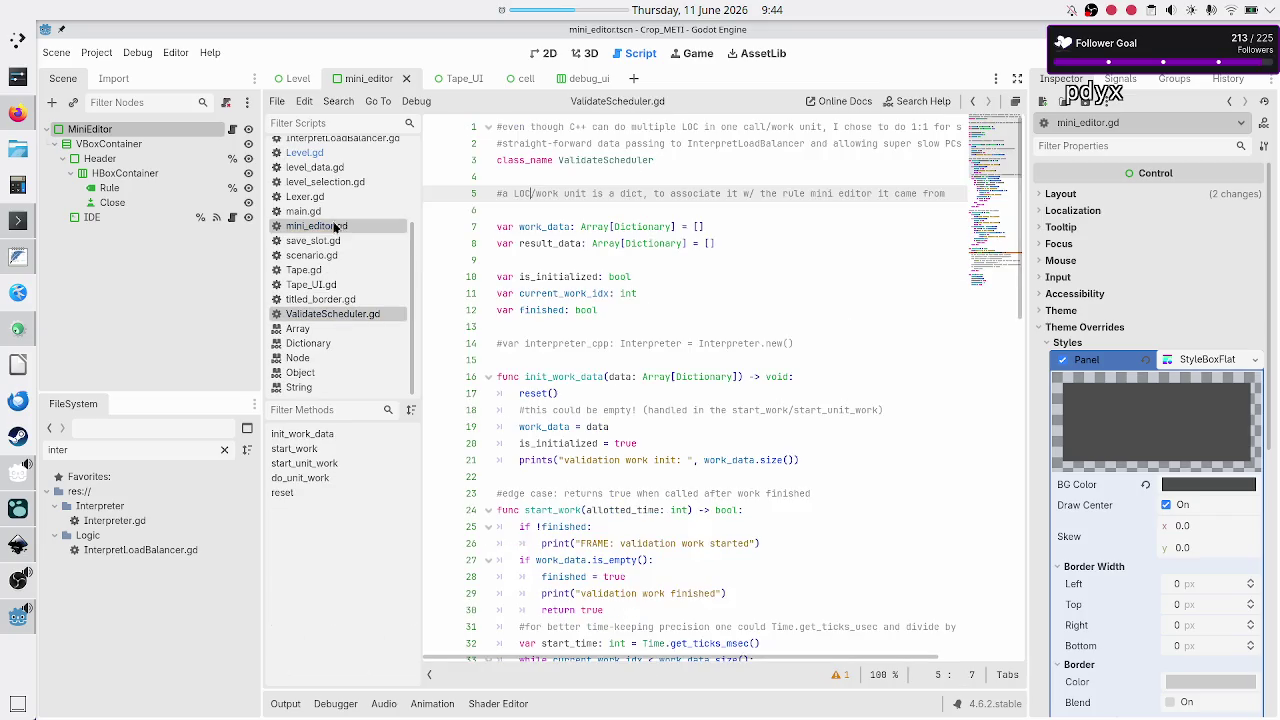
scroll(320, 220, up, 3)
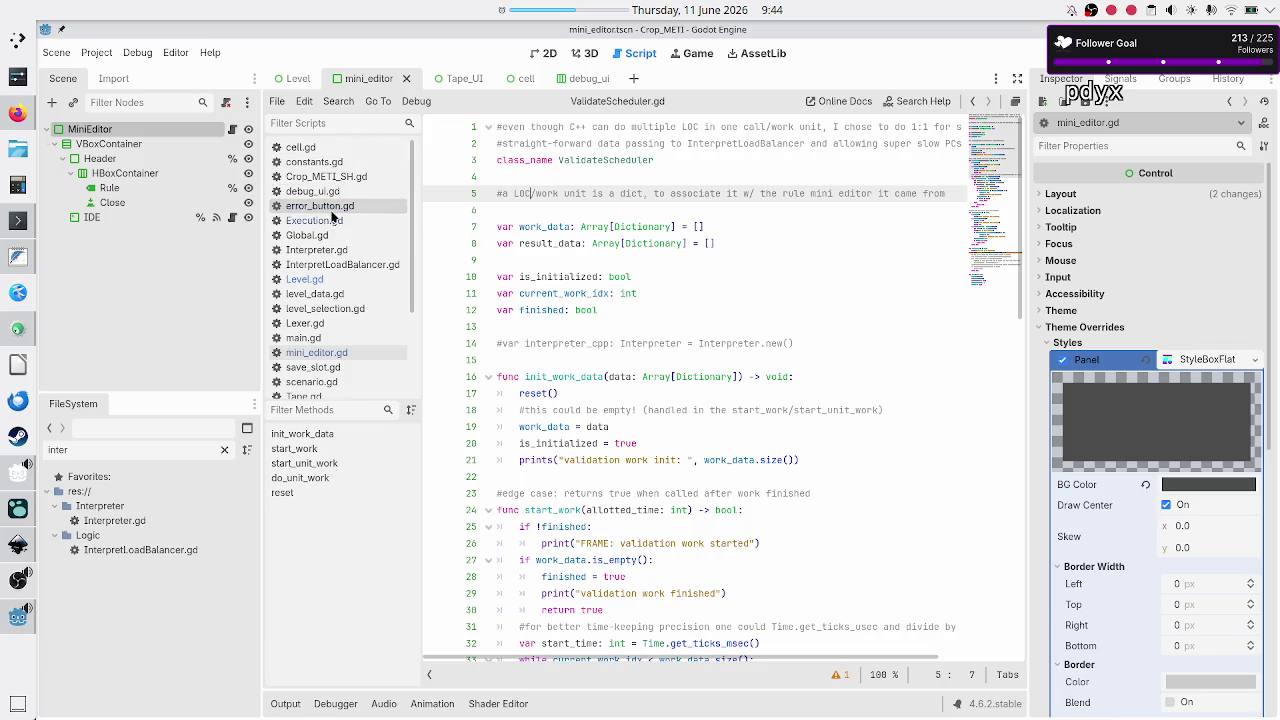
scroll(335, 225, down, 3)
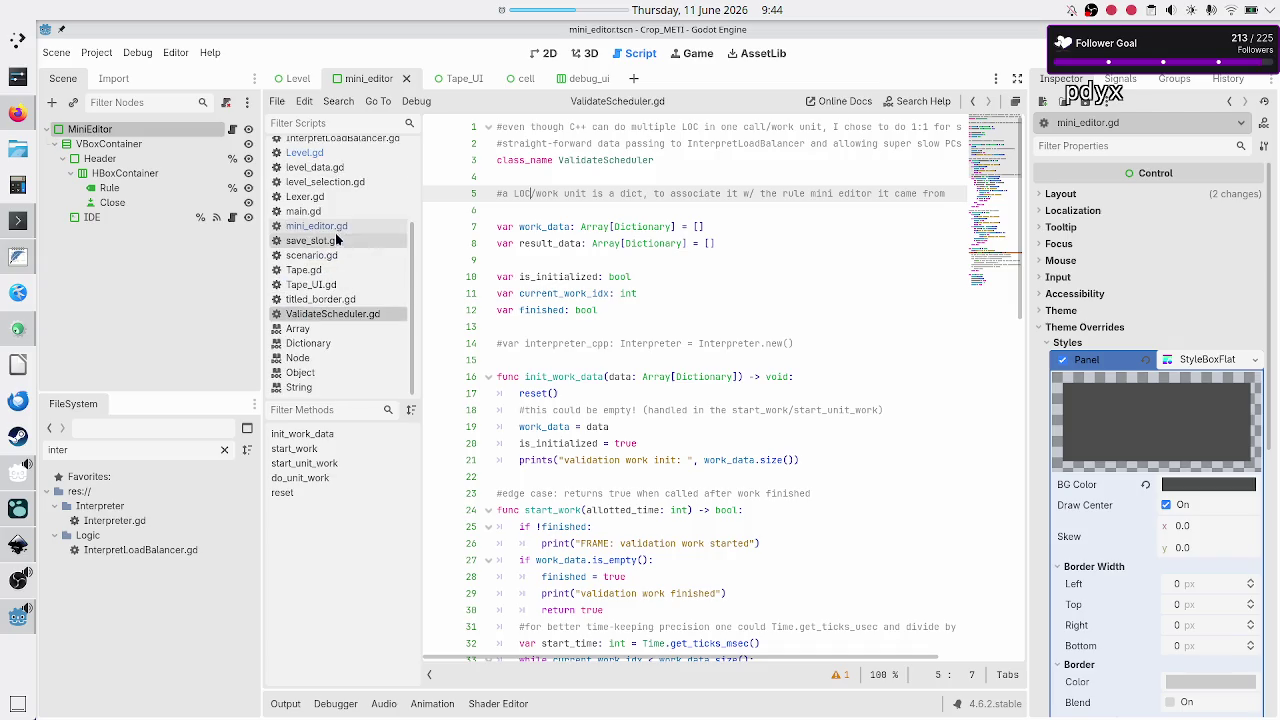
click(340, 227)
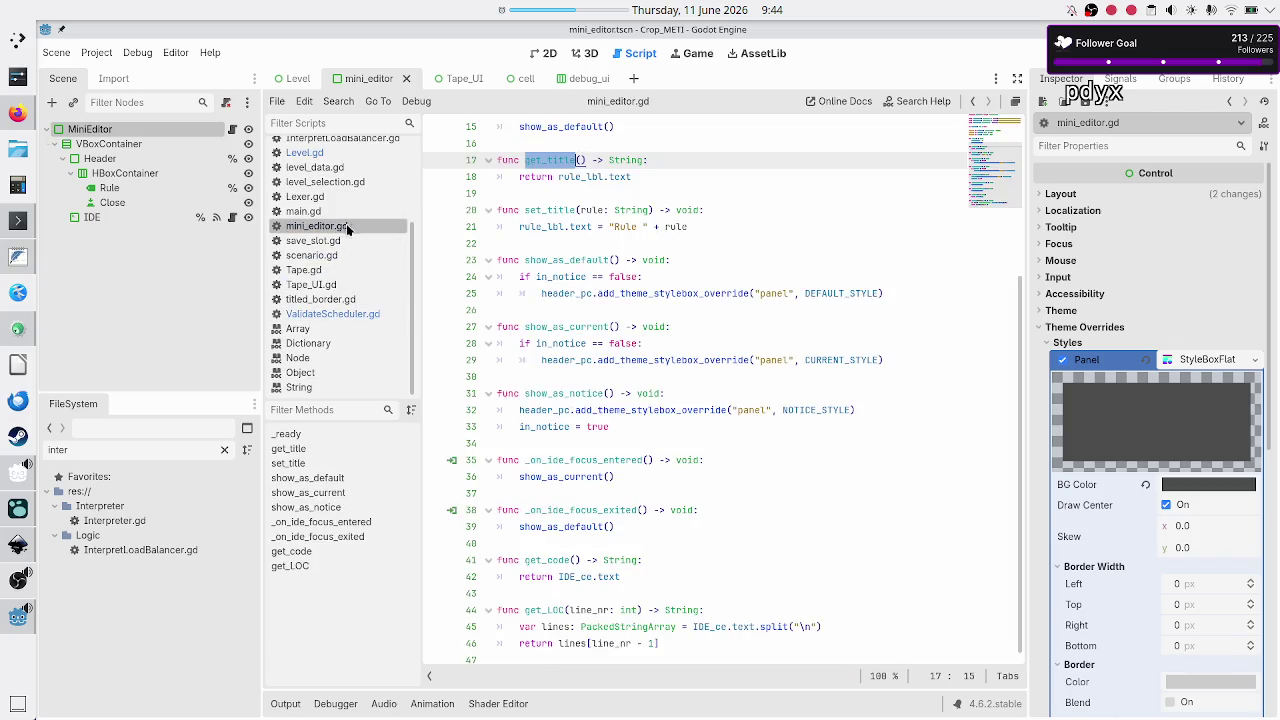
Add the comment '#TODO: do I need get_rule() instead?' above get_title and save mini_editor.gd
click(587, 145)
key(Return)
text(#TODO: )
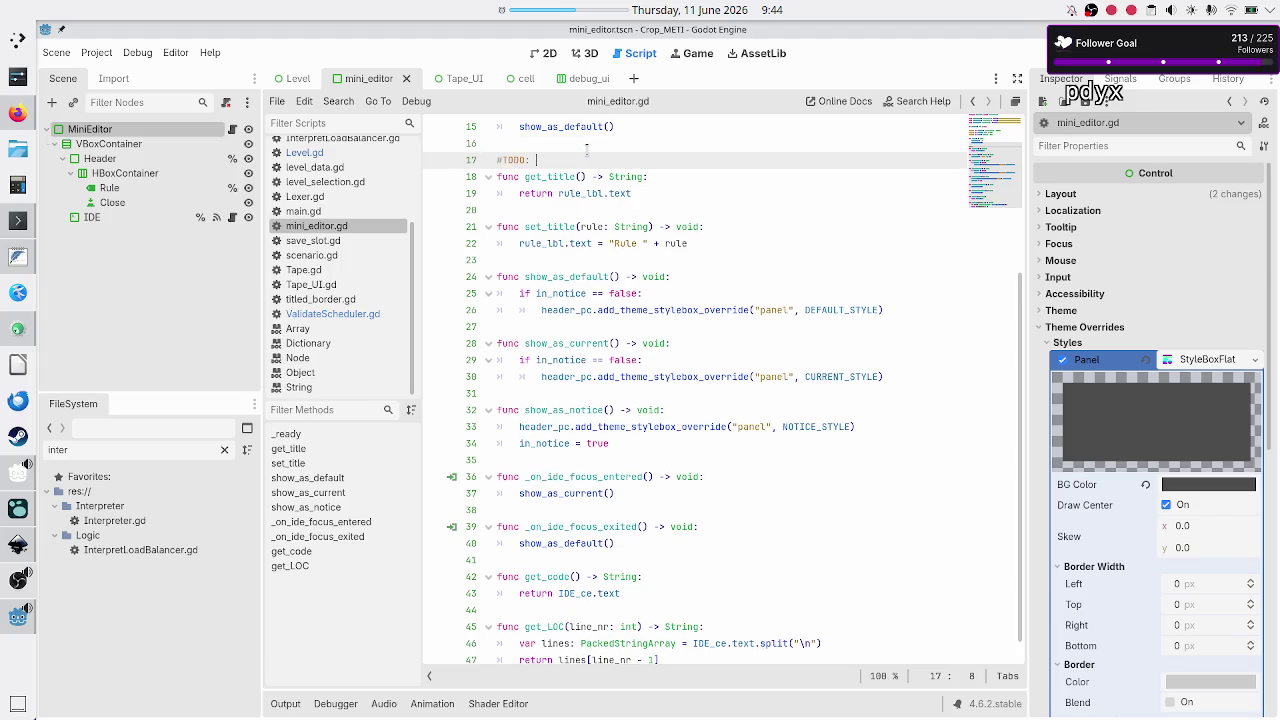
text(do I ne)
text(ed )
text(get_rule())
text( instead)
key(BackSpace)
text(?)
key(ctrl+s)
Glance at ValidateScheduler.gd, then return to Execution.gd
click(338, 314)
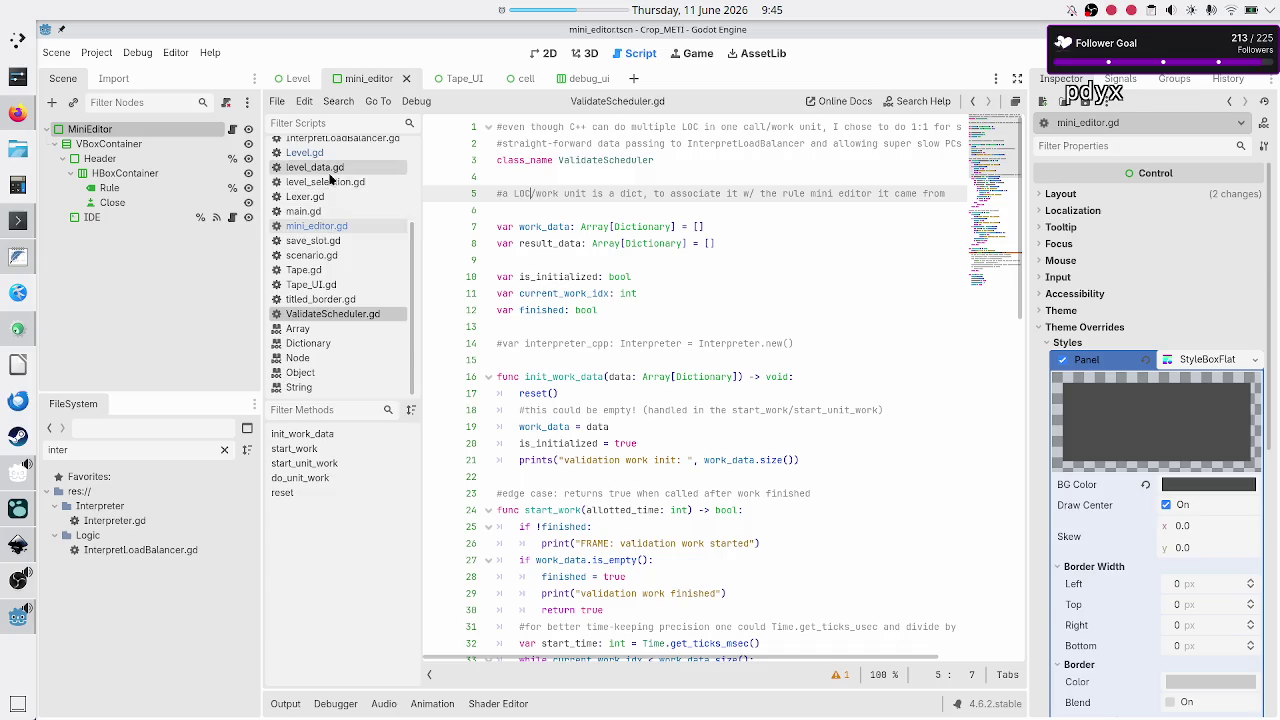
scroll(332, 205, up, 3)
click(328, 221)
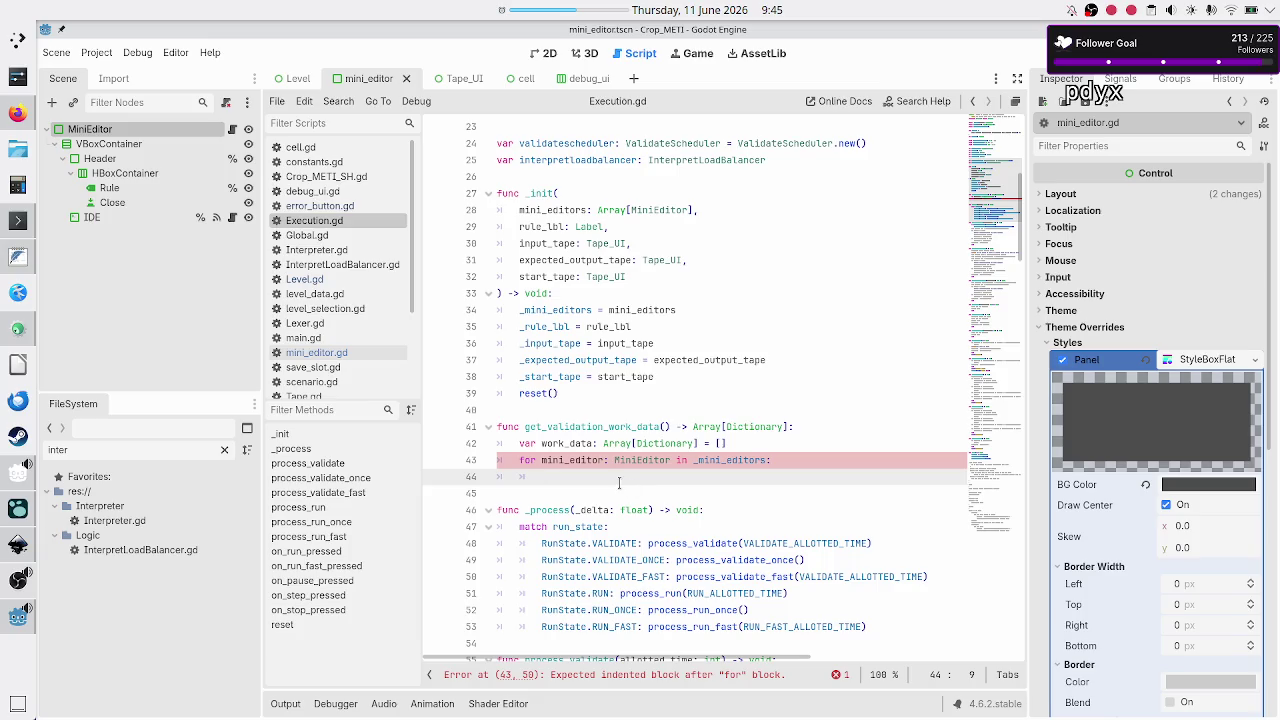
On line 44 of Execution.gd, declare 'var rule_src: String = mini_editor.get_code()', then view mini_editor.gd
text(m)
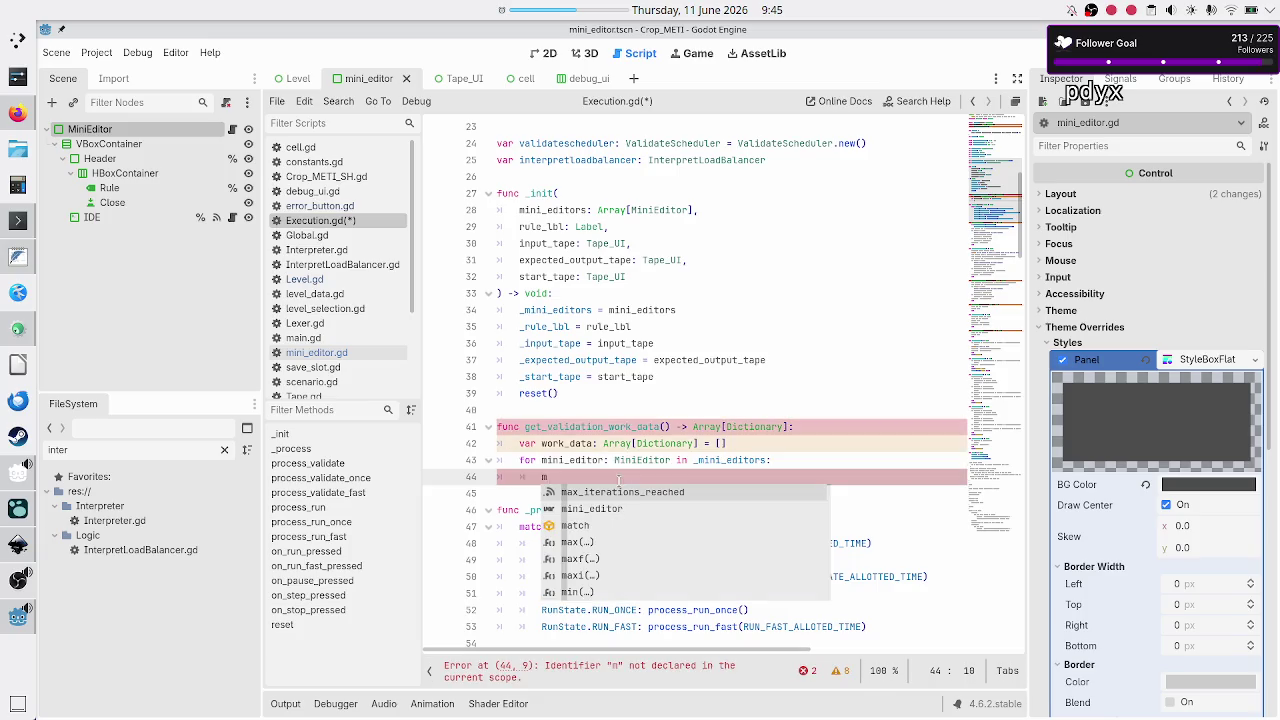
key(BackSpace)
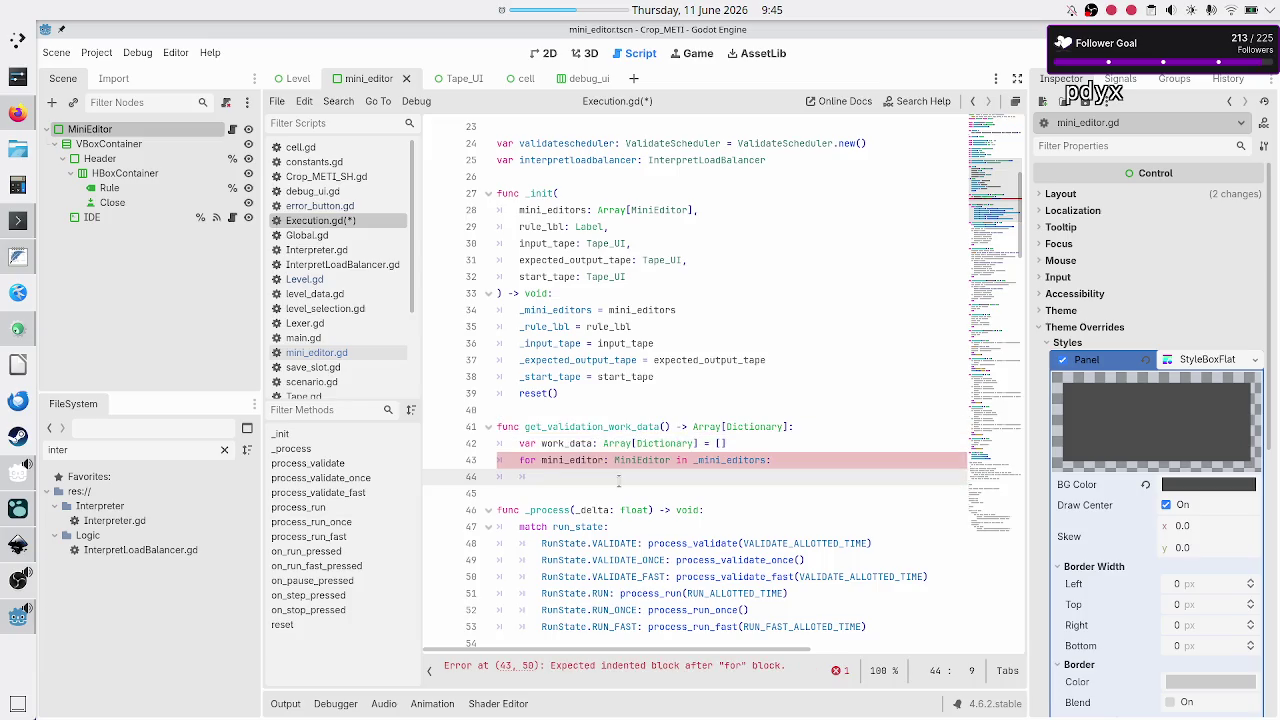
text(var )
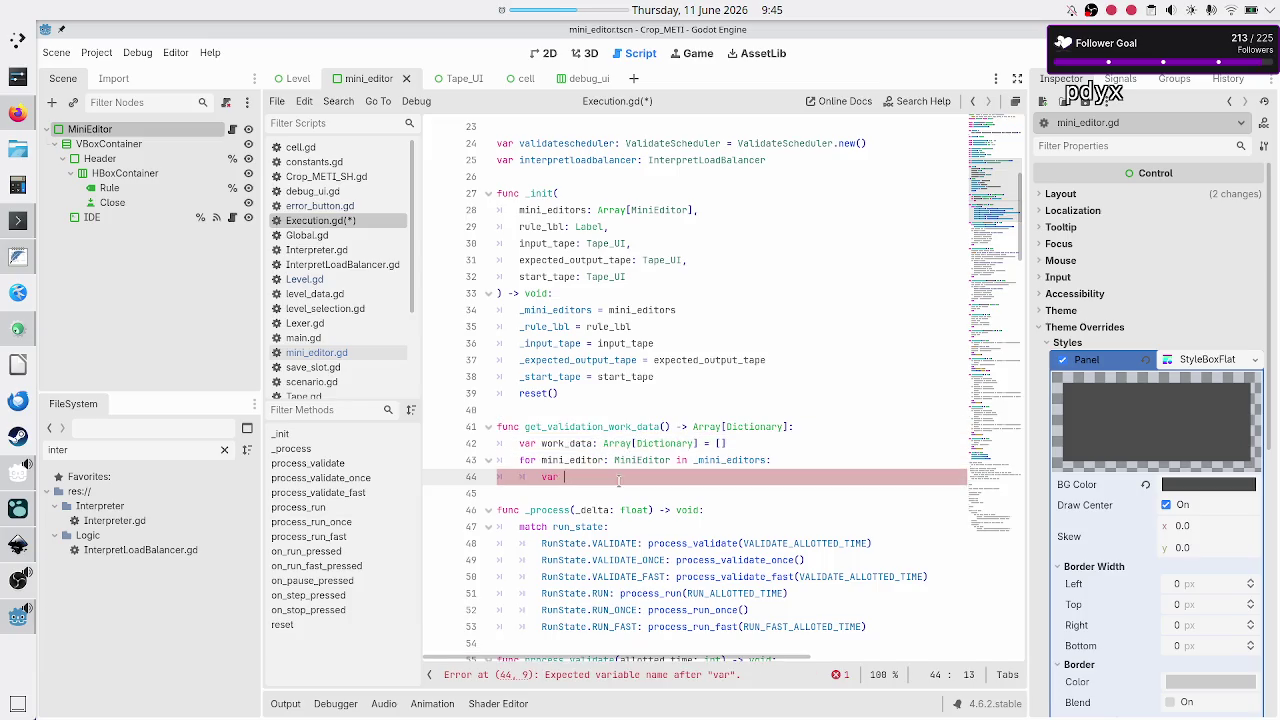
text(rule_src)
text(: String = )
text(m)
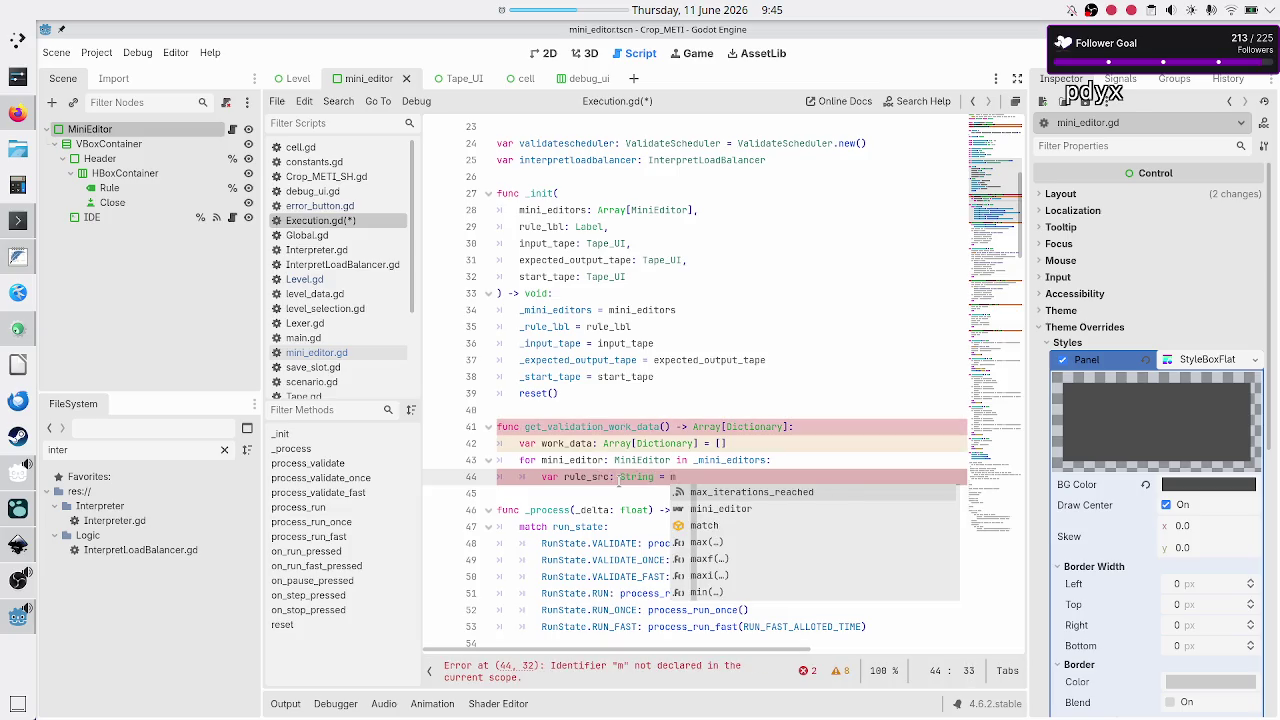
text(ini_editor.get_)
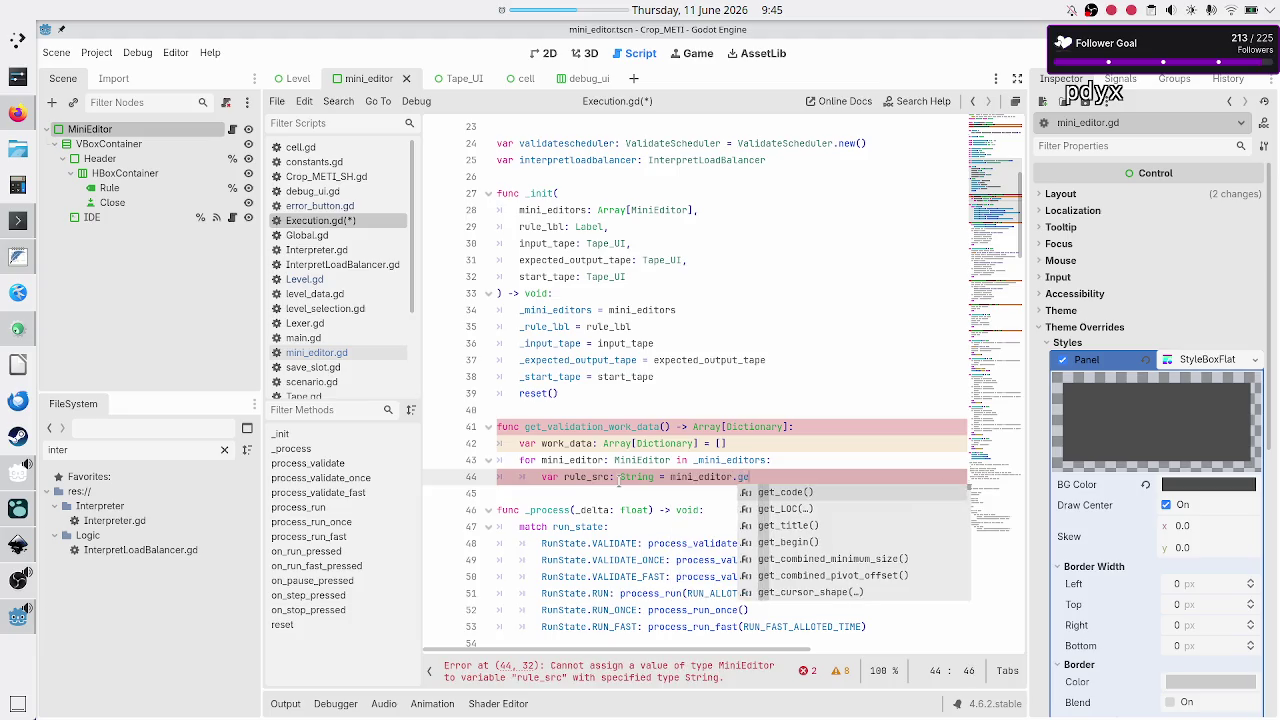
key(Return)
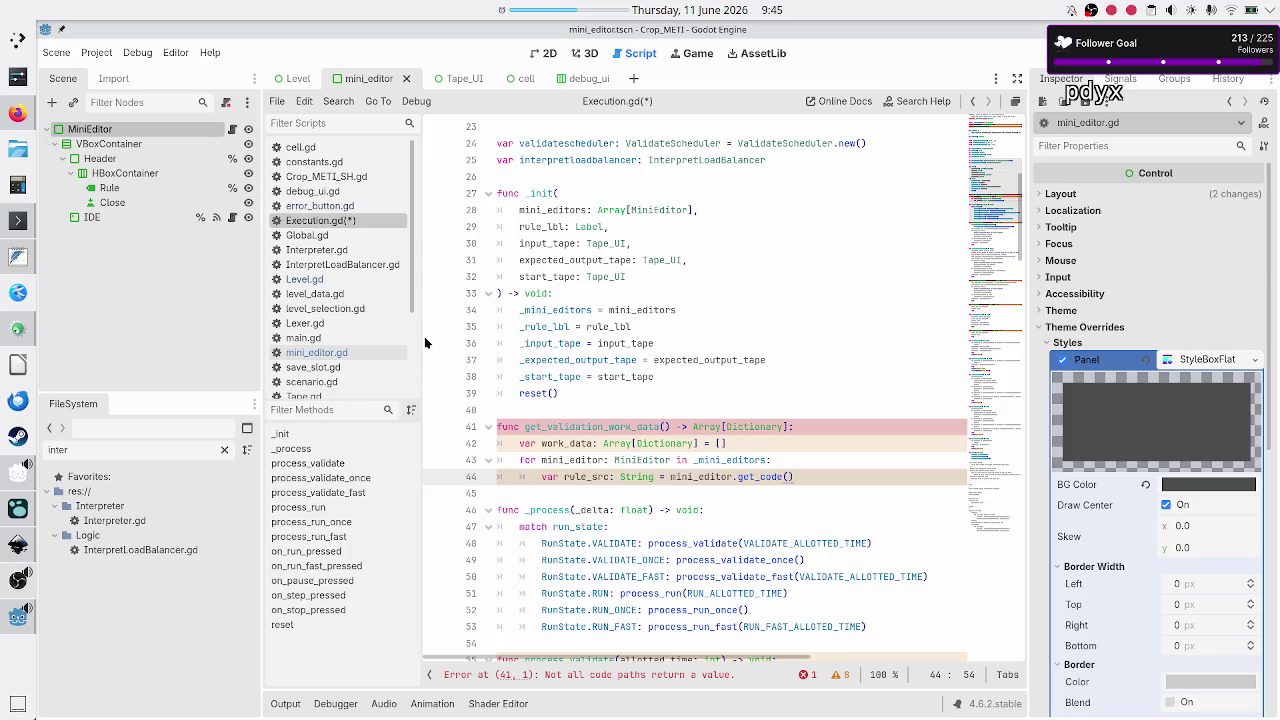
click(337, 353)
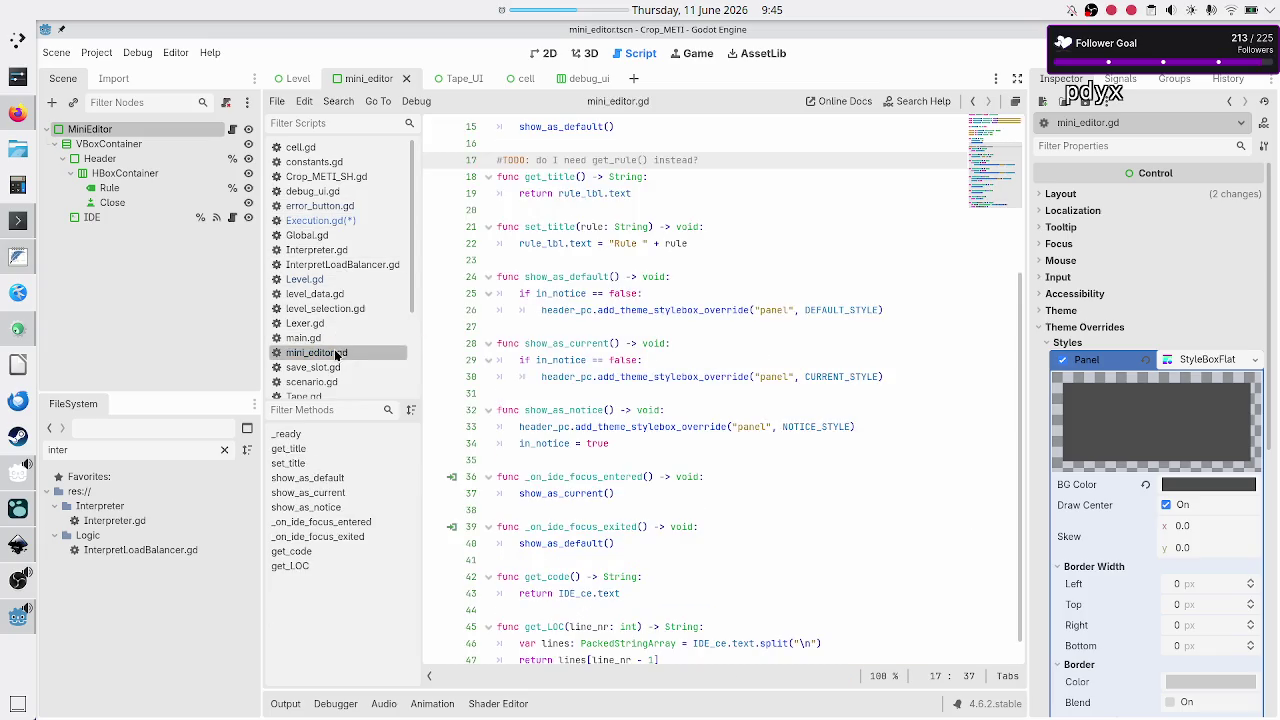
Back in Execution.gd, insert 'var rule_title: String = mini_editor.get_title()' above the rule_src line
scroll(573, 553, up, 4)
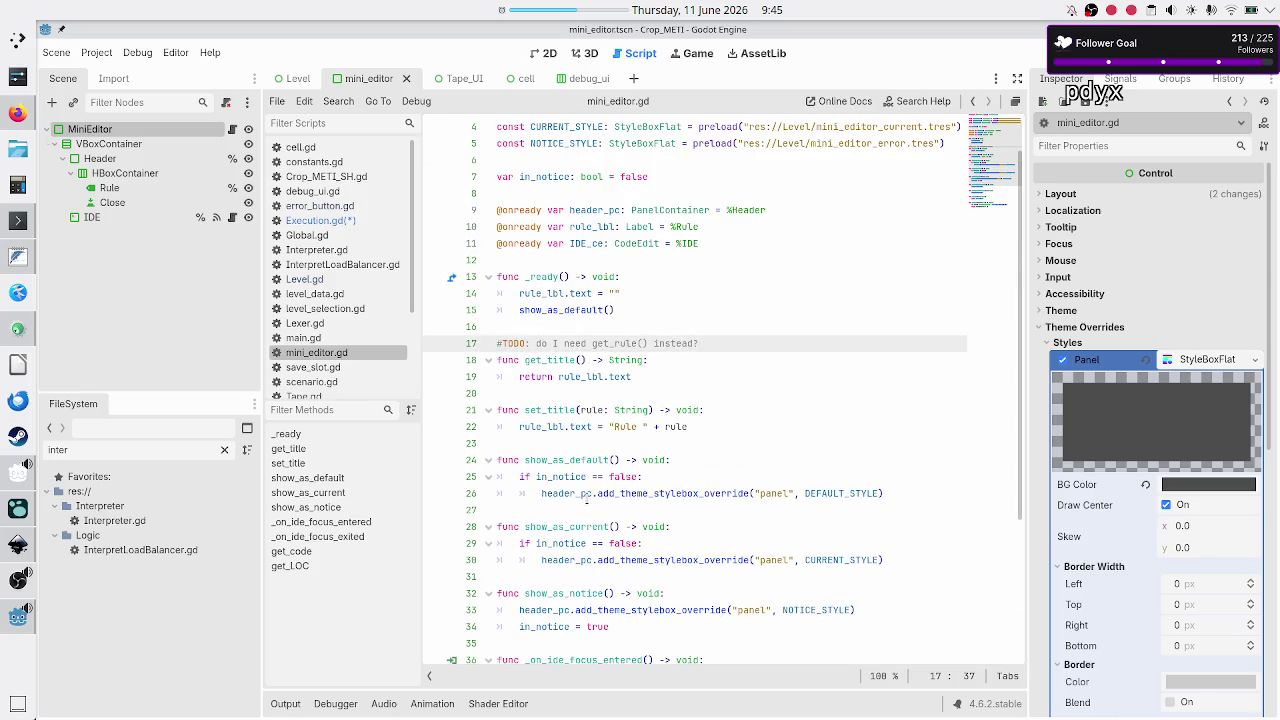
click(340, 206)
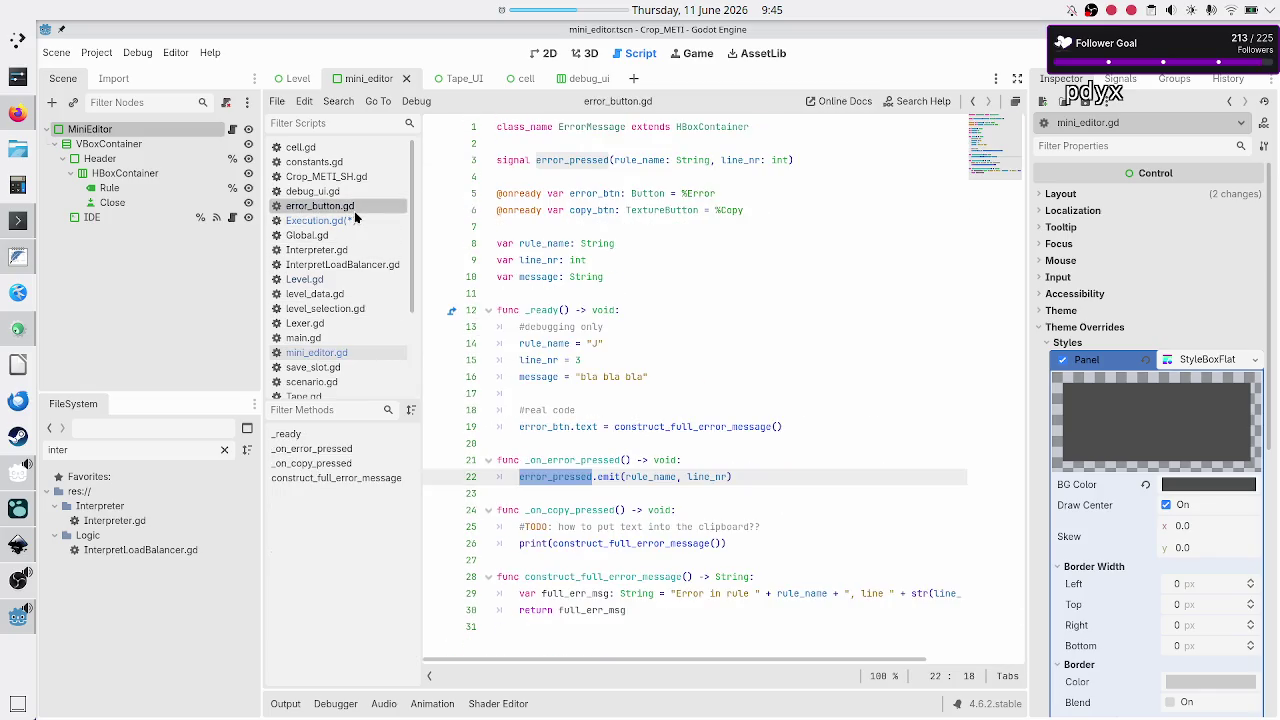
click(348, 222)
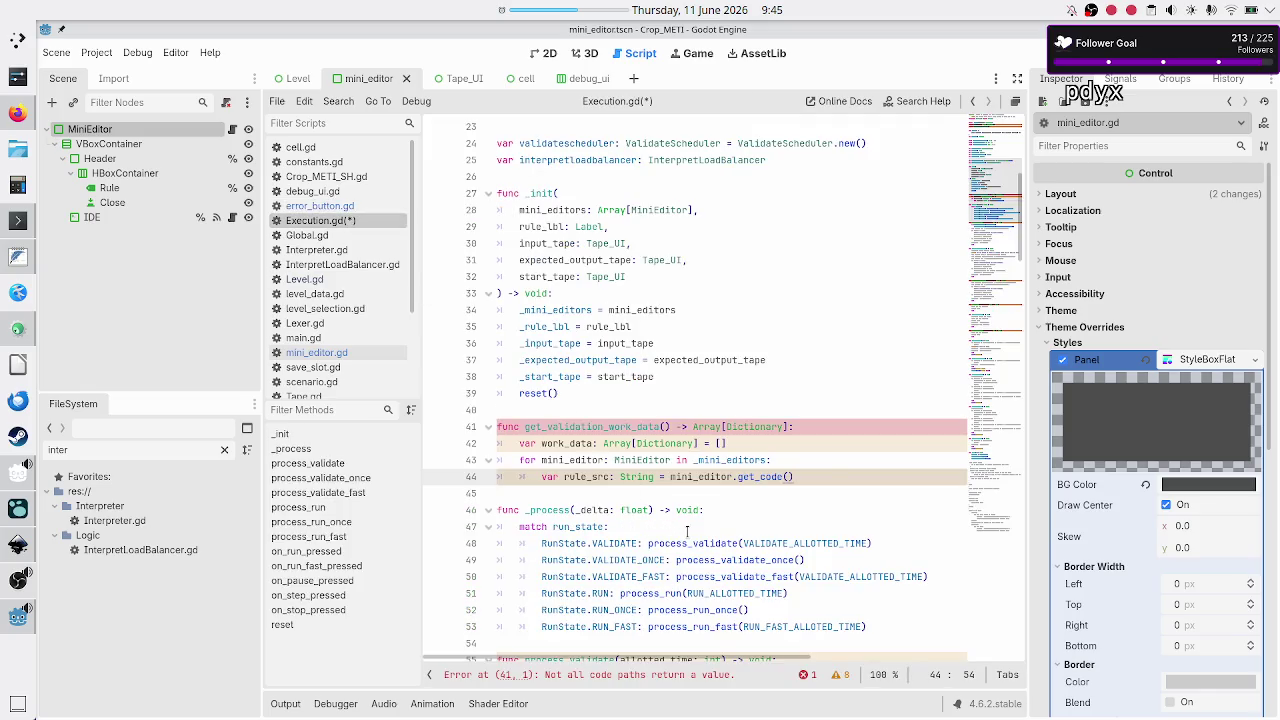
key(ctrl+shift+Return)
text(v)
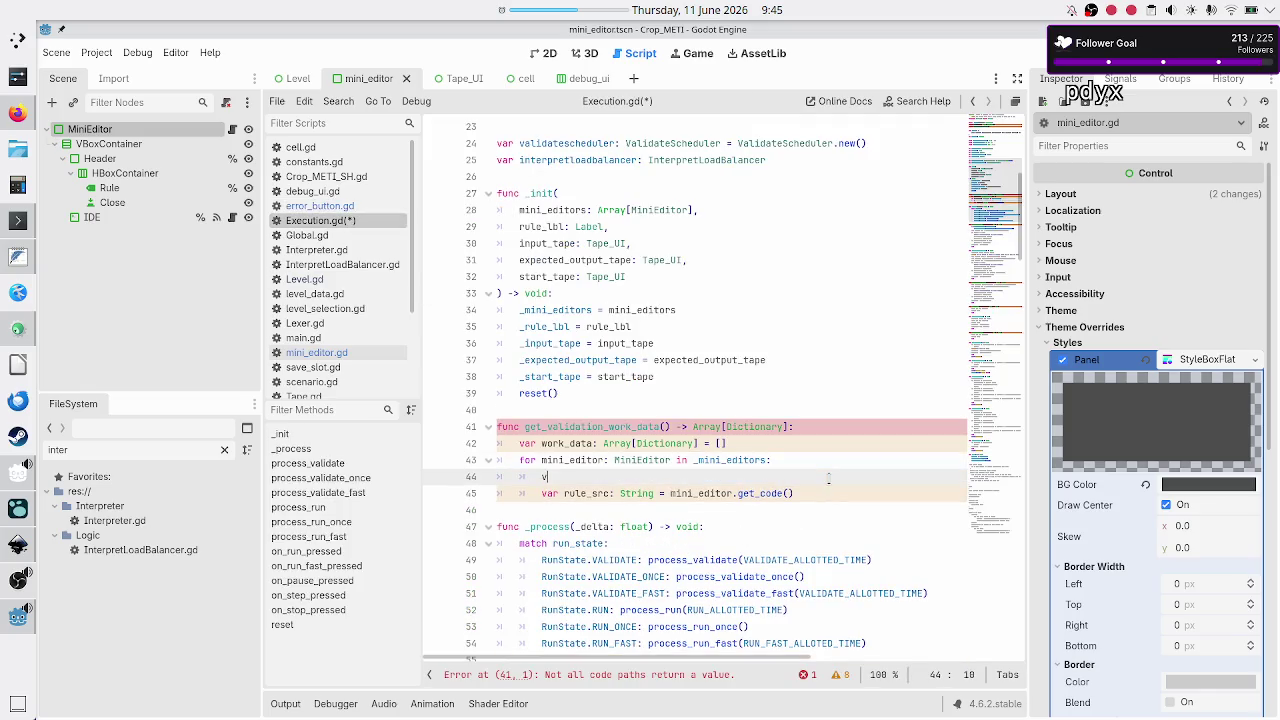
text(ar rule: String)
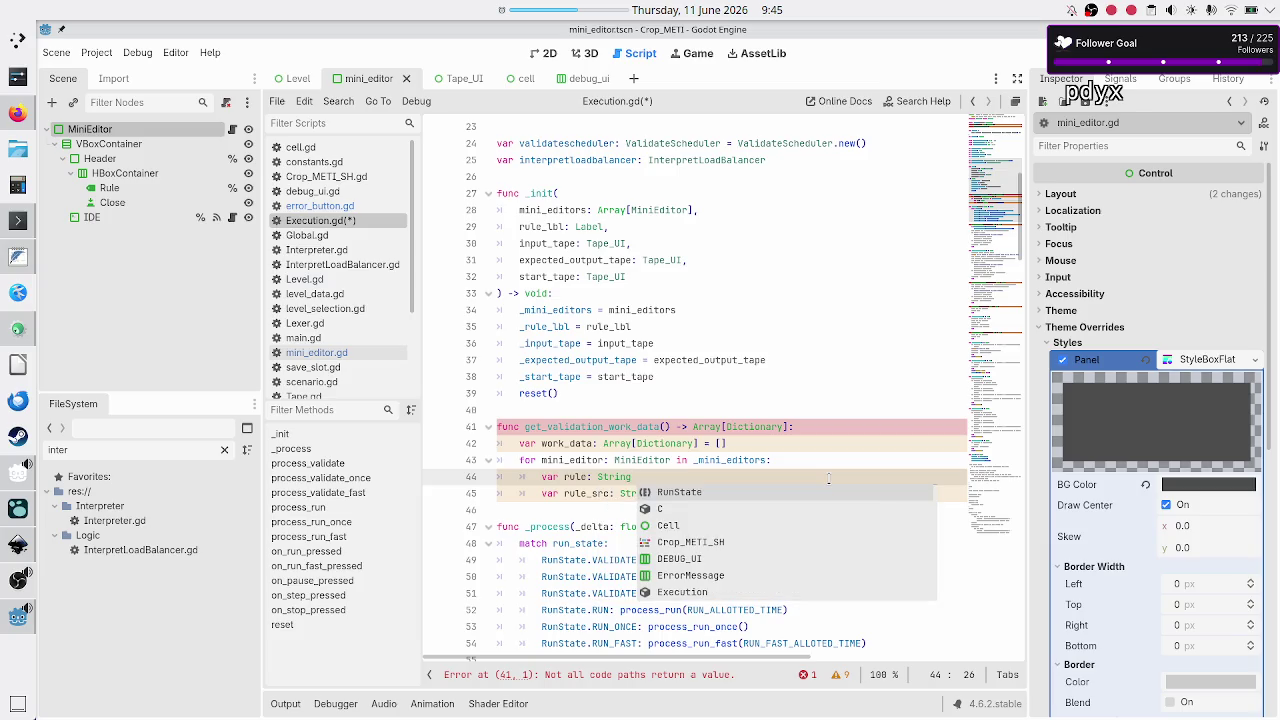
text( = mini)
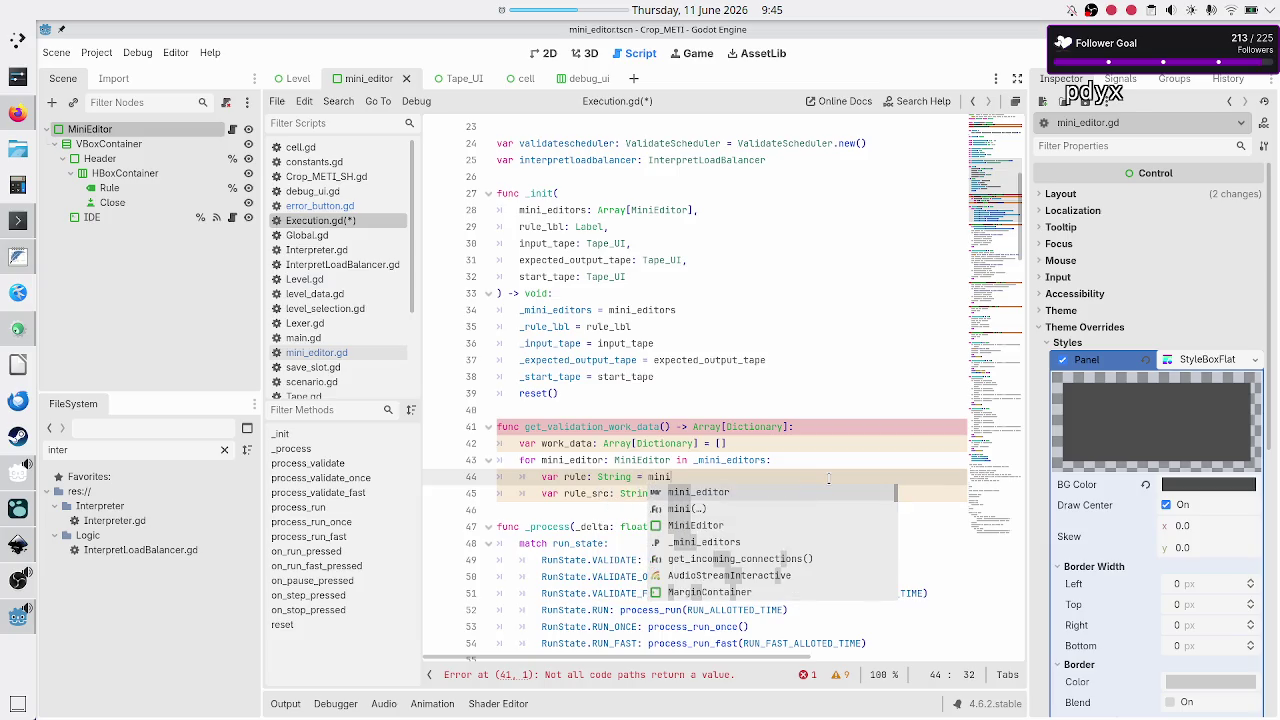
text(_editor.get_tit)
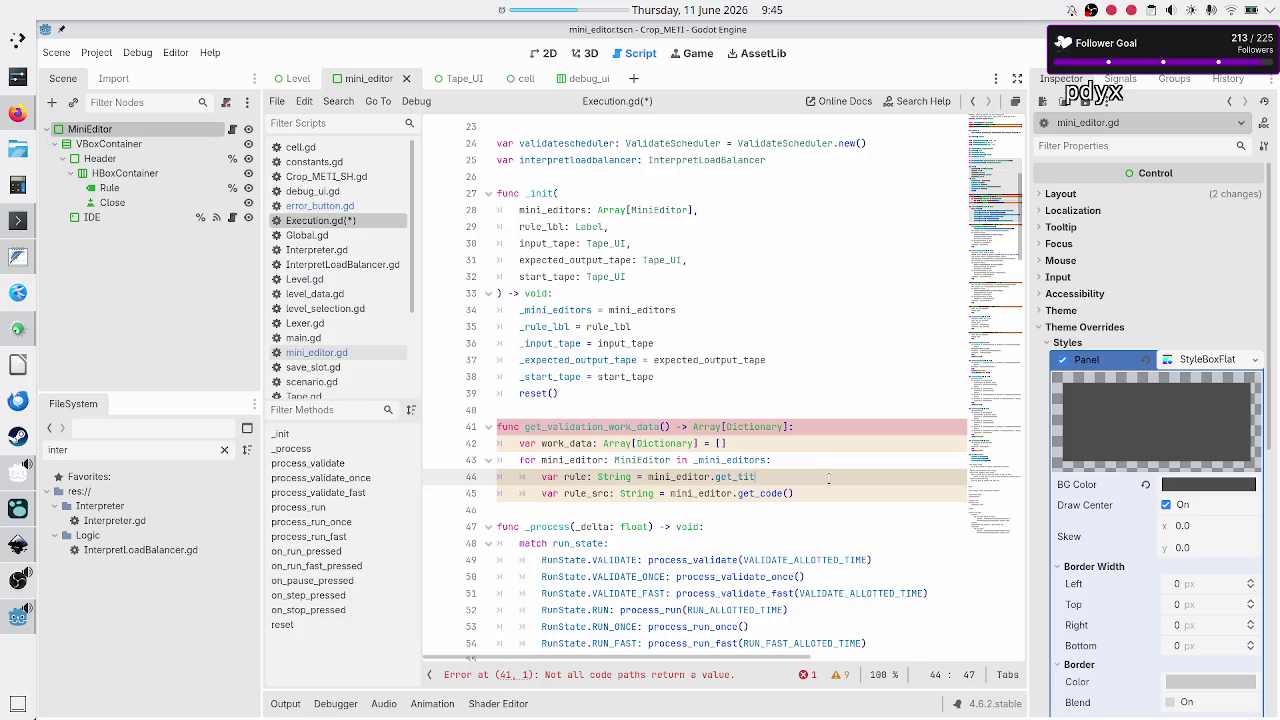
key(Return)
key(ctrl+Right)
key(ctrl+Right)
key(ctrl+Right)
text(_title)
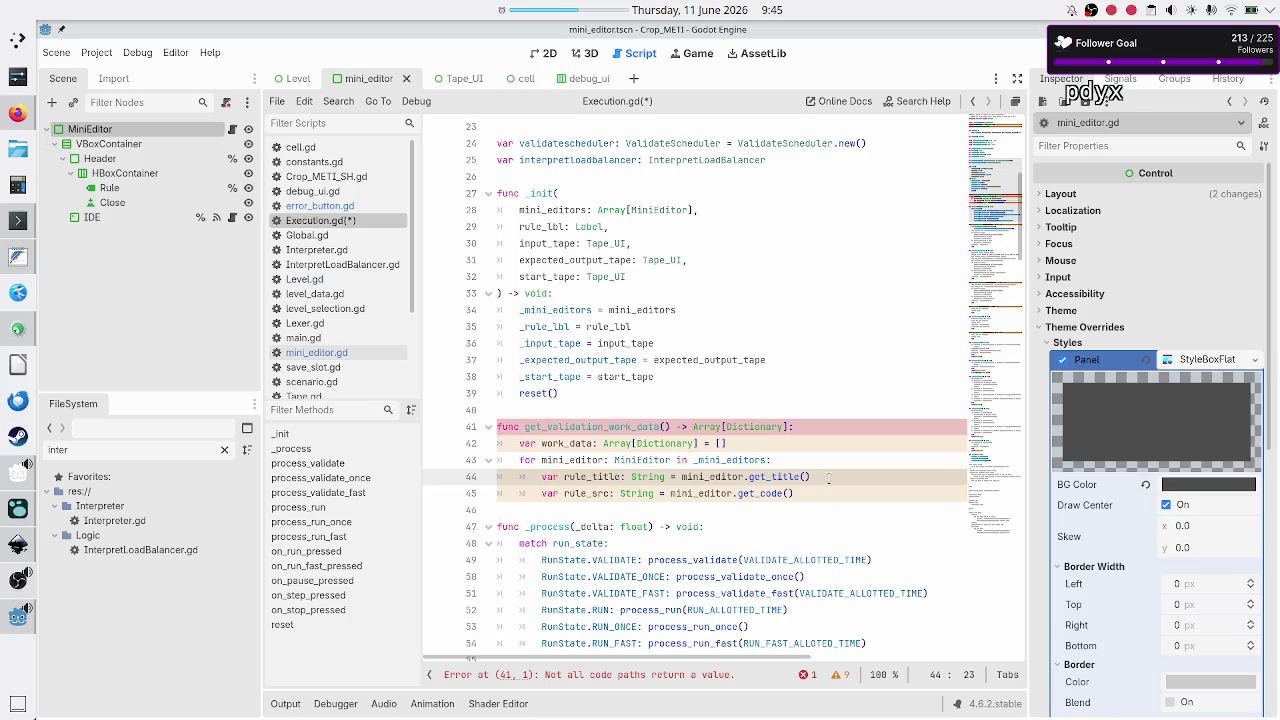
Add a new indented line below the rule_src declaration
key(Down)
key(Down)
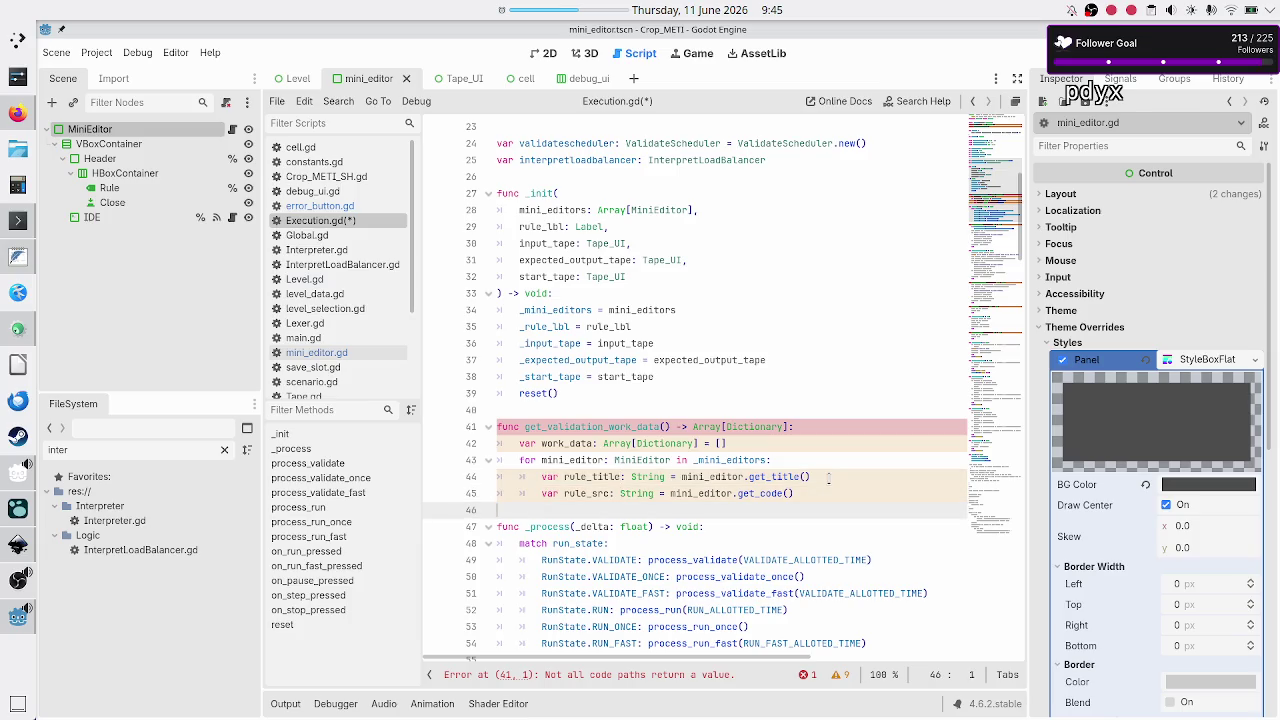
key(Left)
key(Return)
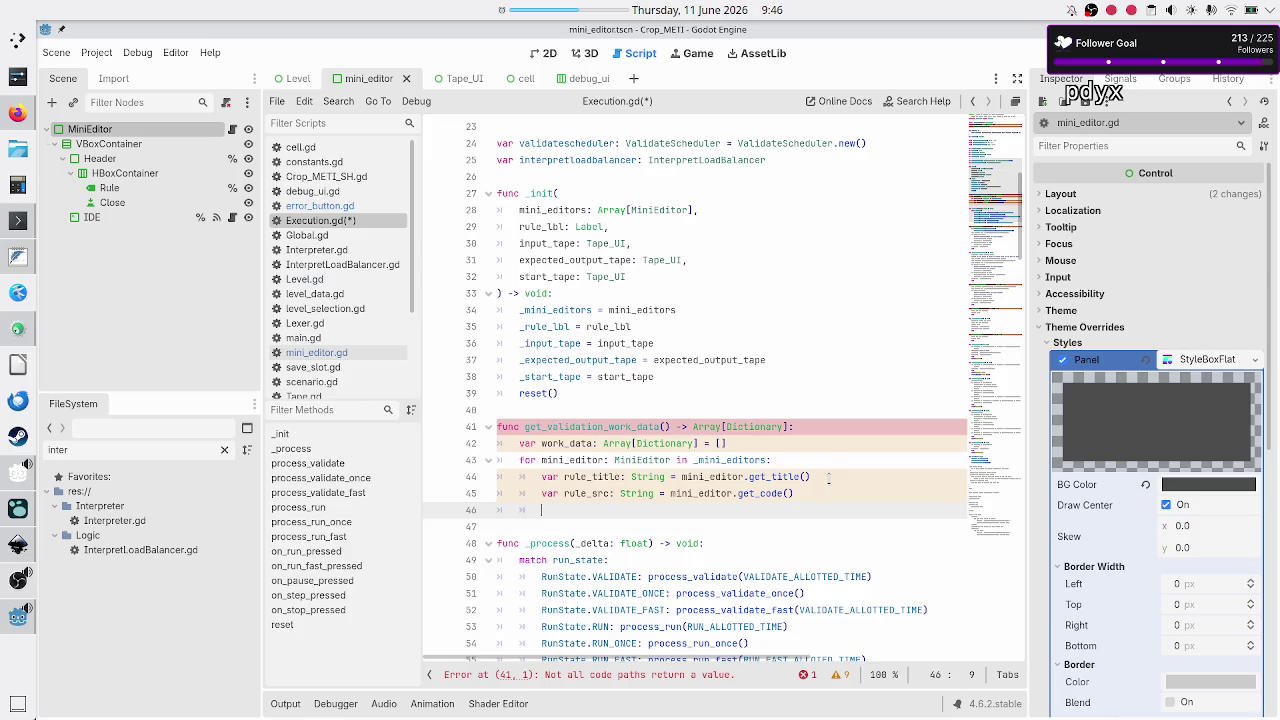
Declare 'var rule_LOCs: PackedStringArray = rule_src.split("\n")'
text(var)
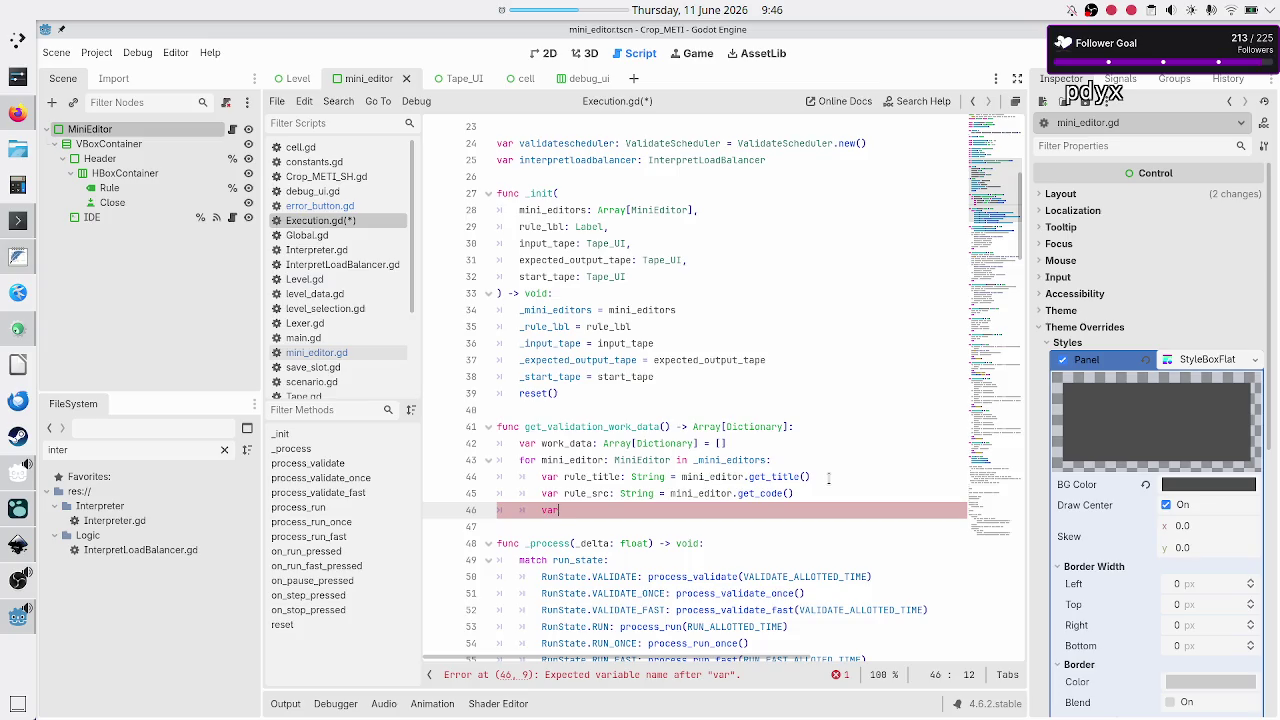
key(BackSpace)
key(BackSpace)
text(ar rule_sr)
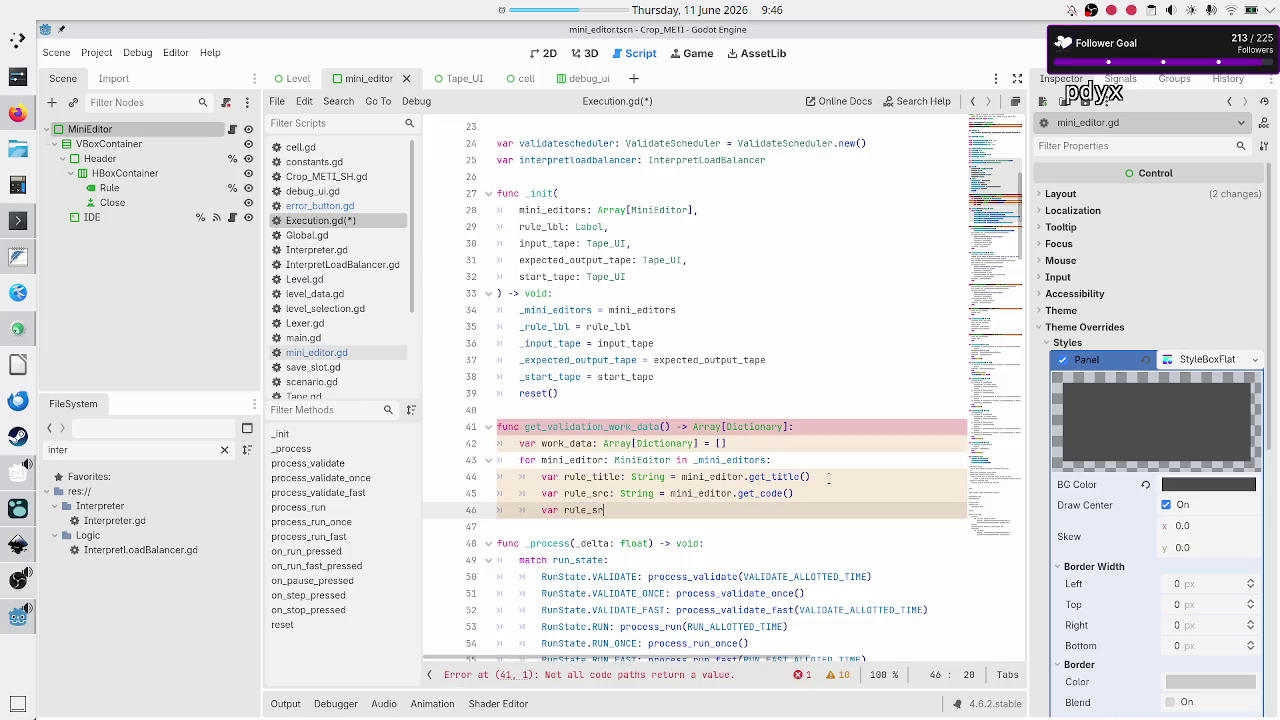
key(BackSpace)
key(BackSpace)
text(LOCs)
text(: PackedS)
text(t)
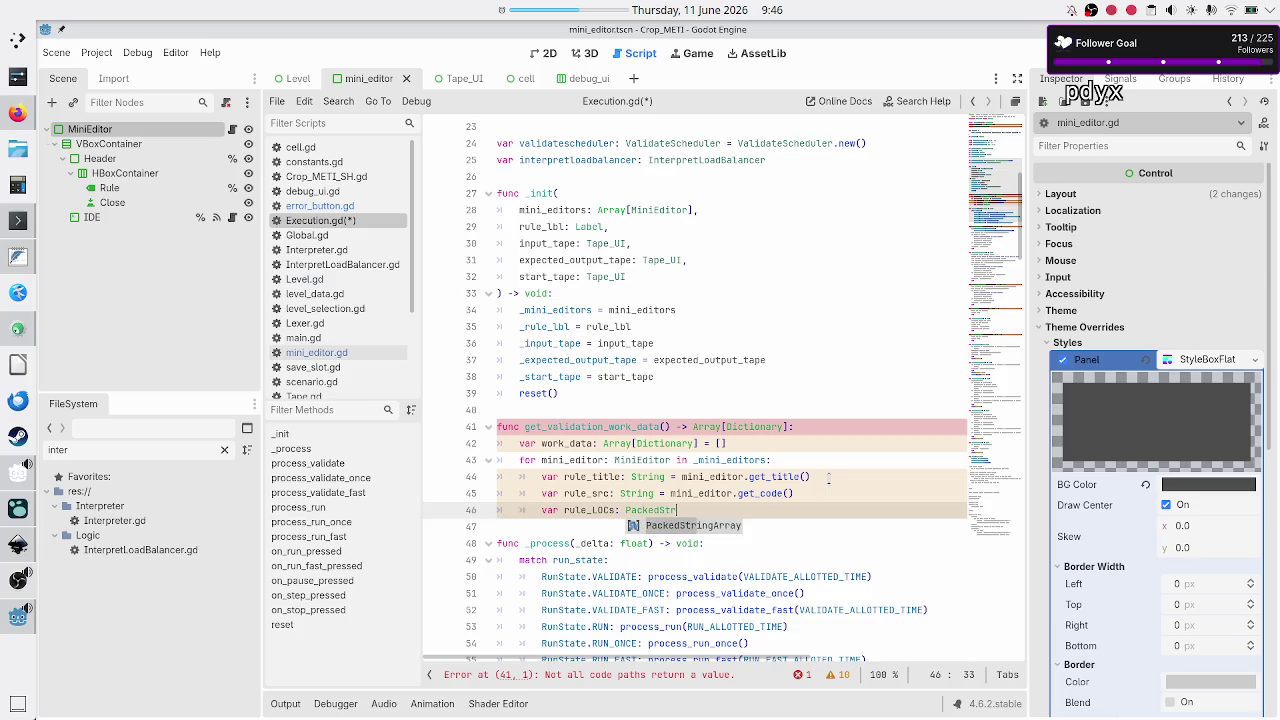
key(Return)
text(= rule)
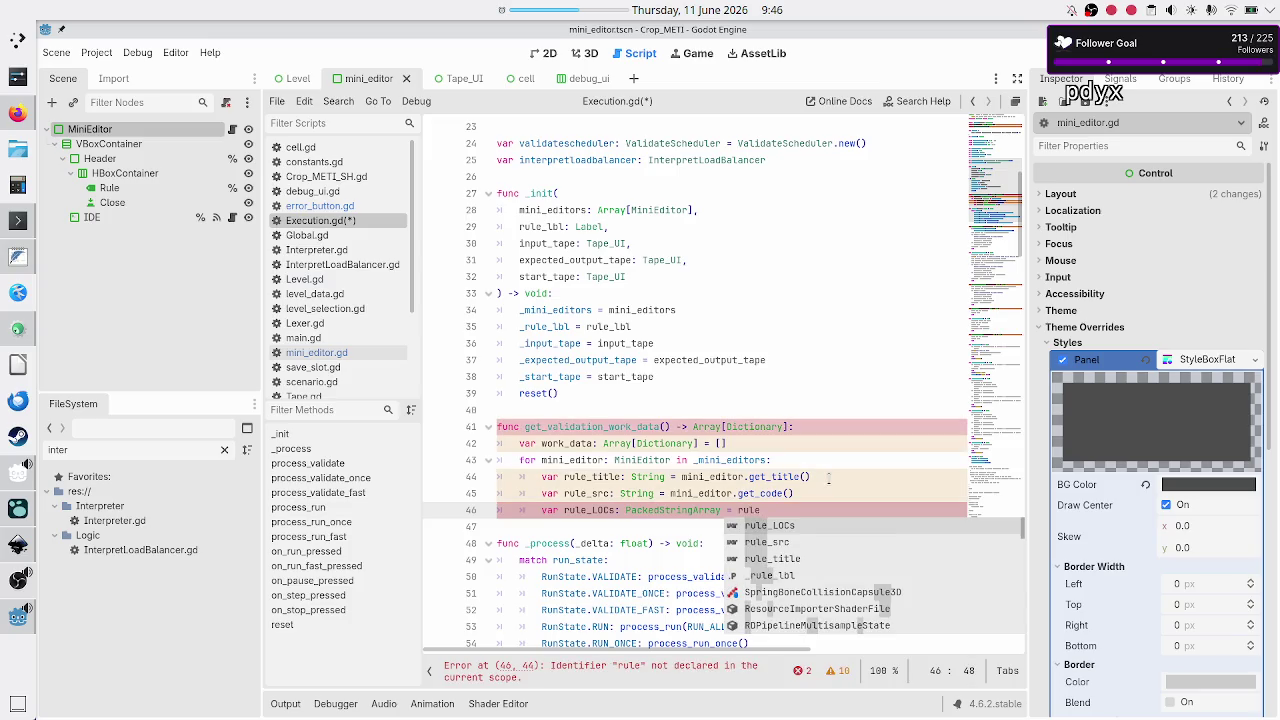
key(Down)
key(Return)
text(.spl)
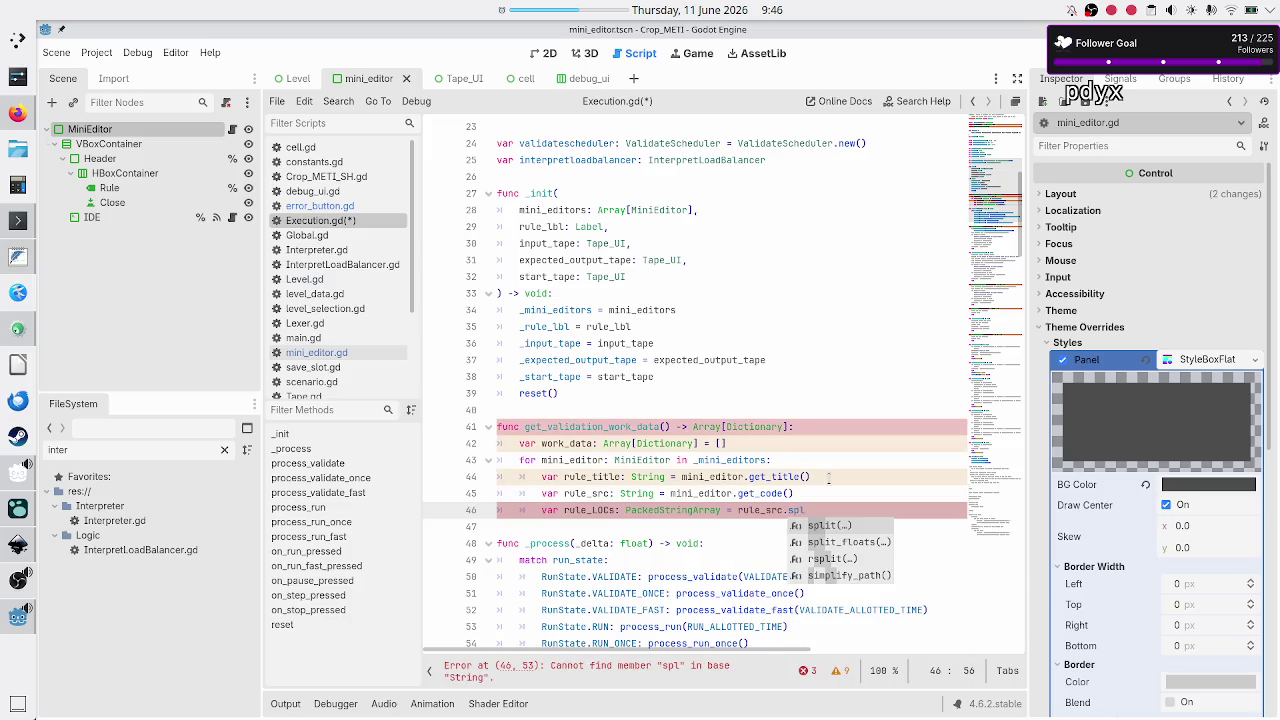
key(Return)
text(")
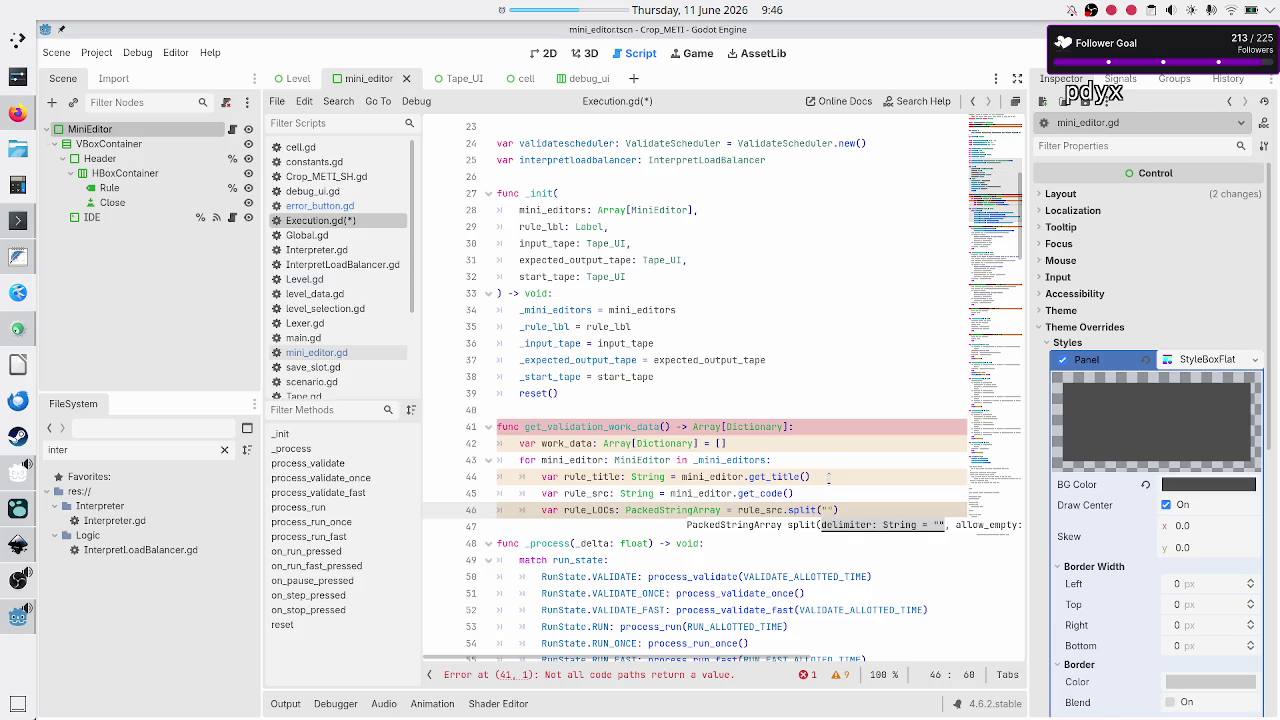
text(\n)
Add 'for rule_LOC: String in rule_LOCs:' and begin 'var work_unit: Dictio' inside it
key(End)
key(Return)
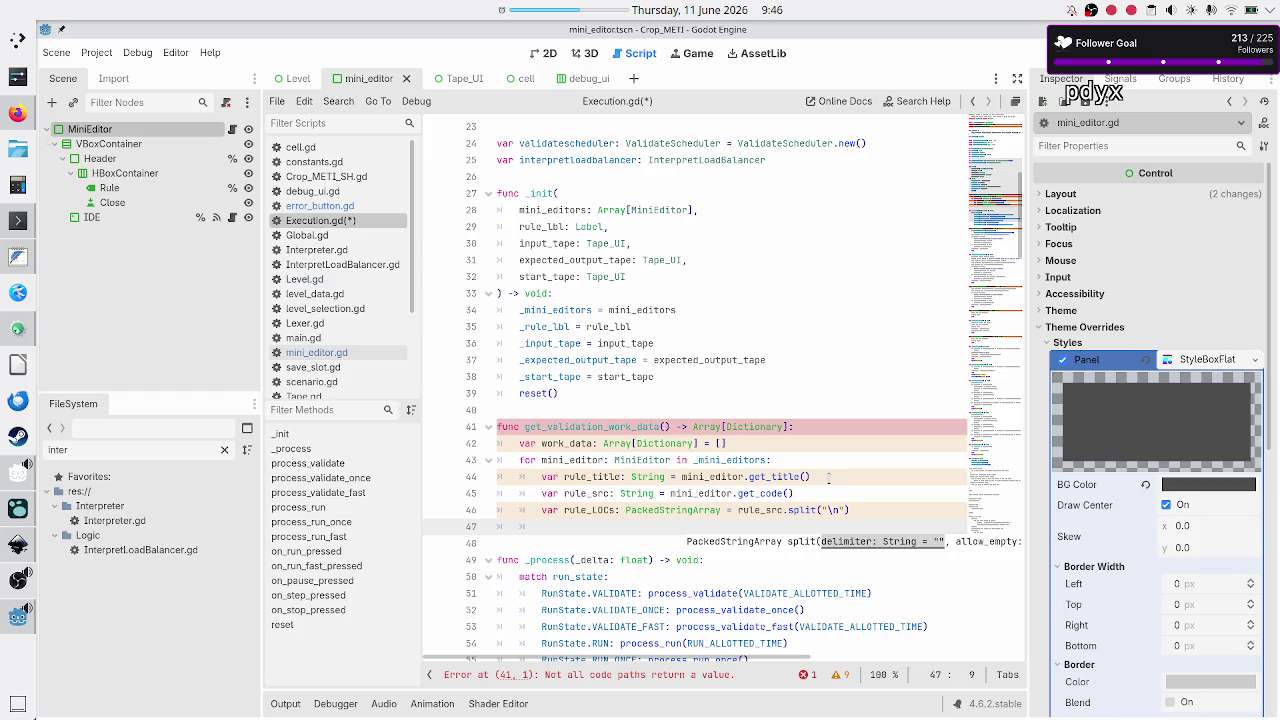
text(for )
text(rule_)
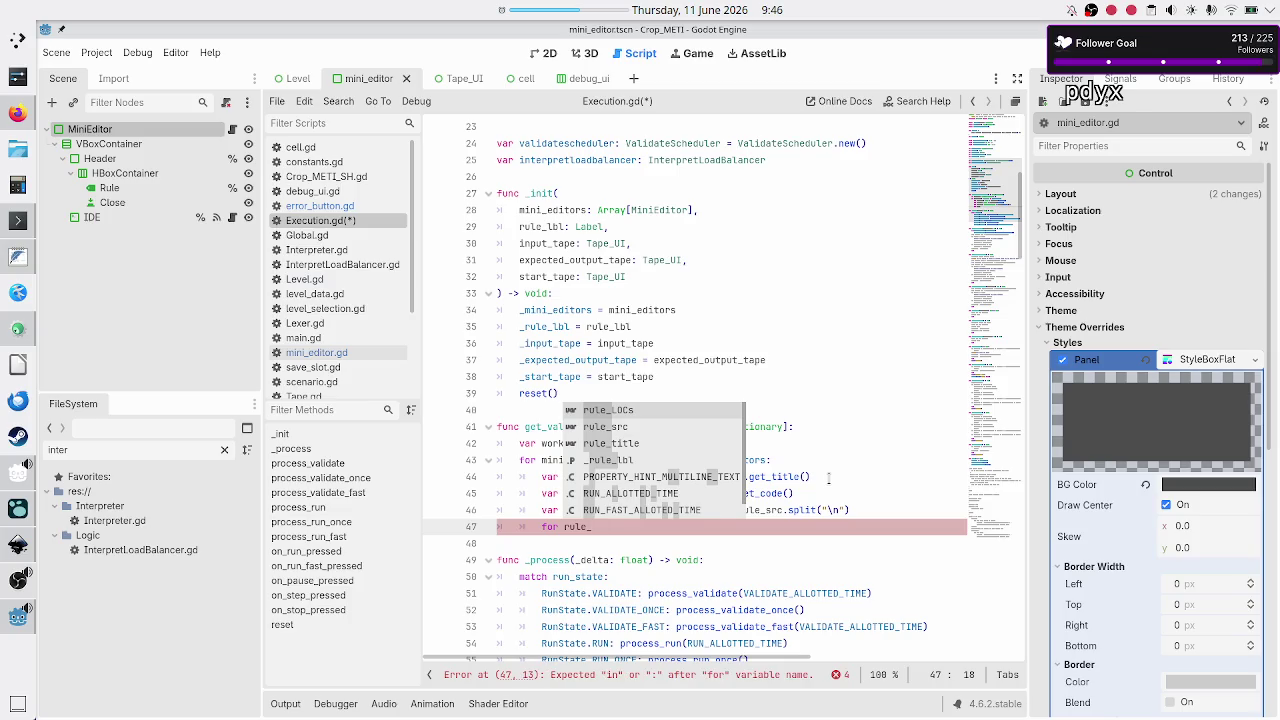
text(LOC)
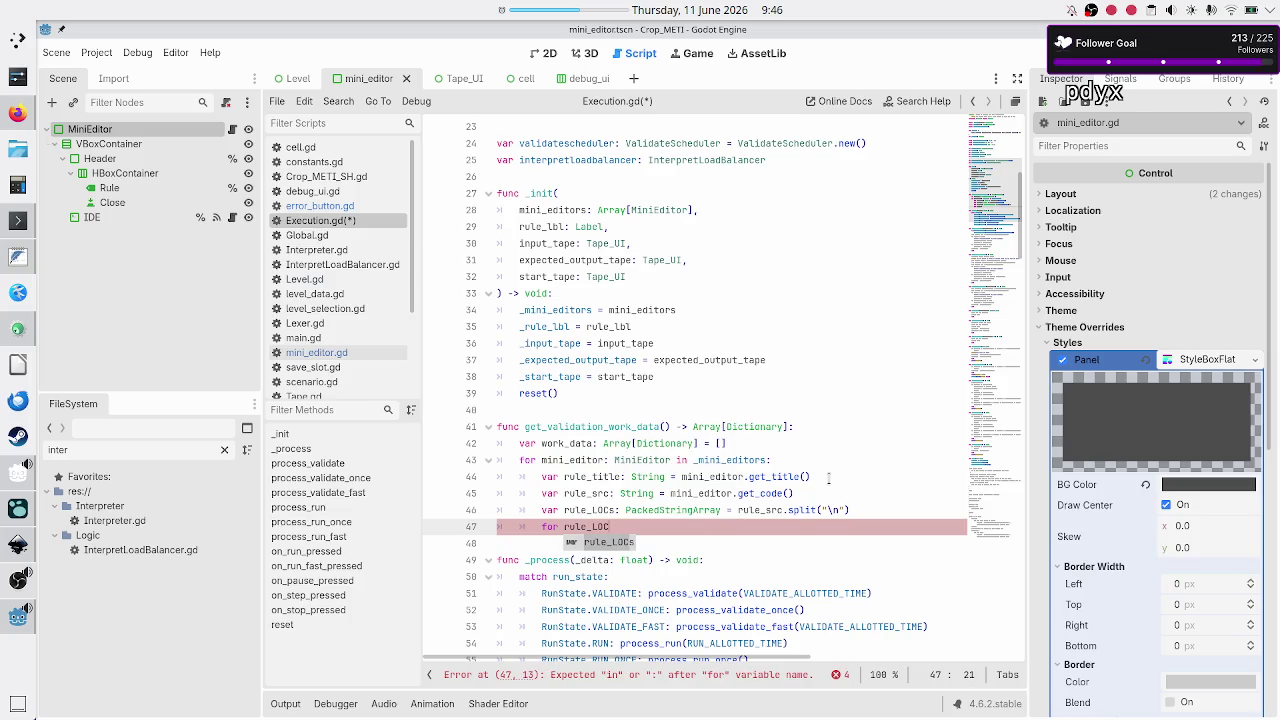
text(: String )
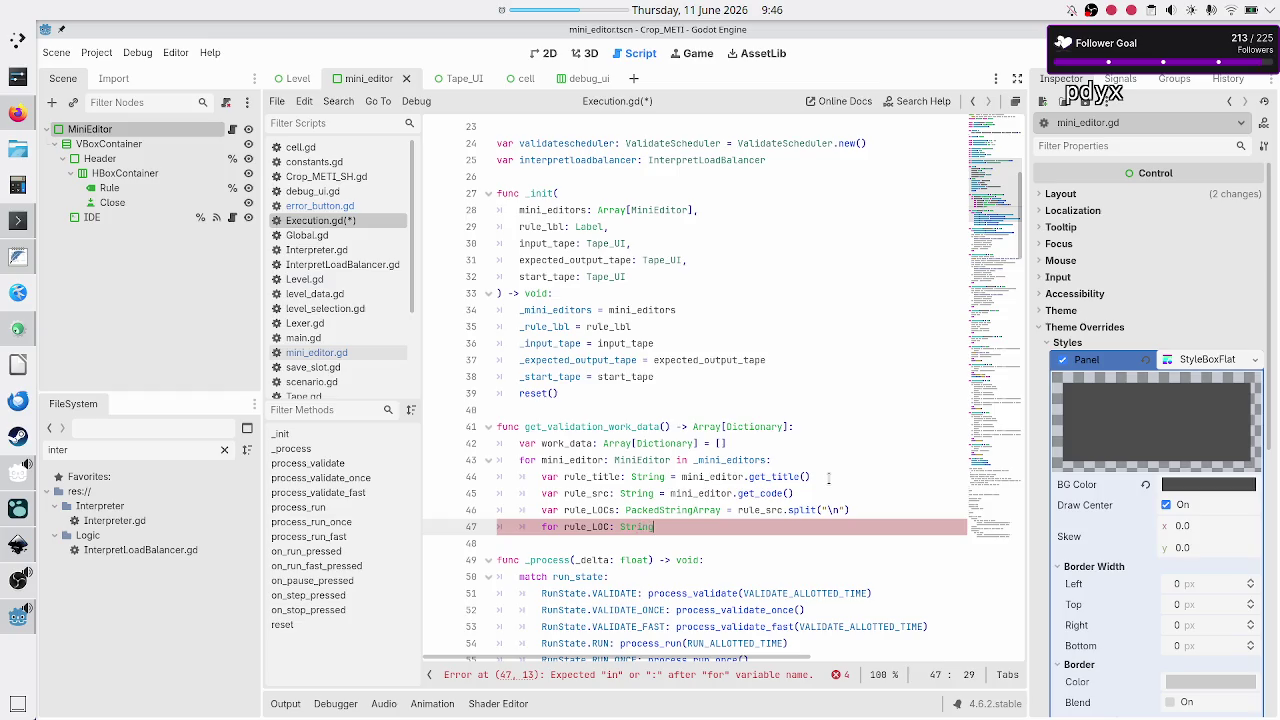
text(in rule_LO)
text(Cs:)
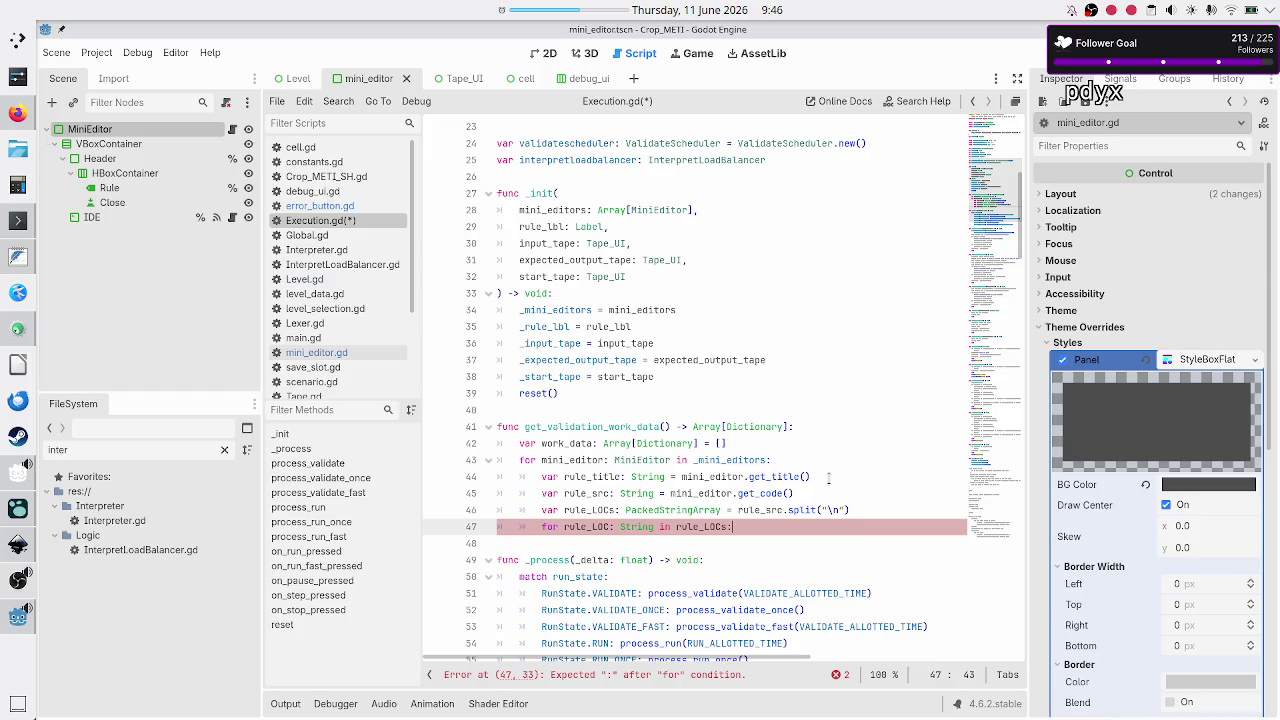
key(Return)
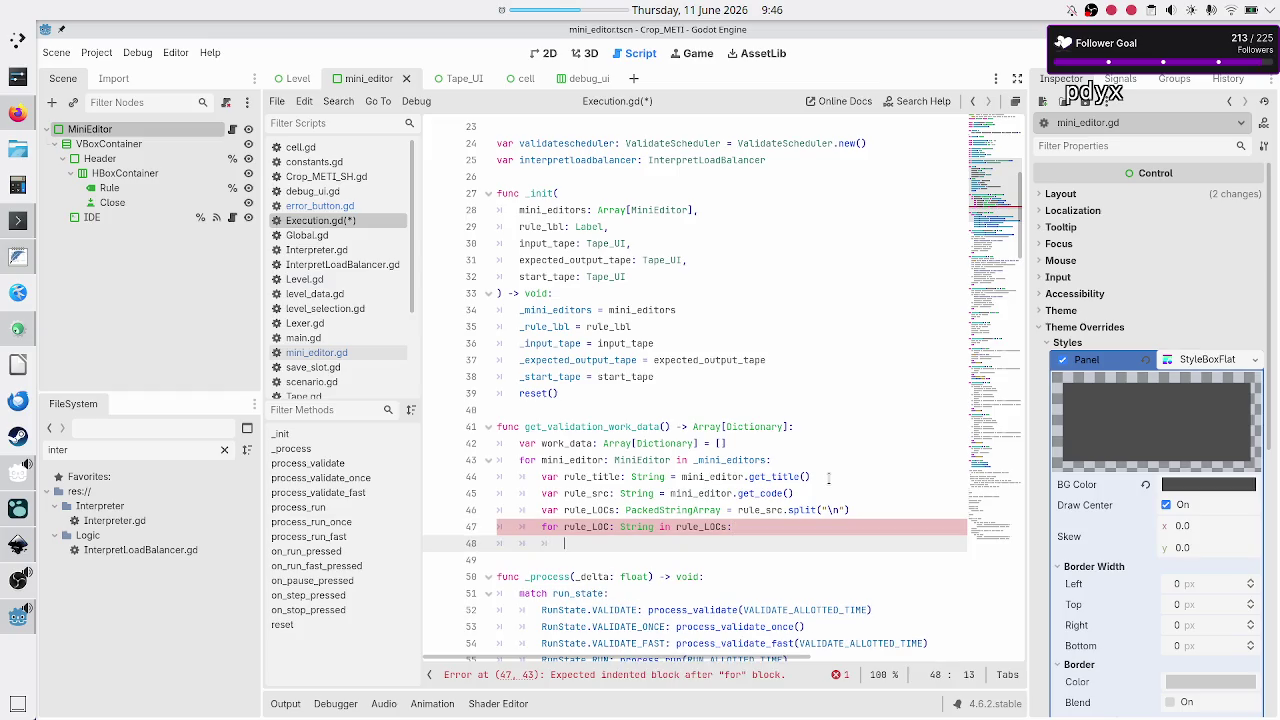
text(var )
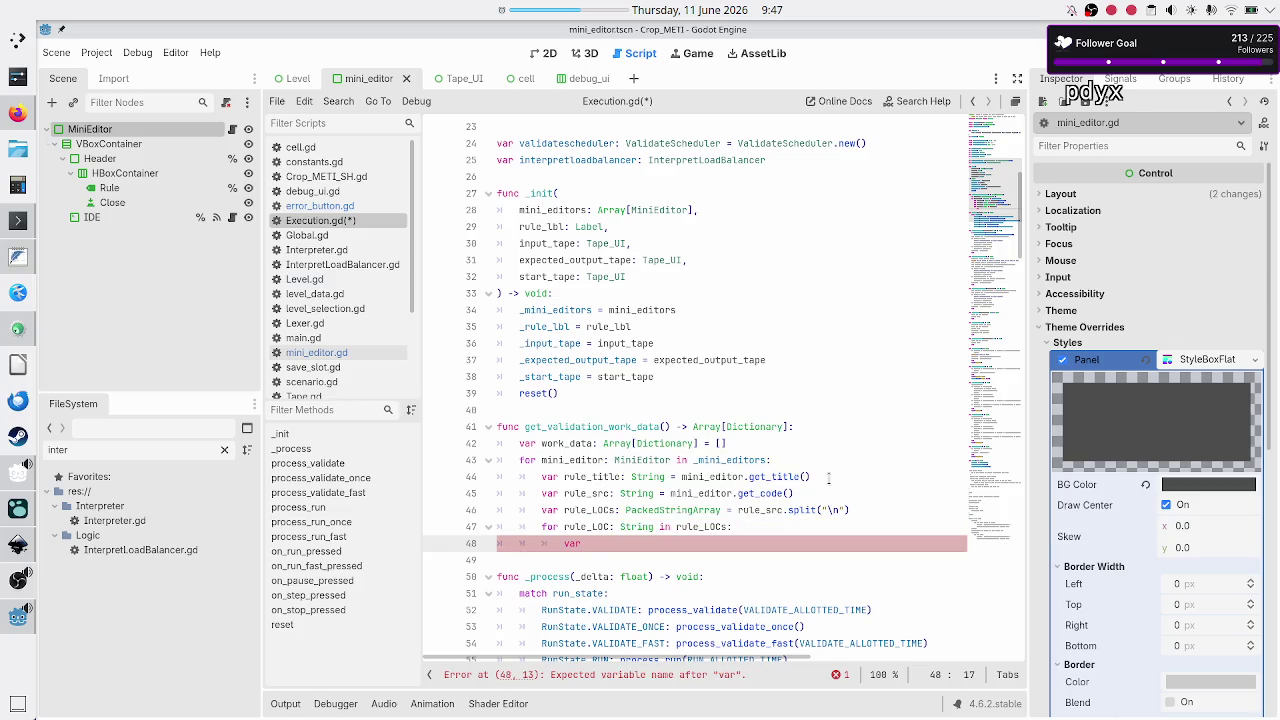
text(work_unit: )
text(Dictio)
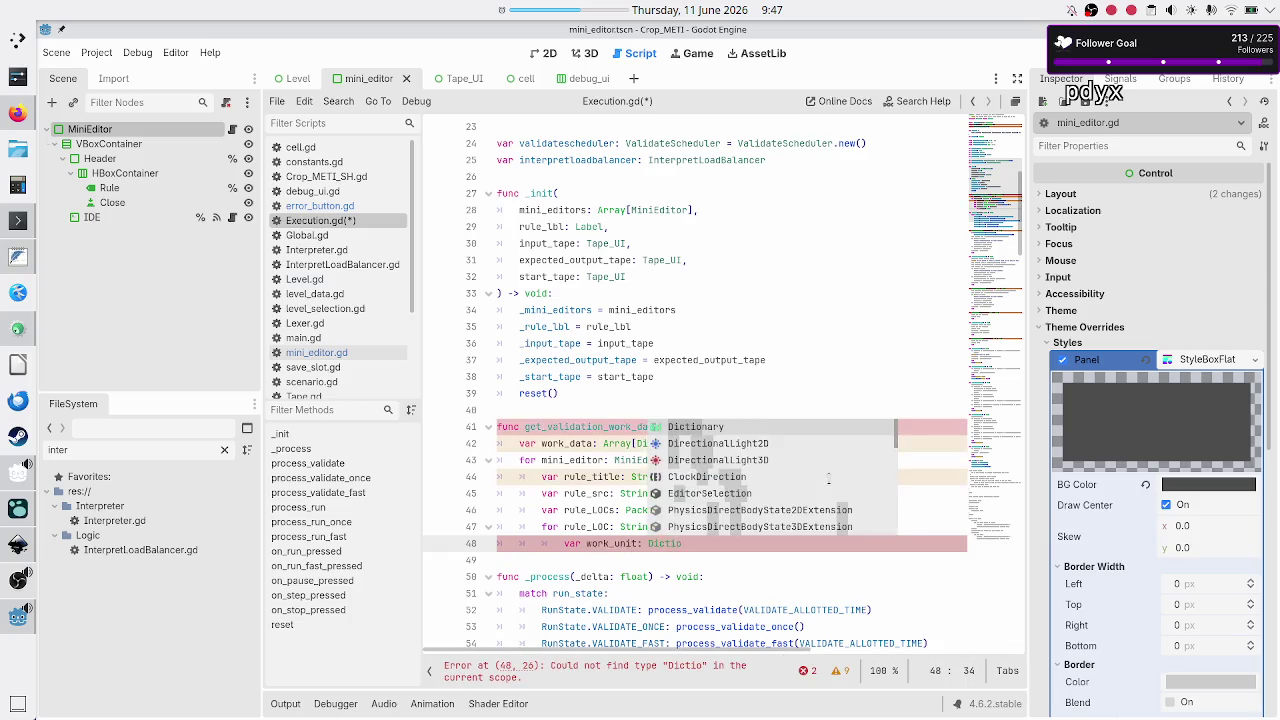
Make work_unit a Dictionary with entries "LOC": rule_LOC and "rule": rule_title
key(Return)
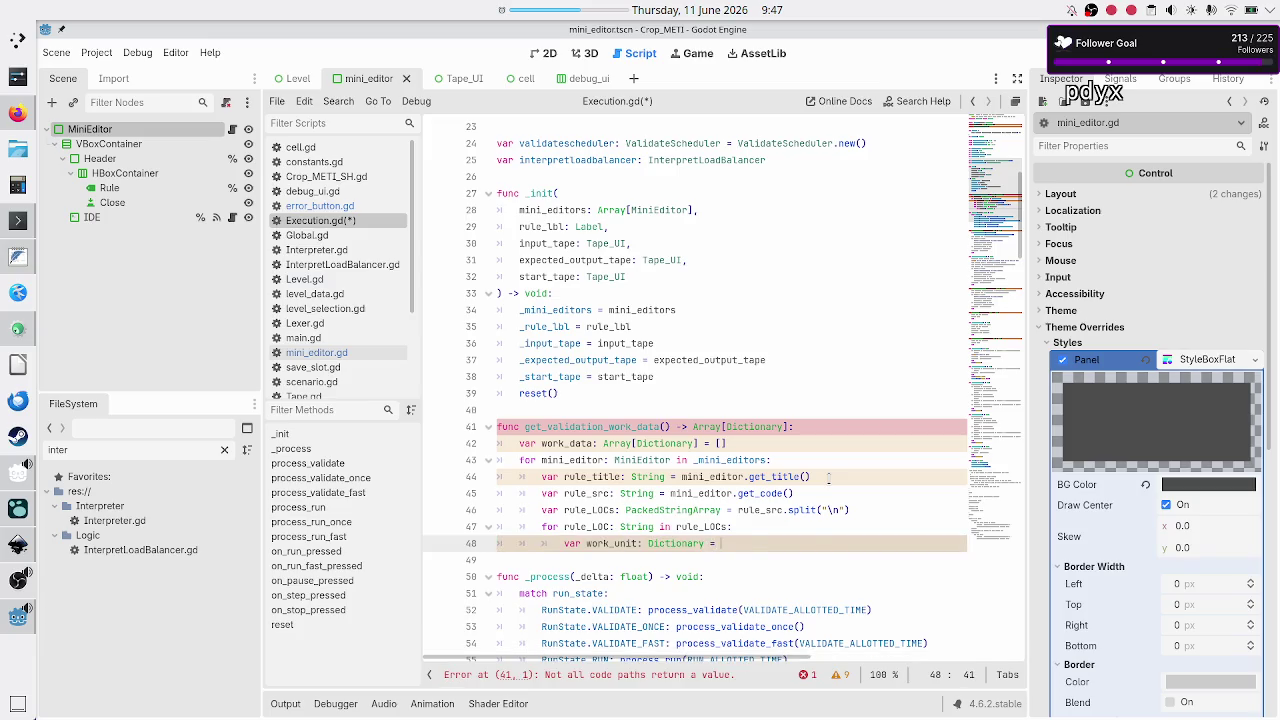
text({)
key(Return)
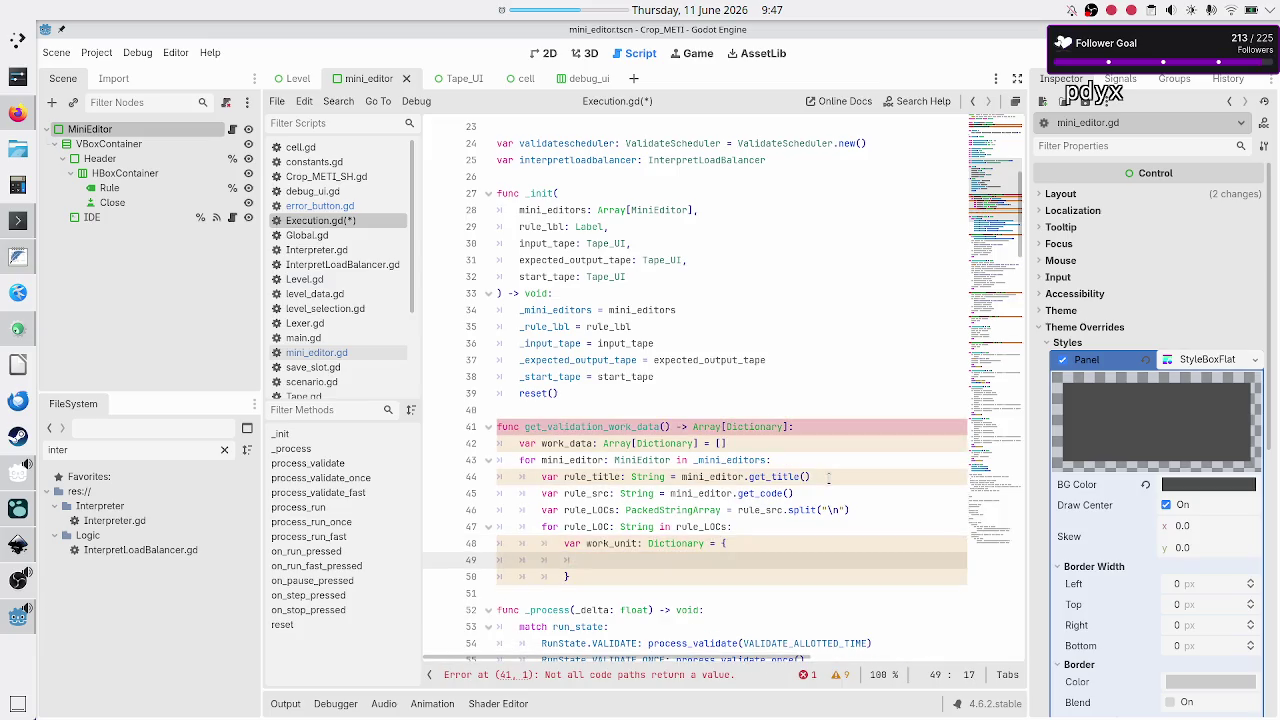
text("")
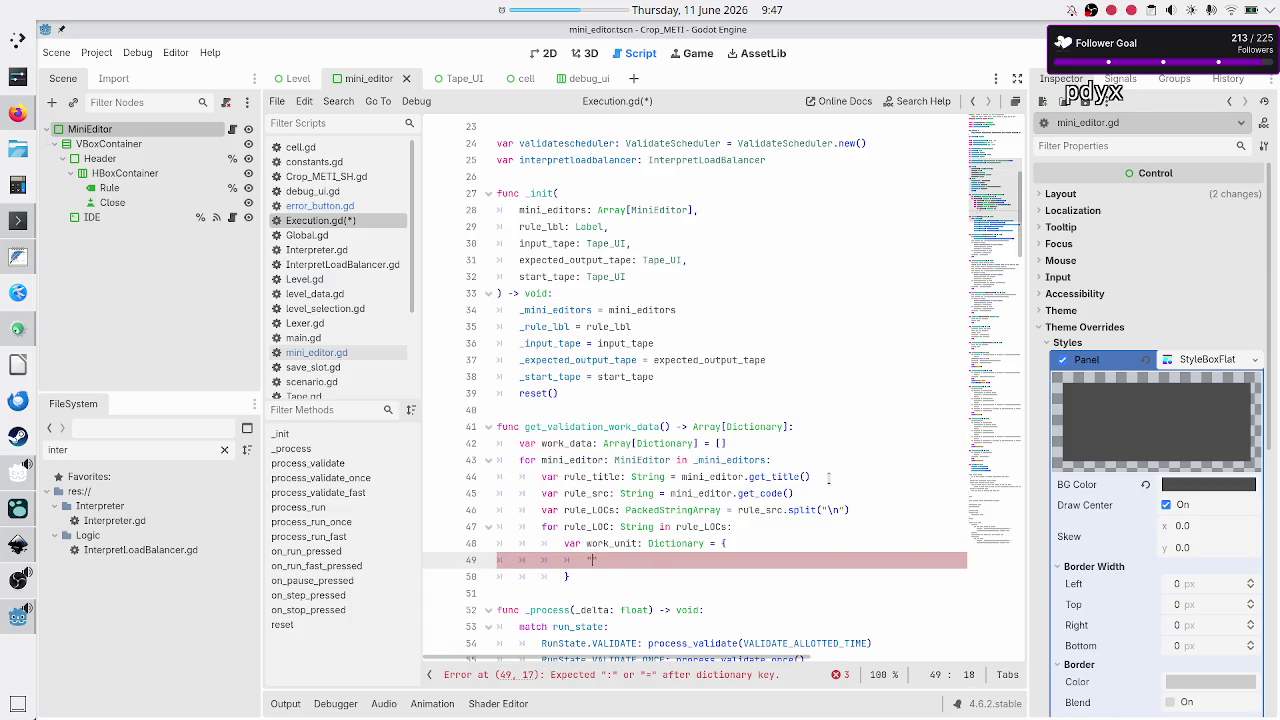
text(LOC")
text(rule_LOC)
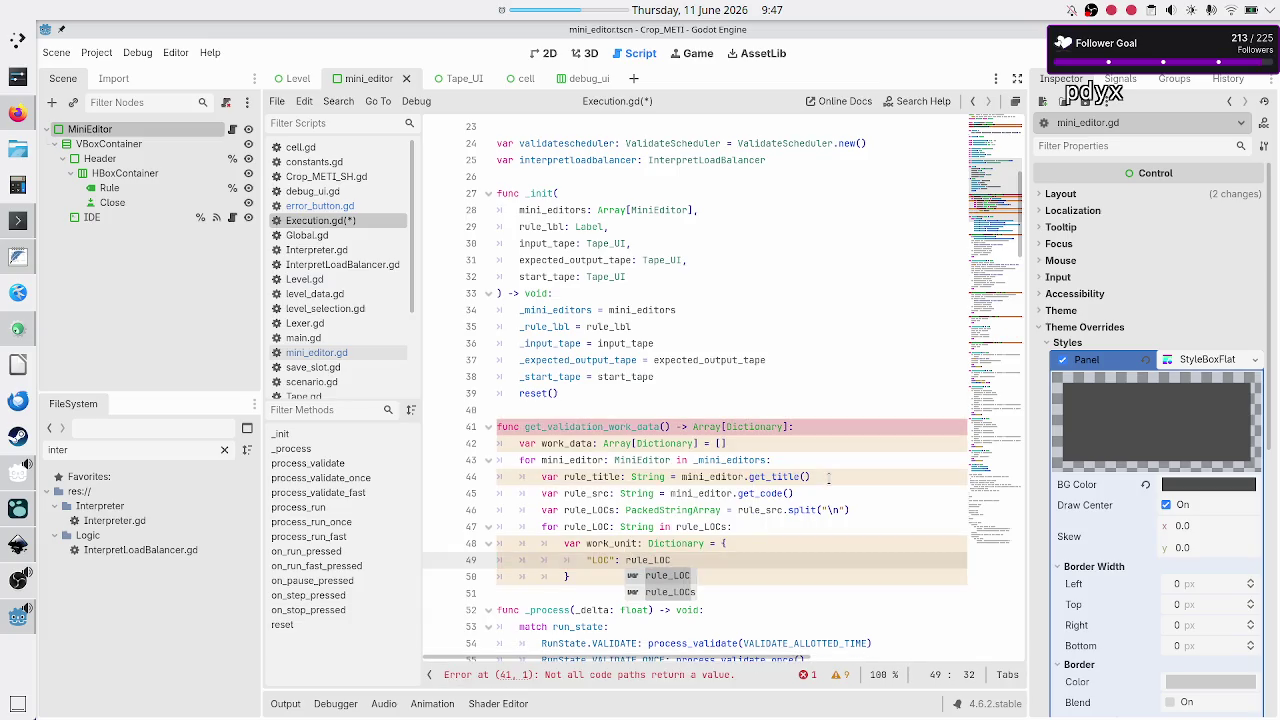
text(,)
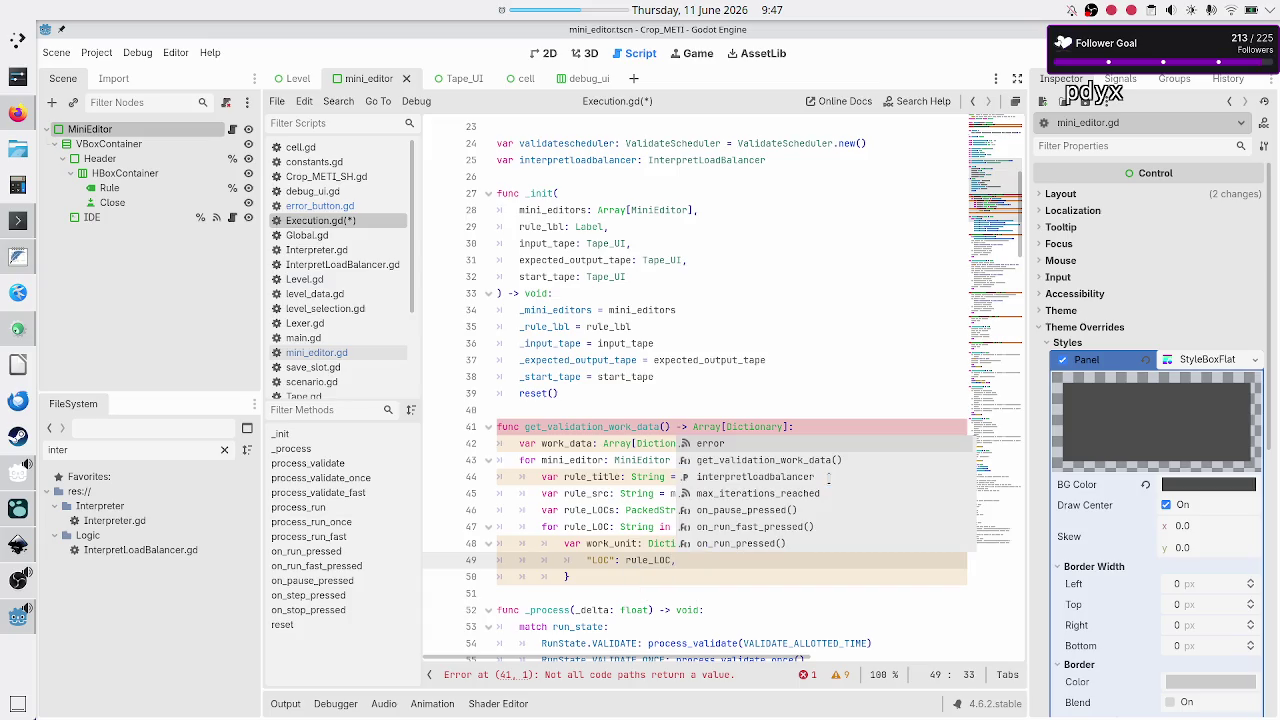
key(Escape)
key(Return)
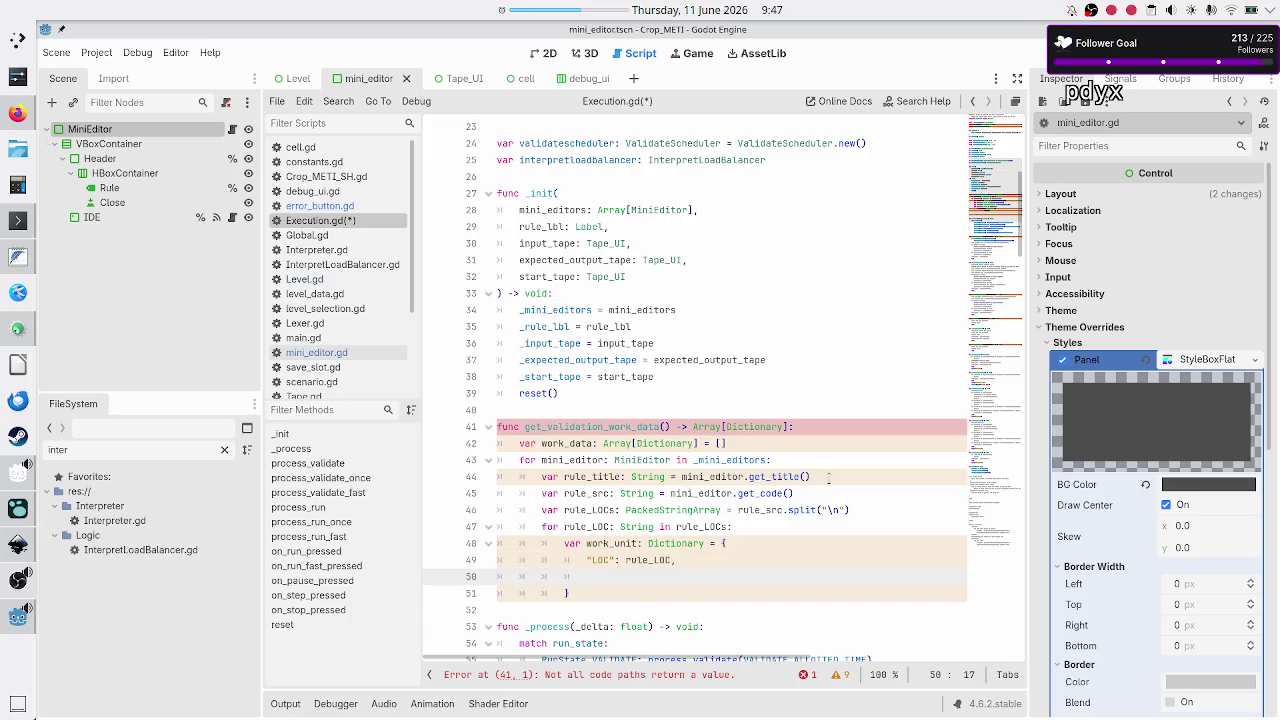
text("rule": r)
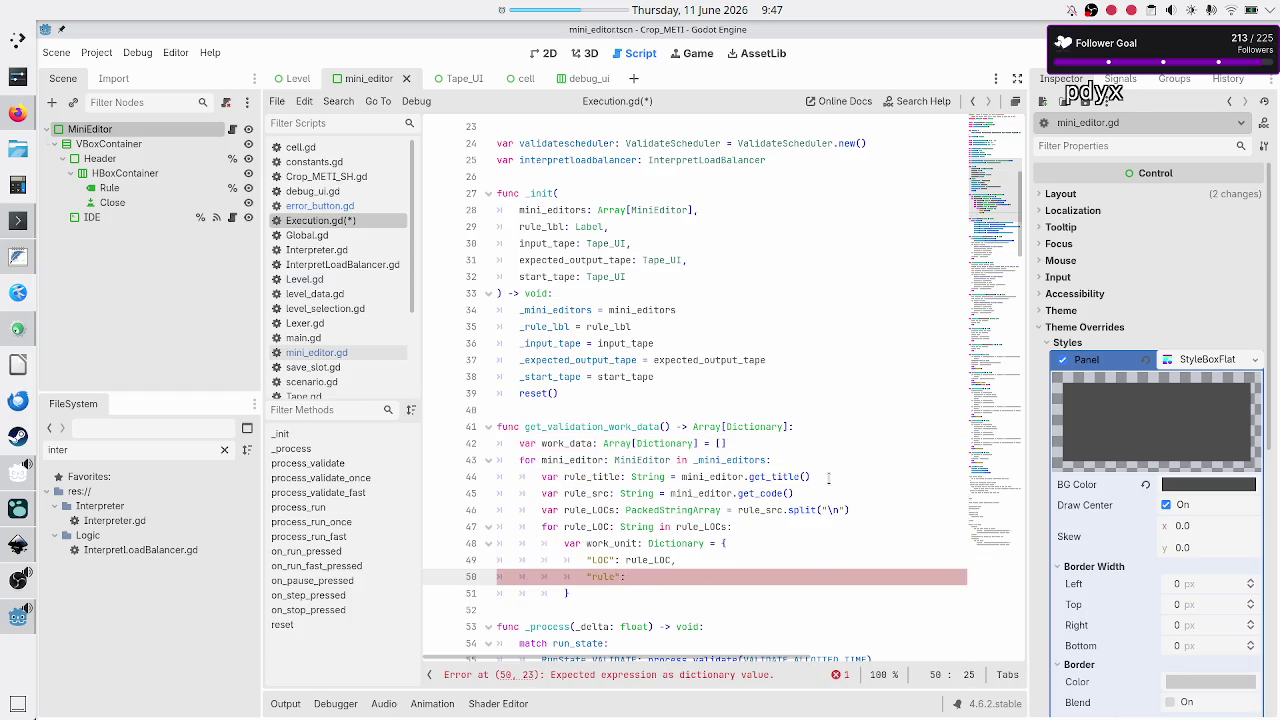
text(ule_t)
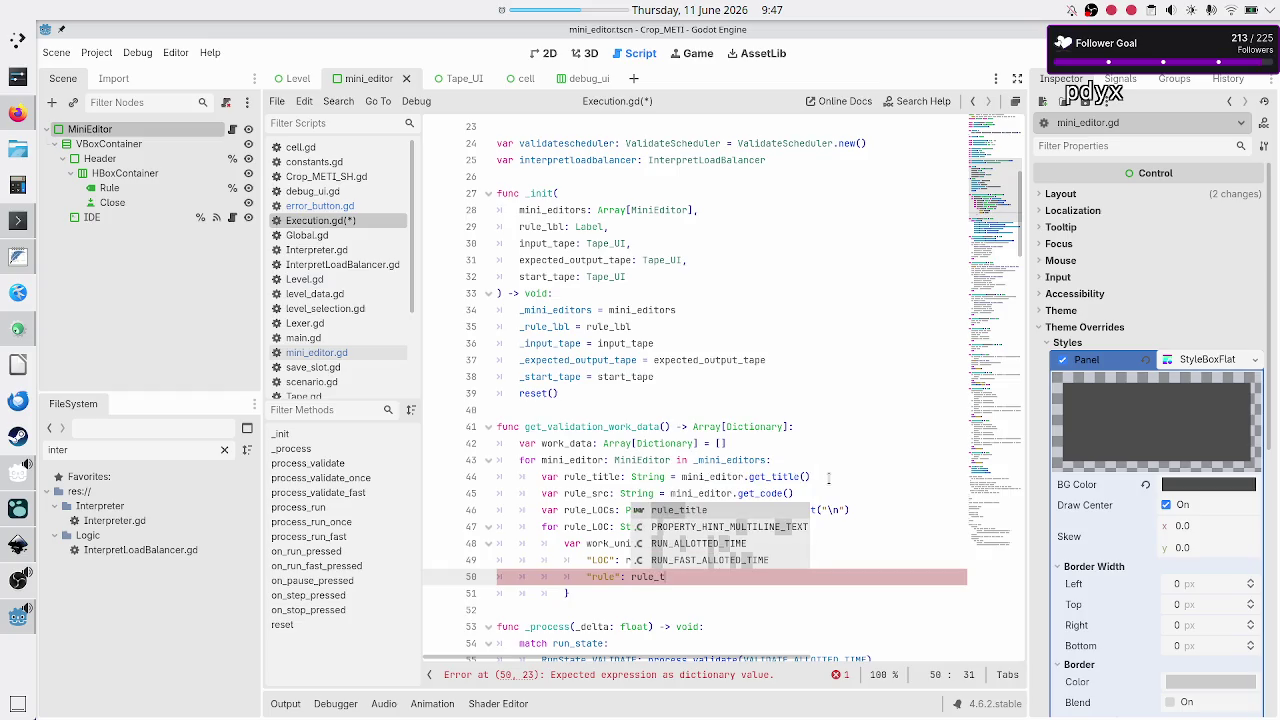
key(Return)
key(Down)
key(Return)
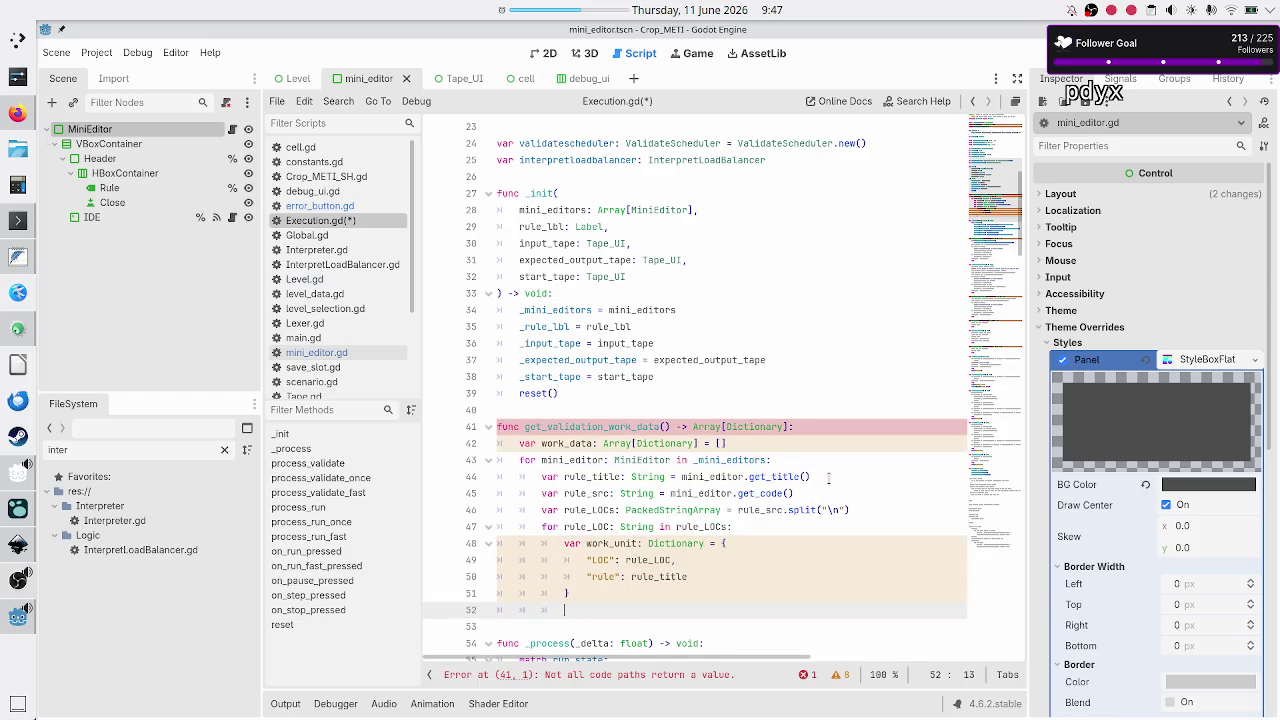
Append each work_unit with 'work_data.push_back(work_unit)'
text(work)
key(Down)
key(Return)
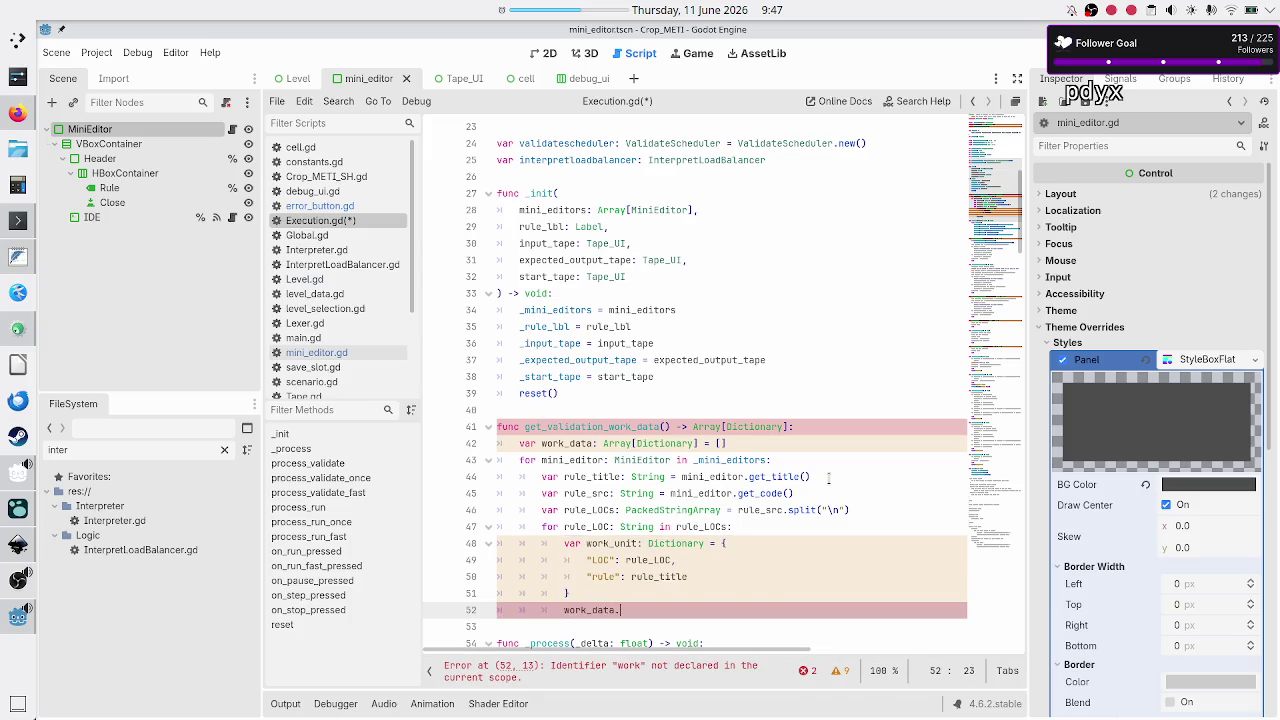
text(.push)
key(Return)
text(wo)
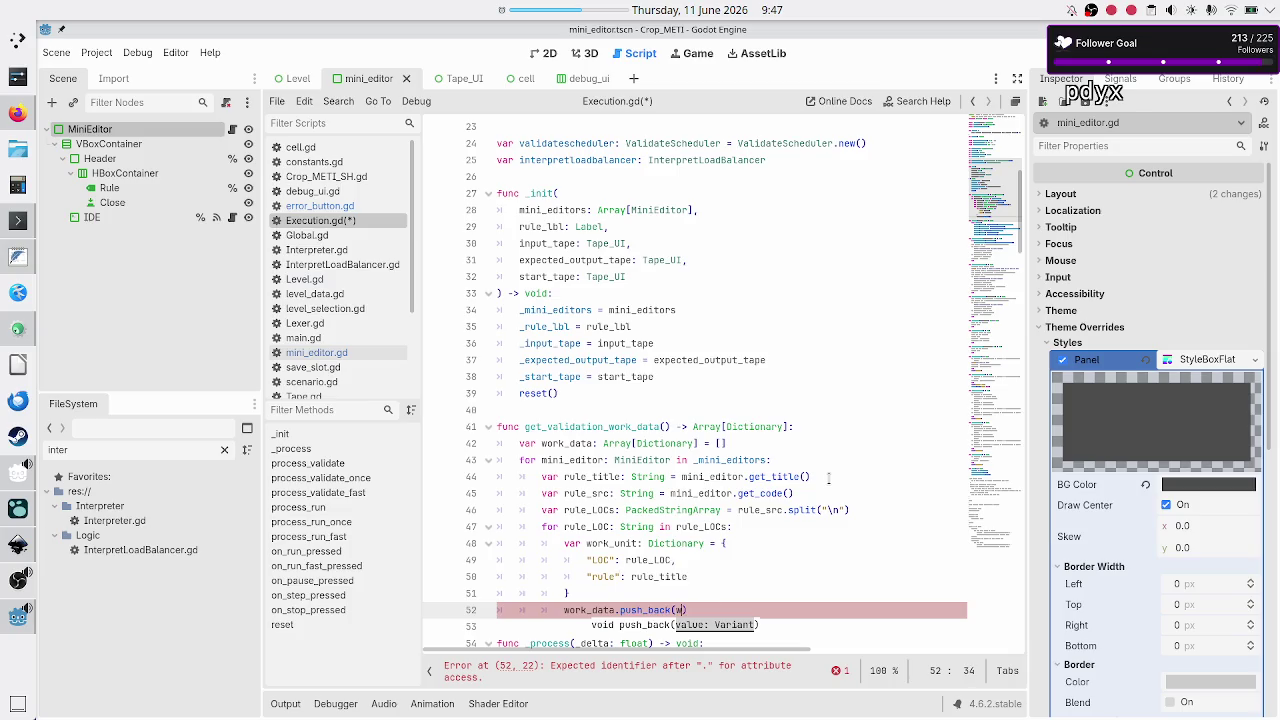
text(ork_unit)
key(Return)
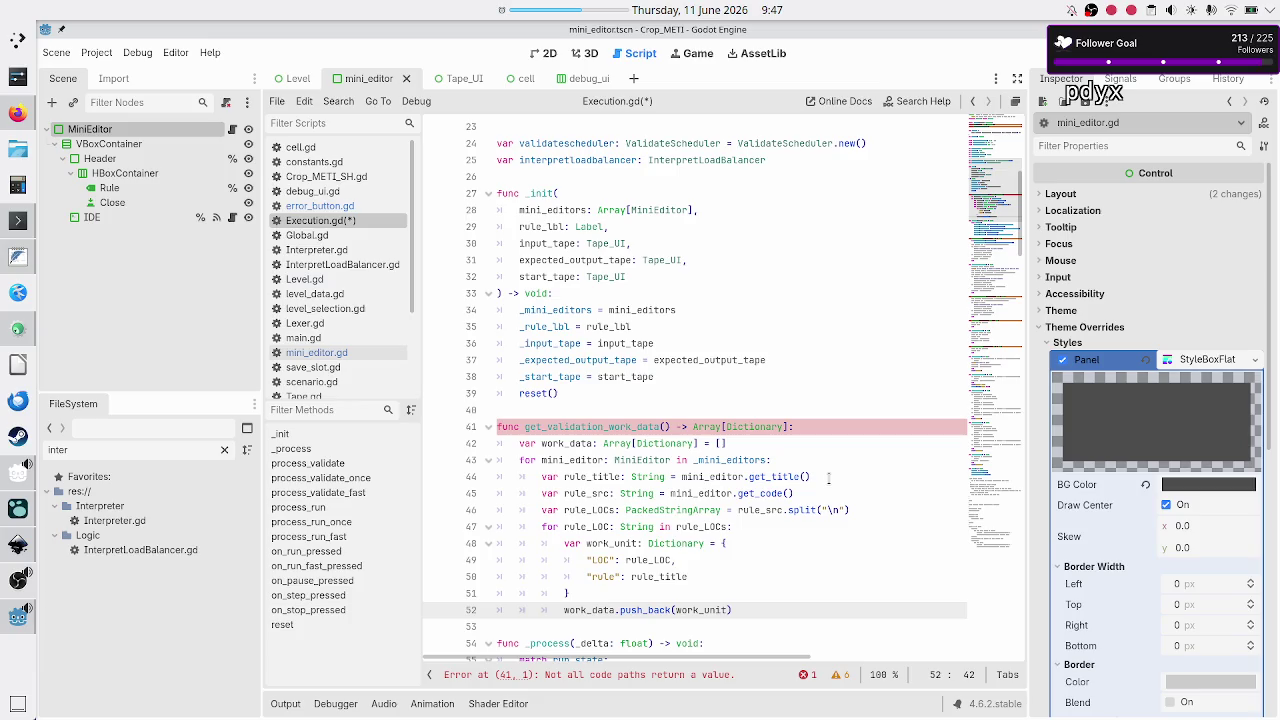
text())
Review the loop body on lines 44–52 by selecting it
key(Up)
key(Up)
key(Up)
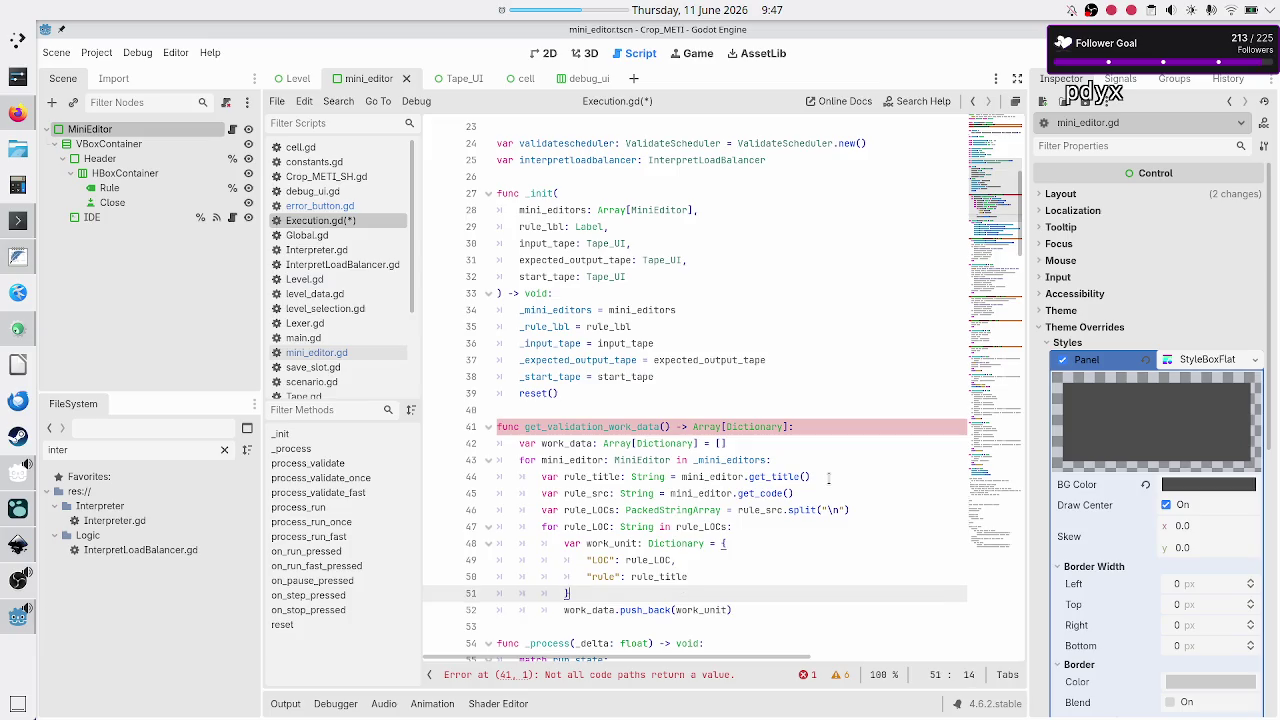
key(Right)
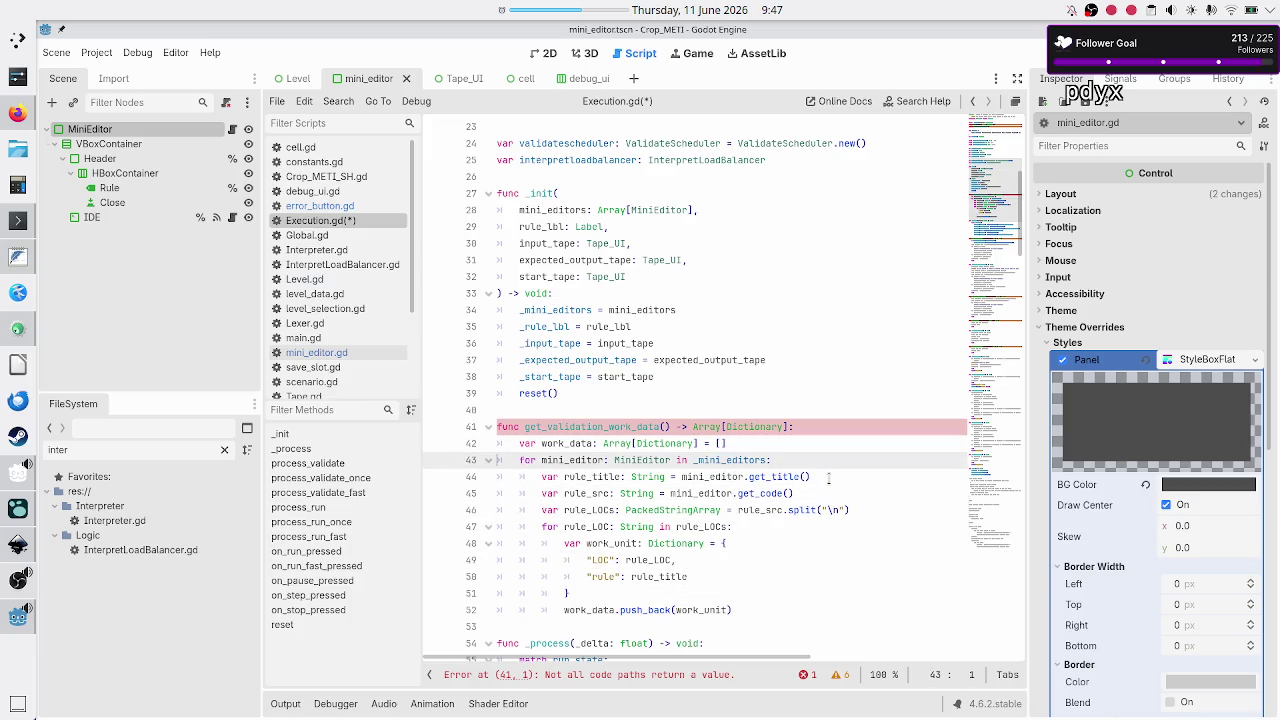
key(Down)
key(Right)
key(shift+Down)
key(shift+Down)
key(shift+Down)
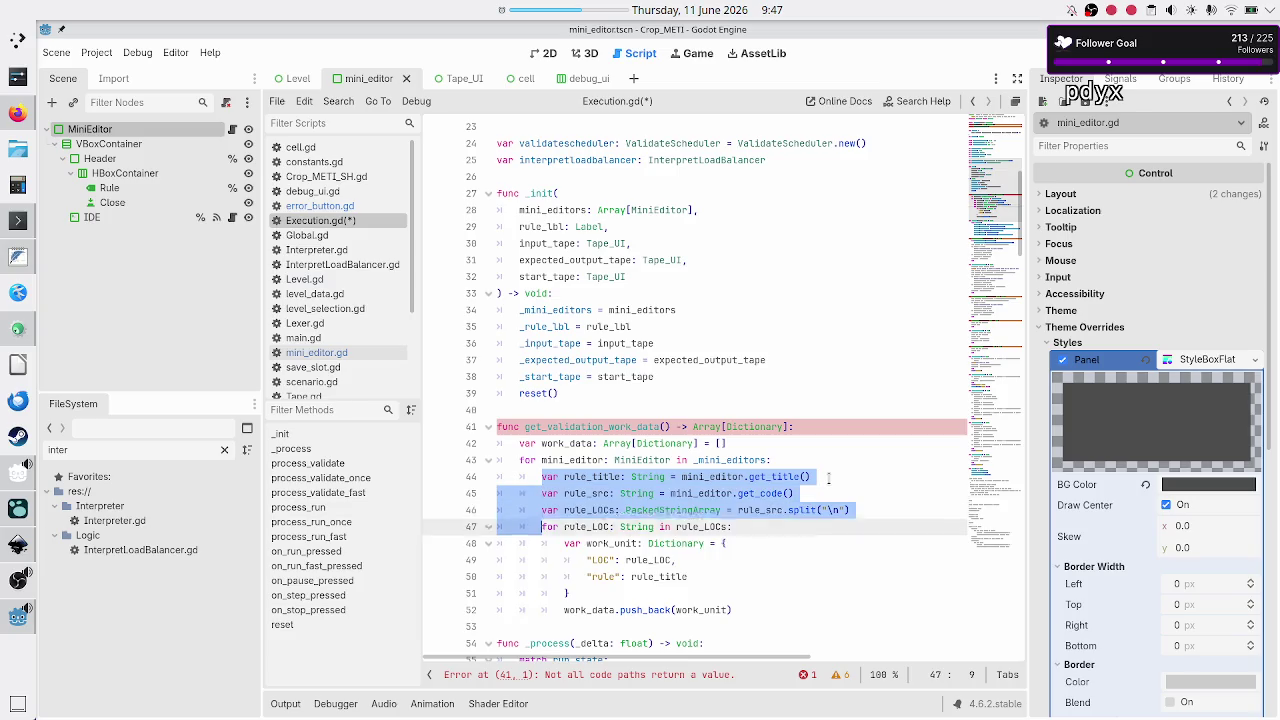
key(shift+Down)
key(shift+Down)
key(shift+Down)
key(shift+End)
key(Up)
key(Up)
key(Up)
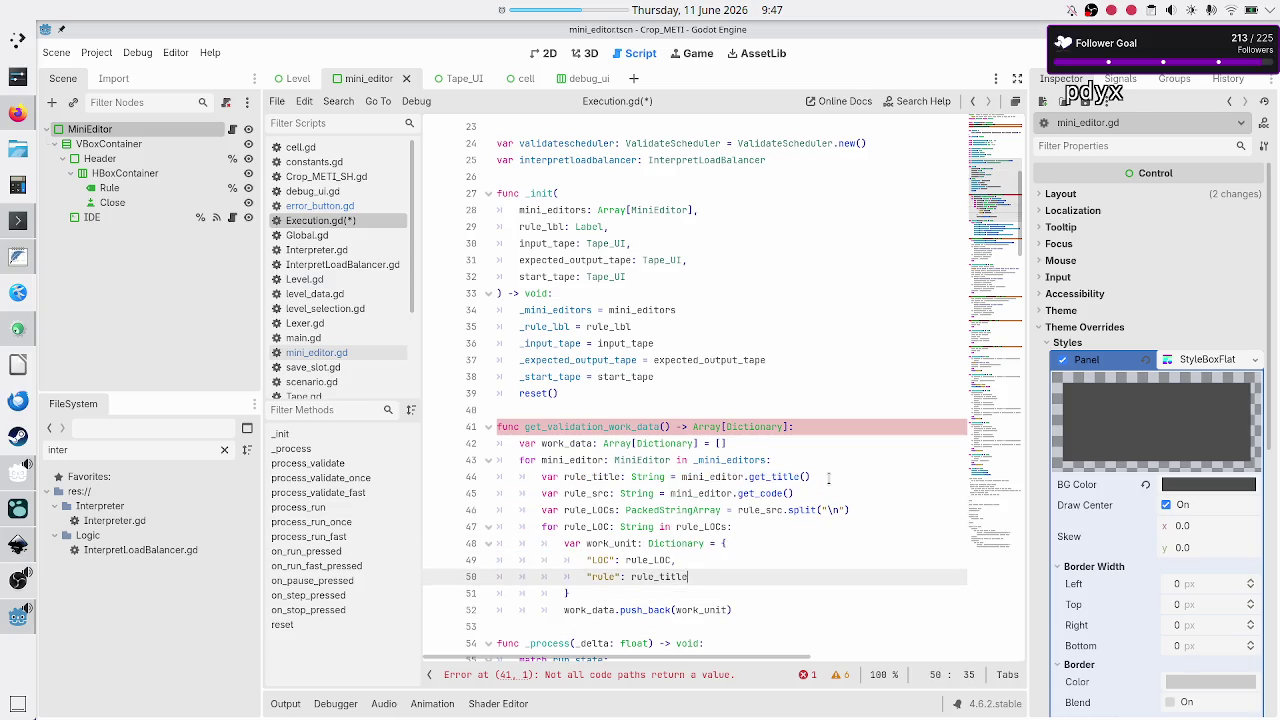
Begin a function-level 'return work' statement after the push_back line
key(Down)
key(Down)
key(Down)
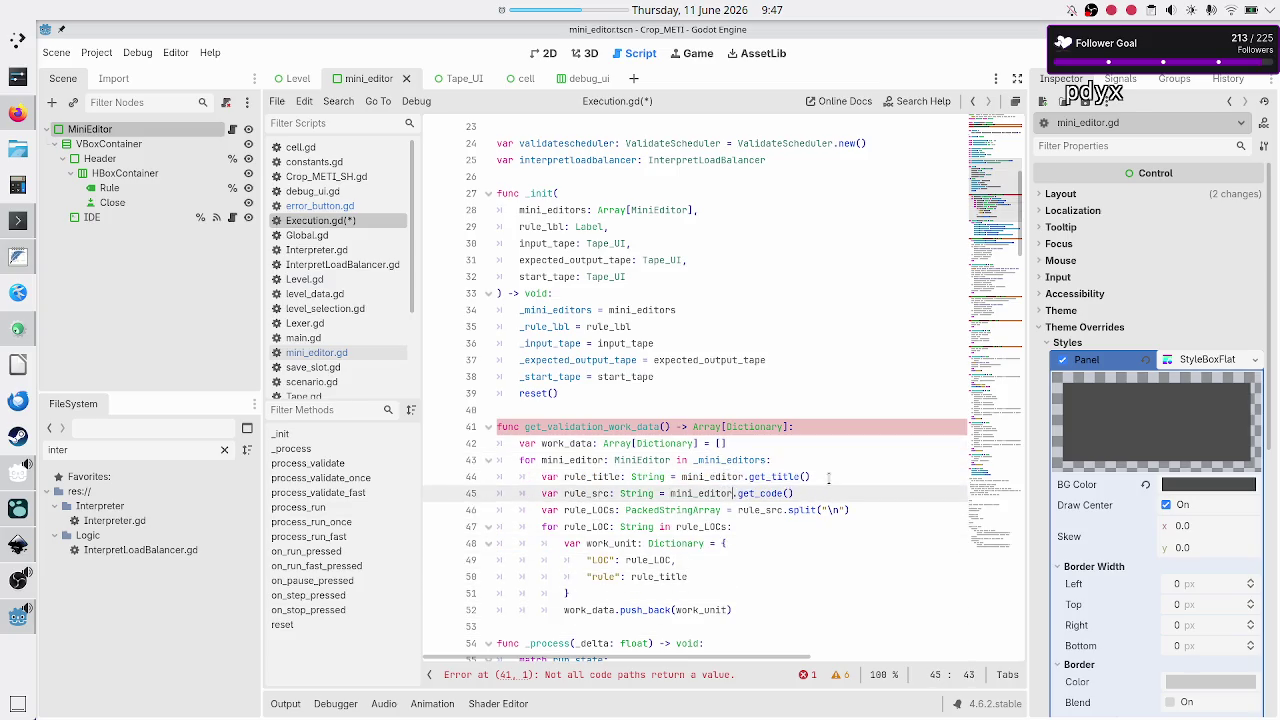
key(Up)
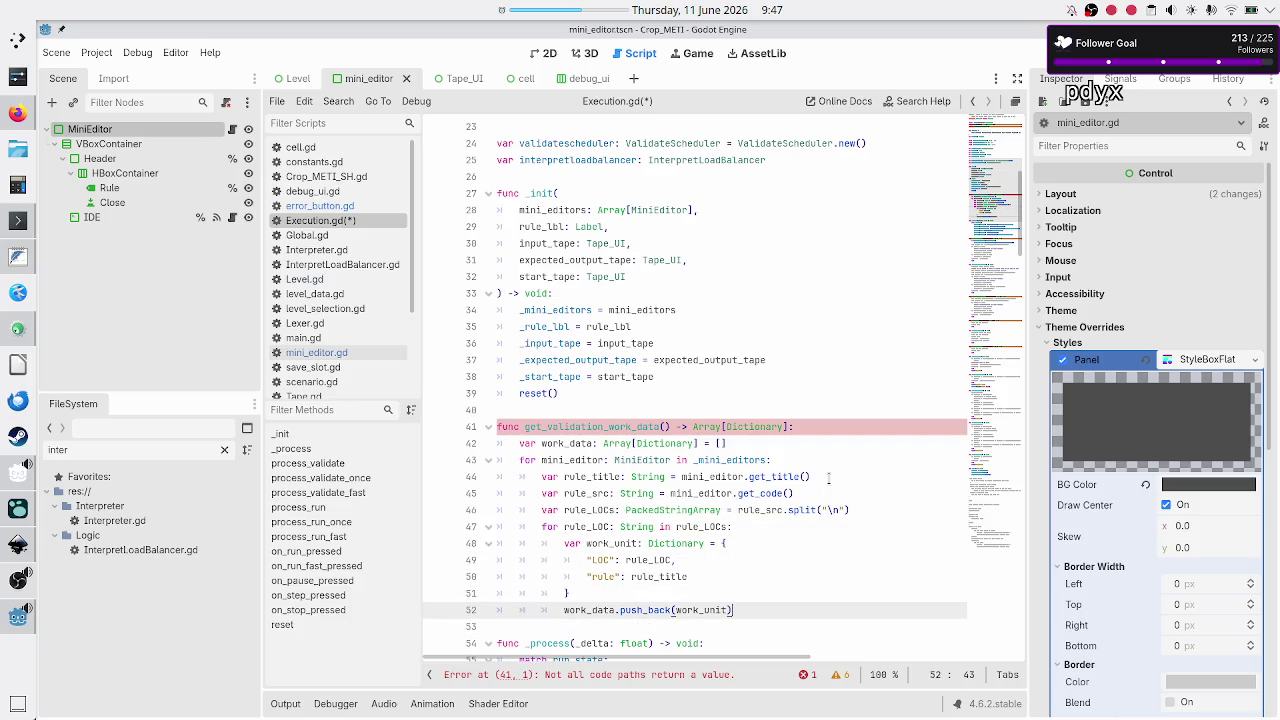
key(Return)
key(BackSpace)
key(BackSpace)
text(return work)
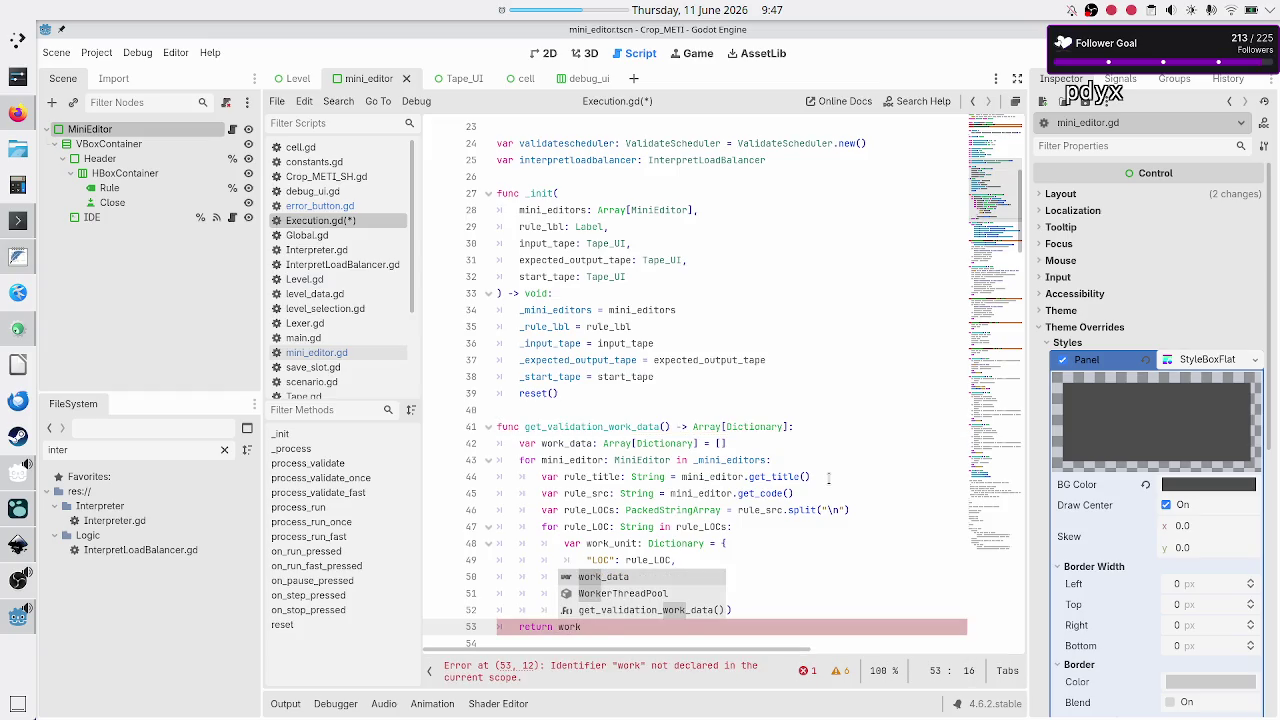
key(Return)
key(Down)
key(ctrl+s)
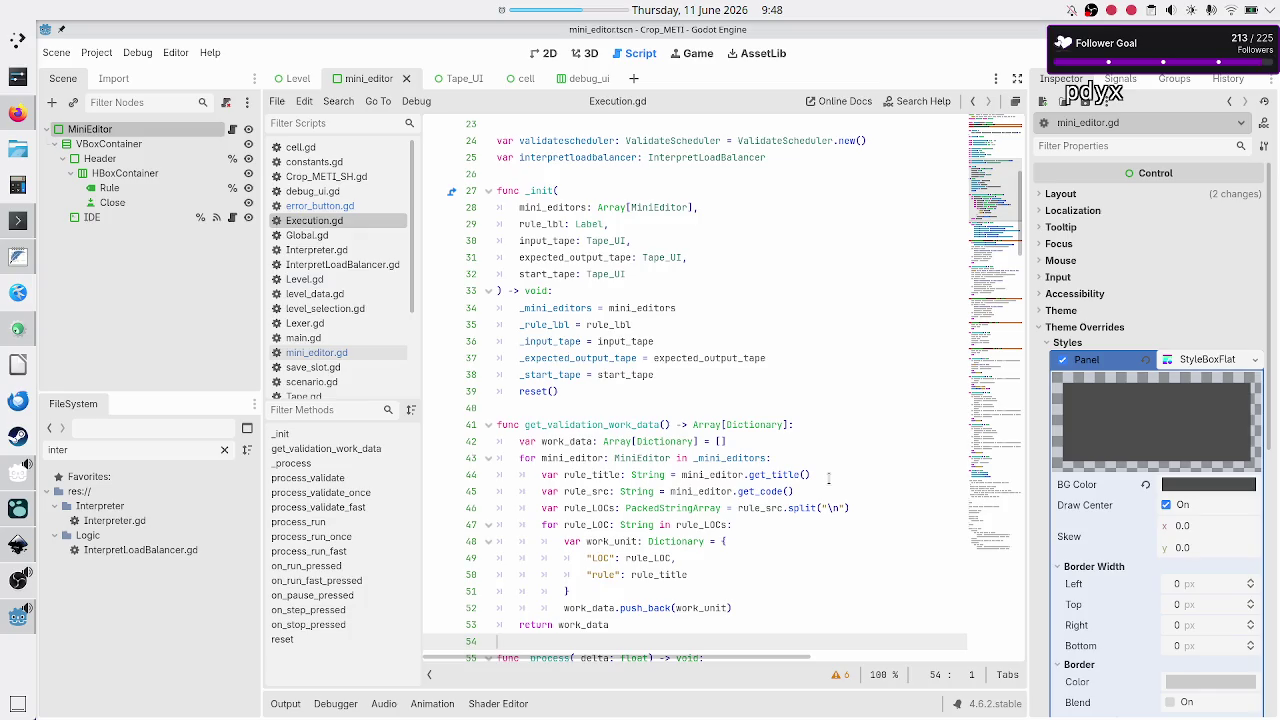
key(Up)
key(Up)
key(Up)
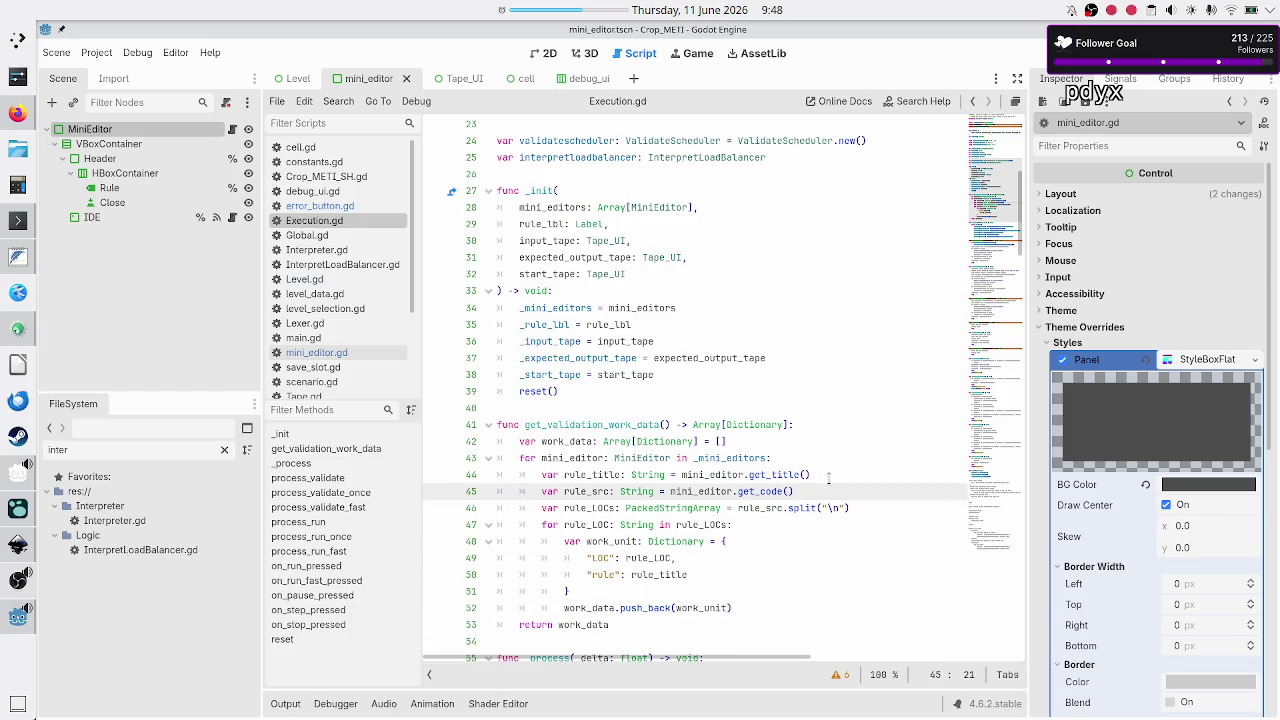
key(Up)
key(Up)
key(Up)
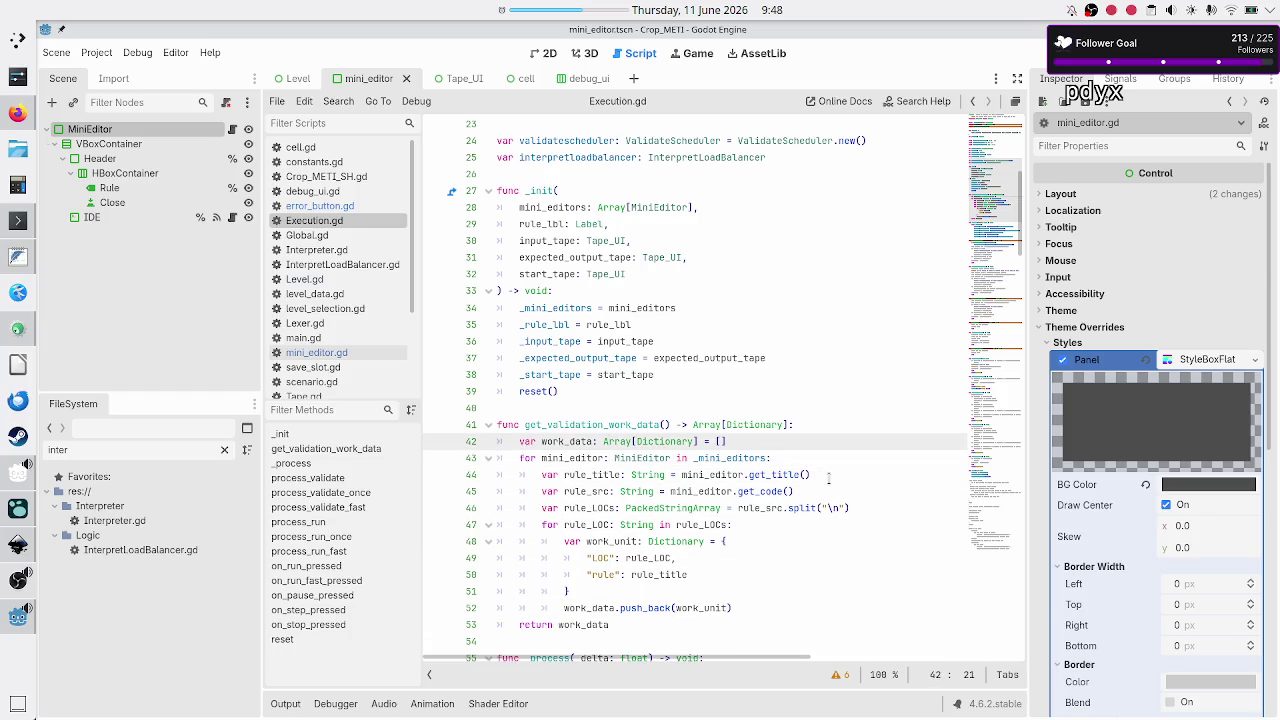
key(Down)
key(Down)
key(Down)
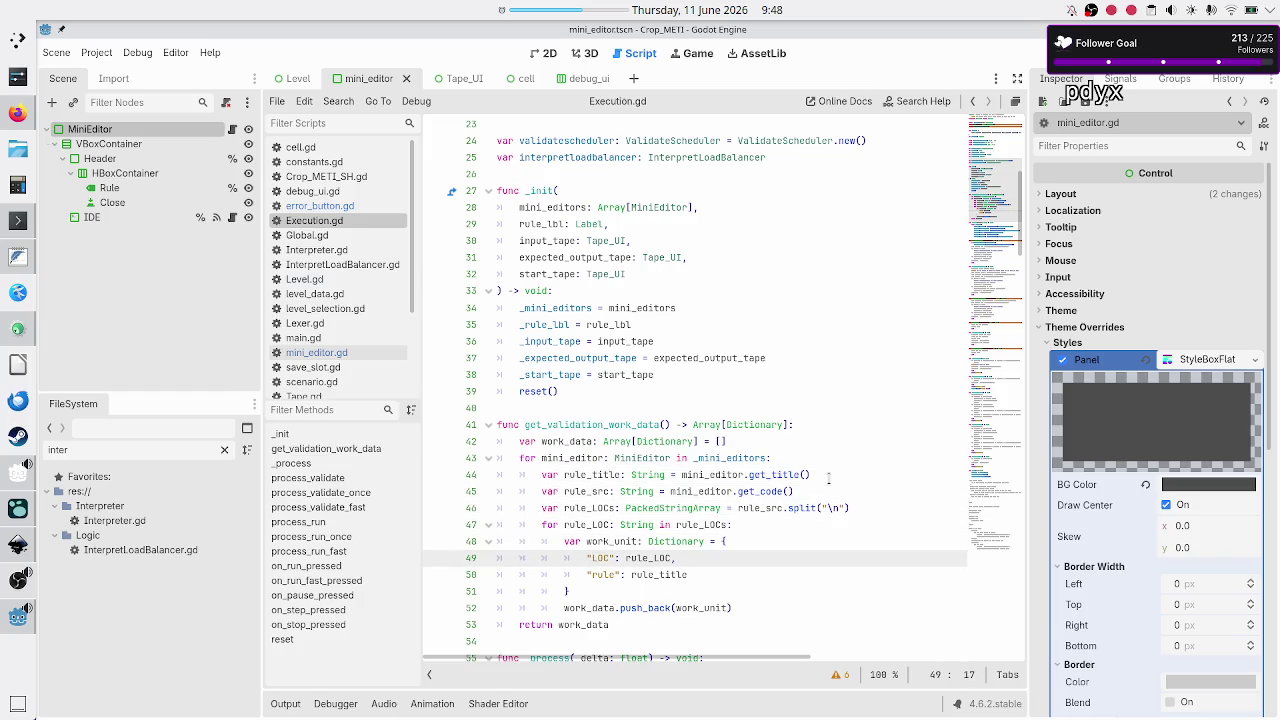
Join the "LOC" and "rule" entries and closing brace onto one dictionary line, then save
key(BackSpace)
key(BackSpace)
key(BackSpace)
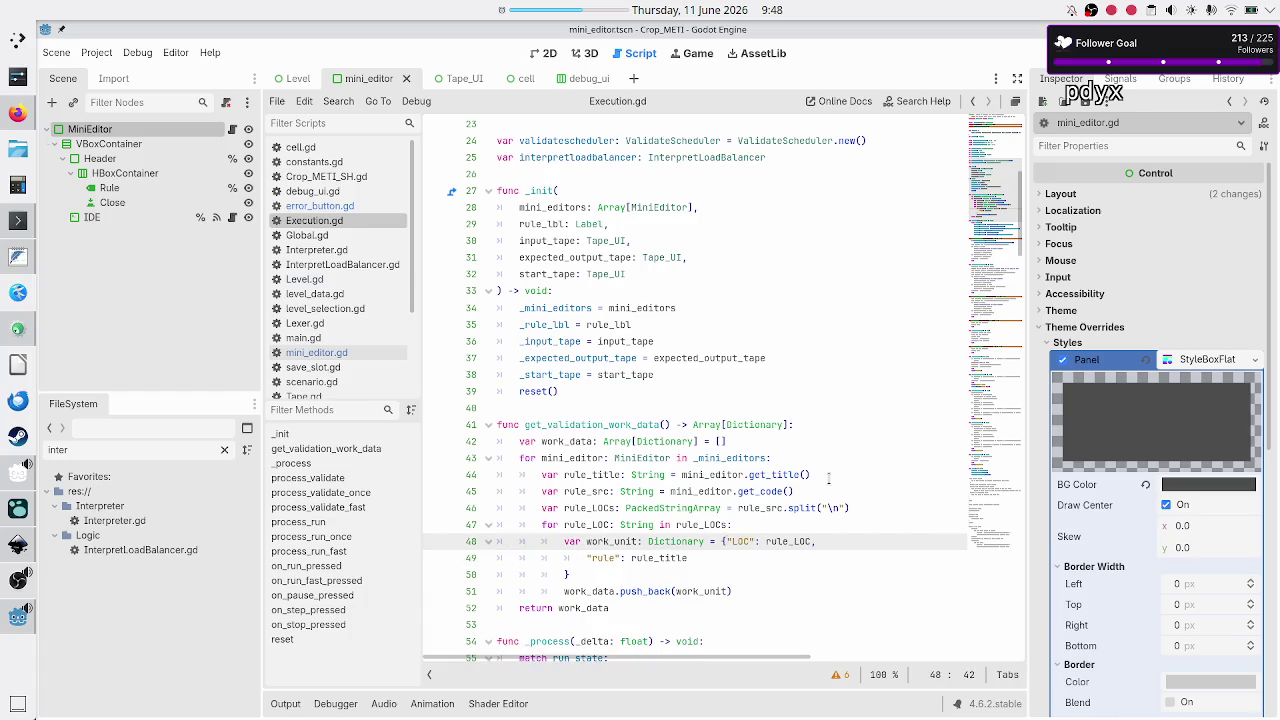
key(Down)
key(Left)
key(ctrl+Left)
key(ctrl+Left)
key(ctrl+Left)
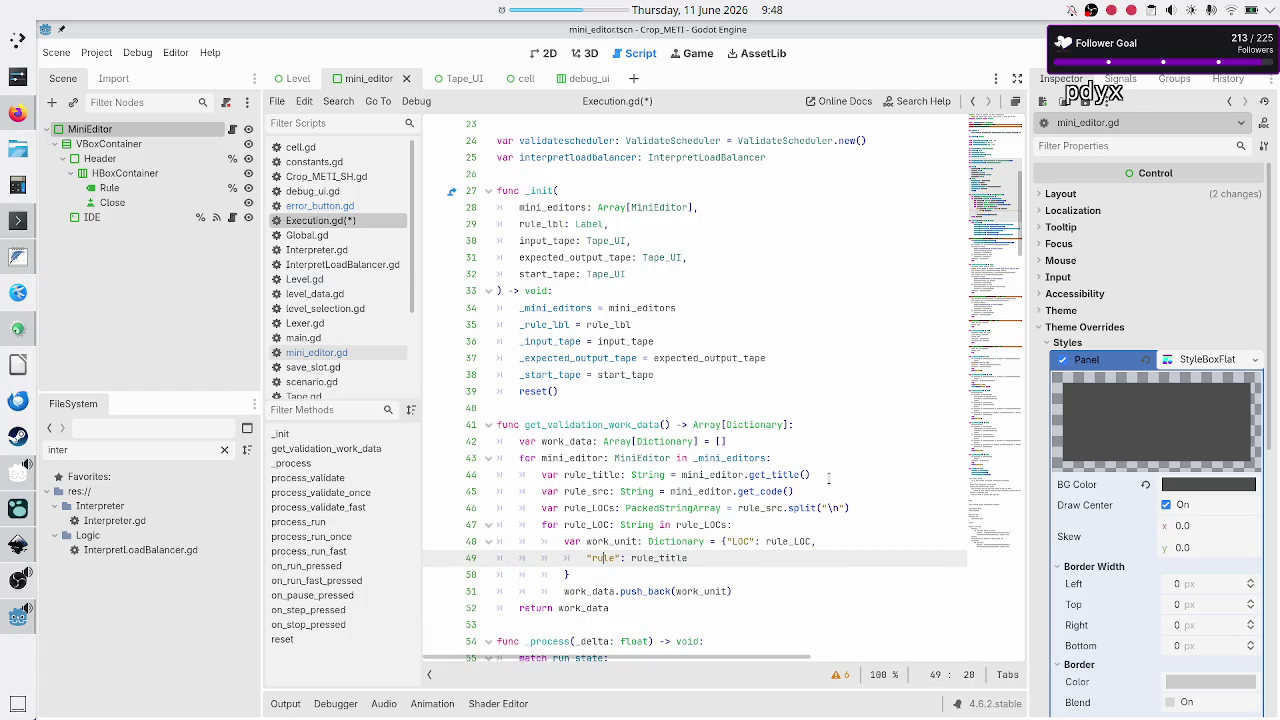
key(BackSpace)
key(BackSpace)
key(BackSpace)
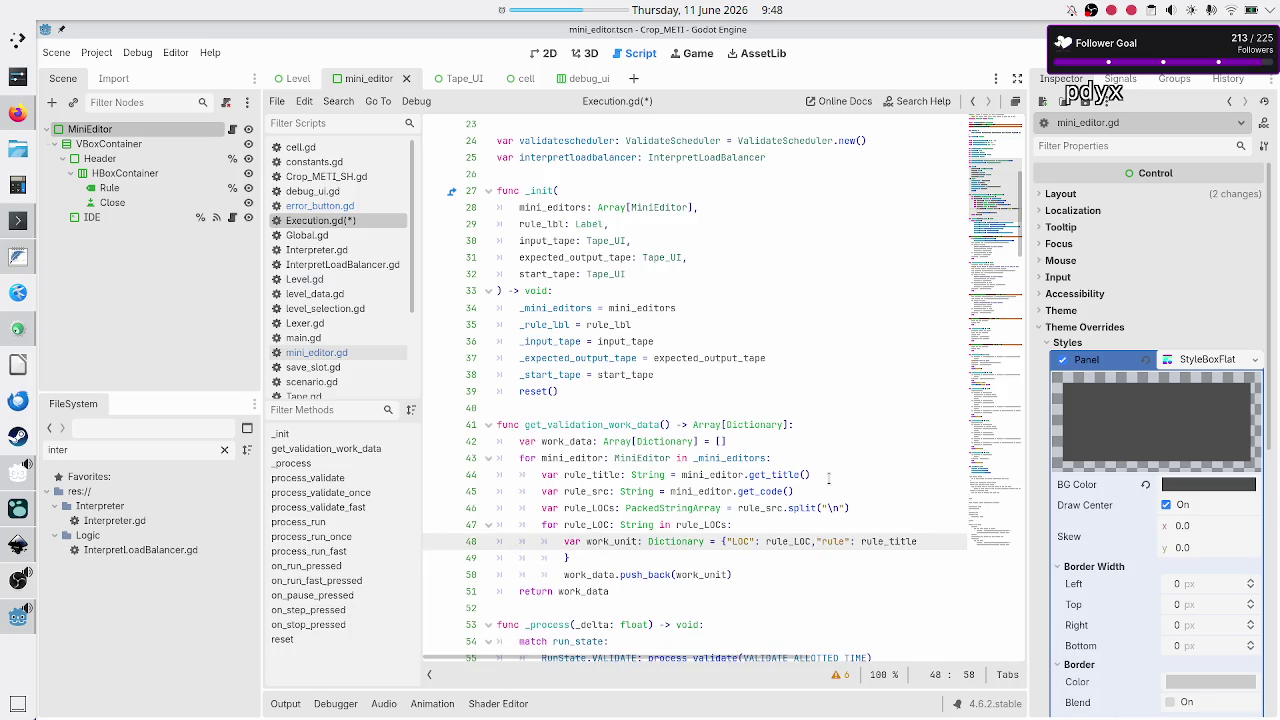
key(Escape)
key(Down)
key(Home)
key(BackSpace)
key(BackSpace)
key(BackSpace)
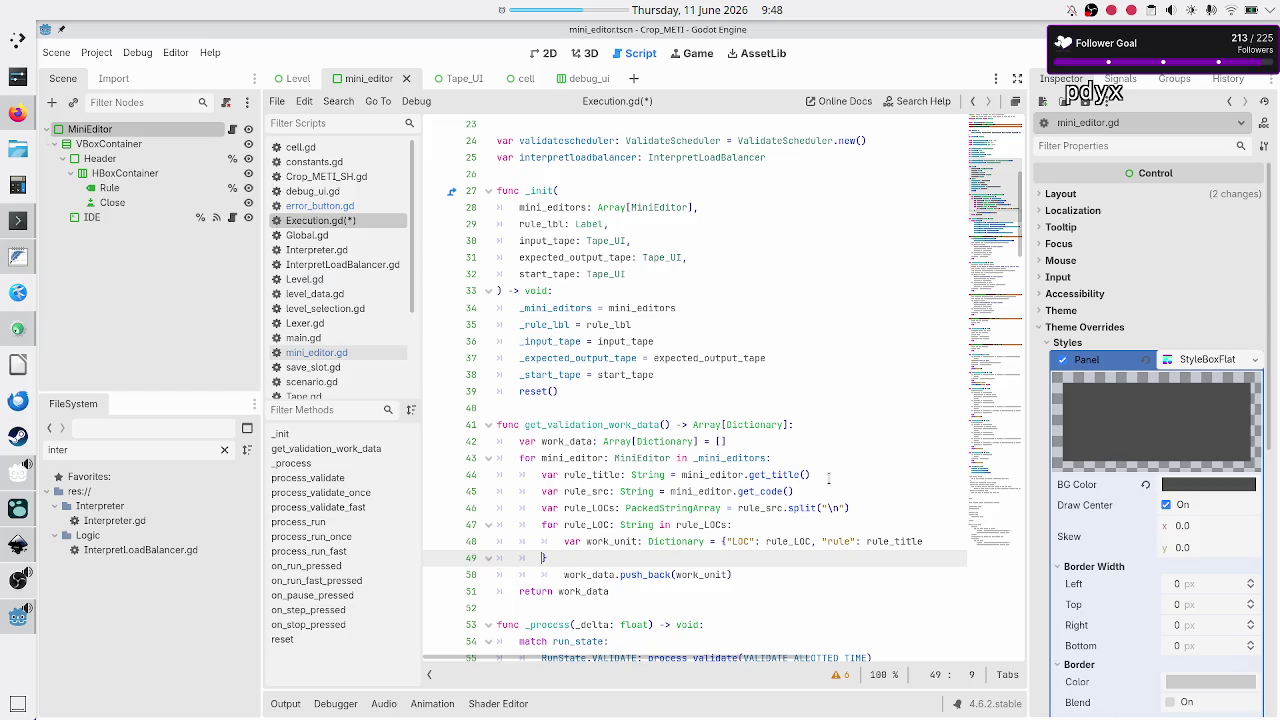
key(BackSpace)
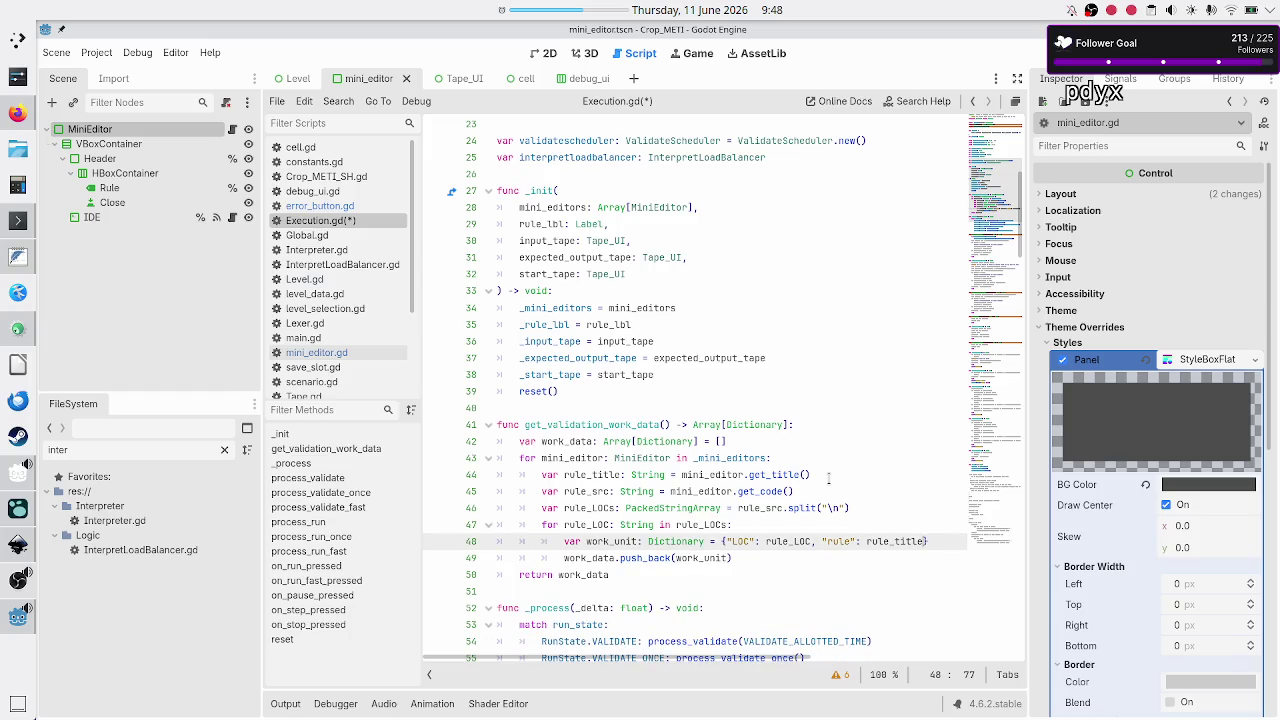
key(ctrl+s)
Check the return work_data line and blank line before _process, then save again
key(Up)
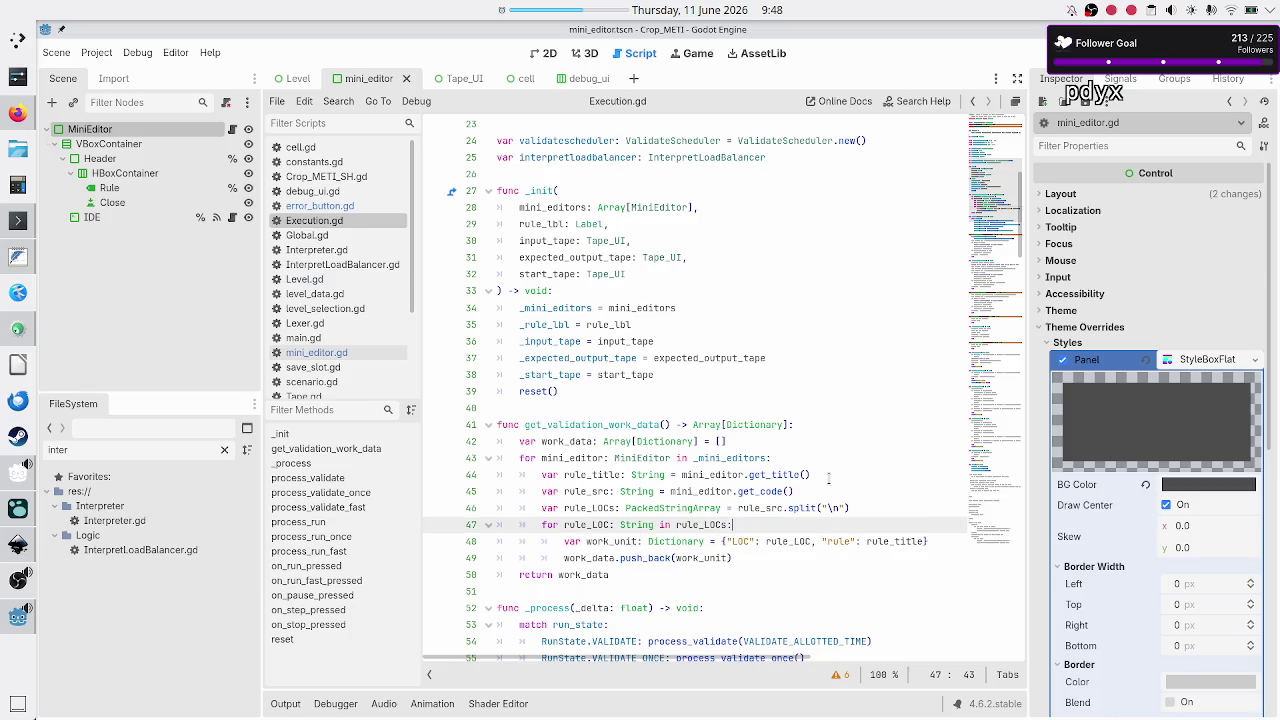
key(Home)
key(Down)
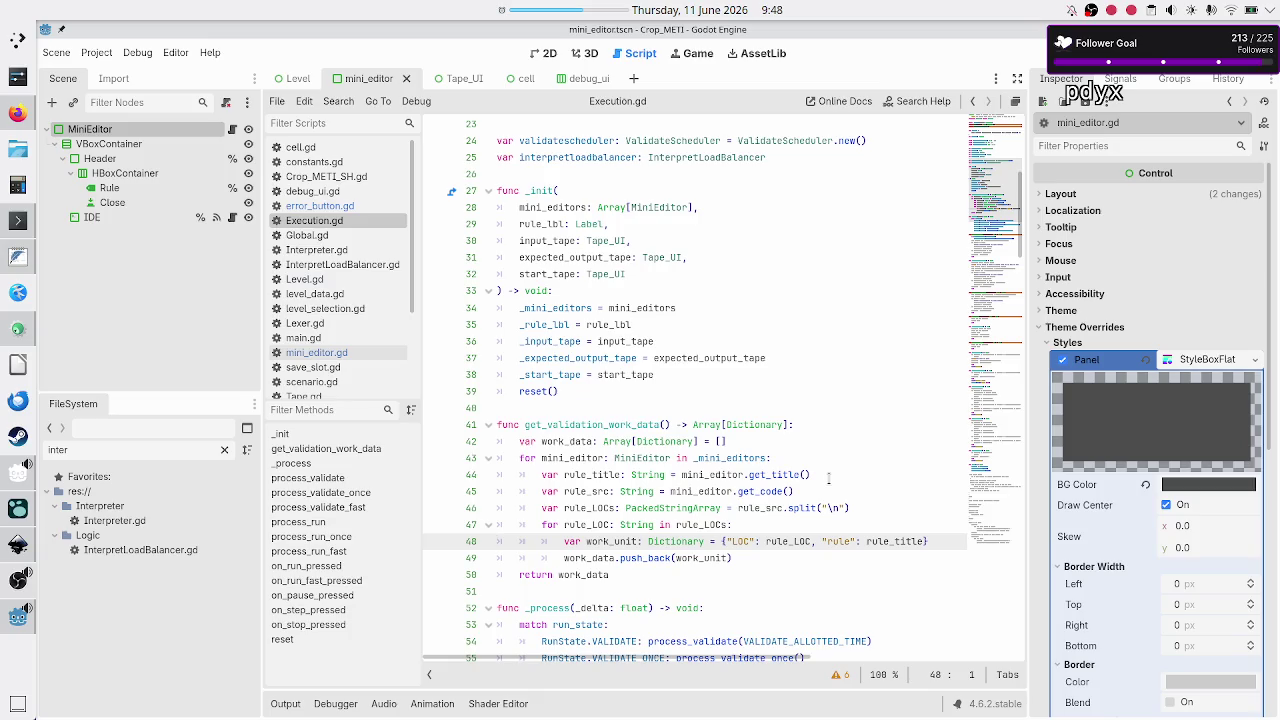
key(Down)
key(Down)
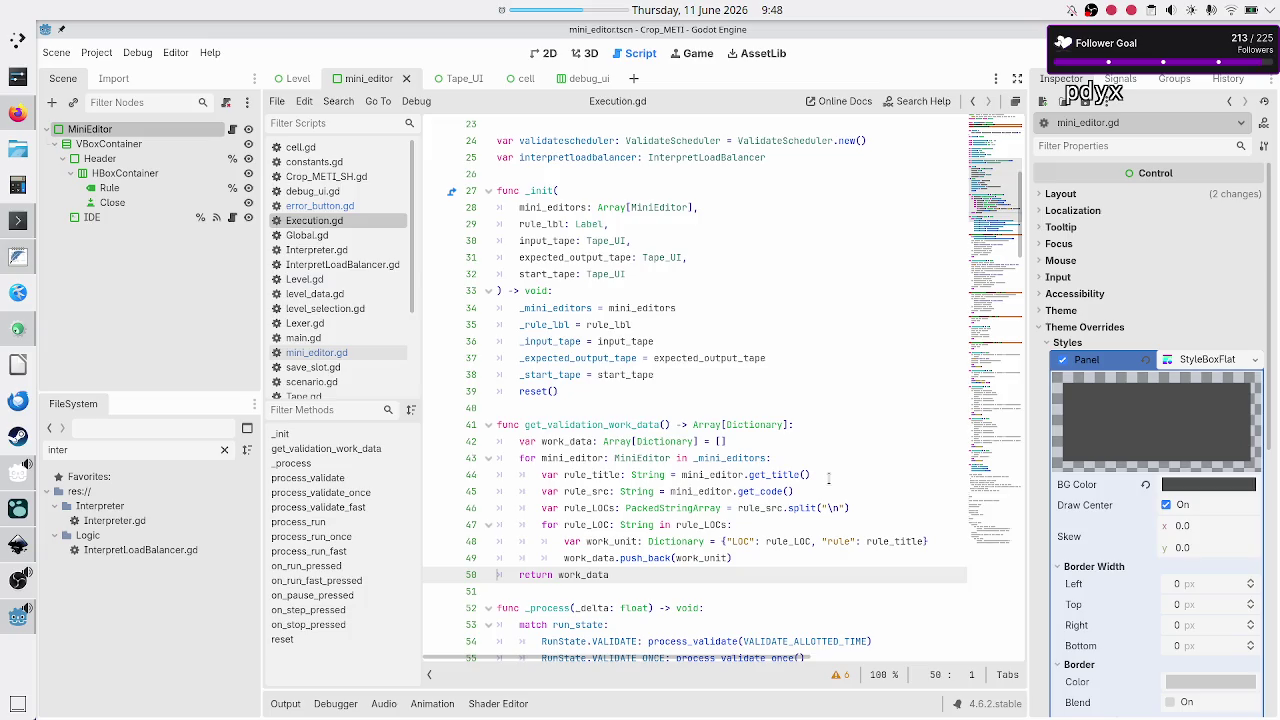
key(Down)
key(ctrl+s)
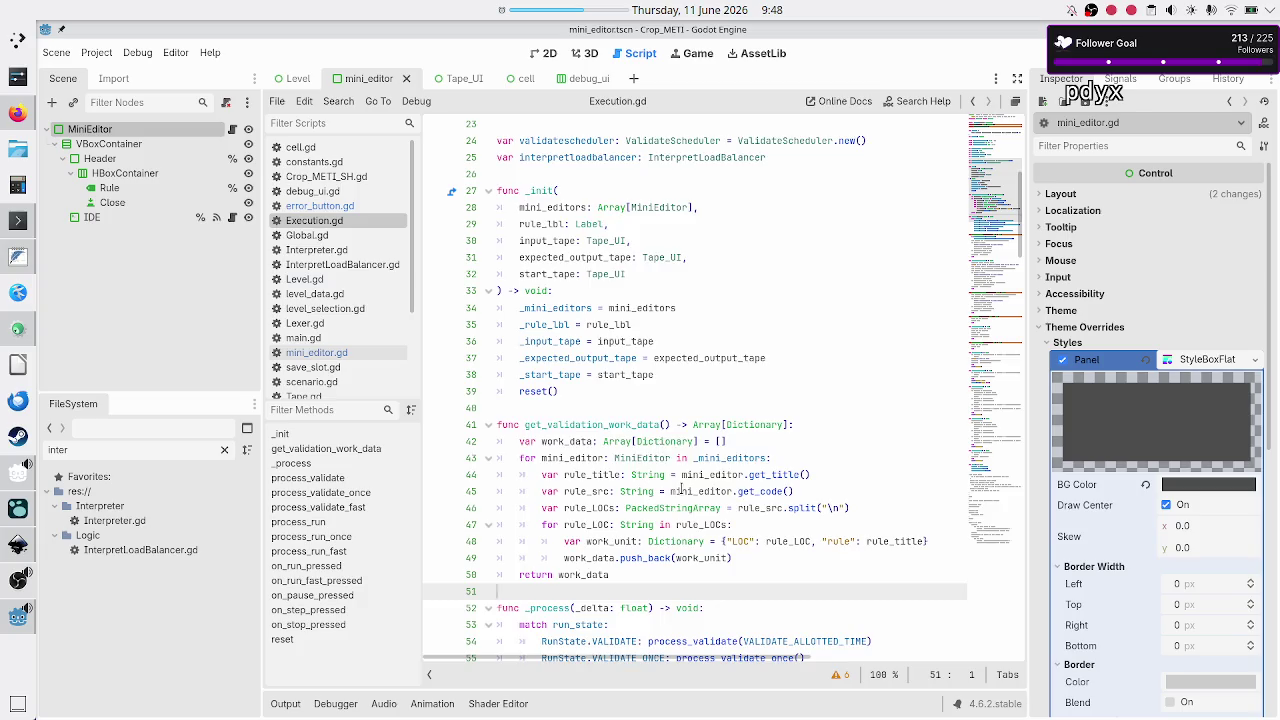
scroll(670, 450, right, 2)
scroll(680, 485, down, 1)
scroll(680, 490, left, 2)
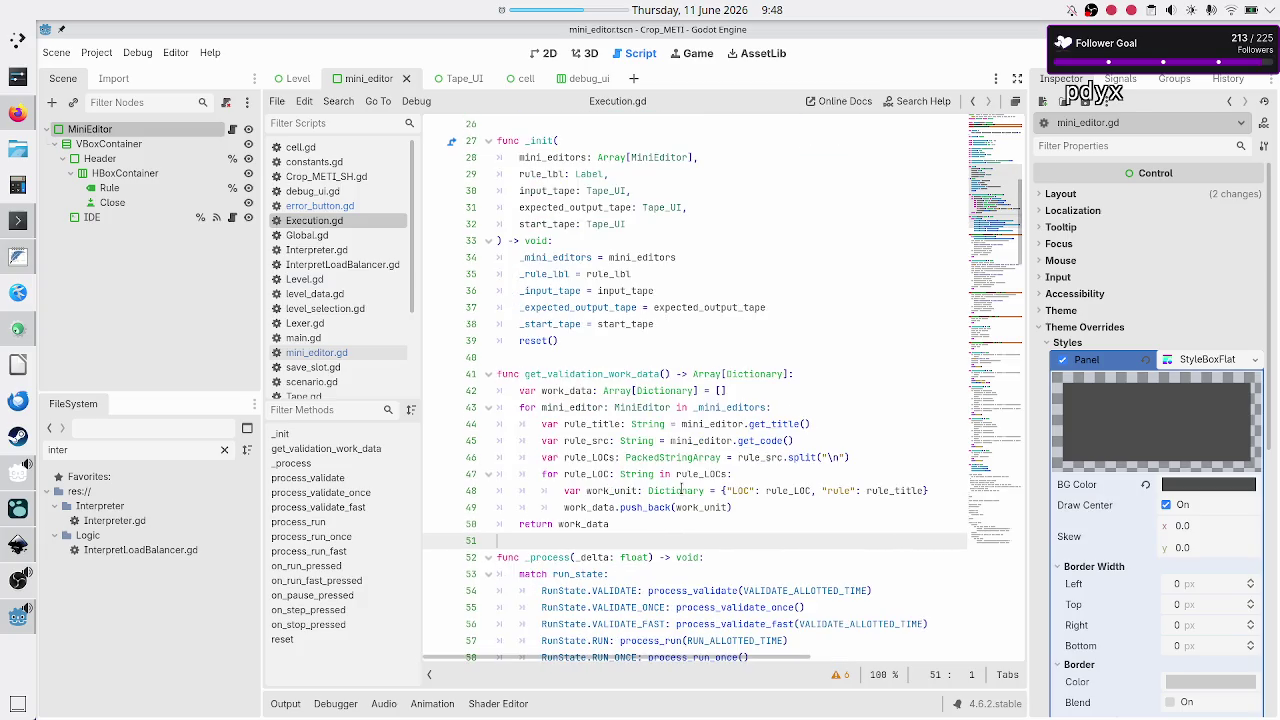
scroll(651, 452, down, 4)
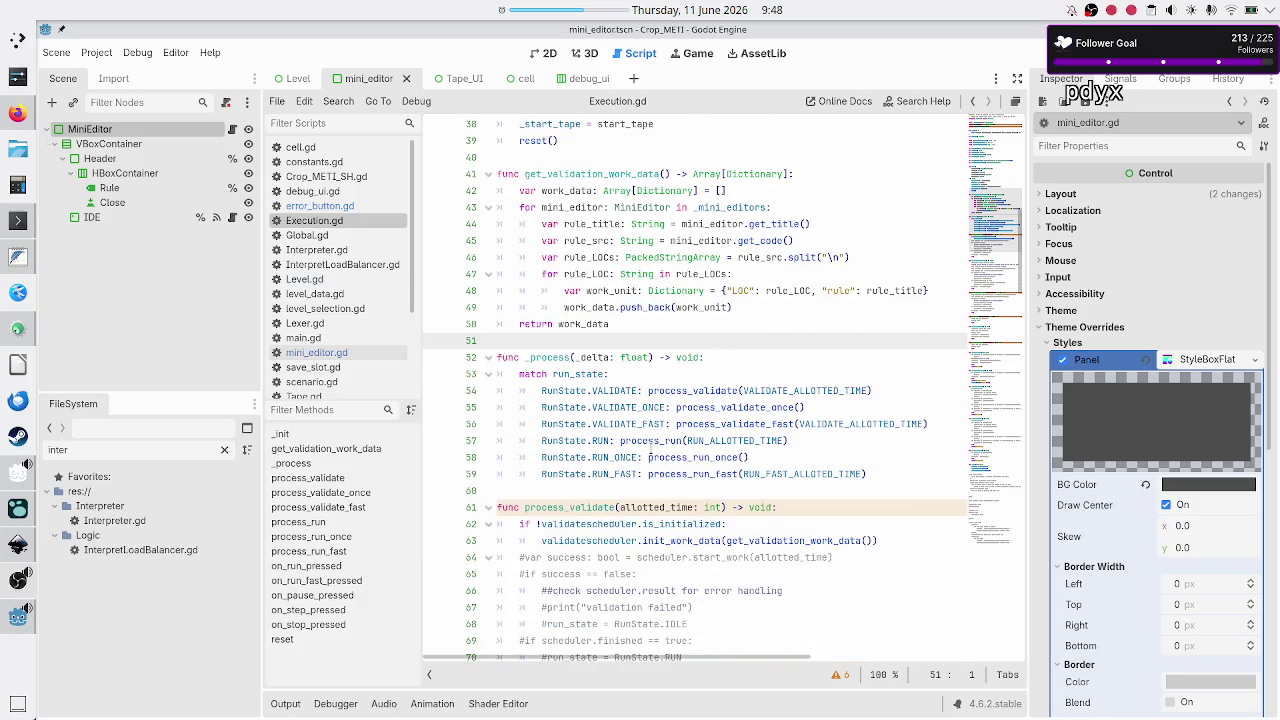
scroll(651, 450, down, 1)
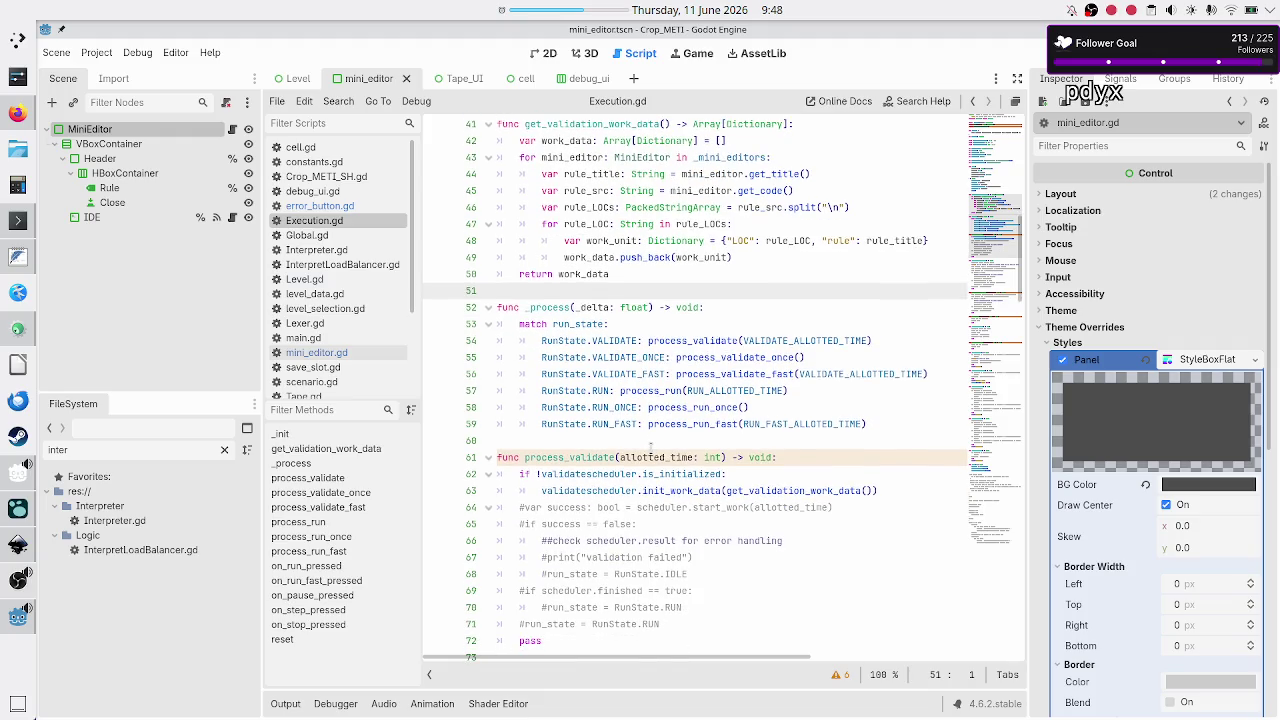
scroll(651, 450, up, 4)
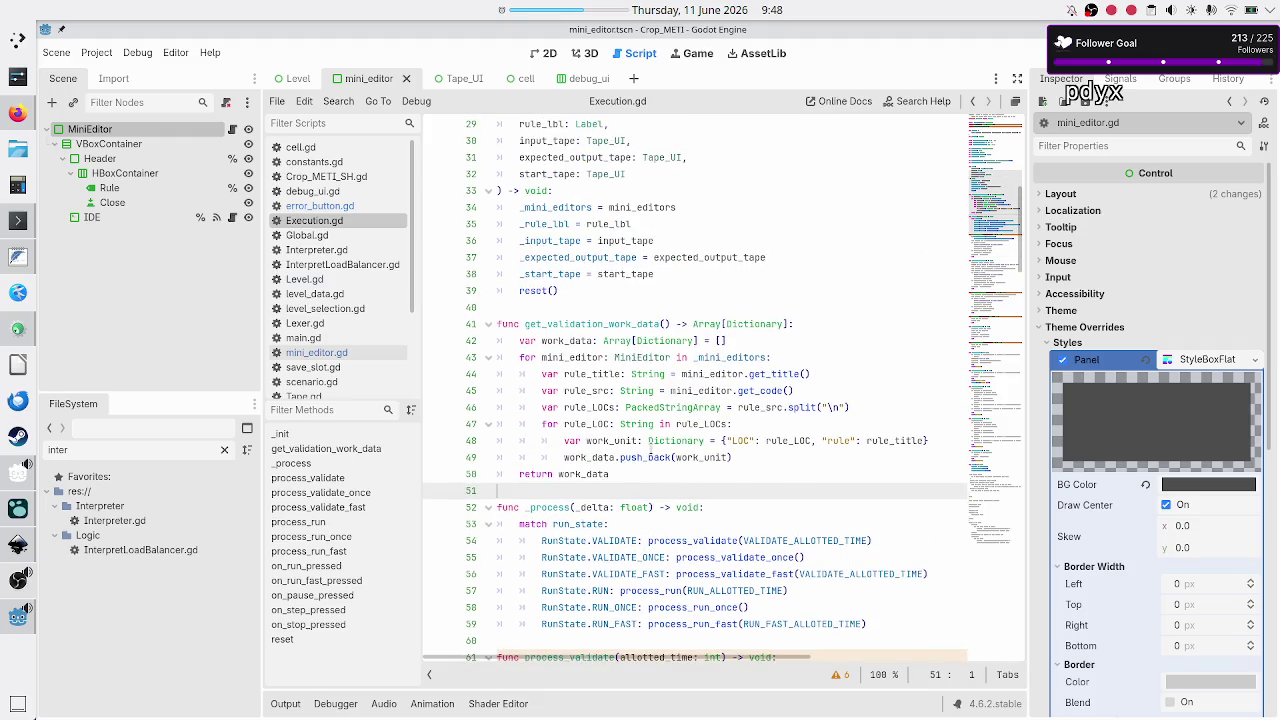
scroll(697, 366, down, 3)
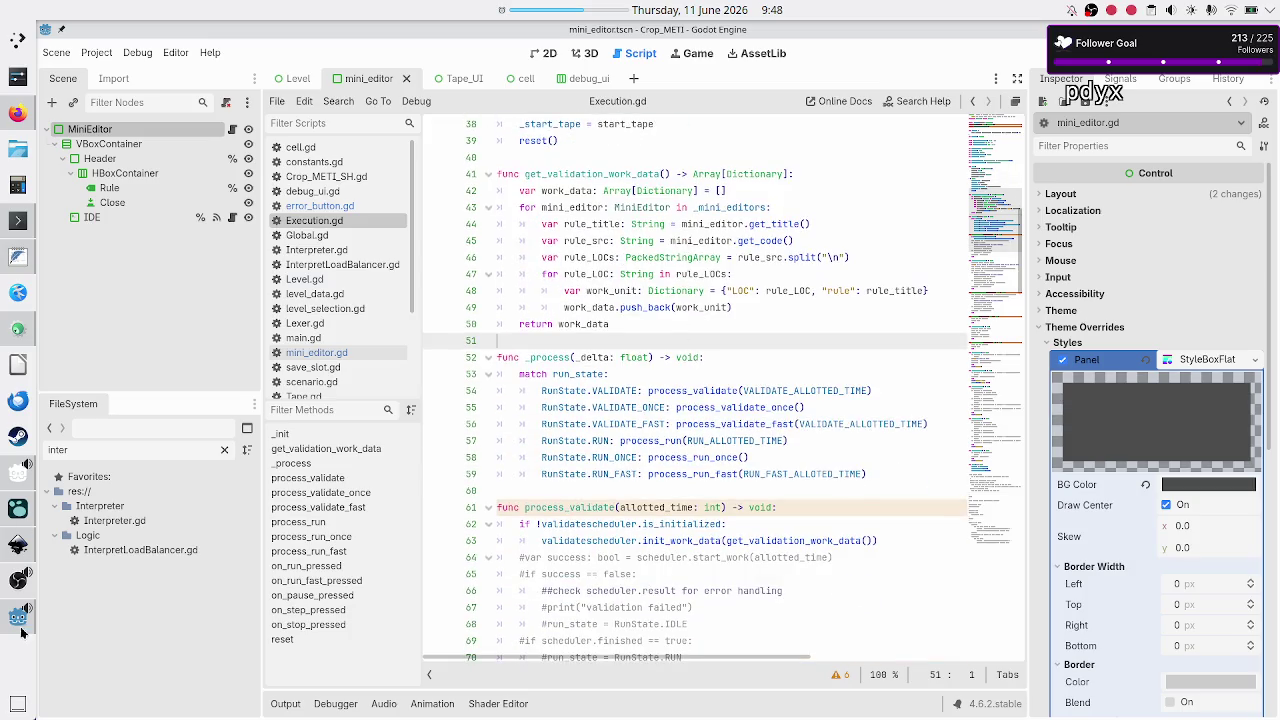
click(12, 548)
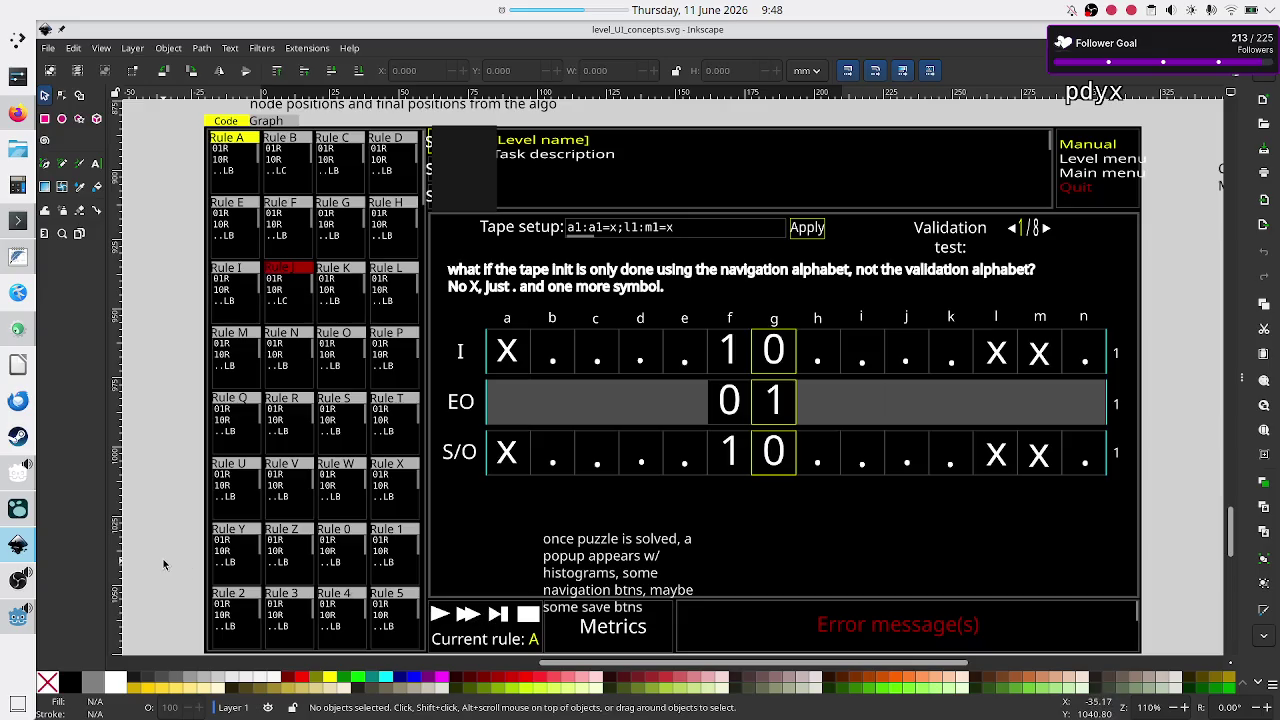
mouse_move(17, 269)
click(18, 616)
scroll(632, 484, down, 5)
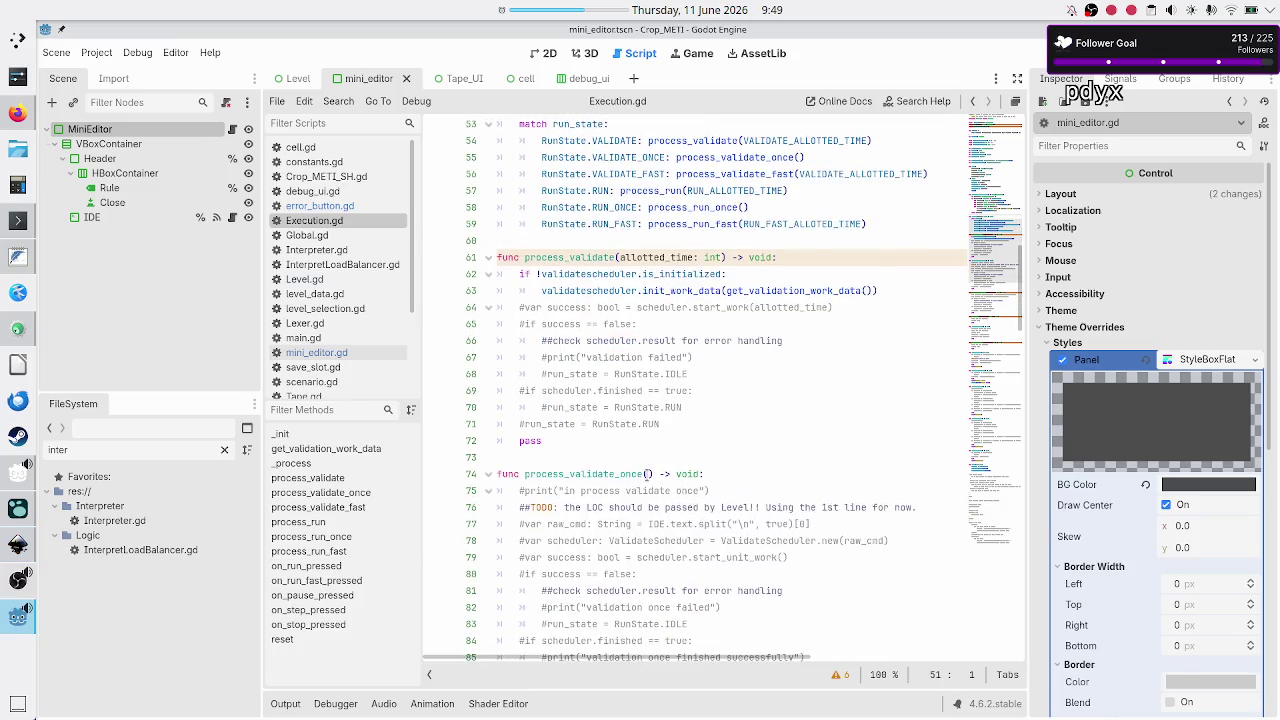
Copy process_validate's scheduler initialization into process_validate_fast, replacing its commented scheduler creation line
click(793, 283)
key(shift+Down)
key(shift+End)
key(ctrl+c)
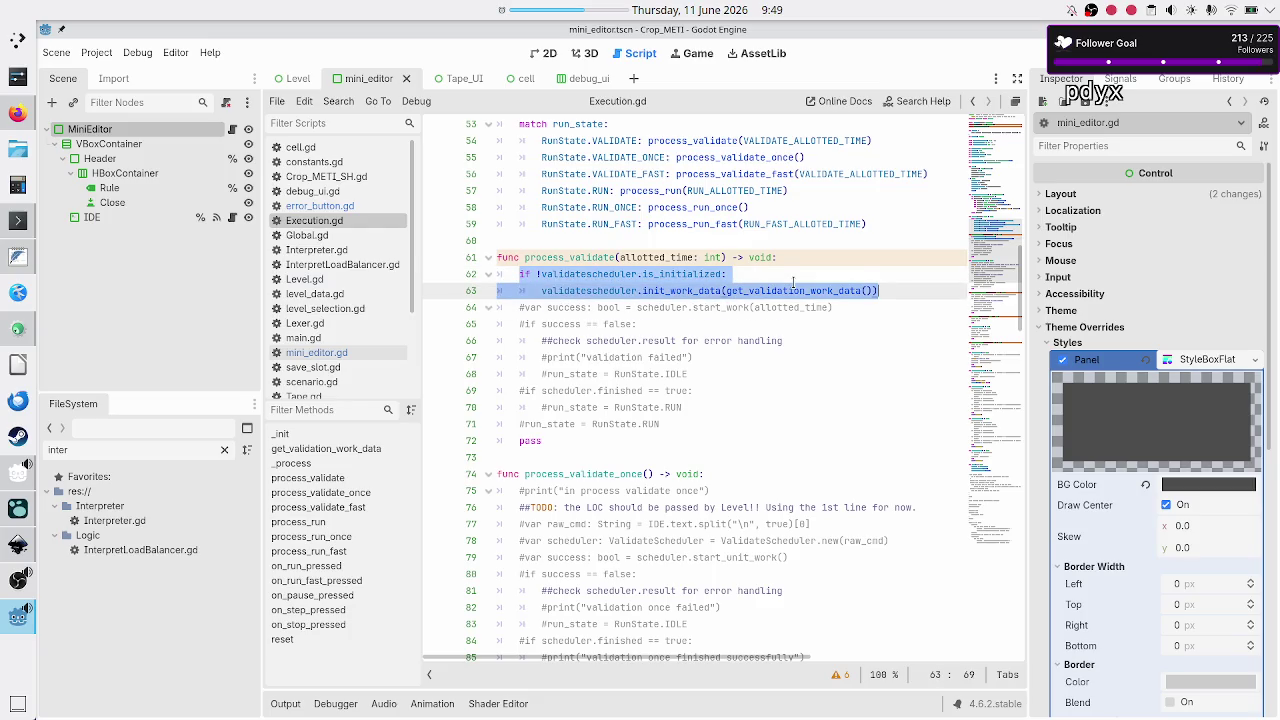
key(Down)
key(Down)
key(Down)
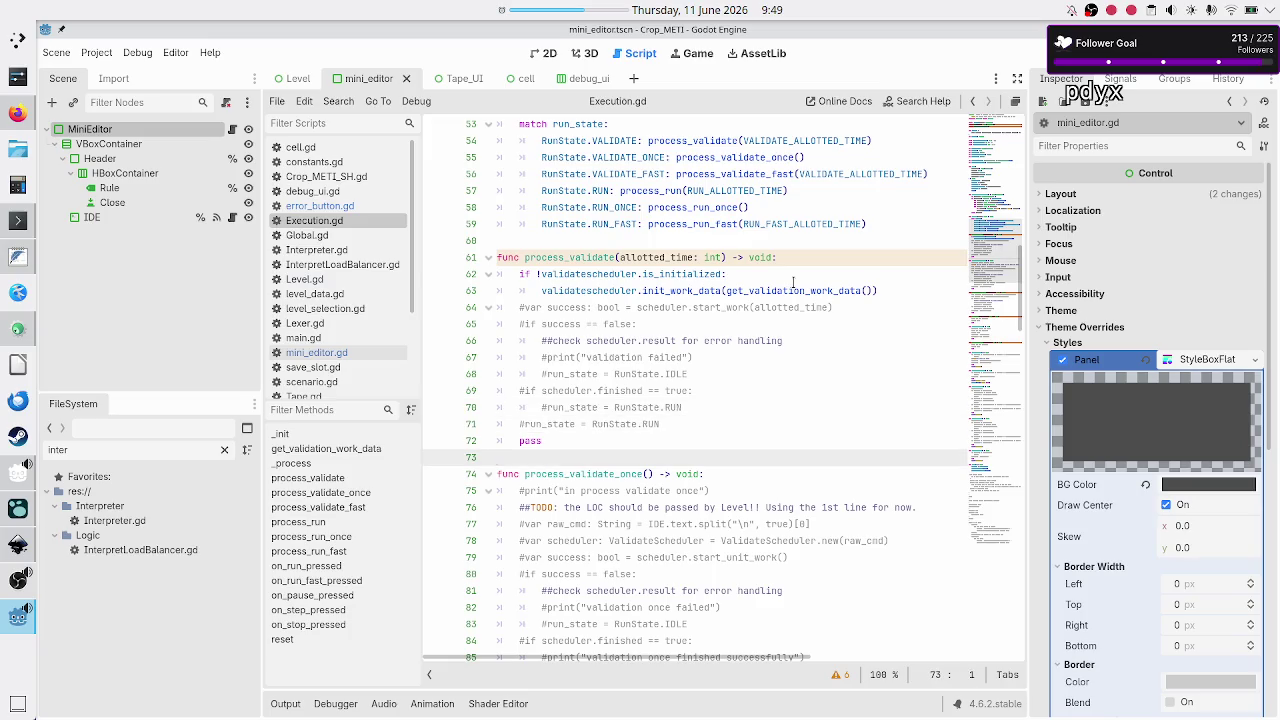
key(Down)
key(Down)
key(Down)
key(Down)
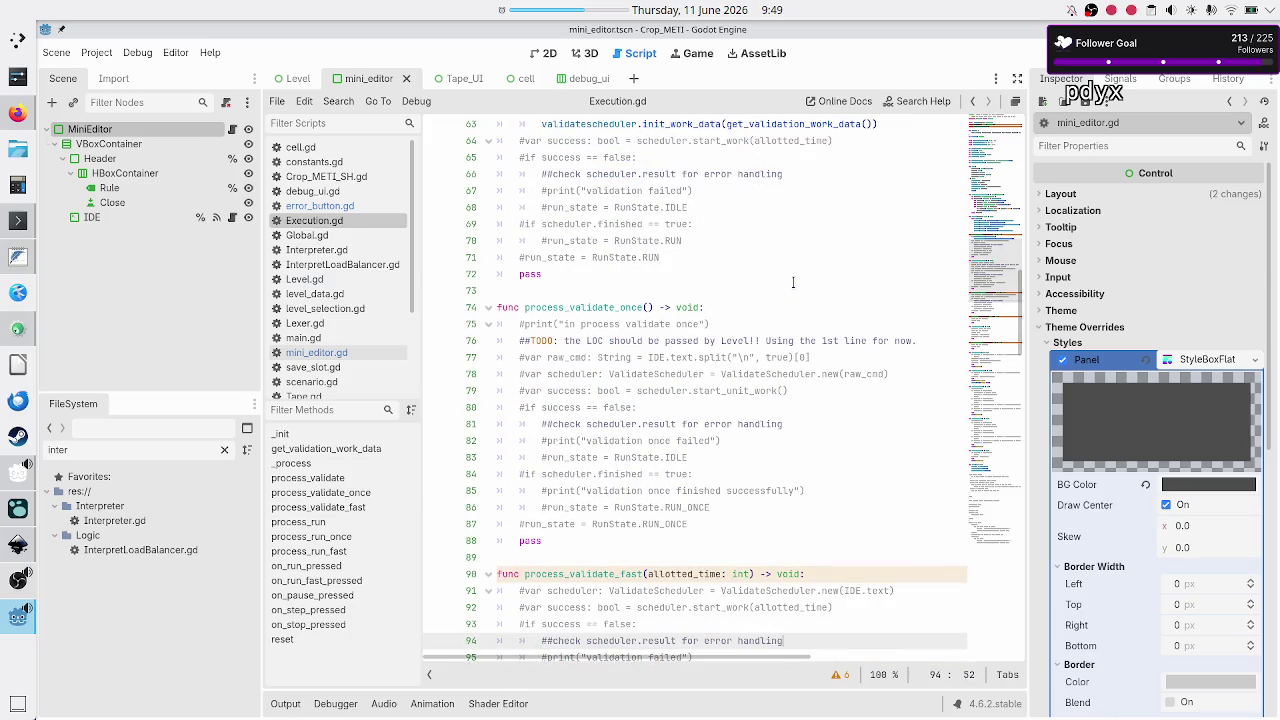
key(Down)
key(Down)
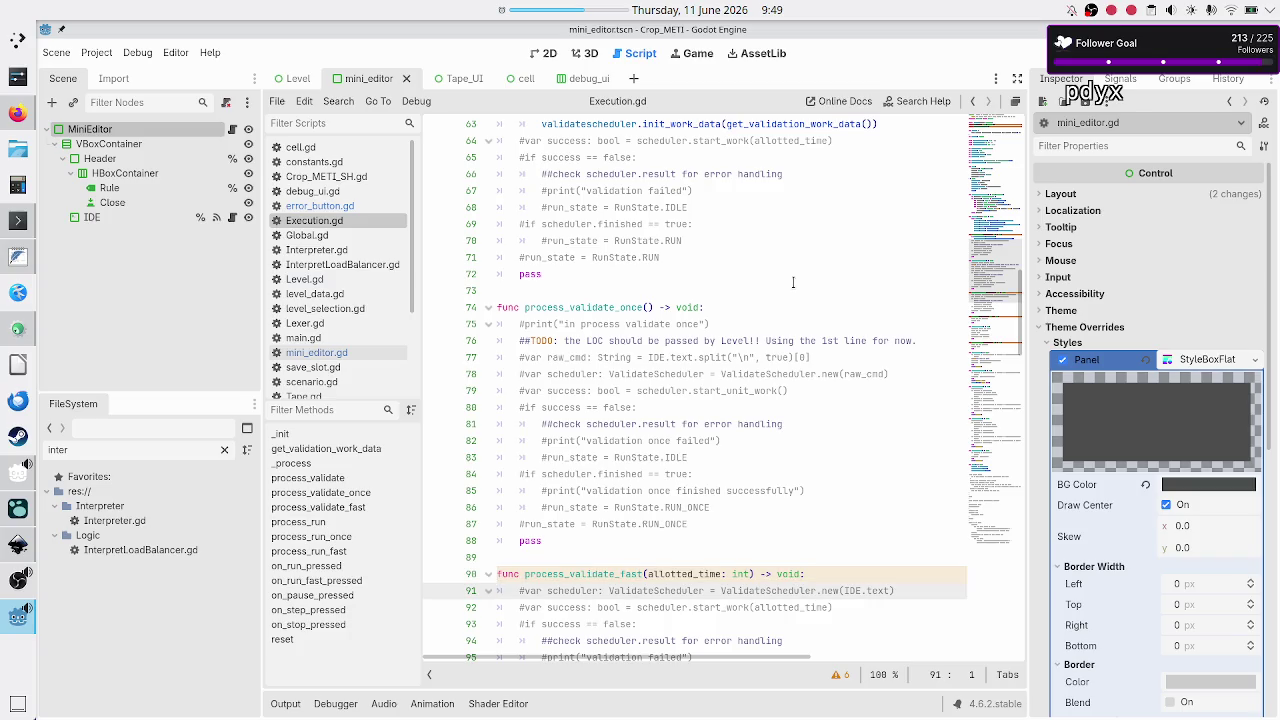
key(Up)
key(Down)
key(ctrl+v)
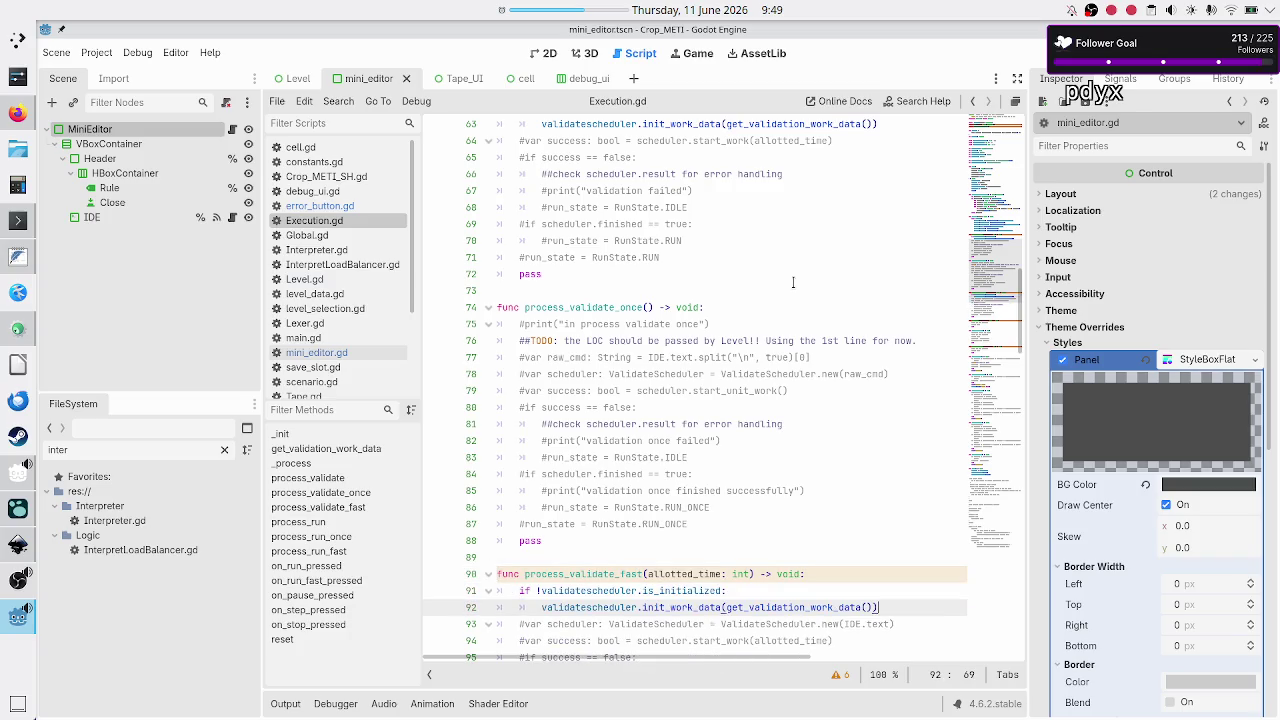
key(shift+Down)
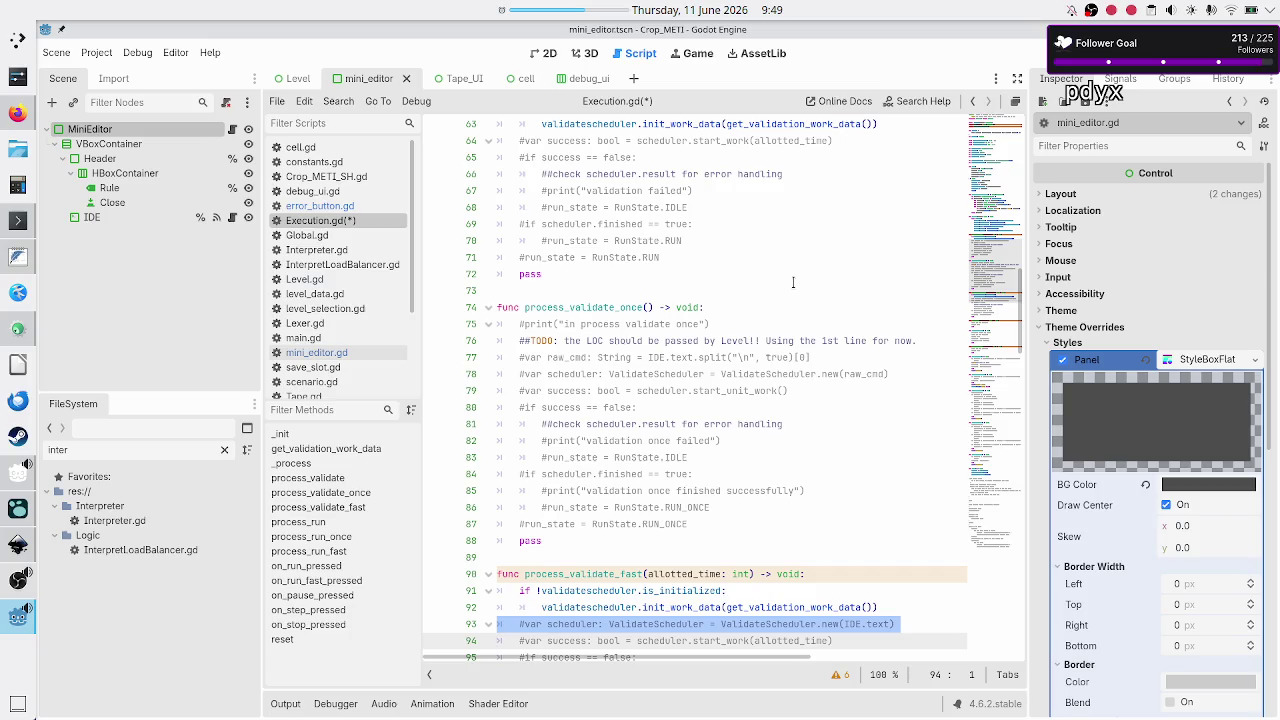
key(shift+Left)
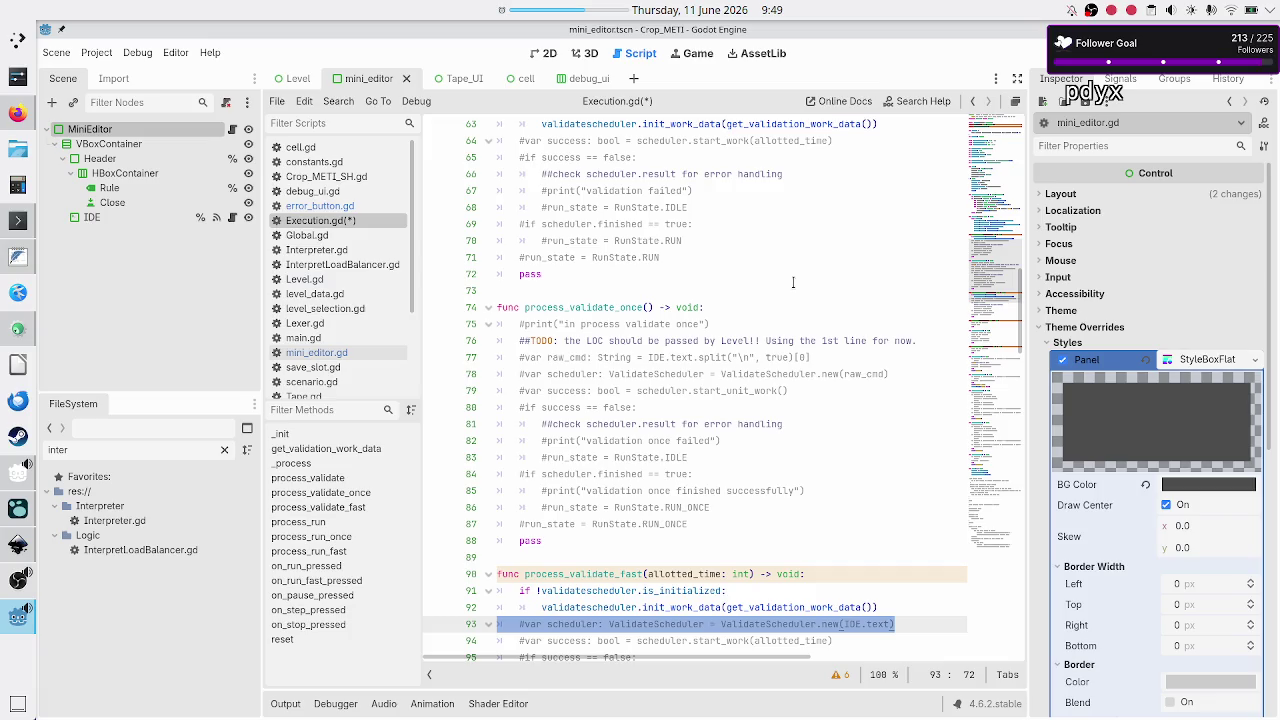
key(BackSpace)
key(BackSpace)
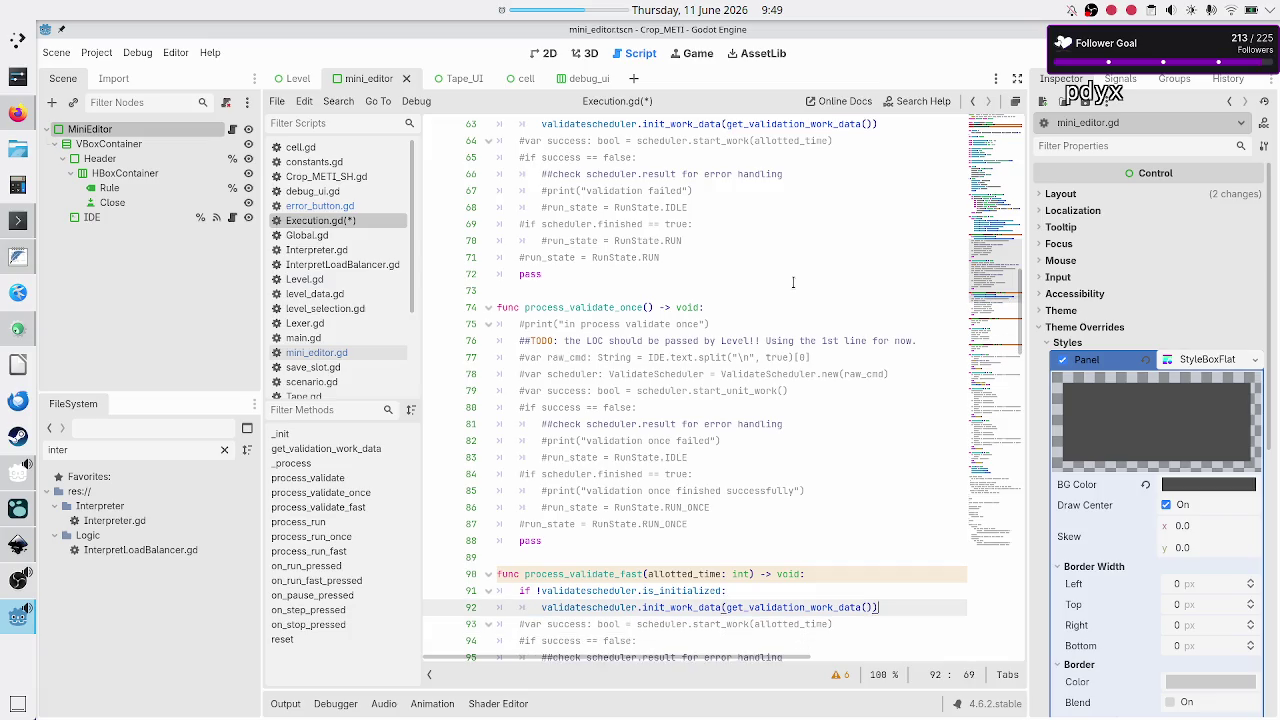
Review process_validate_once's commented lines, then select the start_work call in process_validate
key(Up)
key(Up)
key(Up)
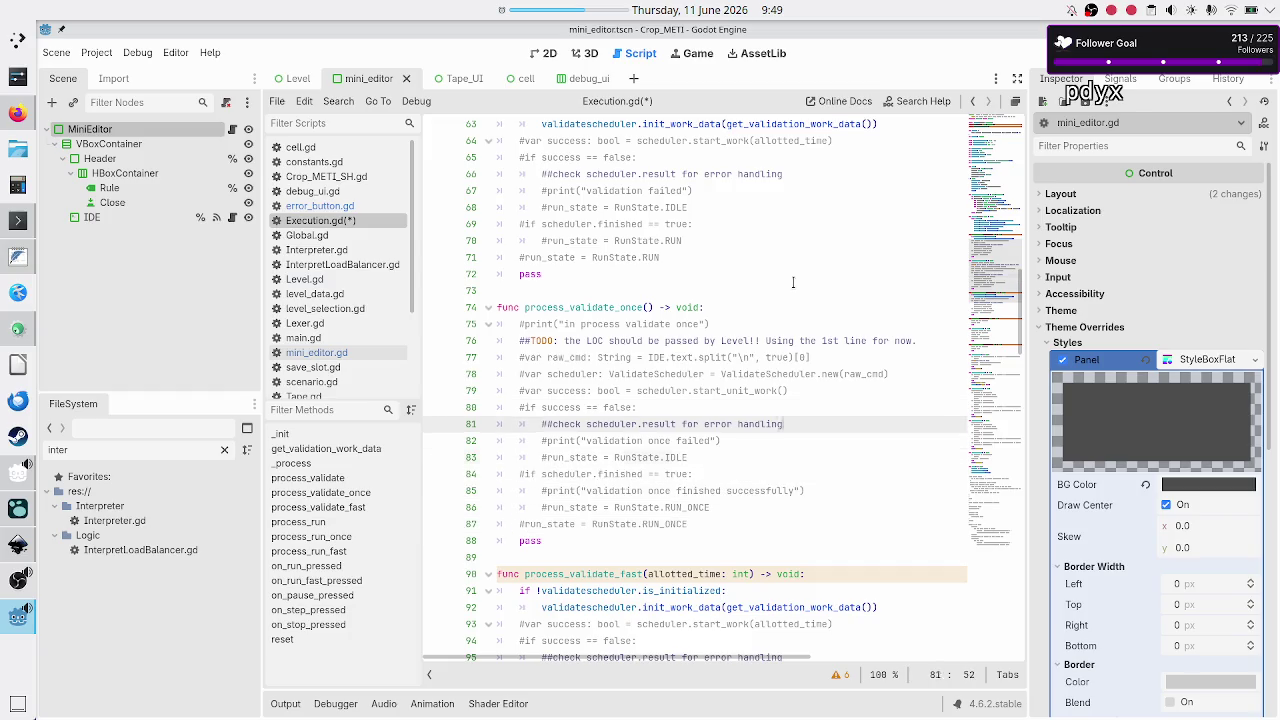
key(Home)
key(shift+Down)
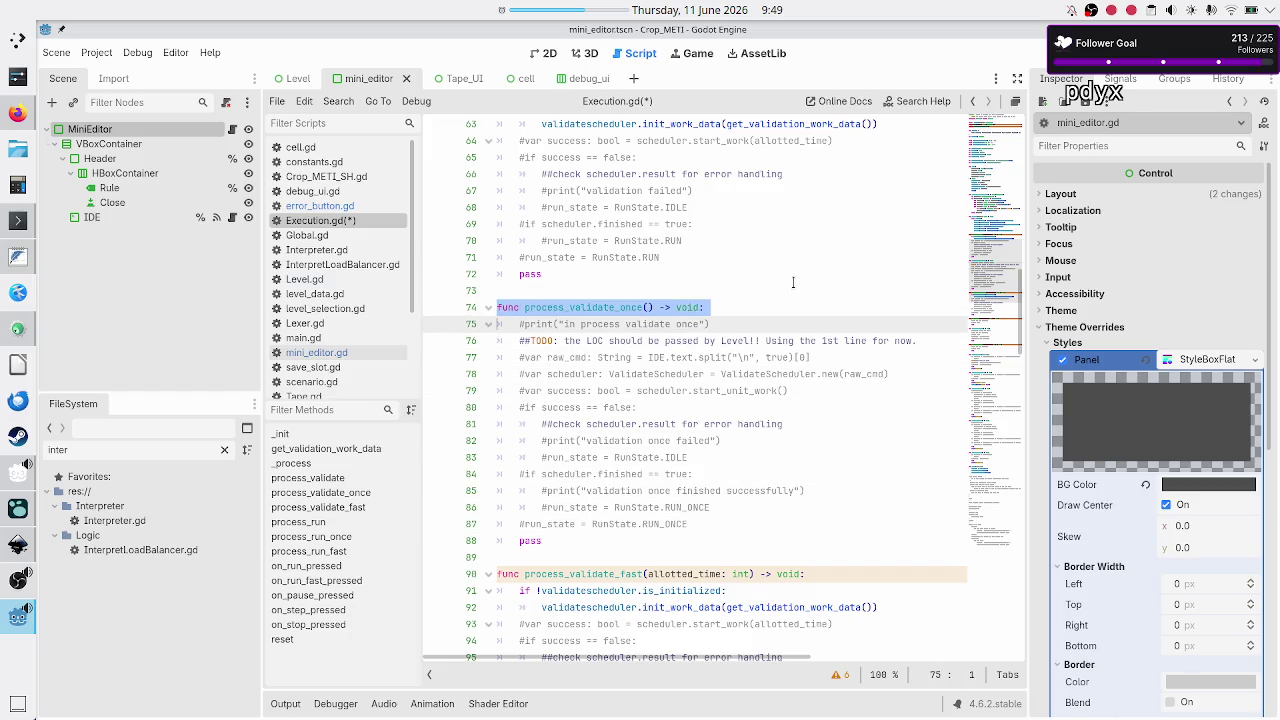
key(Down)
key(Down)
key(Down)
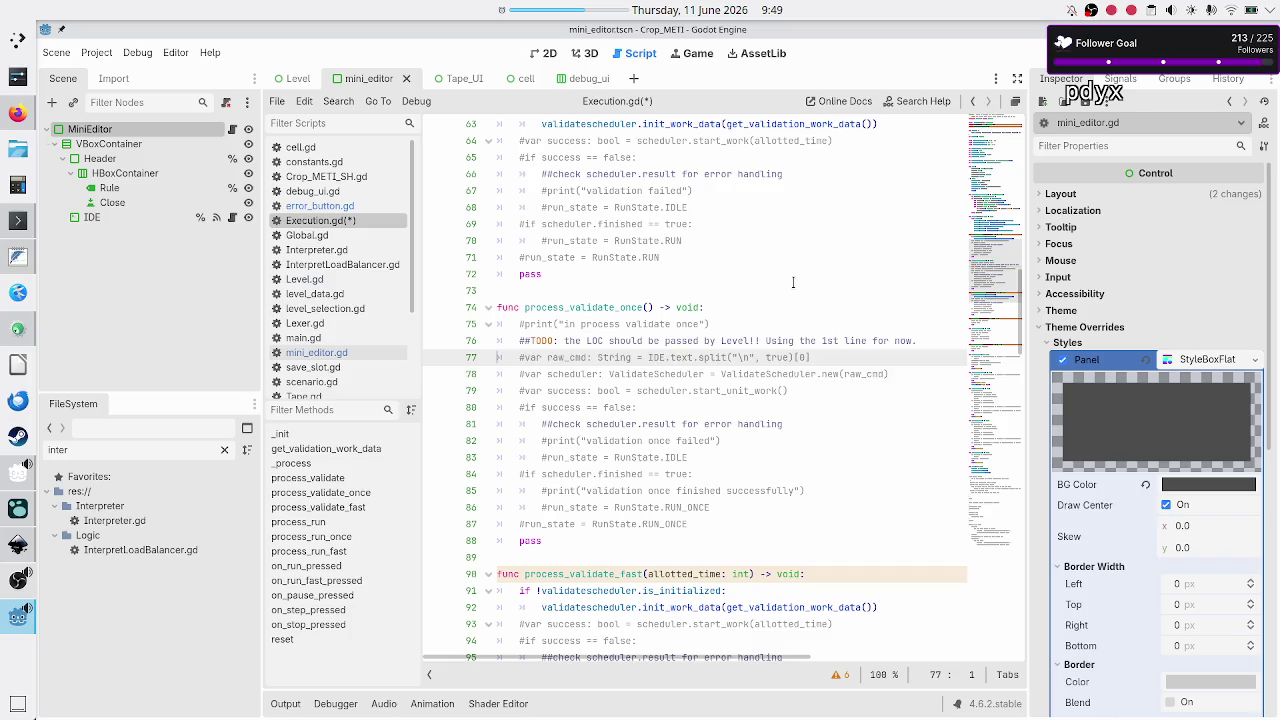
key(Down)
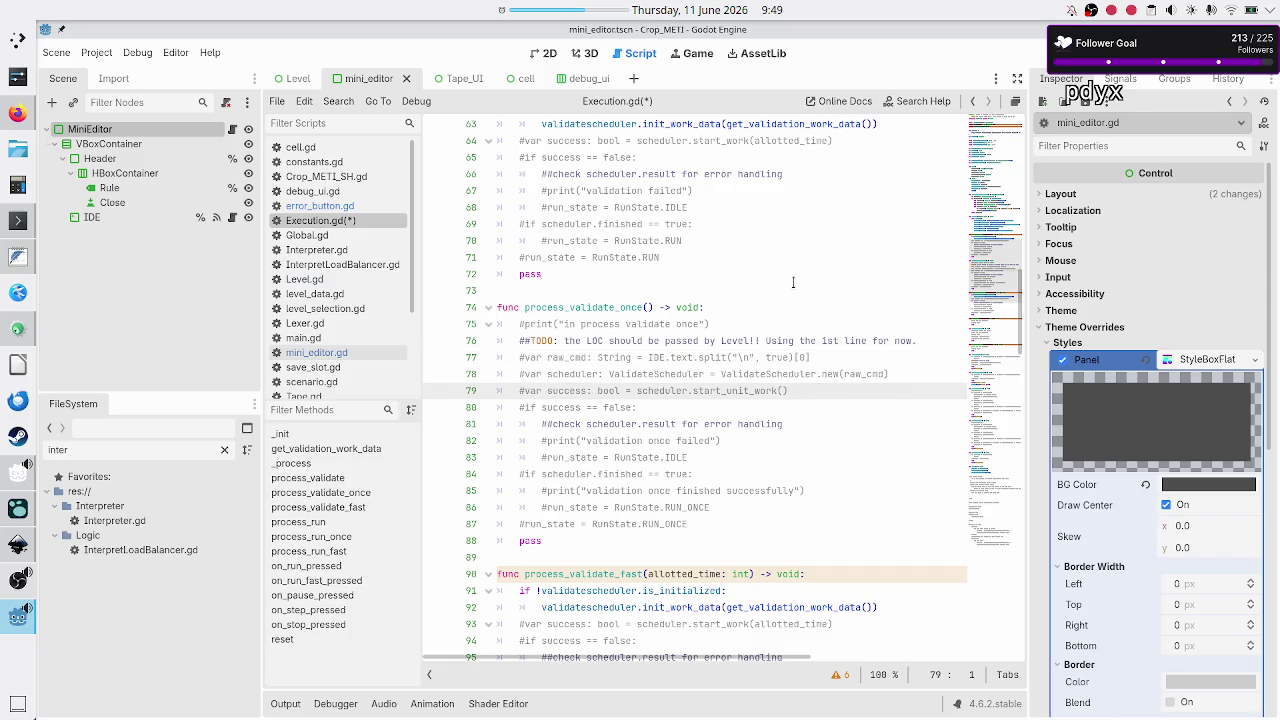
key(shift+End)
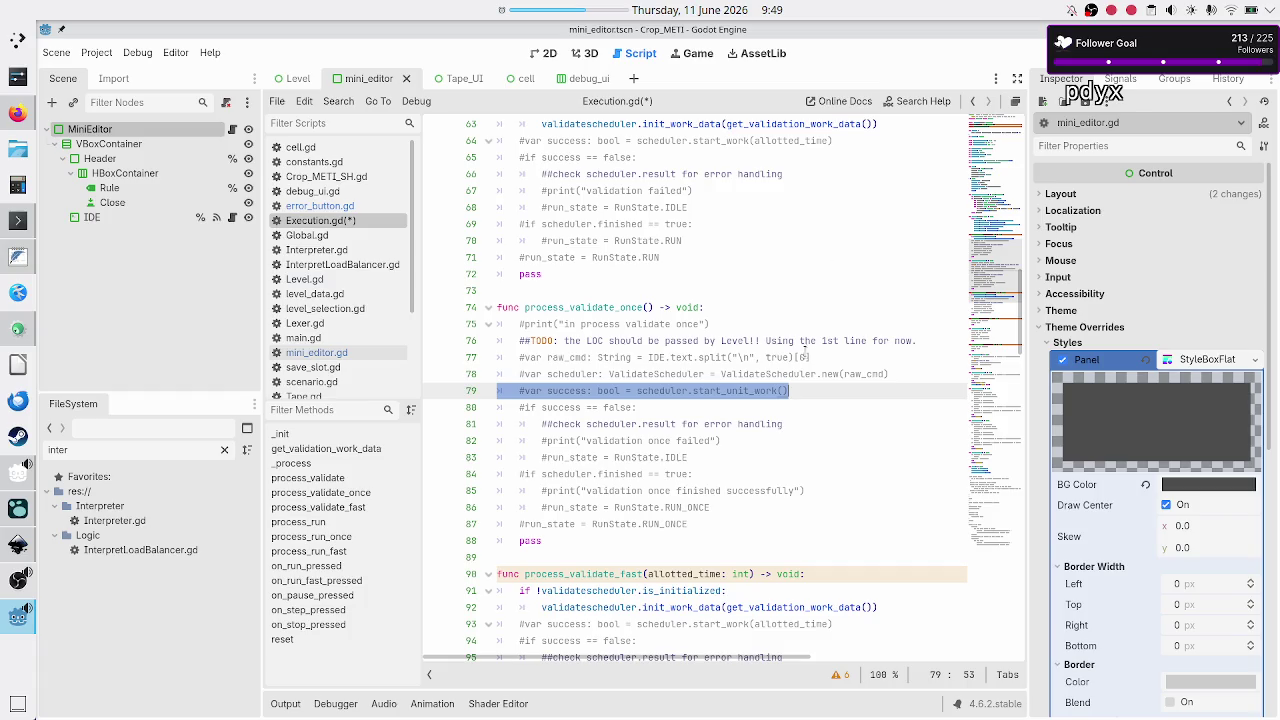
scroll(805, 352, up, 4)
double_click(736, 341)
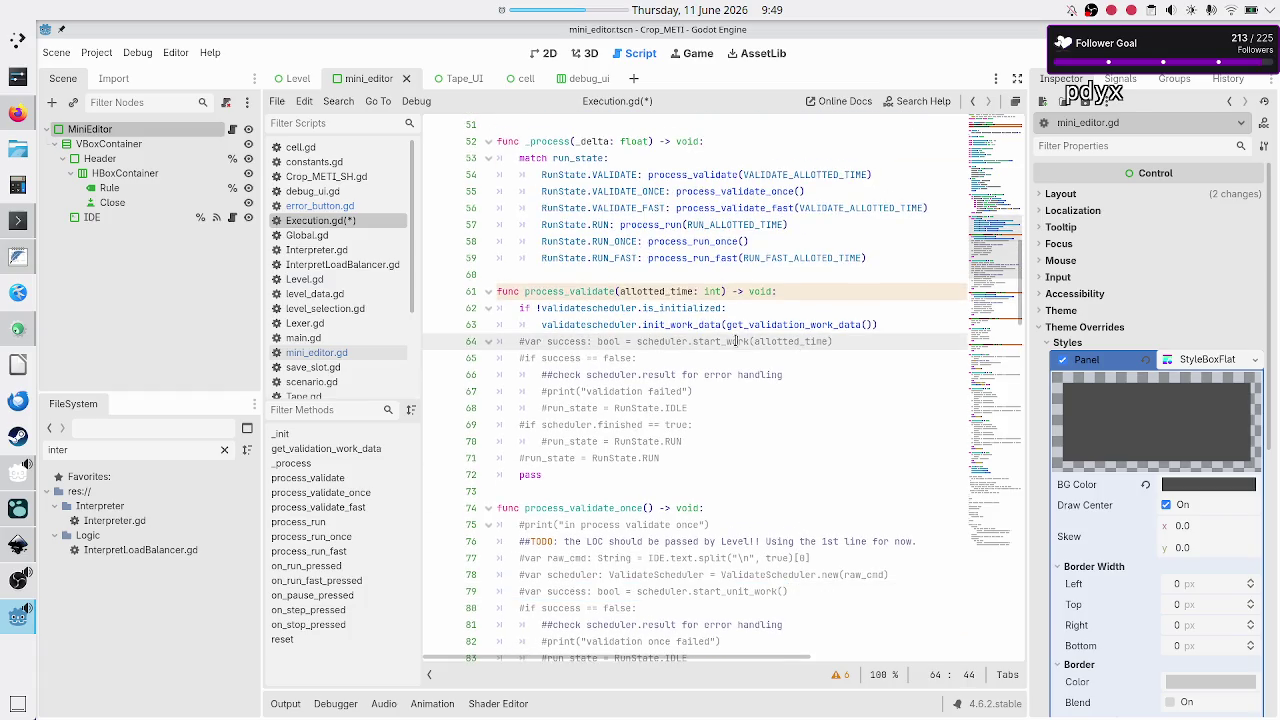
scroll(357, 242, down, 3)
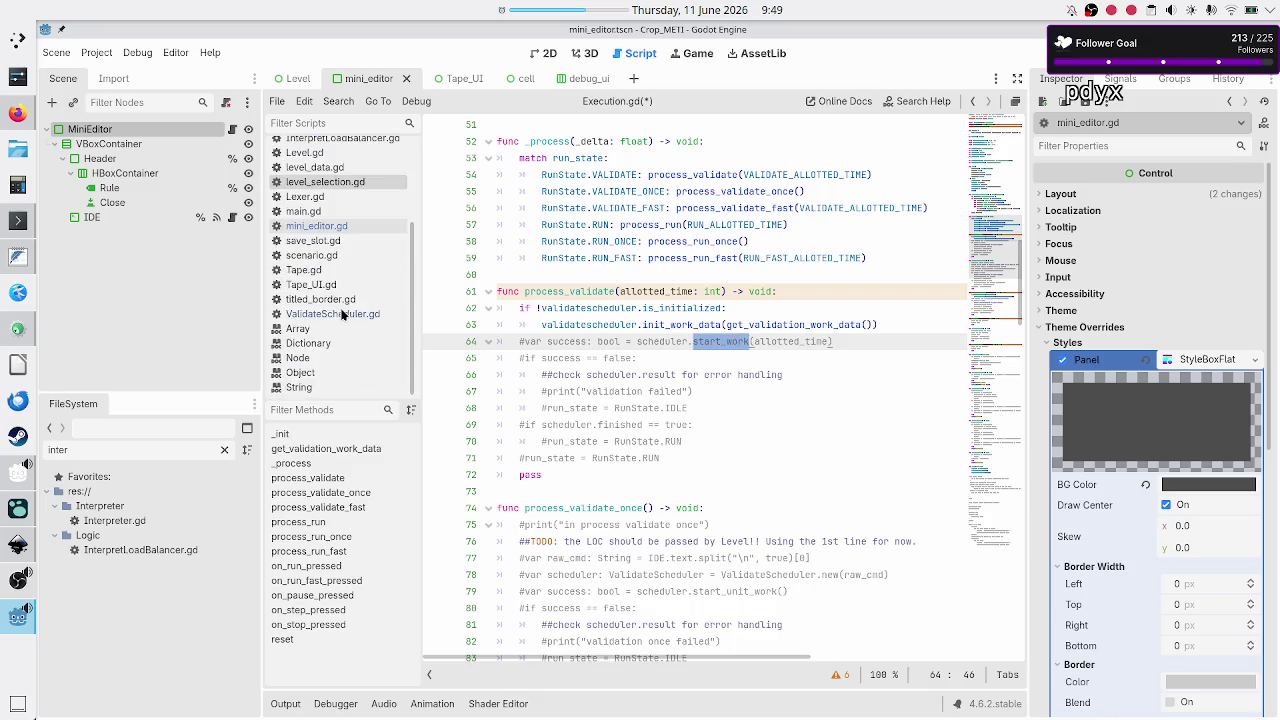
click(337, 313)
scroll(547, 336, down, 6)
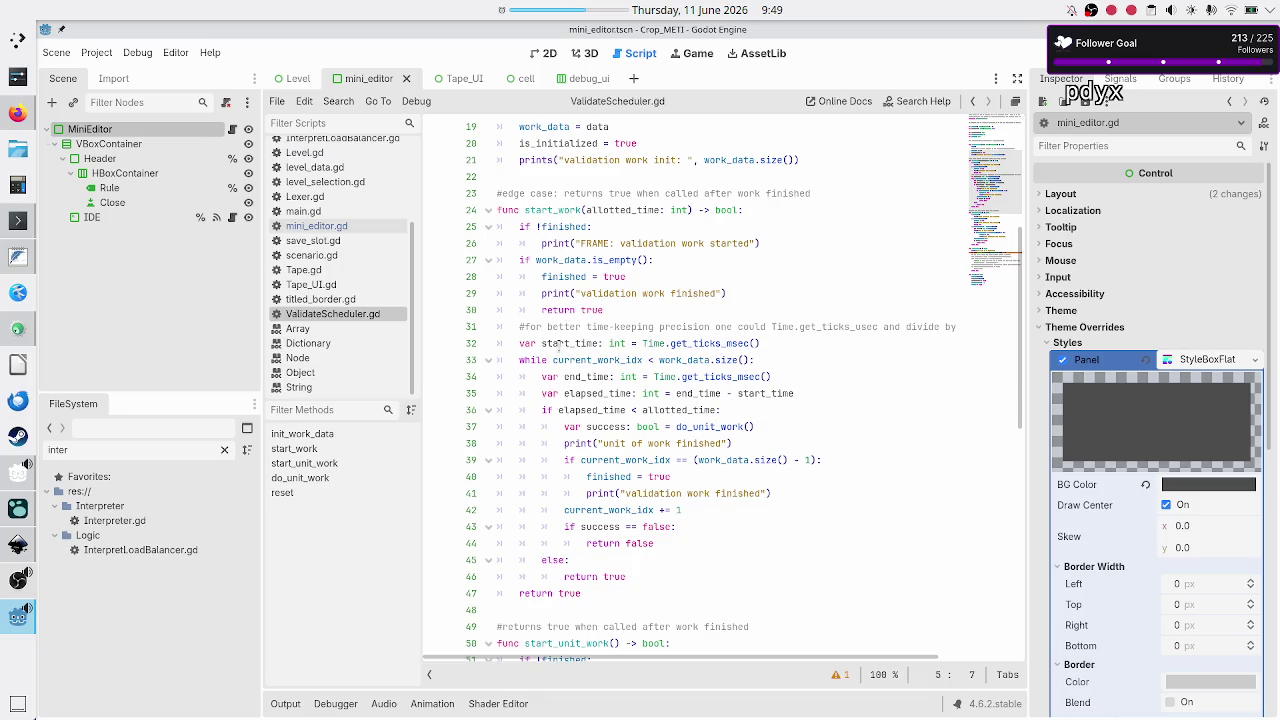
scroll(557, 345, down, 3)
scroll(558, 343, down, 4)
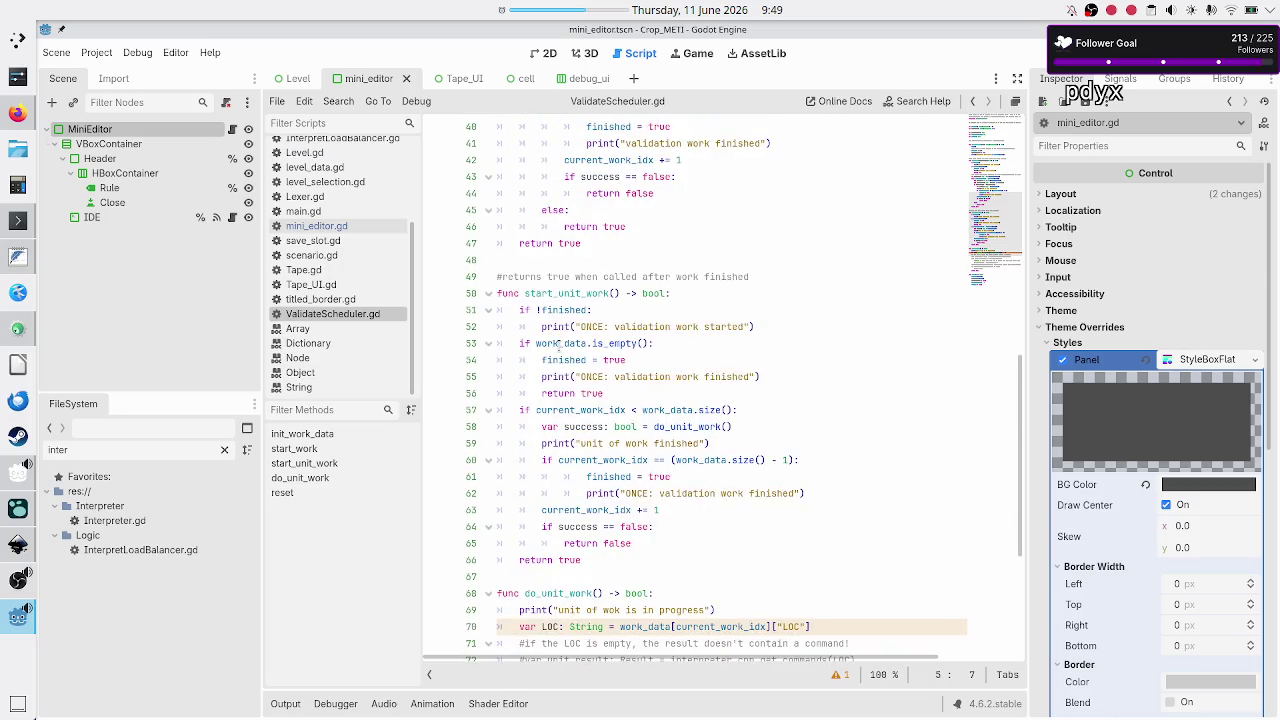
double_click(592, 410)
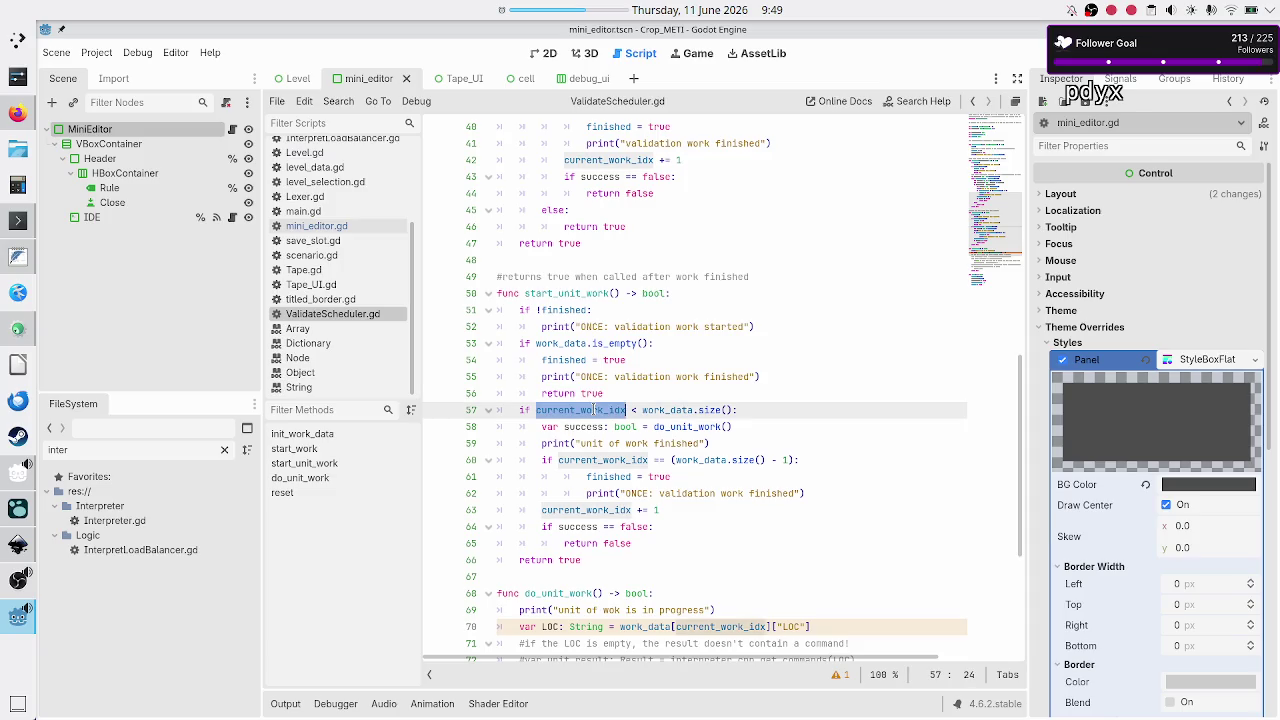
double_click(668, 410)
double_click(581, 410)
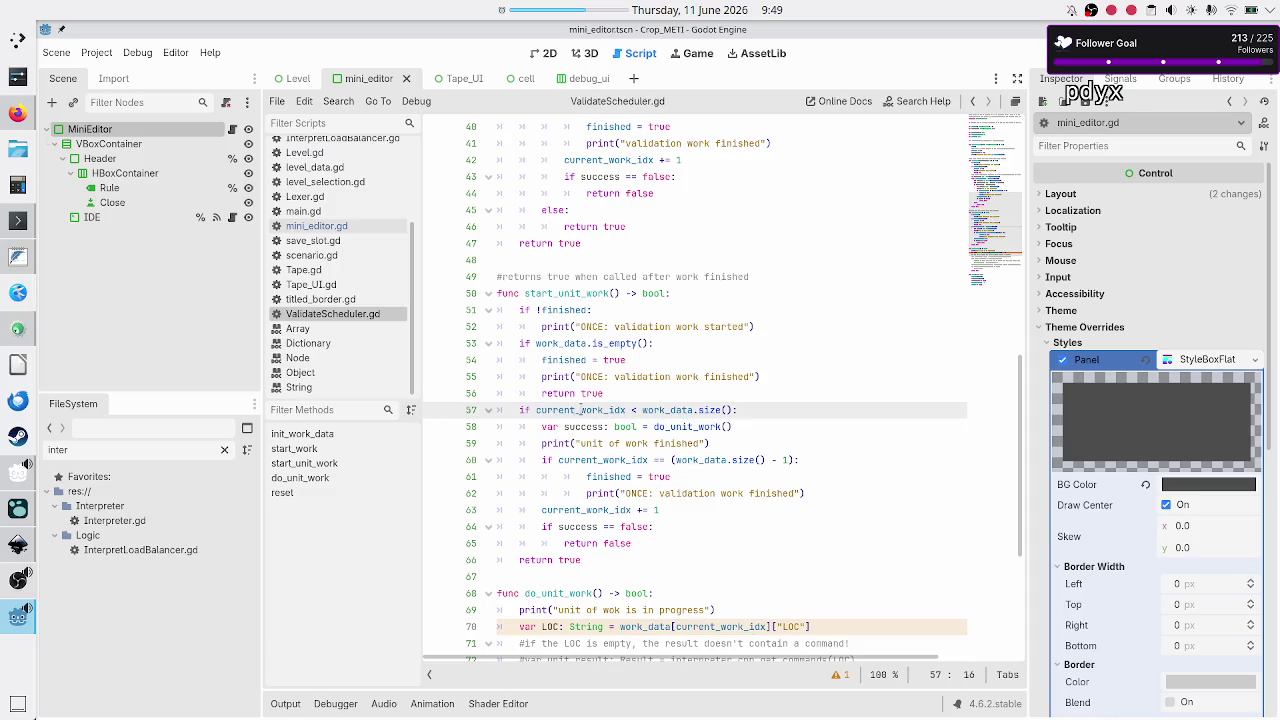
scroll(660, 405, up, 8)
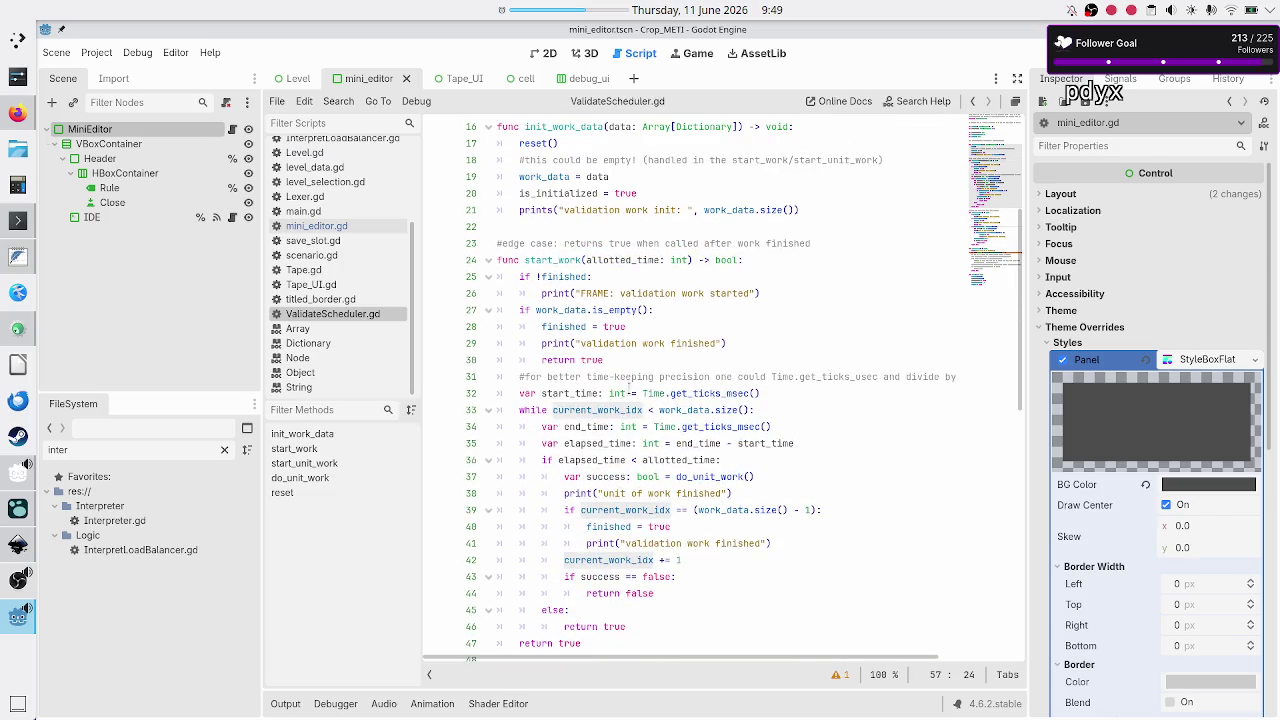
double_click(540, 410)
scroll(601, 466, down, 9)
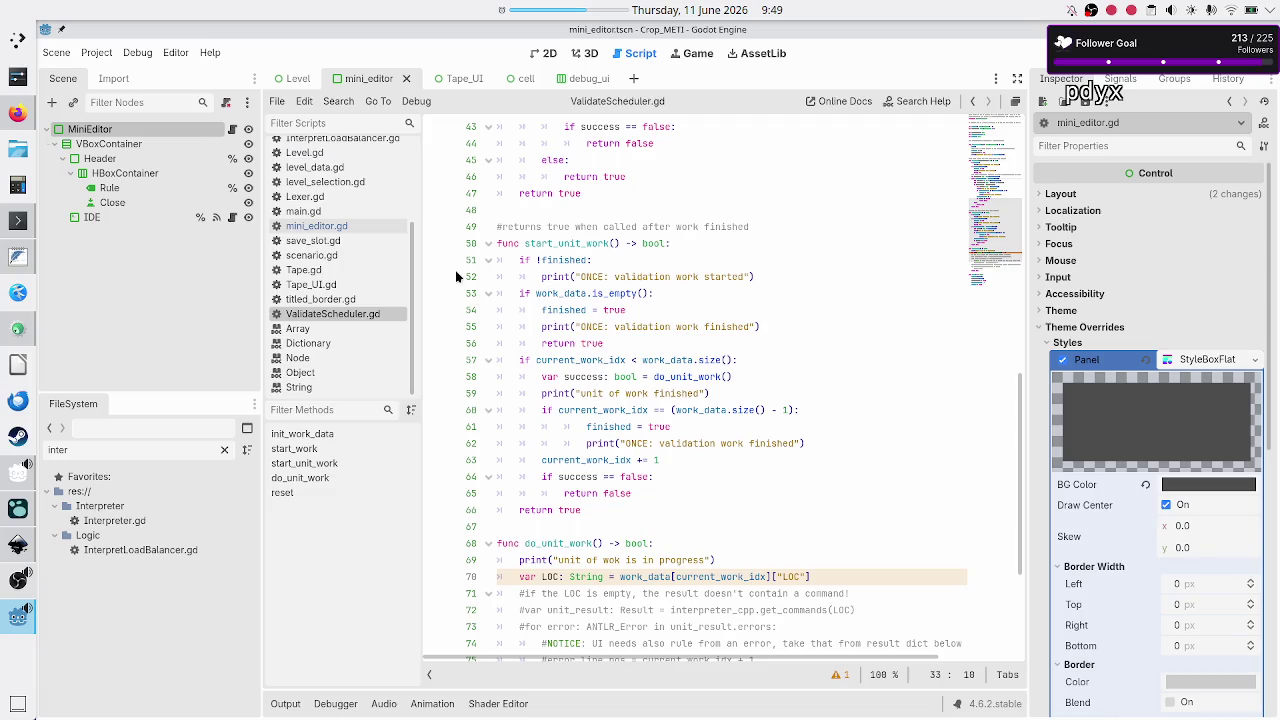
scroll(337, 210, up, 3)
click(335, 190)
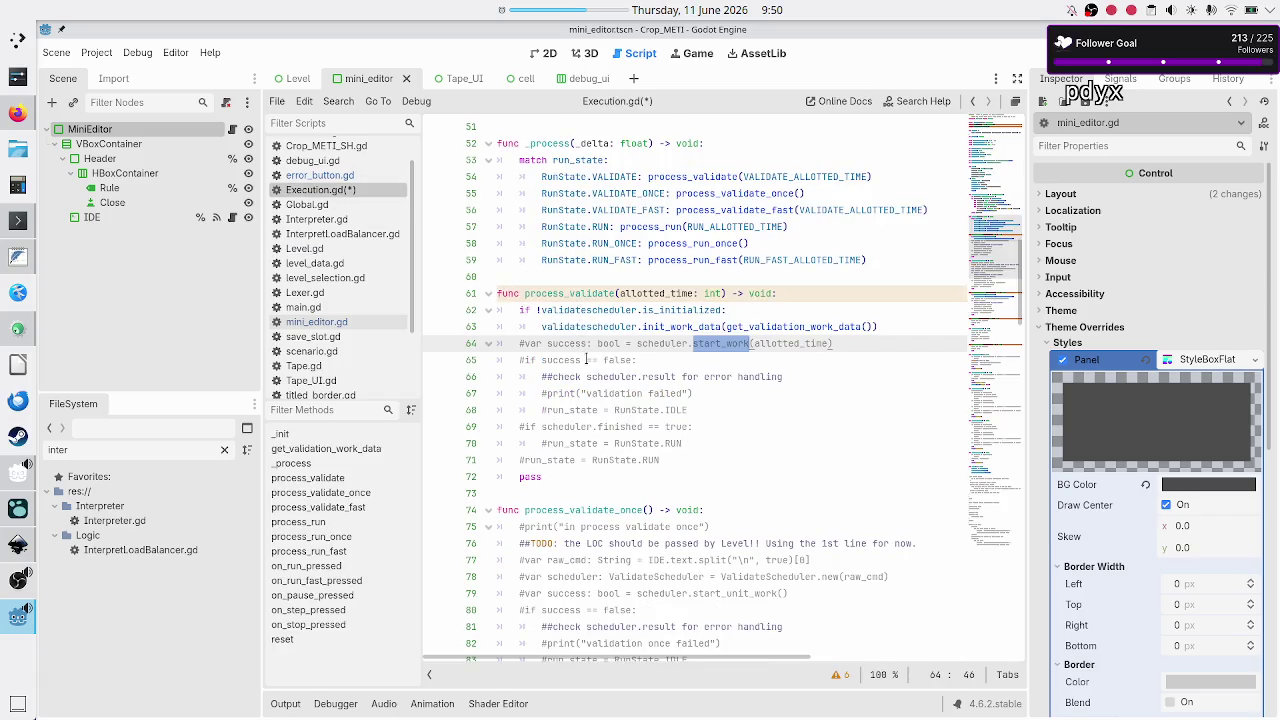
Paste the is_initialized check with init_work_data(get_validation_work_data()) into process_validate_once and save
click(724, 507)
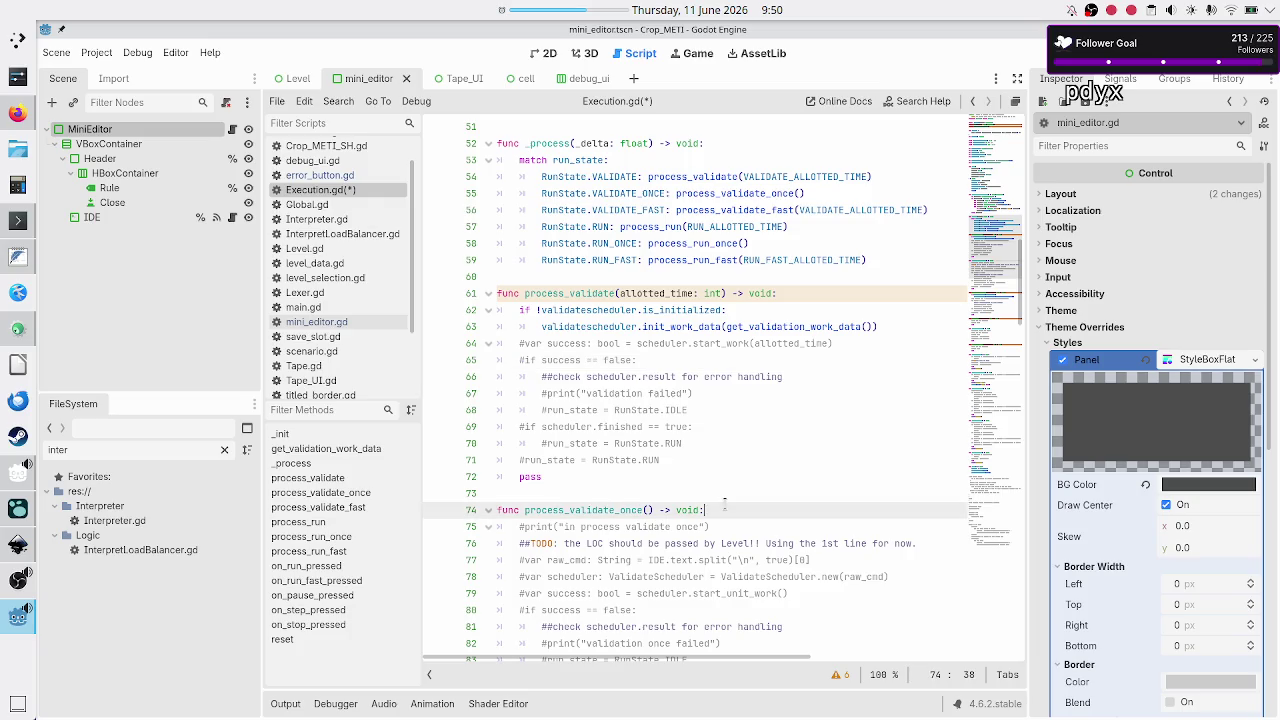
key(Return)
text(if !validatescheduler.is_initialized: 		validatescheduler.init_work_data(get_validation_work_data()))
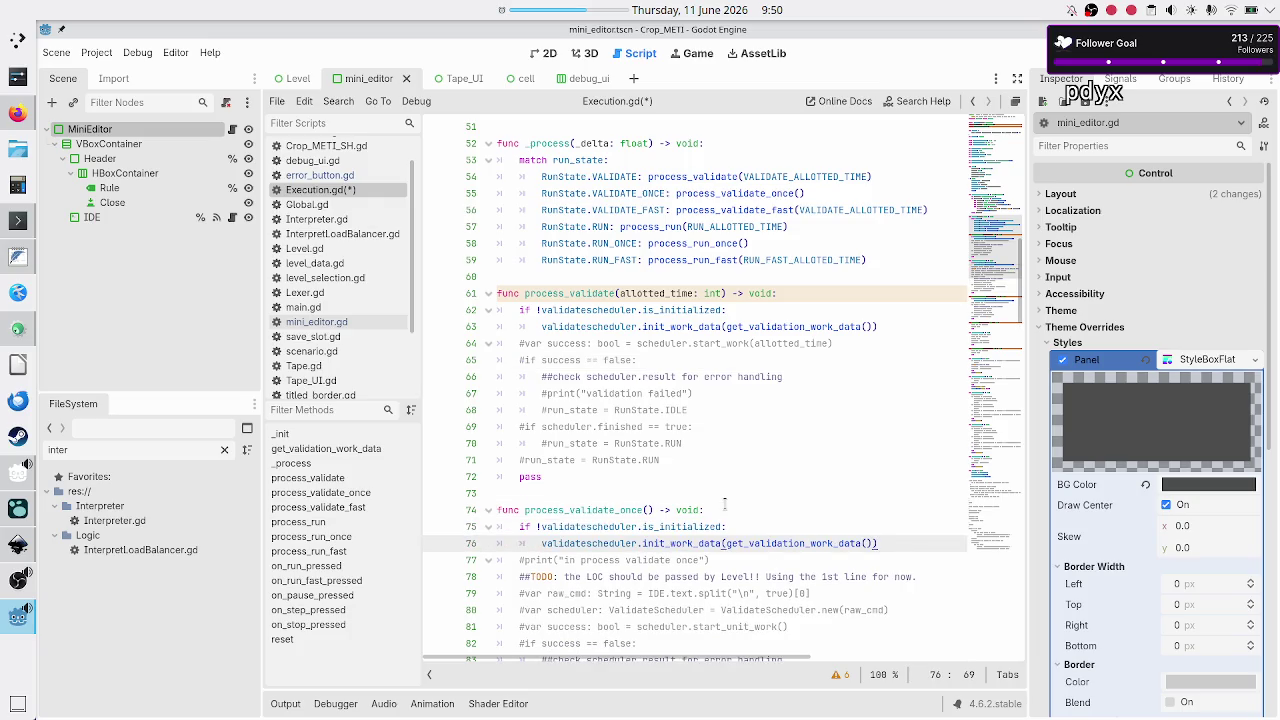
key(Down)
key(Home)
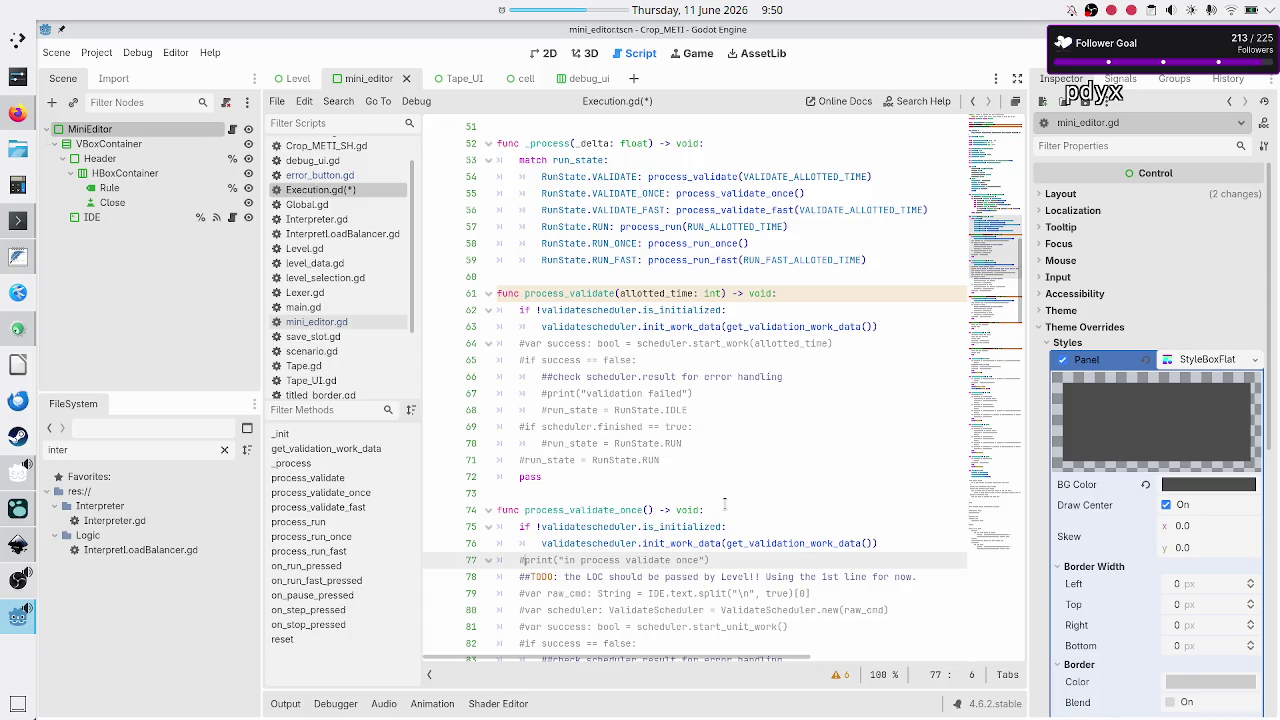
key(Down)
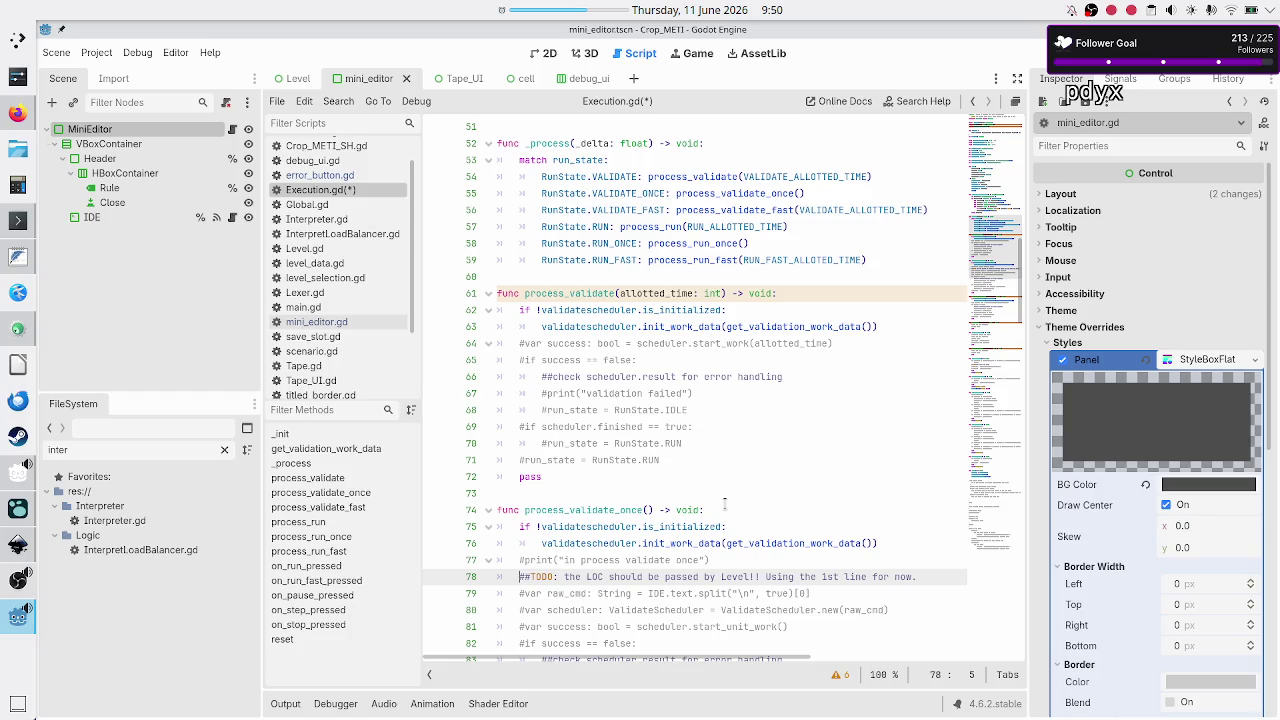
key(ctrl+s)
scroll(808, 328, up, 4)
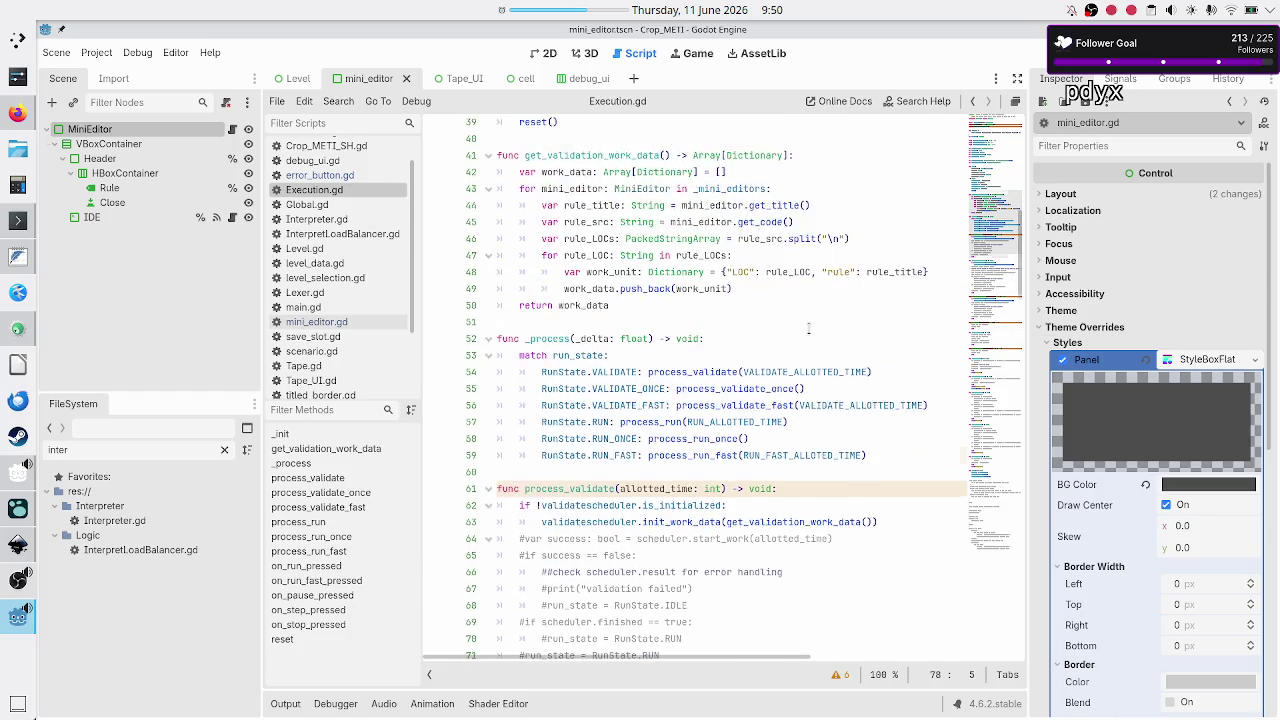
scroll(808, 328, up, 2)
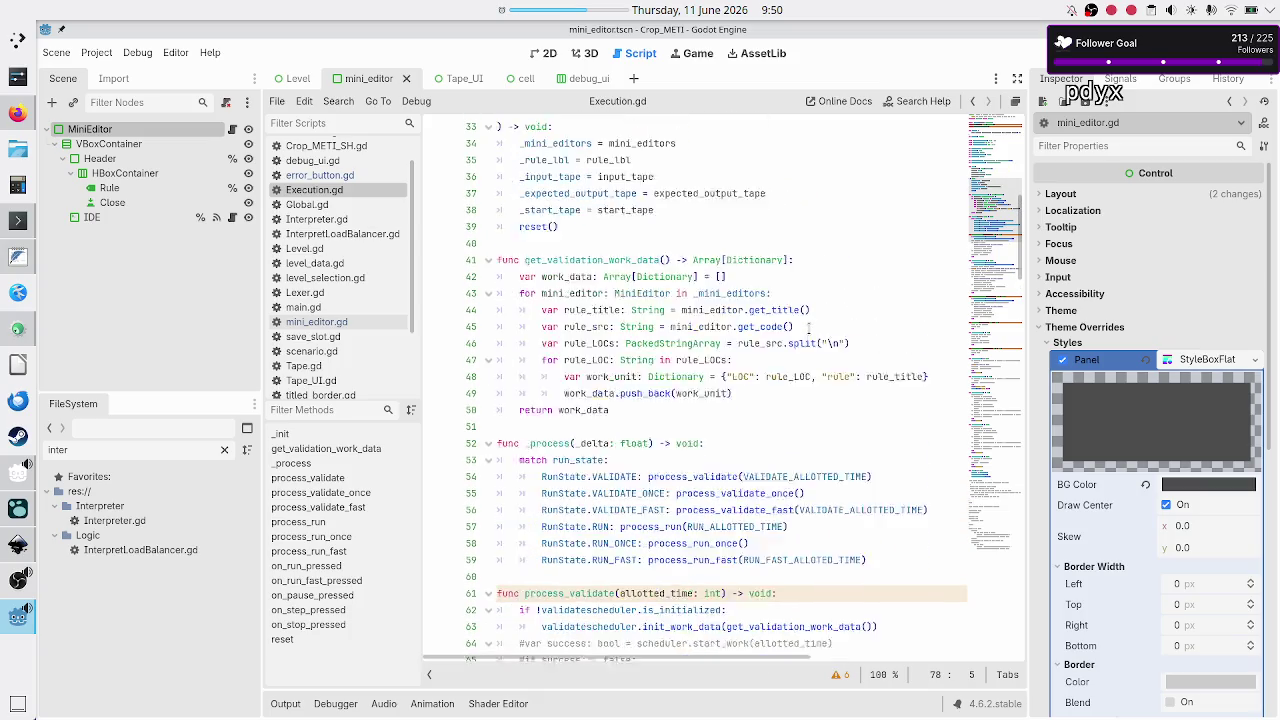
scroll(808, 328, down, 5)
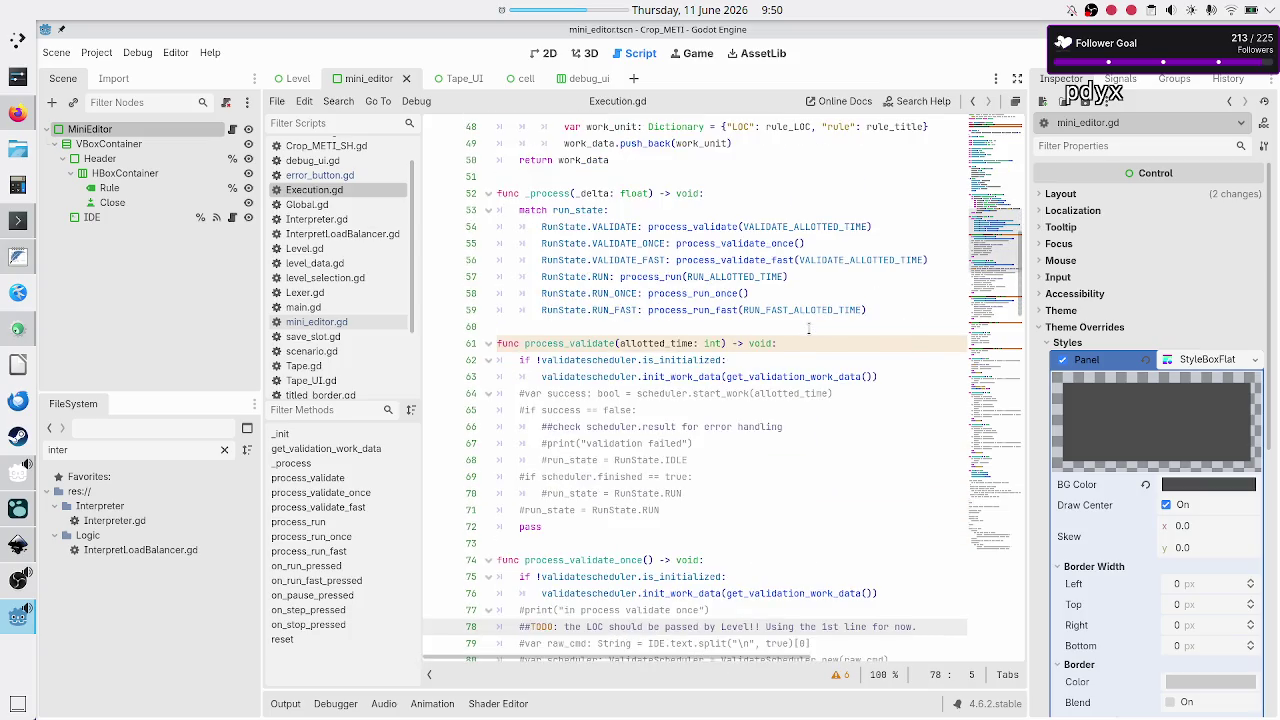
Uncomment line 64 so it reads 'var success: bool = validatescheduler.start_work(allotted_time)'
click(785, 362)
key(Up)
key(Home)
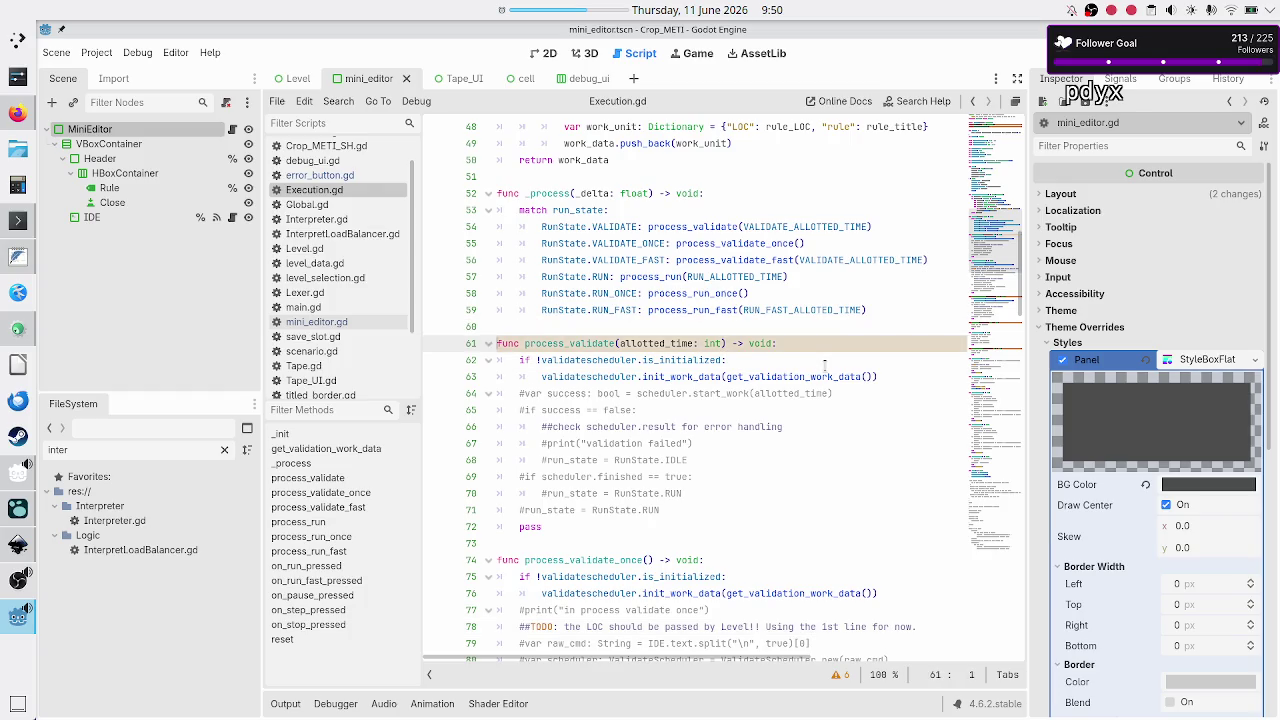
key(Down)
key(Down)
key(Down)
key(BackSpace)
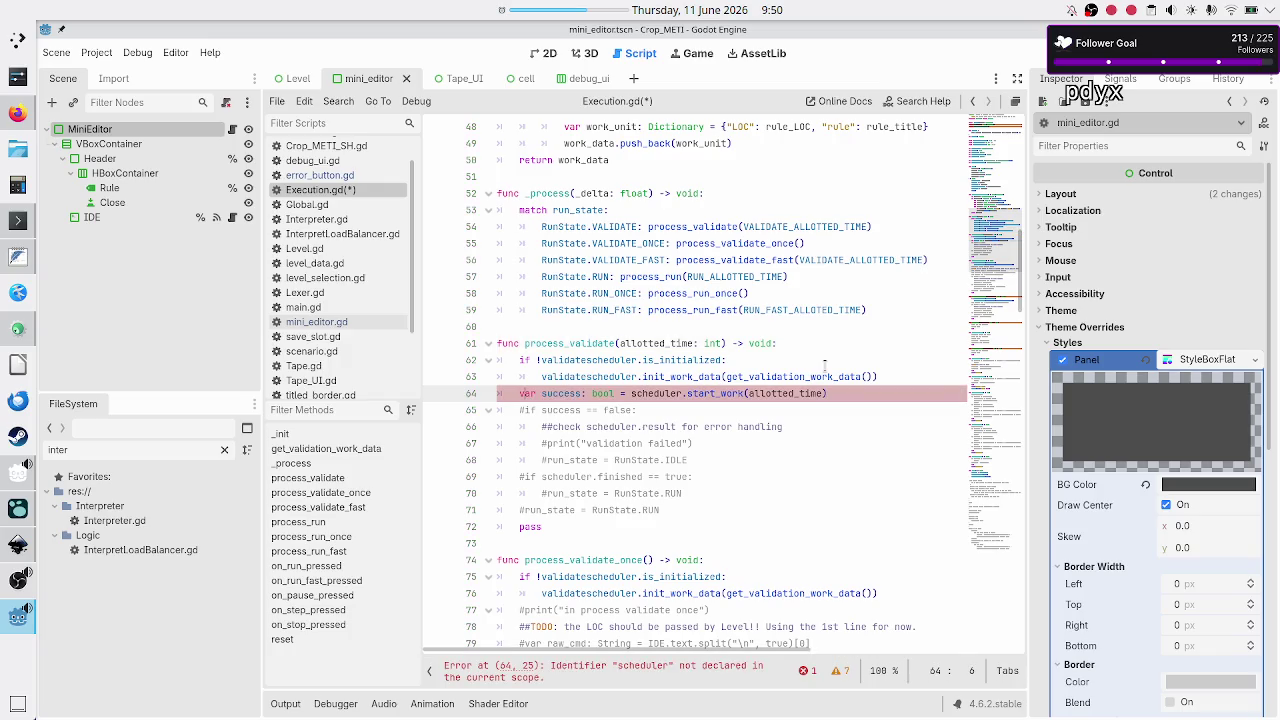
key(Right)
key(Right)
key(Right)
text(validates)
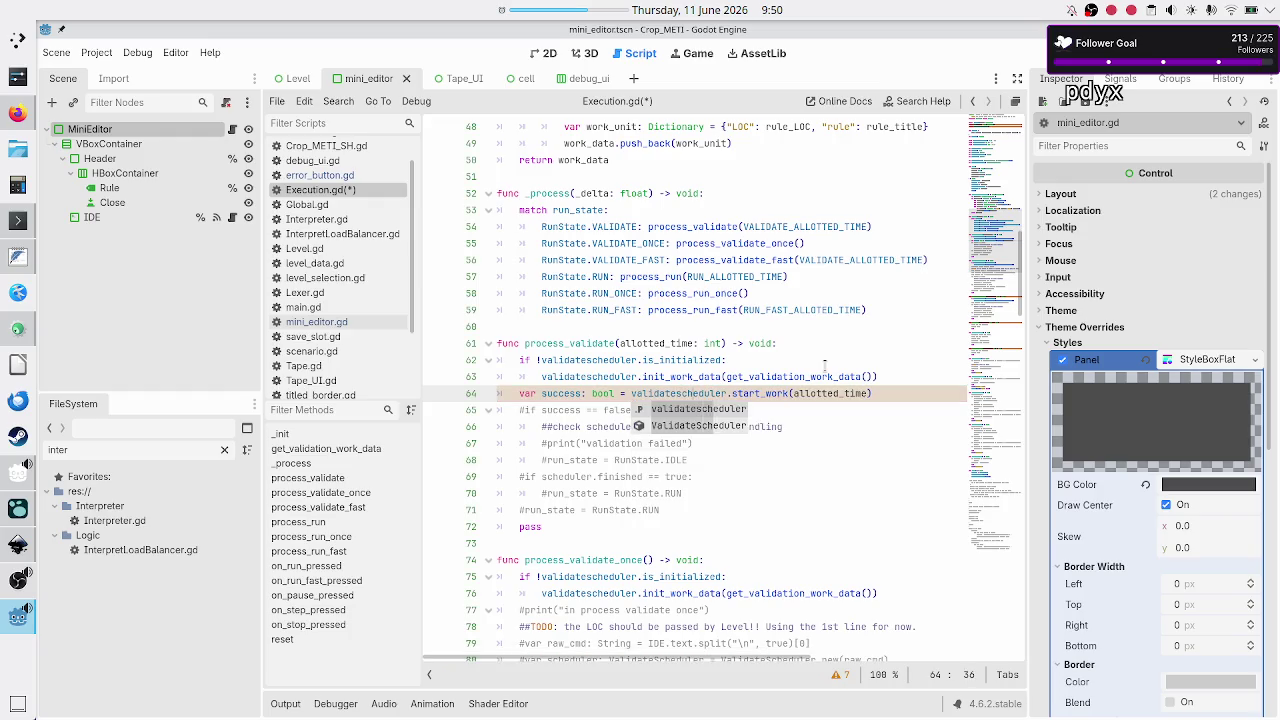
key(Right)
key(Right)
key(Right)
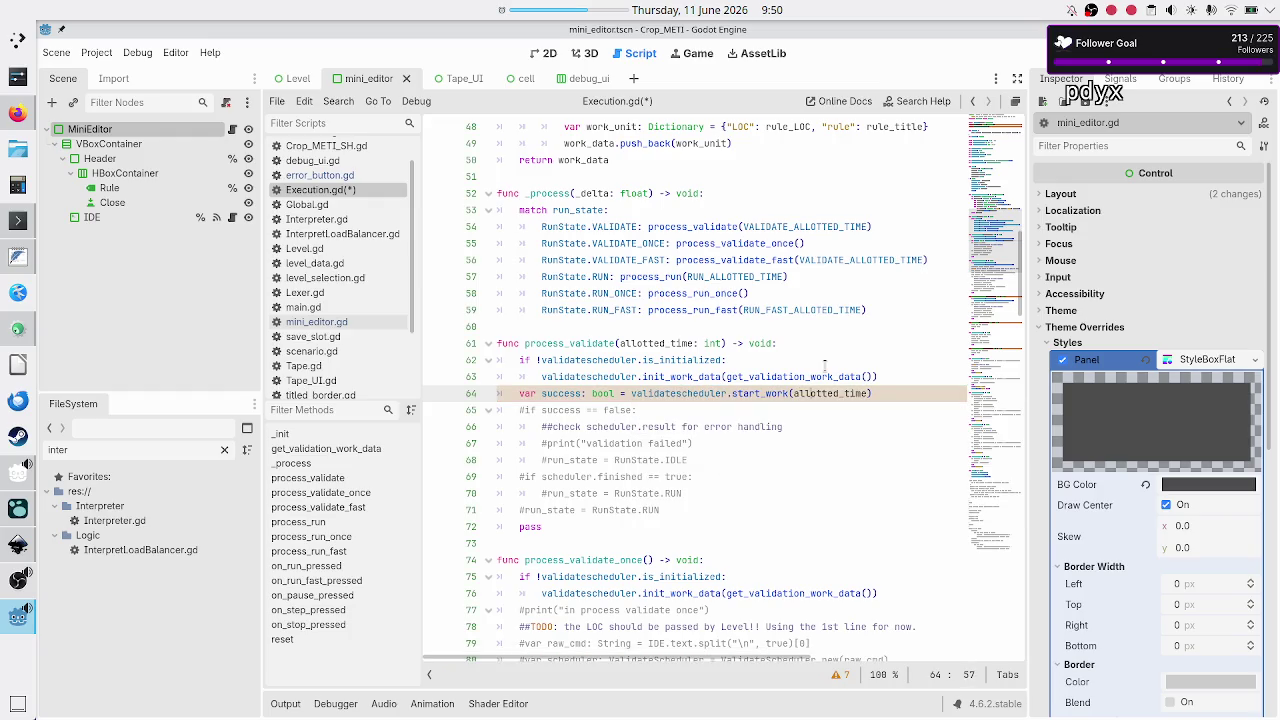
Uncomment the 'if success == false:' line below it
key(Down)
key(Home)
key(BackSpace)
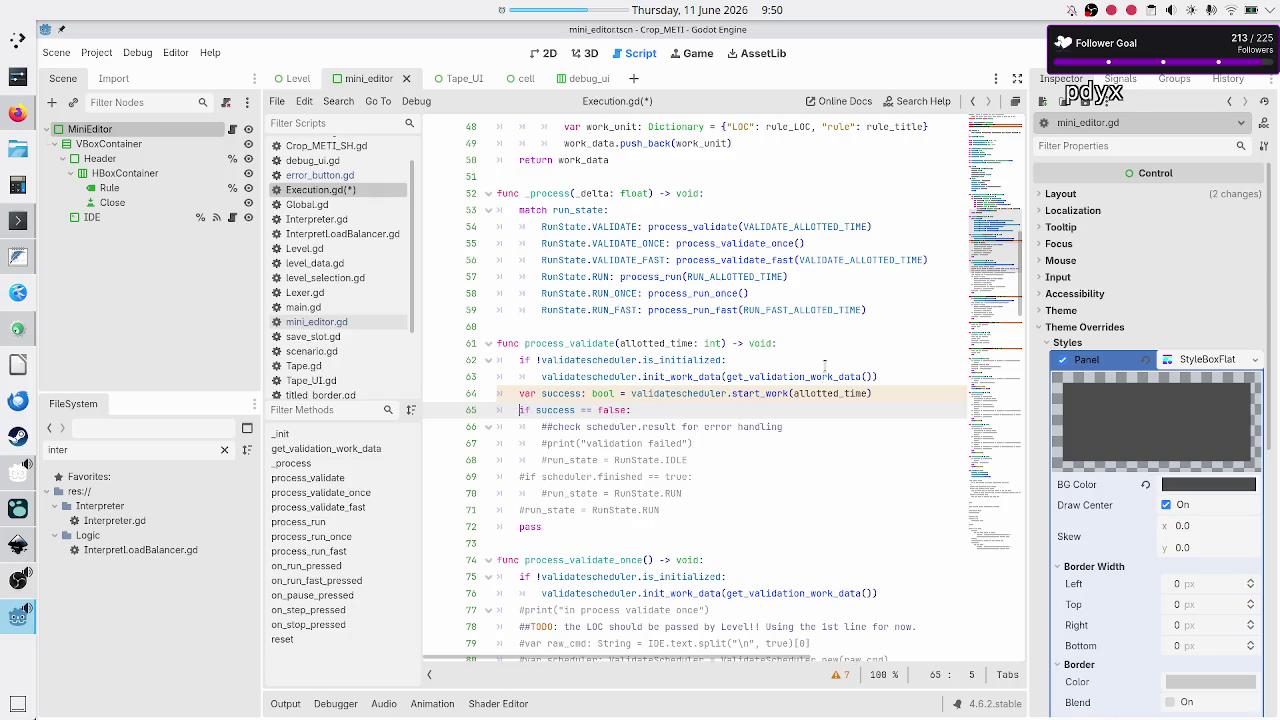
key(Down)
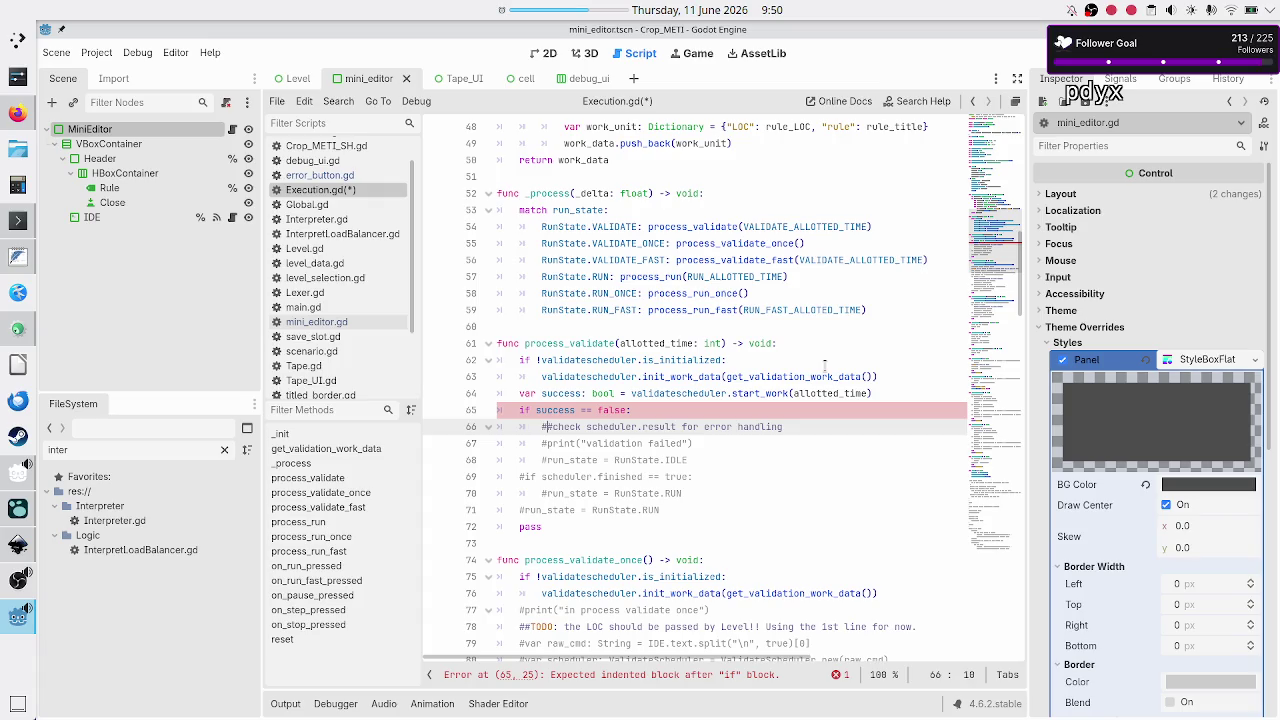
Reword line 66's comment to a single-hash note about the scheduler's result dict
key(BackSpace)
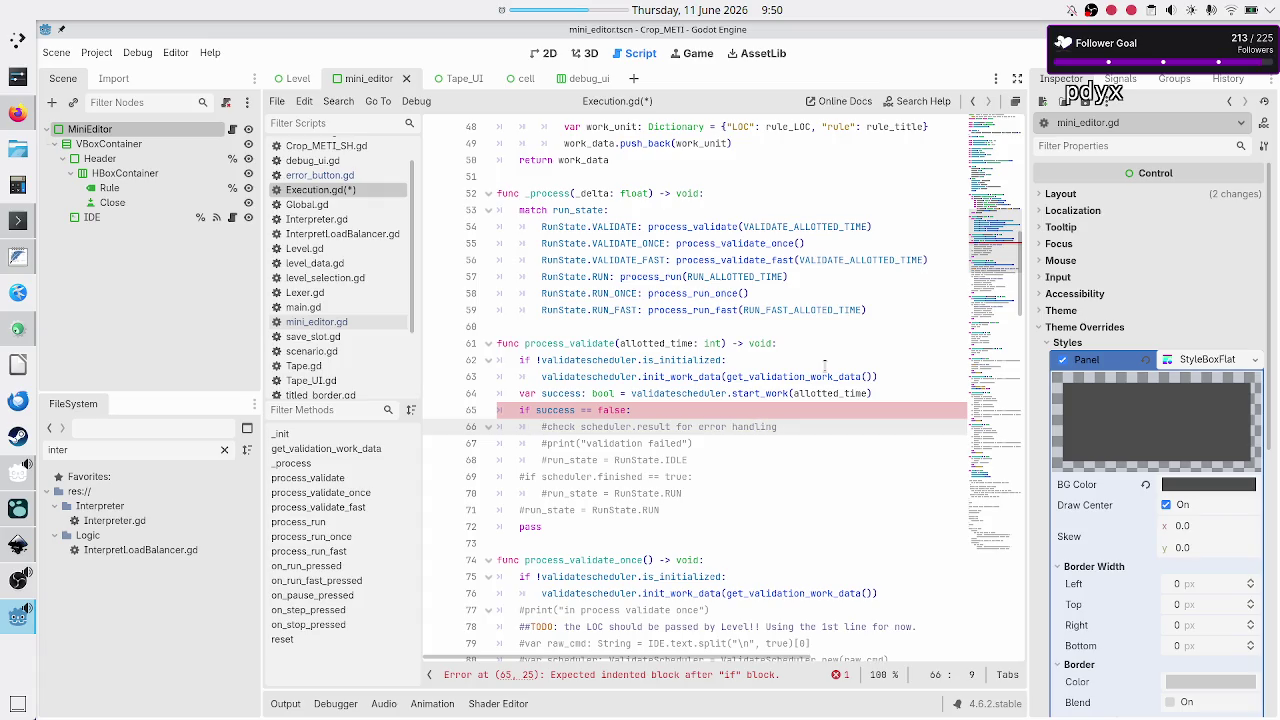
key(Right)
key(BackSpace)
text('s)
key(Right)
key(Right)
key(Right)
text(dict)
Uncomment the 'validation failed' print and the run_state = RunState.IDLE line
key(Down)
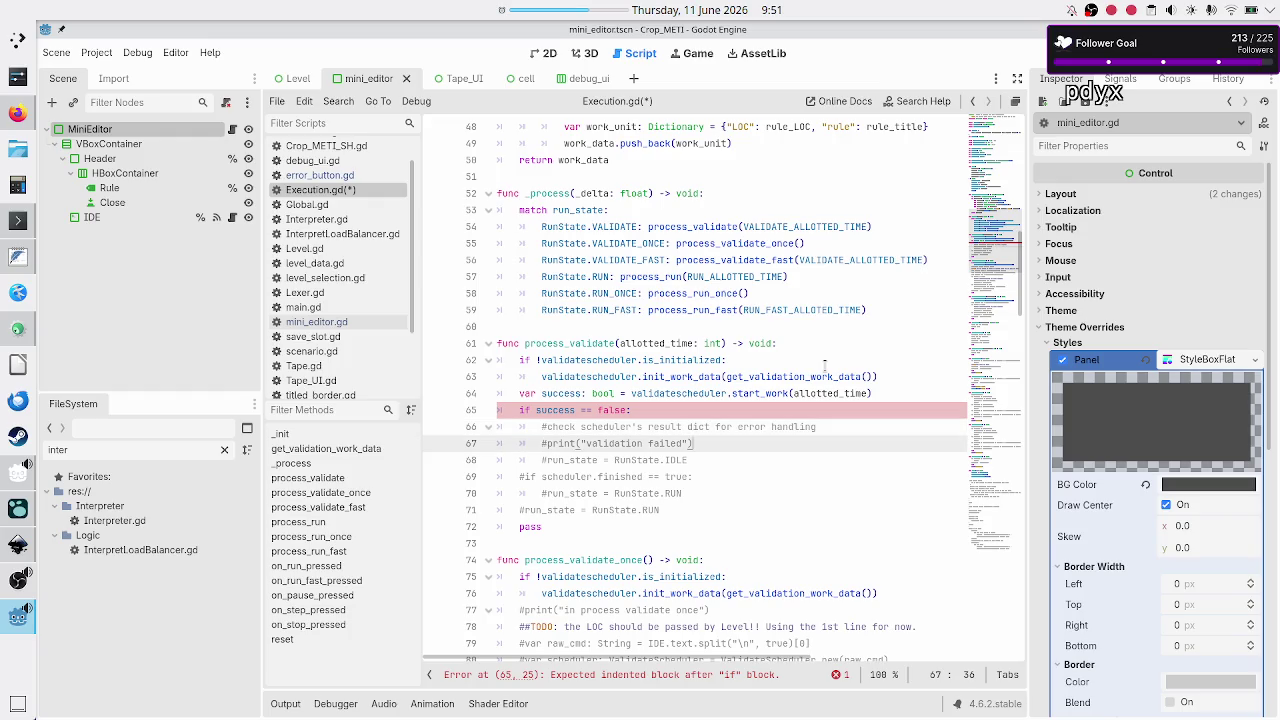
key(Home)
key(Right)
key(BackSpace)
key(Down)
key(Delete)
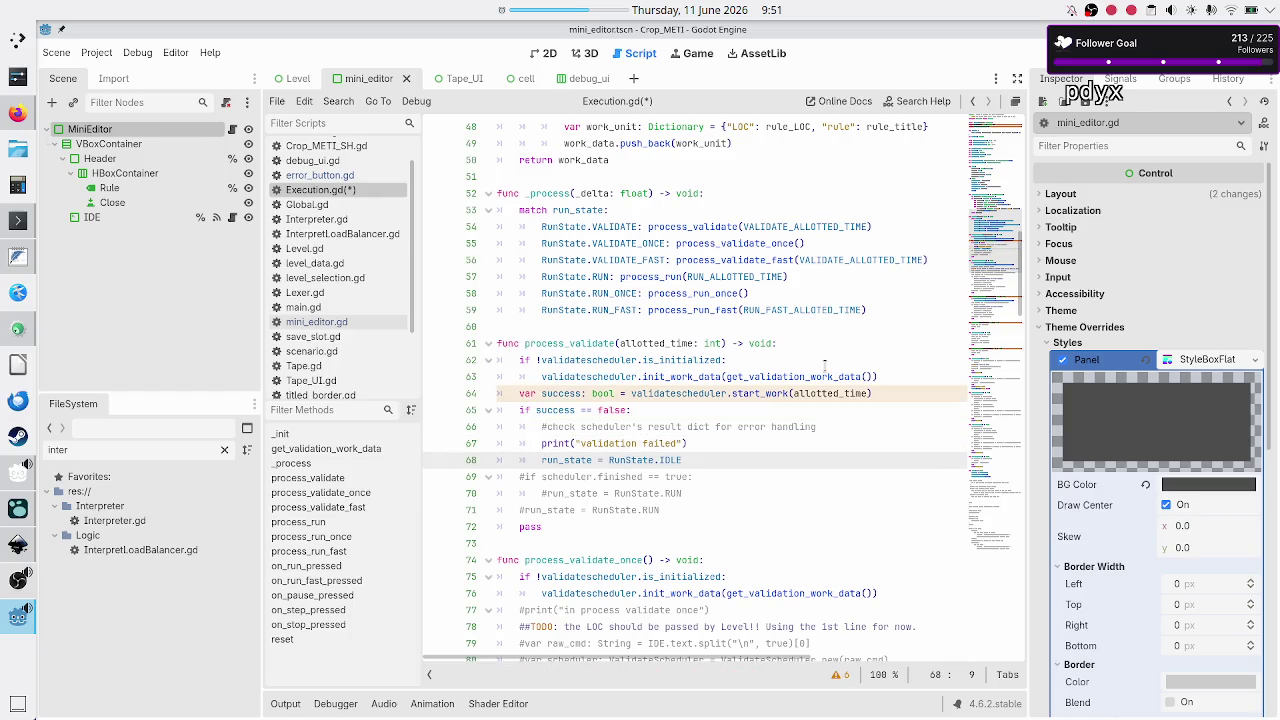
Prefix the line 66 comment with 'TODO:'
key(Up)
key(Up)
key(Right)
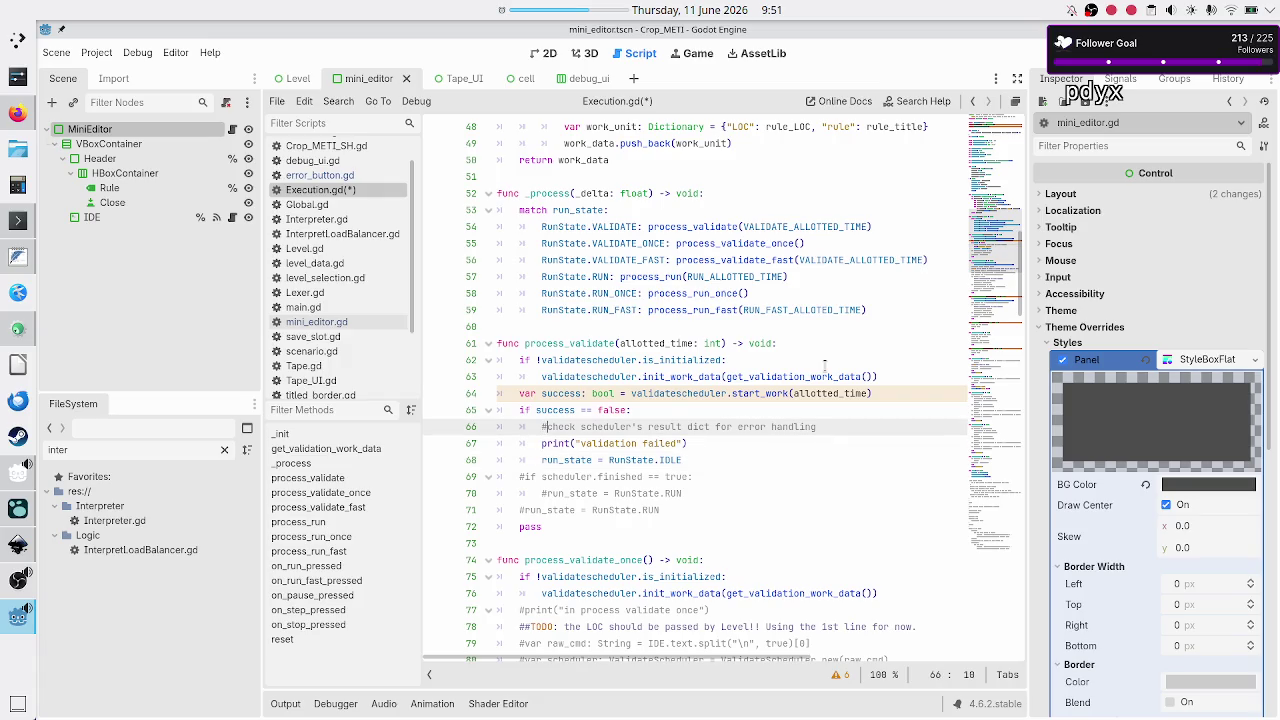
text(TODO:)
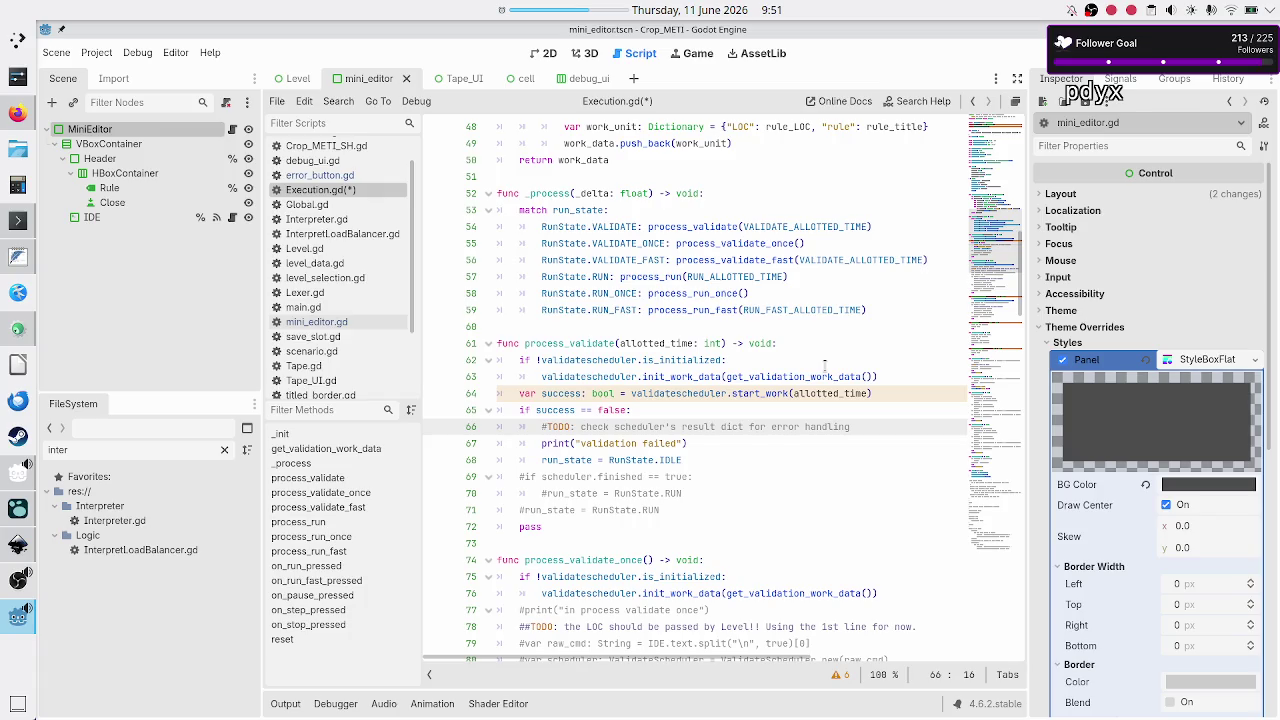
key(Down)
key(Down)
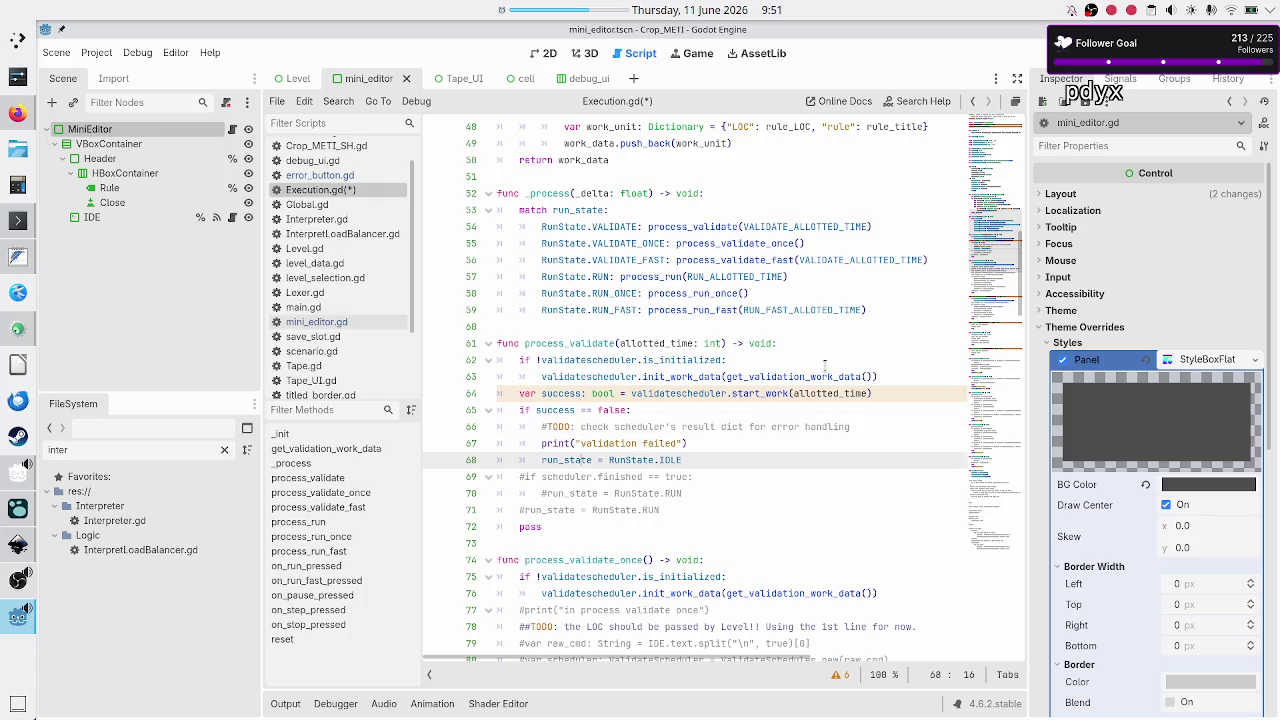
Uncomment the finished check on line 69 and make it use validatescheduler
key(Down)
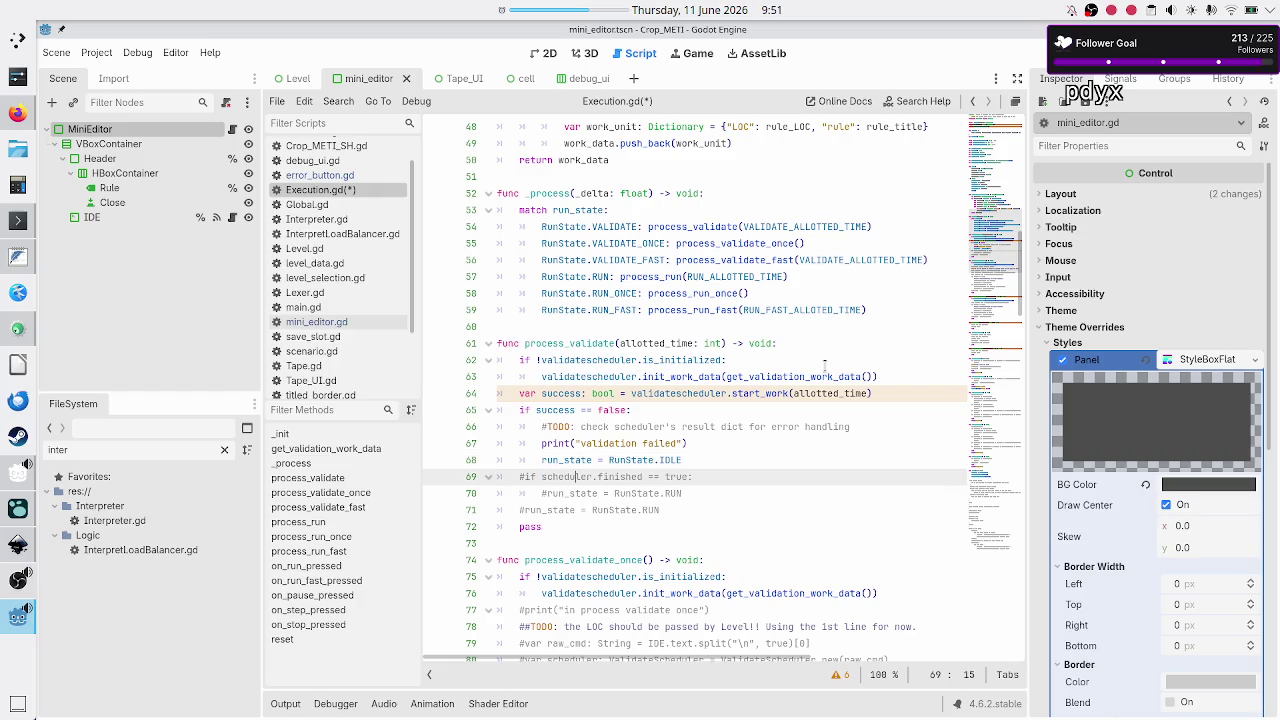
key(Left)
key(Left)
key(Left)
key(BackSpace)
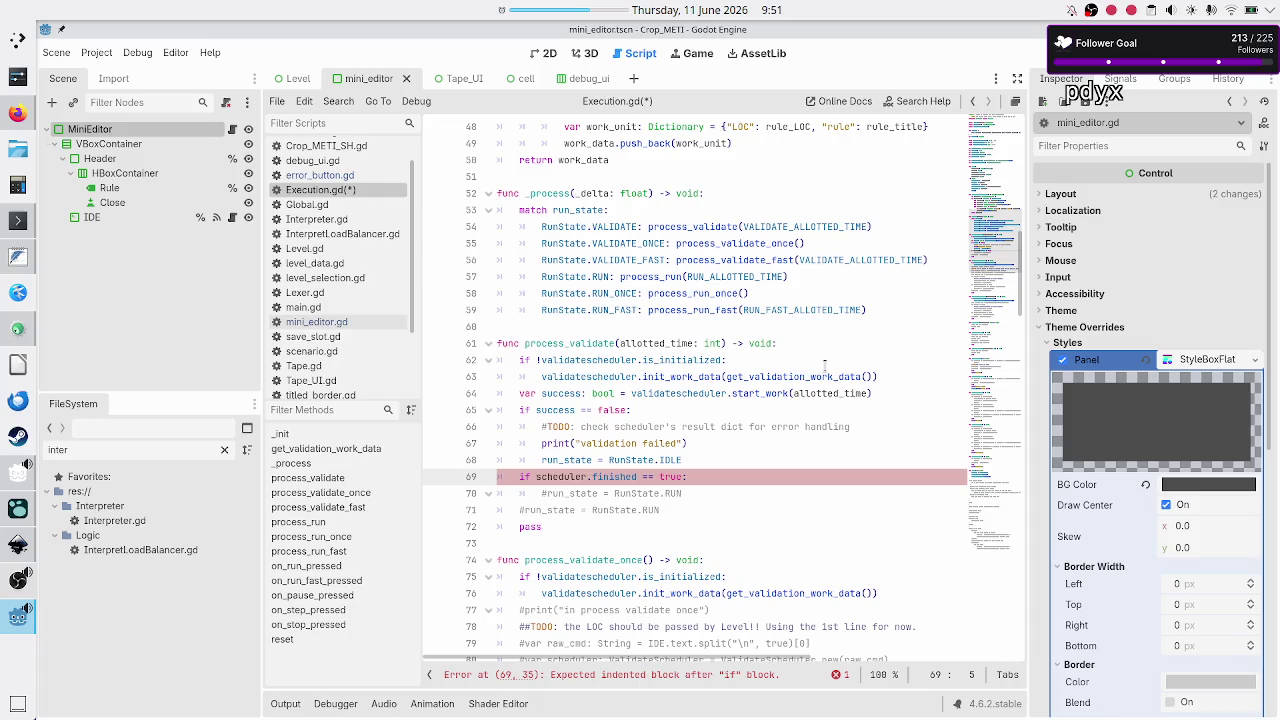
key(Right)
text(validate)
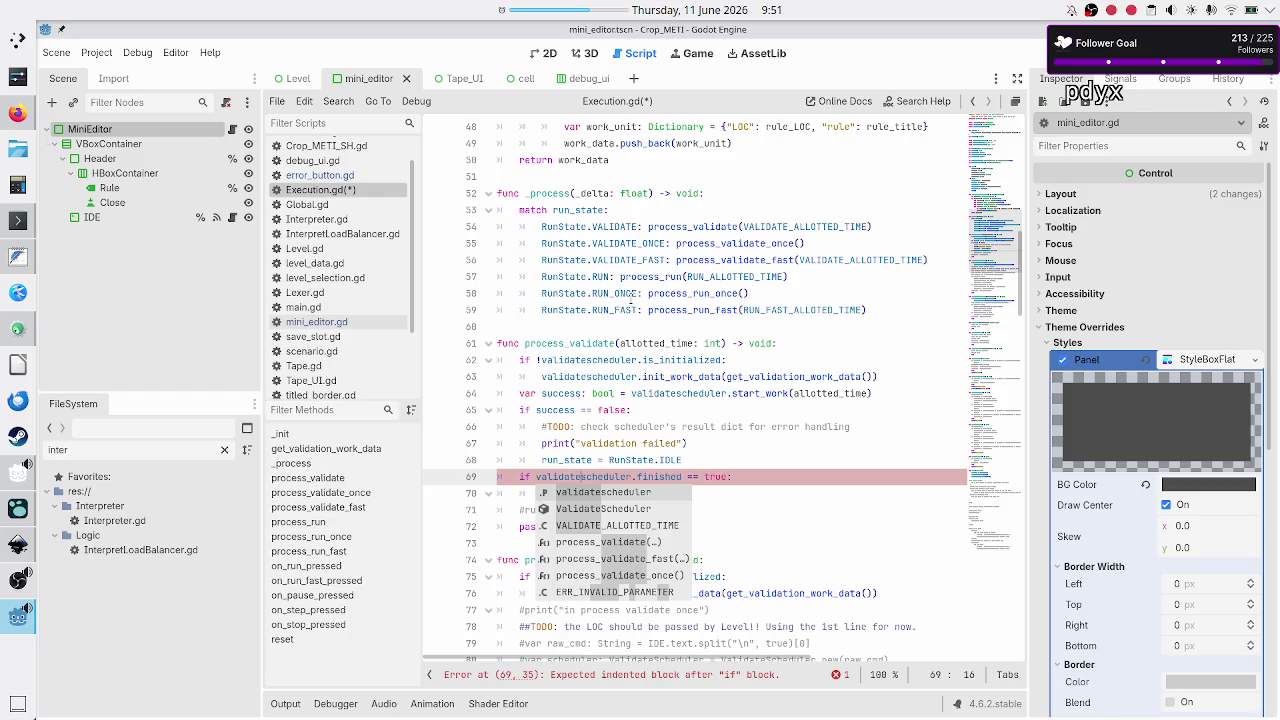
key(Escape)
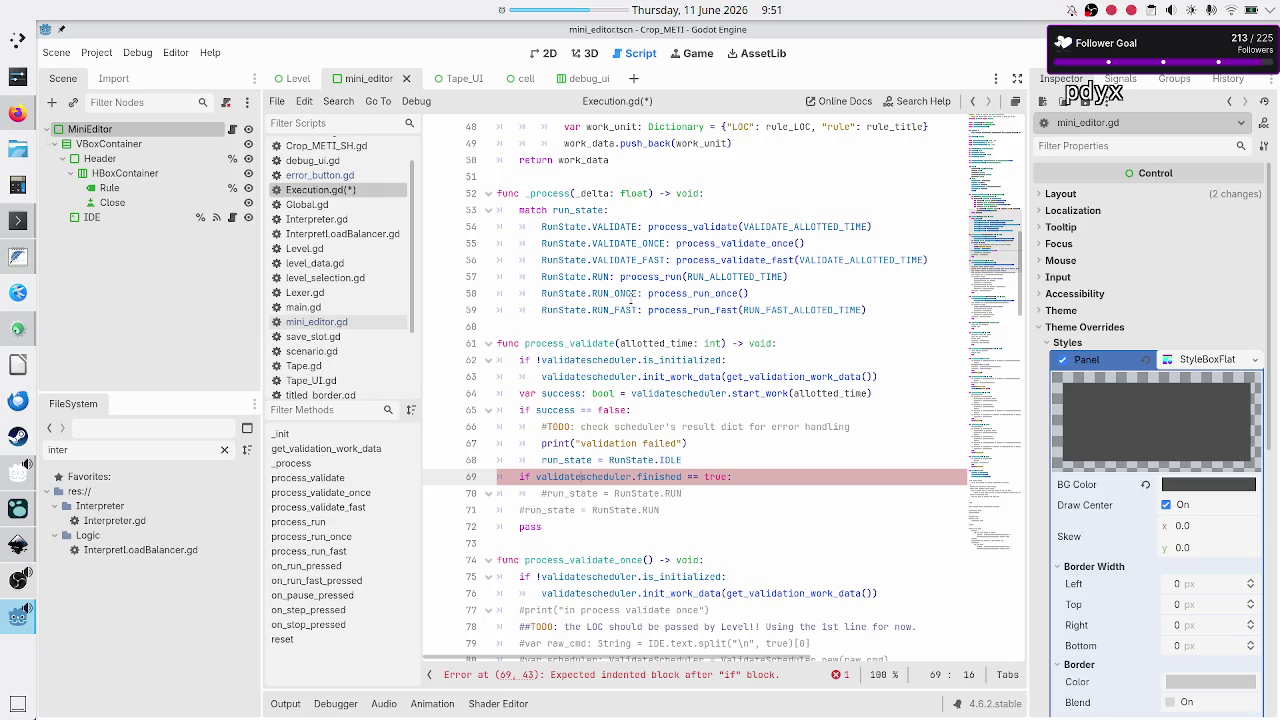
Uncomment the run_state = RunState.RUN line under the finished check
key(Down)
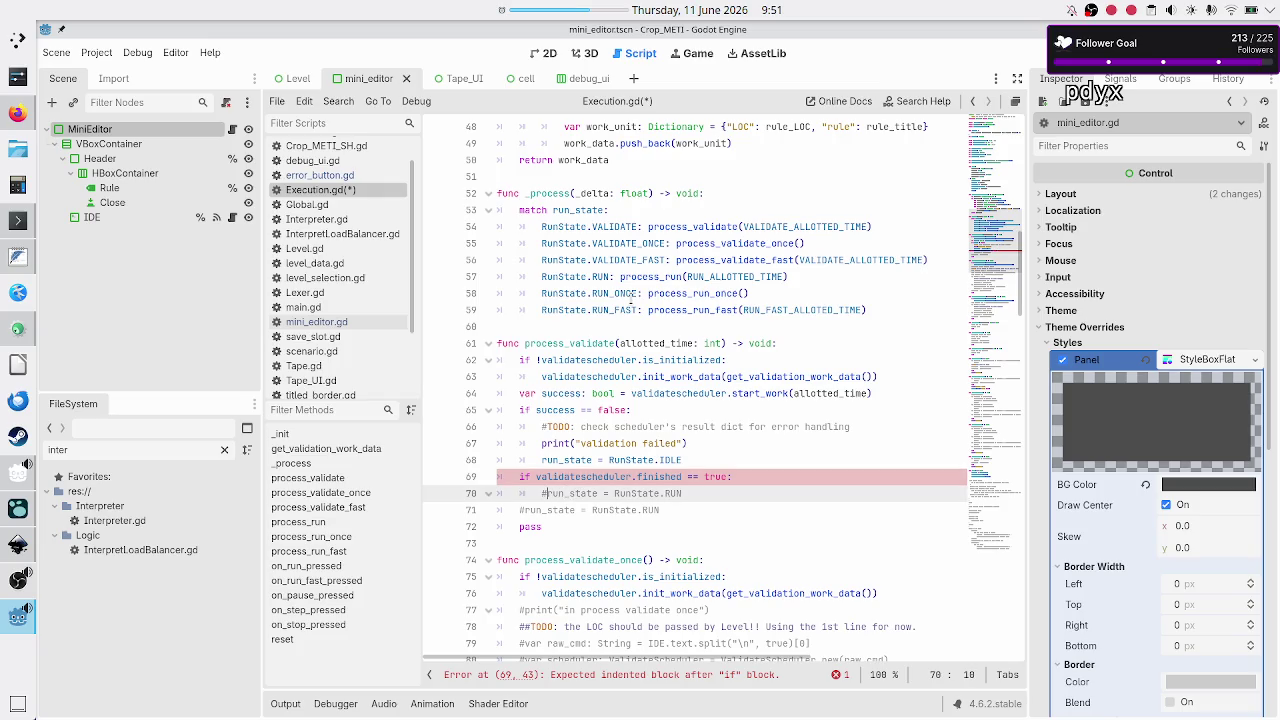
key(BackSpace)
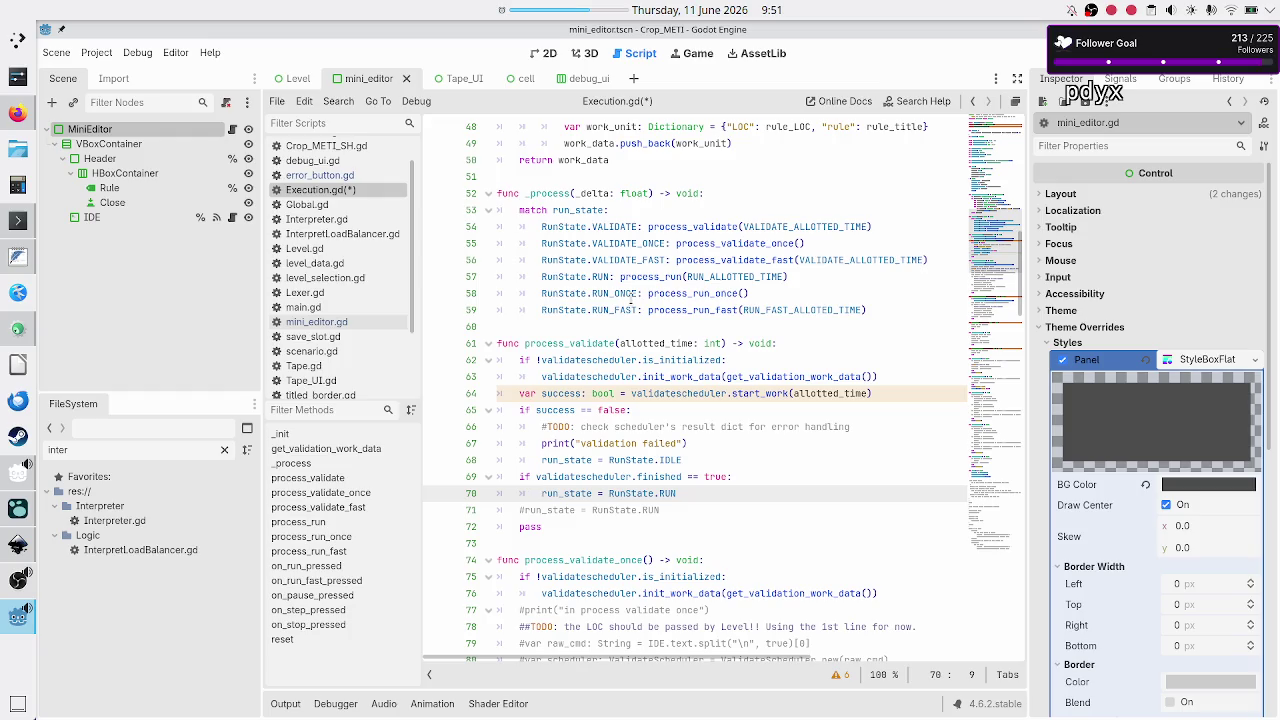
key(Right)
key(End)
Delete the leftover commented run_state line, pass and blank line, then save Execution.gd
key(Down)
key(Home)
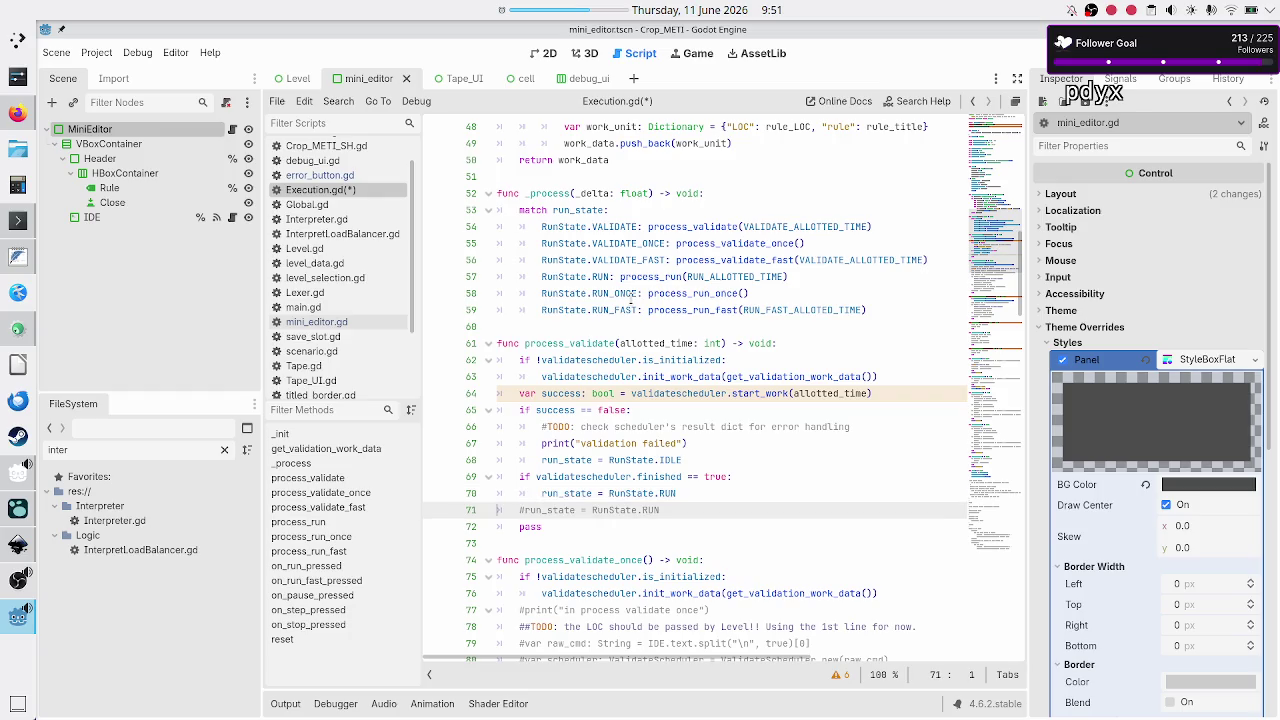
key(shift+Down)
key(shift+End)
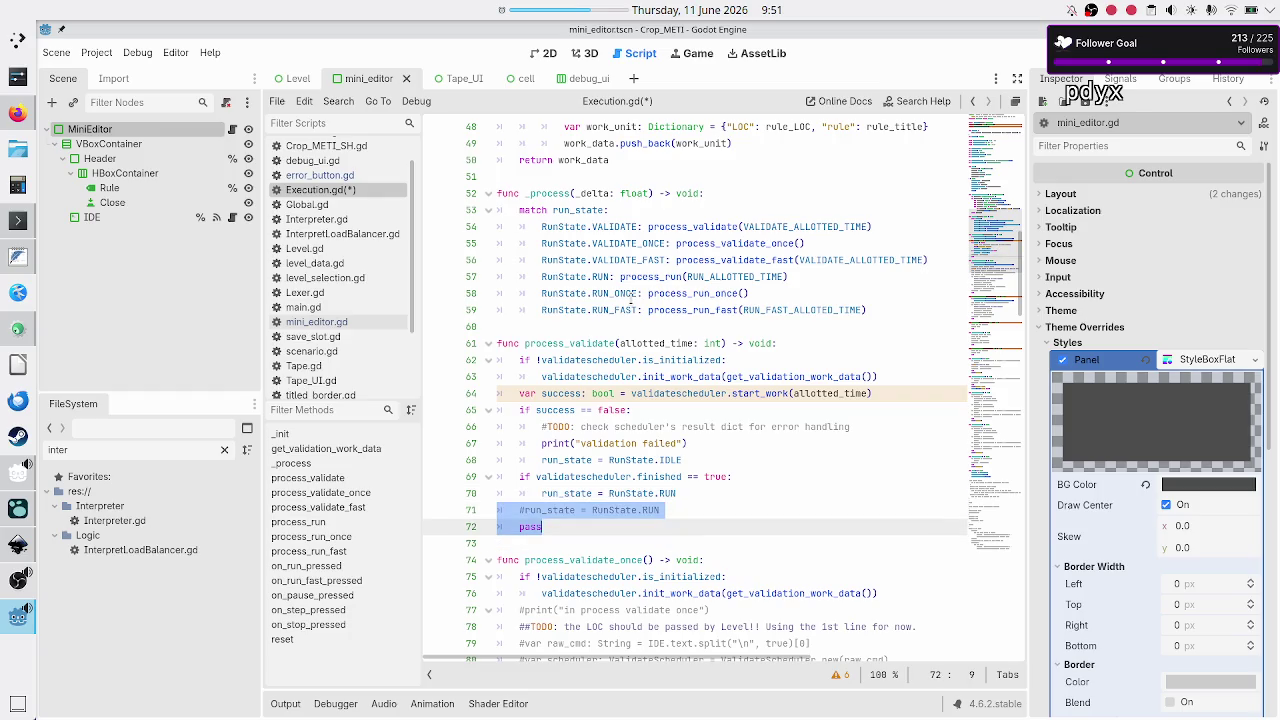
key(Delete)
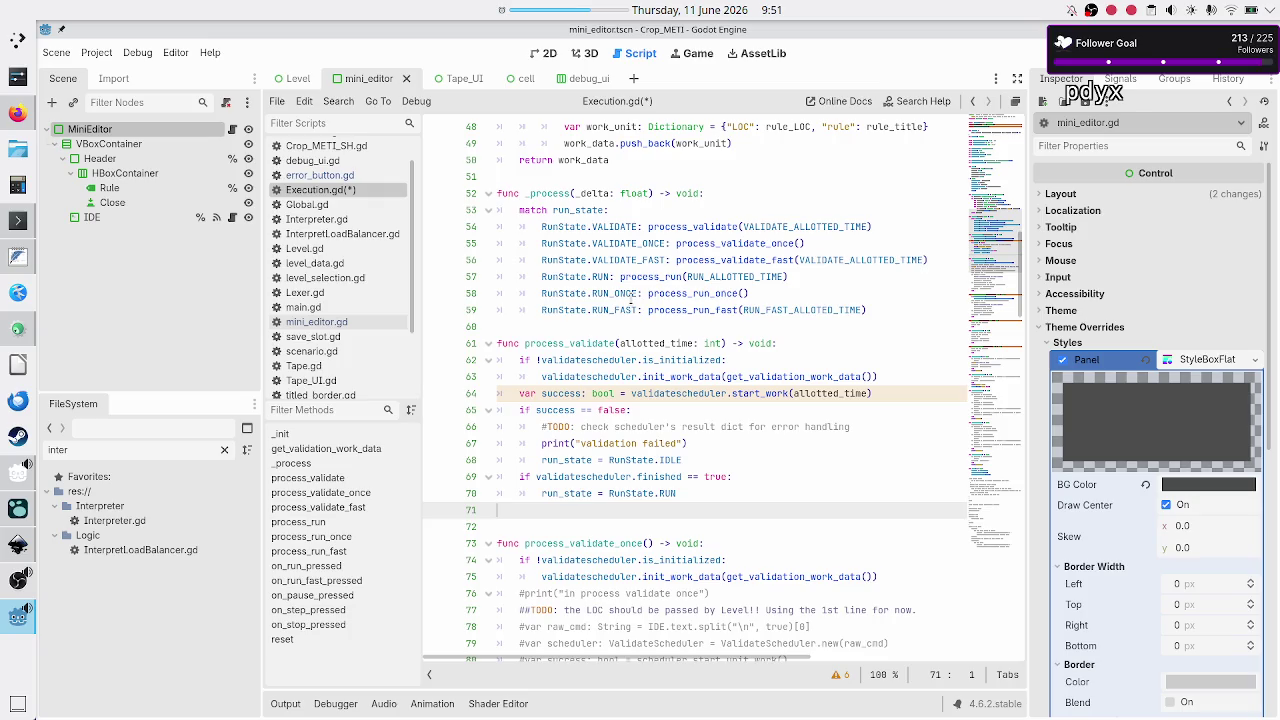
key(Delete)
key(ctrl+s)
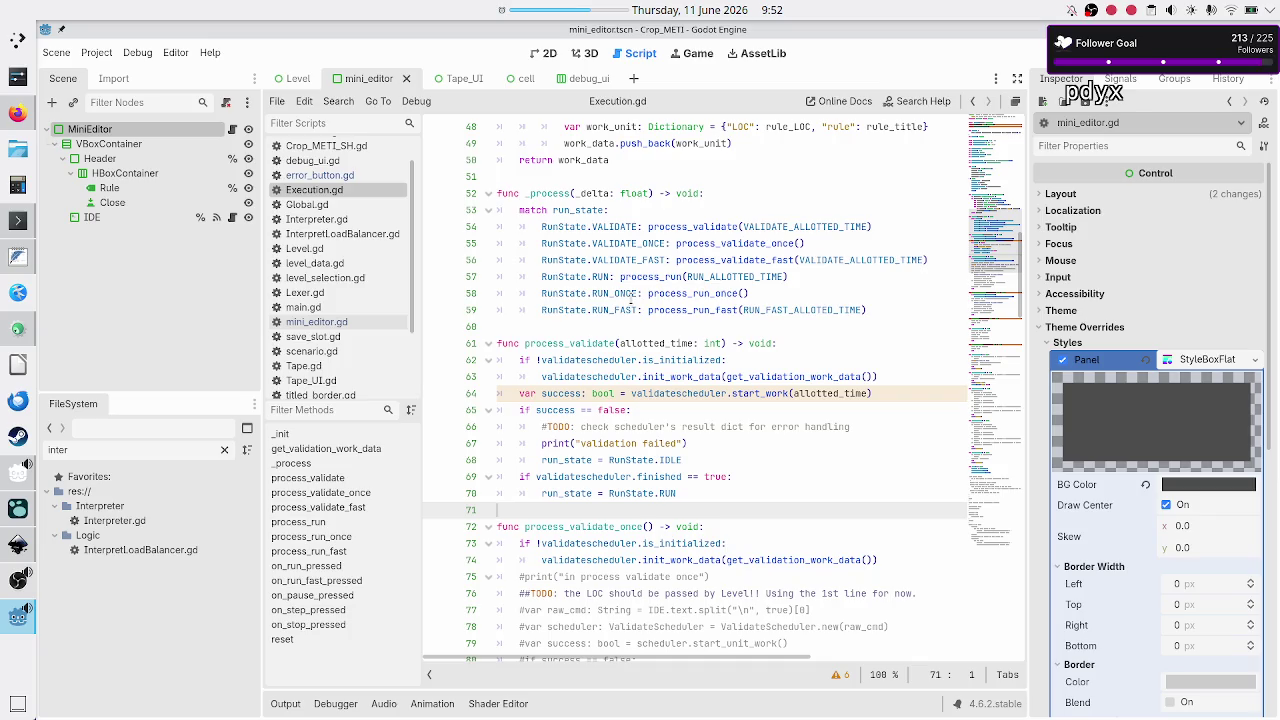
click(673, 560)
Uncomment the 'in process validate once' print in process_validate_once
key(Down)
key(Down)
key(Down)
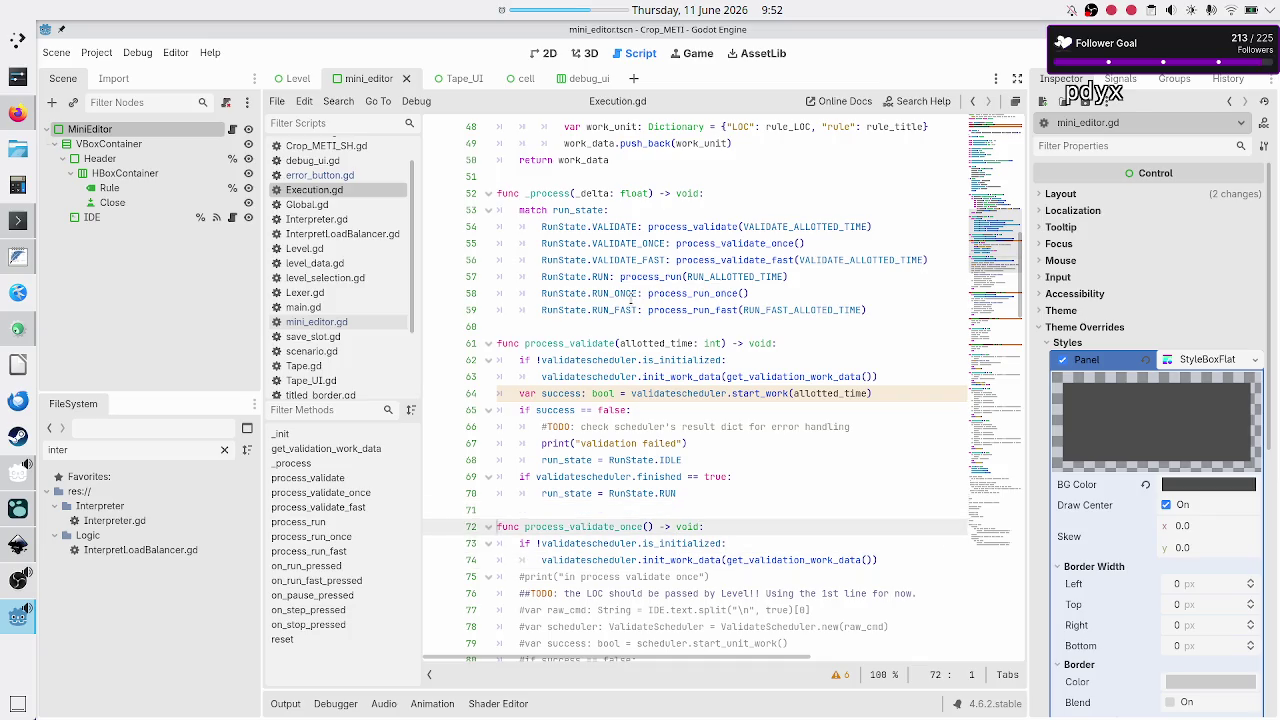
key(Up)
key(Up)
key(Up)
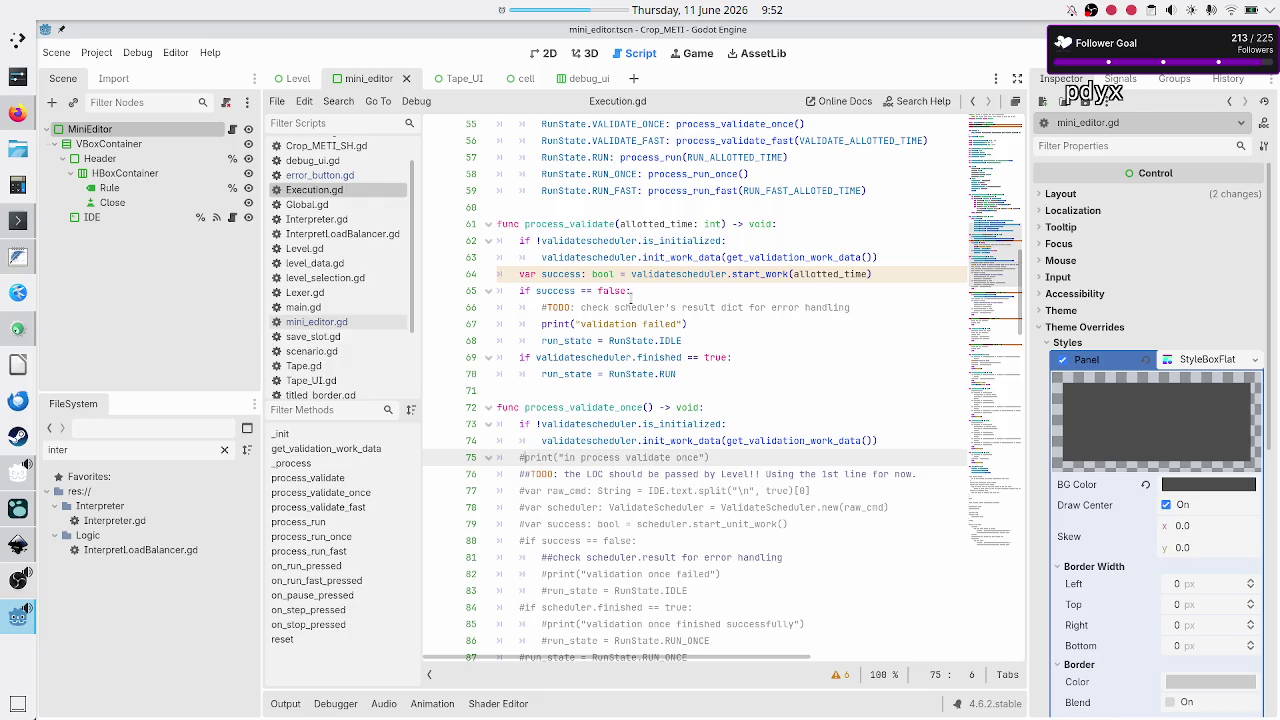
key(BackSpace)
Copy that print above var success in process_validate, changing it to 'in process validate'
key(shift+End)
key(ctrl+c)
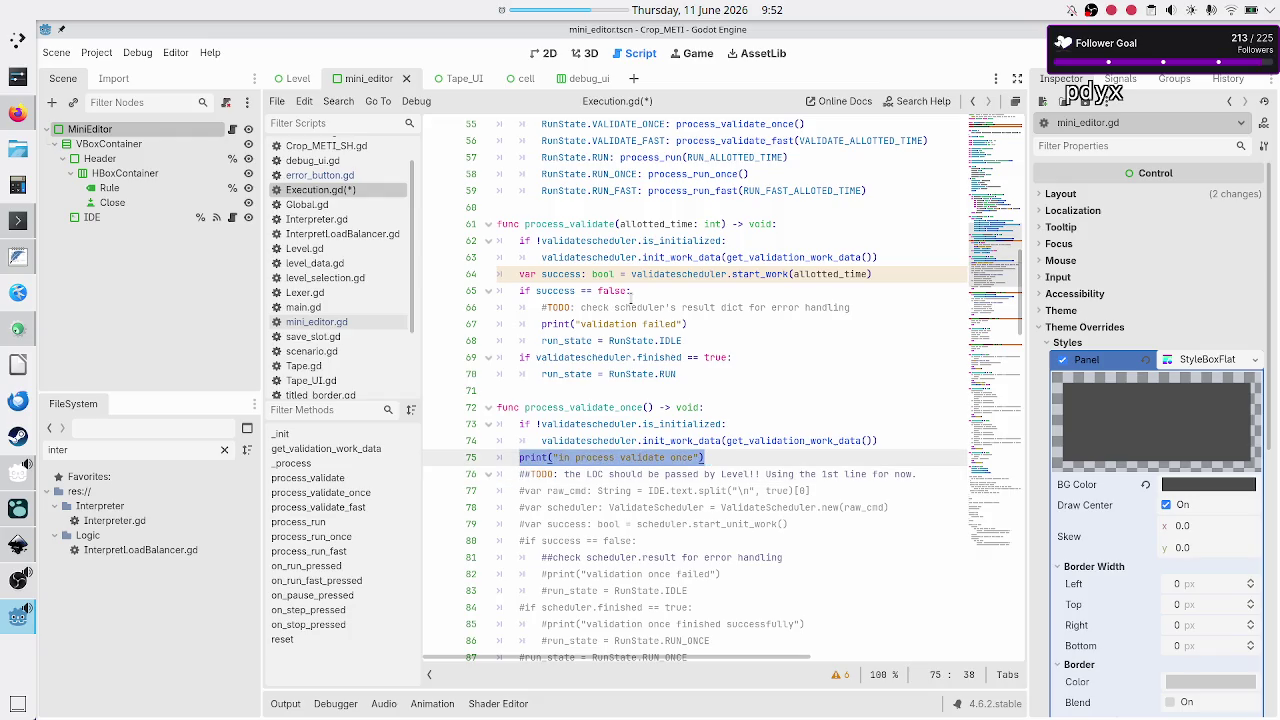
key(Up)
key(Up)
key(Up)
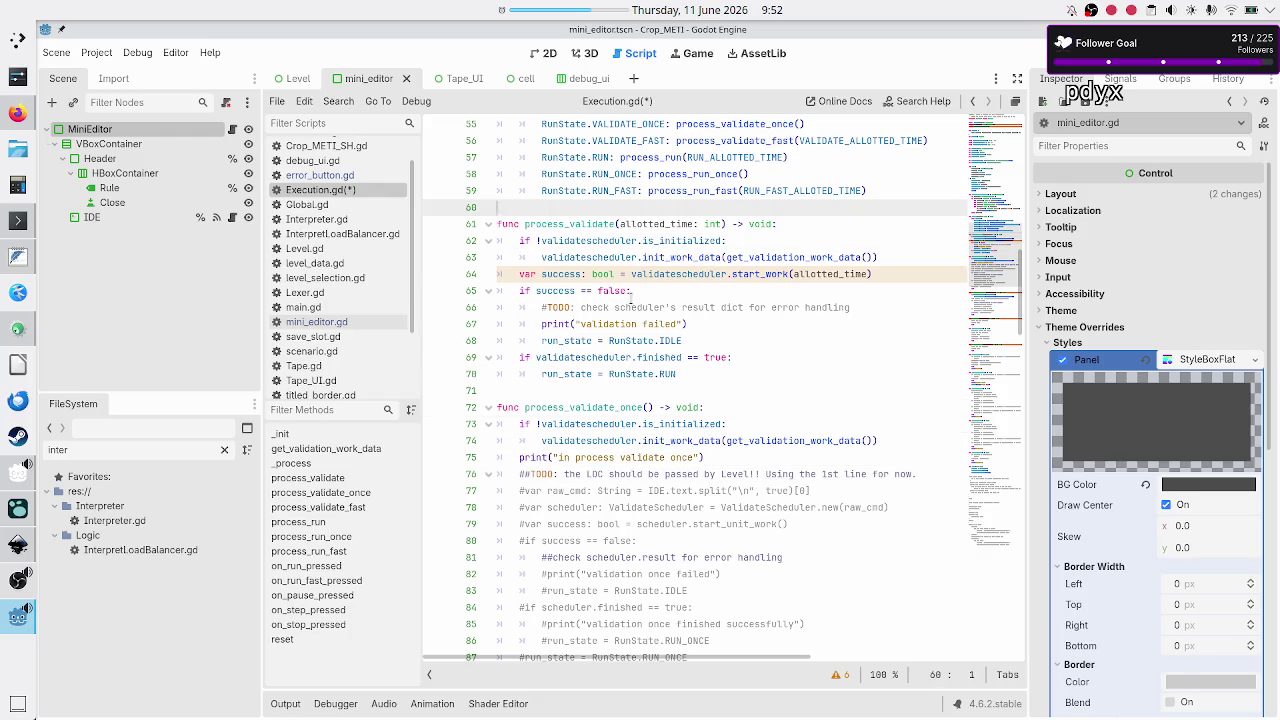
key(Down)
key(Down)
key(Down)
key(Down)
key(ctrl+shift+Return)
key(ctrl+v)
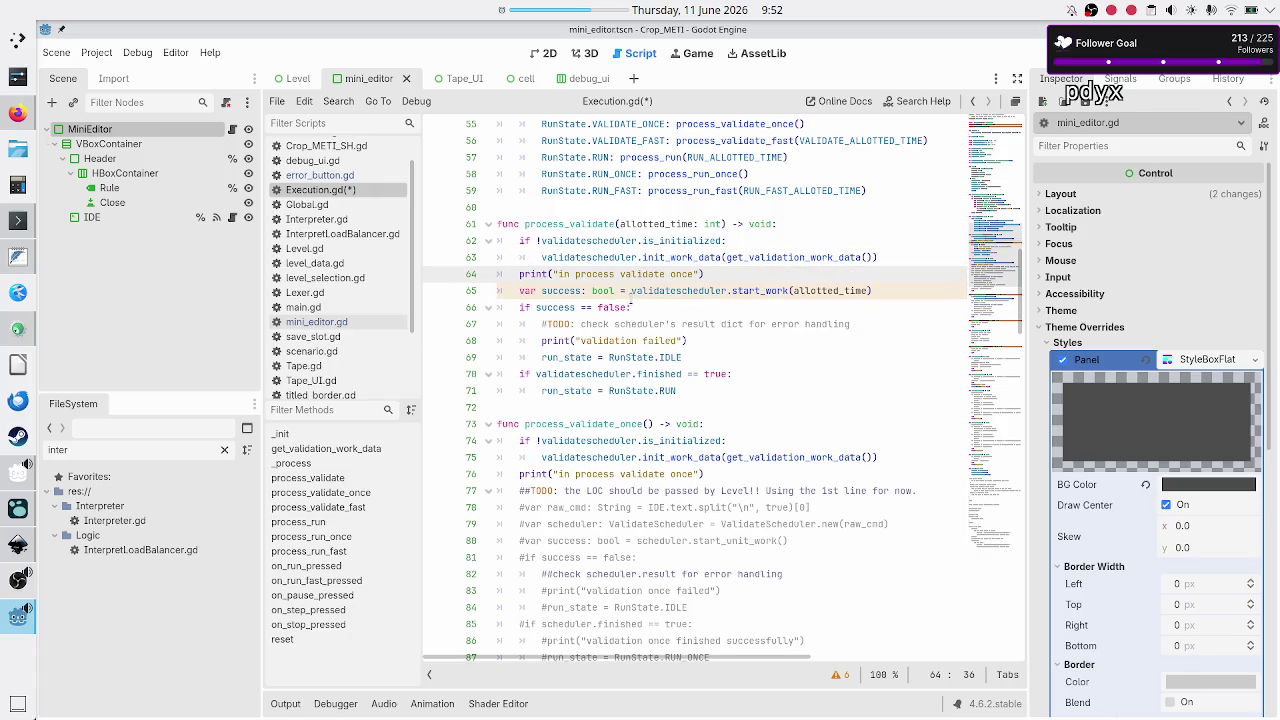
key(BackSpace)
key(BackSpace)
key(BackSpace)
key(Down)
key(Home)
key(Down)
key(Down)
key(Down)
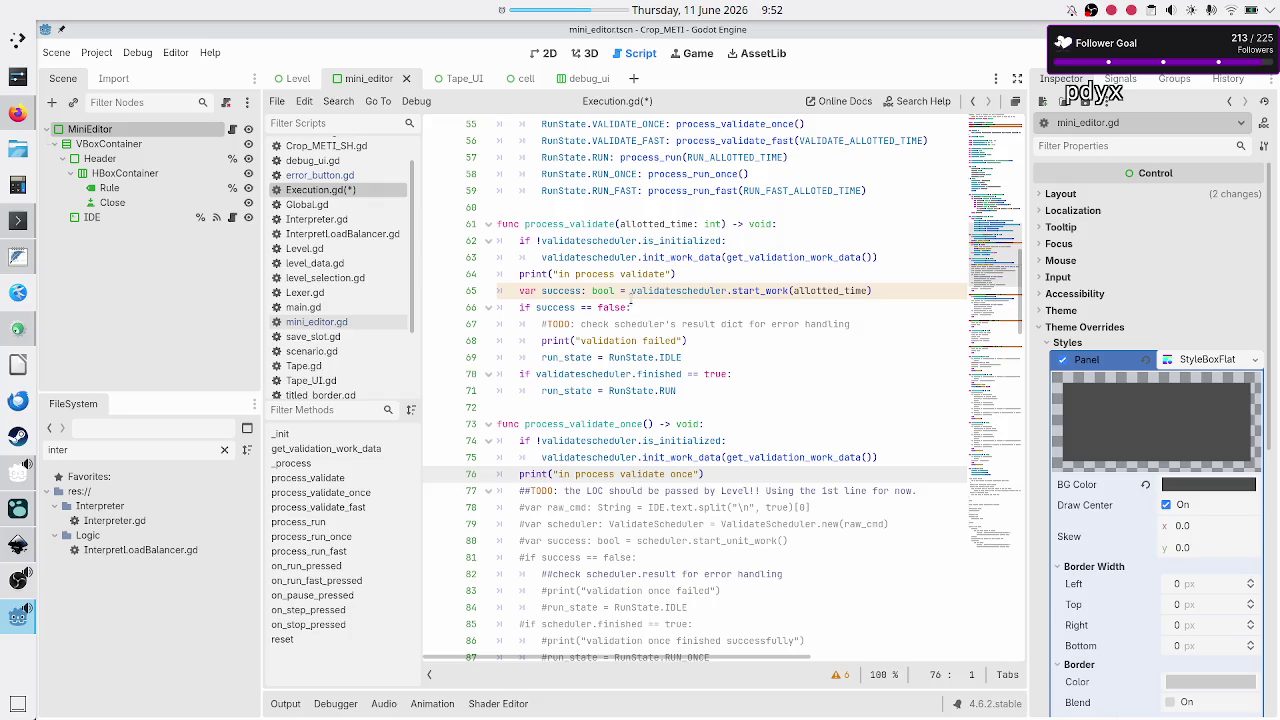
key(Down)
key(Down)
key(Down)
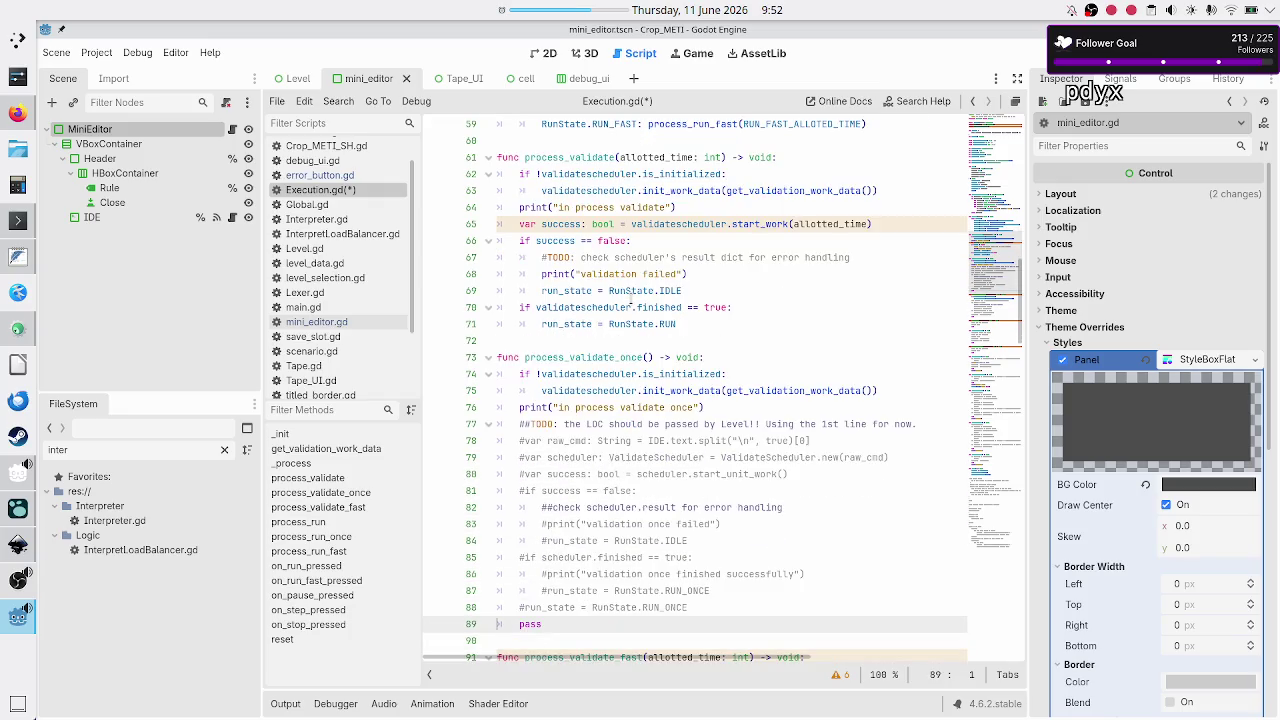
key(Up)
key(Up)
key(Up)
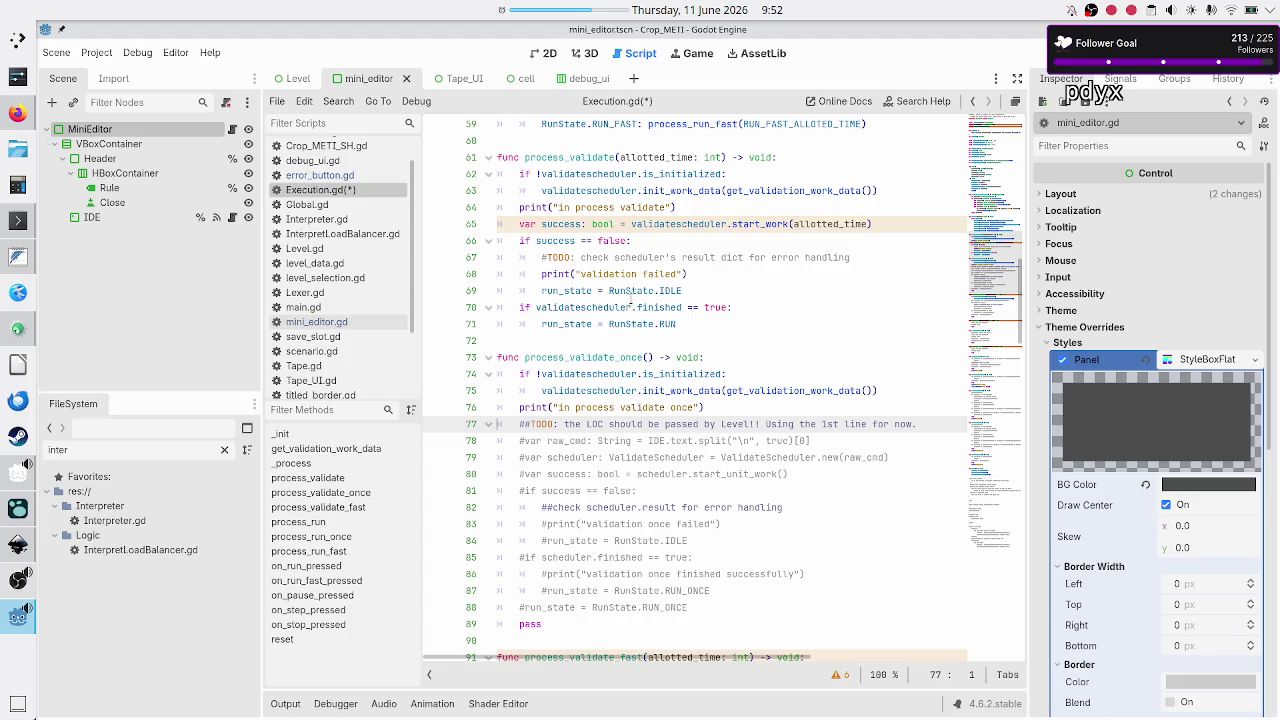
Delete the three obsolete commented TODO, raw_cmd and scheduler lines
key(shift+Down)
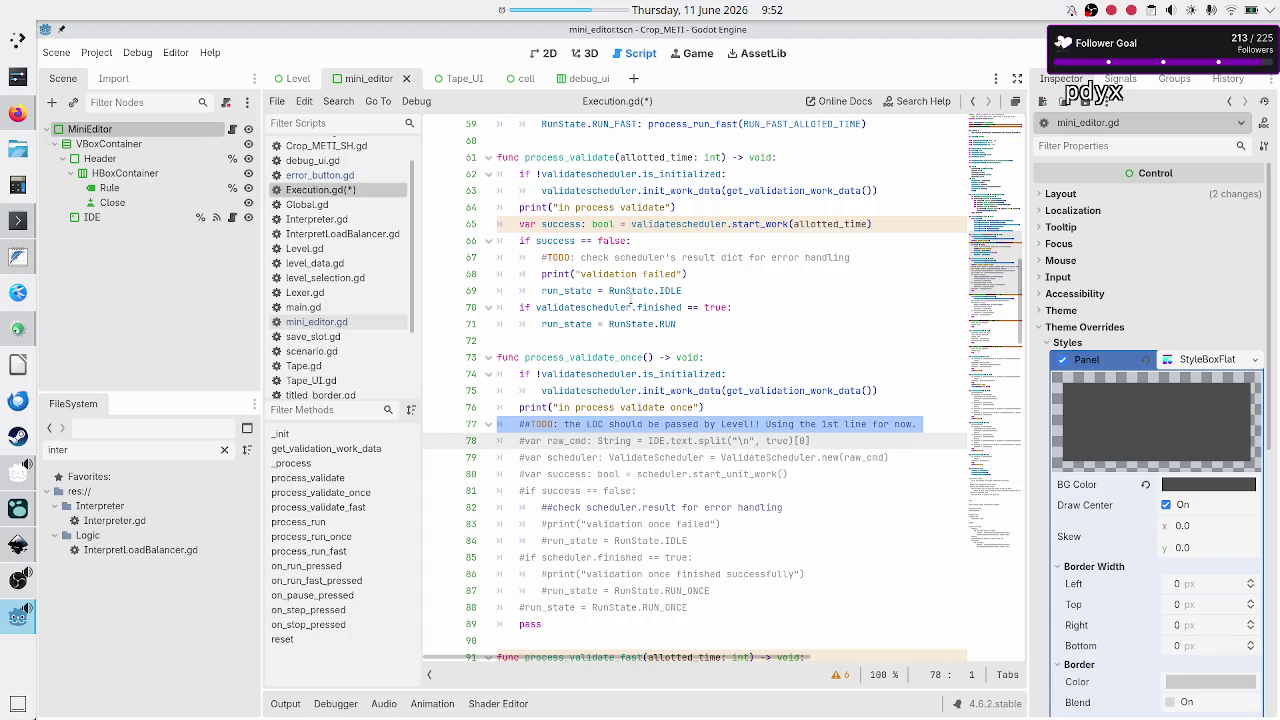
key(shift+Down)
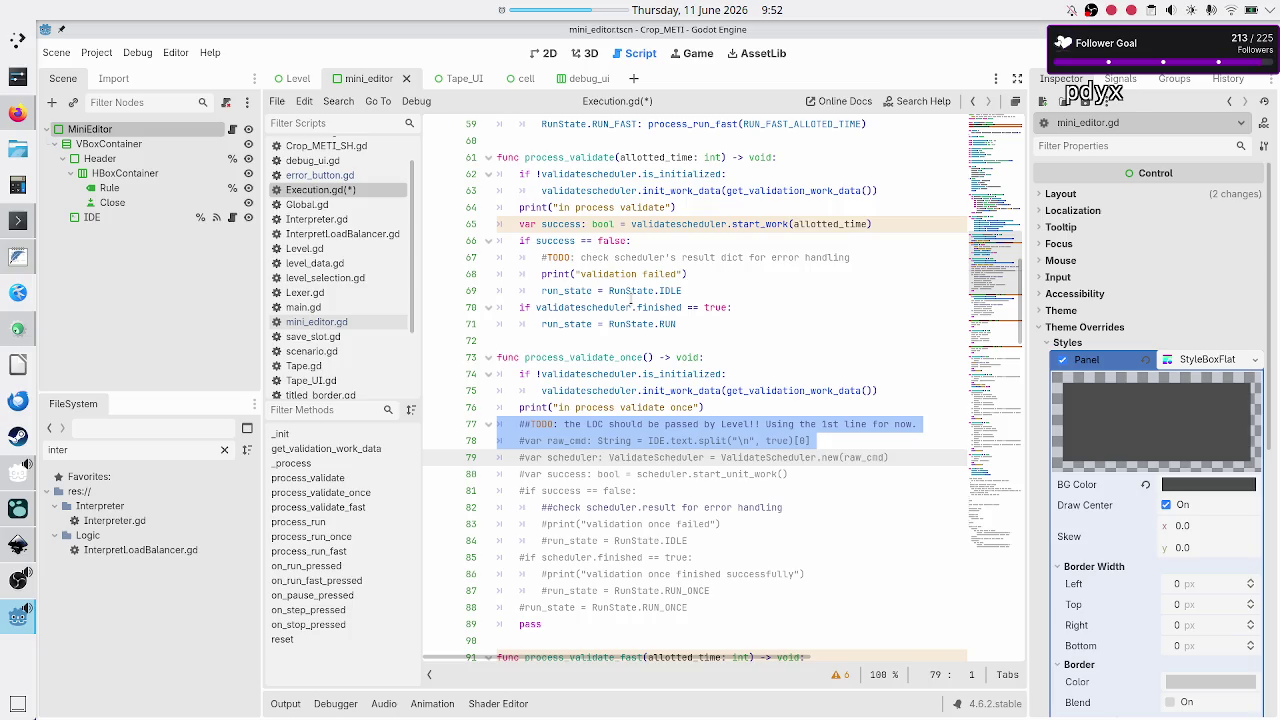
key(shift+Down)
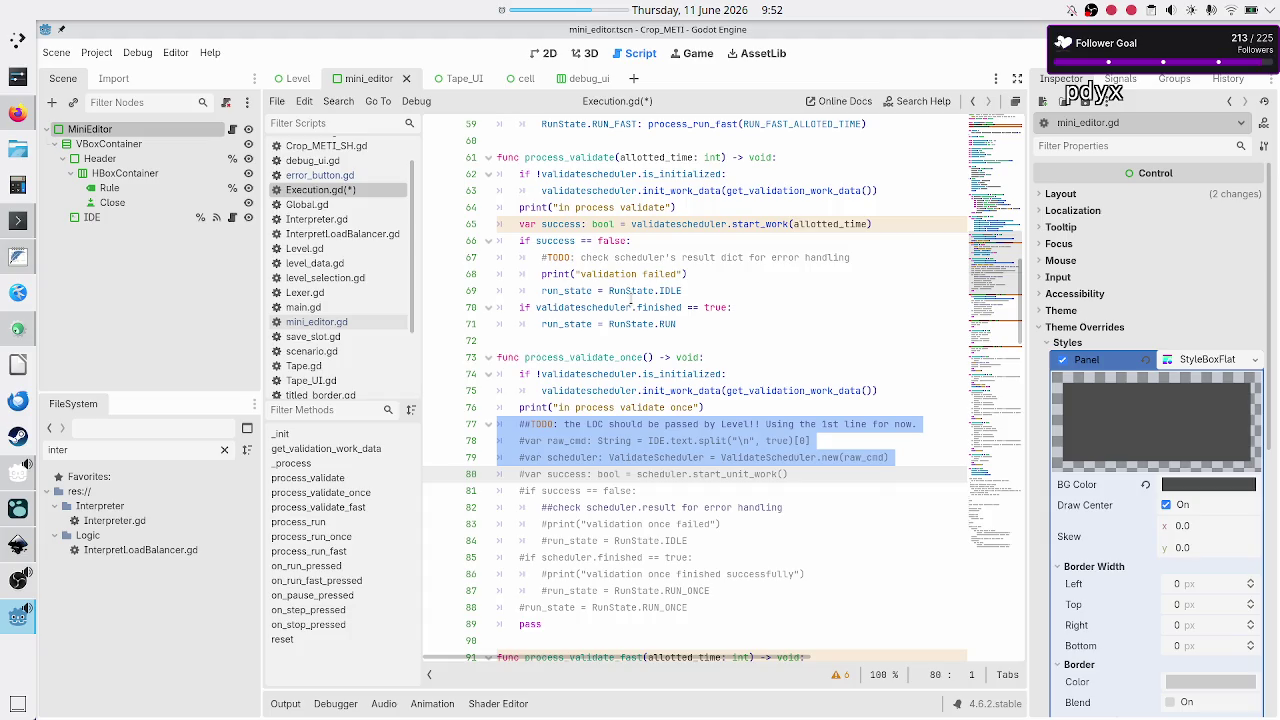
key(shift+Left)
key(Delete)
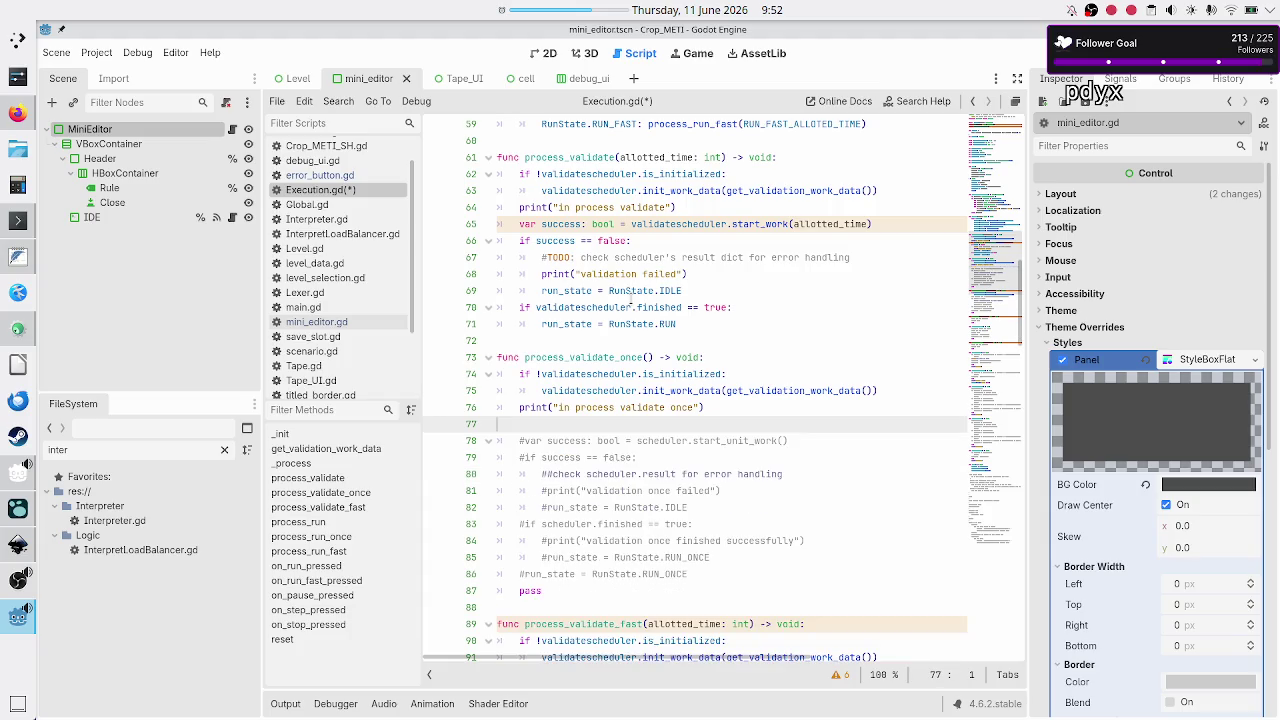
key(BackSpace)
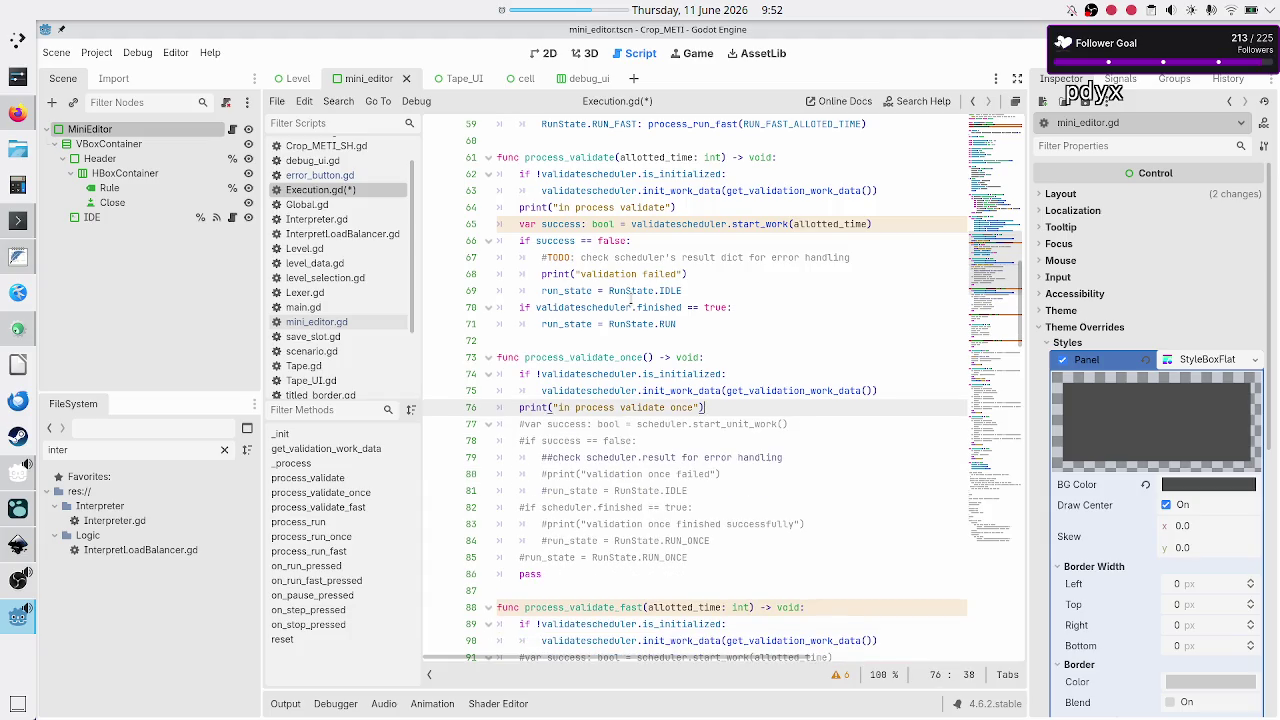
Uncomment var success and change it to call validatescheduler.start_unit_work()
key(Down)
key(Home)
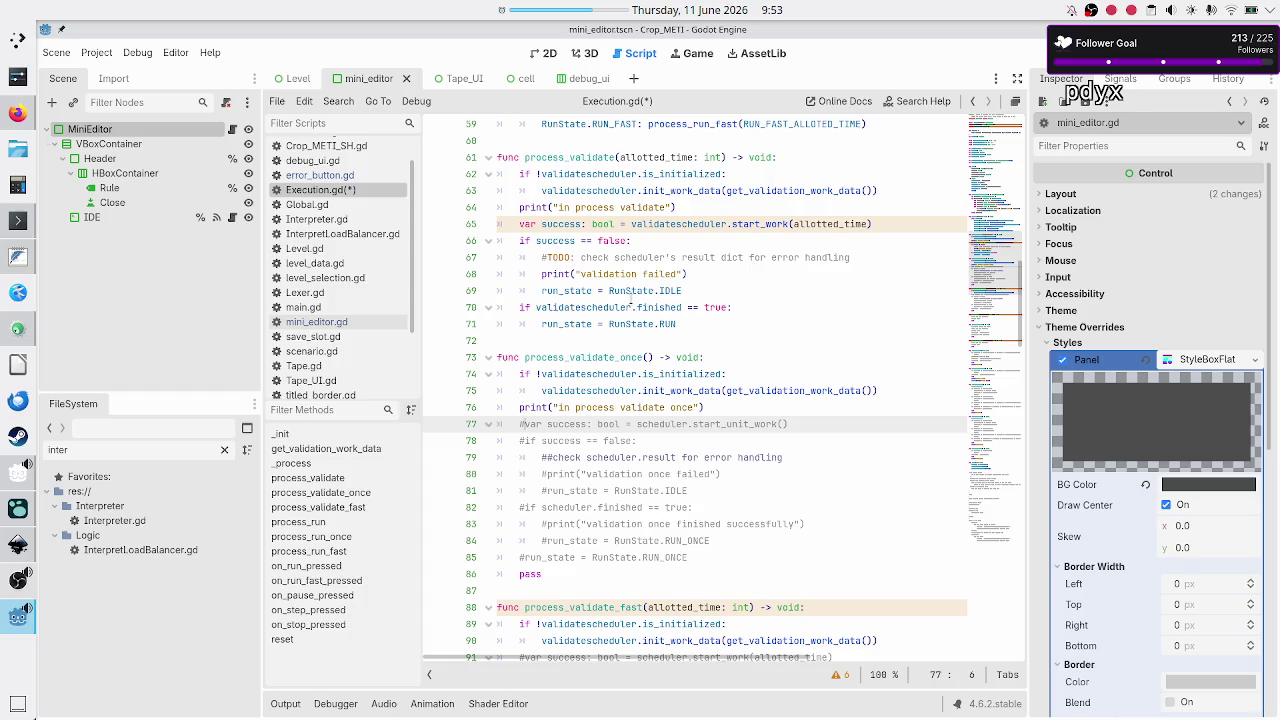
key(BackSpace)
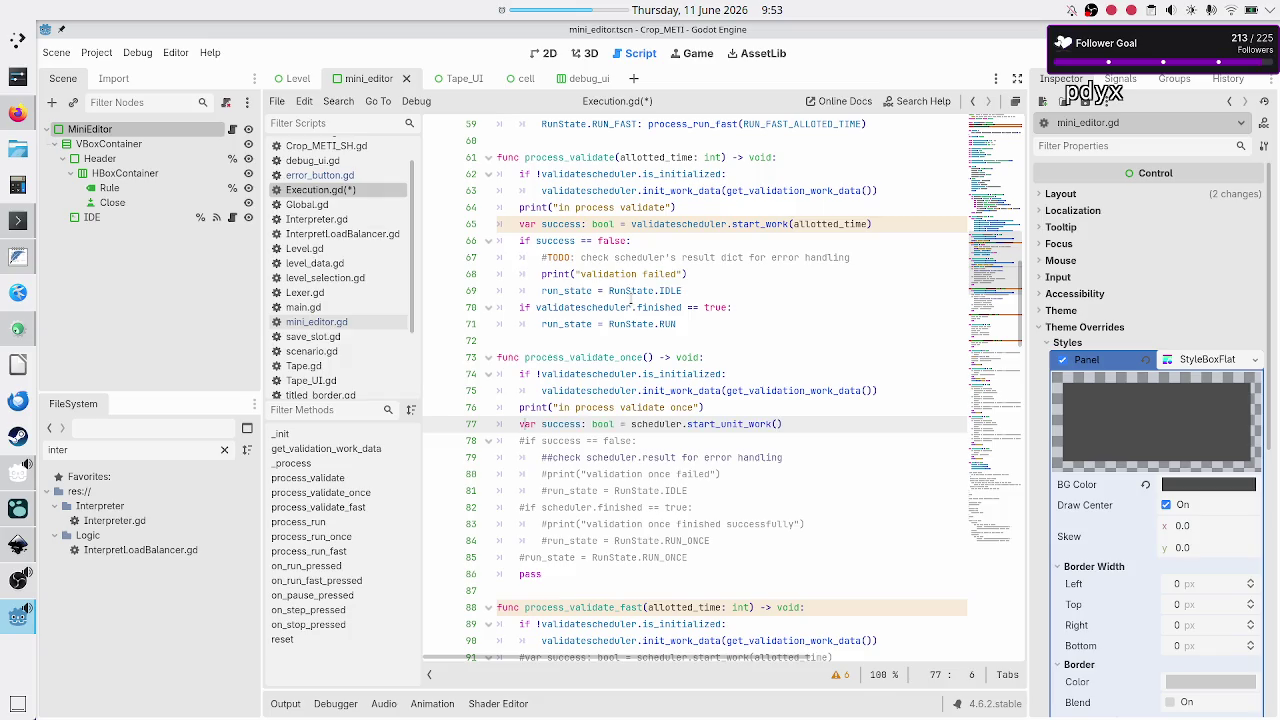
key(Right)
key(Right)
key(Right)
text(validate)
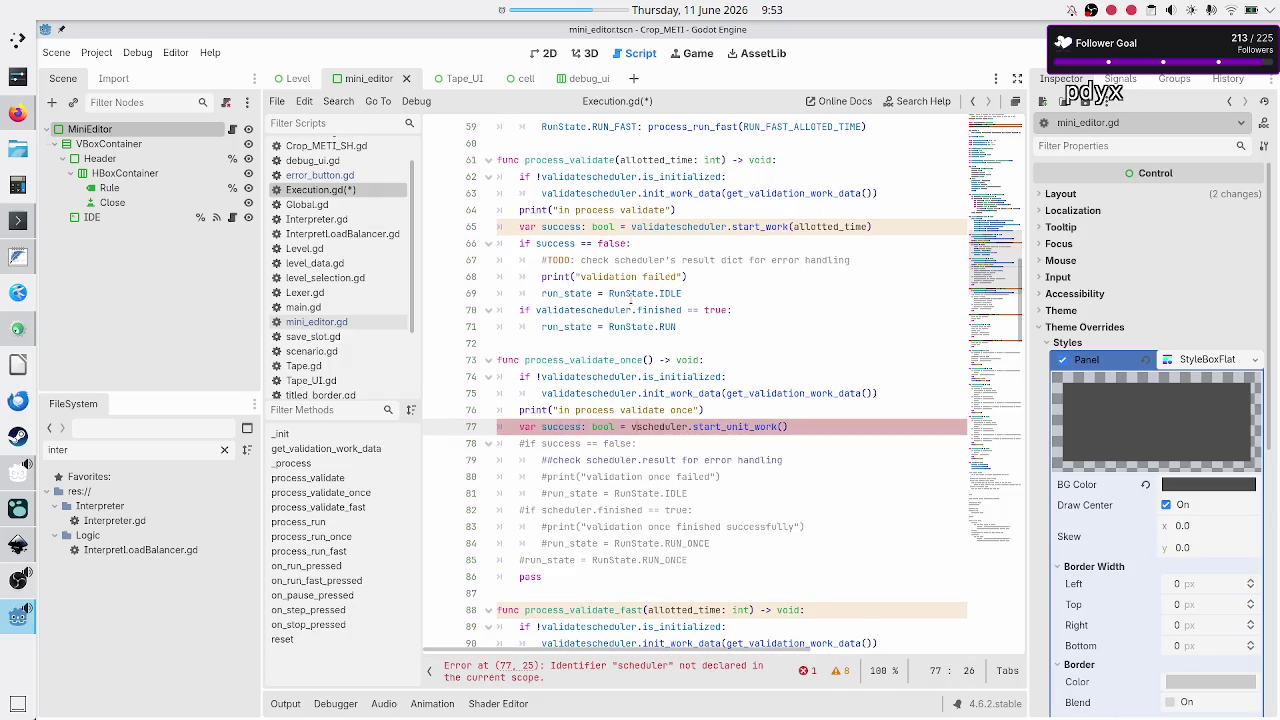
key(Escape)
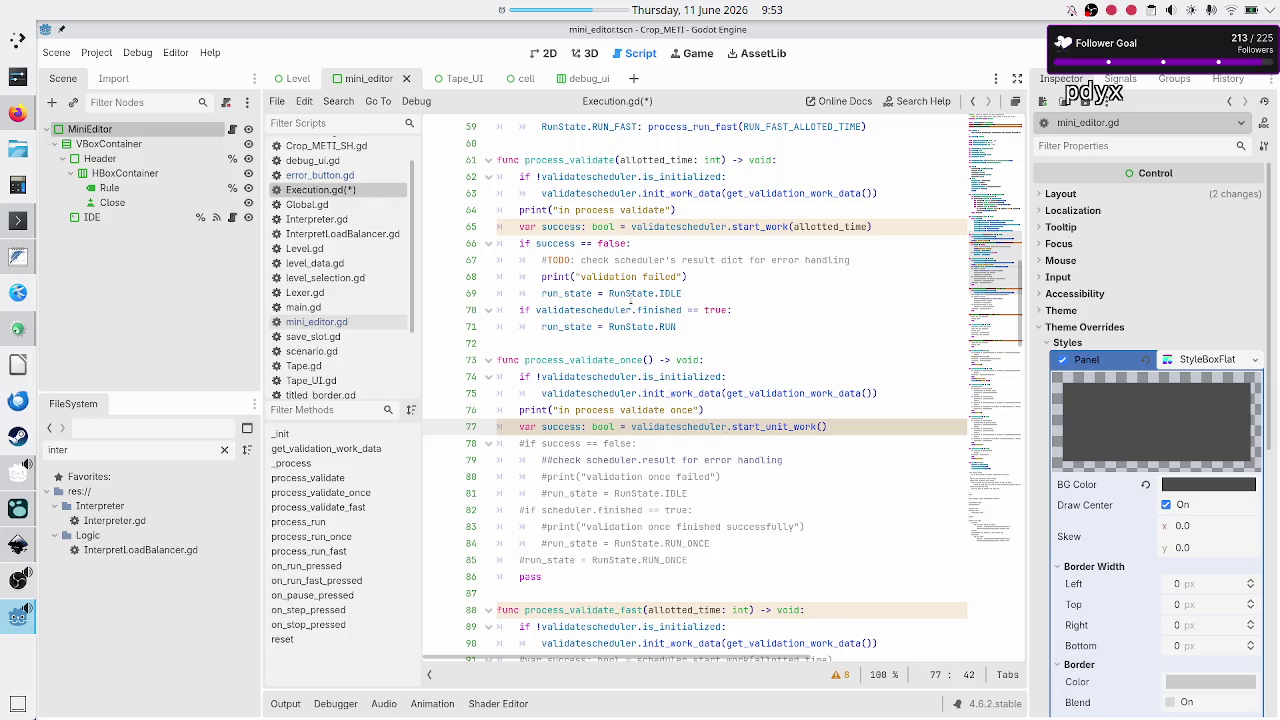
key(Down)
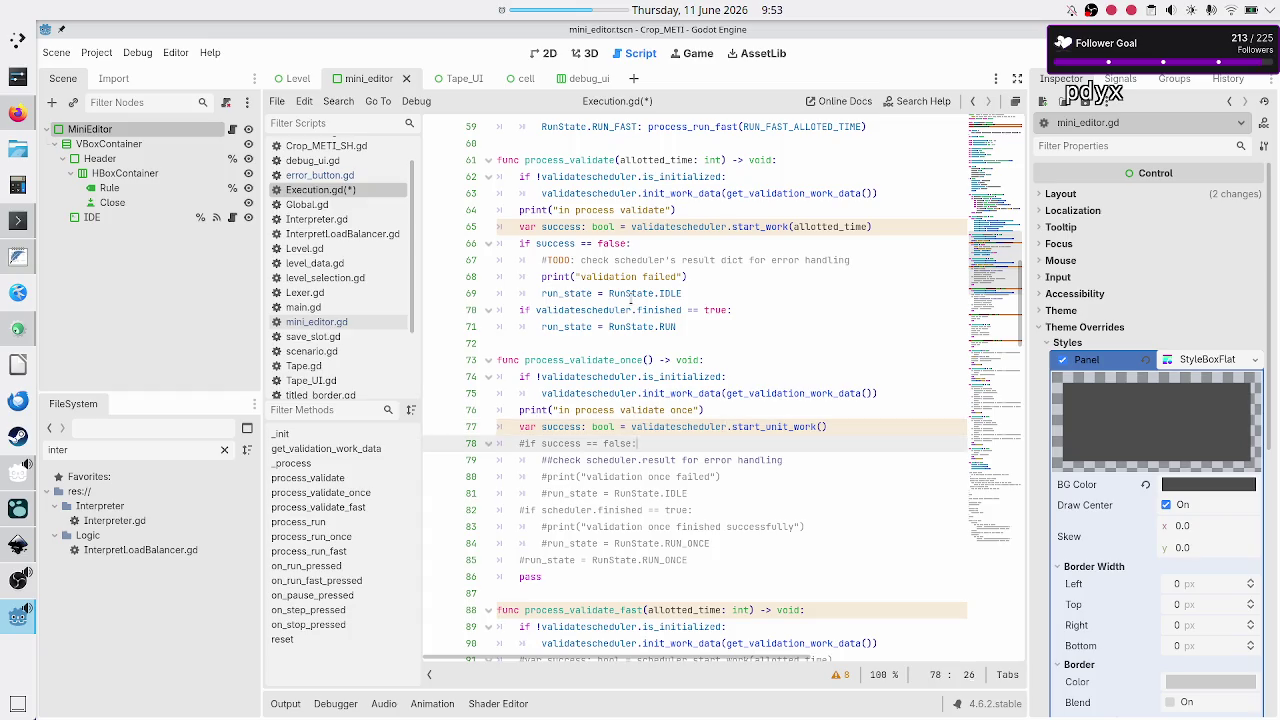
Uncomment the if success == false check, trim its comment to one hash, and save
key(Home)
key(Delete)
key(Down)
key(Home)
key(Right)
key(Delete)
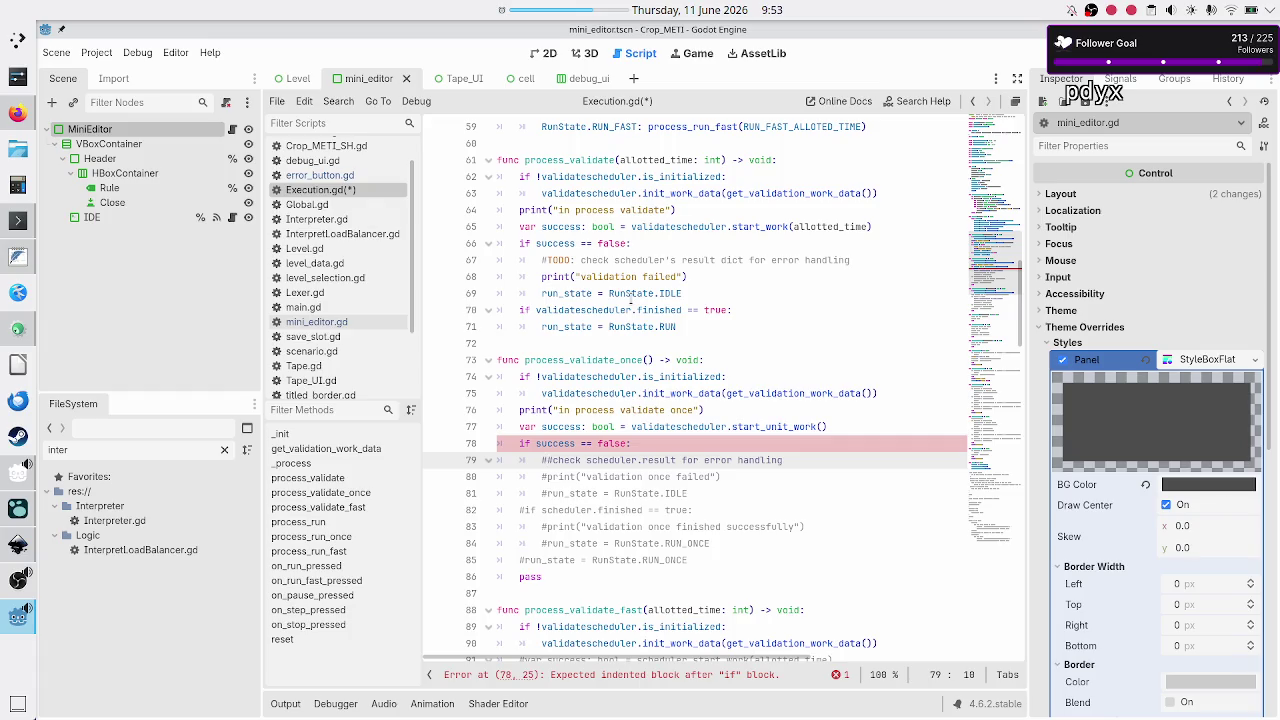
key(Delete)
key(ctrl+s)
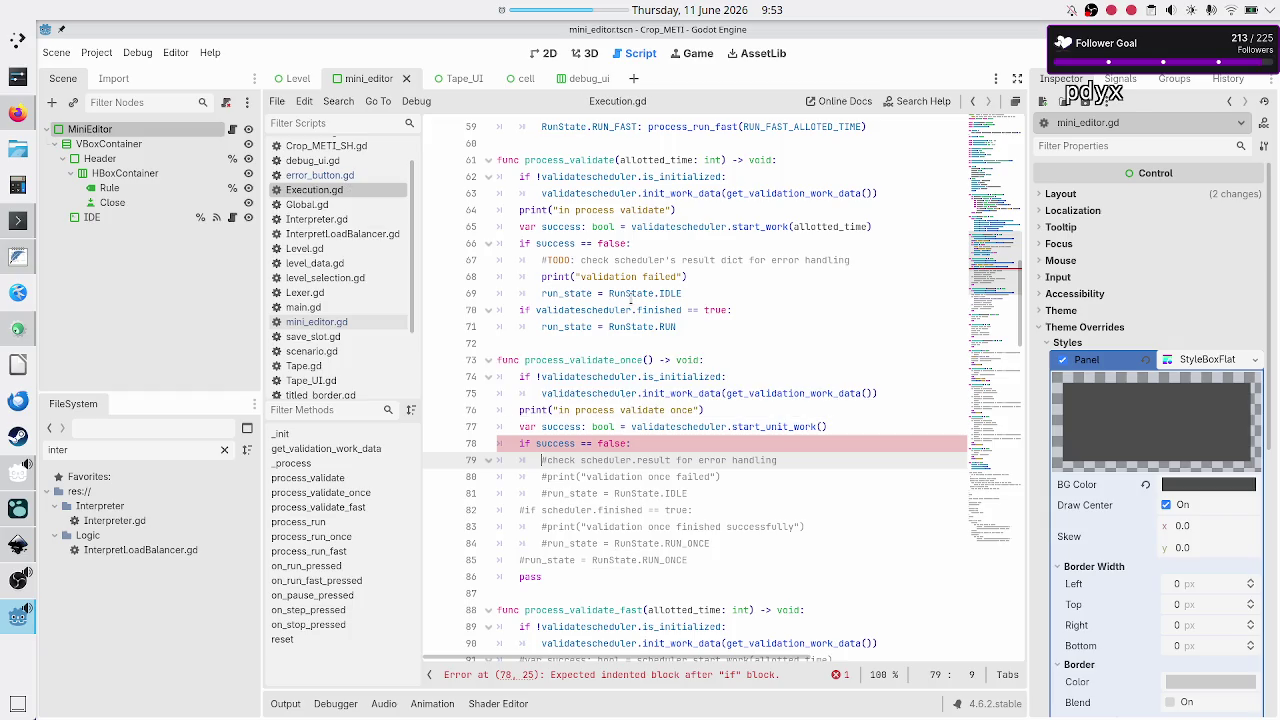
Reword the comment to 'TODO: check scheduler's result dict'
text(TODO:)
key(Right)
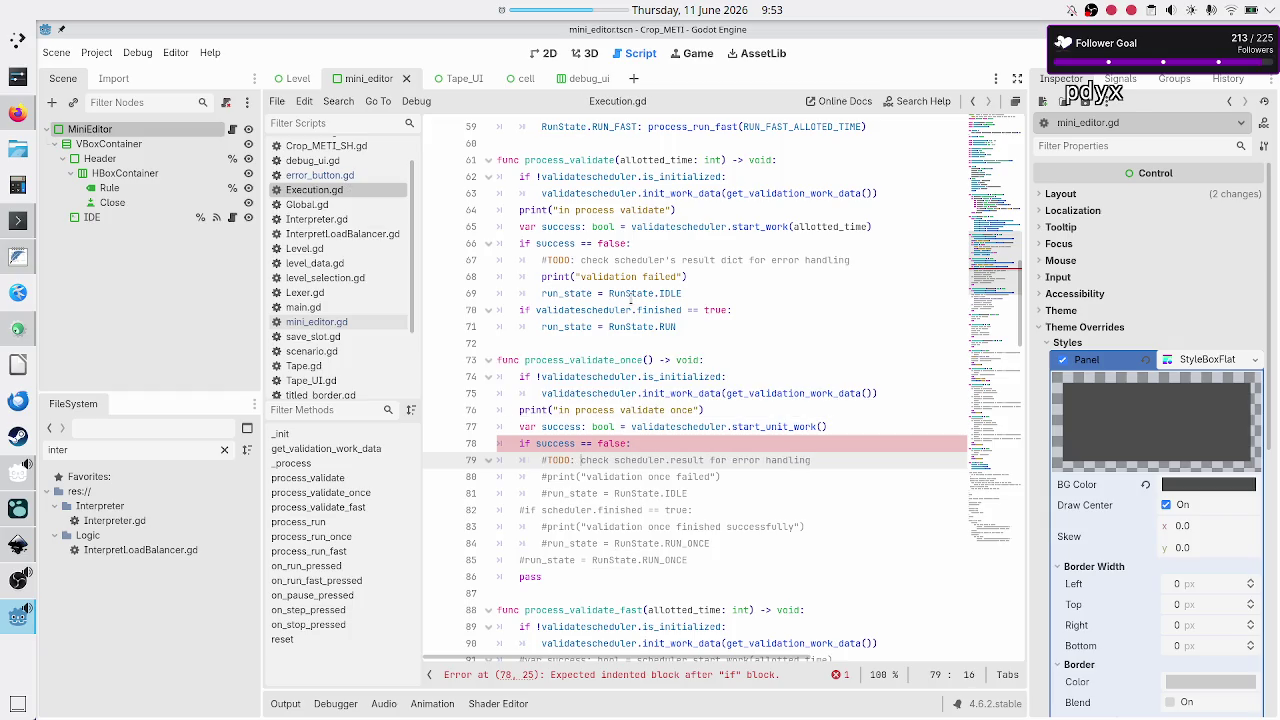
key(ctrl+Right)
key(ctrl+Right)
text('s)
key(BackSpace)
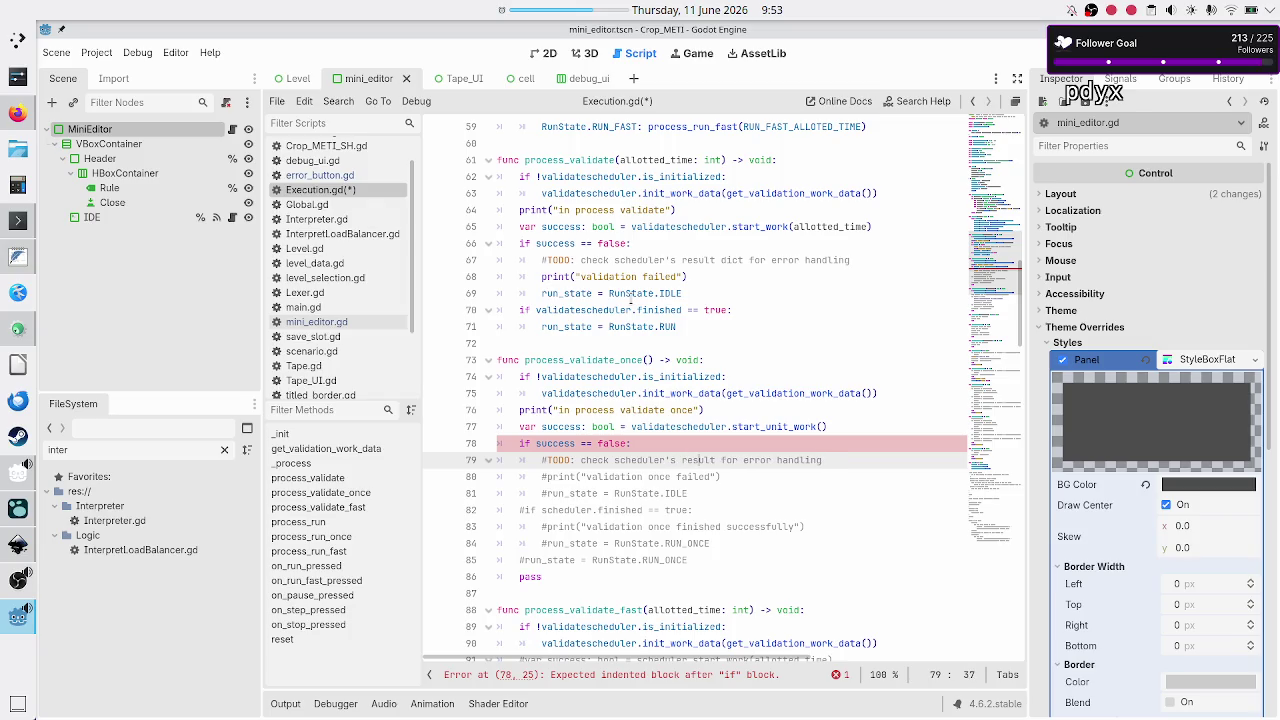
key(Right)
text(dict)
Uncomment the 'validation once failed' print and the run_state IDLE assignment
key(Down)
key(Down)
key(Up)
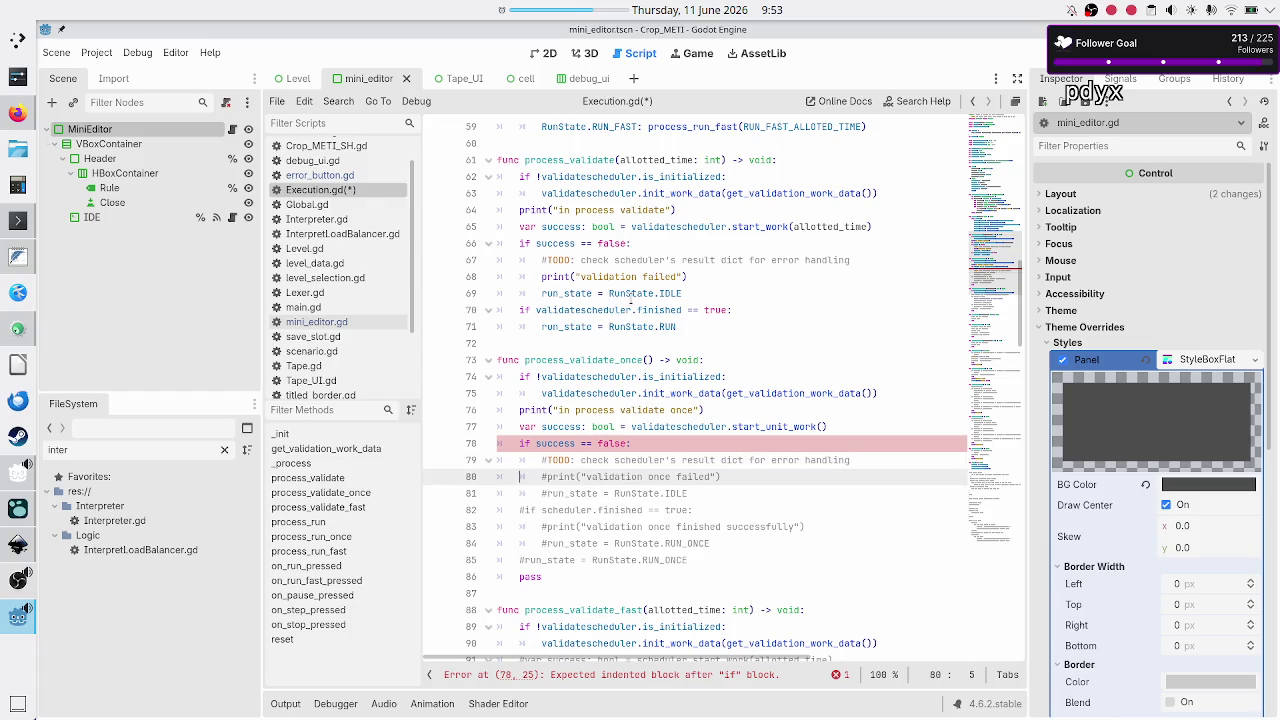
key(Home)
key(Delete)
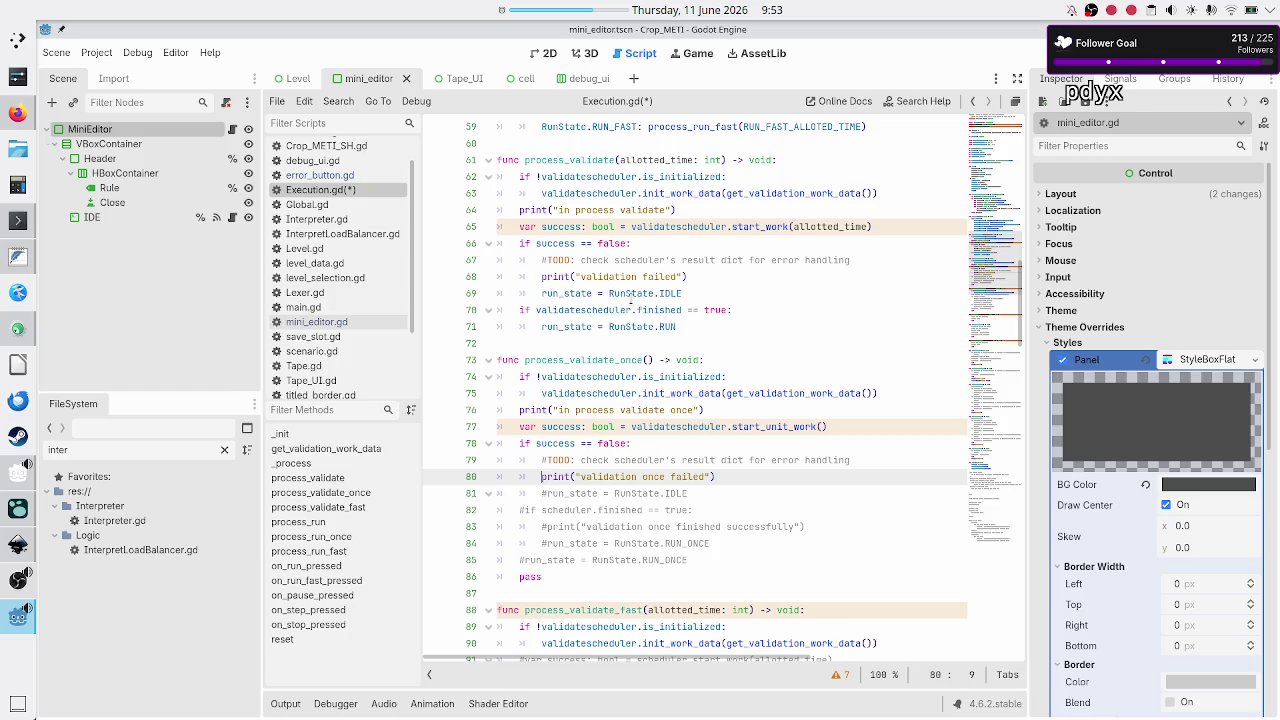
key(Down)
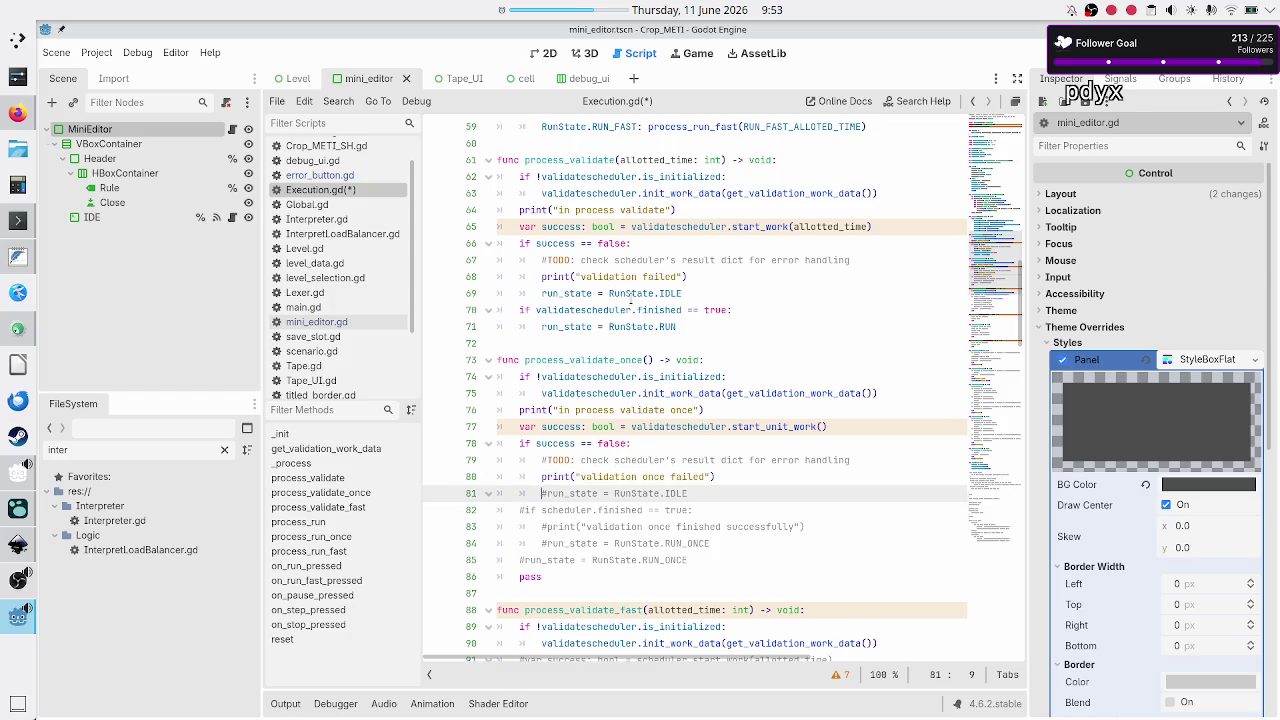
key(Delete)
Uncomment the if scheduler.finished check and its finished-successfully print
key(Down)
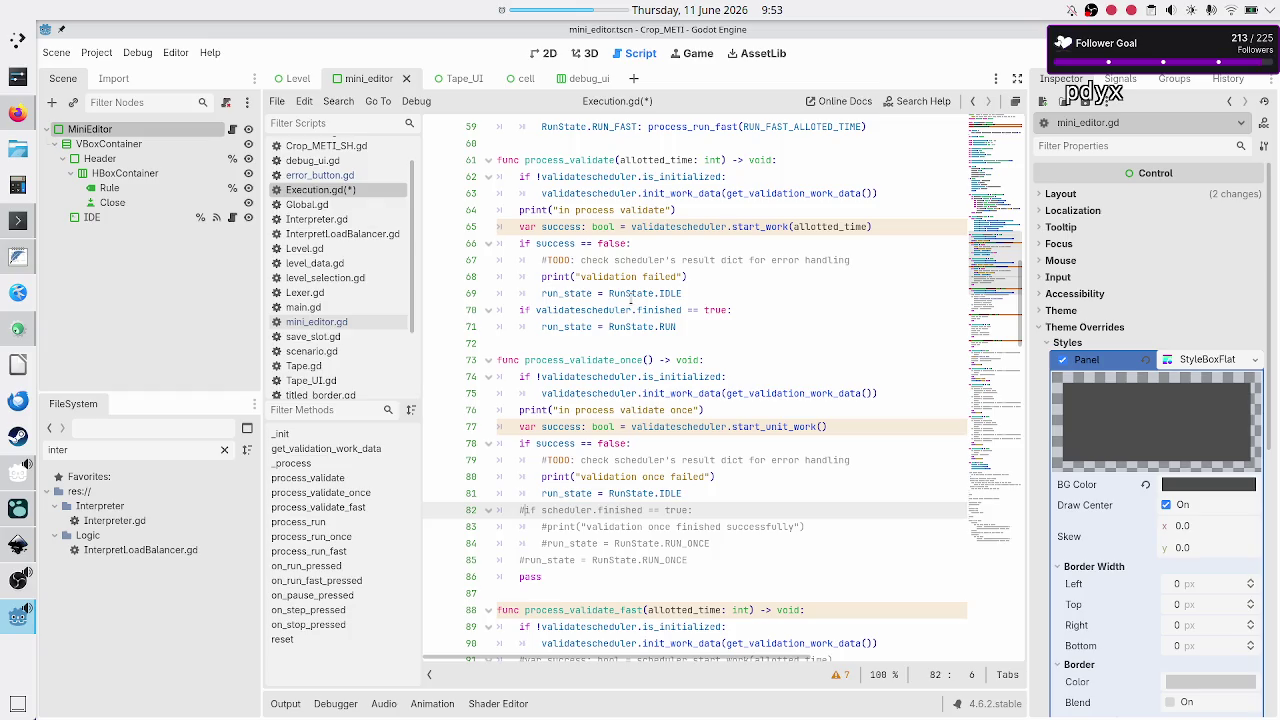
key(BackSpace)
key(Down)
key(Right)
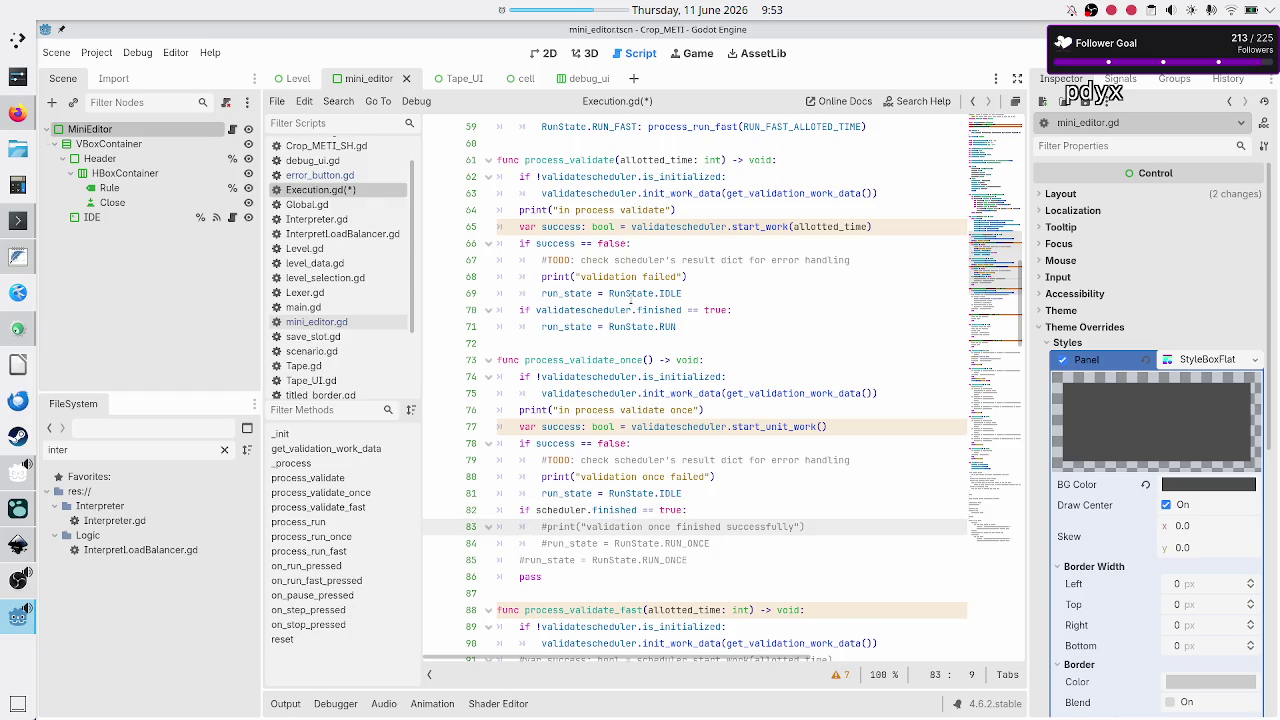
key(Delete)
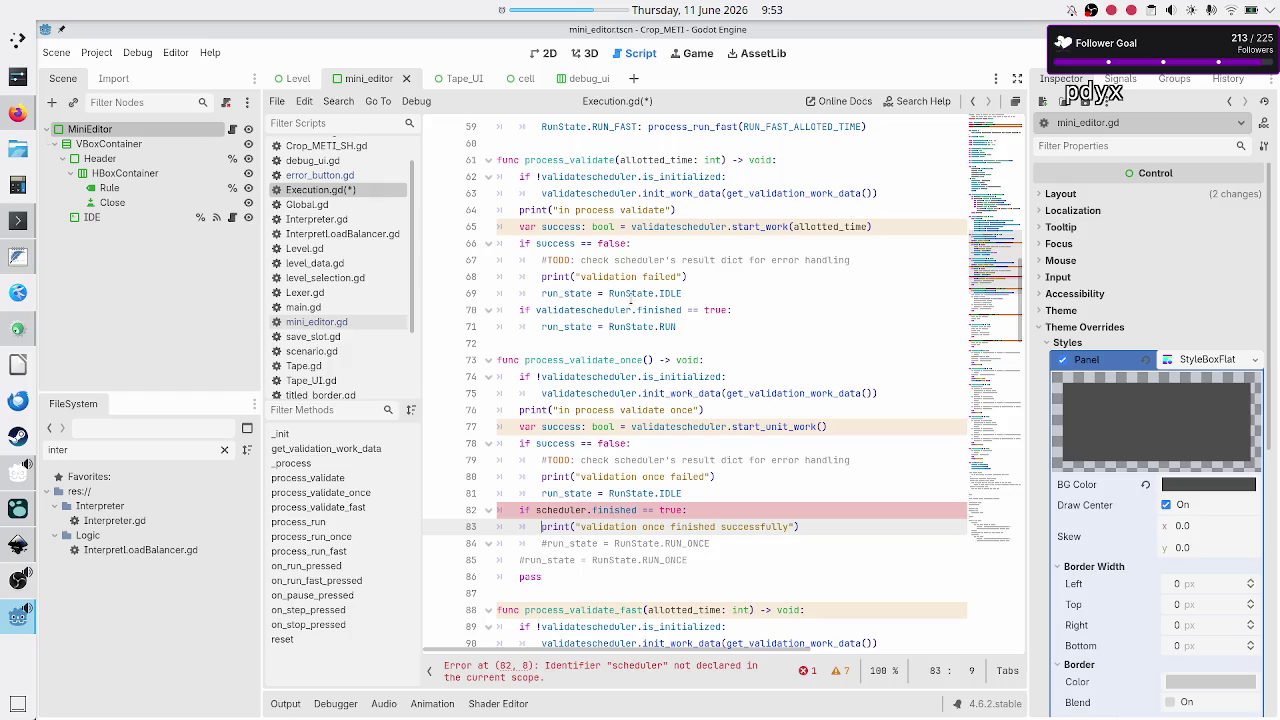
Copy the success print below line 70 in process_validate and remove 'once' from it
key(shift+Down)
key(shift+Left)
key(shift+Left)
key(shift+Left)
key(ctrl+c)
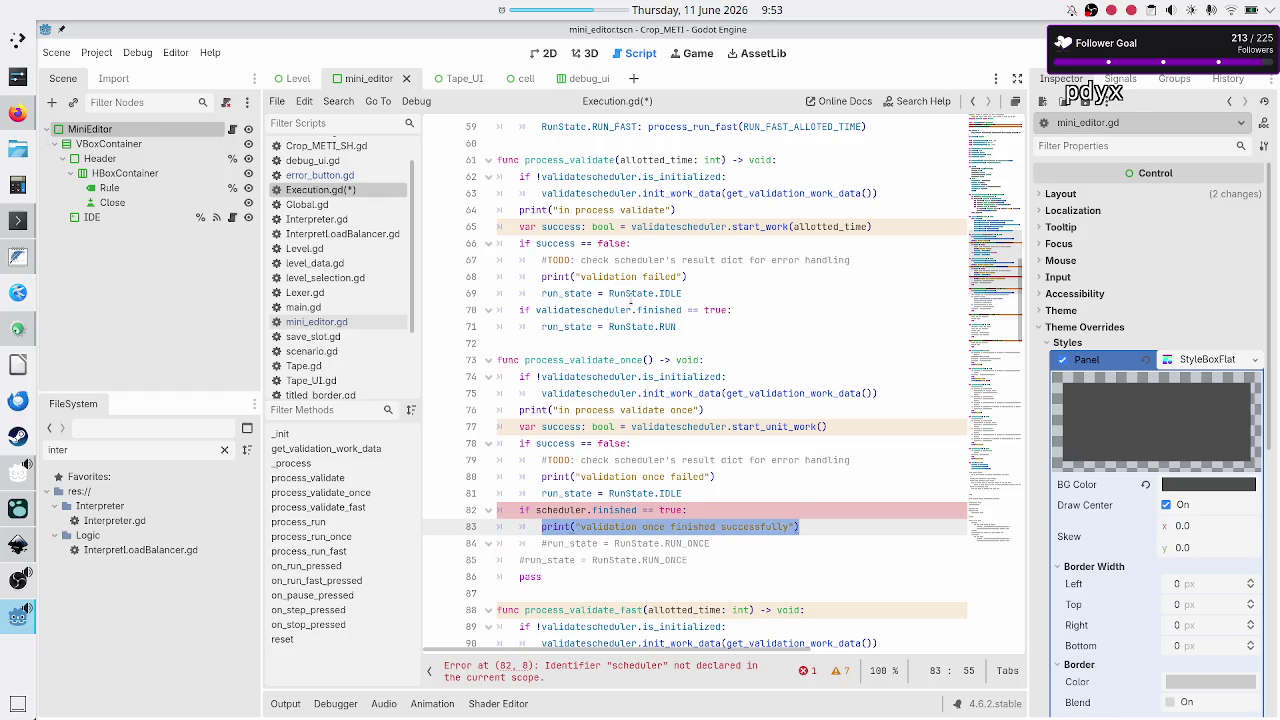
key(Up)
key(Up)
key(Up)
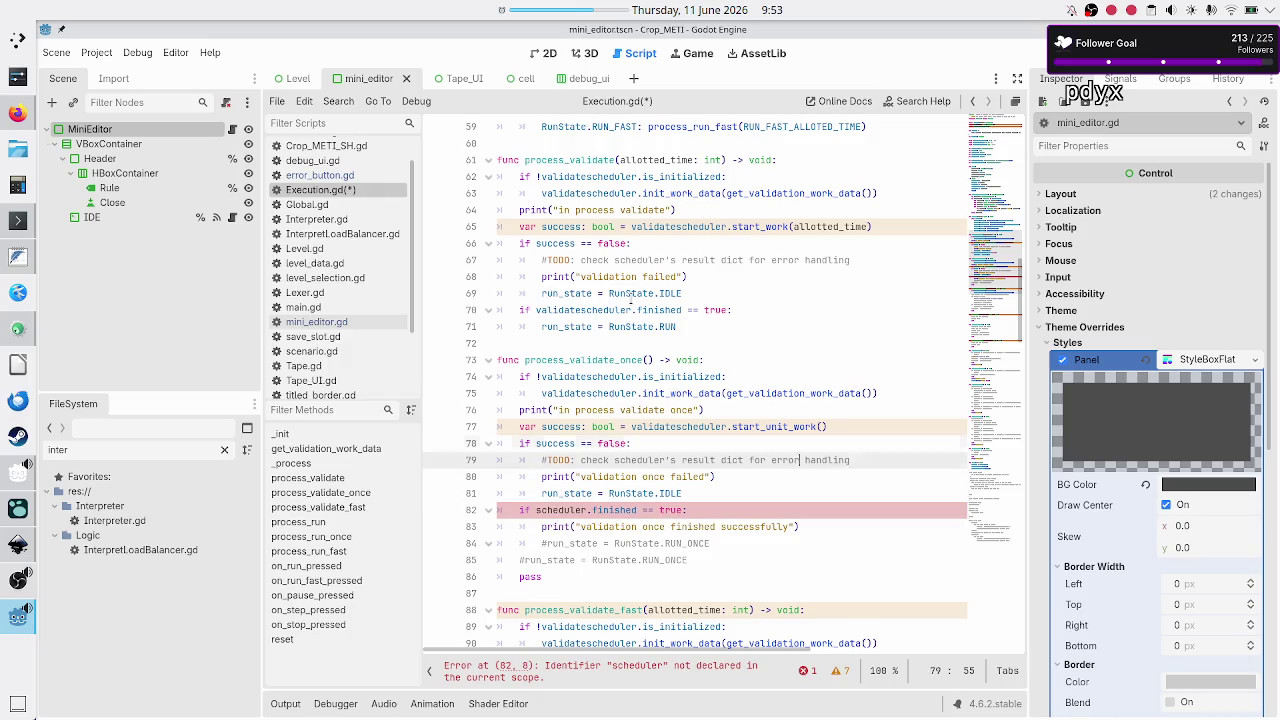
key(Return)
key(ctrl+v)
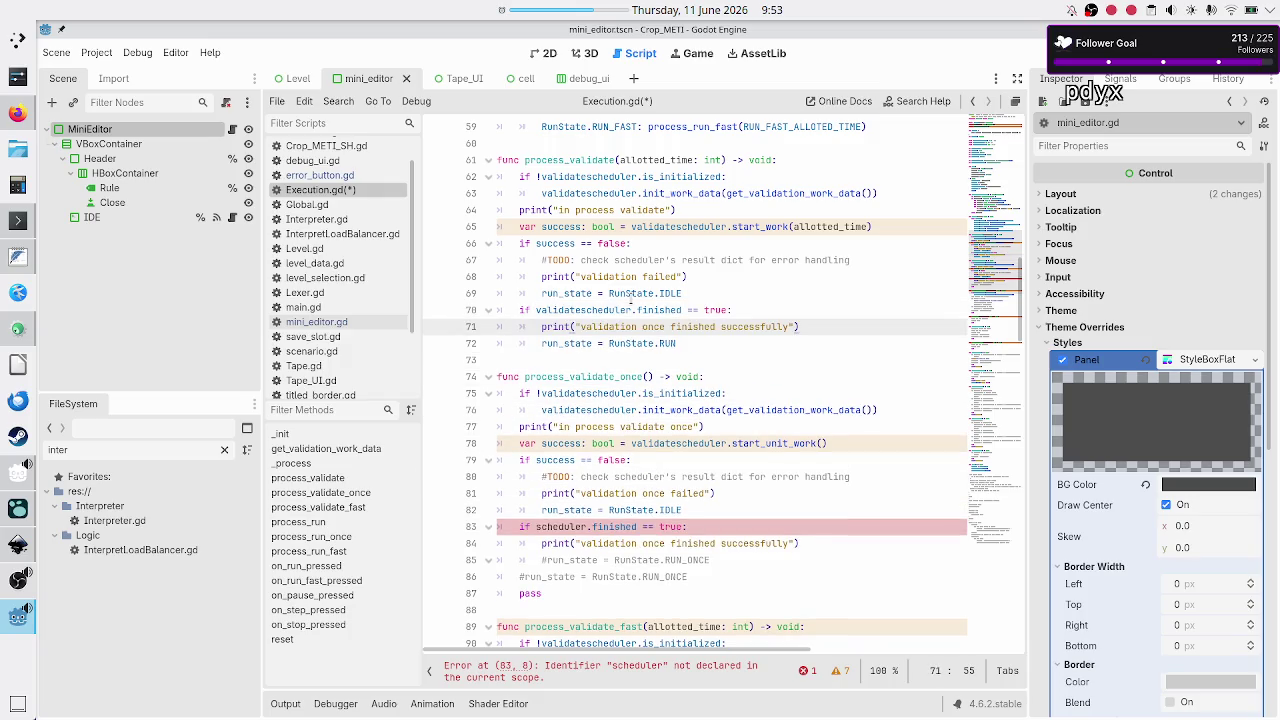
key(Left)
key(Left)
key(Left)
key(Left)
key(BackSpace)
key(BackSpace)
key(BackSpace)
key(Down)
key(Down)
key(Down)
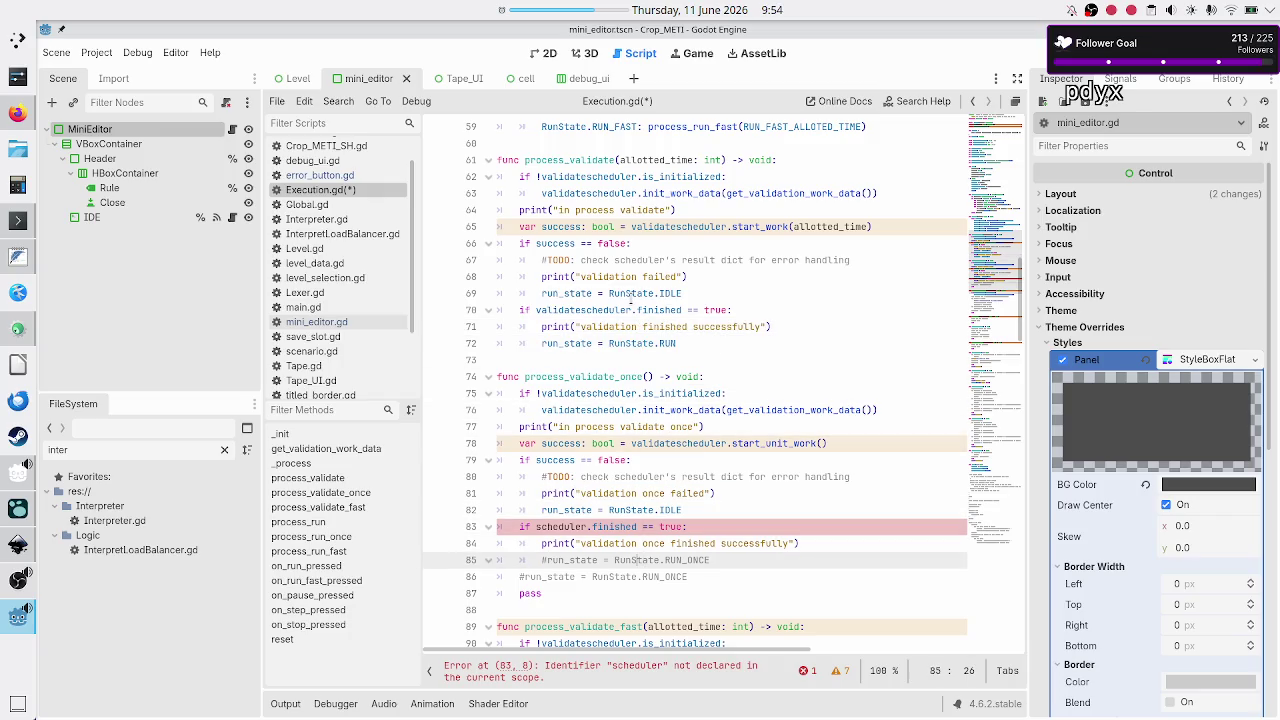
Uncomment the run_state RUN_ONCE line, then switch to the Inkscape level_UI_concepts.svg mockup
key(Home)
key(BackSpace)
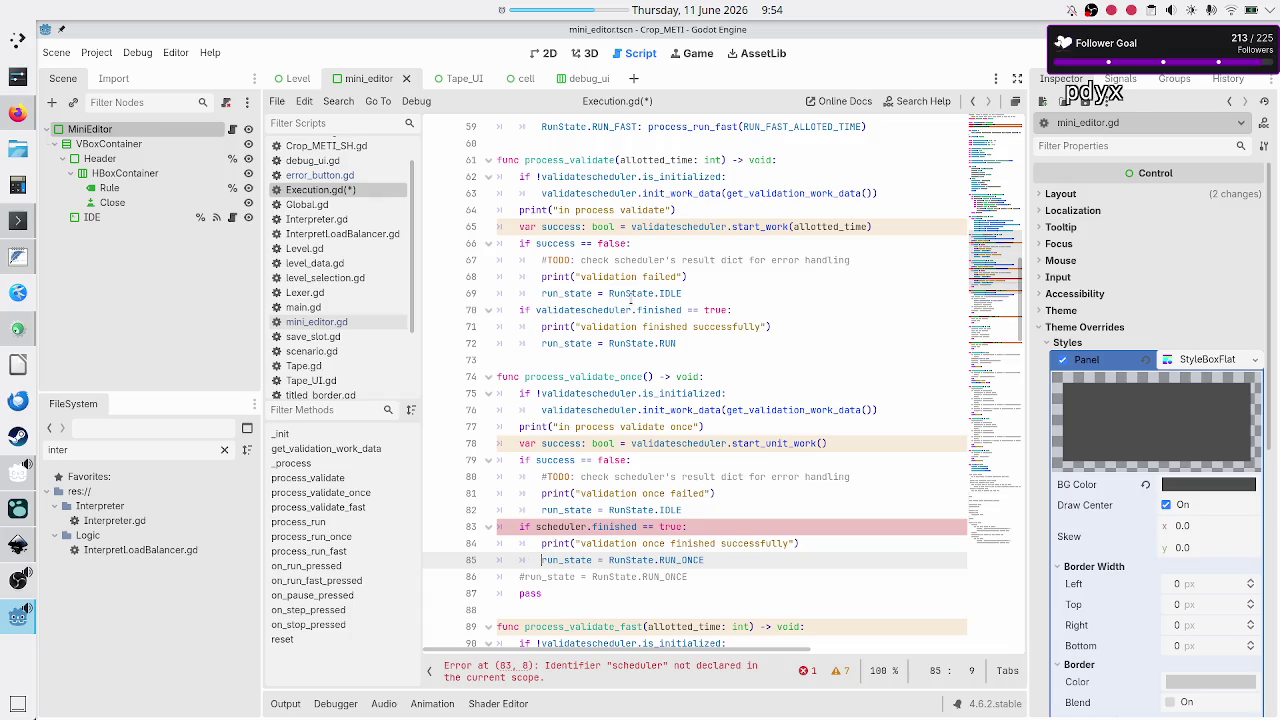
key(shift+Down)
key(shift+Left)
key(shift+Left)
key(shift+Left)
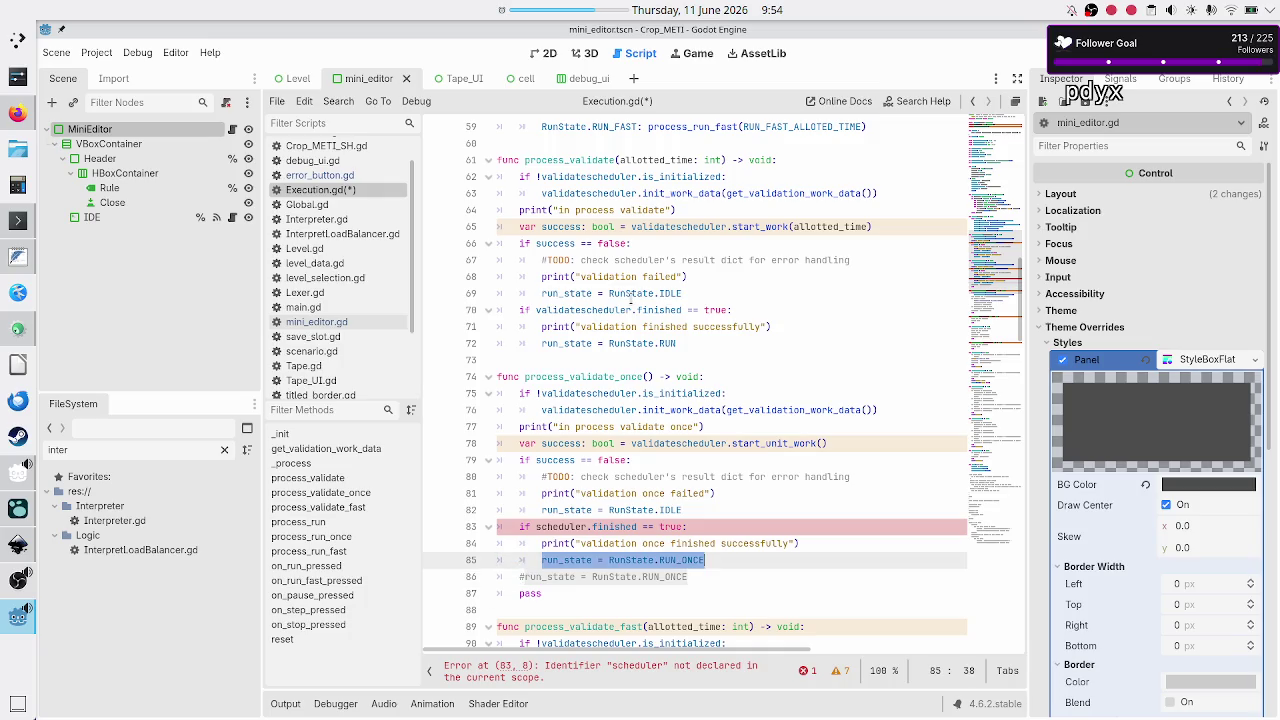
key(shift+Left)
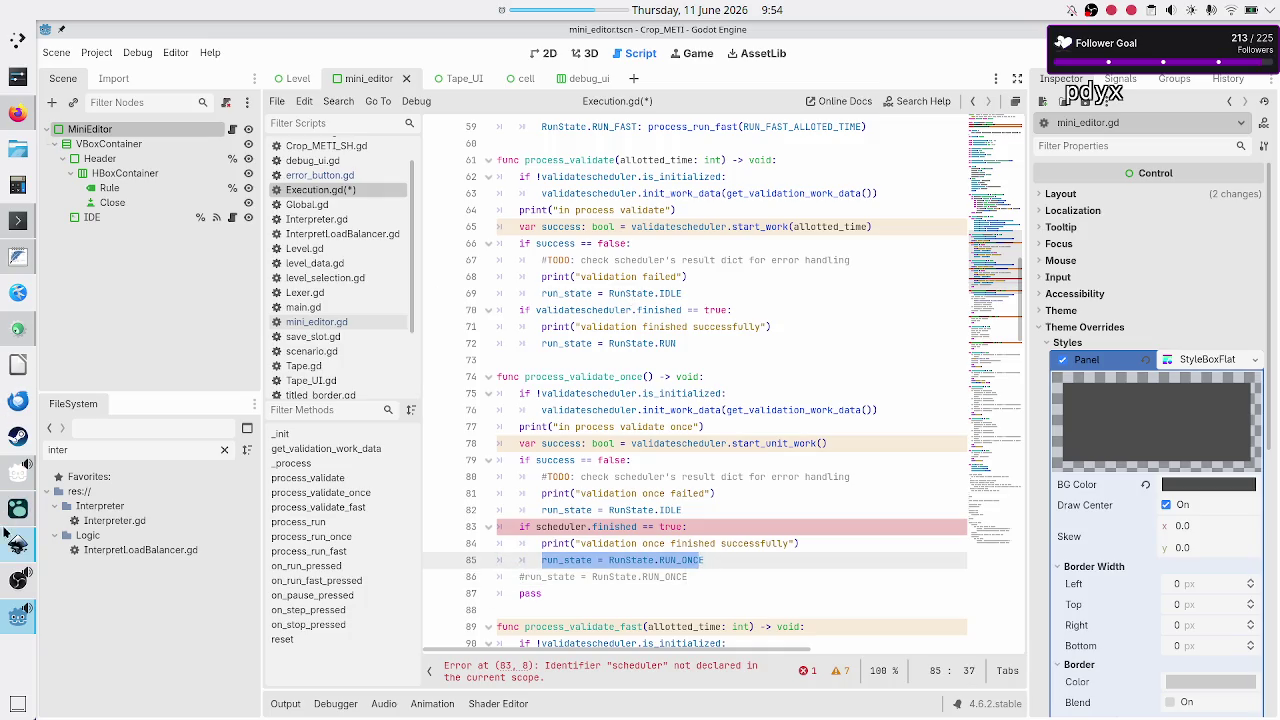
click(16, 546)
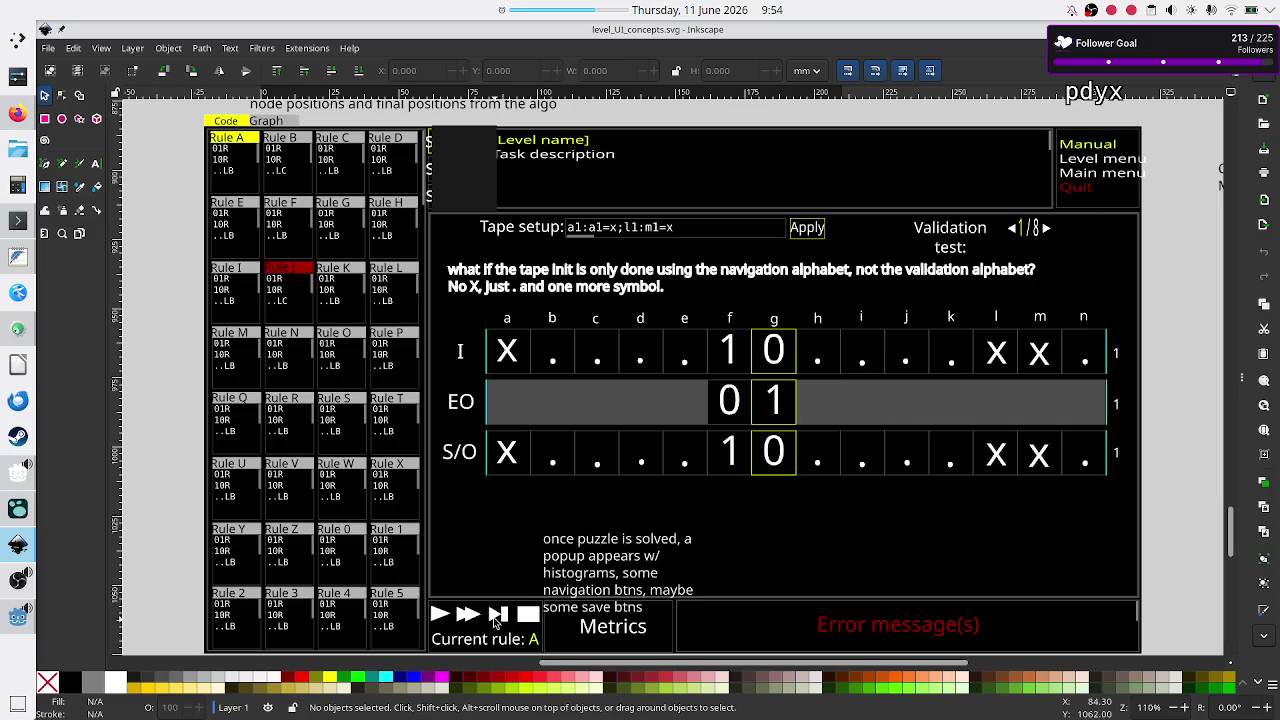
key(alt+Tab)
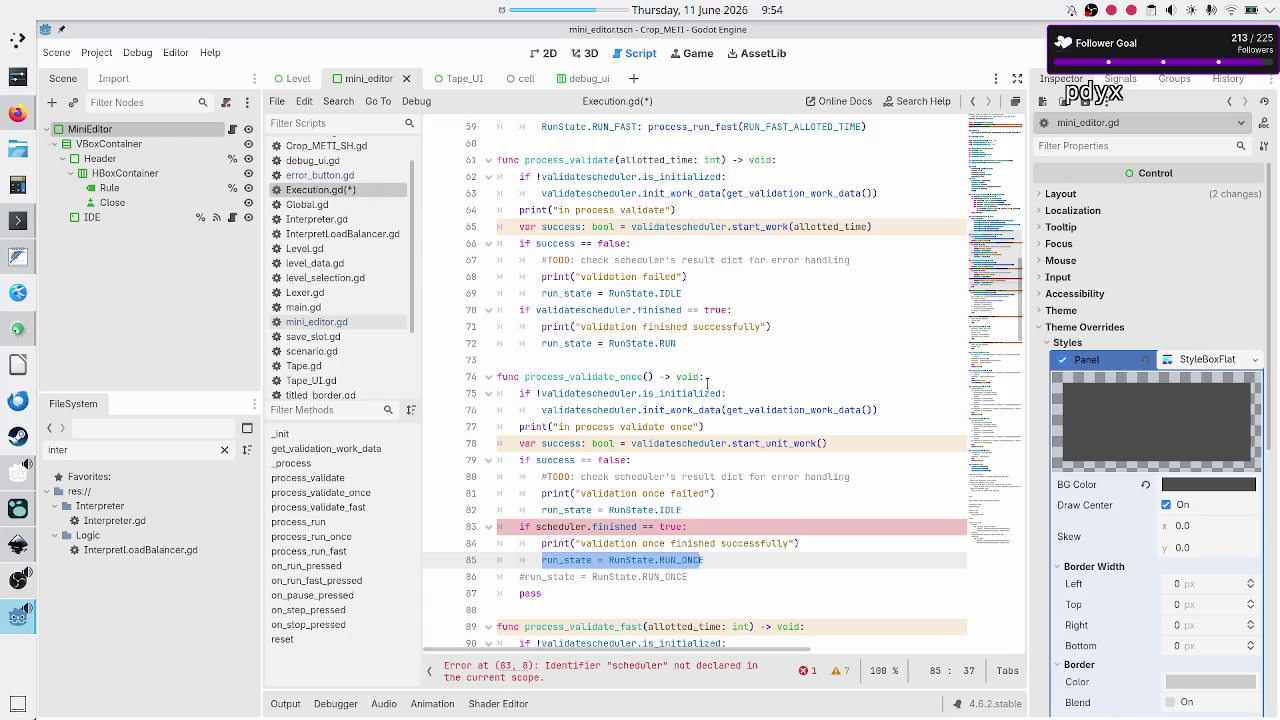
Change the finished check on line 83 to use validatescheduler
click(621, 393)
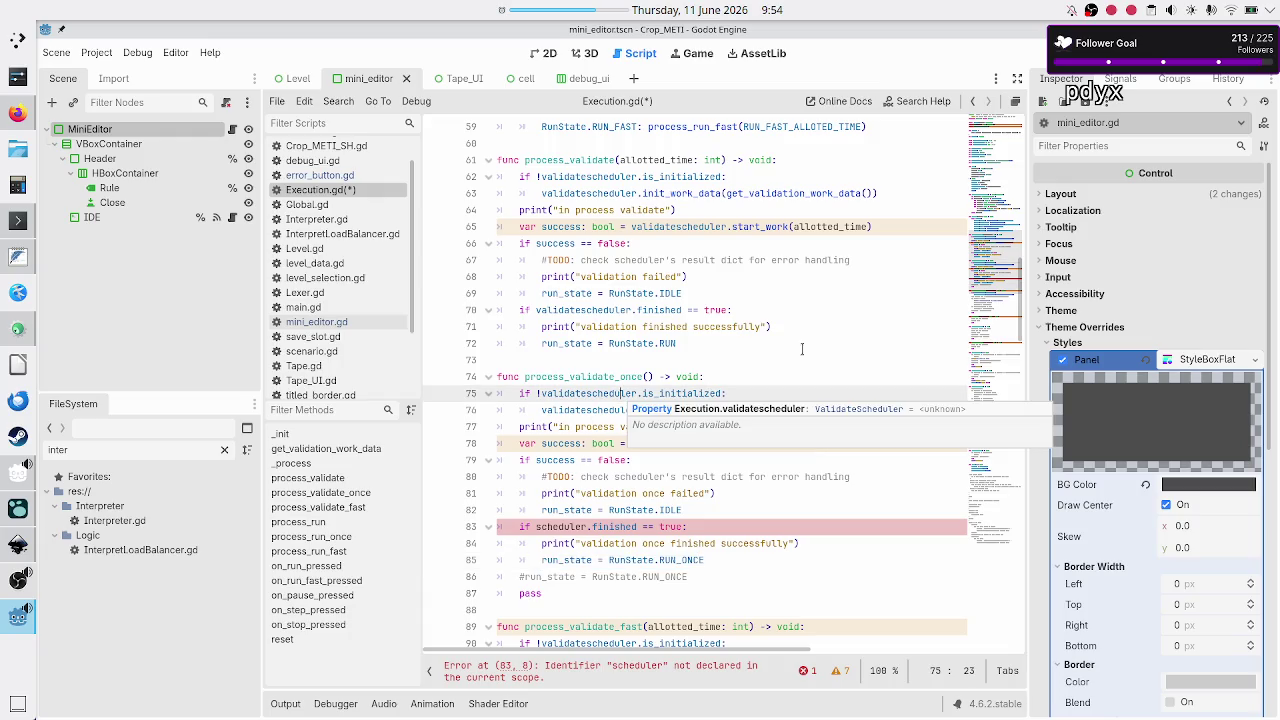
key(Down)
key(Down)
key(Down)
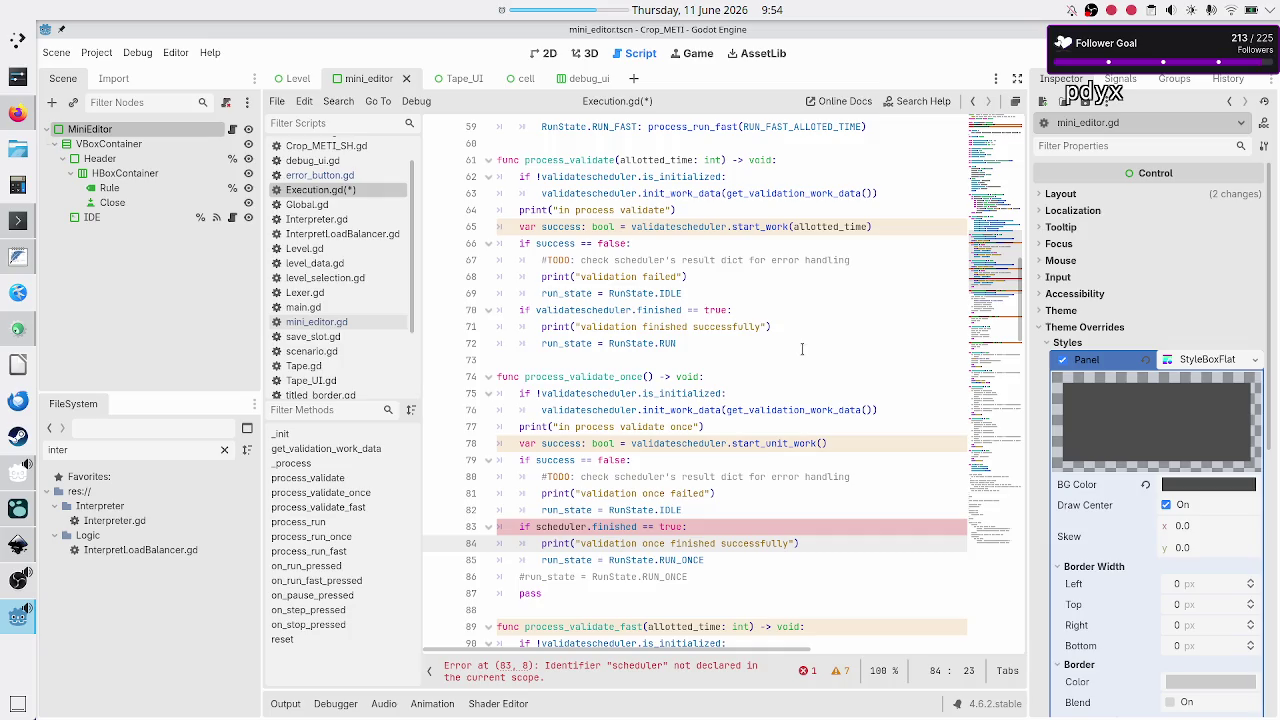
key(Up)
key(Left)
key(Left)
key(Left)
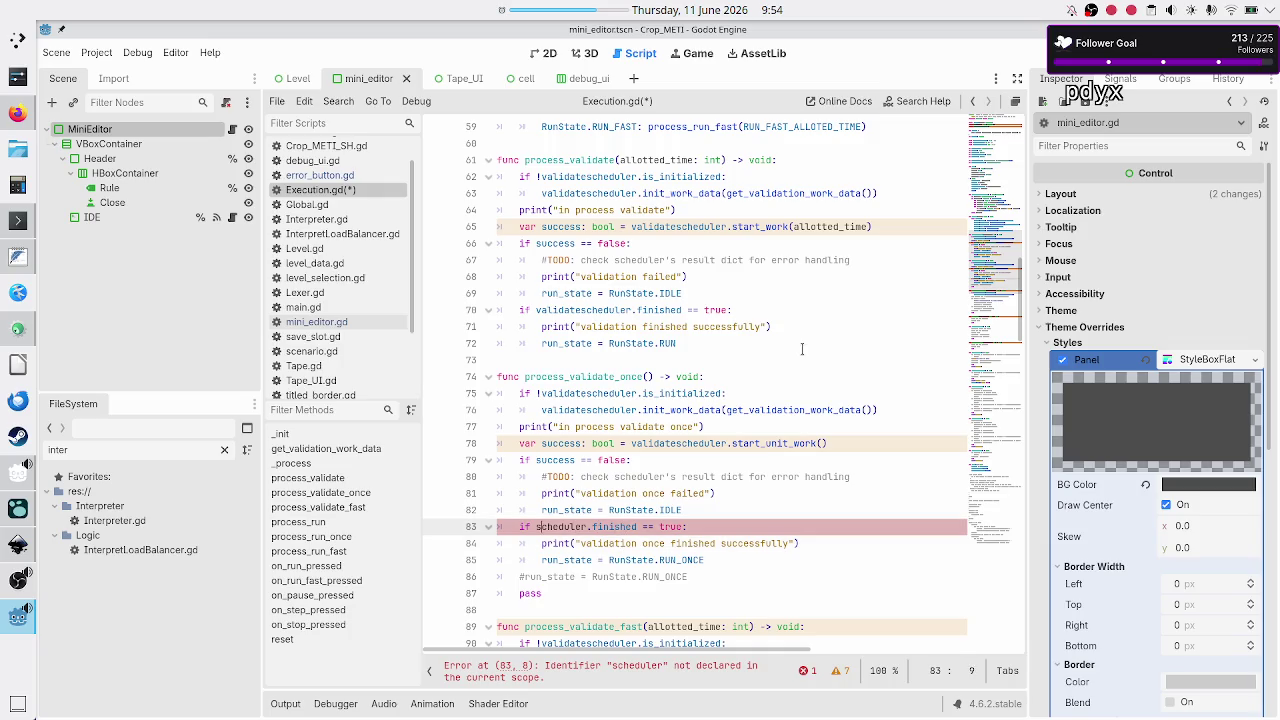
text(validate)
key(Escape)
Delete the leftover commented run_state line, pass and the extra blank line
key(Down)
key(Down)
key(Down)
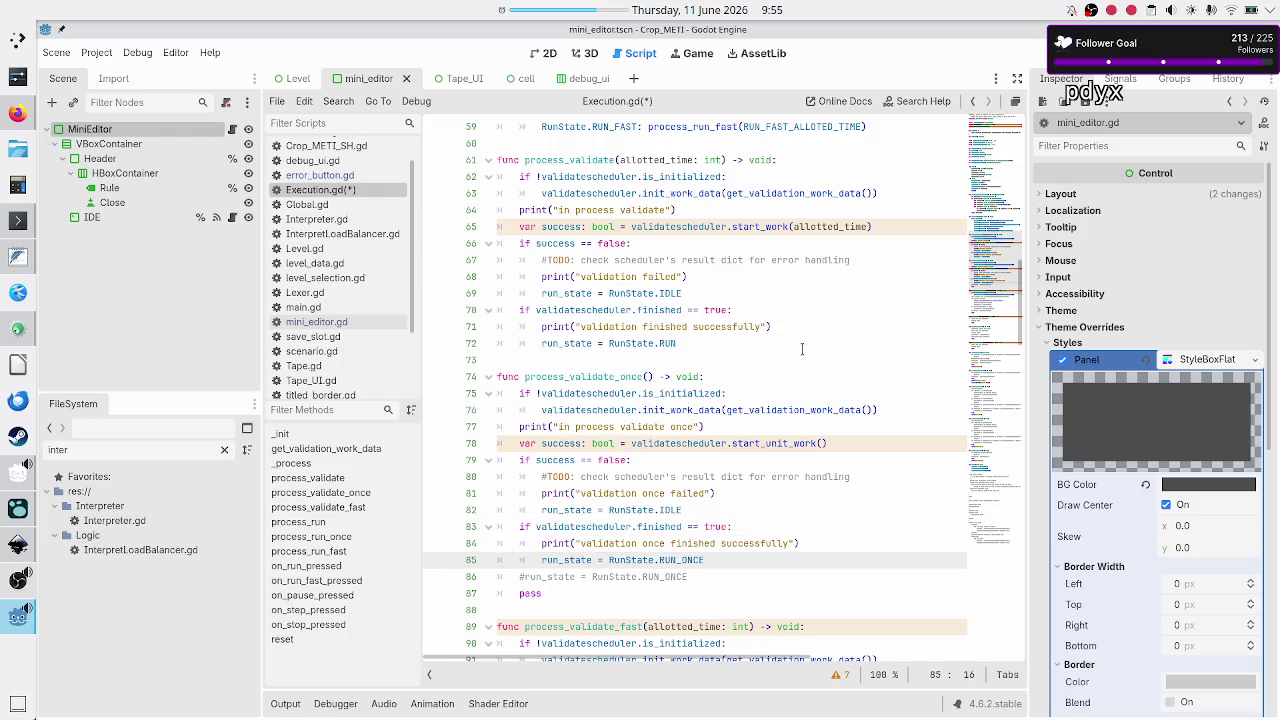
key(Up)
key(Up)
key(shift+Down)
key(shift+End)
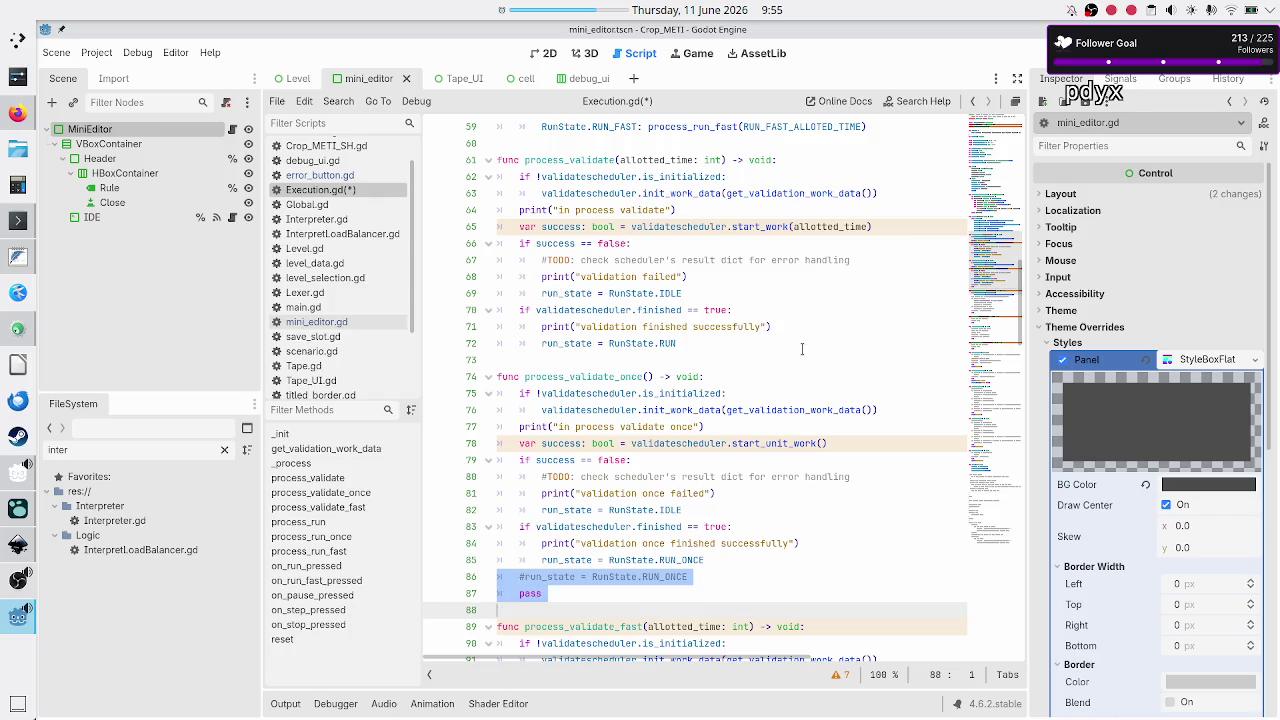
key(Delete)
key(Delete)
key(Down)
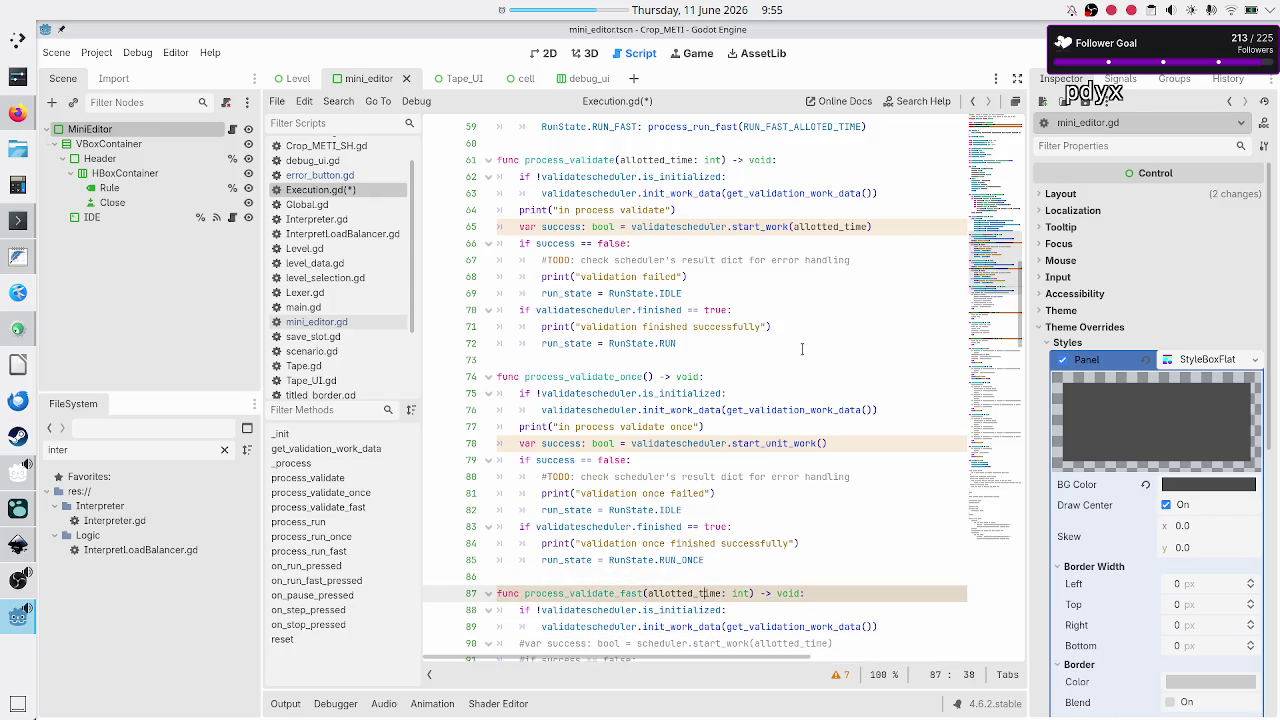
Copy the start-message print from process_validate_once into process_validate_fast
key(Down)
key(Down)
key(Down)
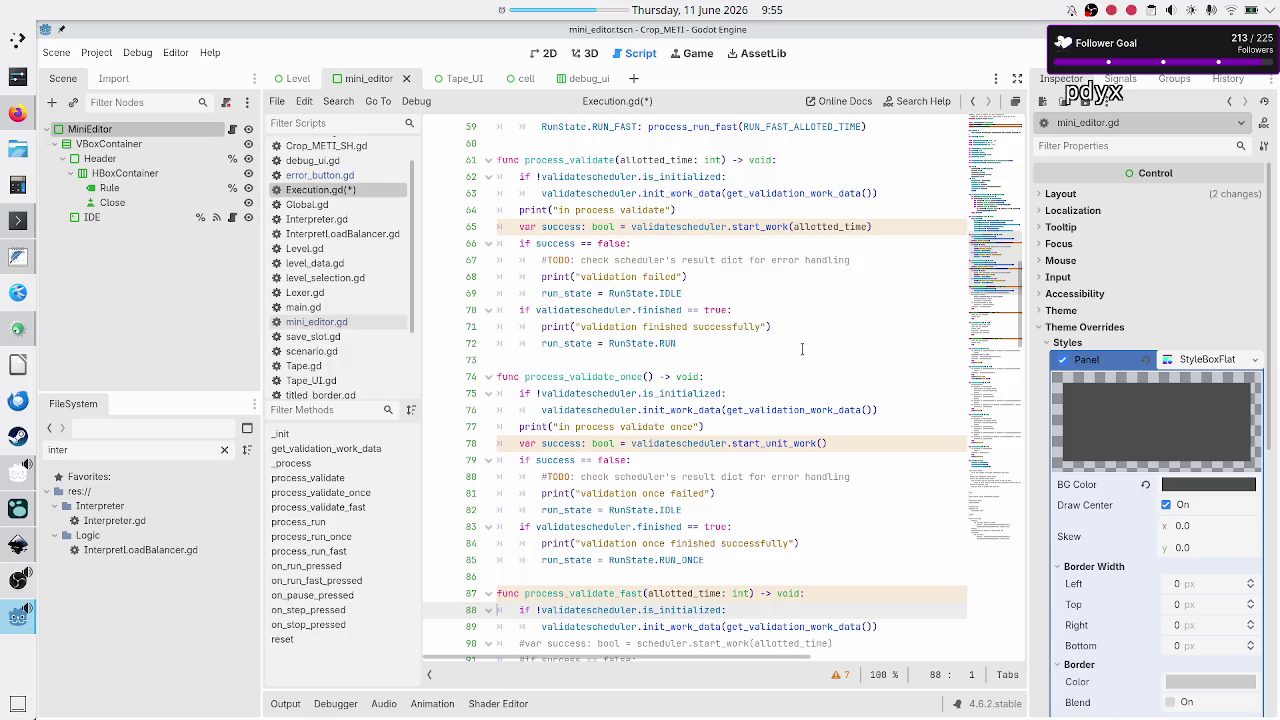
key(Home)
key(Up)
key(Up)
key(Up)
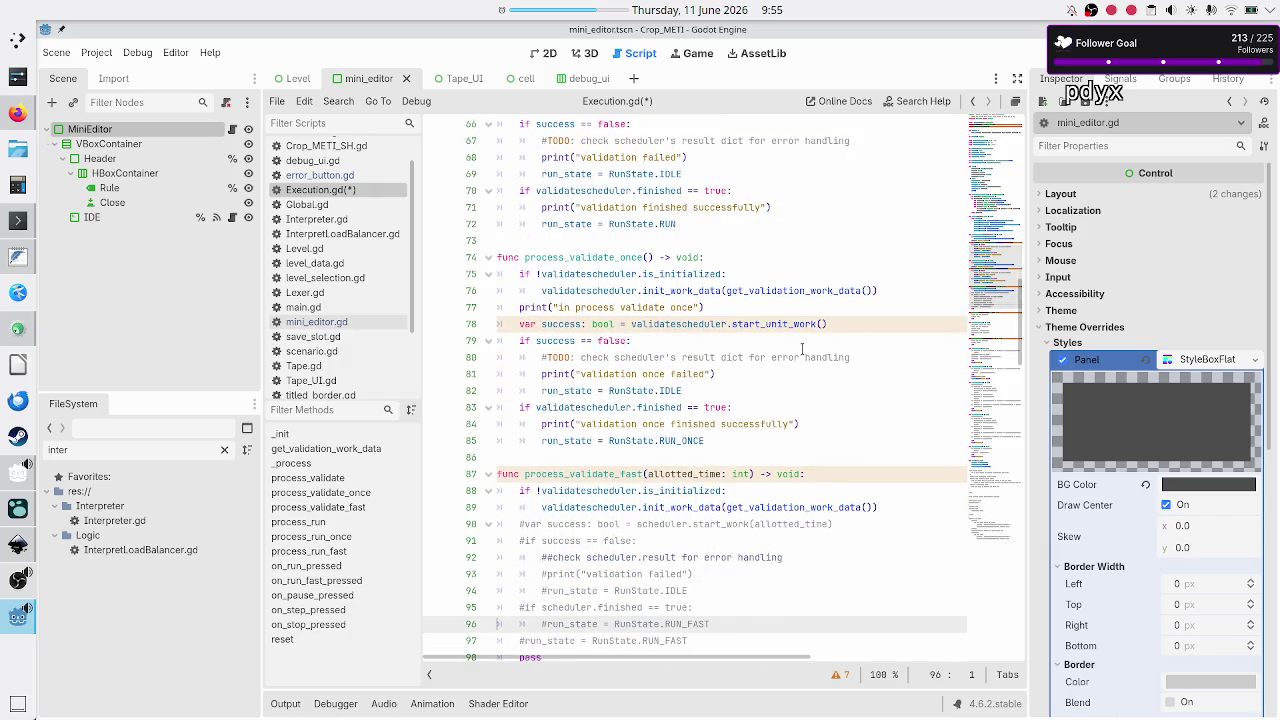
key(Down)
key(Down)
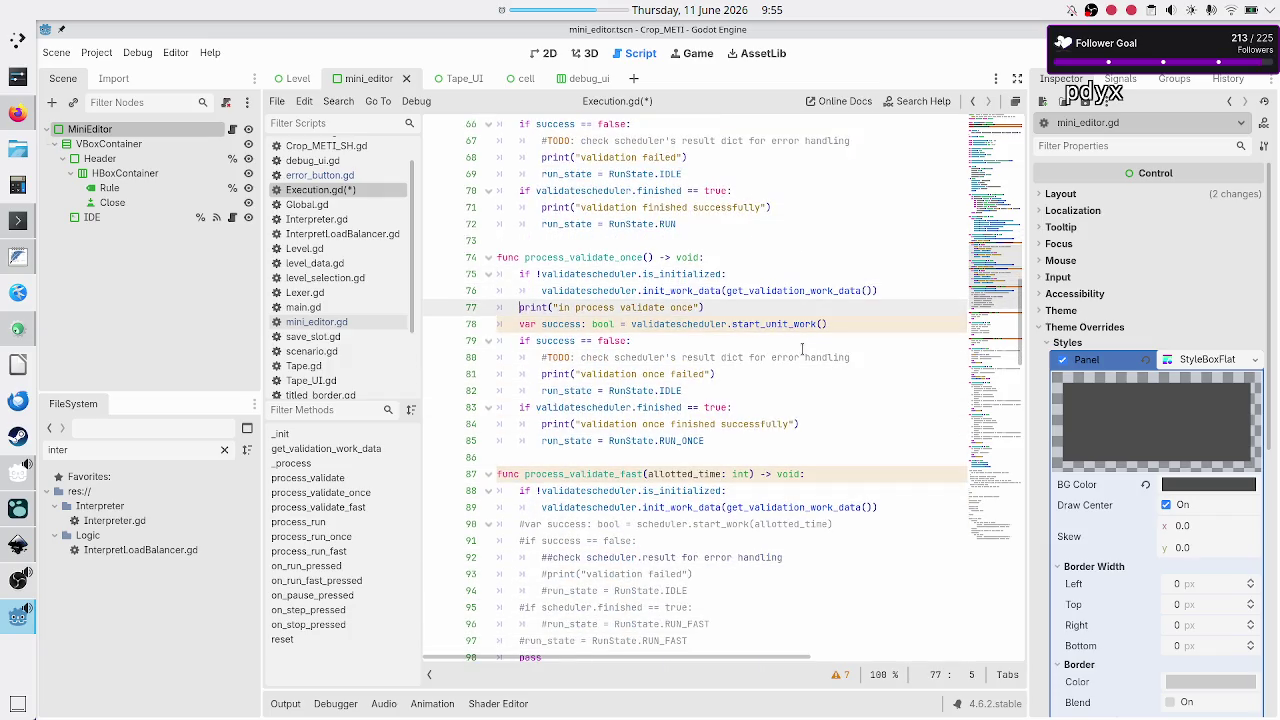
key(shift+Down)
key(shift+Left)
key(ctrl+c)
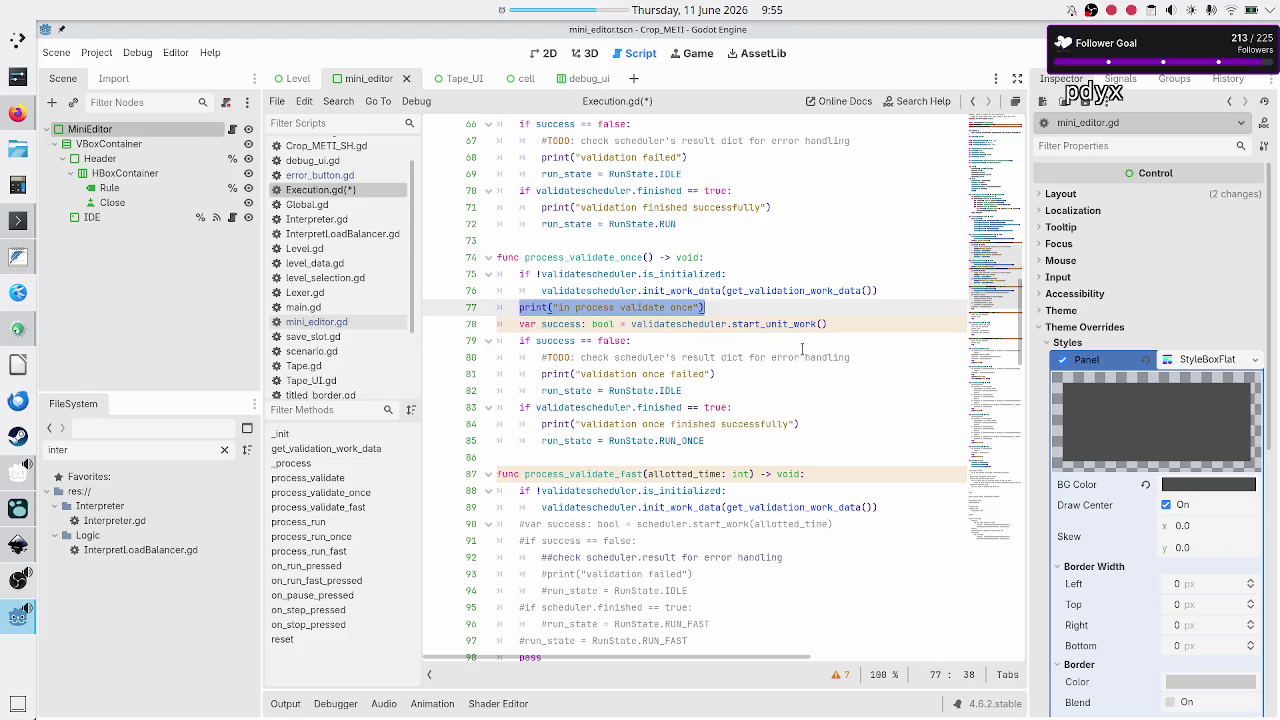
key(Down)
key(Down)
key(Down)
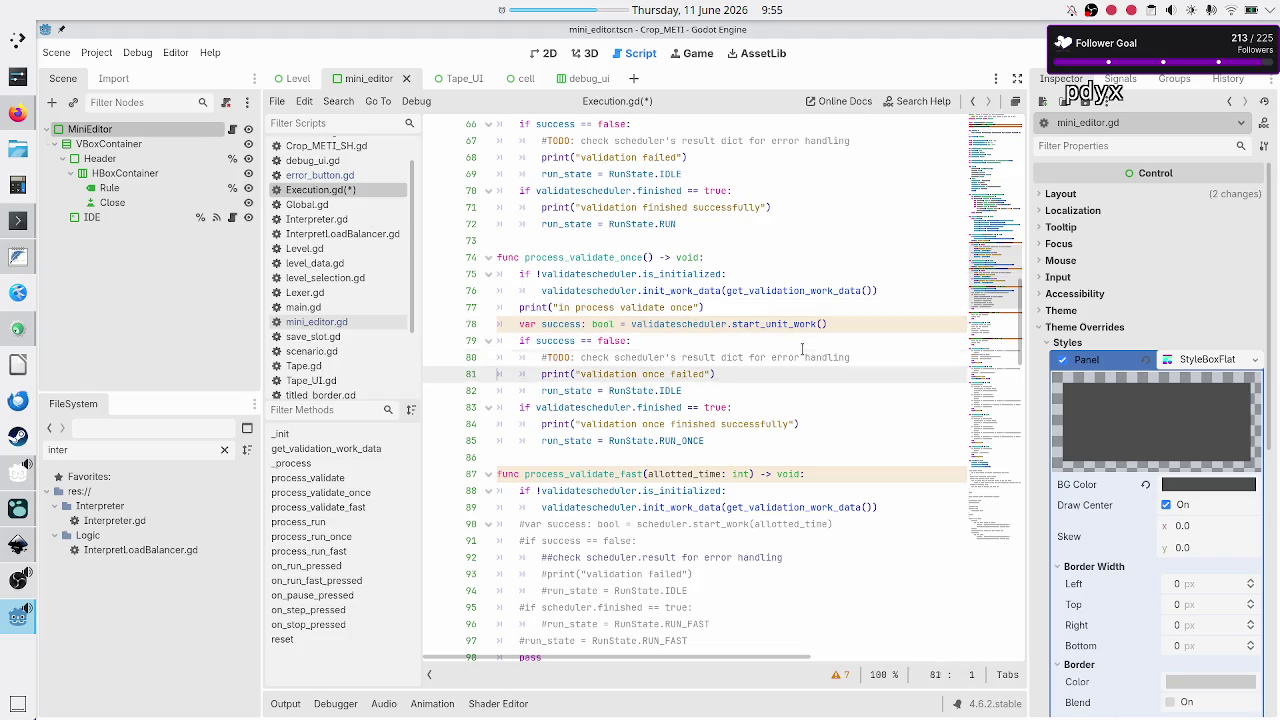
key(Return)
key(Up)
key(ctrl+v)
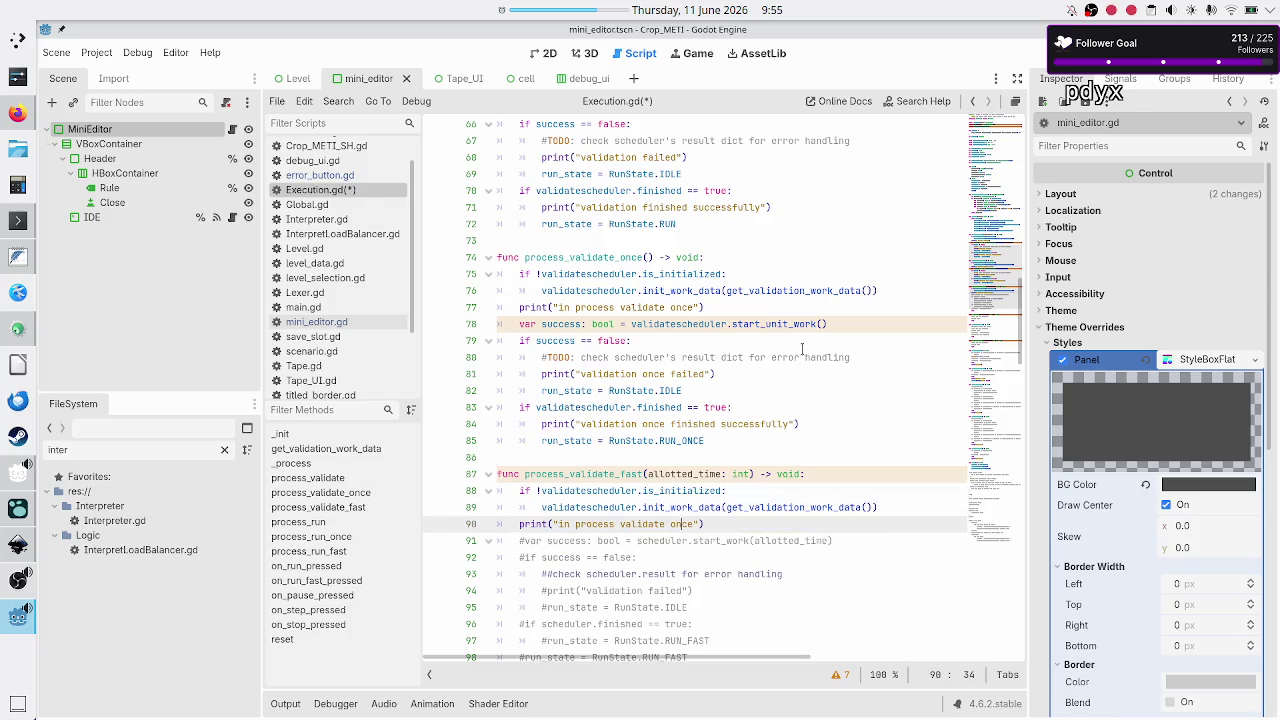
Change the pasted print to say fast and uncomment var success calling validatescheduler.start_work
key(Right)
key(Right)
key(Right)
key(BackSpace)
key(BackSpace)
key(BackSpace)
text(fast)
key(Right)
key(Right)
key(Right)
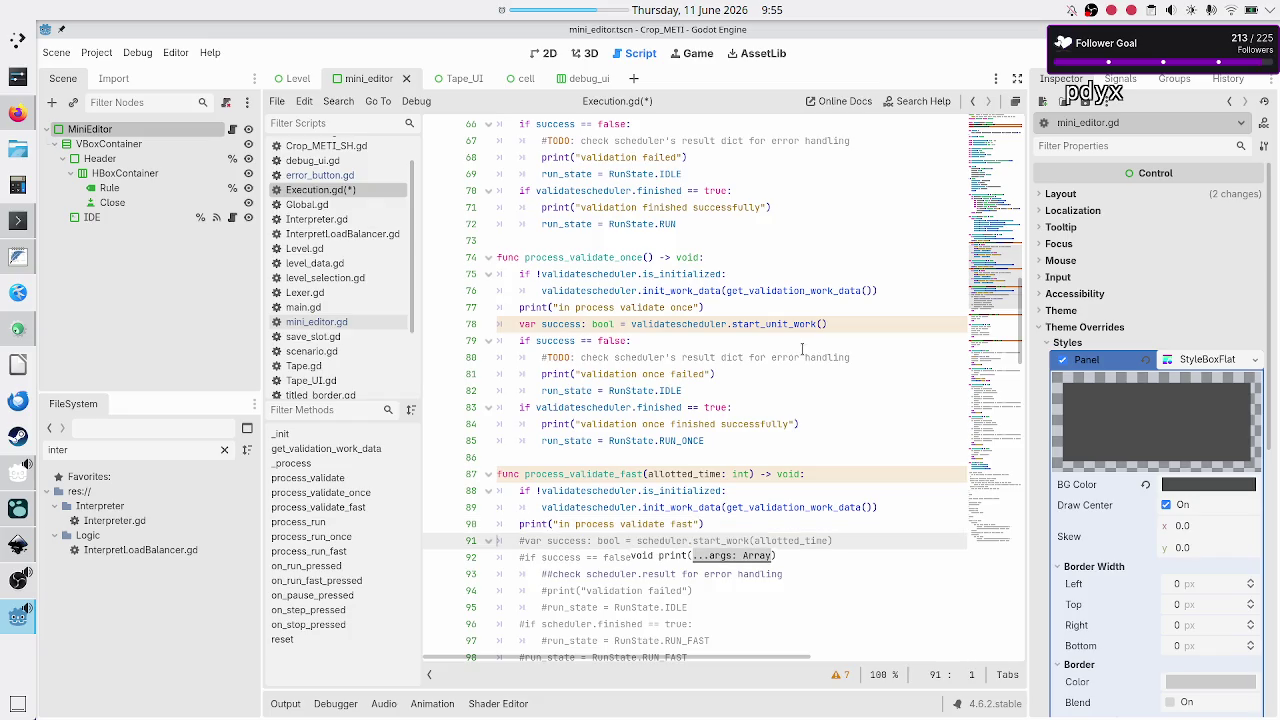
key(BackSpace)
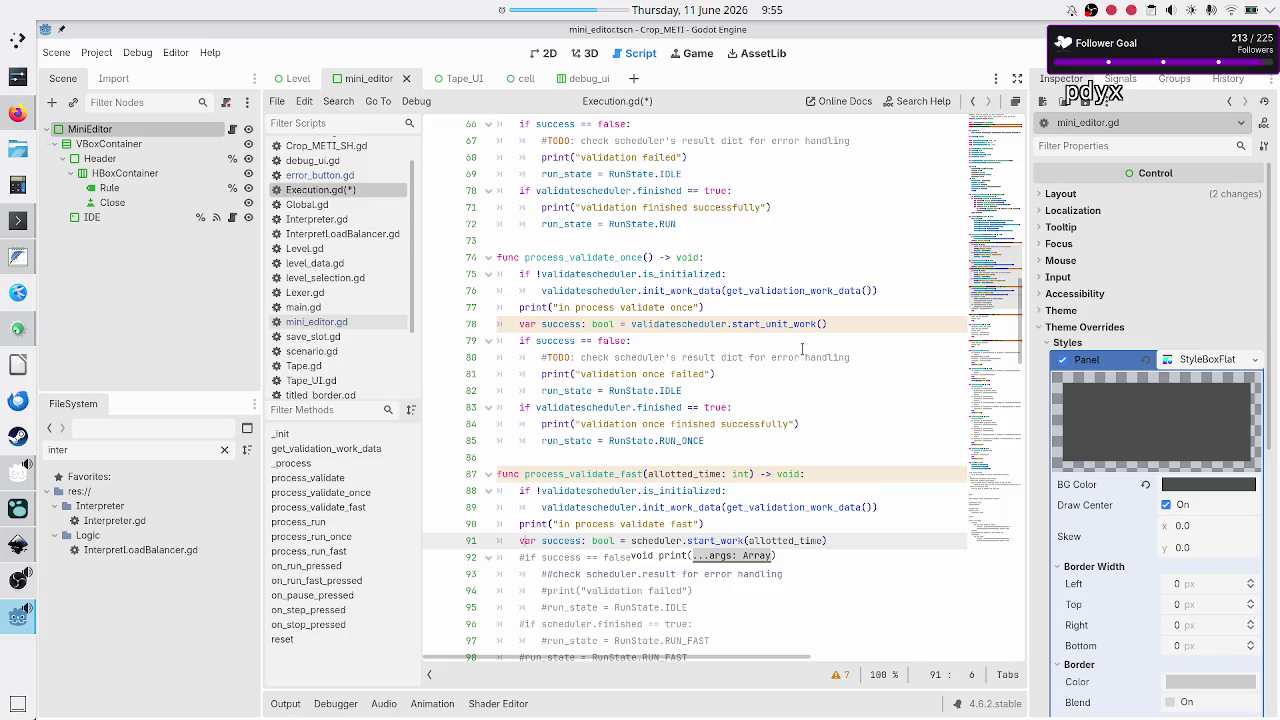
key(Right)
key(Right)
key(Right)
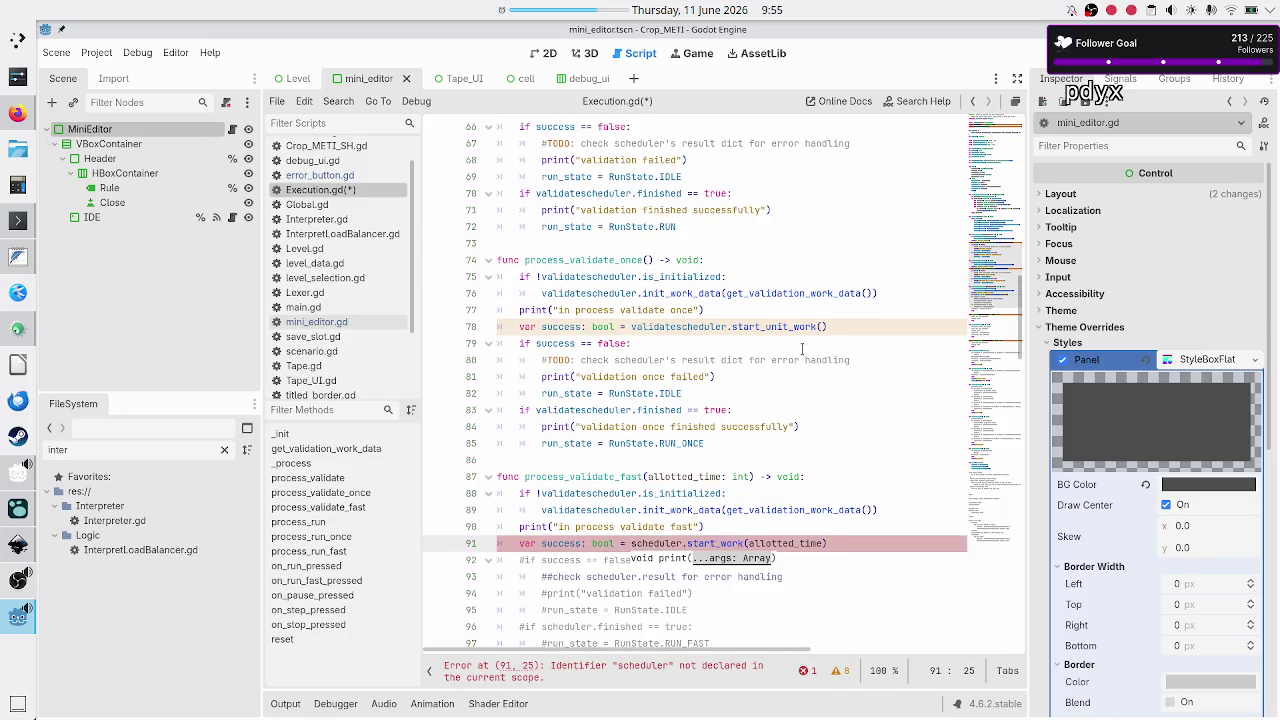
text(validate)
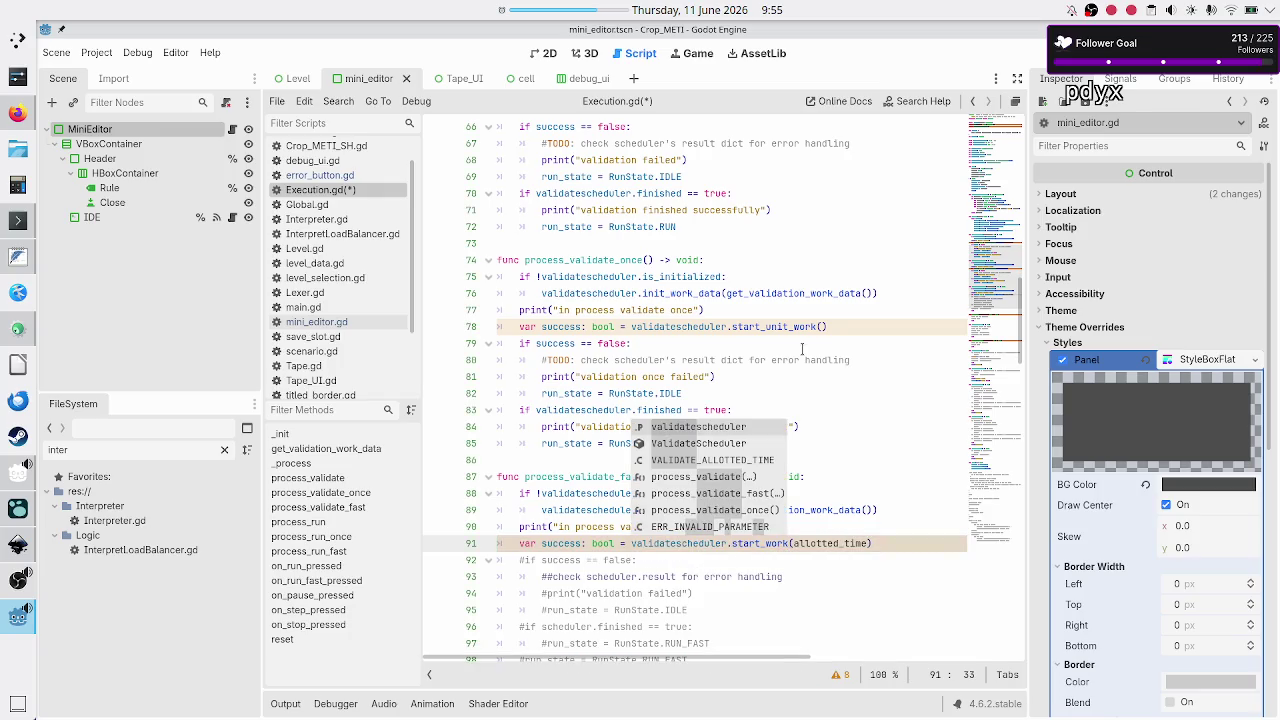
key(Escape)
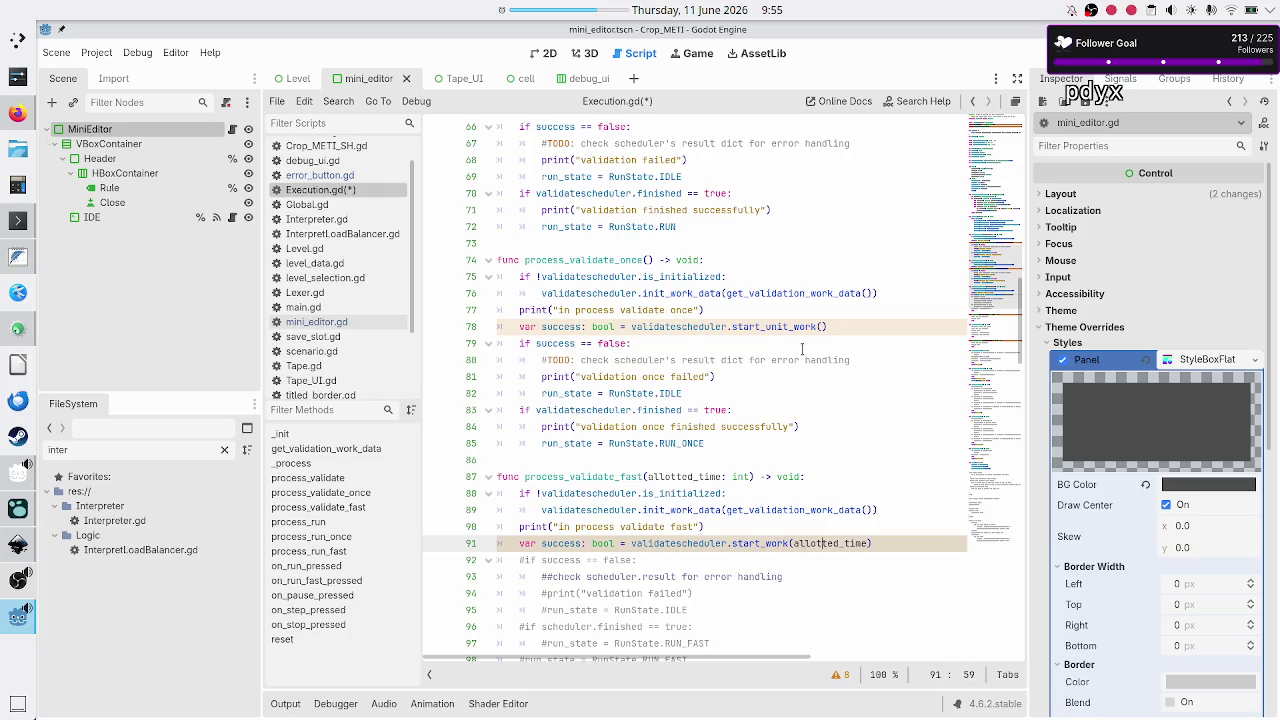
Uncomment the if success == false check and reword its comment to 'TODO: scheduler's result dict'
key(Down)
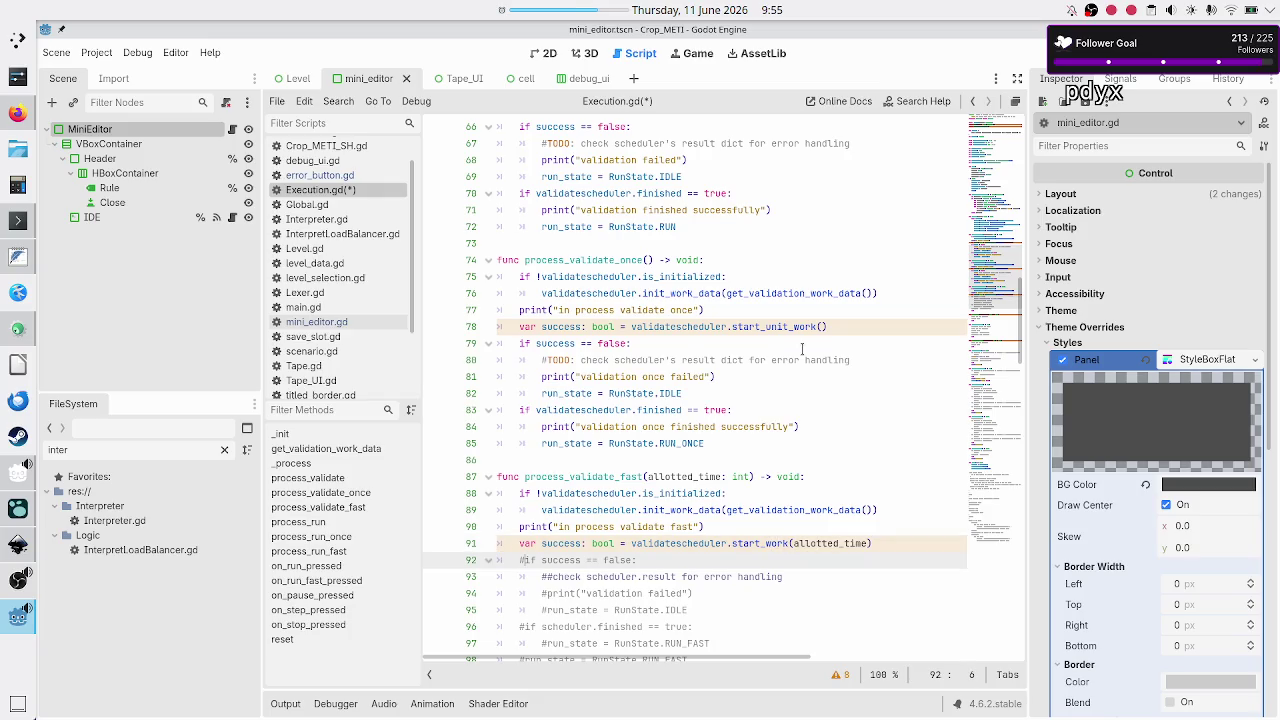
key(BackSpace)
key(Down)
key(Delete)
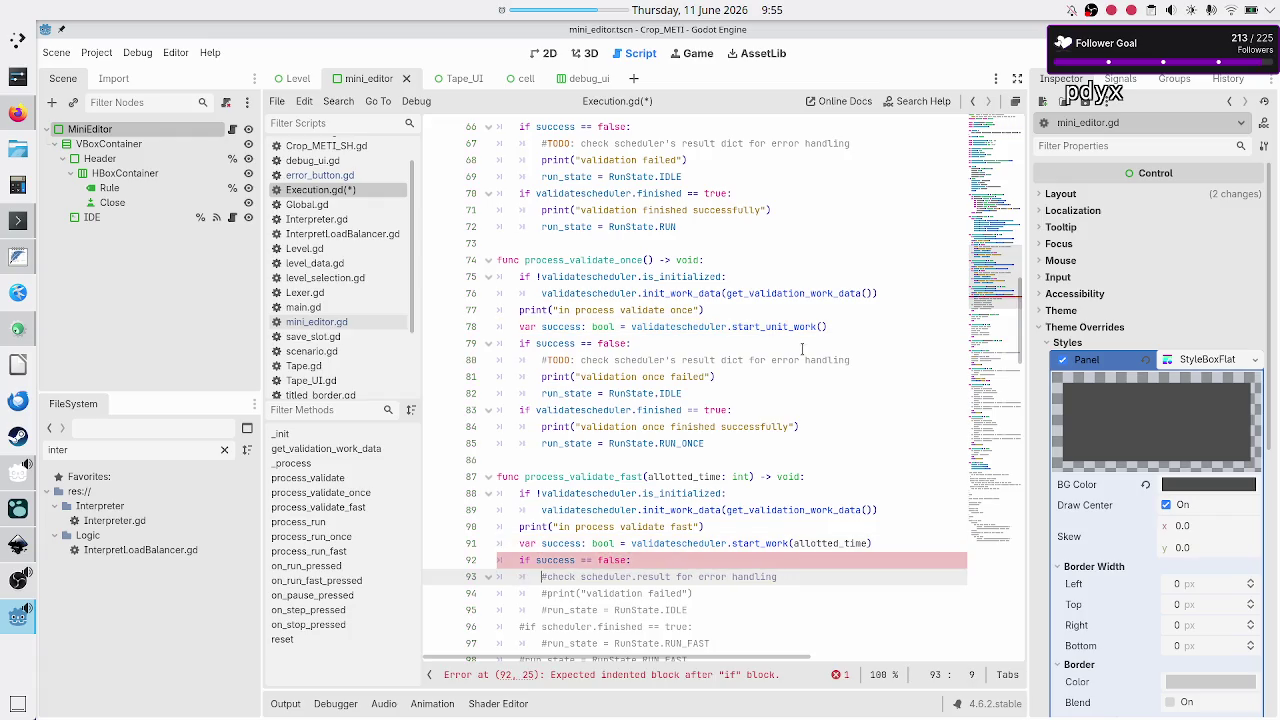
text(TODO: )
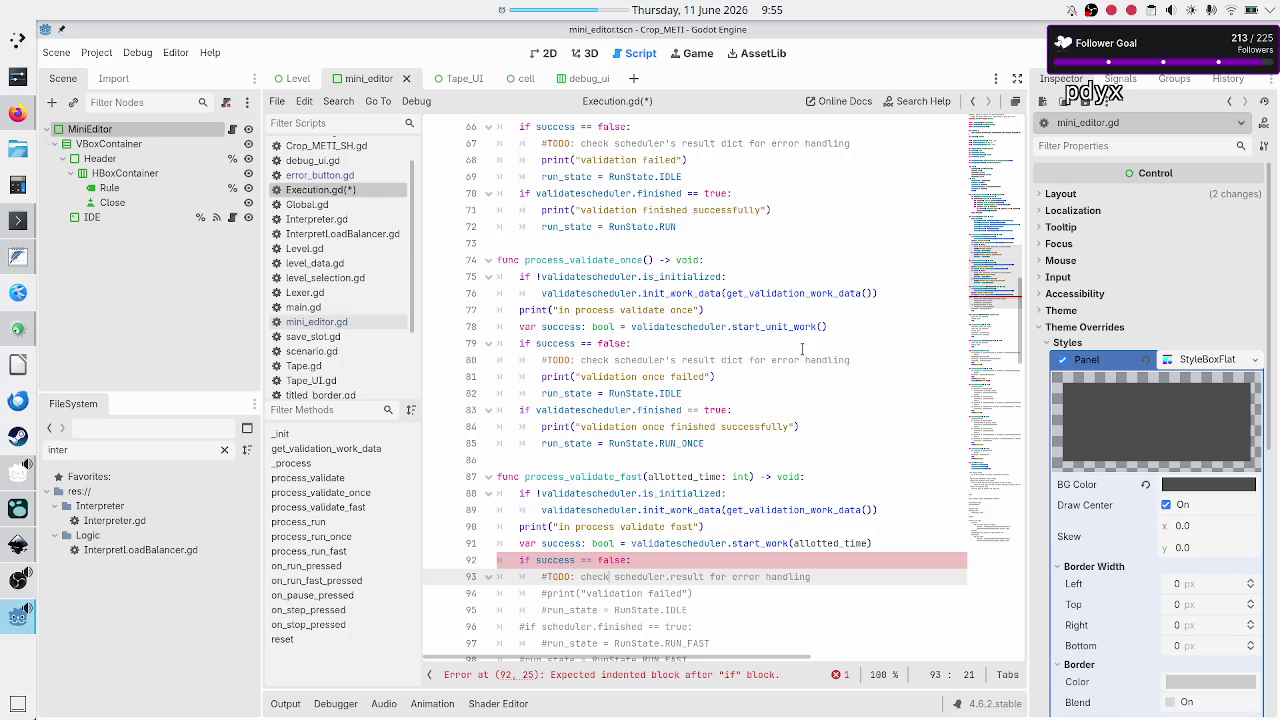
text('s)
key(Delete)
text(result)
text( dict)
Uncomment the failure branch printing 'validation fast failed' and setting run_state = RunState.IDLE
key(Down)
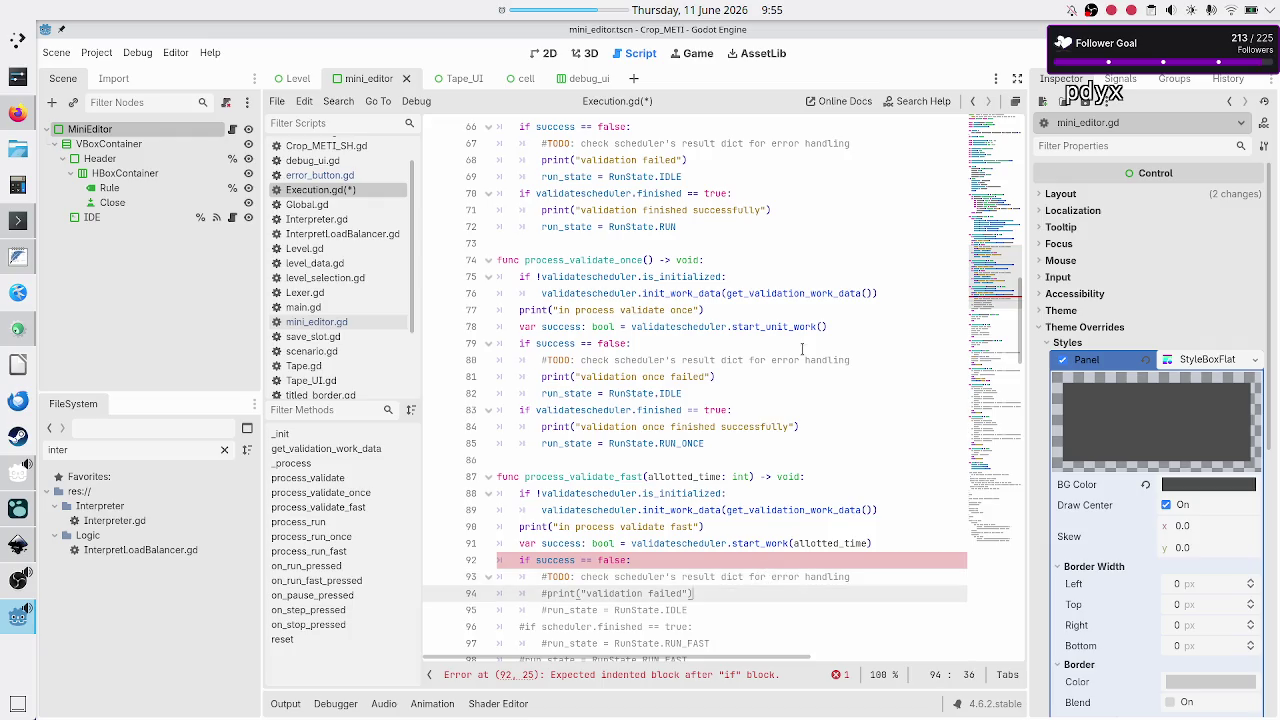
key(Home)
key(Delete)
key(Right)
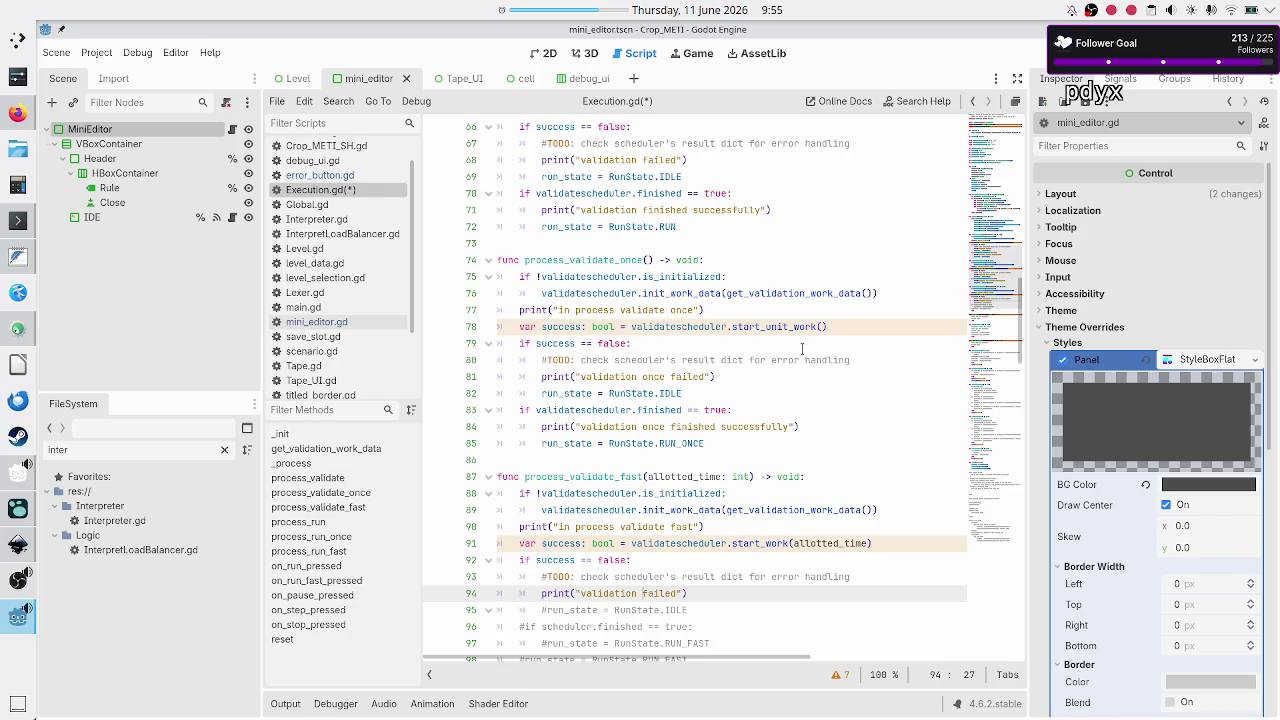
text(fast)
key(Right)
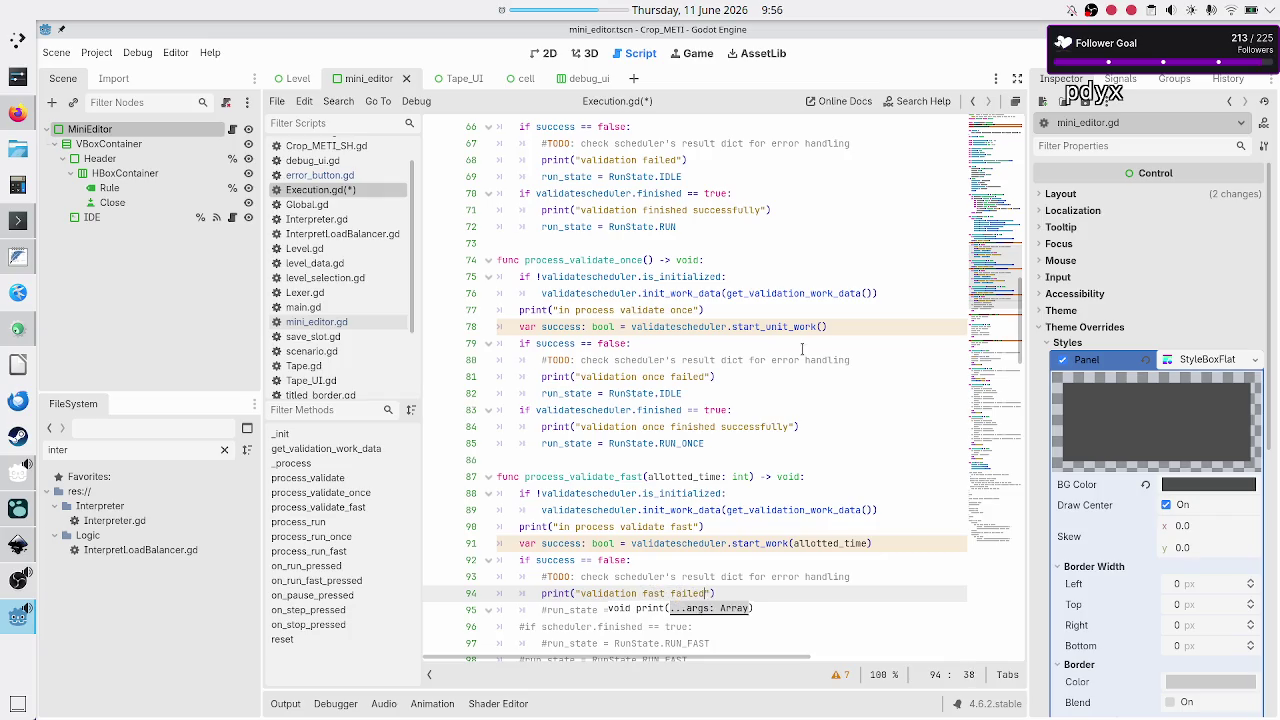
key(Down)
key(Home)
key(Delete)
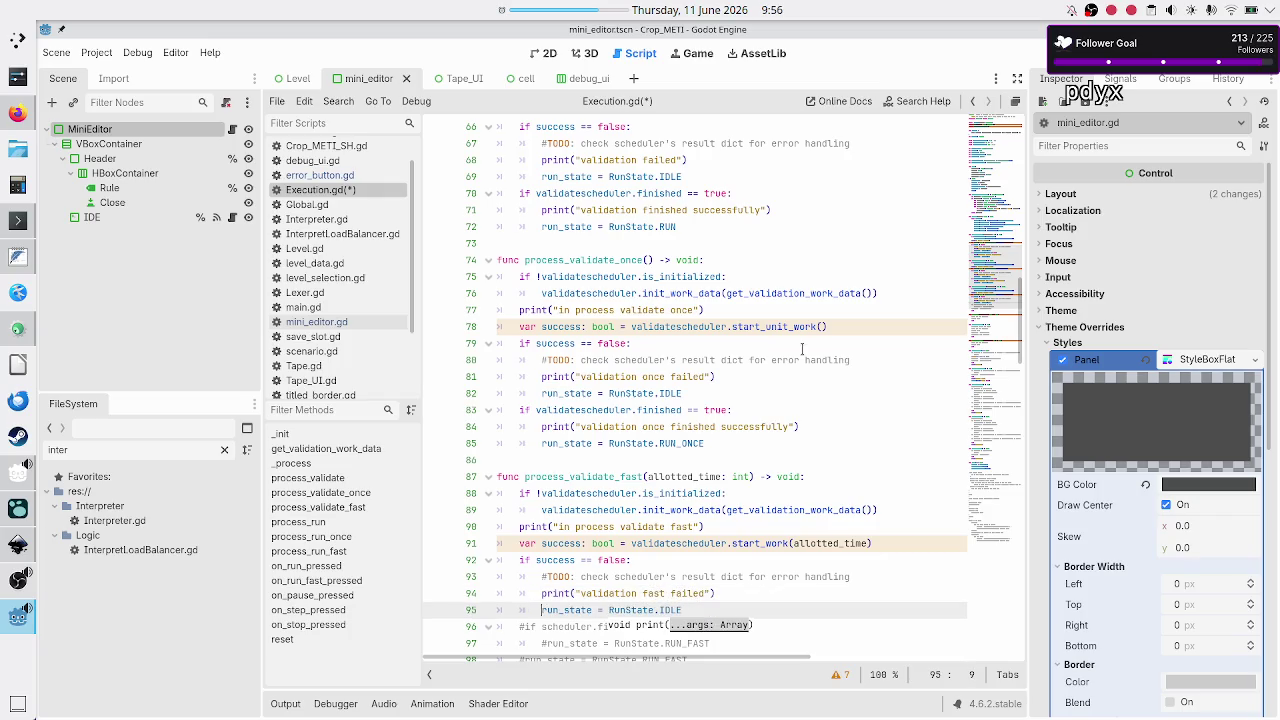
Add pass at the end of process_validate_fast
key(Down)
key(Down)
key(Down)
key(End)
key(Return)
text(pass)
key(Up)
key(Up)
key(Up)
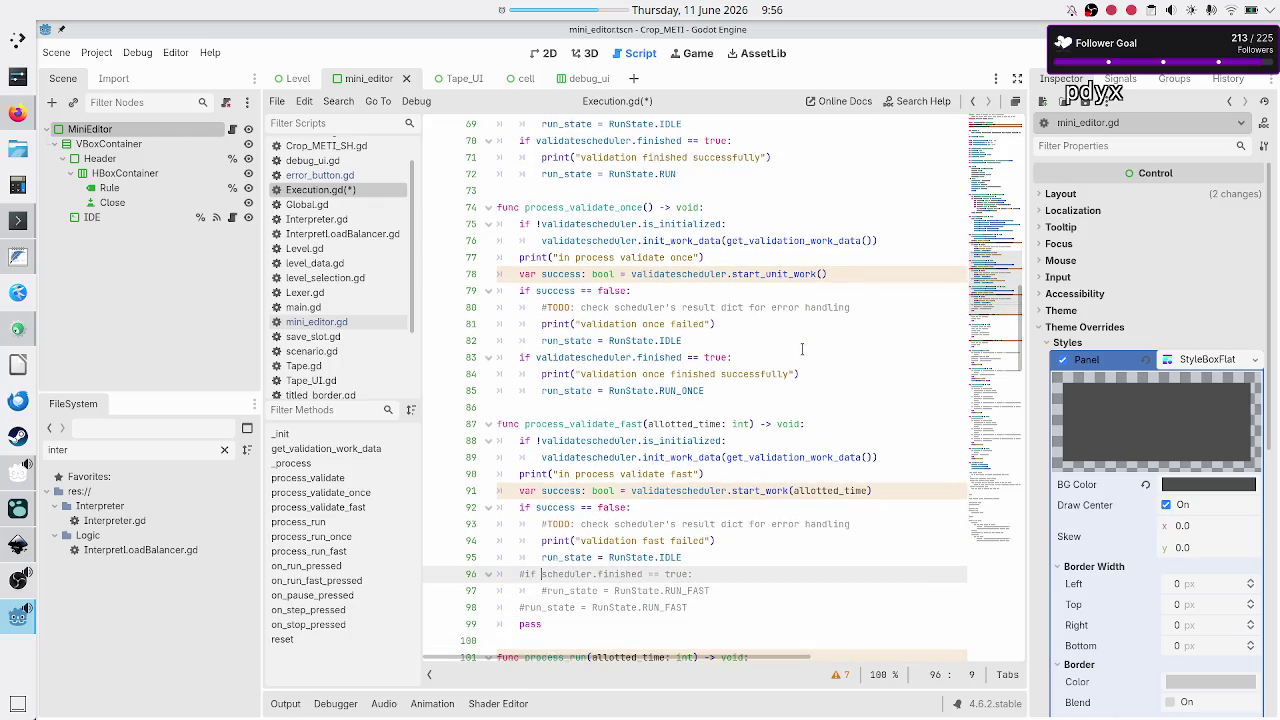
text(validate)
key(BackSpace)
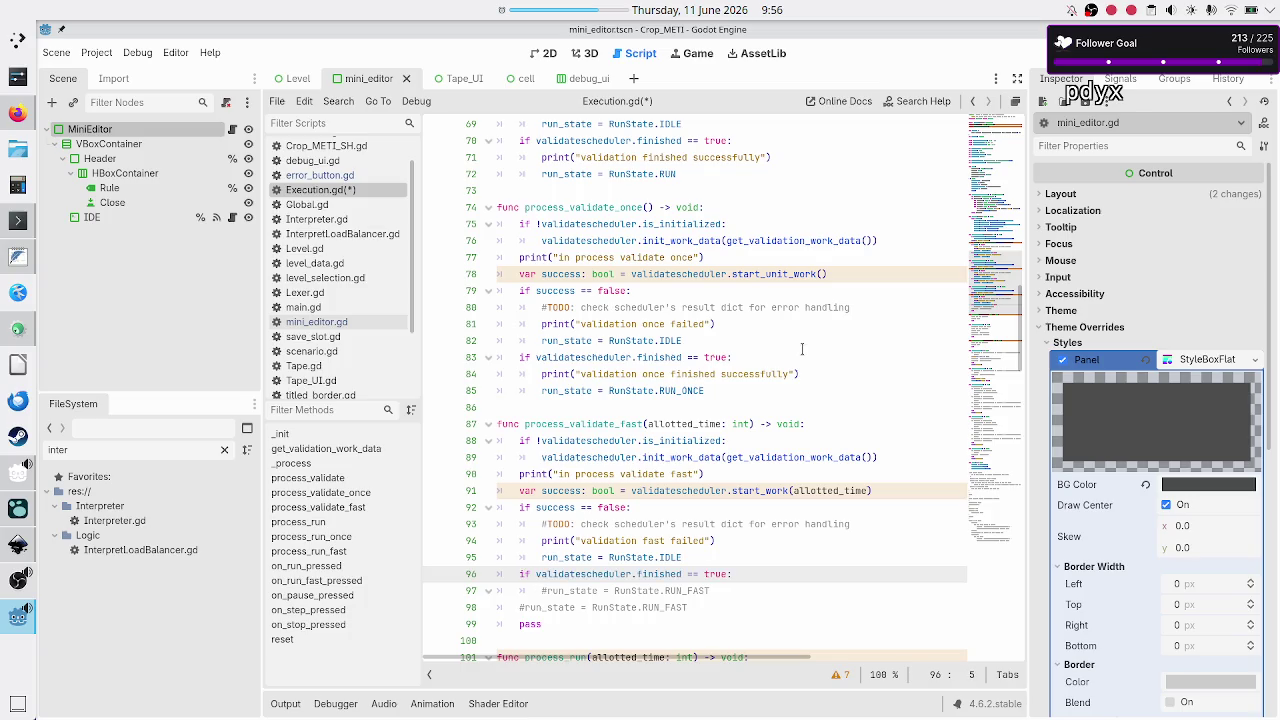
key(Down)
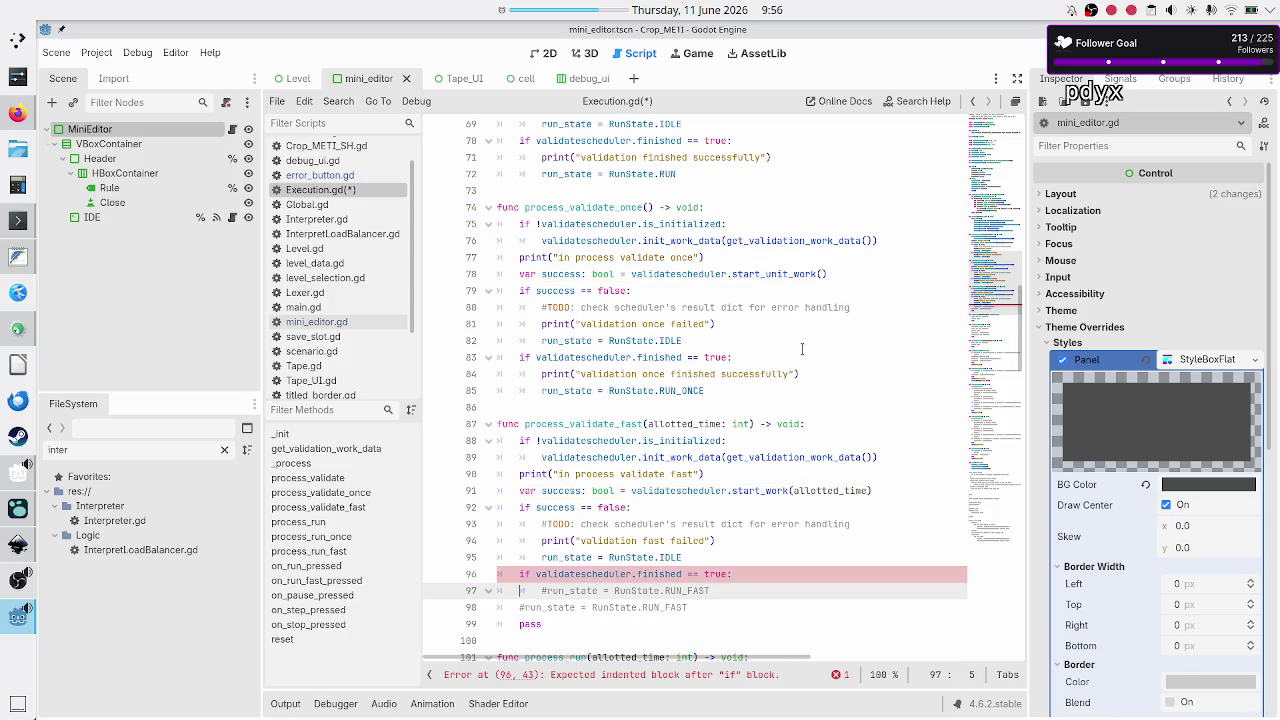
key(Up)
key(Up)
key(Up)
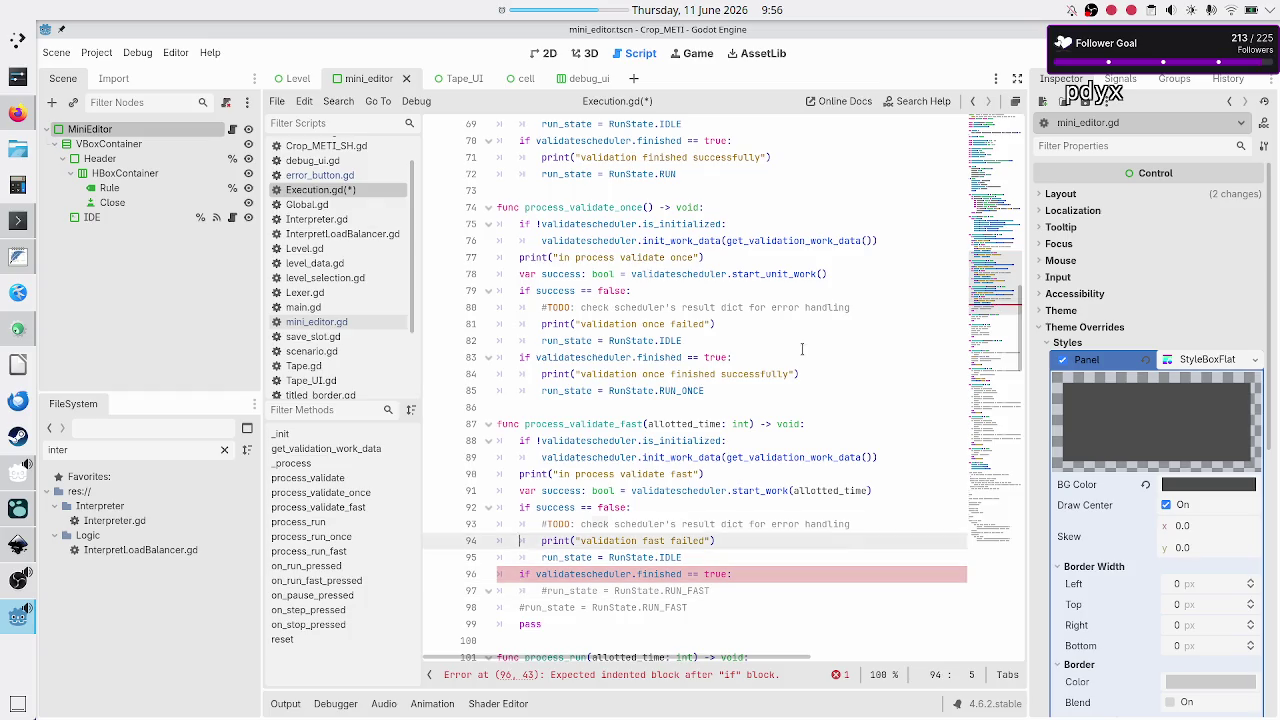
key(shift+End)
key(ctrl+c)
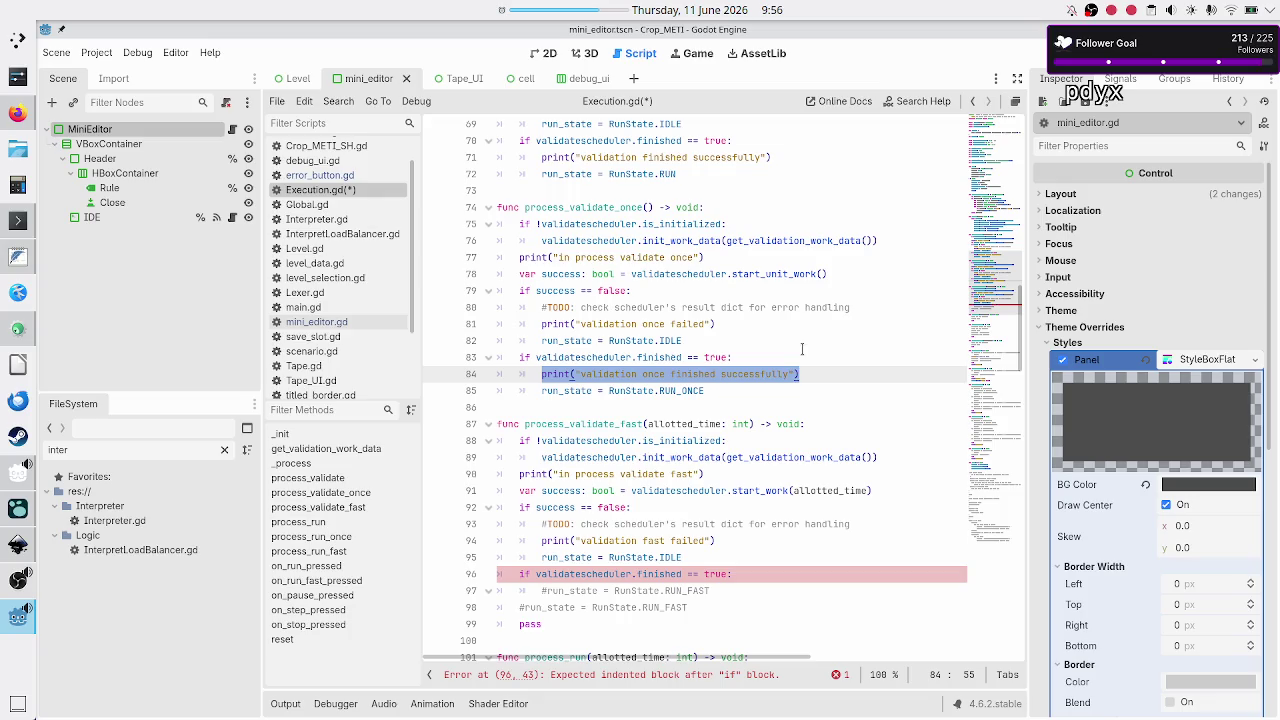
key(Down)
key(Down)
key(Down)
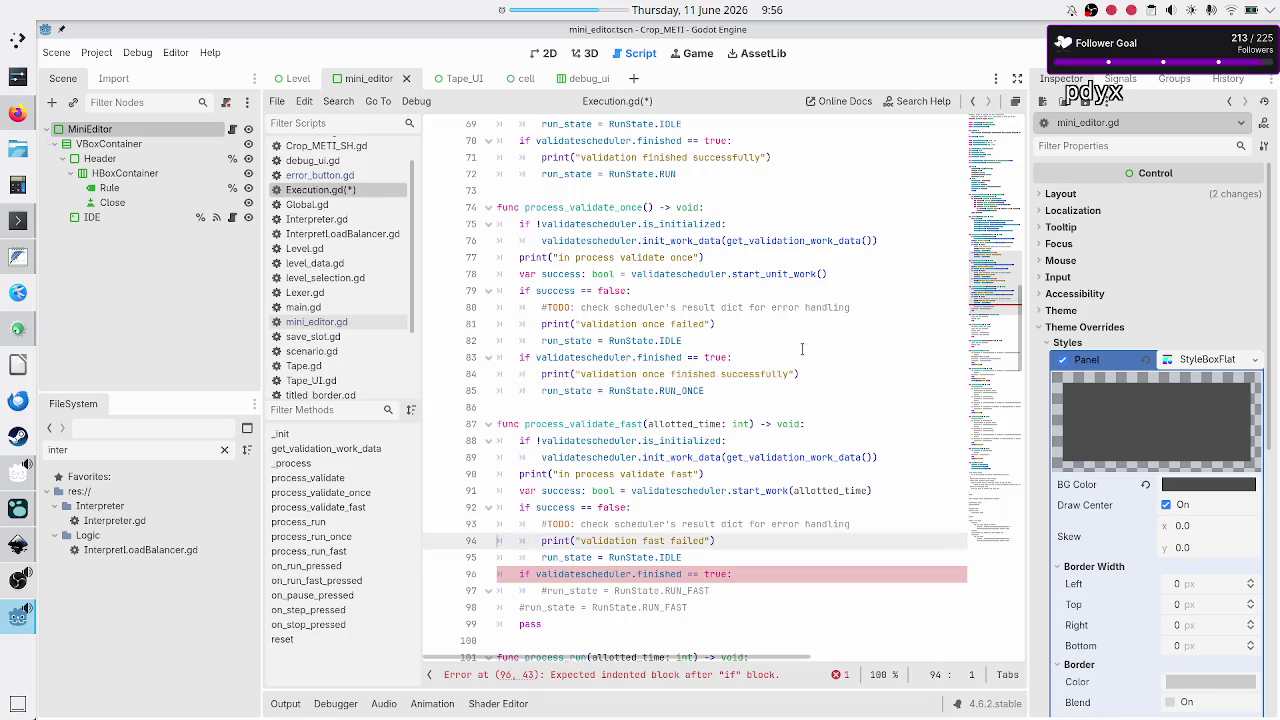
key(Up)
key(End)
key(Return)
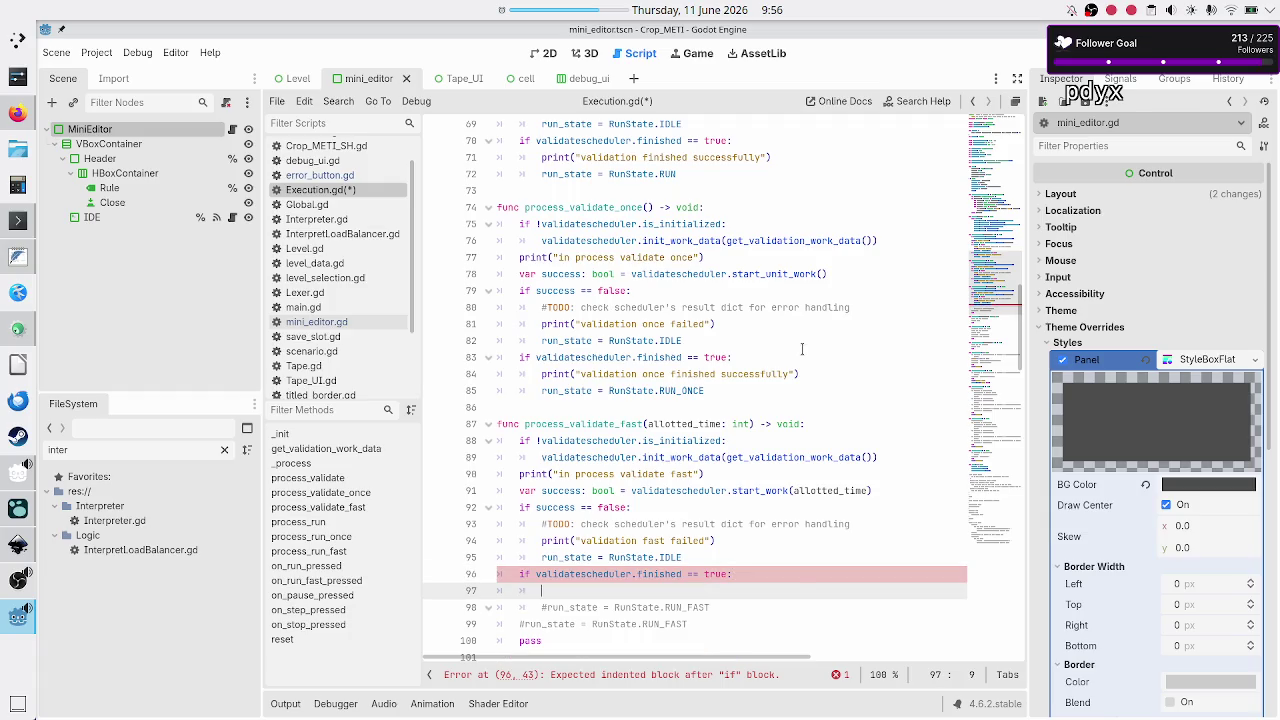
key(ctrl+v)
key(ctrl+Left)
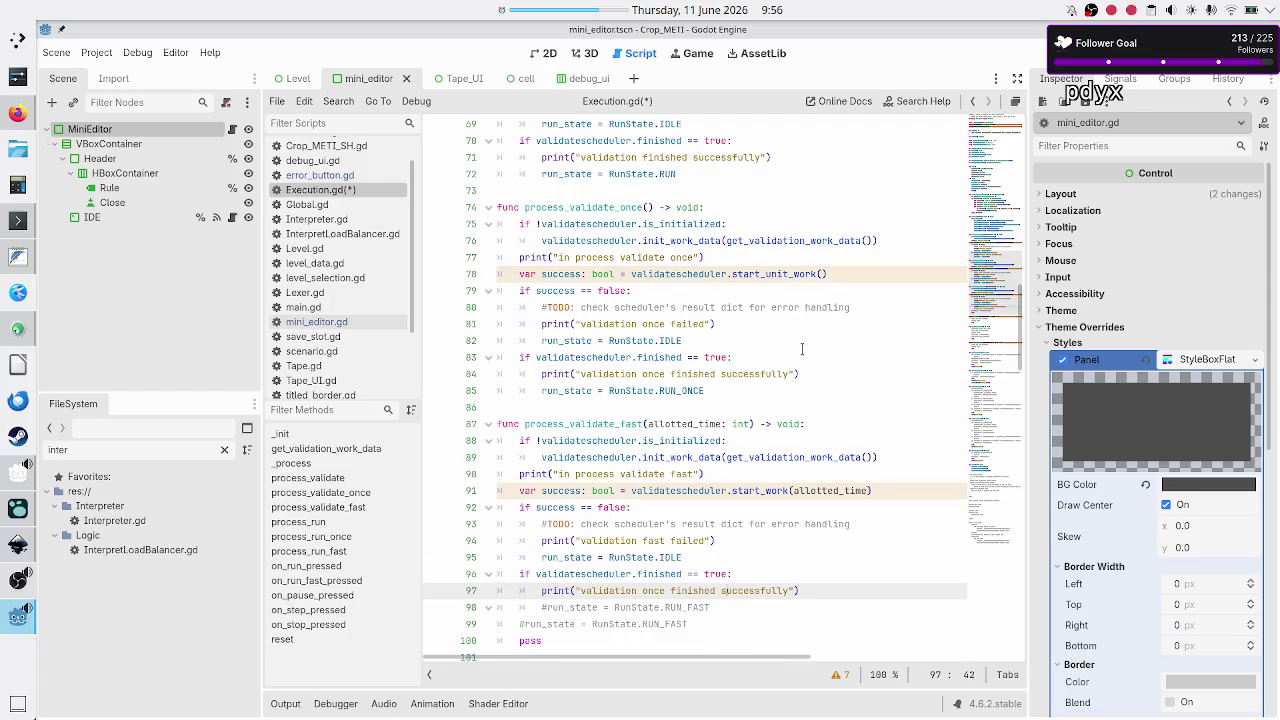
key(BackSpace)
key(BackSpace)
key(BackSpace)
text(fast)
key(Down)
key(Home)
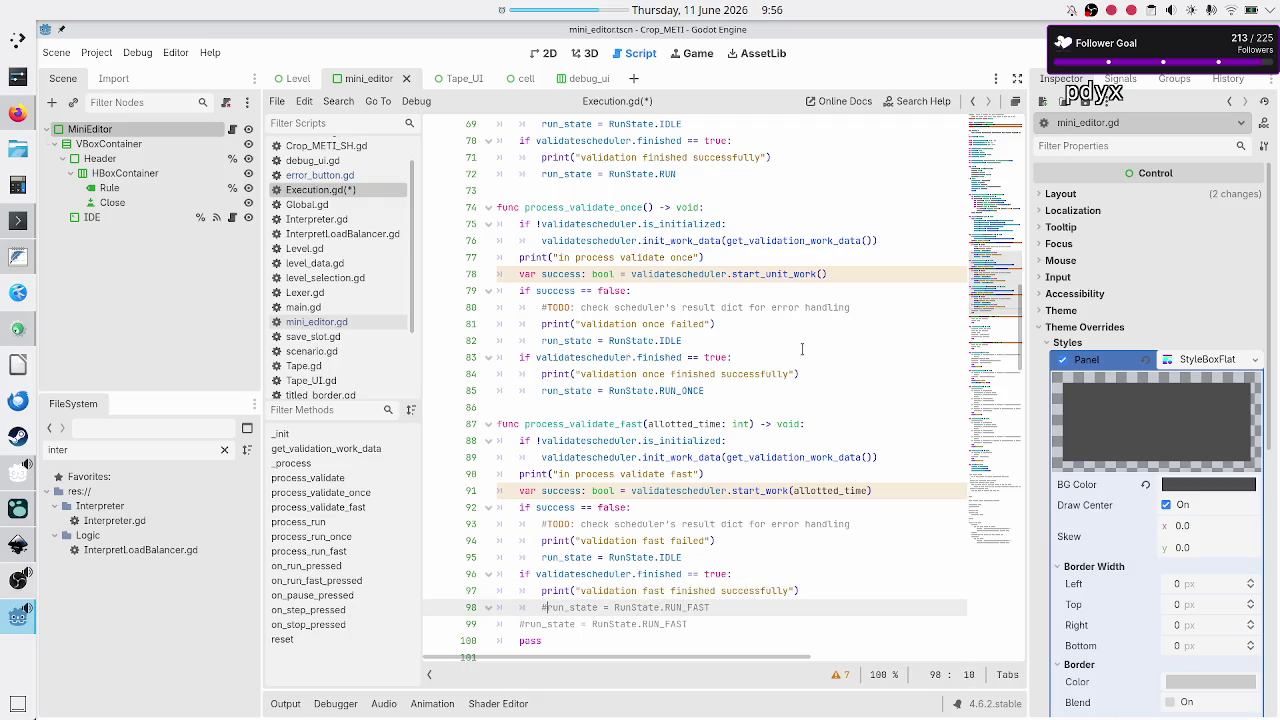
key(BackSpace)
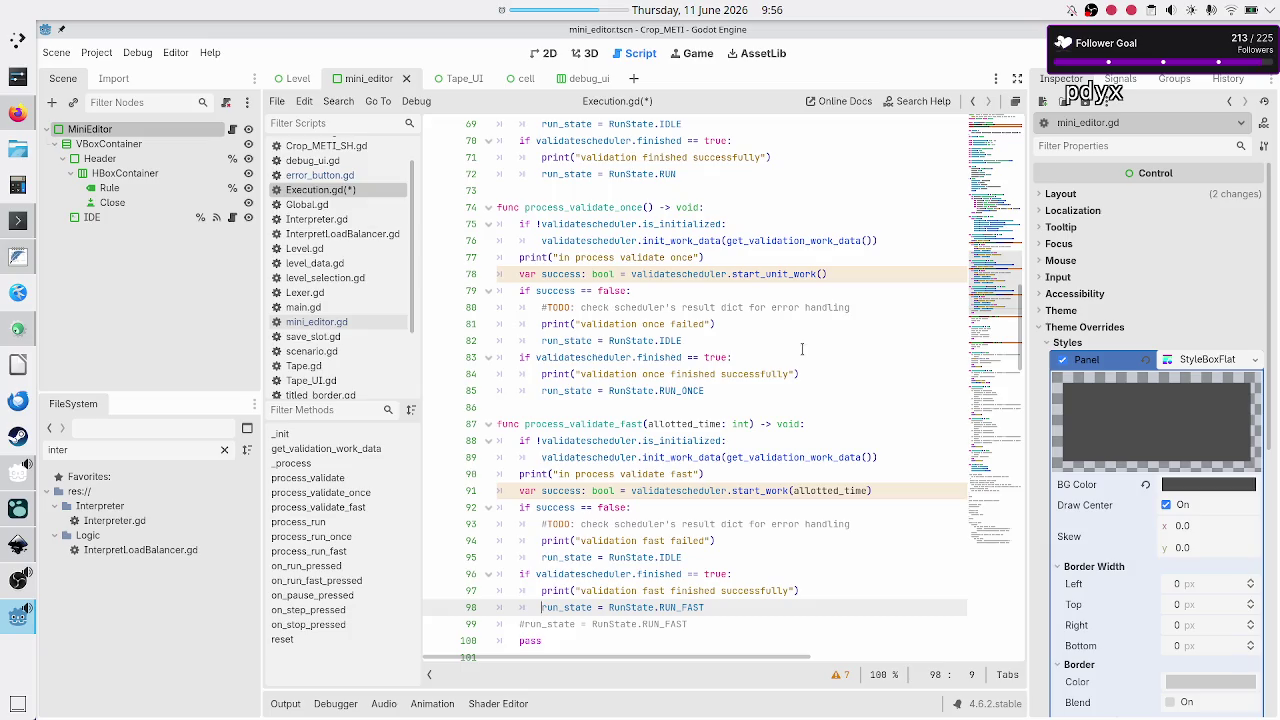
key(Down)
key(Home)
key(shift+Down)
key(shift+Down)
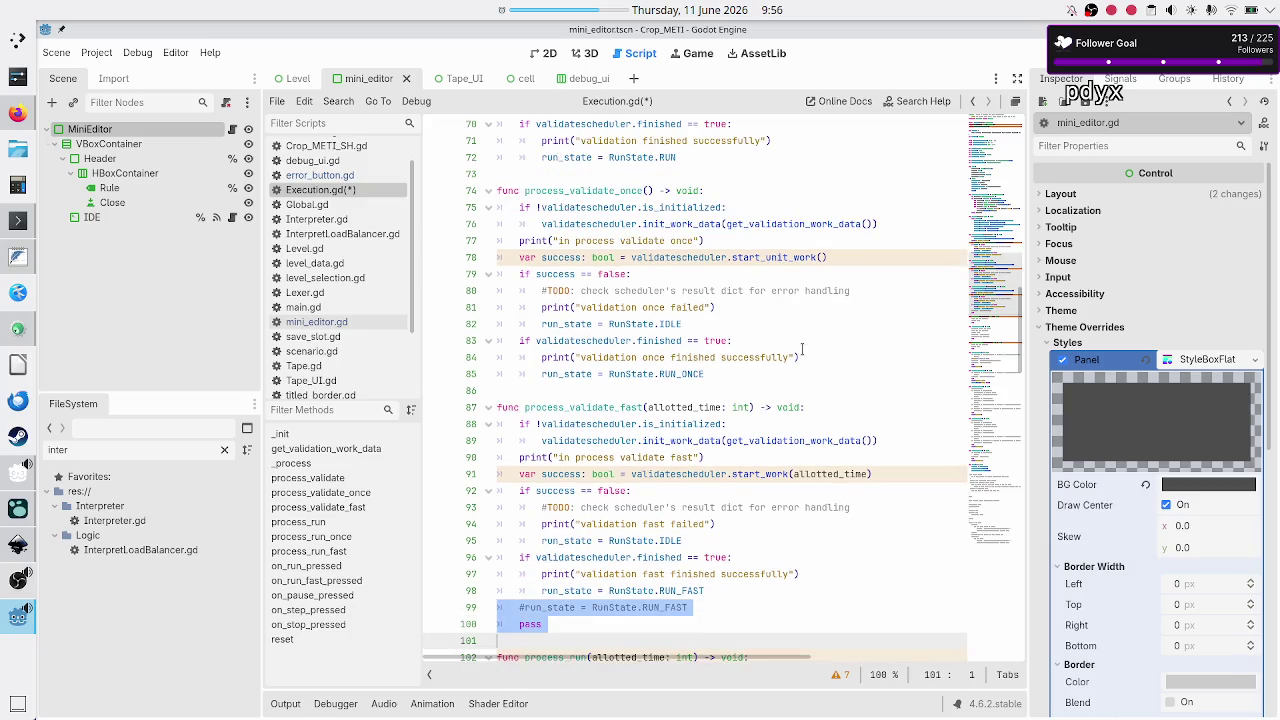
key(BackSpace)
key(Left)
key(Down)
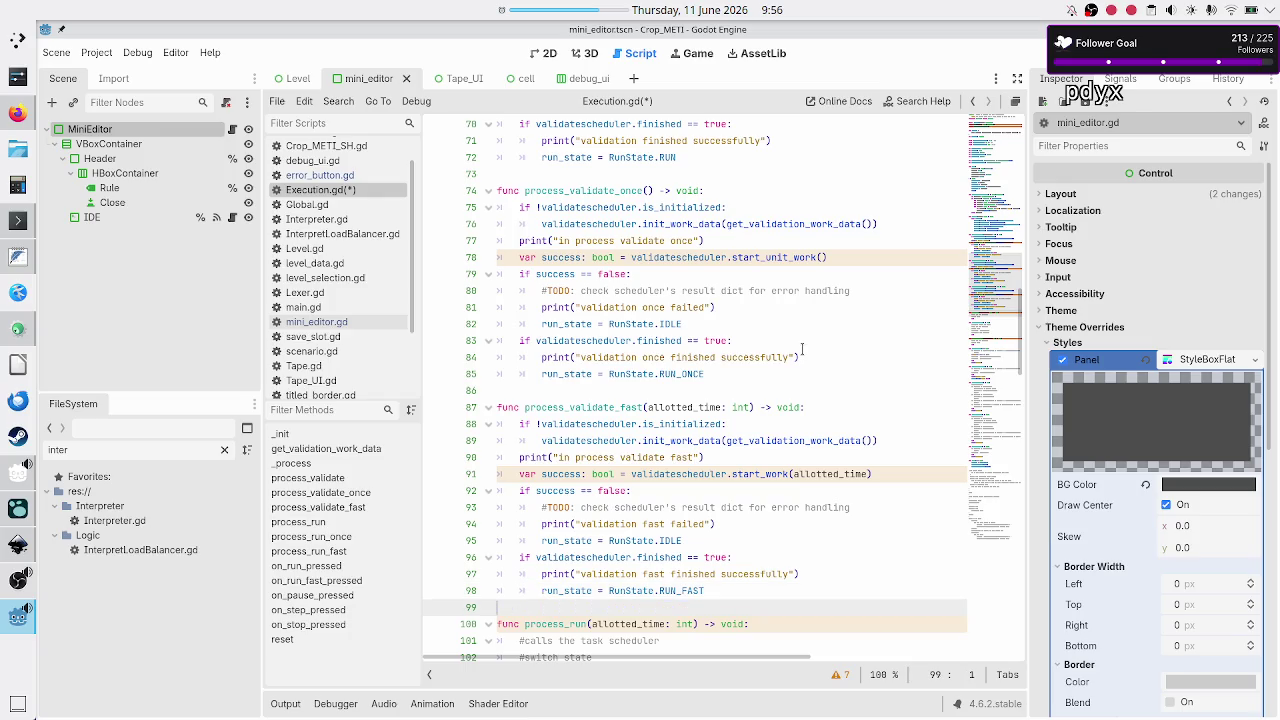
key(ctrl+s)
scroll(713, 389, down, 5)
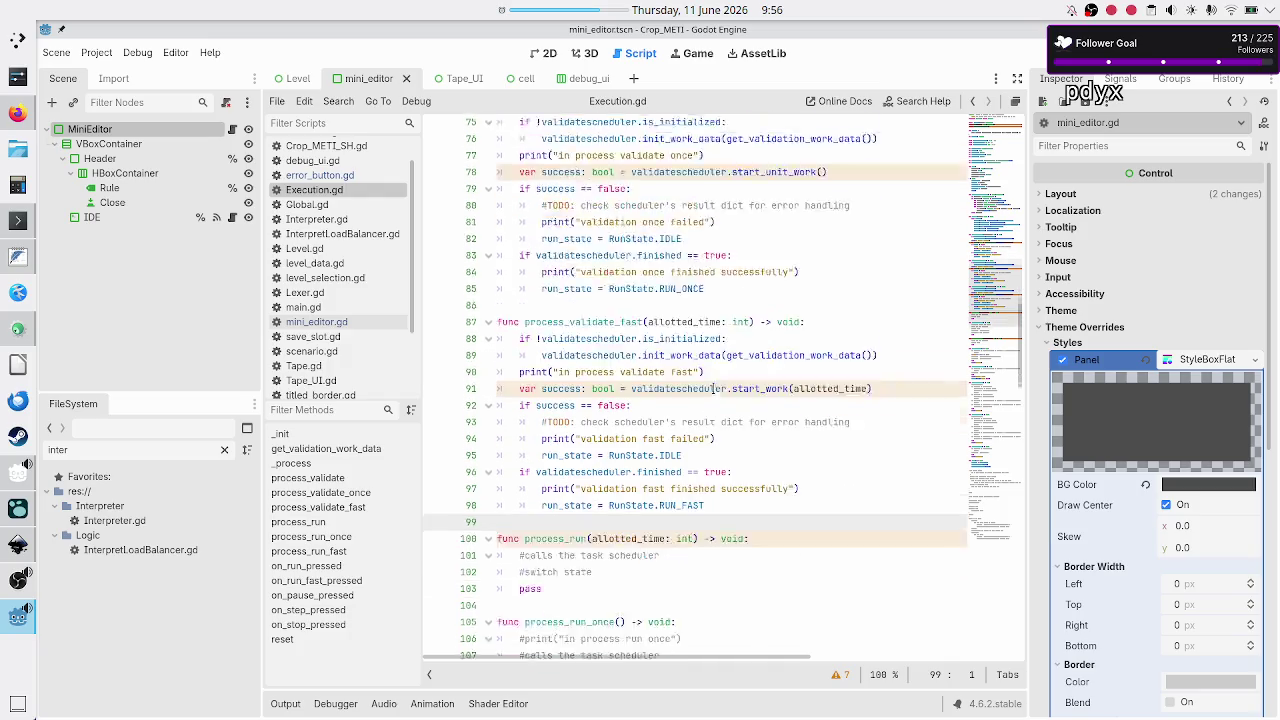
scroll(713, 389, up, 3)
scroll(713, 389, right, 2)
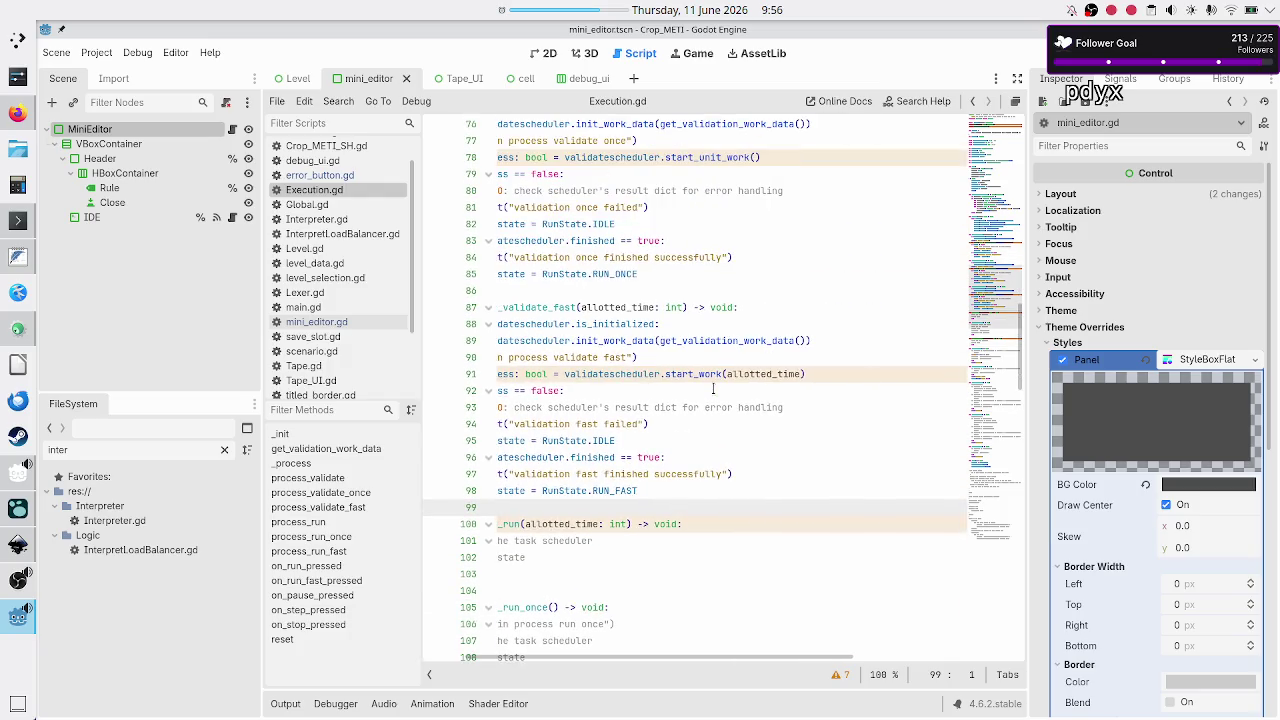
scroll(713, 389, left, 2)
scroll(713, 389, up, 1)
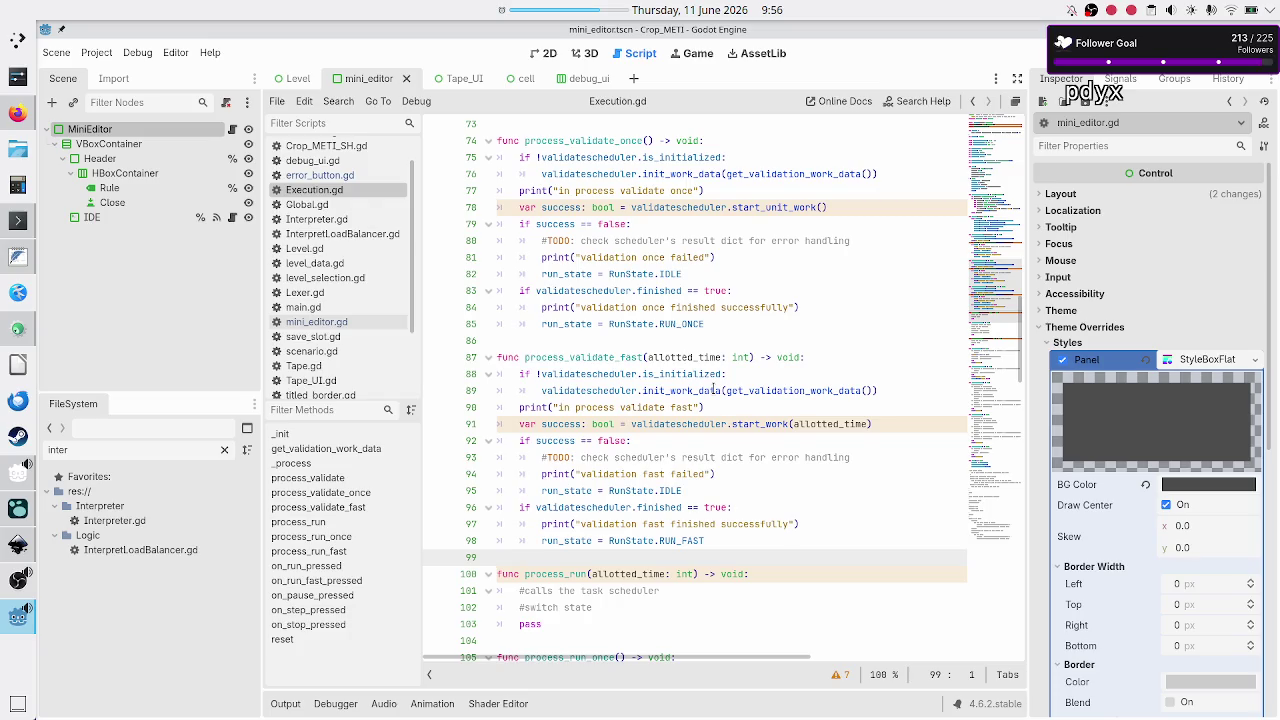
scroll(713, 389, down, 3)
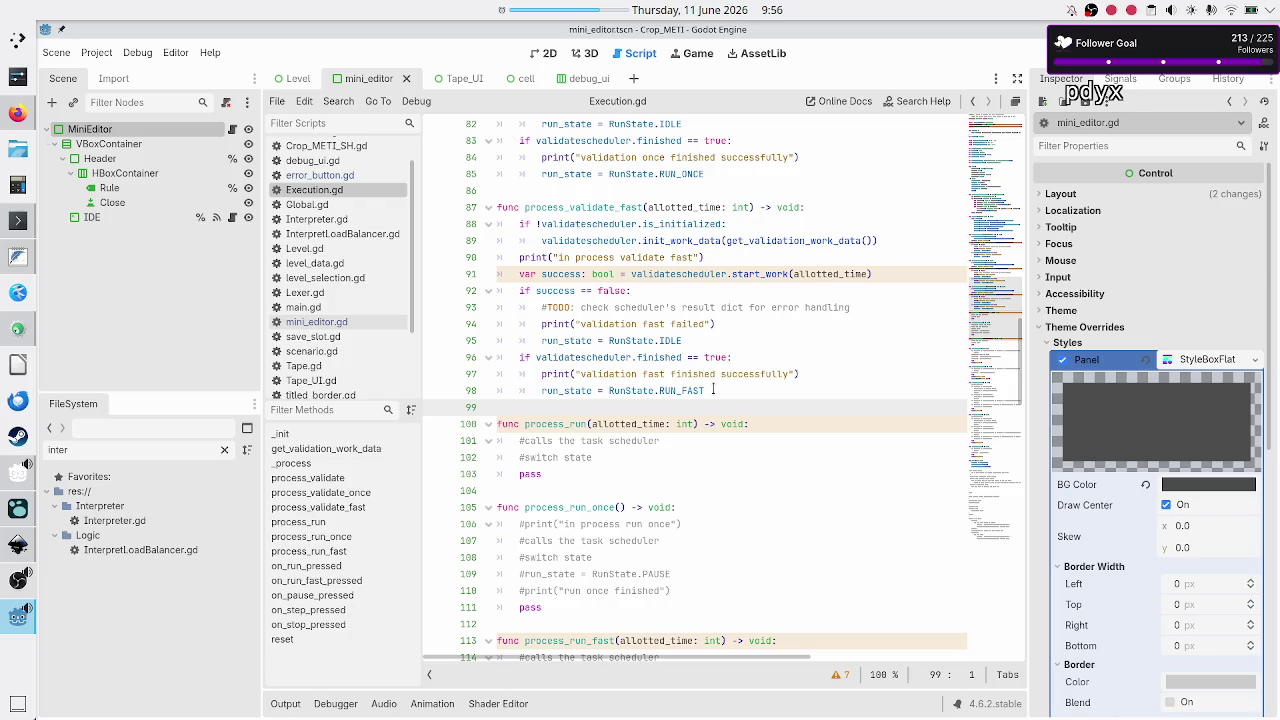
double_click(572, 425)
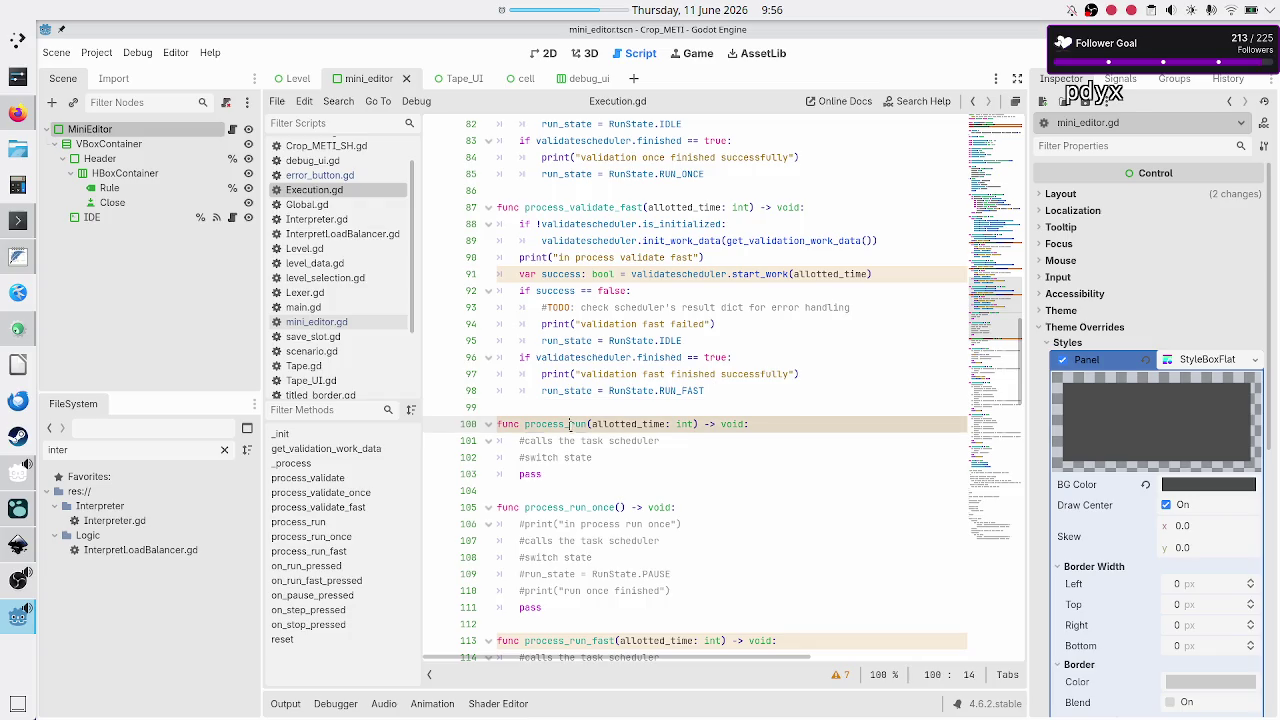
click(612, 453)
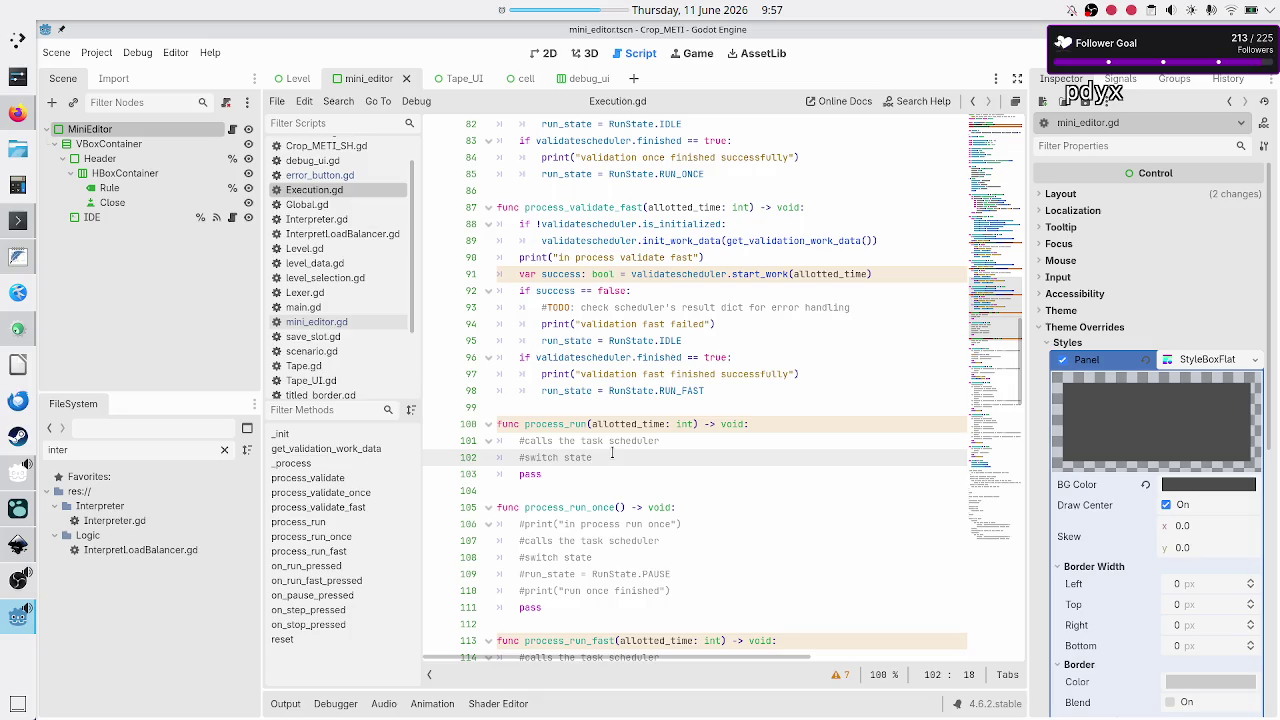
key(Home)
key(Home)
key(Up)
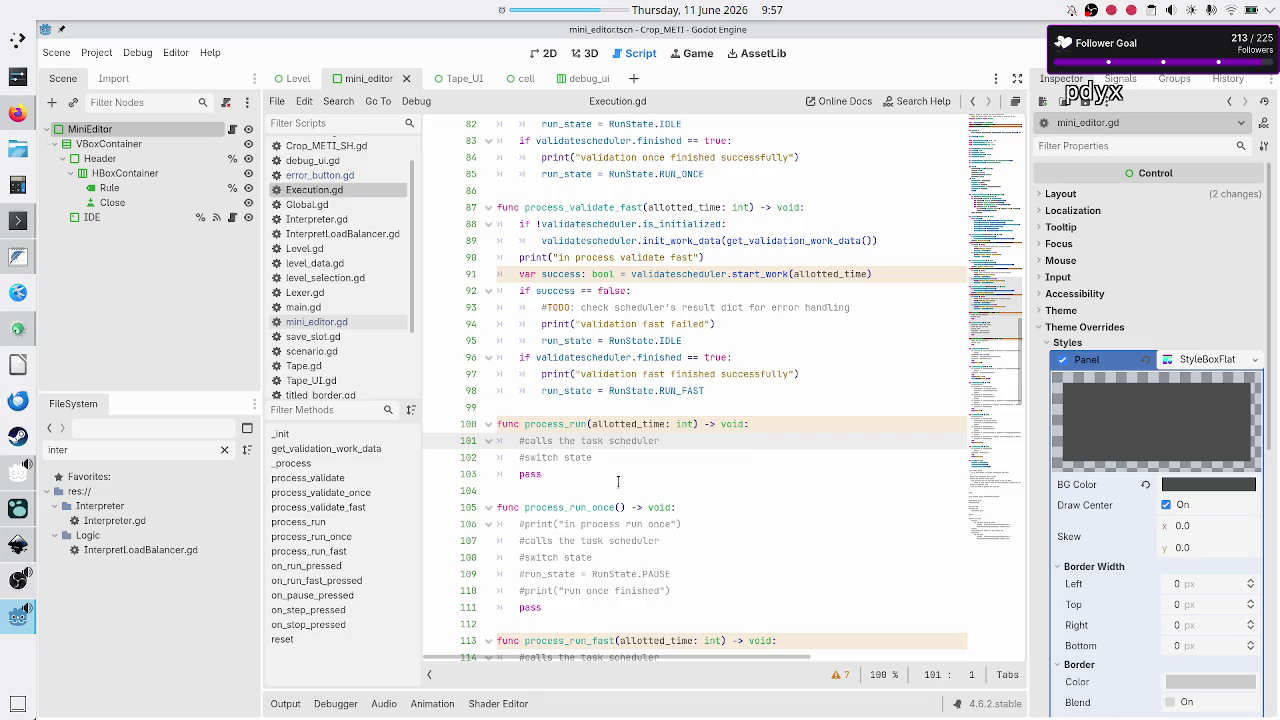
scroll(615, 465, down, 3)
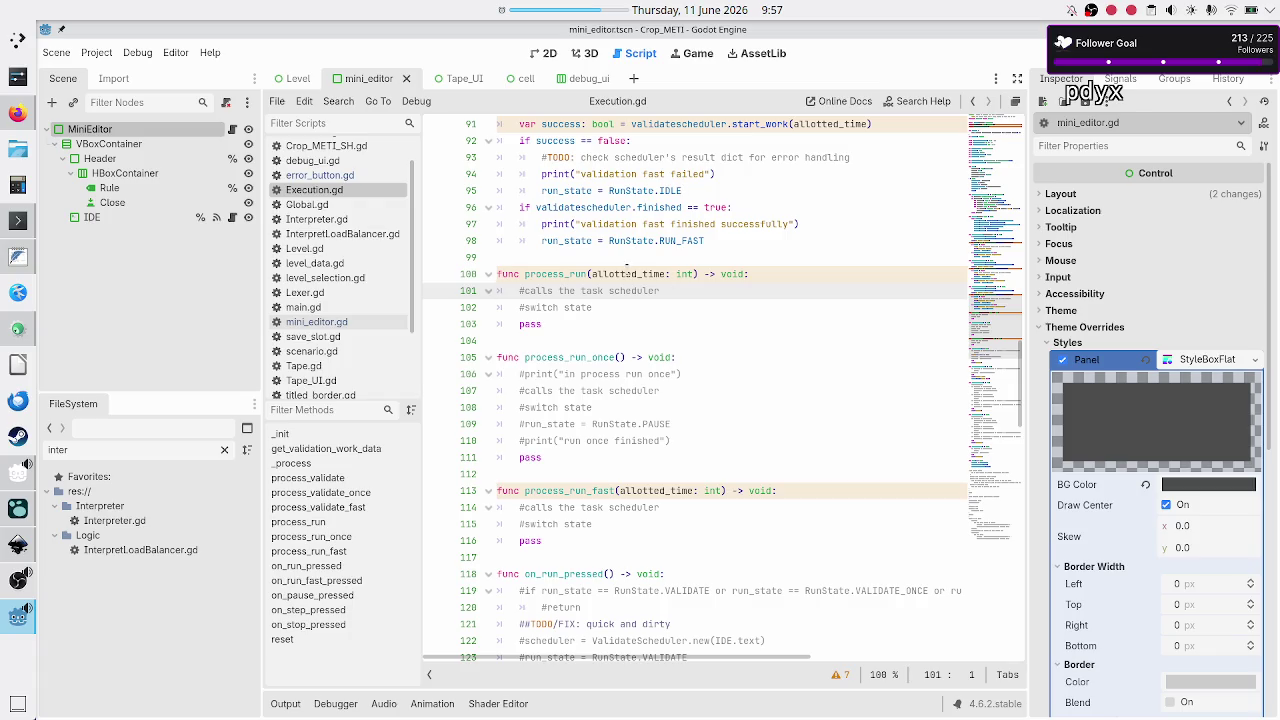
scroll(627, 268, up, 4)
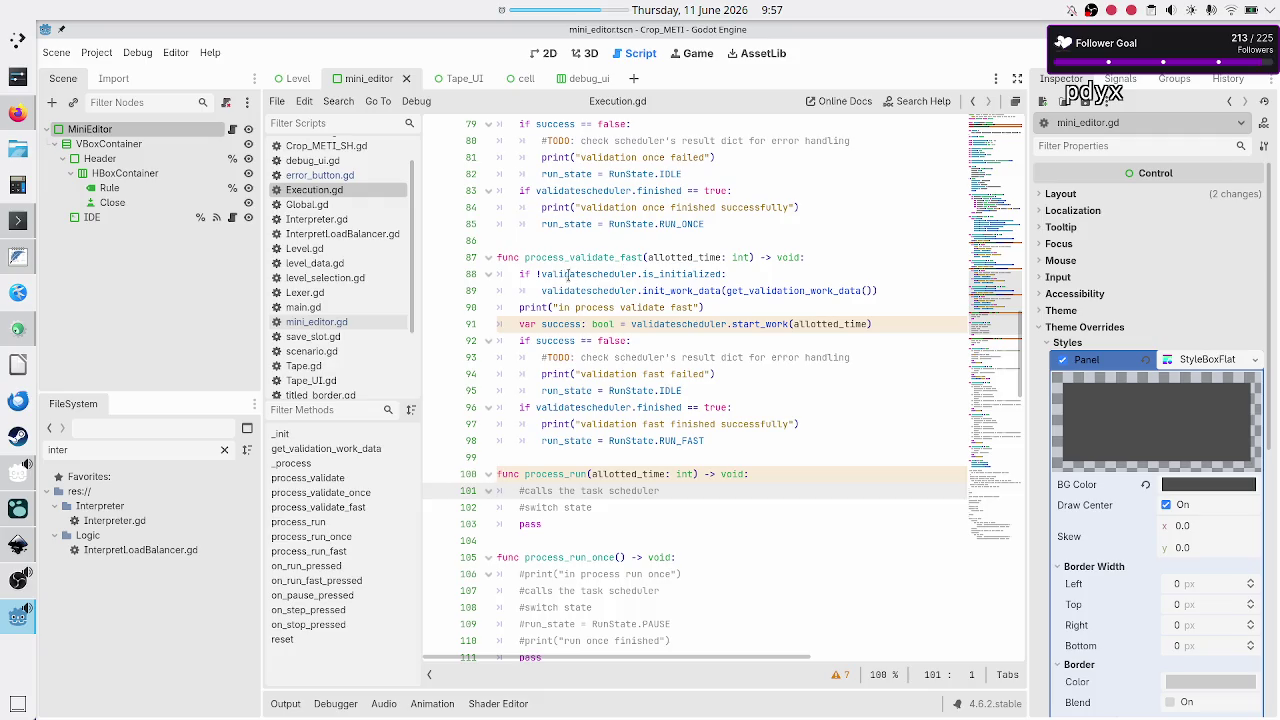
click(563, 274)
drag(563, 274, 574, 441)
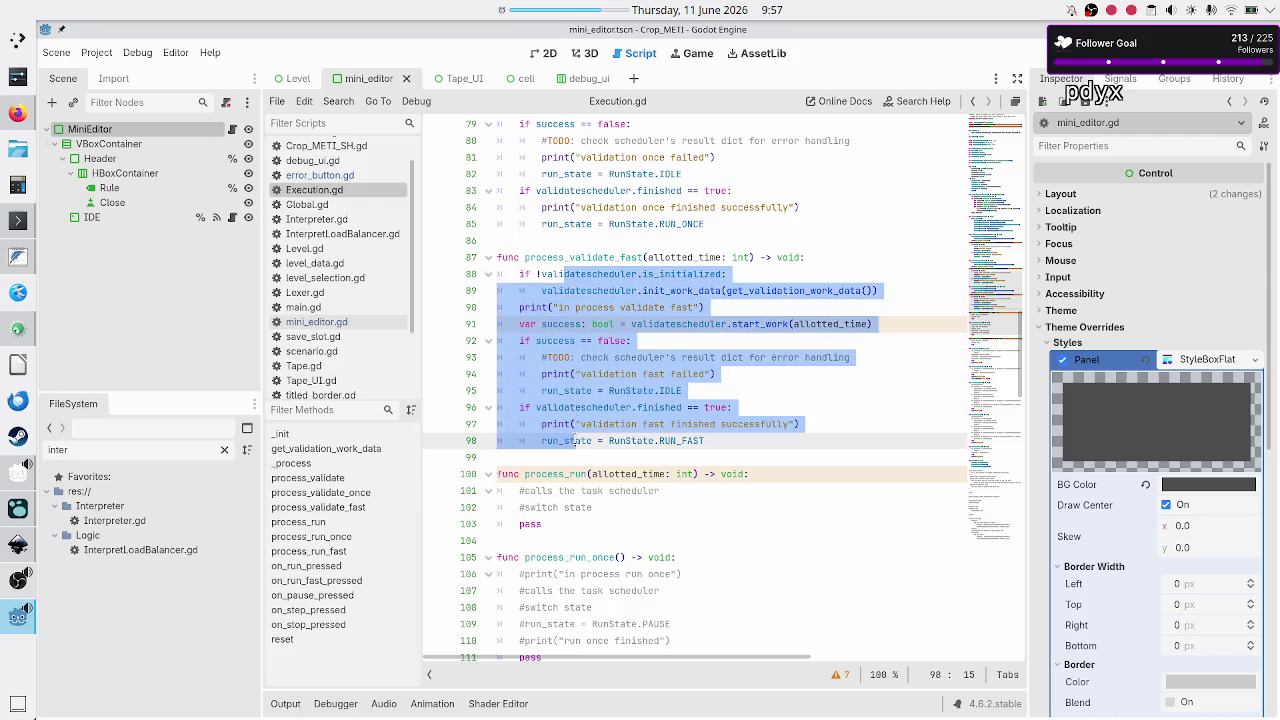
click(557, 342)
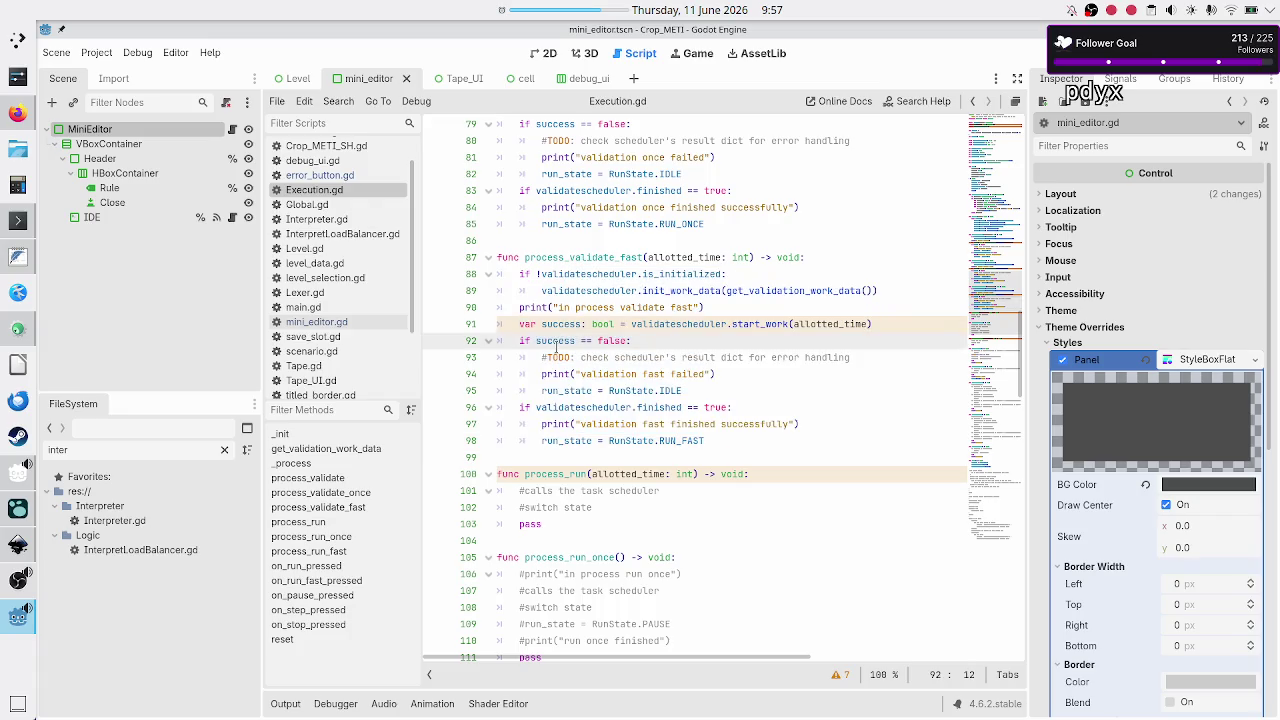
scroll(557, 342, up, 20)
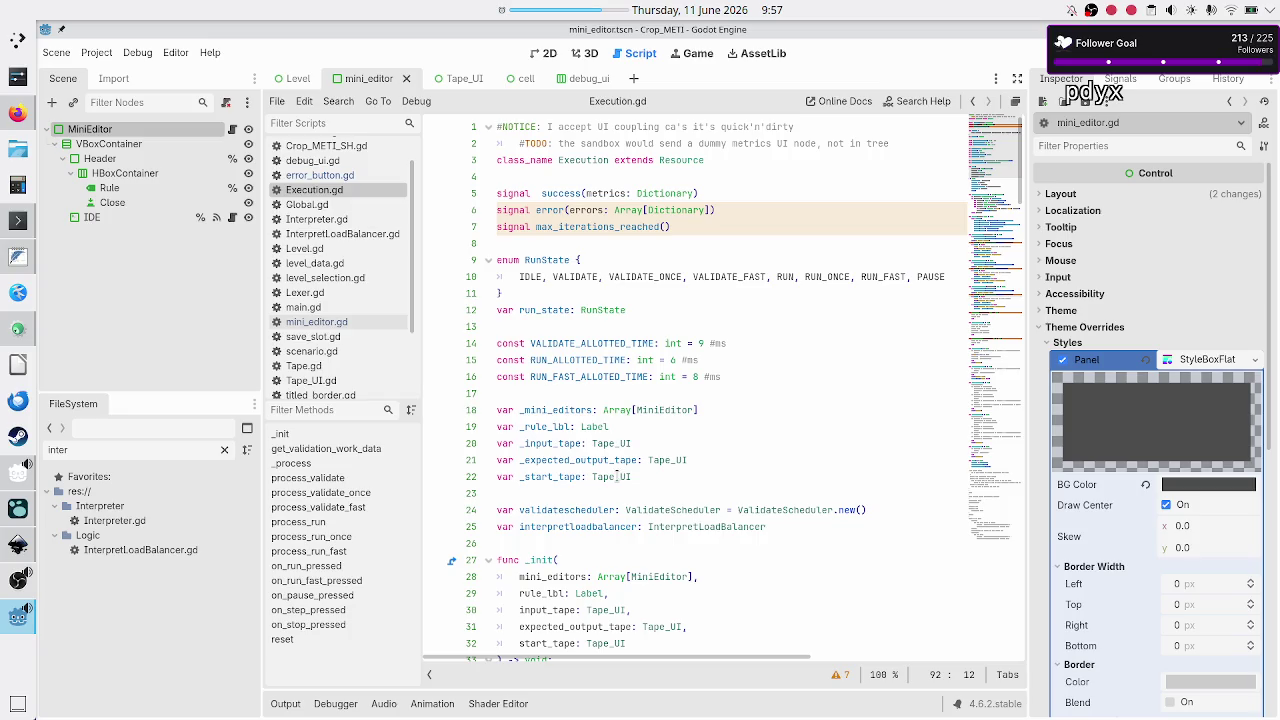
double_click(558, 522)
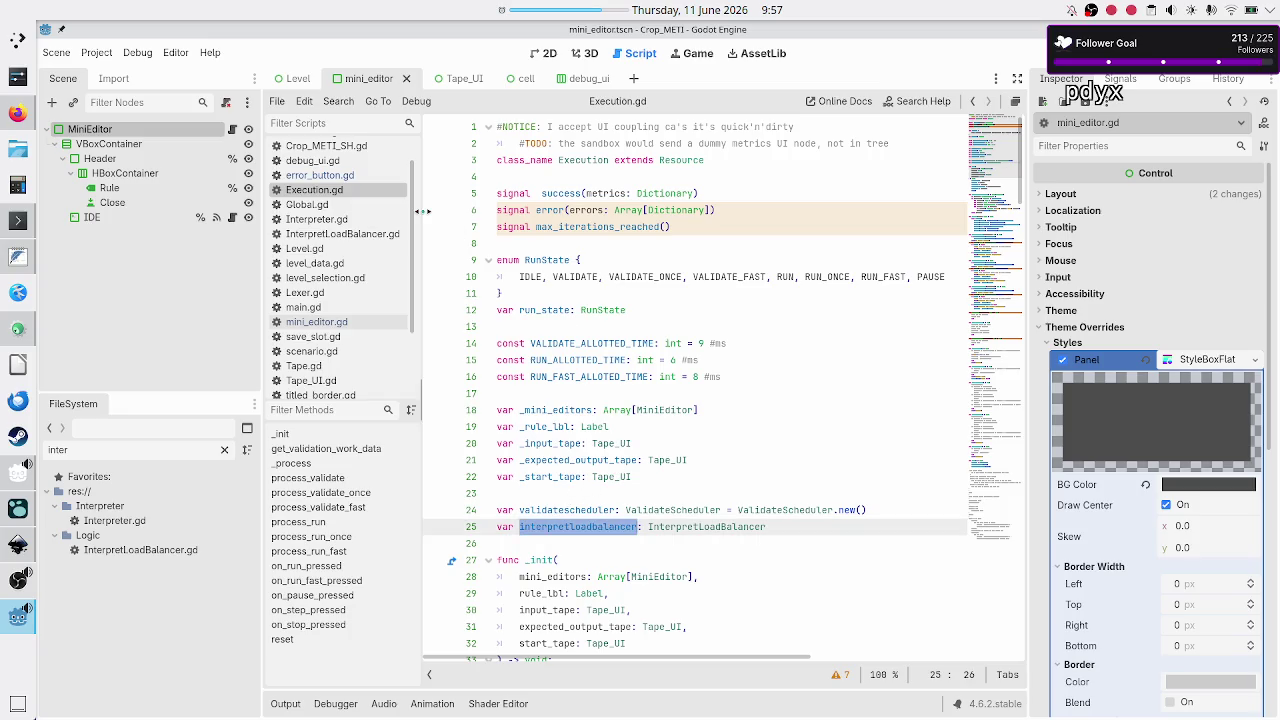
Bring up InterpretLoadBalancer.gd and look at its _init function header
click(350, 234)
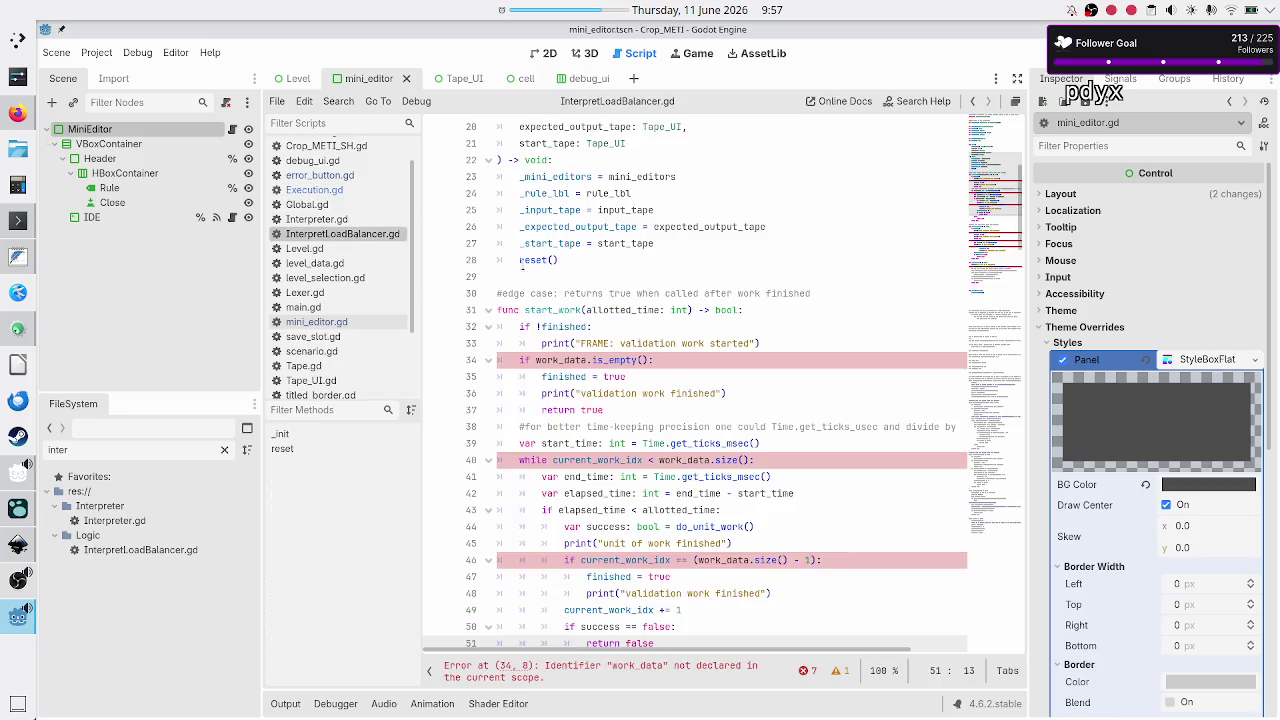
scroll(543, 281, up, 5)
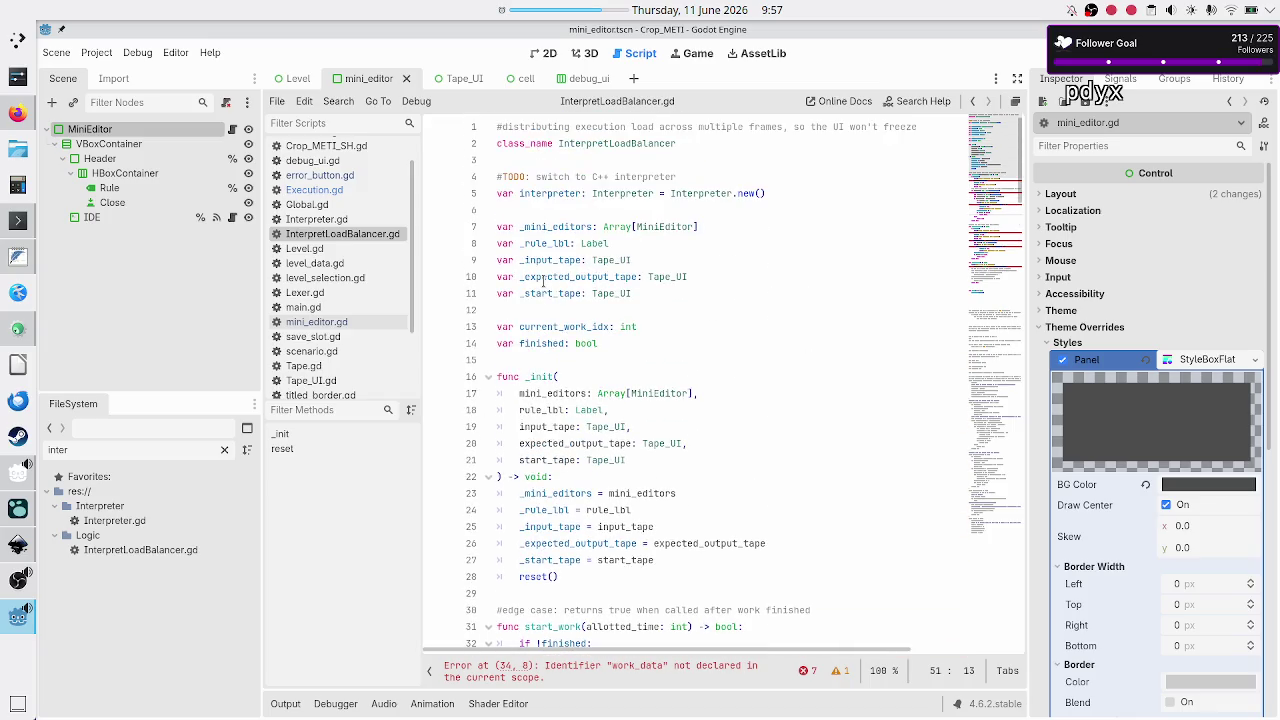
click(602, 375)
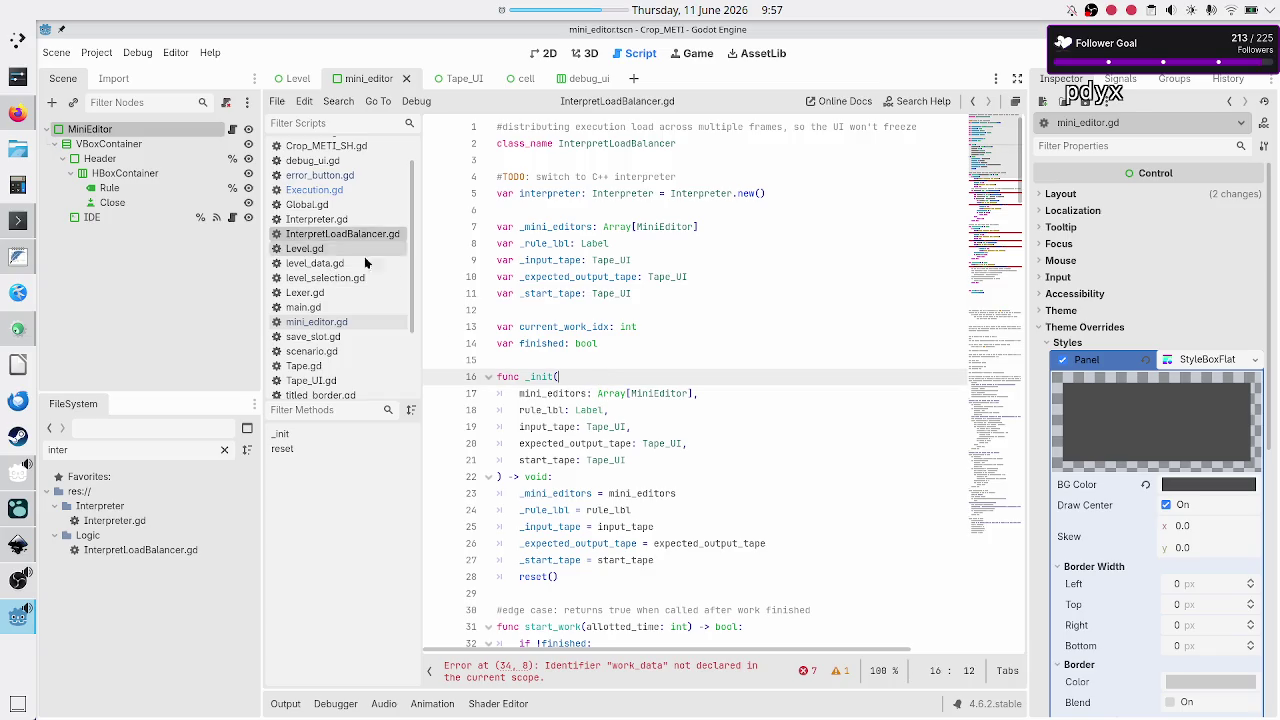
scroll(357, 300, down, 3)
Switch to ValidateScheduler.gd and examine its init_work_data function
click(340, 313)
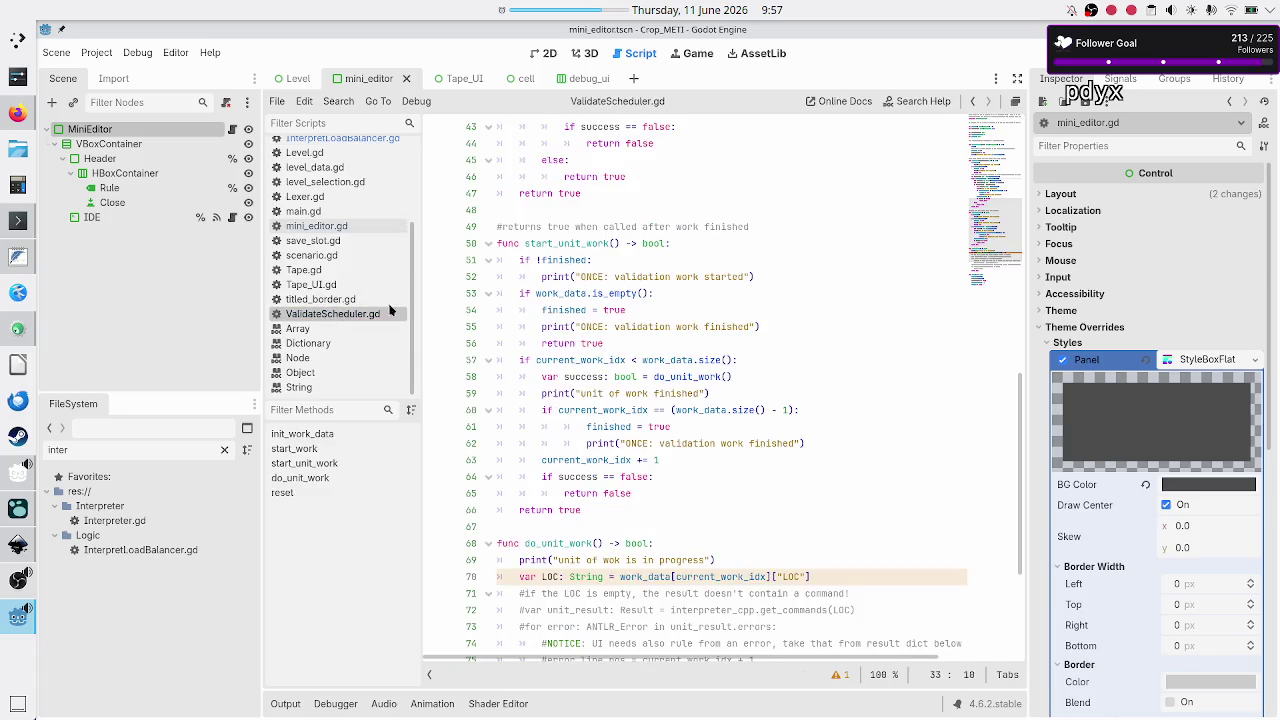
scroll(566, 217, up, 7)
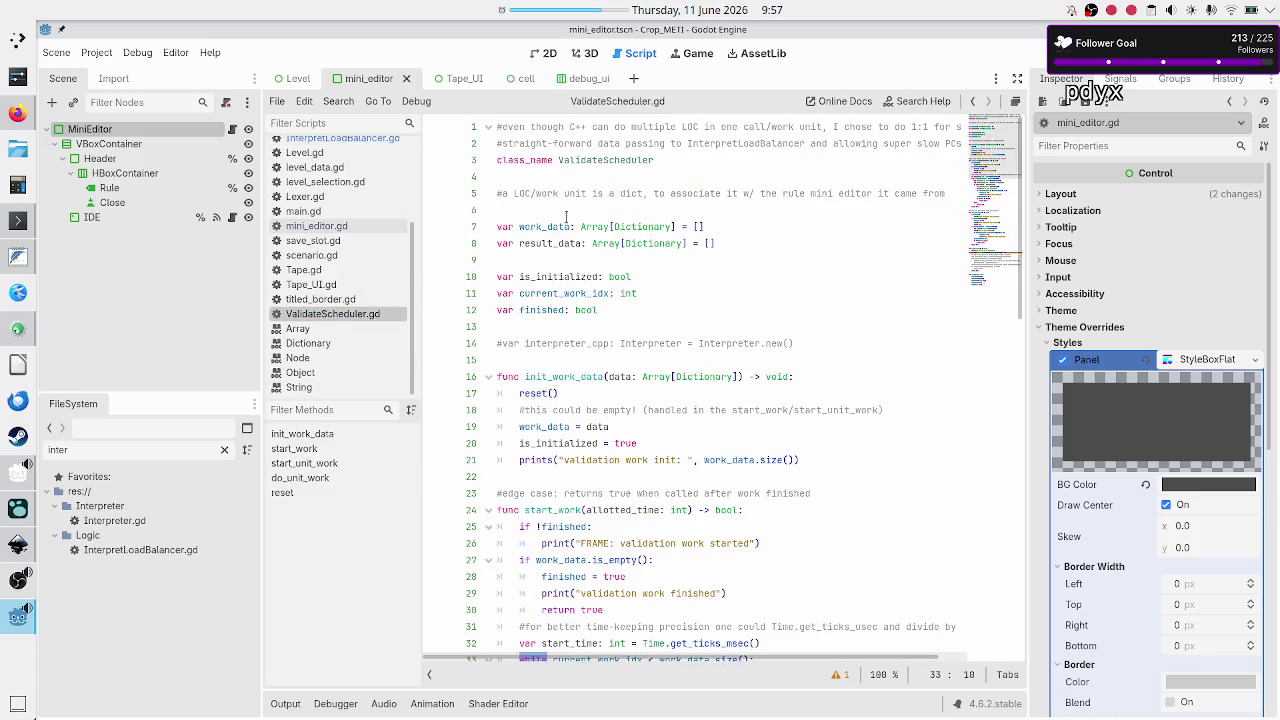
click(561, 377)
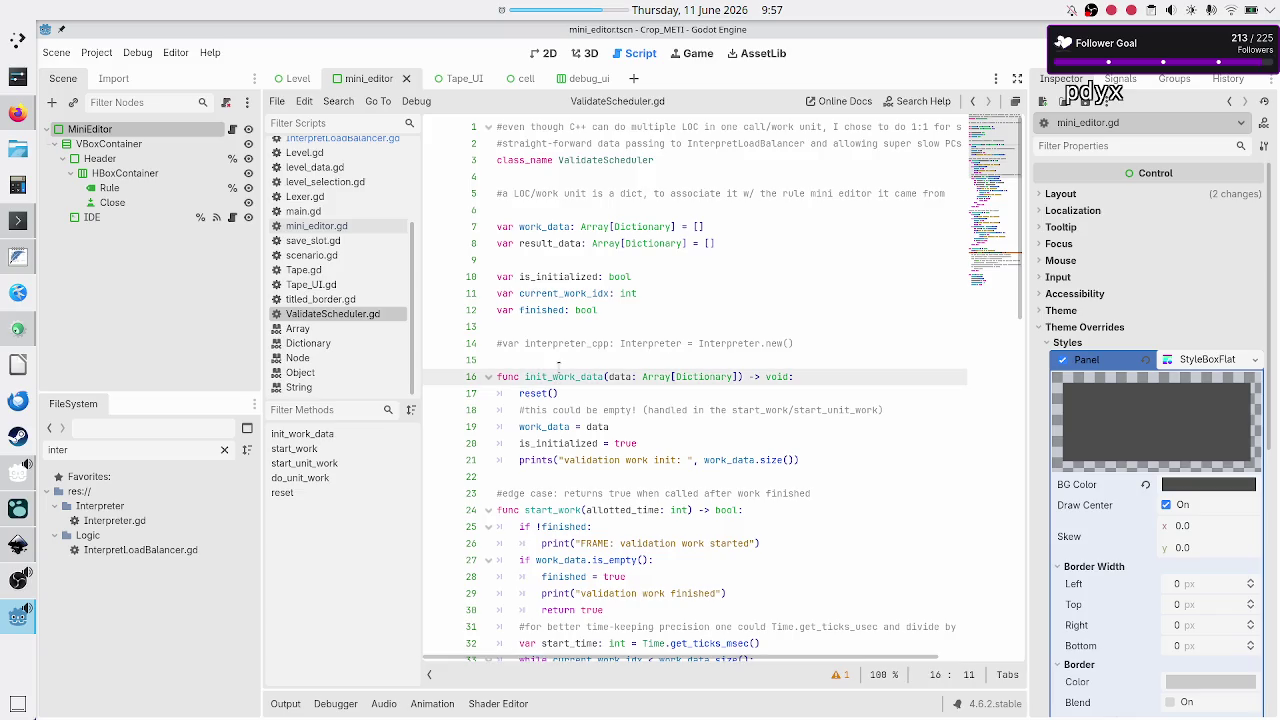
click(580, 343)
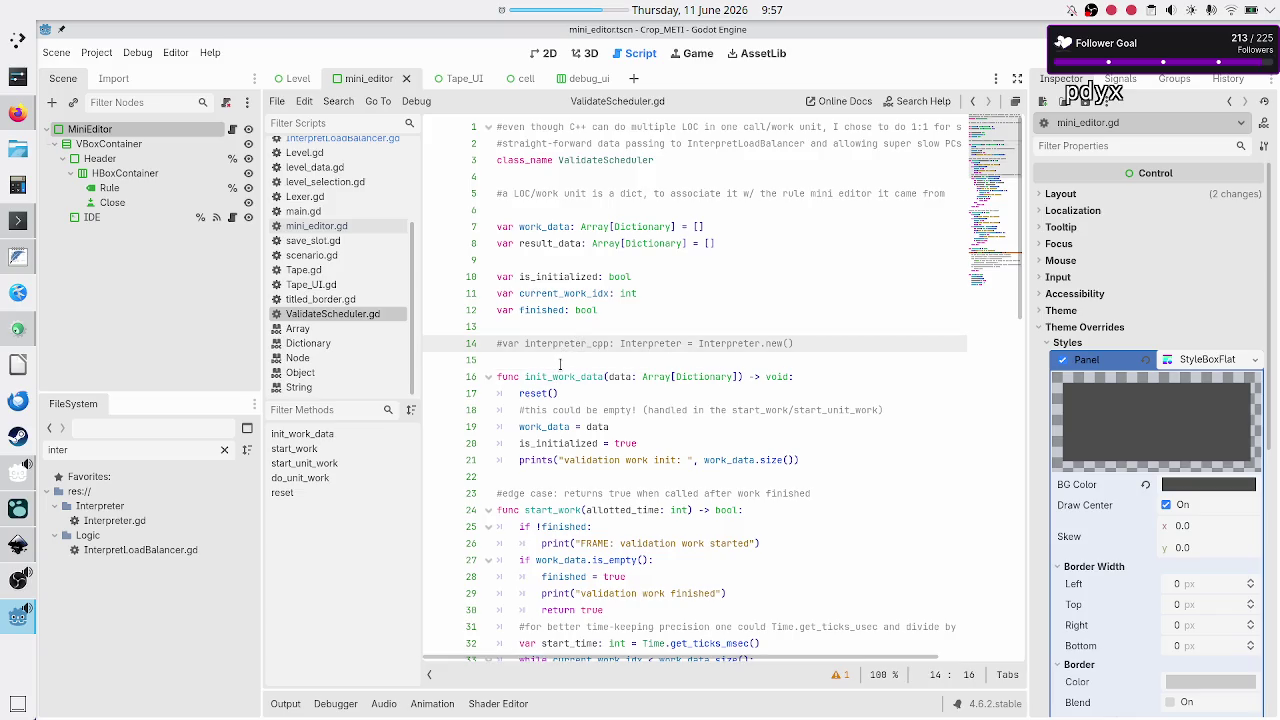
double_click(560, 377)
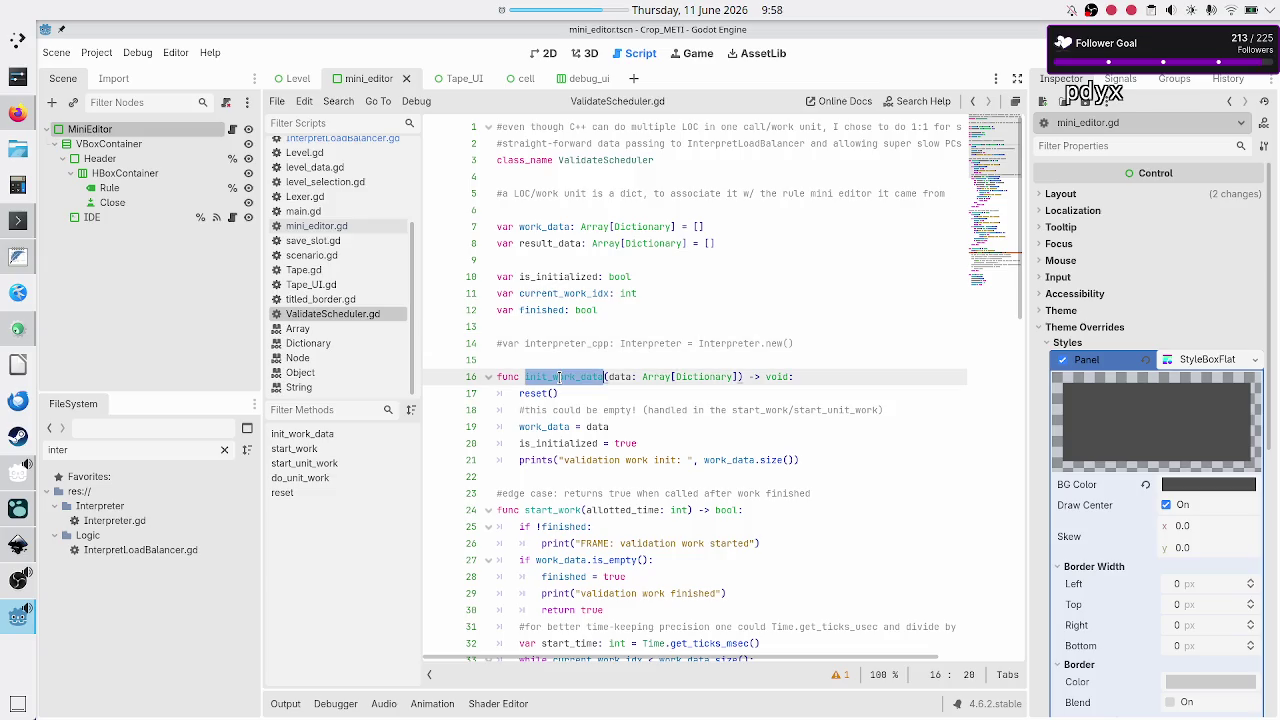
click(569, 359)
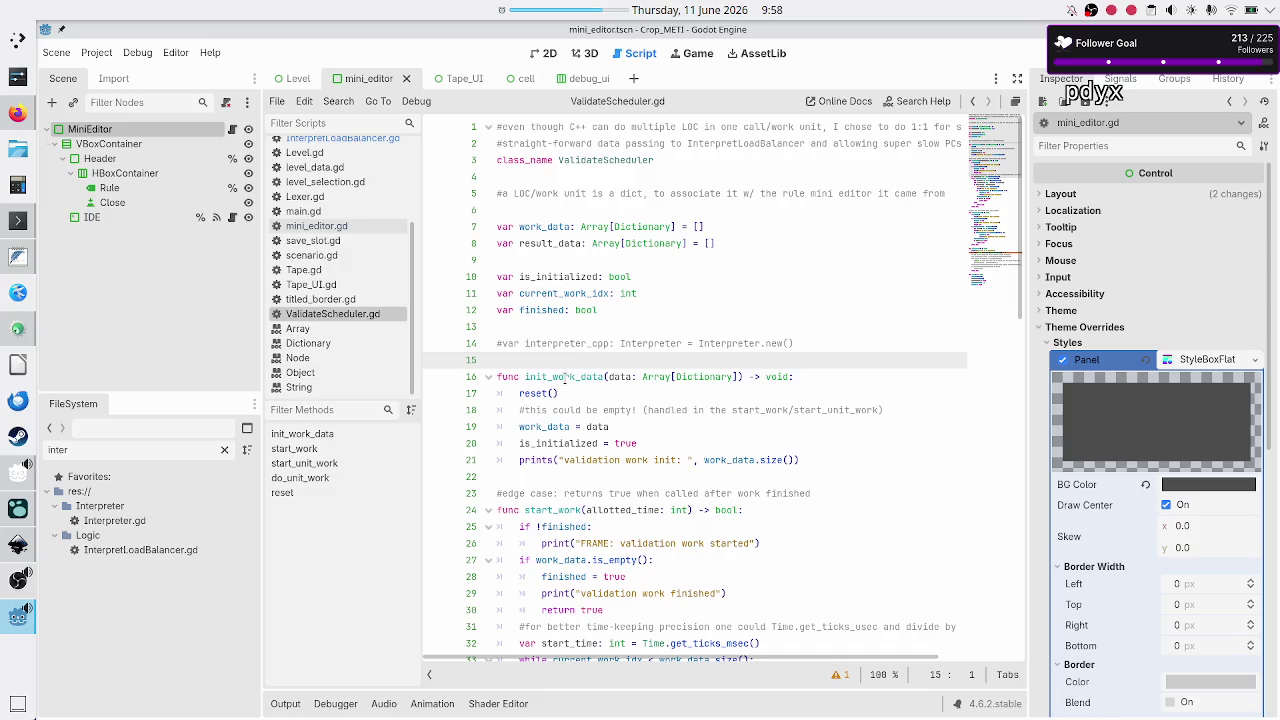
double_click(563, 376)
click(565, 362)
double_click(563, 376)
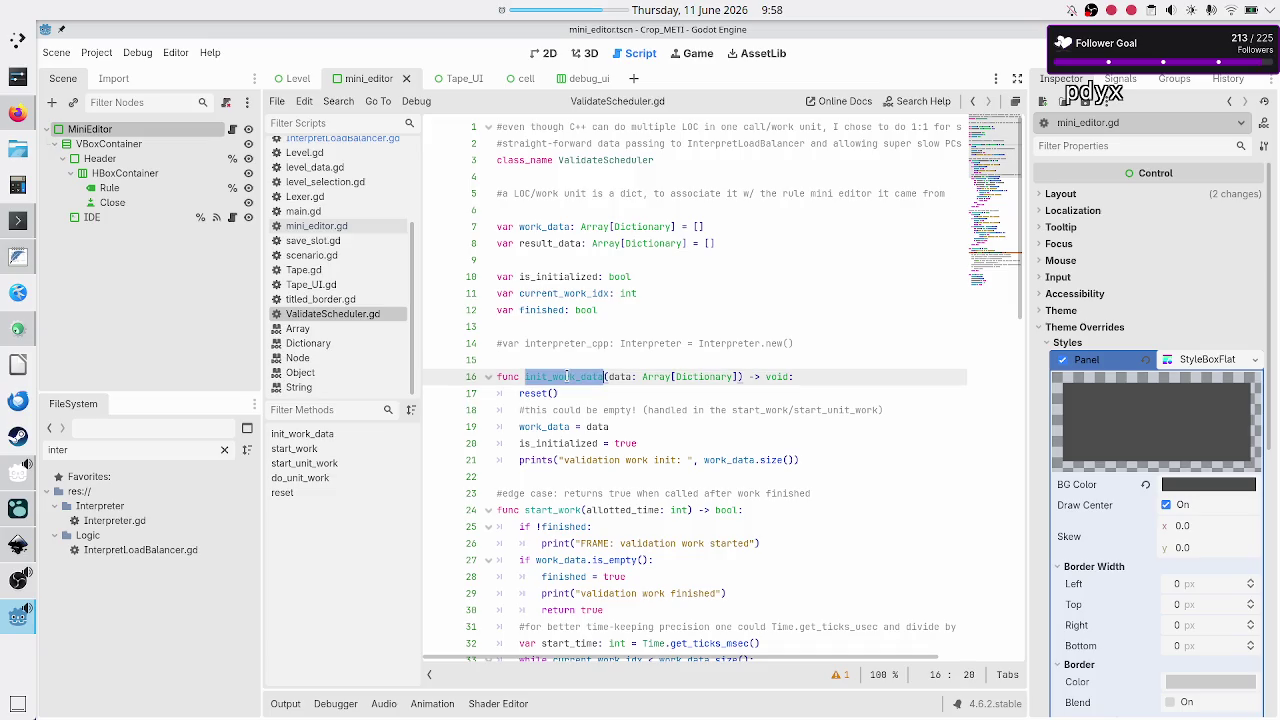
click(584, 359)
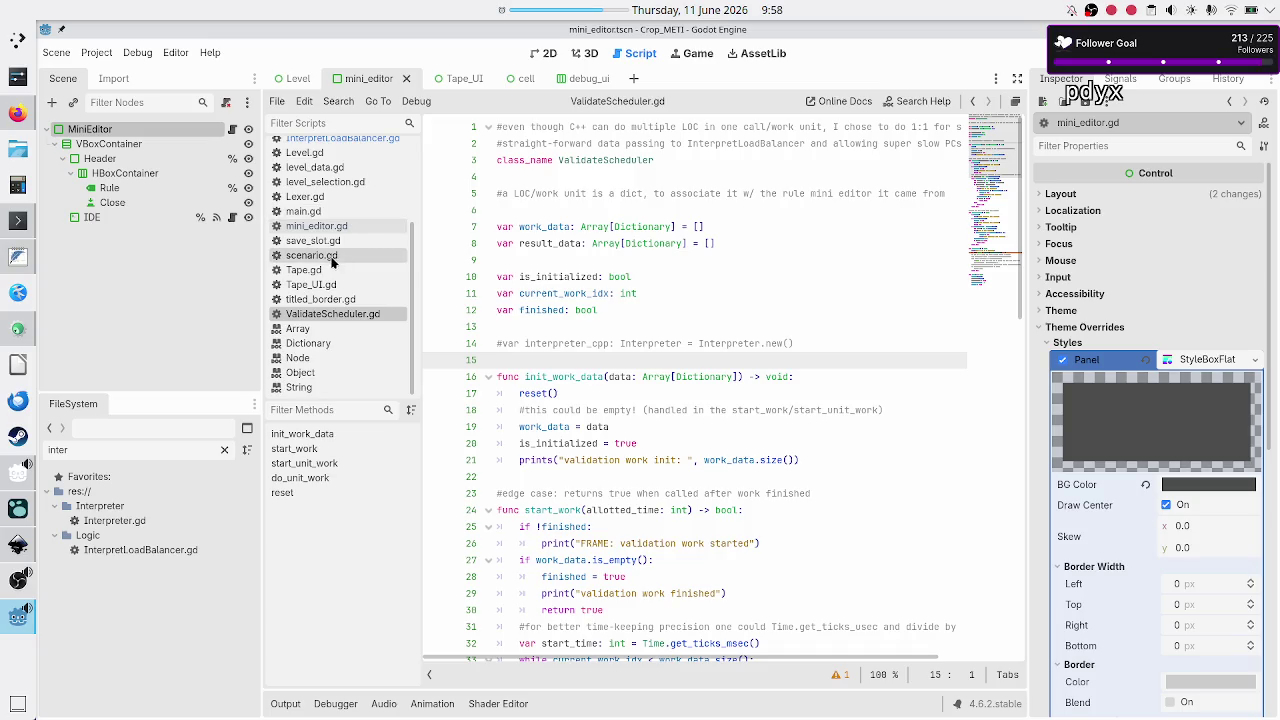
scroll(333, 262, up, 3)
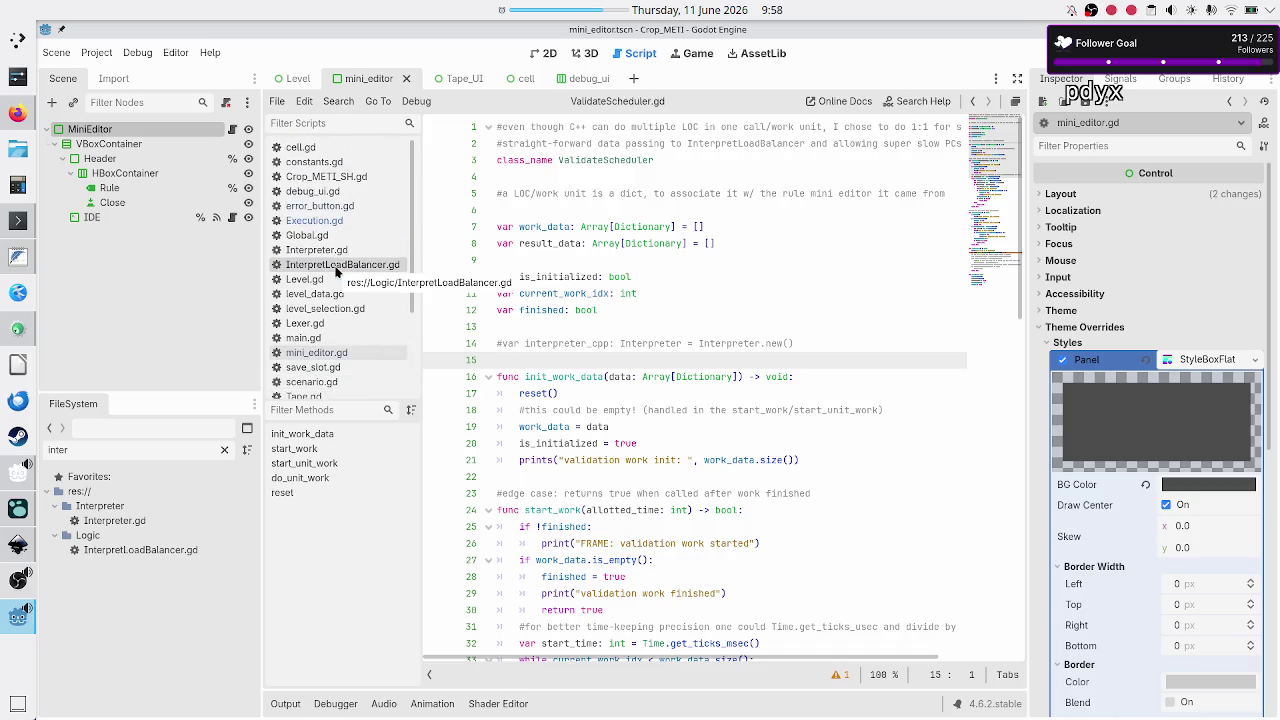
Rename InterpretLoadBalancer.gd's _init function to init_interpret_data
click(337, 265)
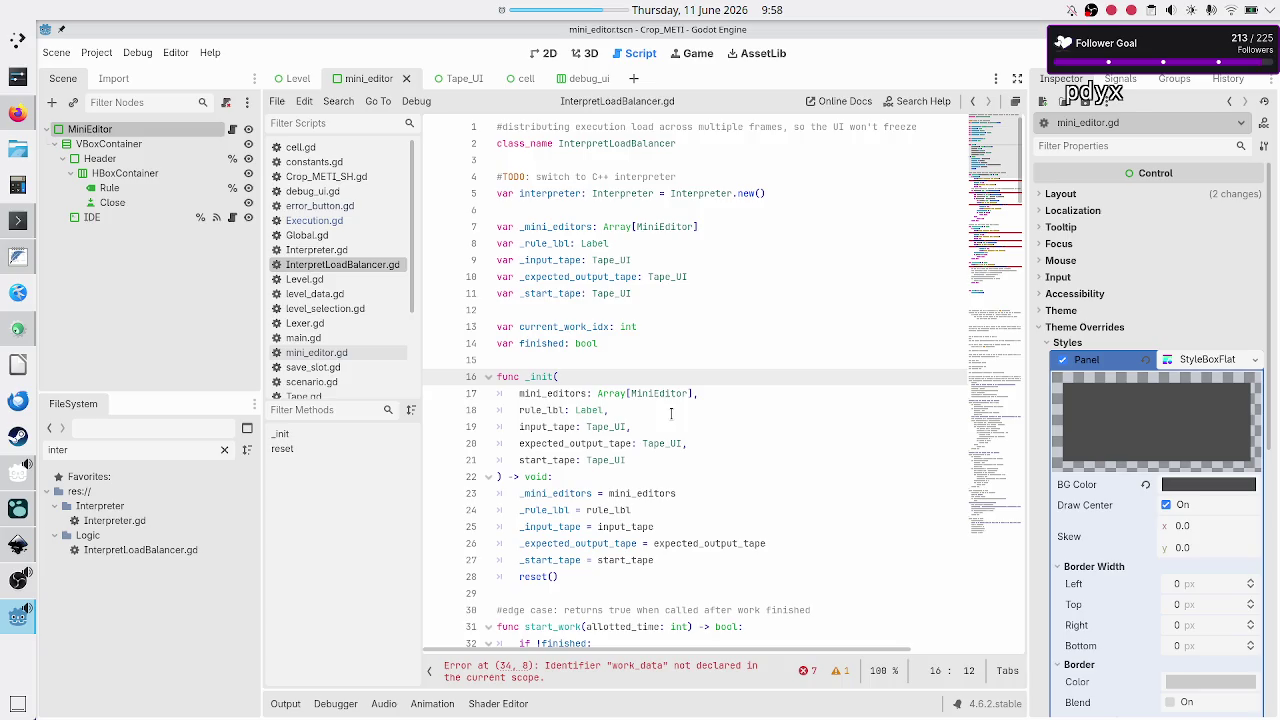
key(Left)
key(Left)
key(Left)
key(BackSpace)
key(Right)
key(Right)
key(Right)
text(_)
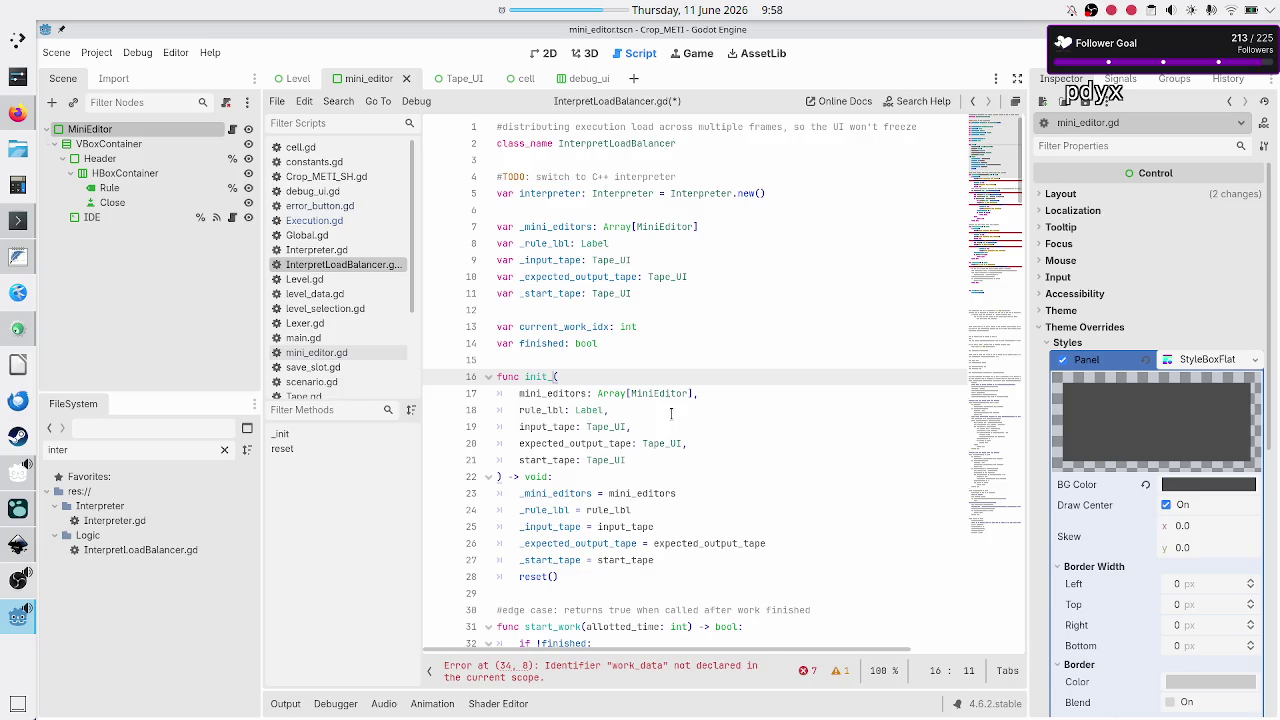
text(interpre)
text(t_d)
text(ata)
Review the function's parameter lines and save the script
key(Right)
key(Right)
key(shift+Down)
key(shift+Down)
key(shift+Down)
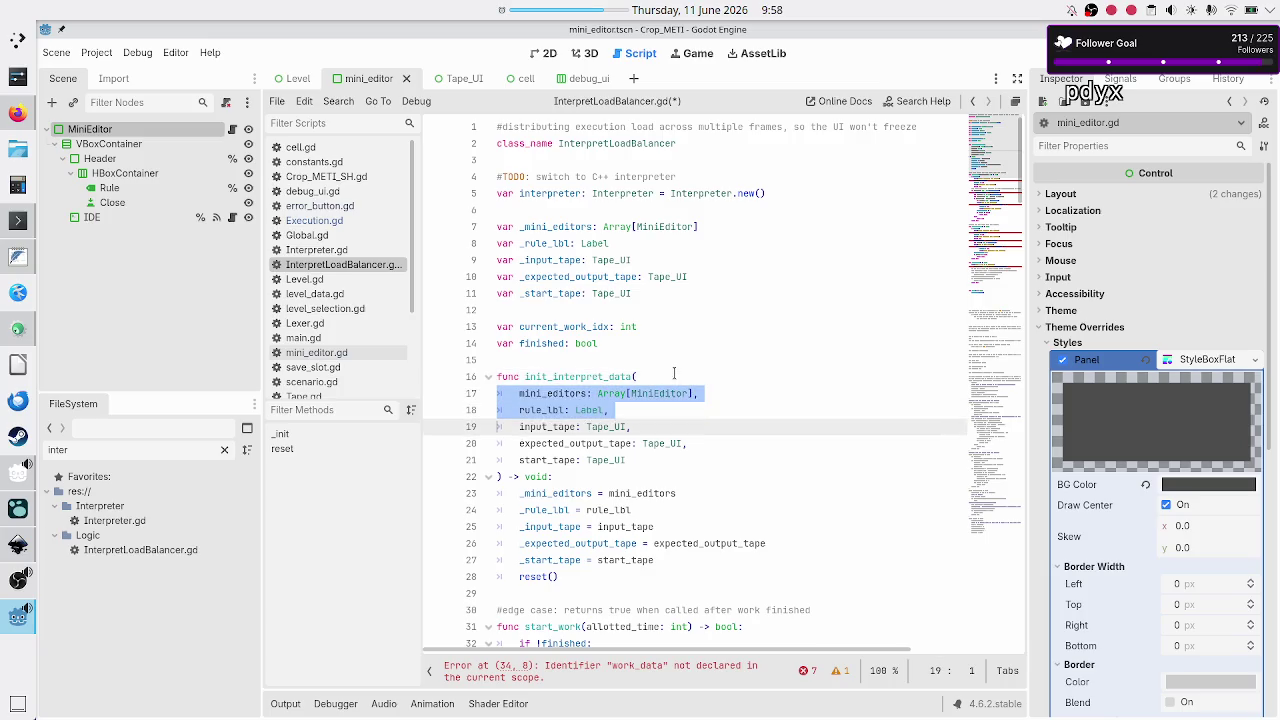
key(shift+End)
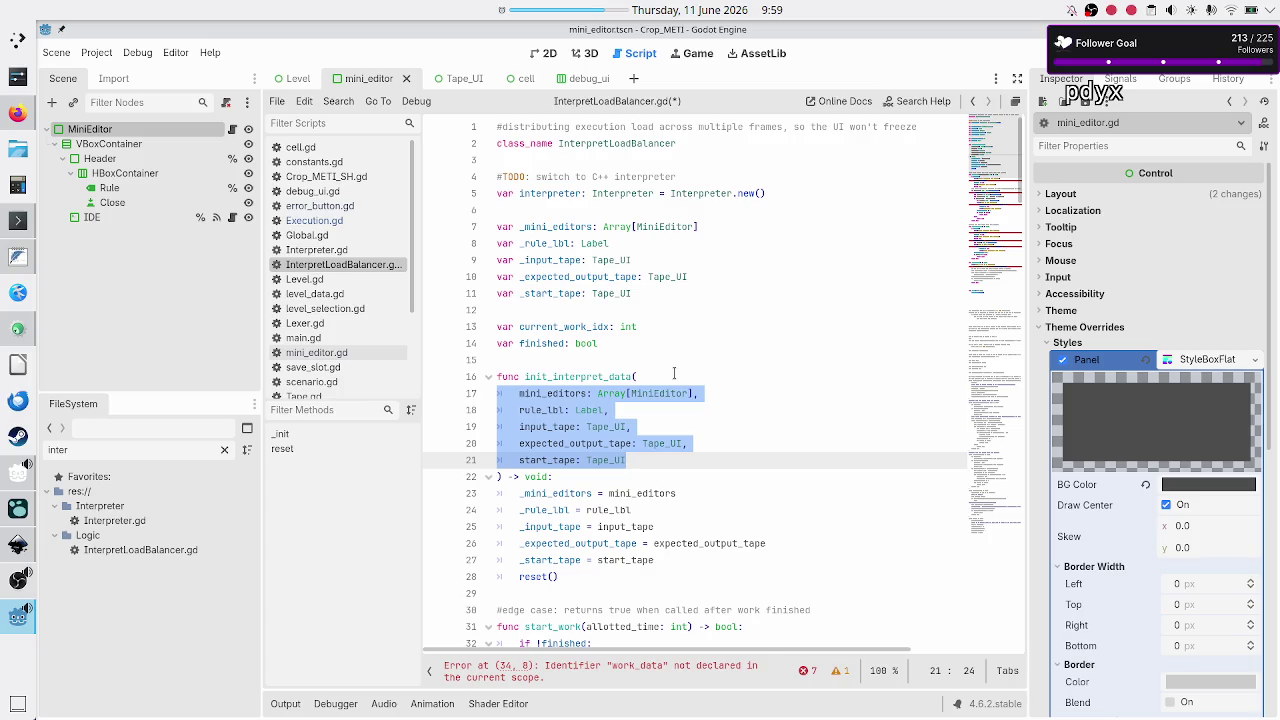
click(753, 431)
key(ctrl+s)
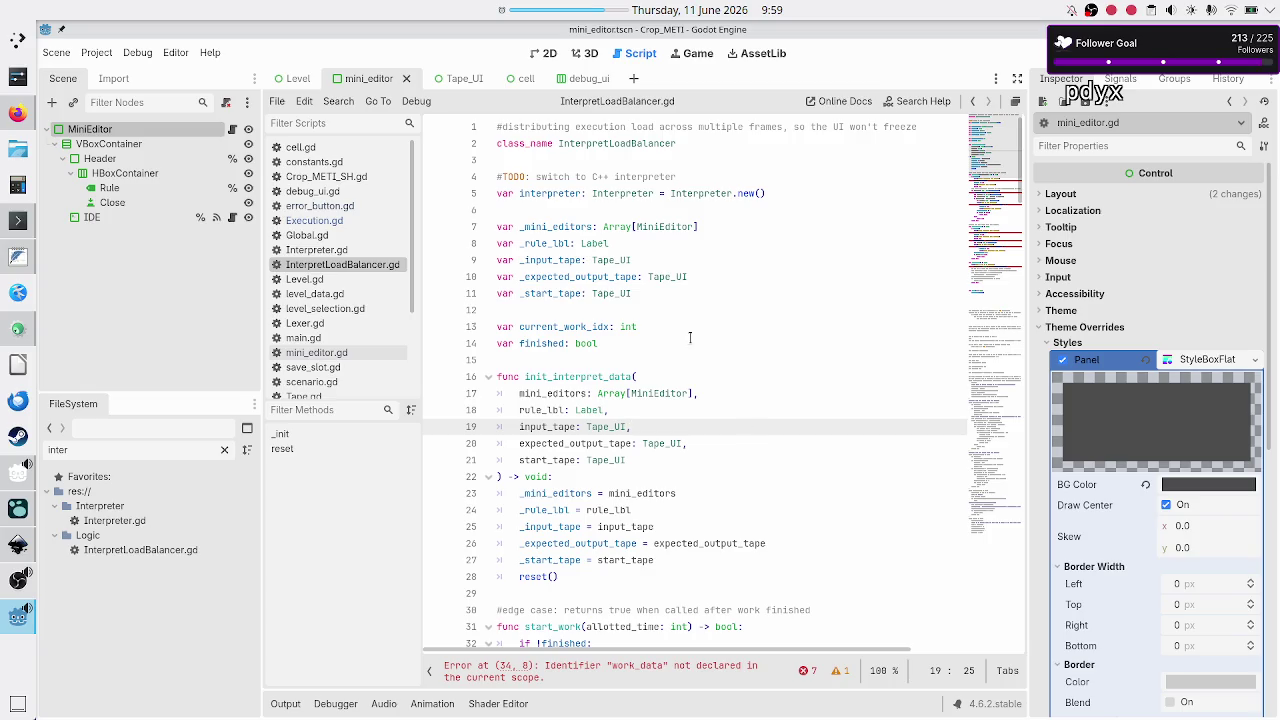
scroll(657, 400, down, 3)
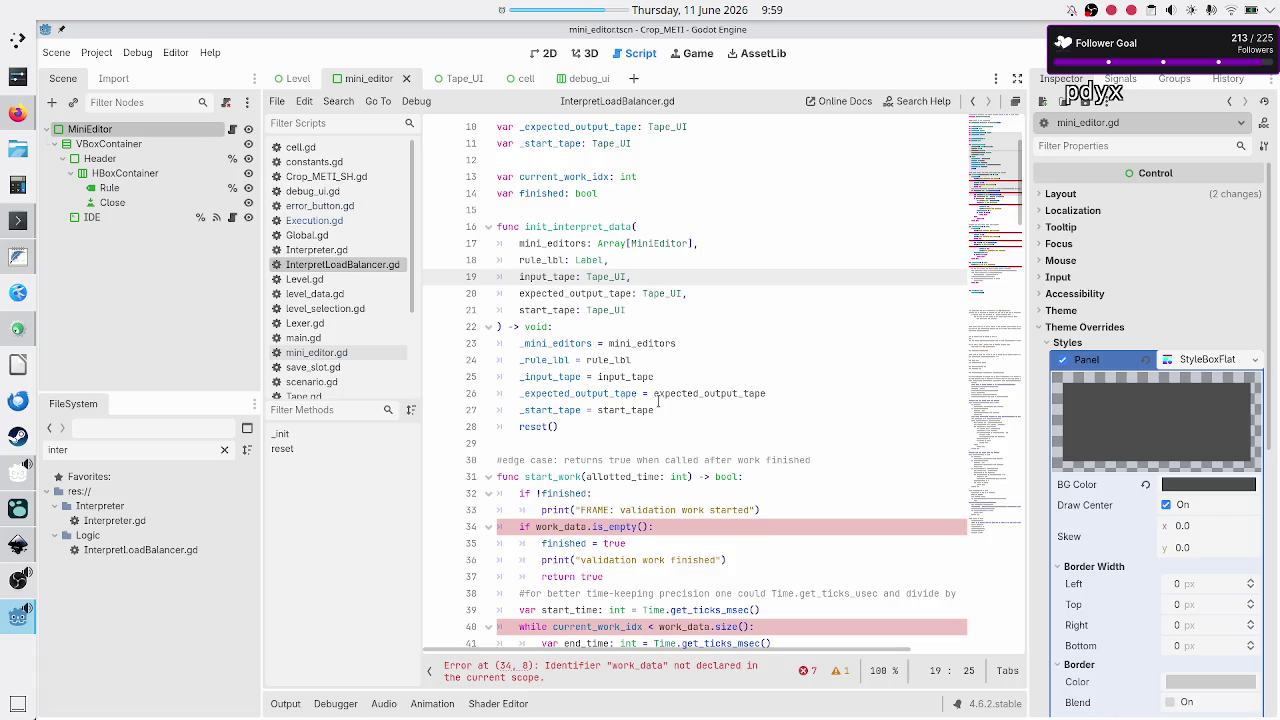
scroll(657, 400, down, 1)
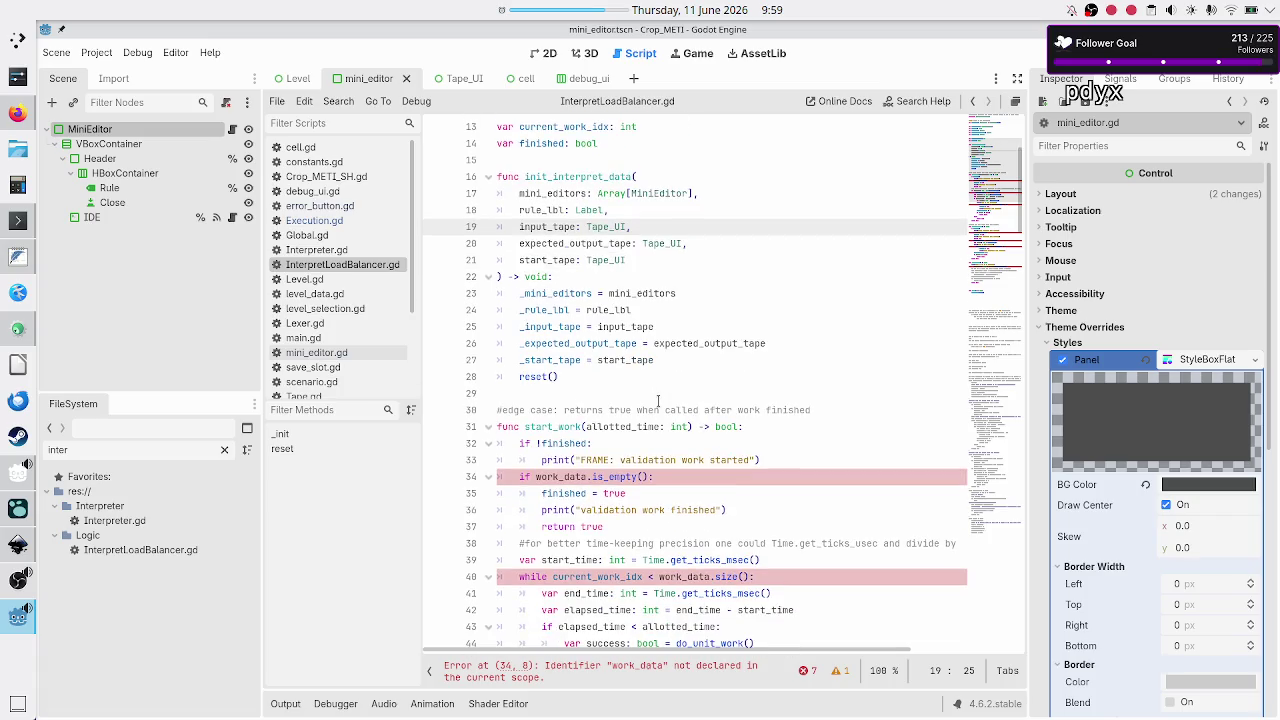
scroll(657, 400, up, 1)
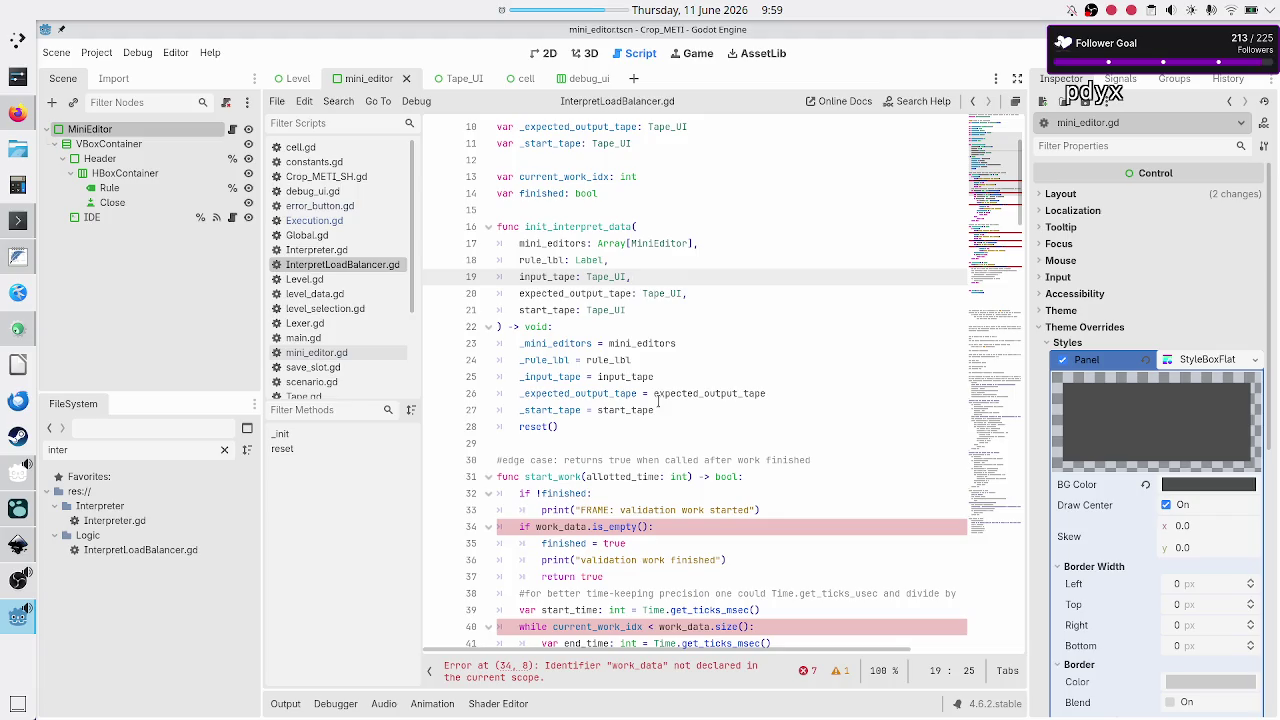
scroll(340, 320, down, 3)
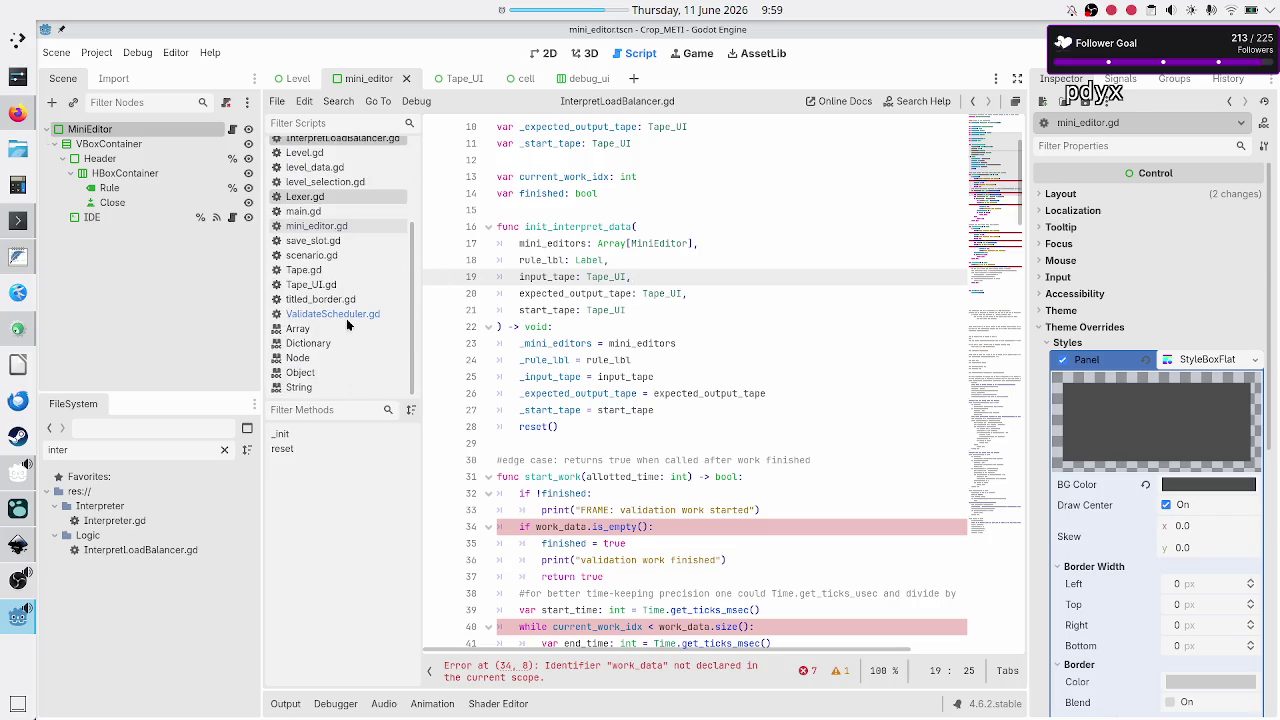
scroll(335, 228, up, 3)
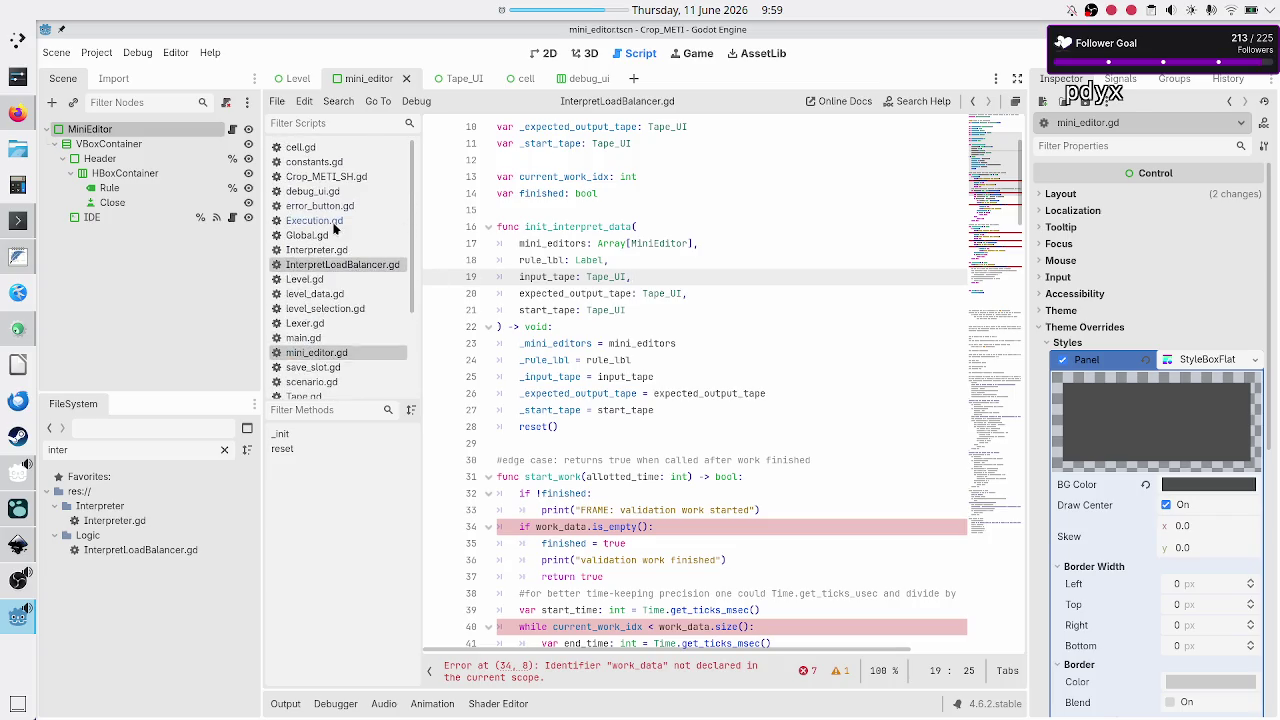
click(328, 250)
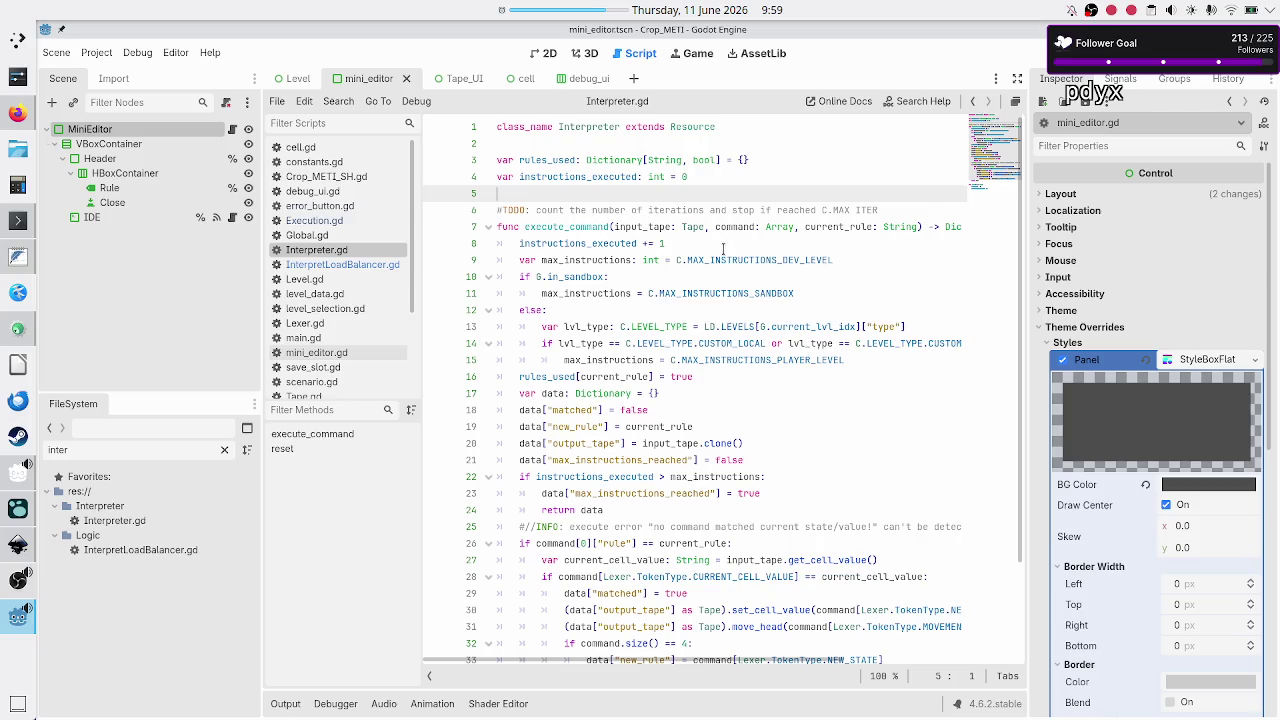
triple_click(633, 211)
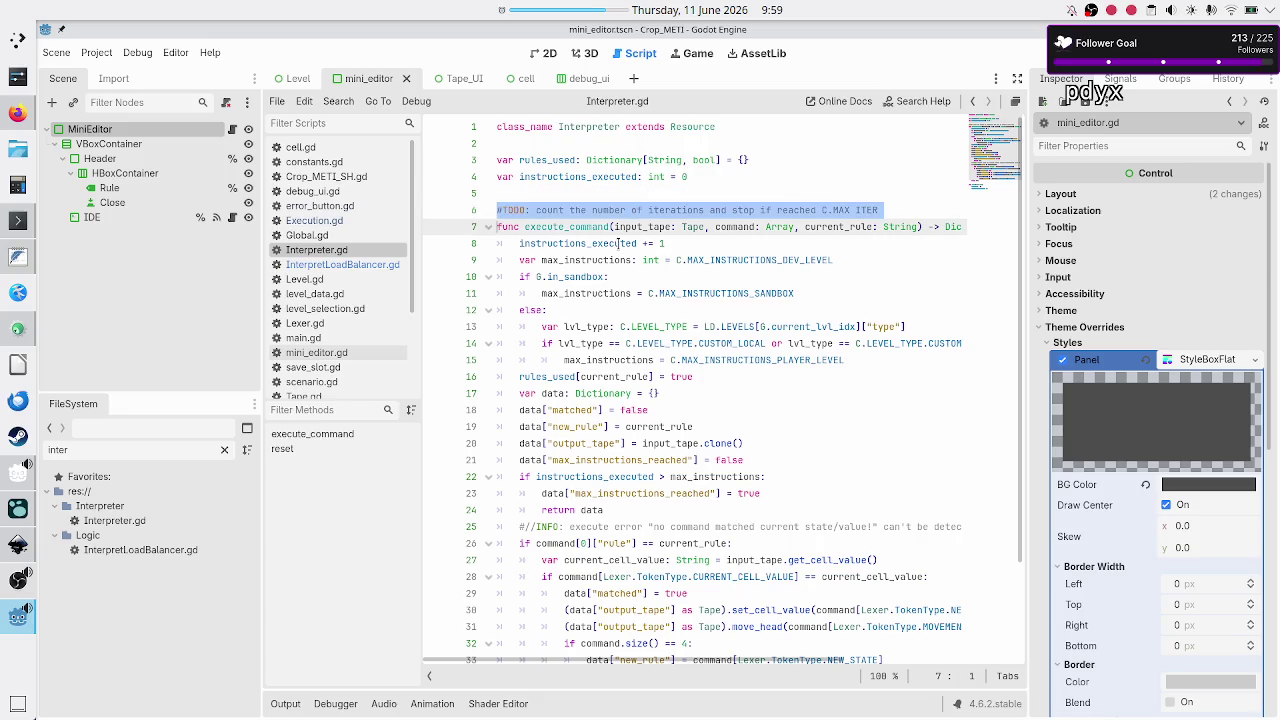
double_click(600, 243)
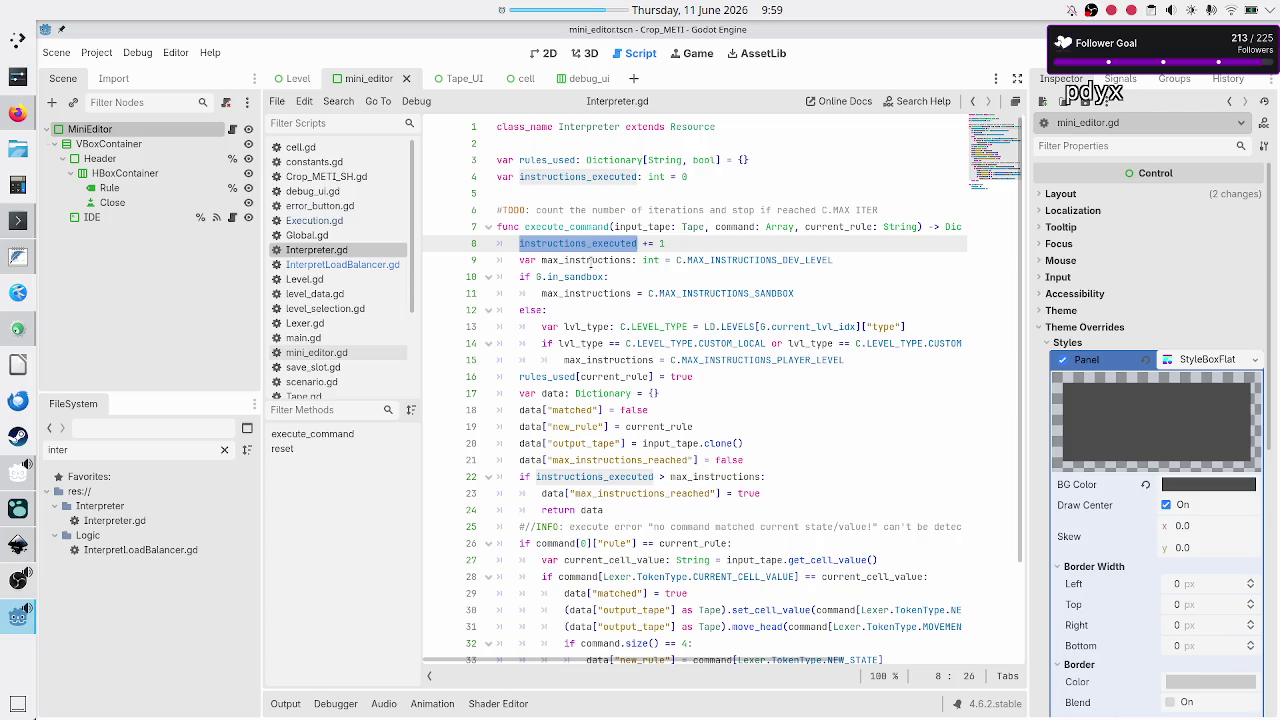
double_click(590, 260)
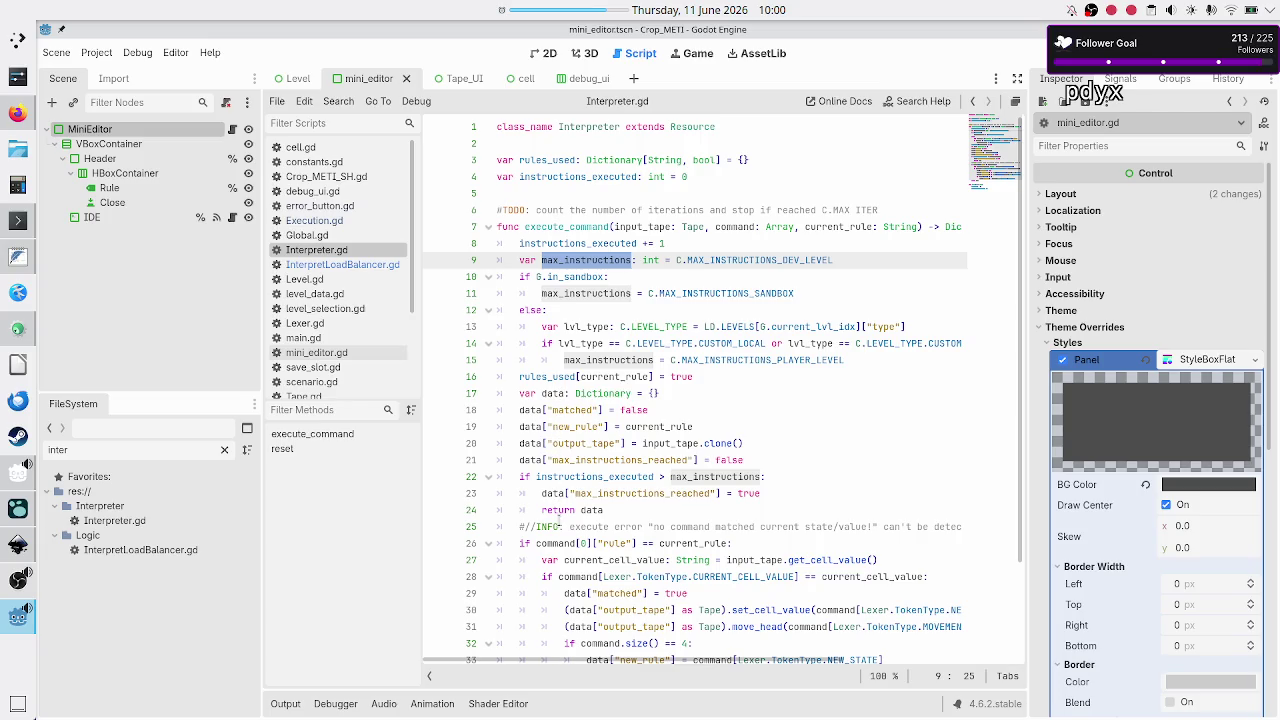
scroll(559, 532, down, 3)
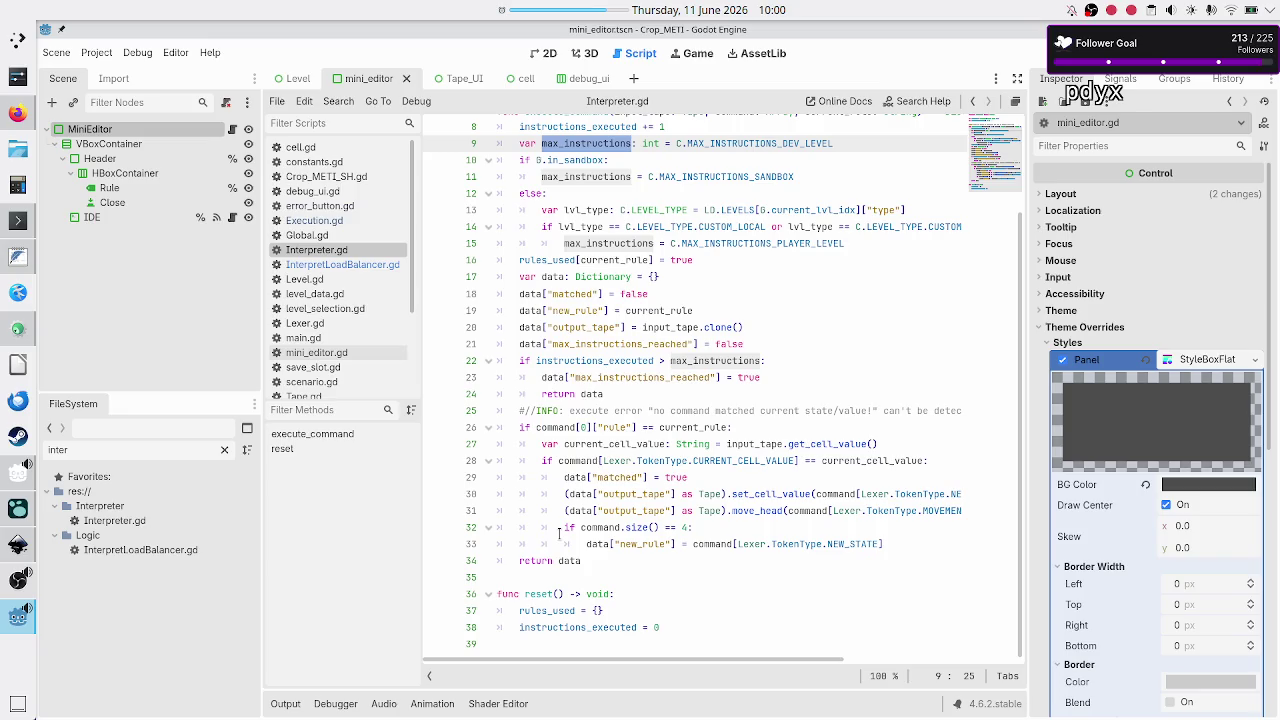
double_click(606, 360)
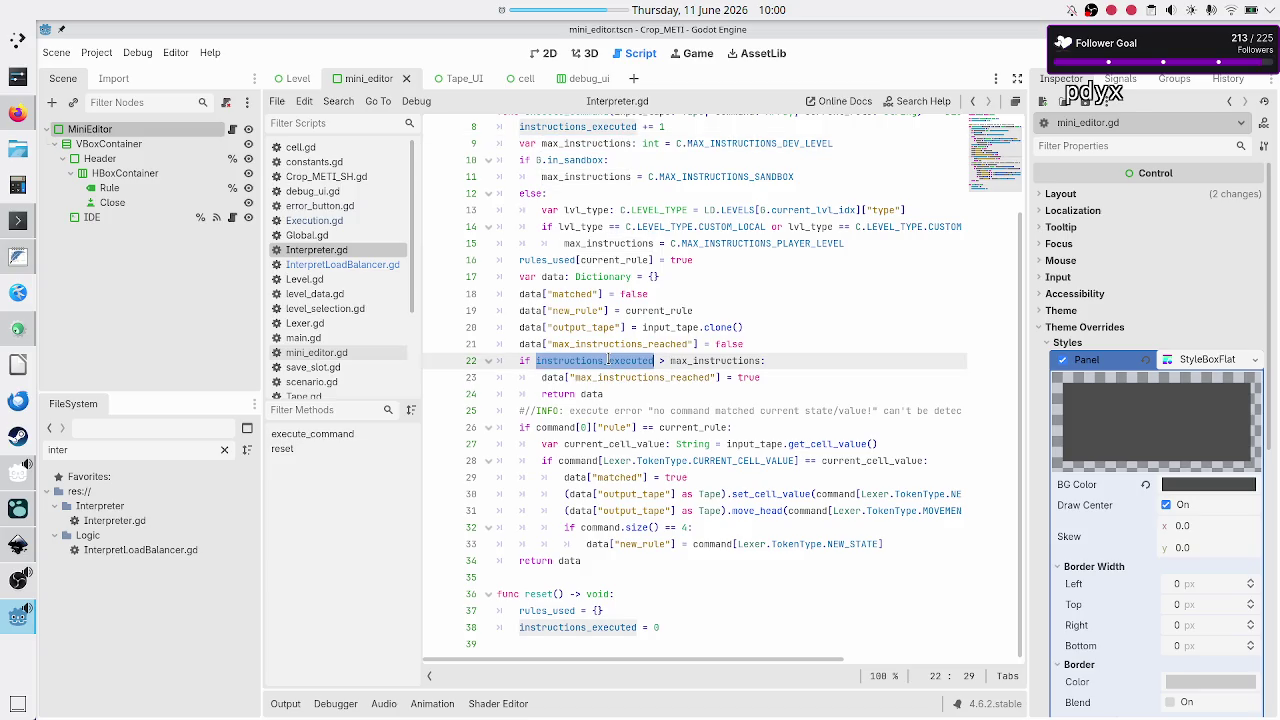
scroll(607, 360, up, 2)
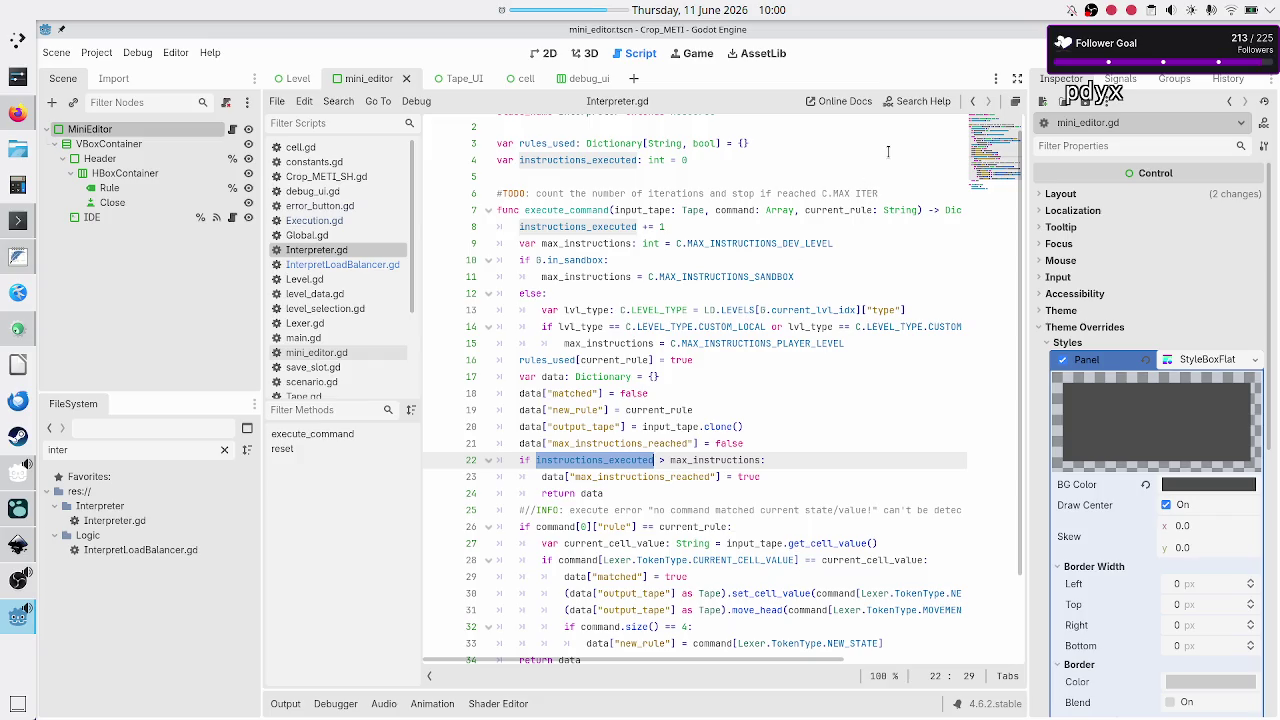
Delete the TODO comment on line 6 of Interpreter.gd and save
click(876, 178)
key(Down)
key(shift+End)
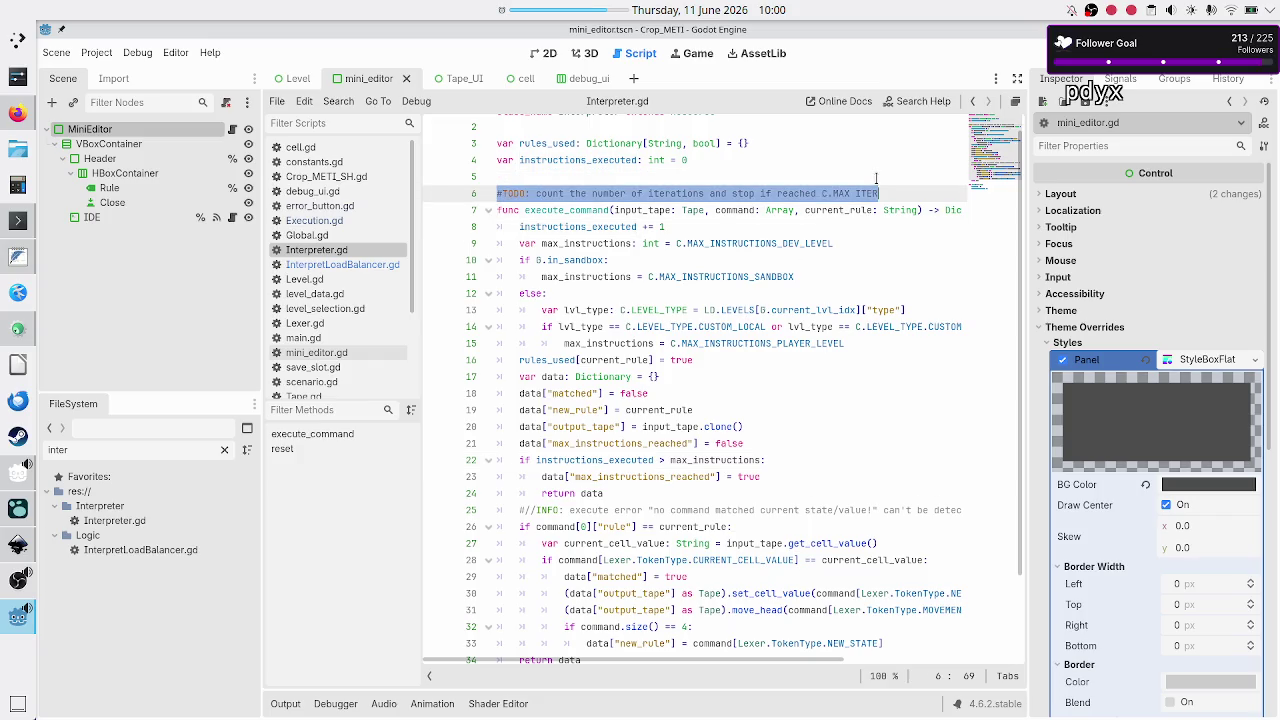
key(BackSpace)
key(BackSpace)
key(ctrl+s)
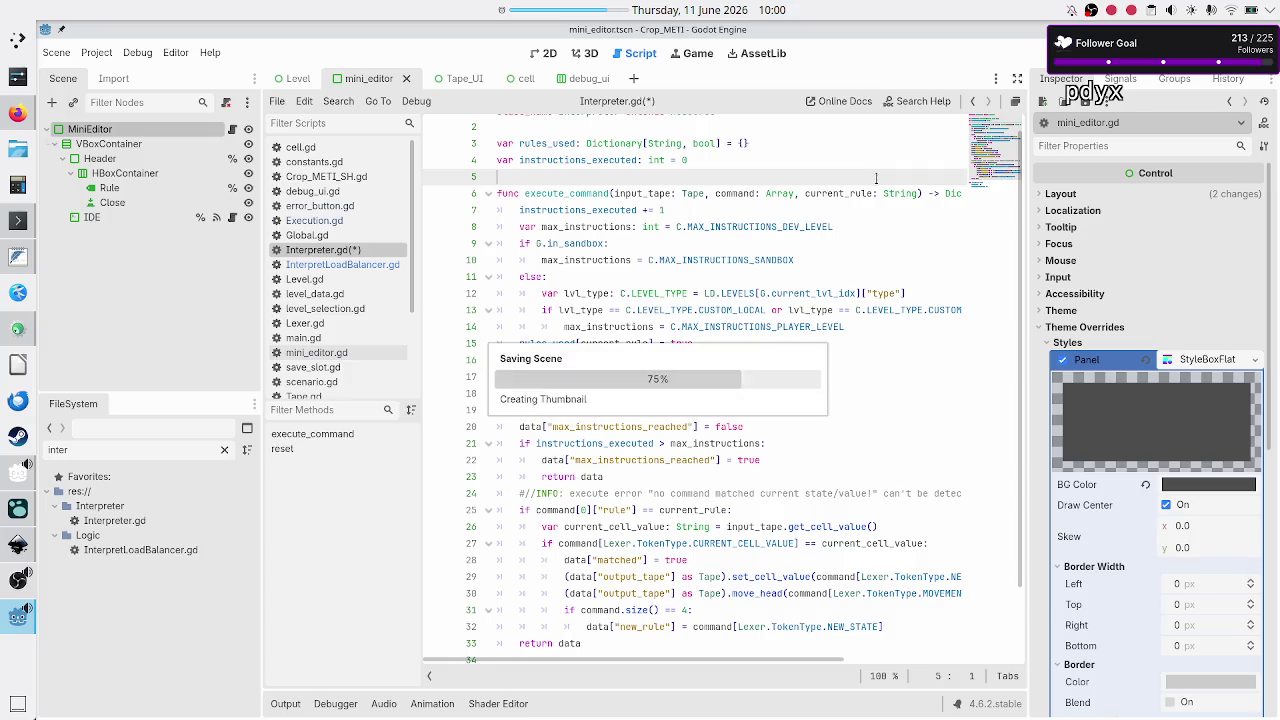
Inspect execute_command's Tape and Array parameter types and the uses of current_rule
double_click(693, 192)
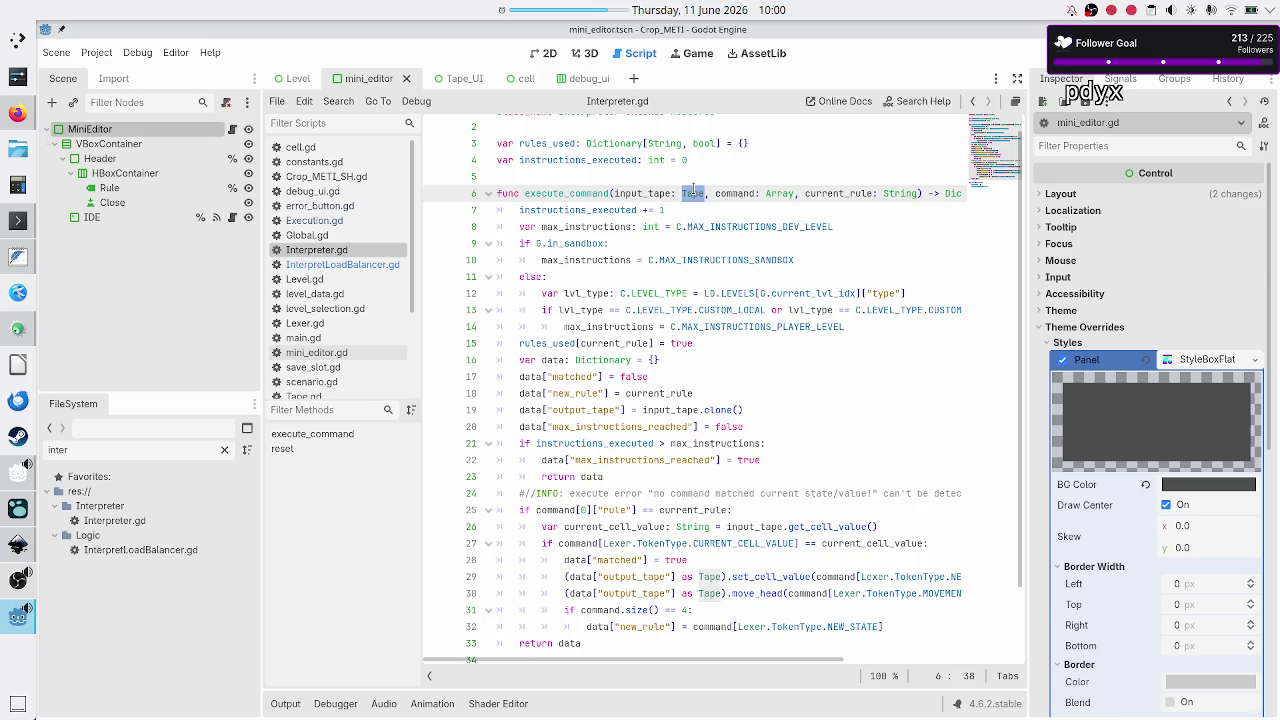
double_click(779, 193)
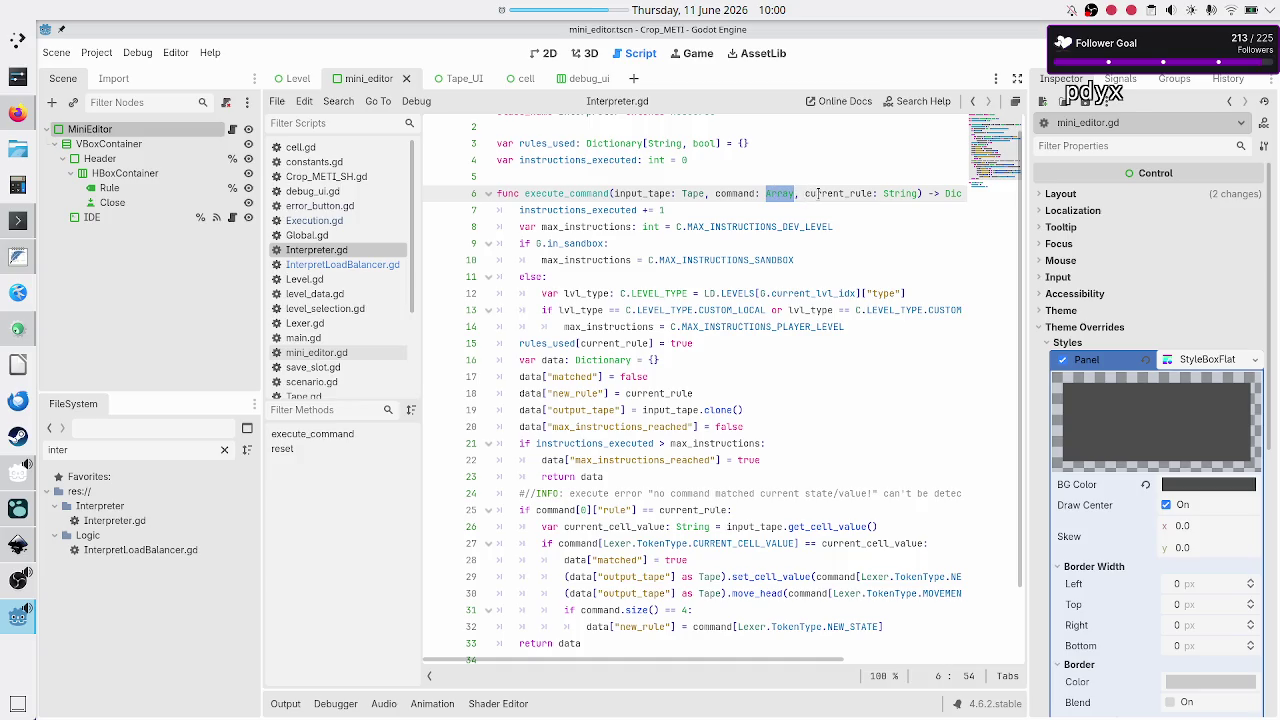
double_click(818, 193)
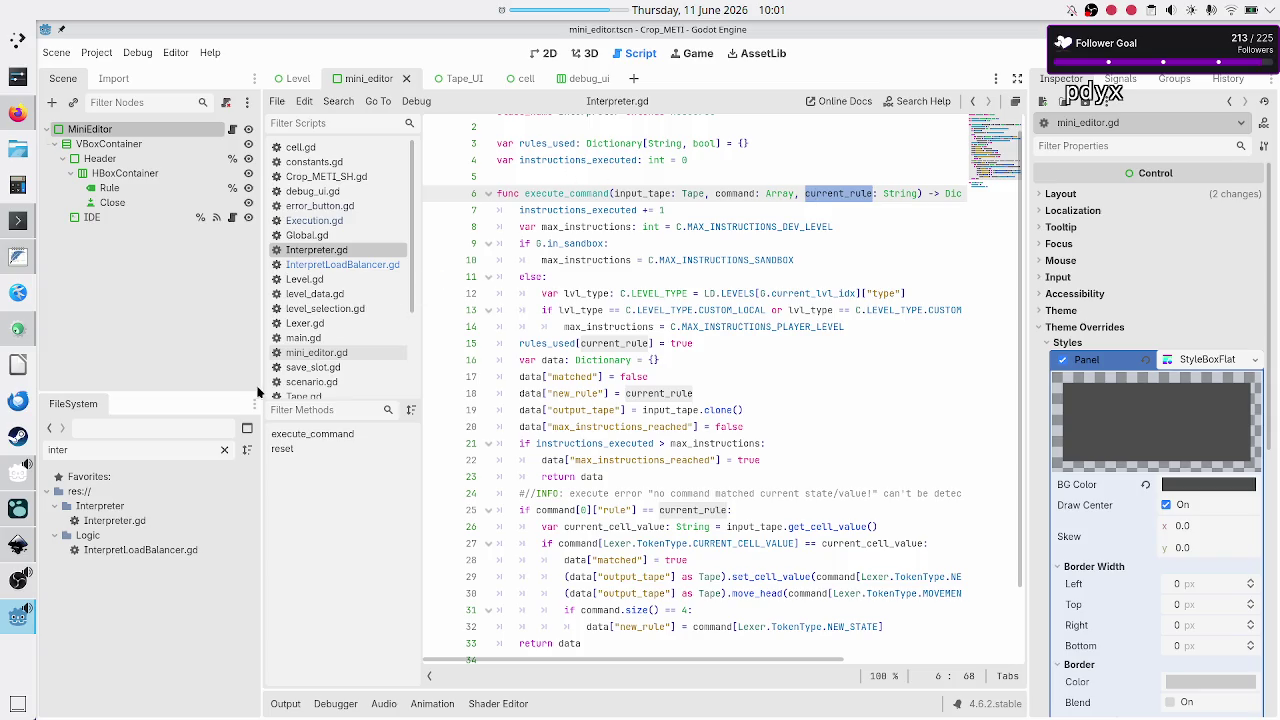
scroll(325, 300, down, 1)
scroll(340, 262, up, 1)
Bring up InterpretLoadBalancer.gd and highlight where do_unit_work is used
click(362, 264)
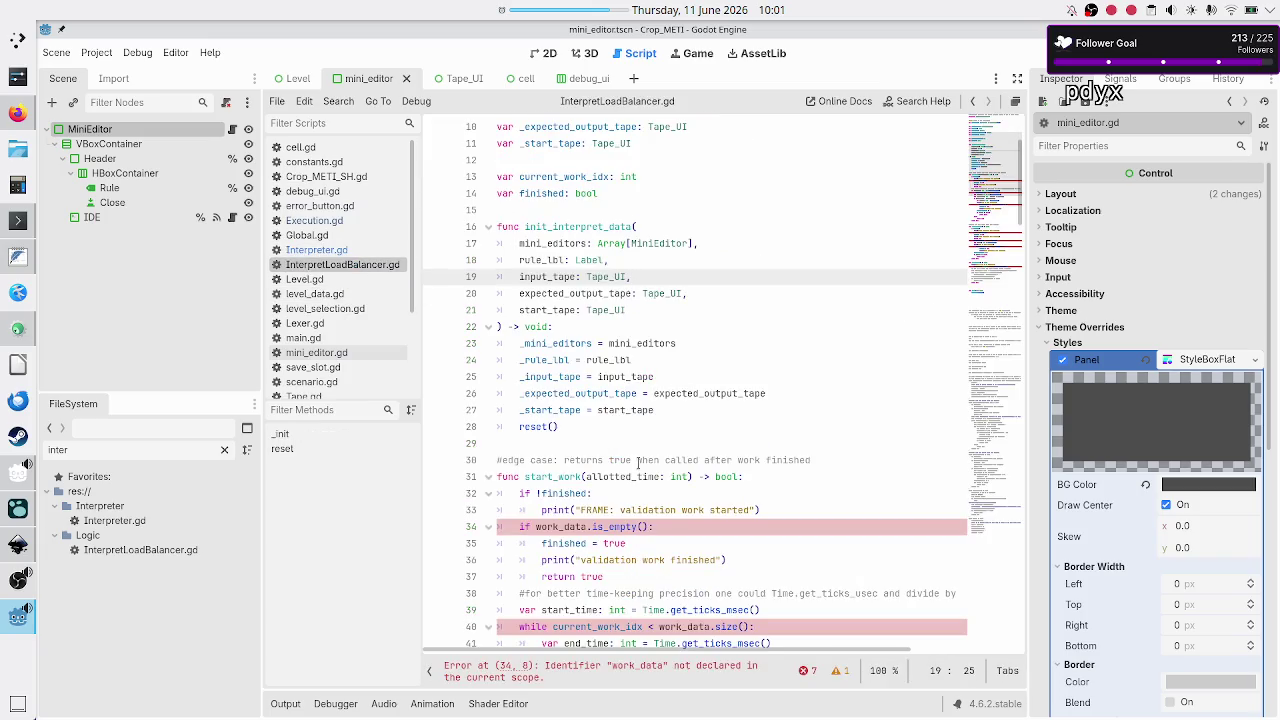
scroll(648, 566, down, 15)
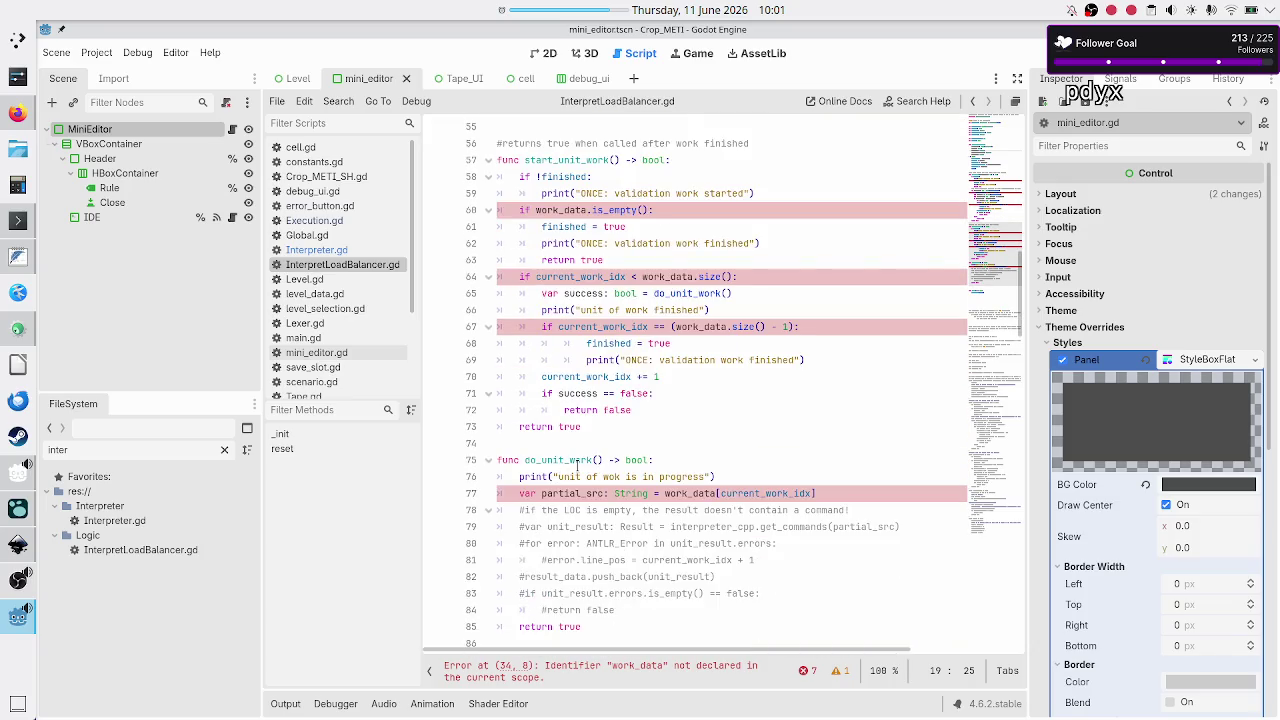
double_click(576, 461)
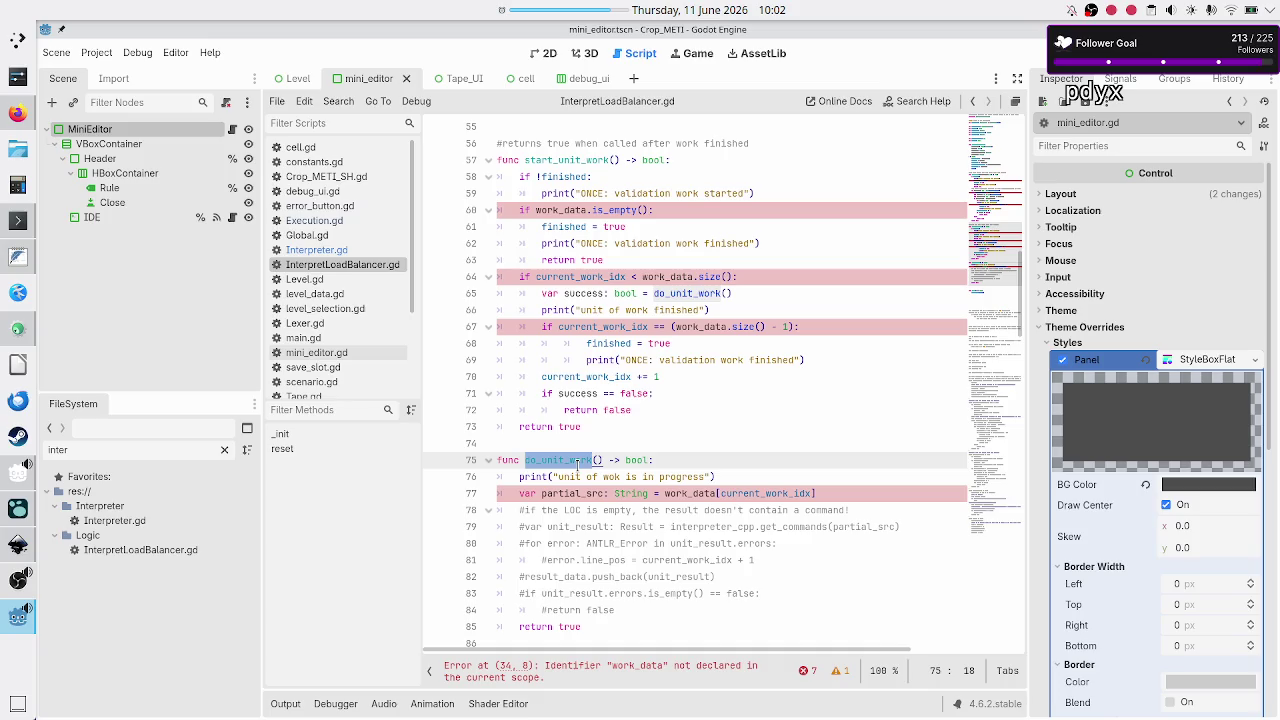
scroll(589, 355, up, 12)
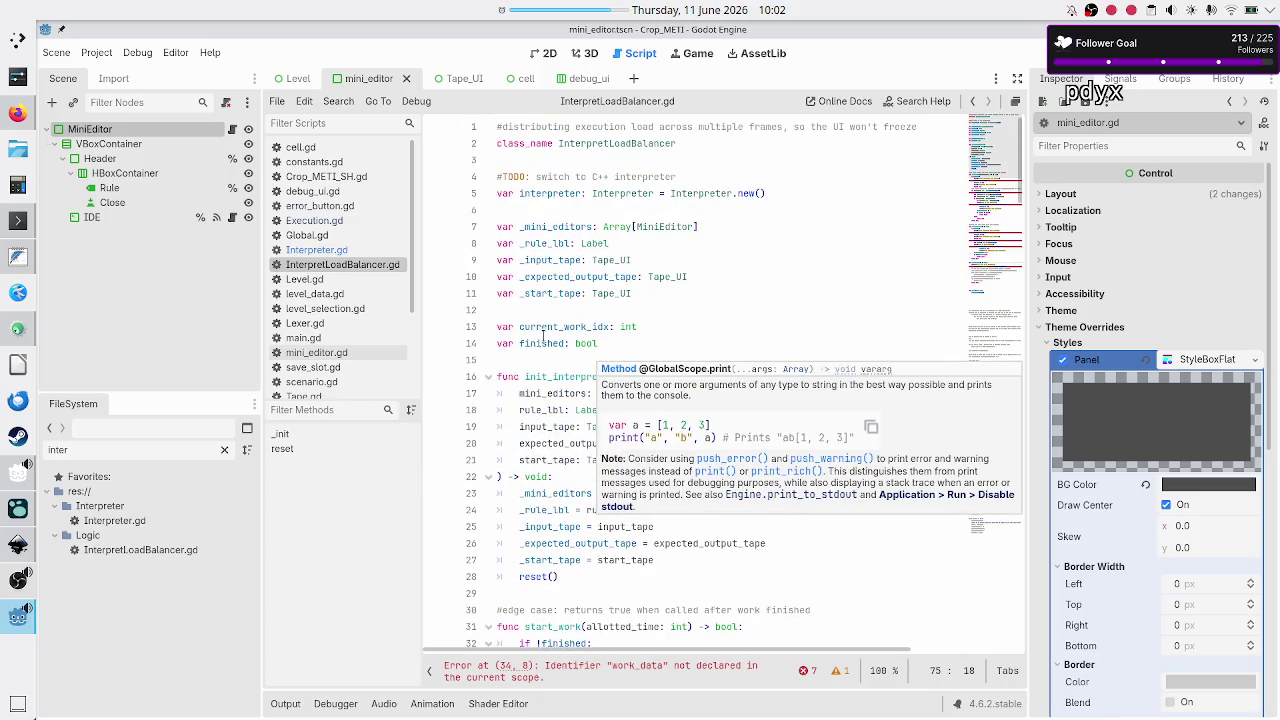
Highlight init_interpret_data and place the caret after the current_work_idx declaration
double_click(547, 376)
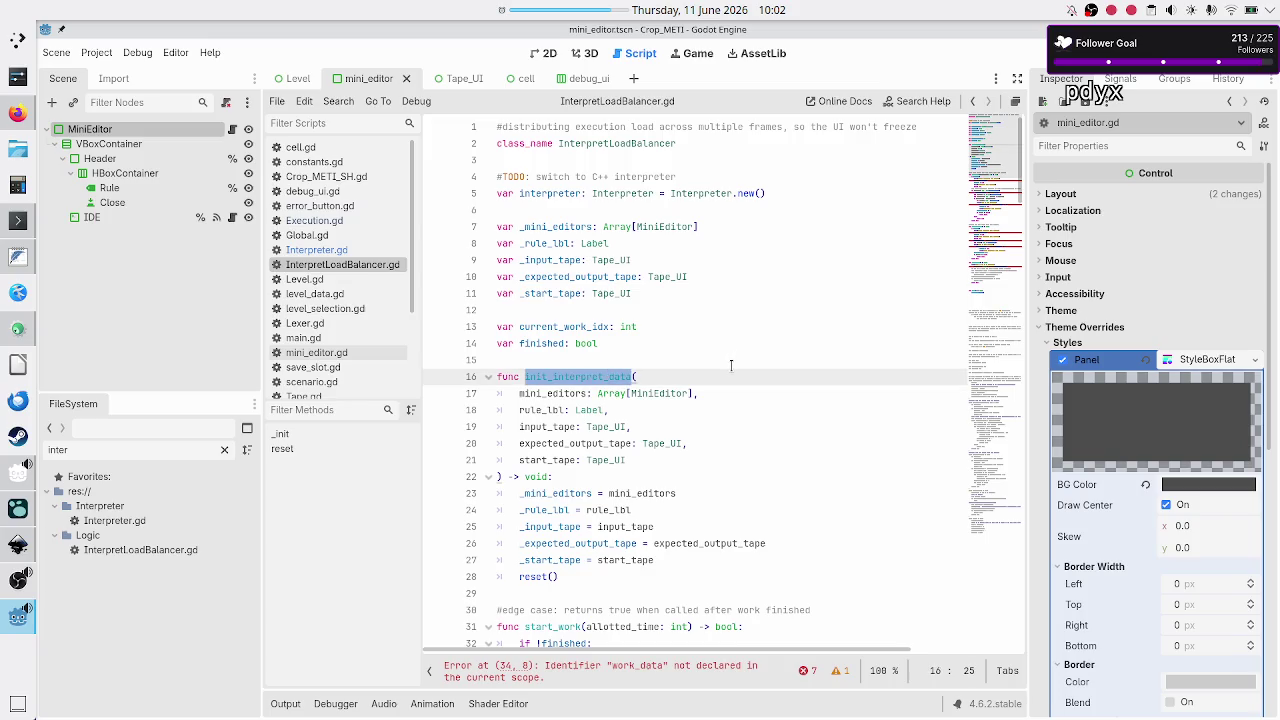
scroll(731, 365, down, 1)
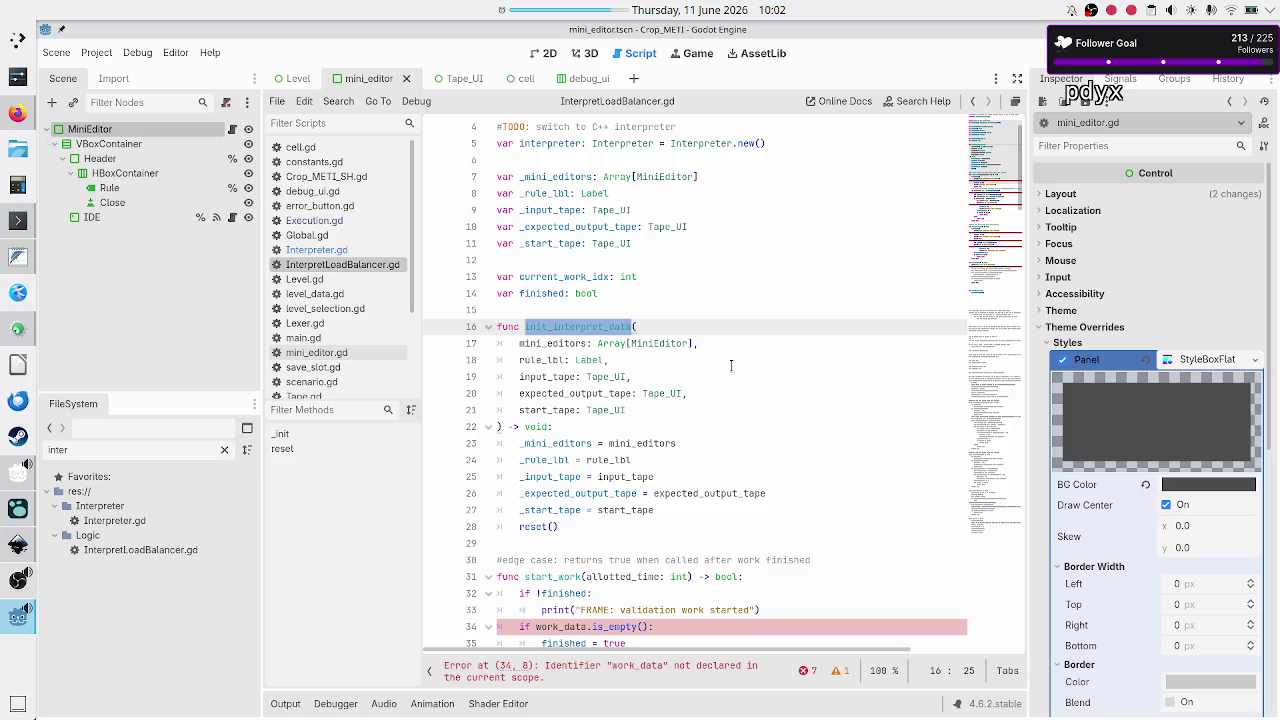
scroll(731, 365, up, 1)
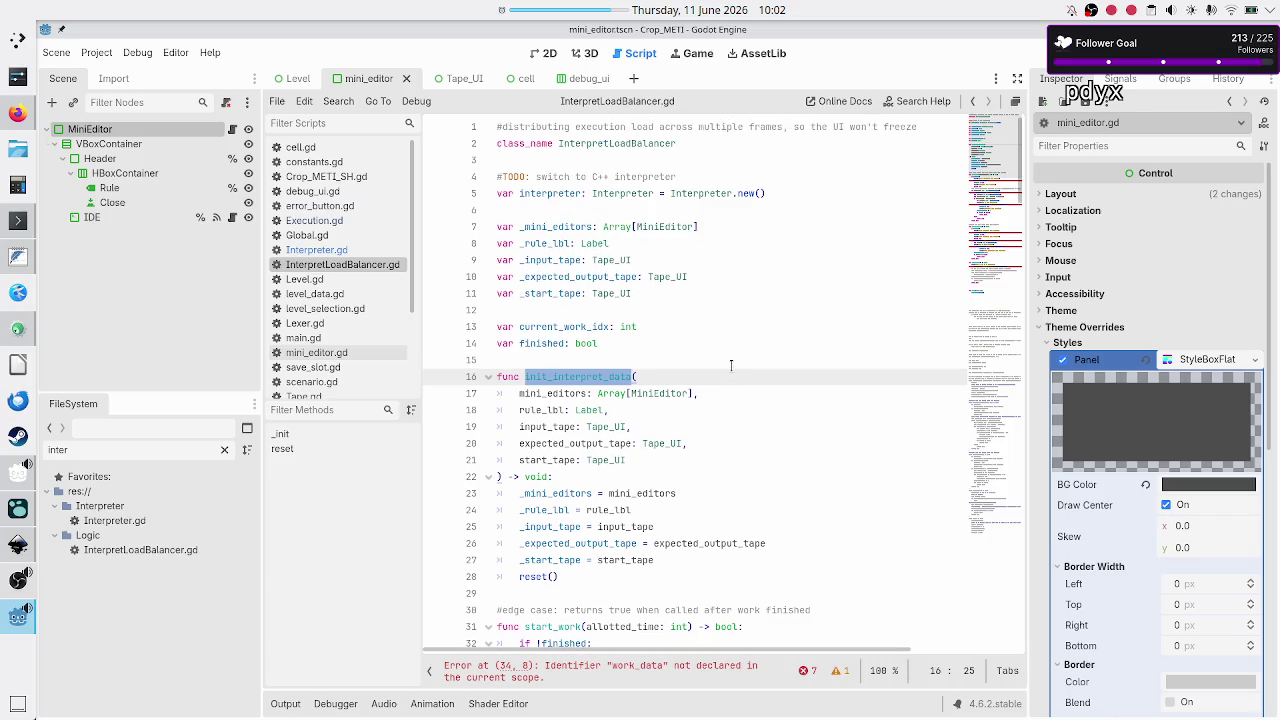
scroll(731, 365, down, 2)
scroll(731, 365, up, 2)
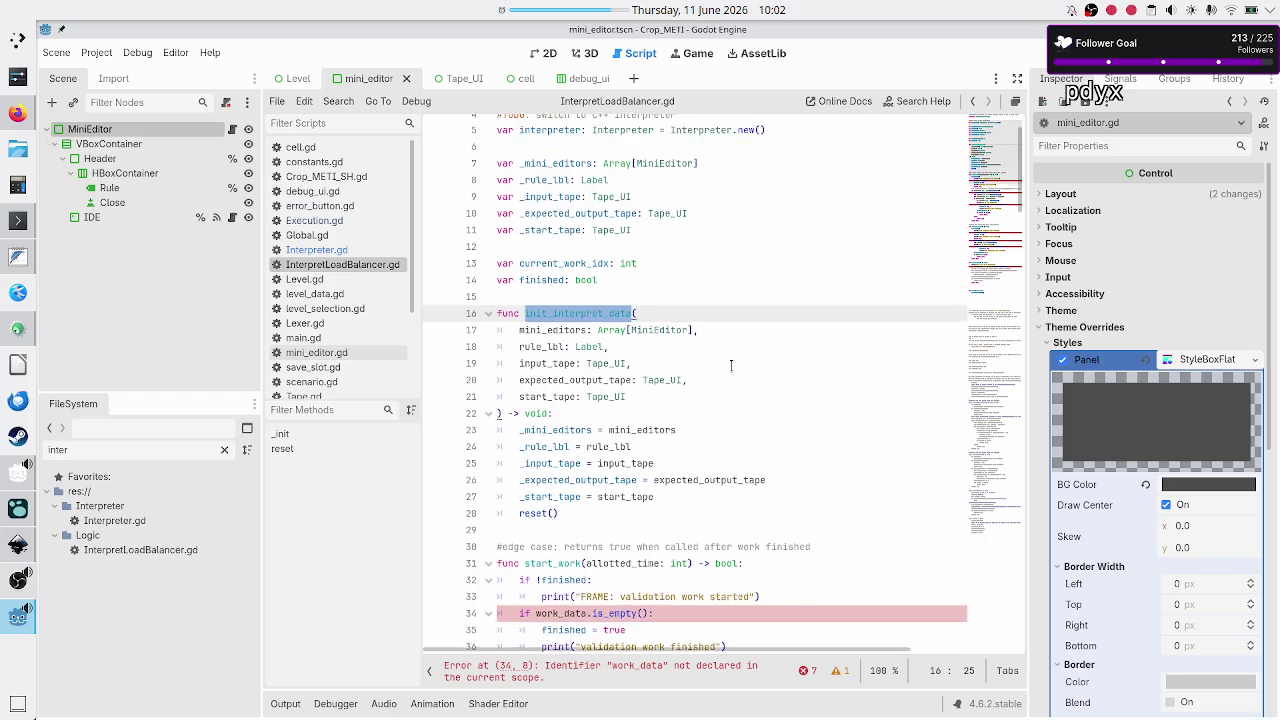
scroll(731, 365, down, 1)
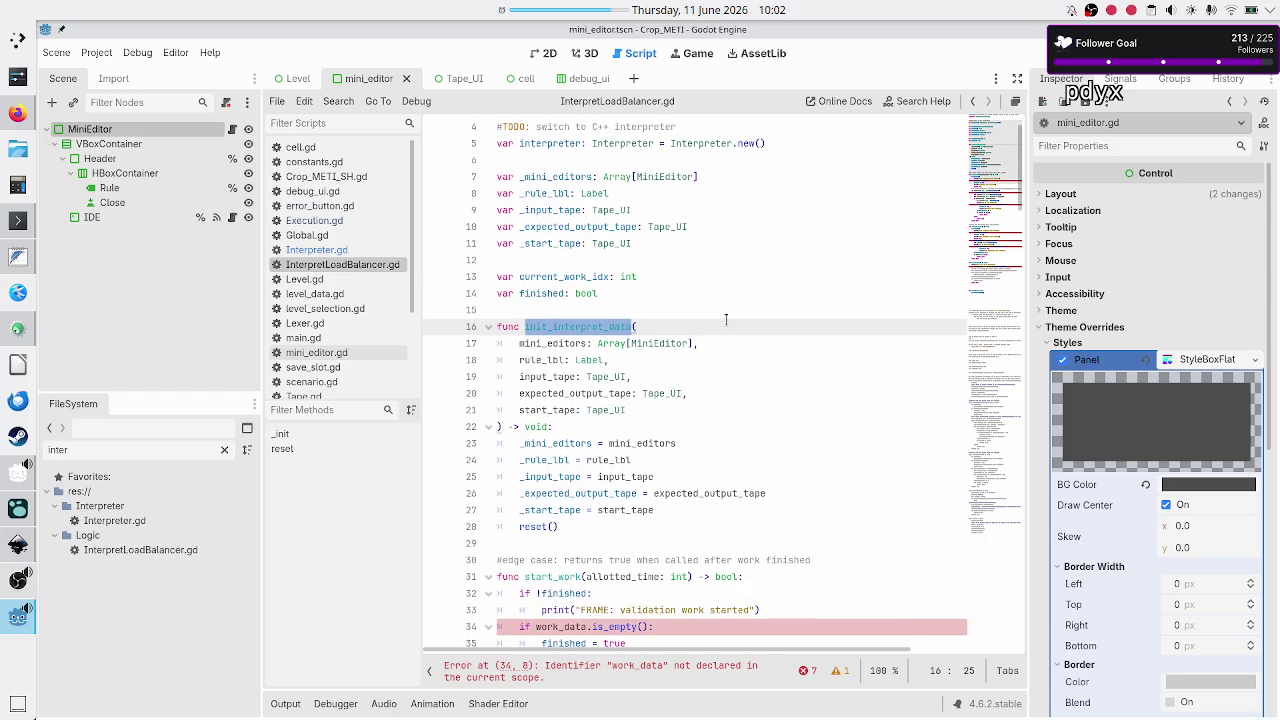
click(717, 277)
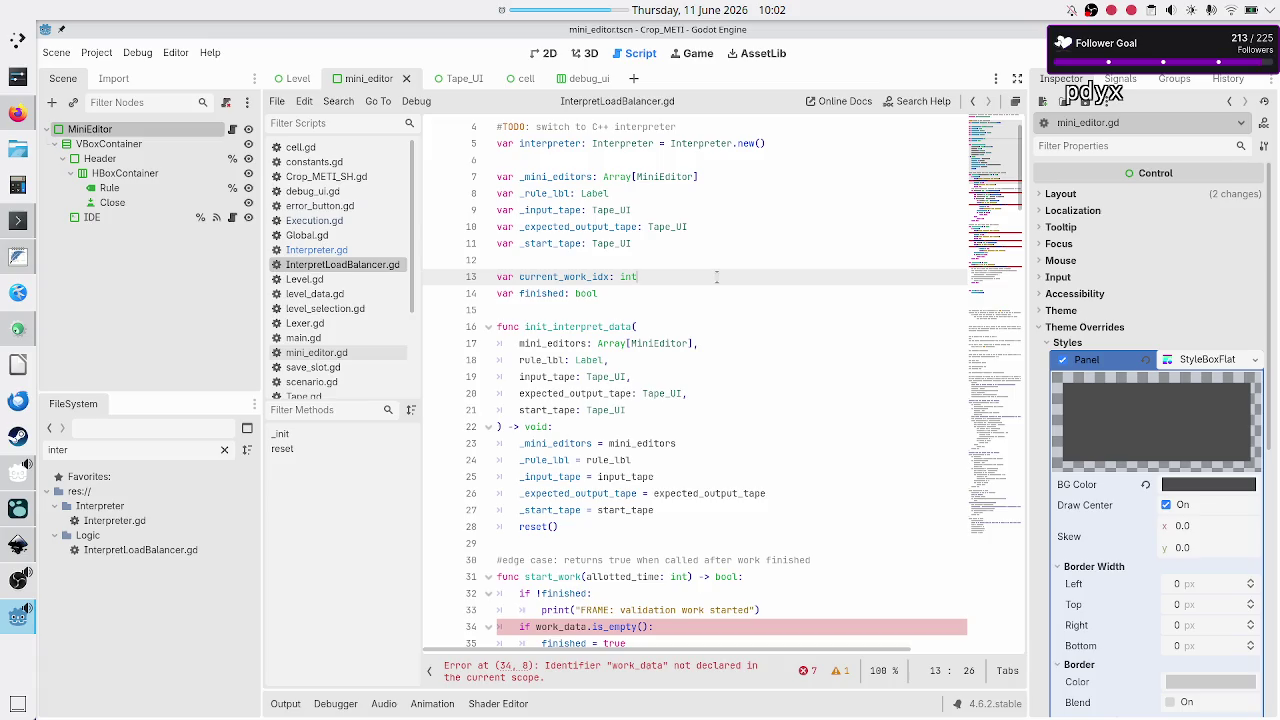
scroll(322, 292, down, 4)
After checking ValidateScheduler.gd, add var is_initialized: bool above current_work_idx in InterpretLoadBalancer.gd
click(319, 316)
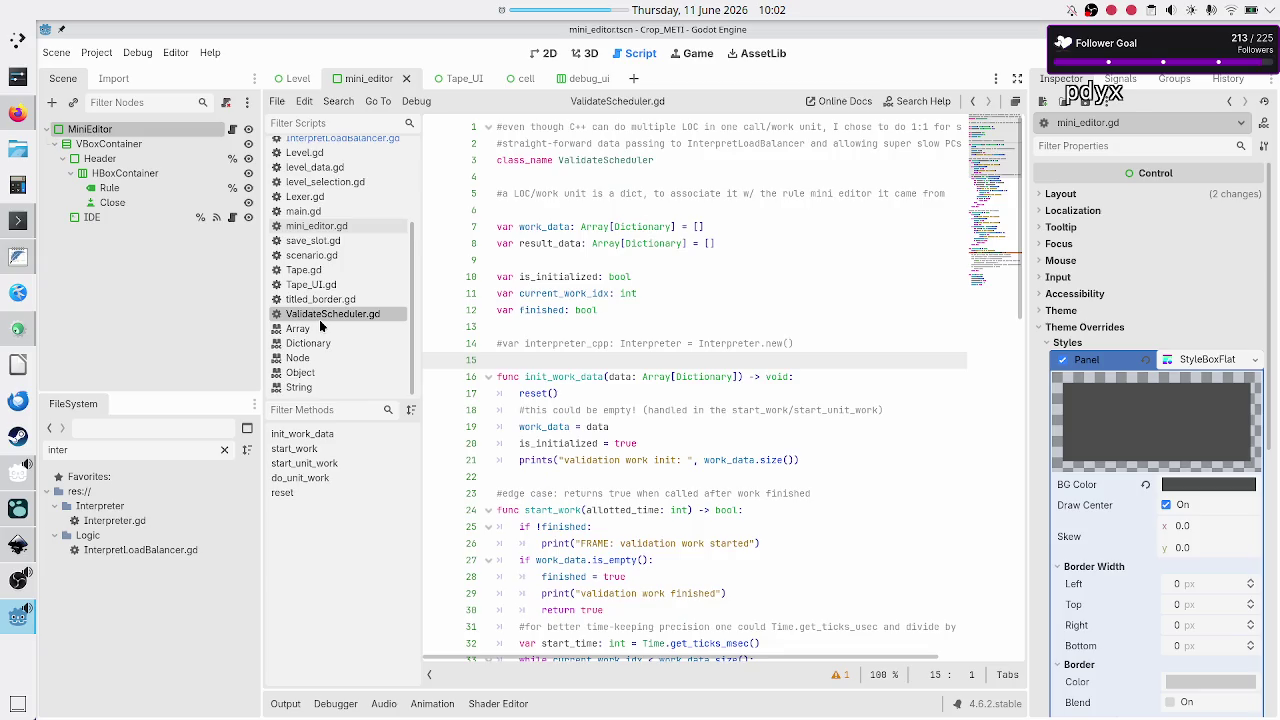
scroll(320, 322, up, 4)
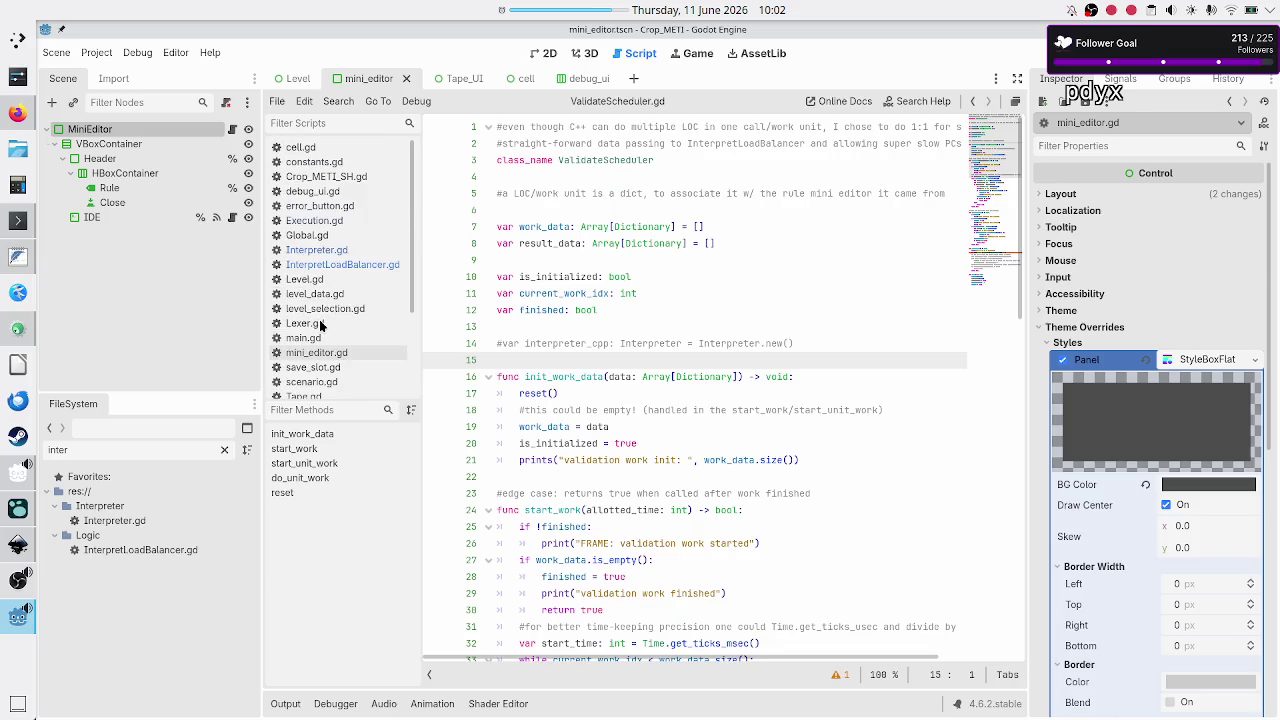
click(352, 268)
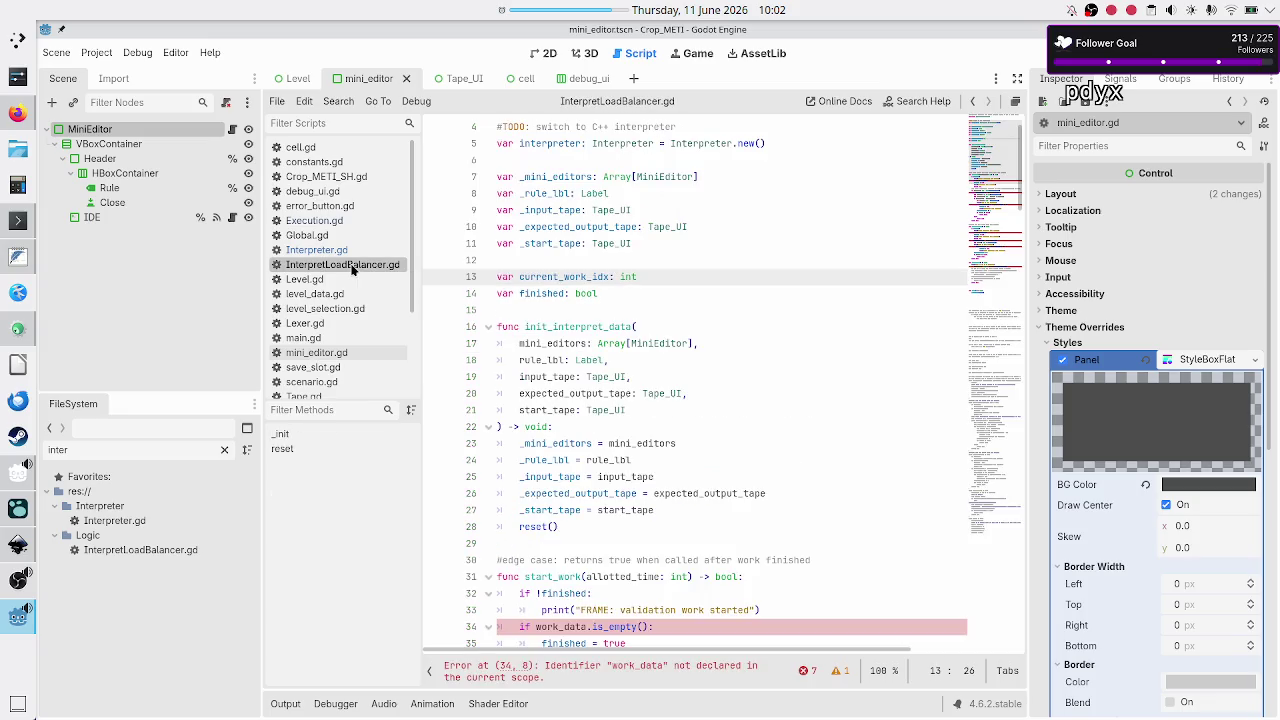
click(528, 265)
key(Return)
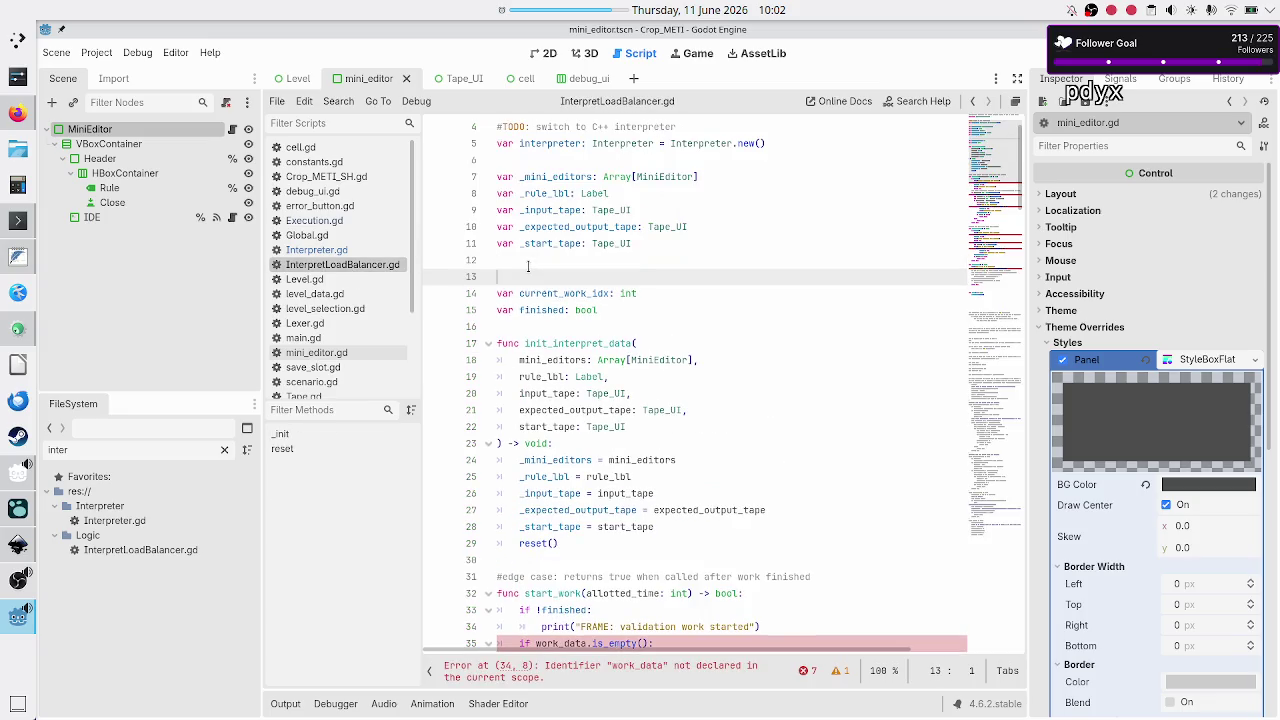
text(is)
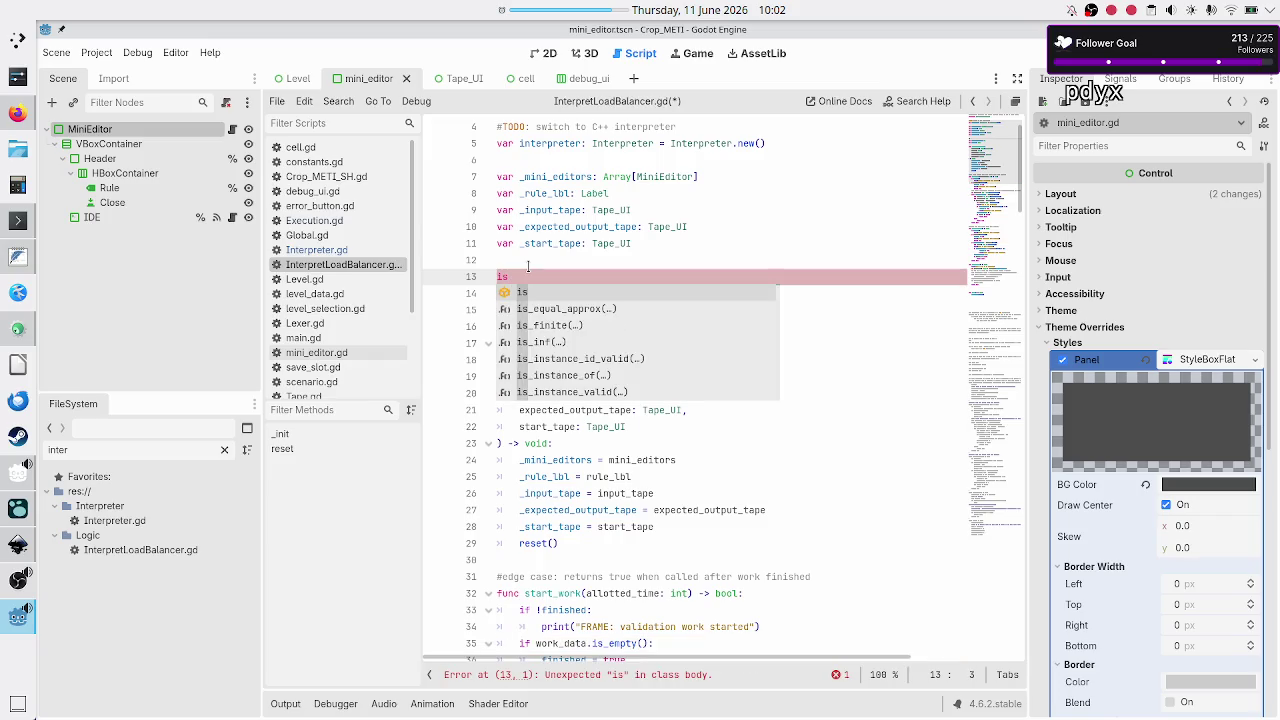
text(_initiali)
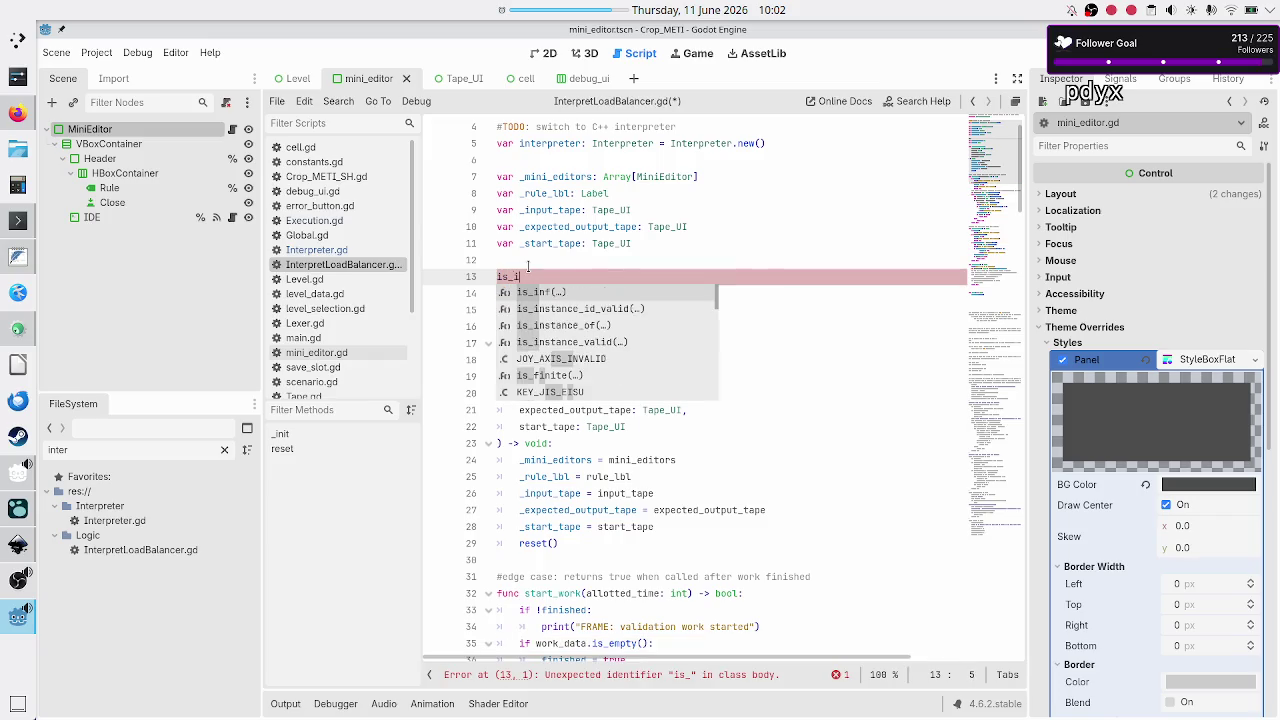
text(ze)
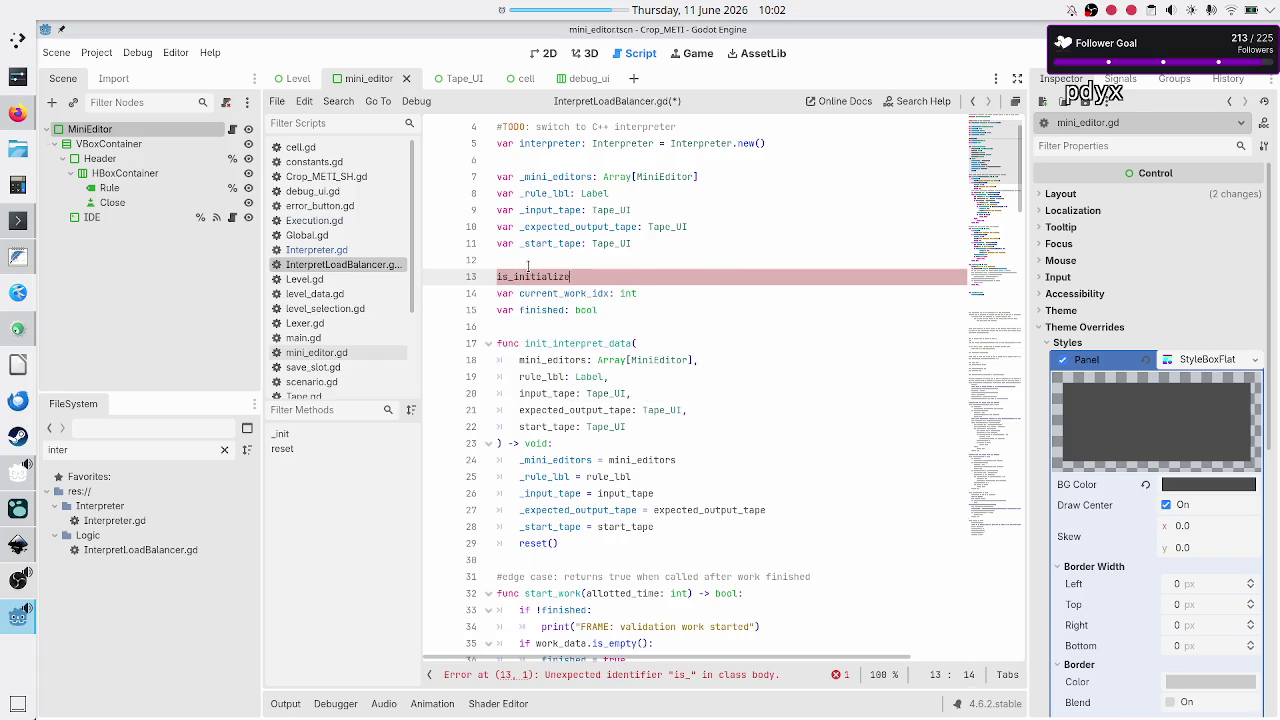
text(d: bool)
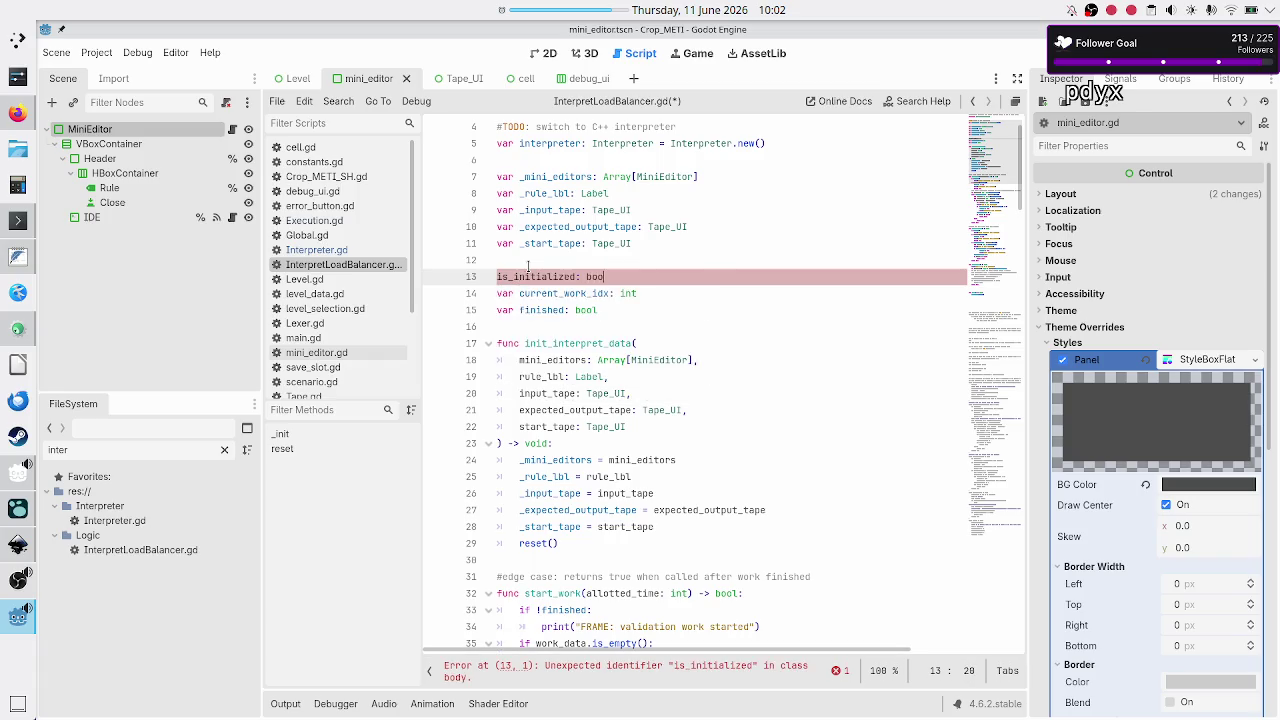
key(Right)
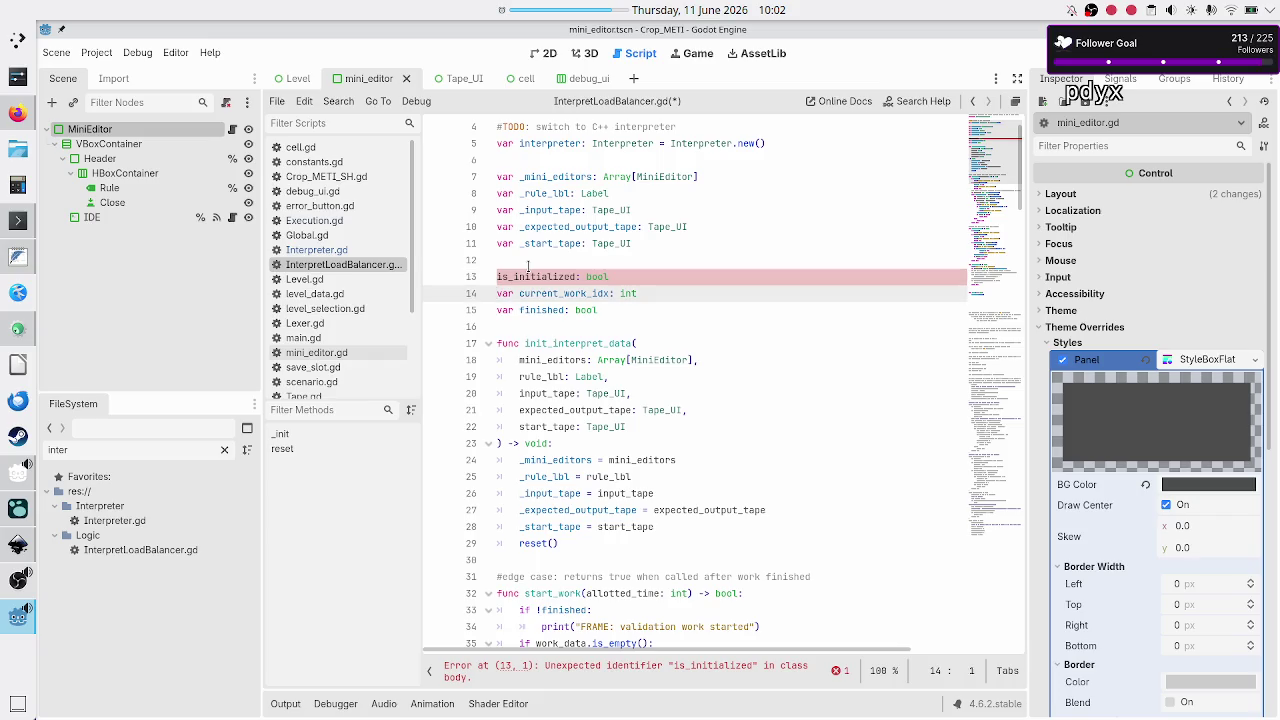
key(Up)
text(var)
key(Down)
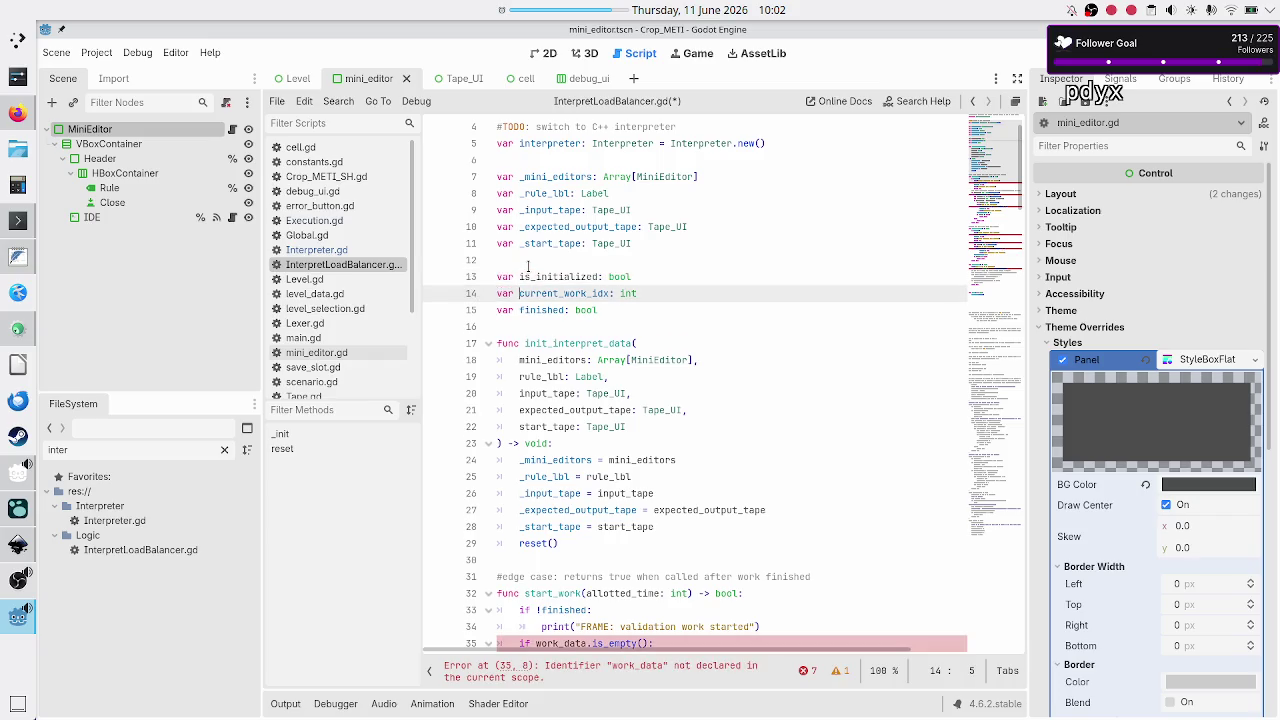
key(Down)
key(Down)
key(Down)
scroll(600, 395, down, 1)
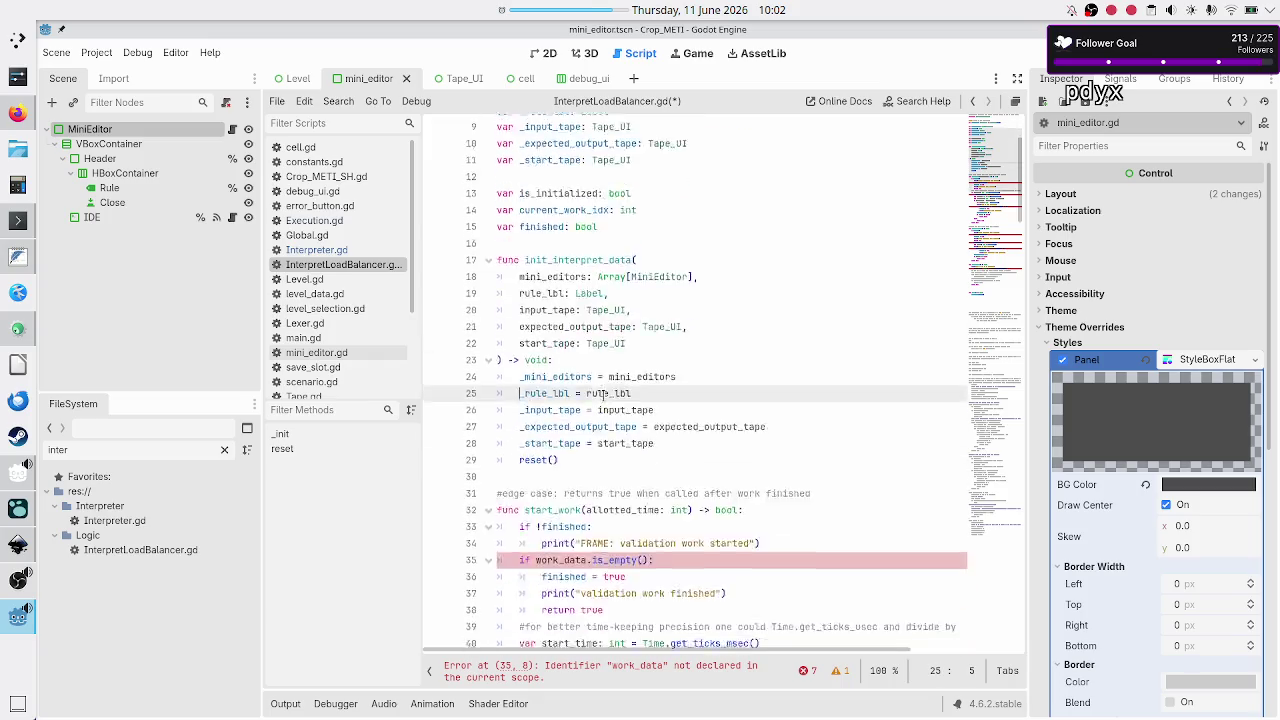
scroll(603, 395, down, 12)
Add is_initialized = false as a new line in InterpretLoadBalancer.gd's reset()
click(647, 469)
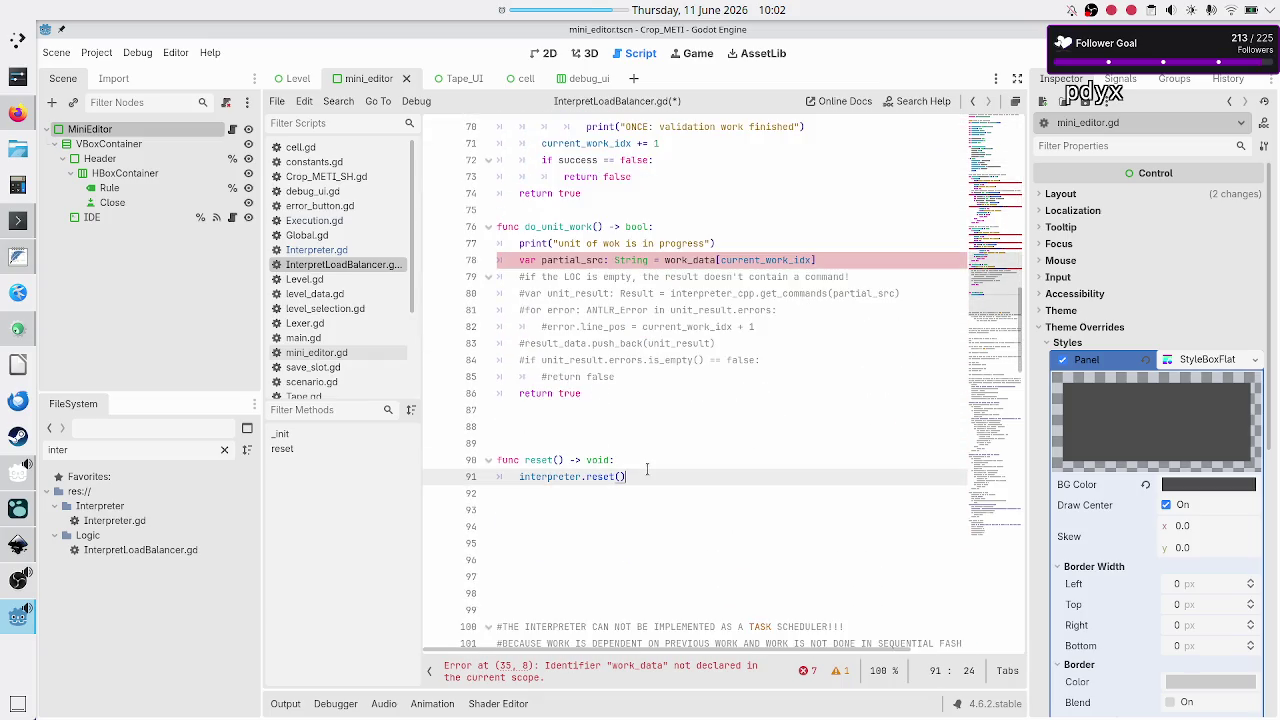
key(Up)
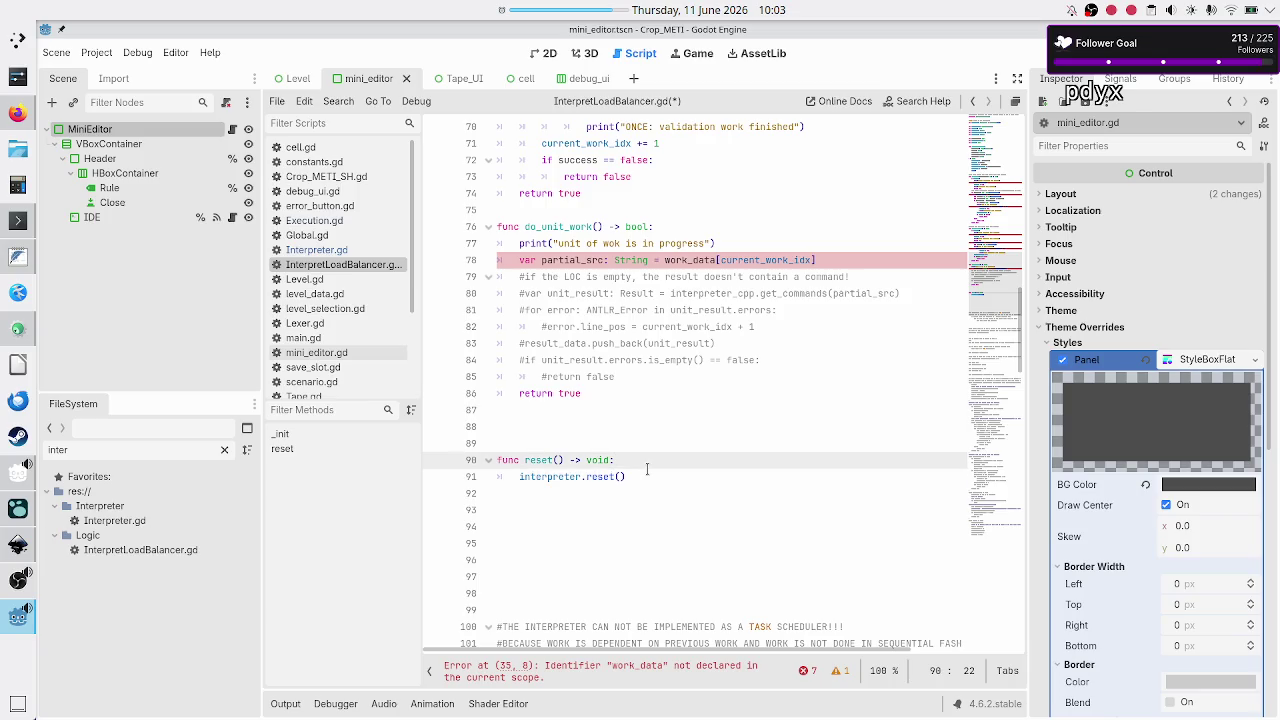
key(Return)
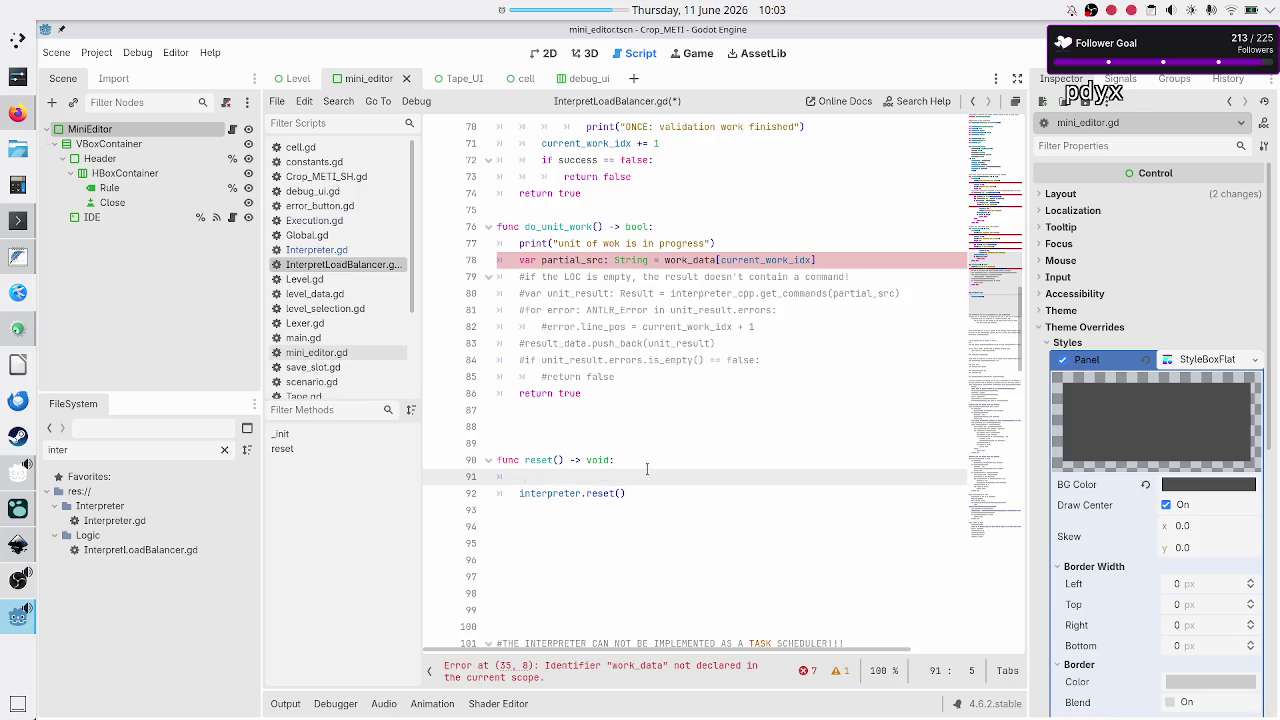
text(is)
key(Return)
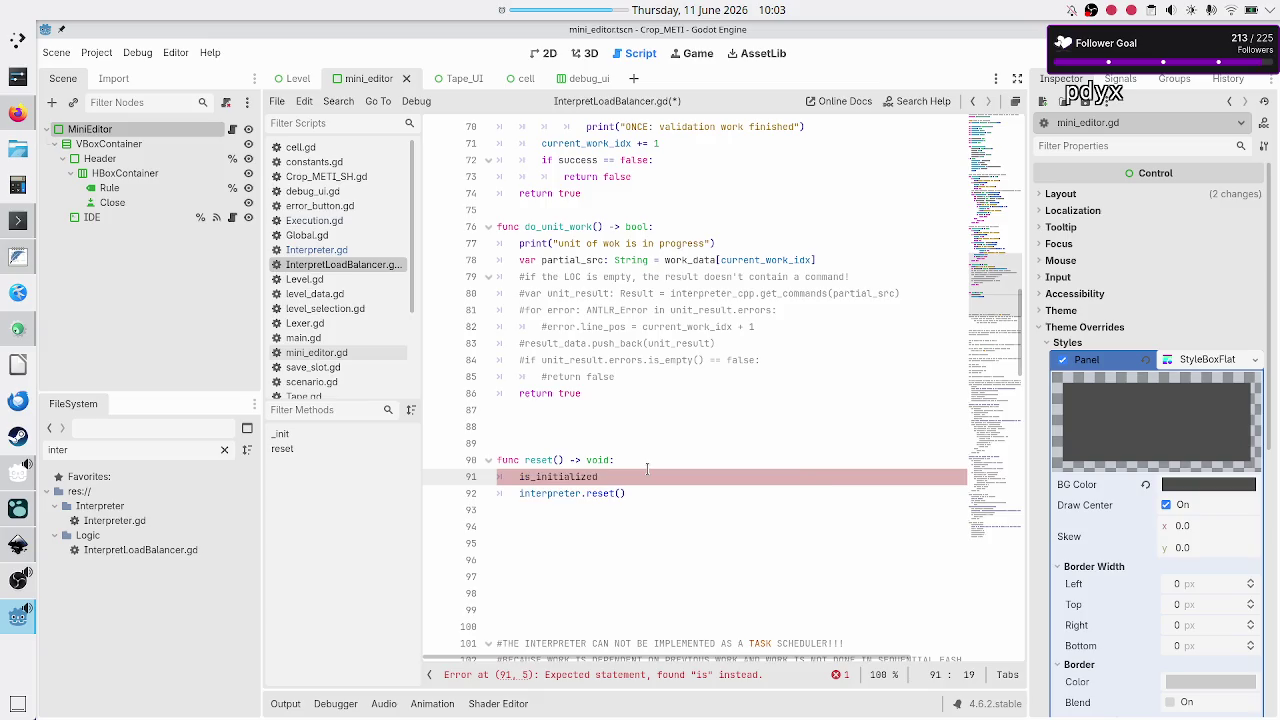
text( = true)
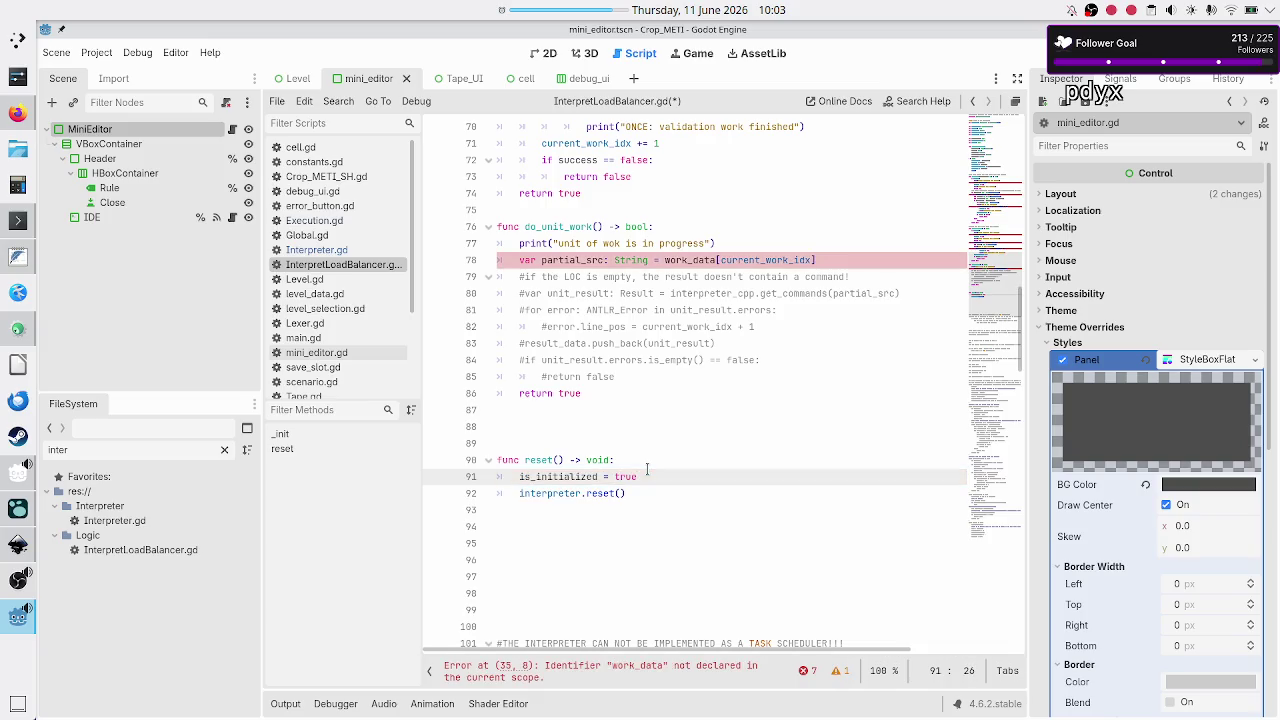
key(BackSpace)
key(BackSpace)
key(BackSpace)
text(fale)
key(Return)
Add current_work_idx = 0 below it in reset(), then bring up ValidateScheduler.gd for comparison
scroll(647, 381, up, 15)
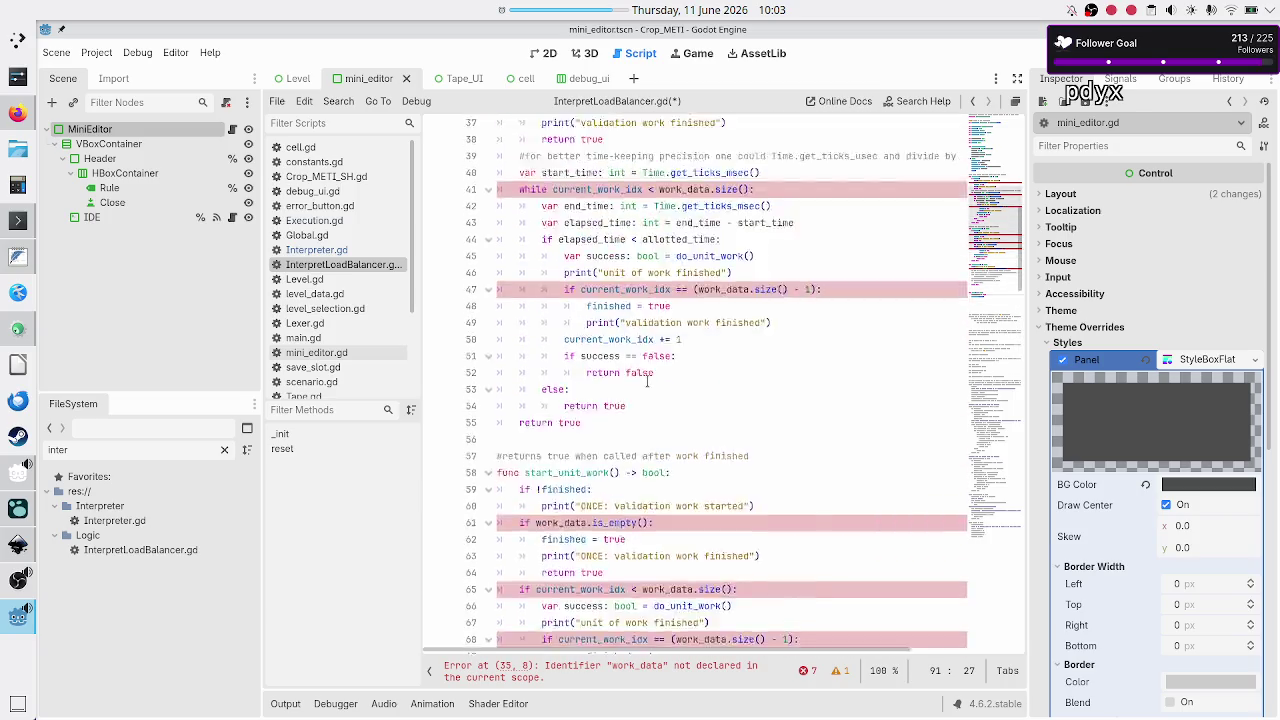
scroll(647, 381, up, 5)
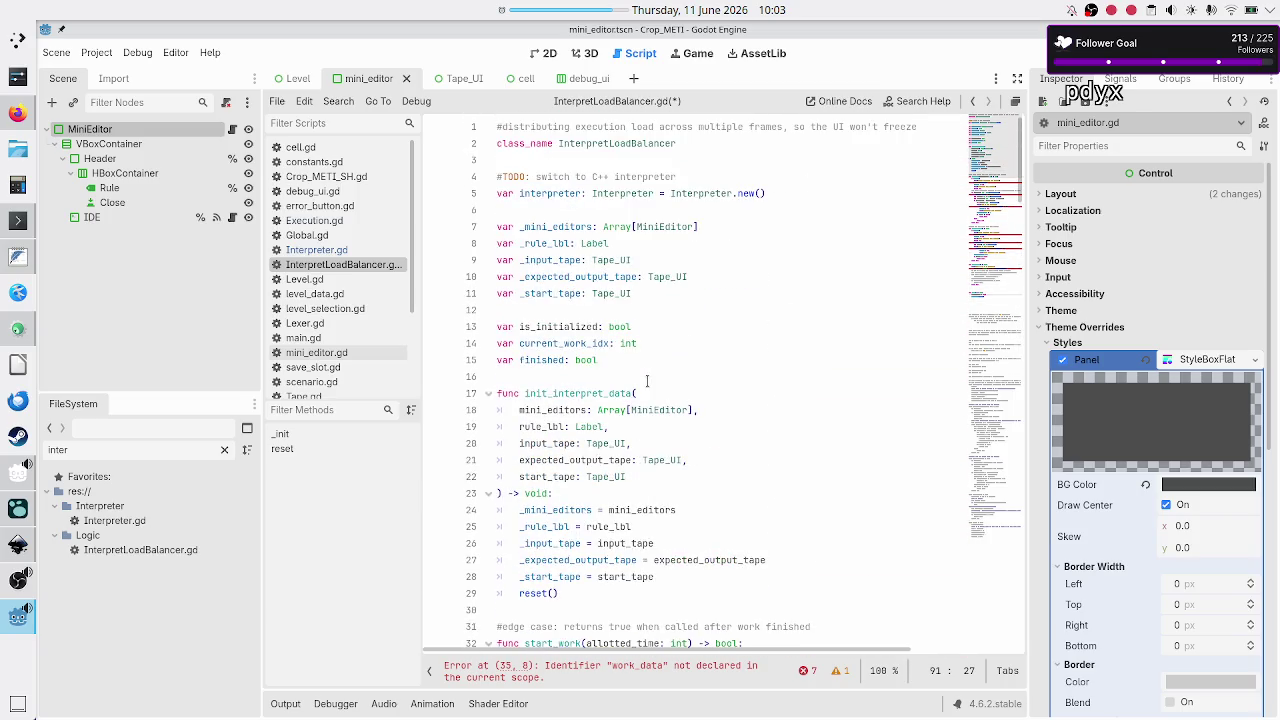
double_click(560, 343)
scroll(683, 353, down, 5)
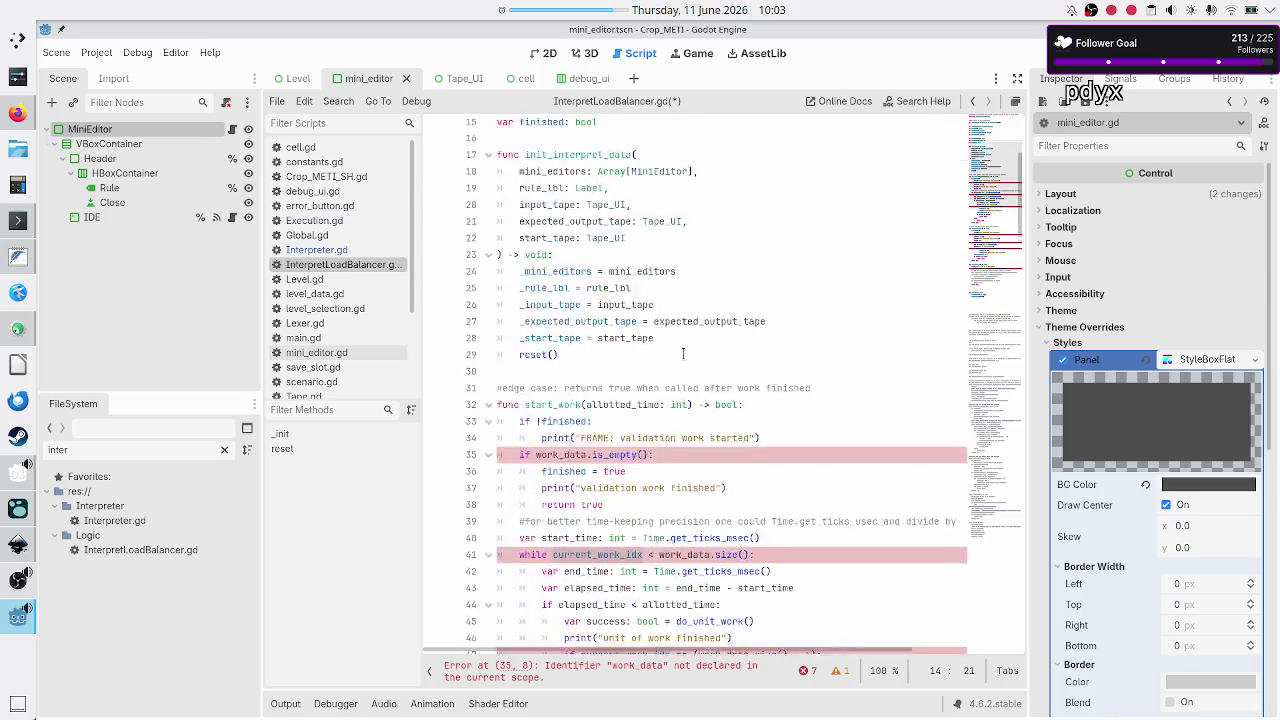
scroll(683, 353, down, 16)
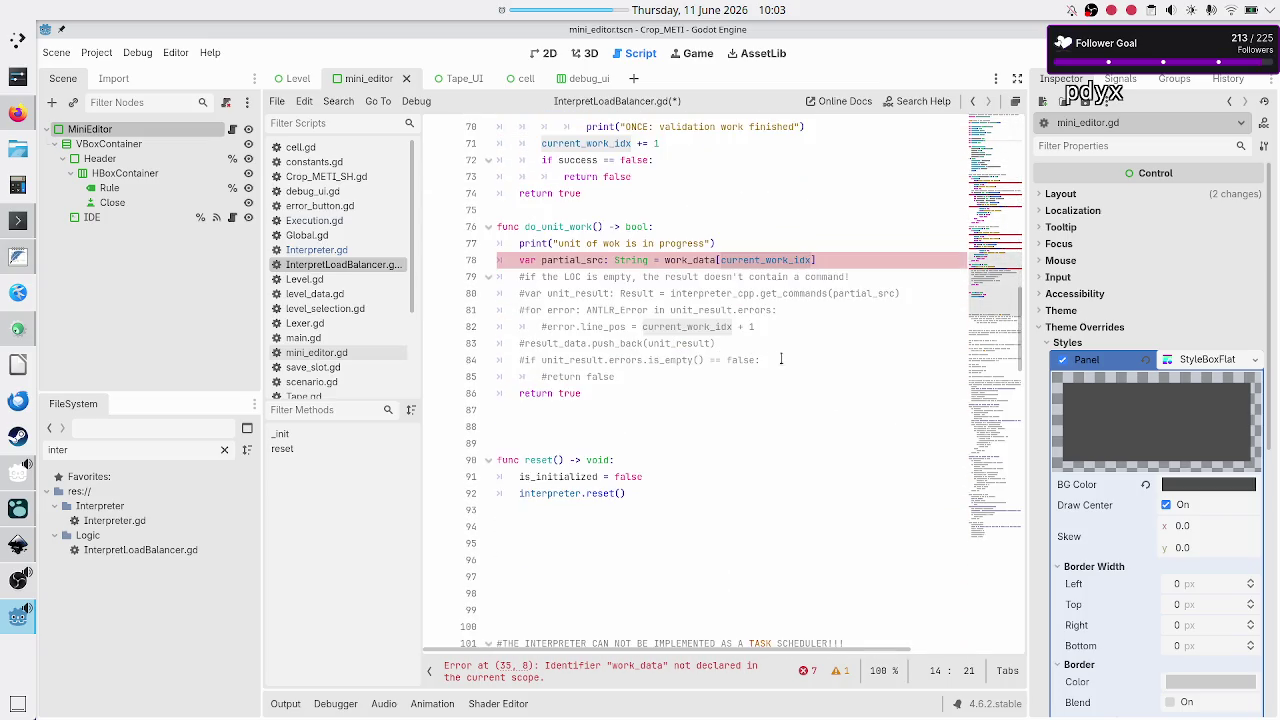
click(675, 487)
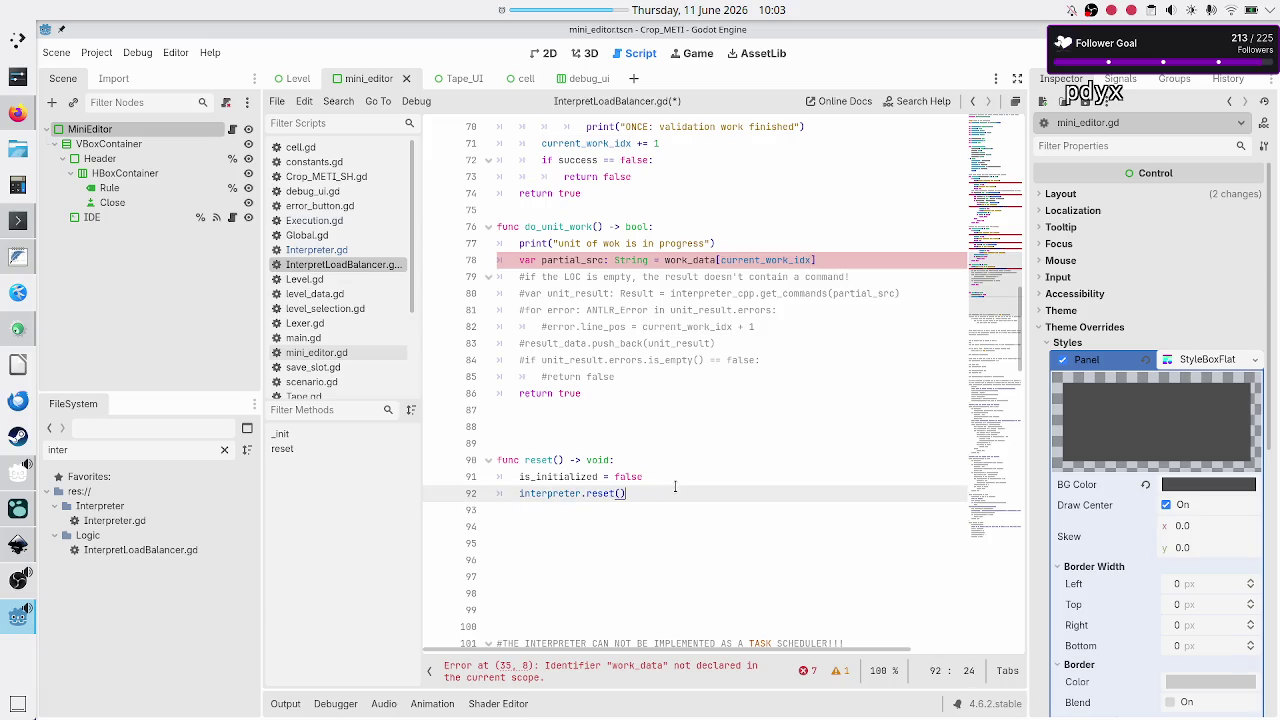
key(Up)
key(Return)
text(curre)
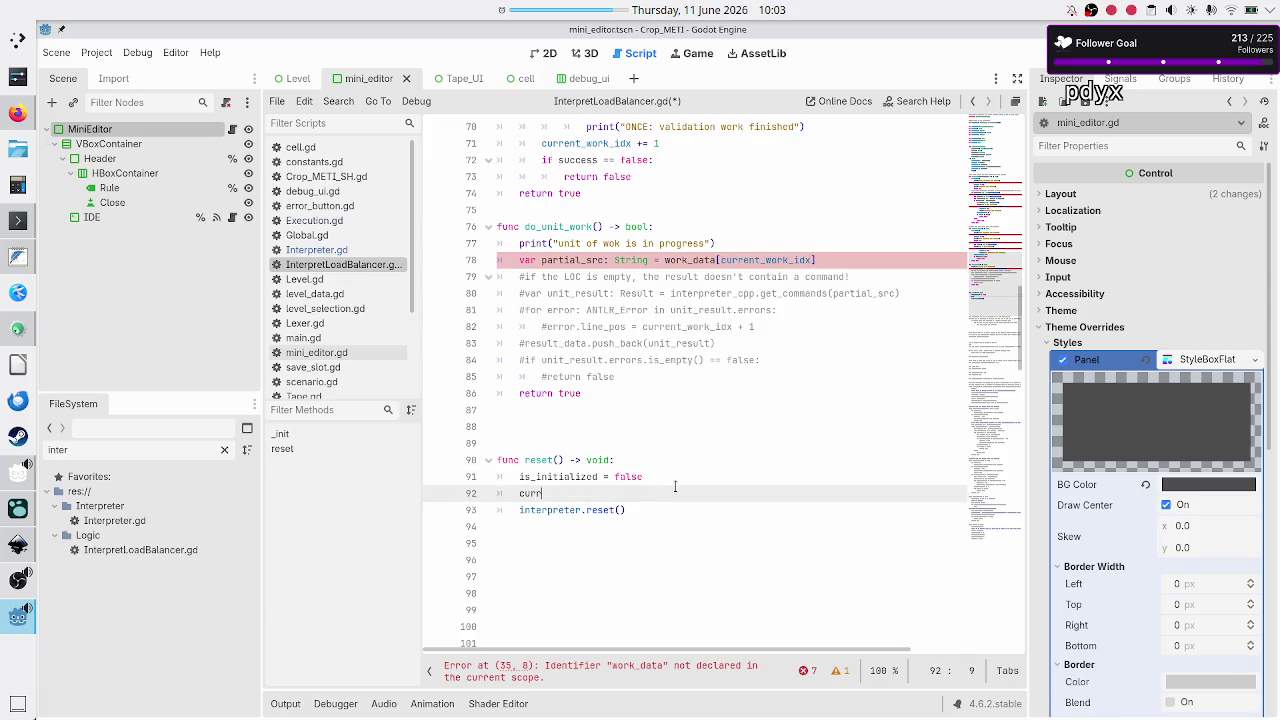
key(Down)
key(Up)
key(Return)
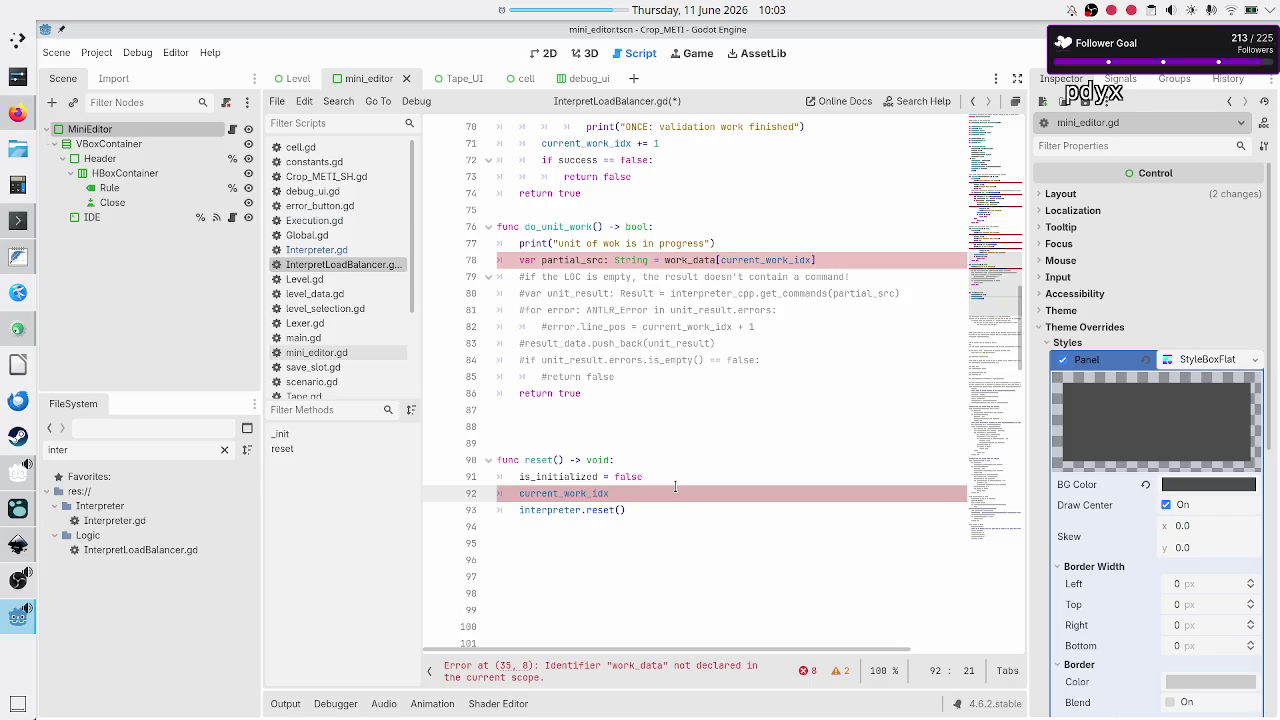
text(=)
key(BackSpace)
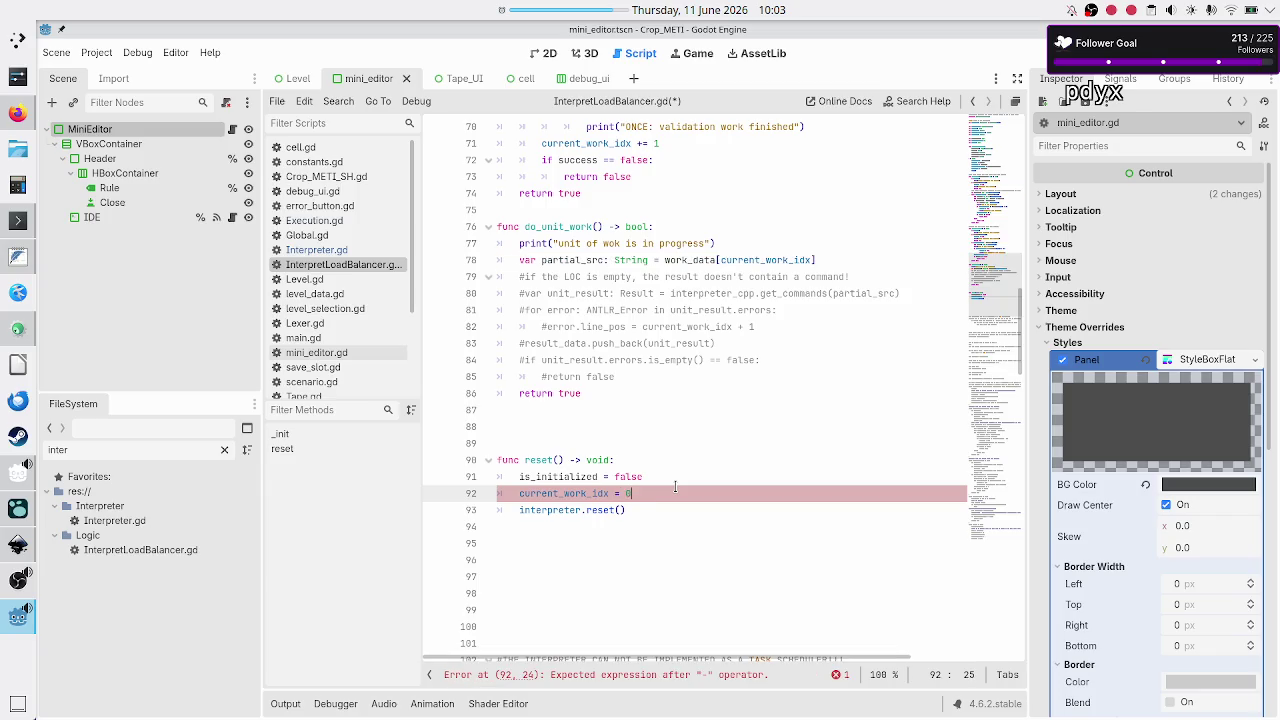
text(0)
scroll(333, 346, down, 3)
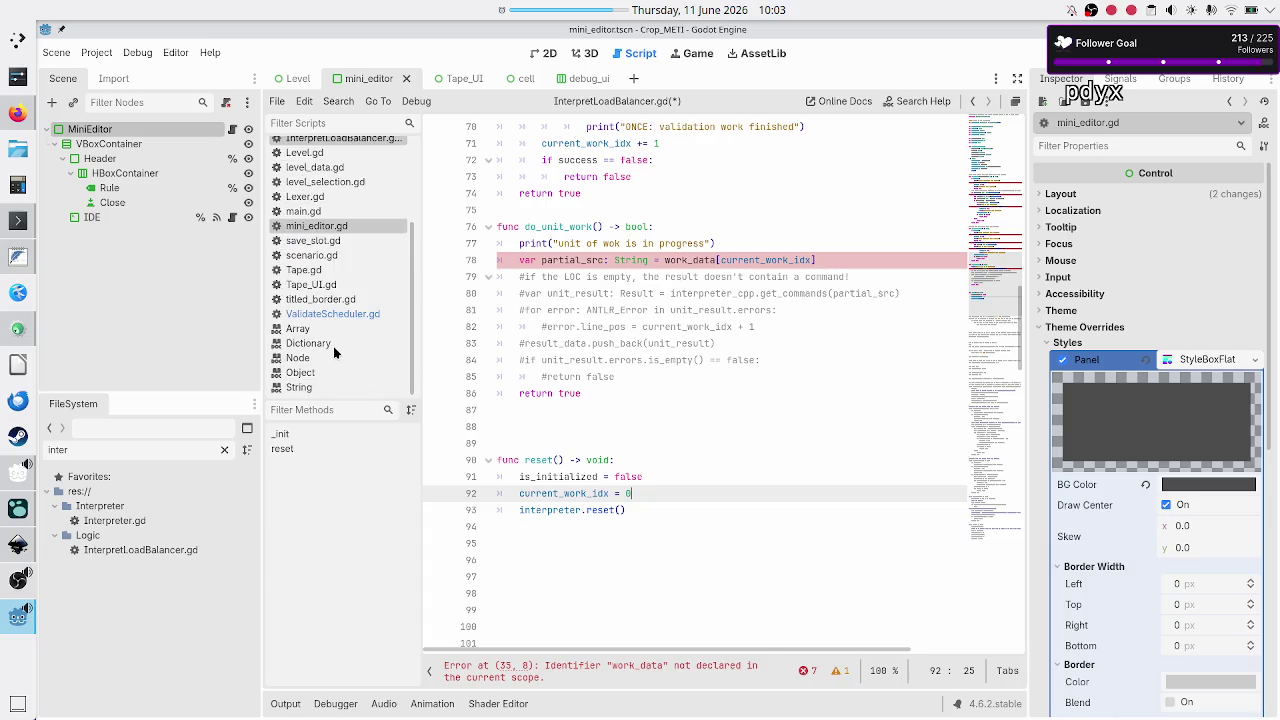
click(333, 316)
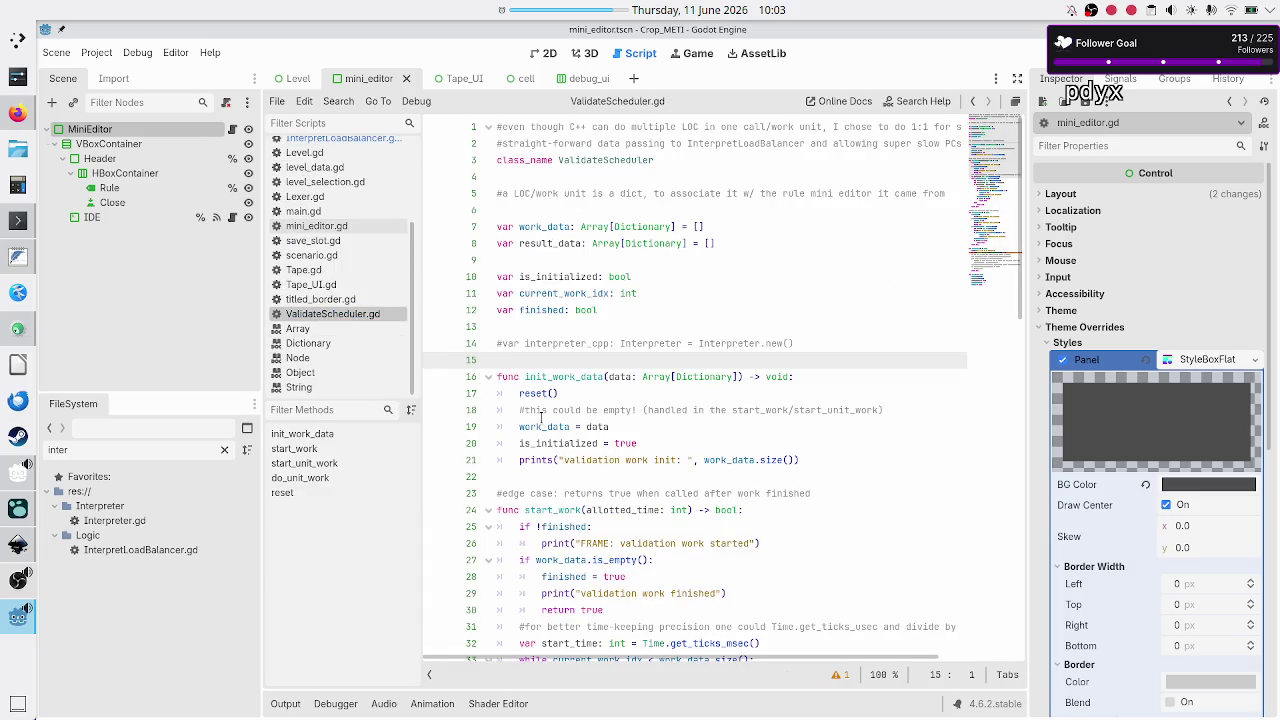
Inspect the finished = false line in ValidateScheduler's reset() function
scroll(596, 293, down, 18)
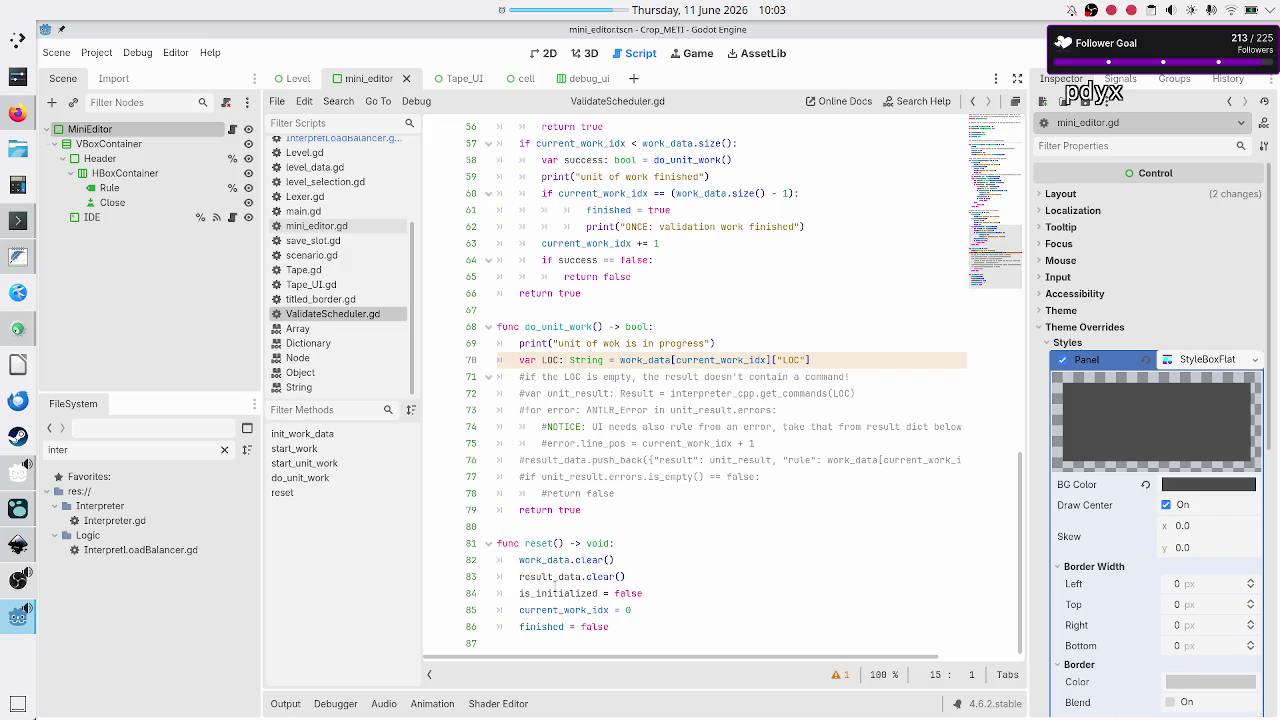
double_click(537, 627)
key(Left)
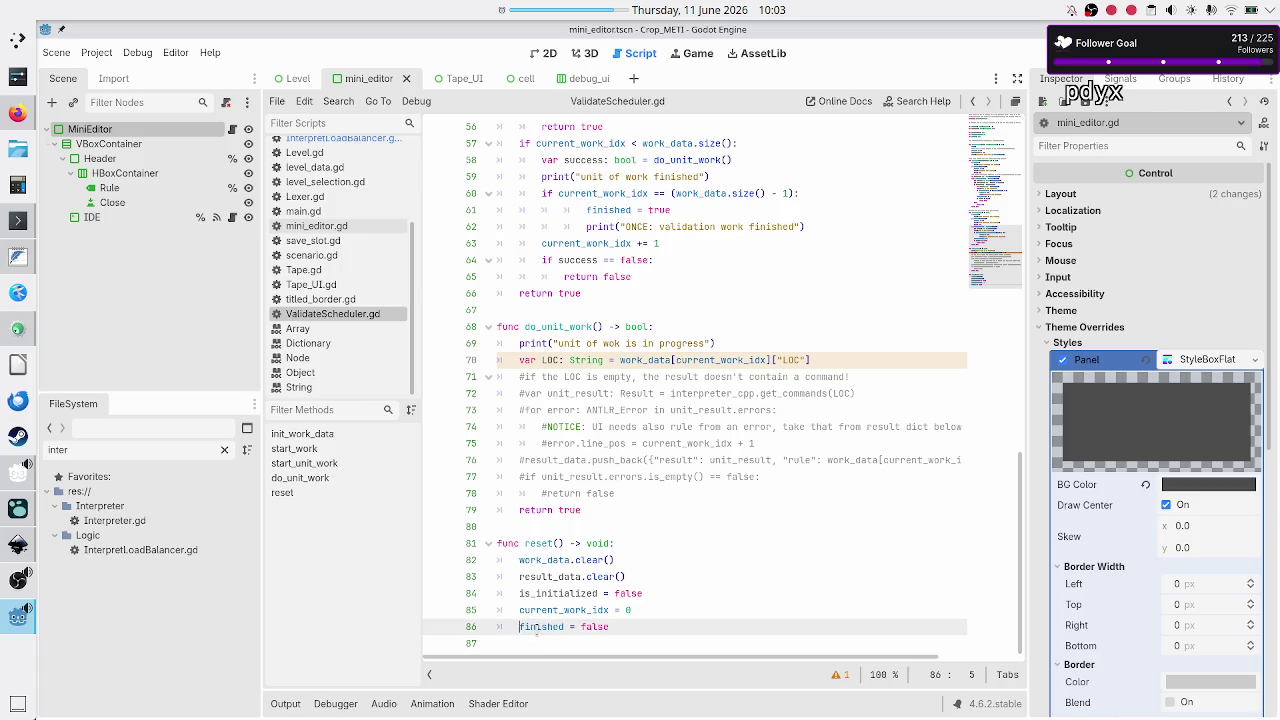
key(shift+End)
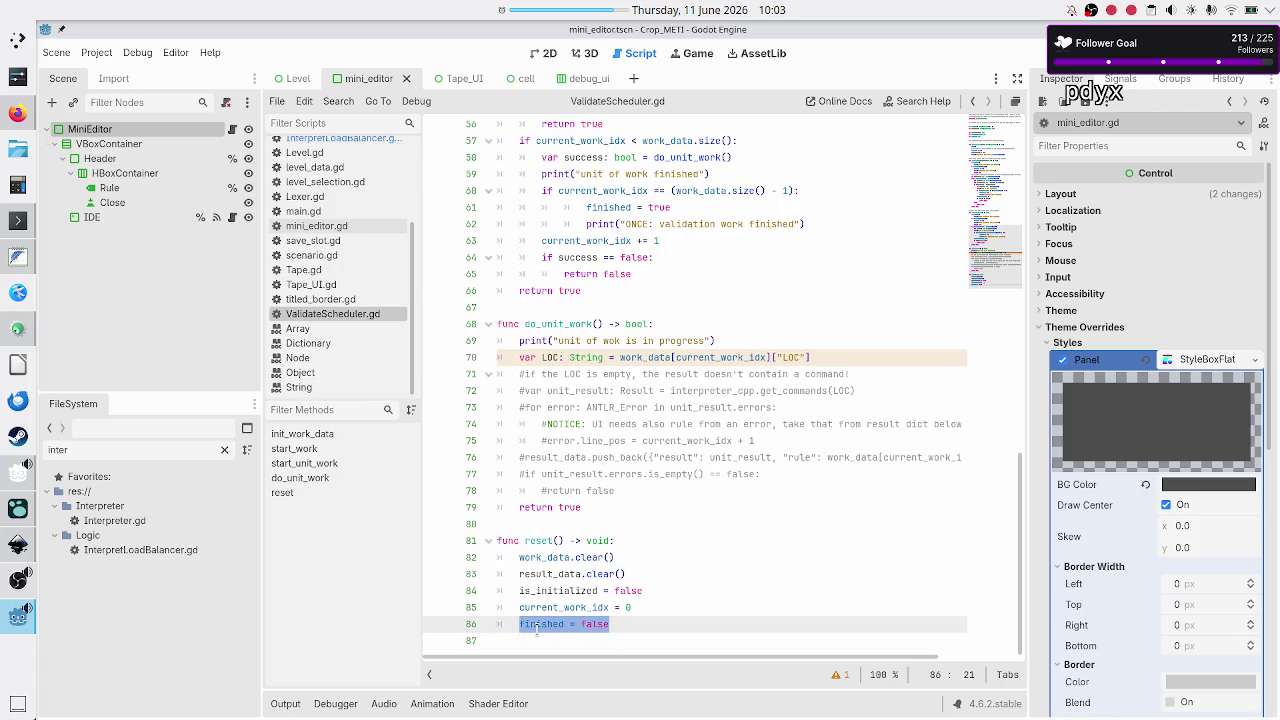
key(Down)
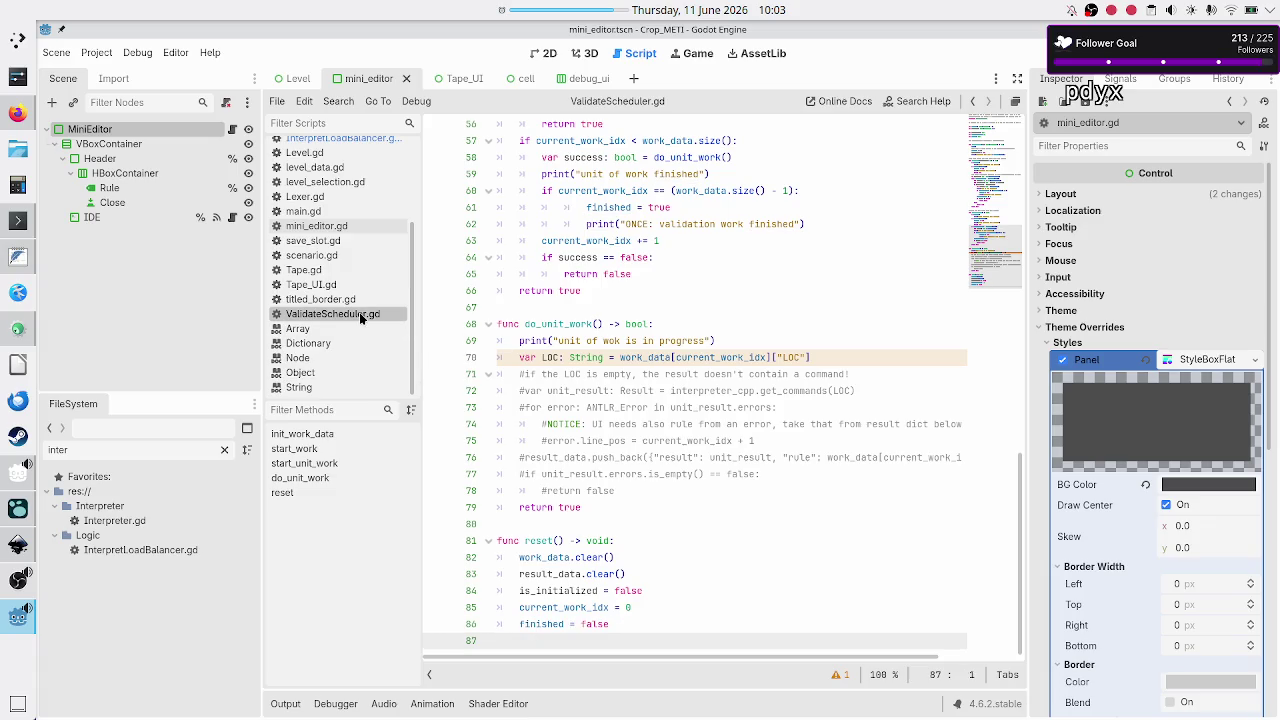
Add finished = false below current_work_idx in InterpretLoadBalancer.gd's reset()
click(344, 138)
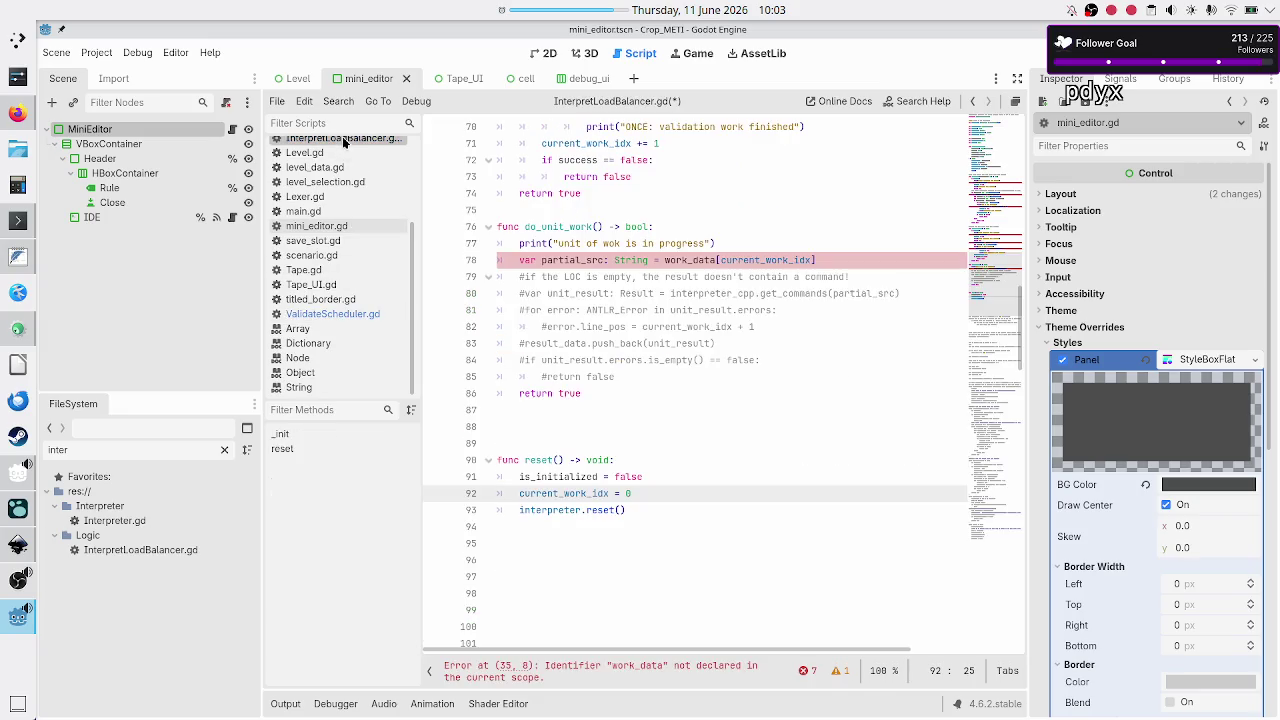
click(641, 494)
key(Return)
text(finished = false)
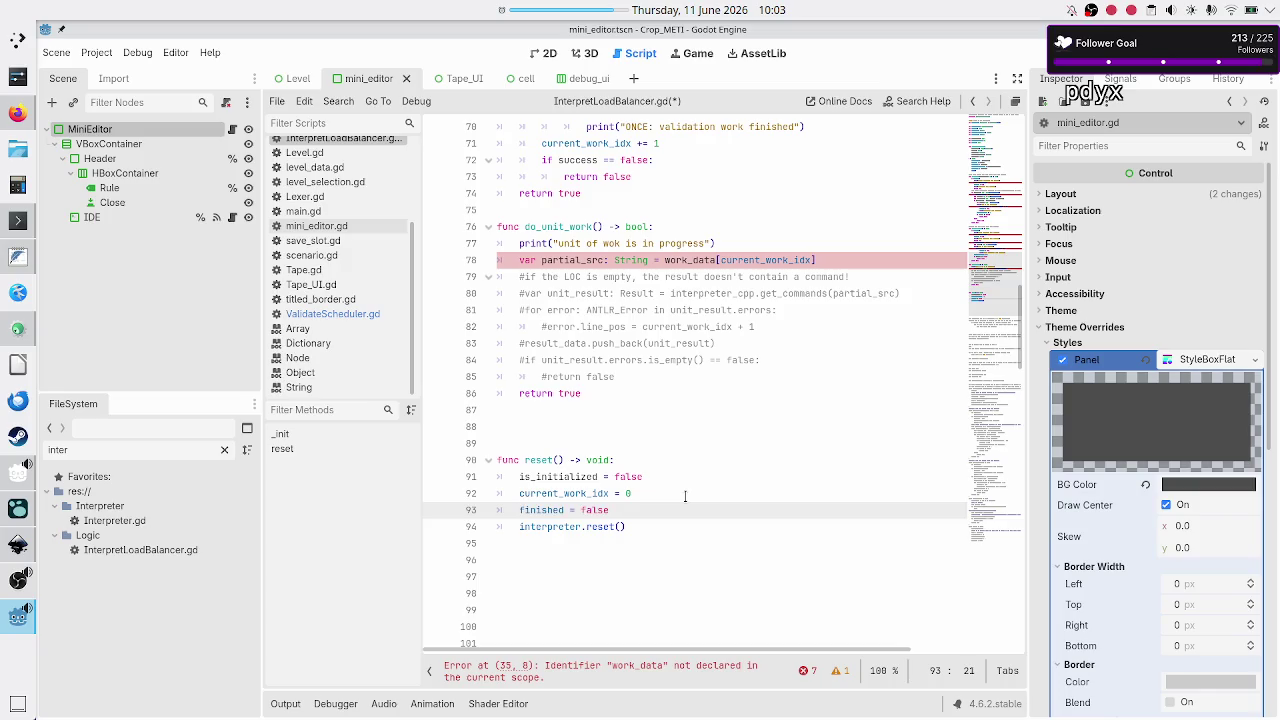
Insert the comment '#TODO: reset work data and result data' at the top of reset() and save
key(Up)
key(Up)
key(Up)
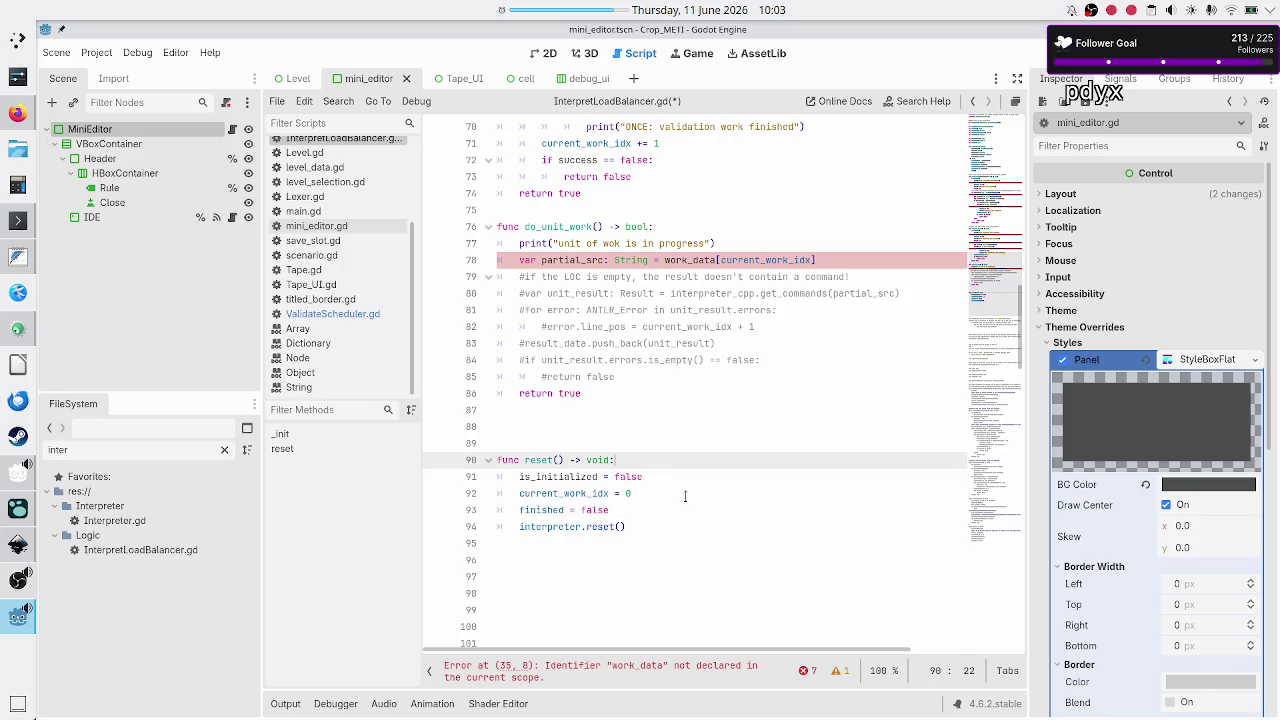
key(Return)
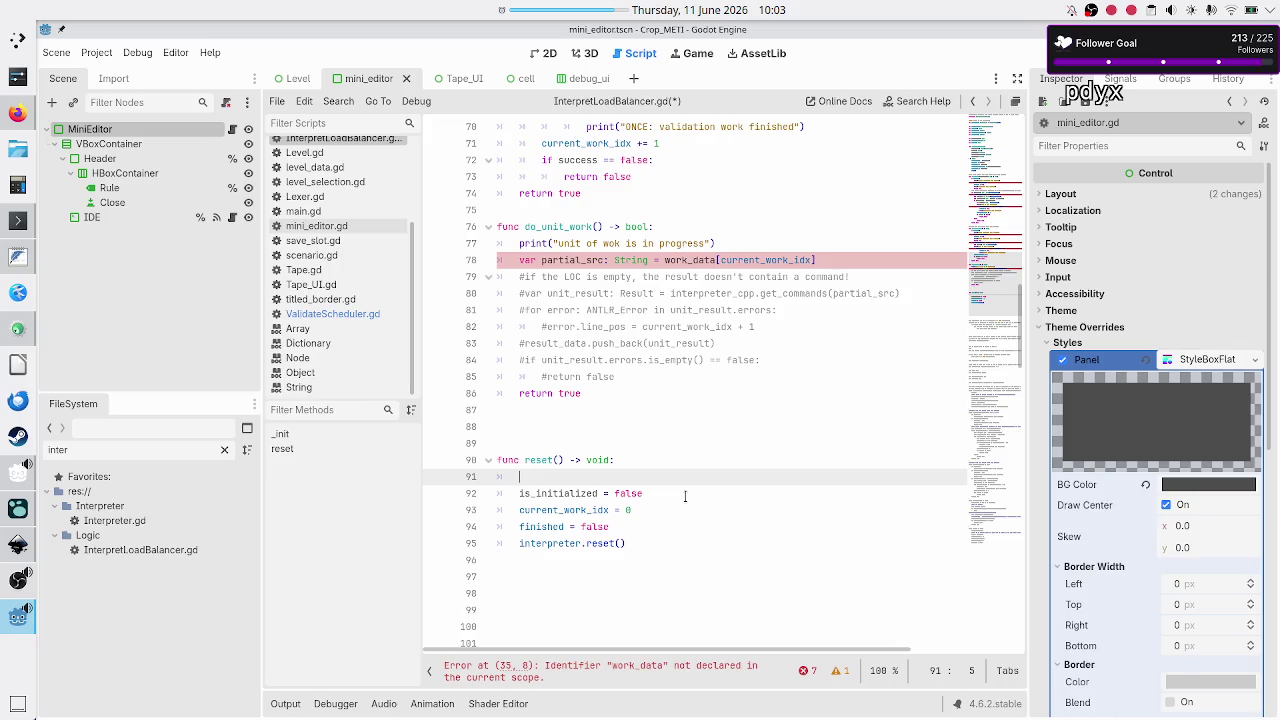
text(#TODO: r)
text(eset work da)
text(ta and resu)
text(lt data)
key(ctrl+s)
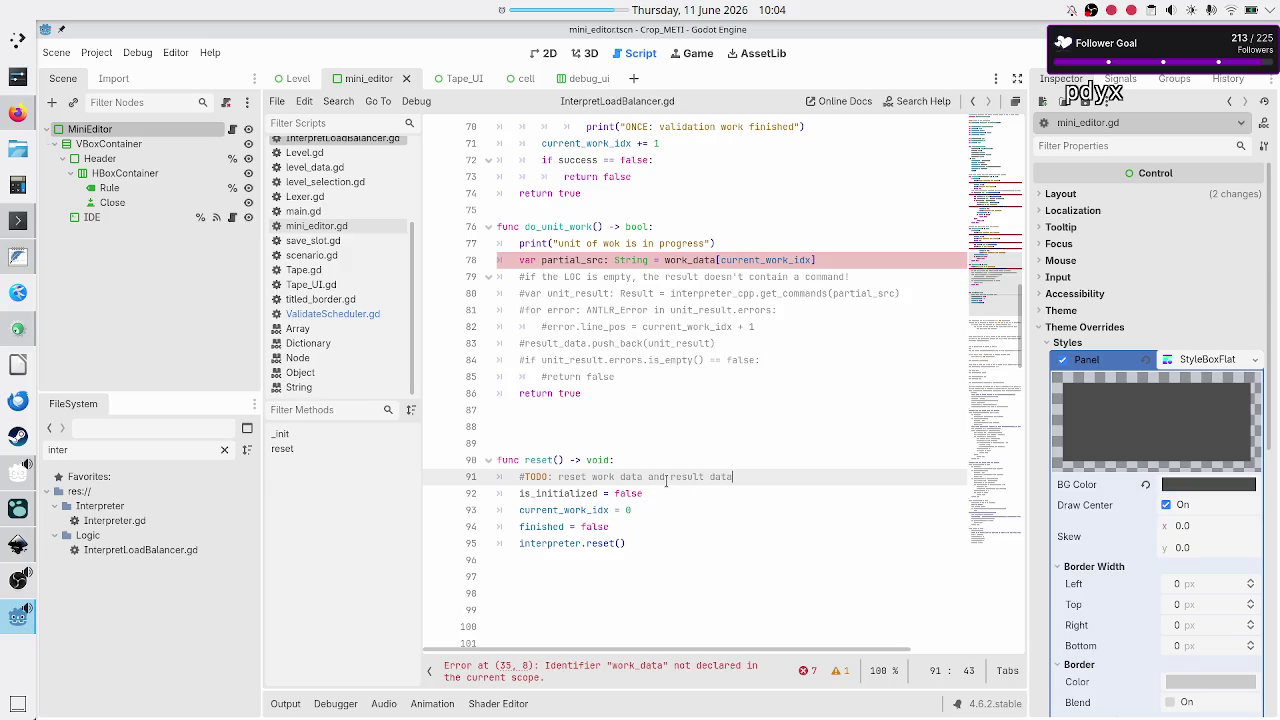
Delete the extra blank lines above the reset() function
click(666, 481)
scroll(704, 440, down, 3)
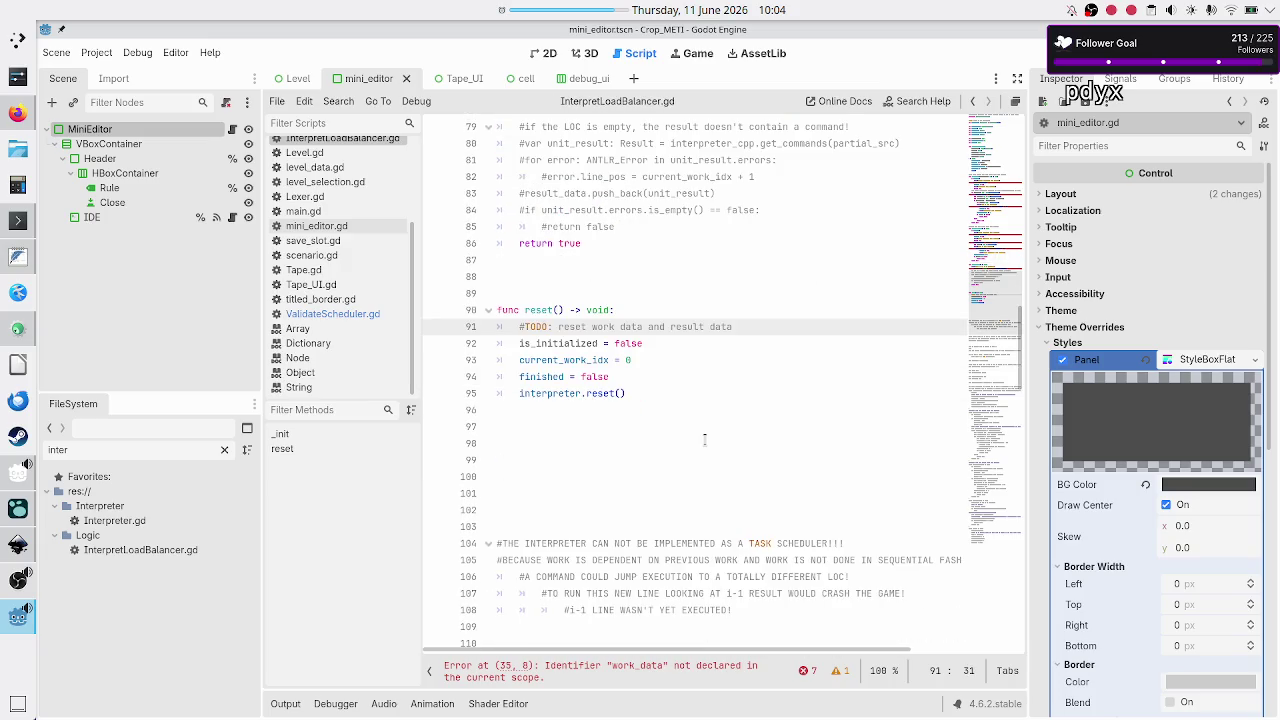
click(664, 294)
key(BackSpace)
key(BackSpace)
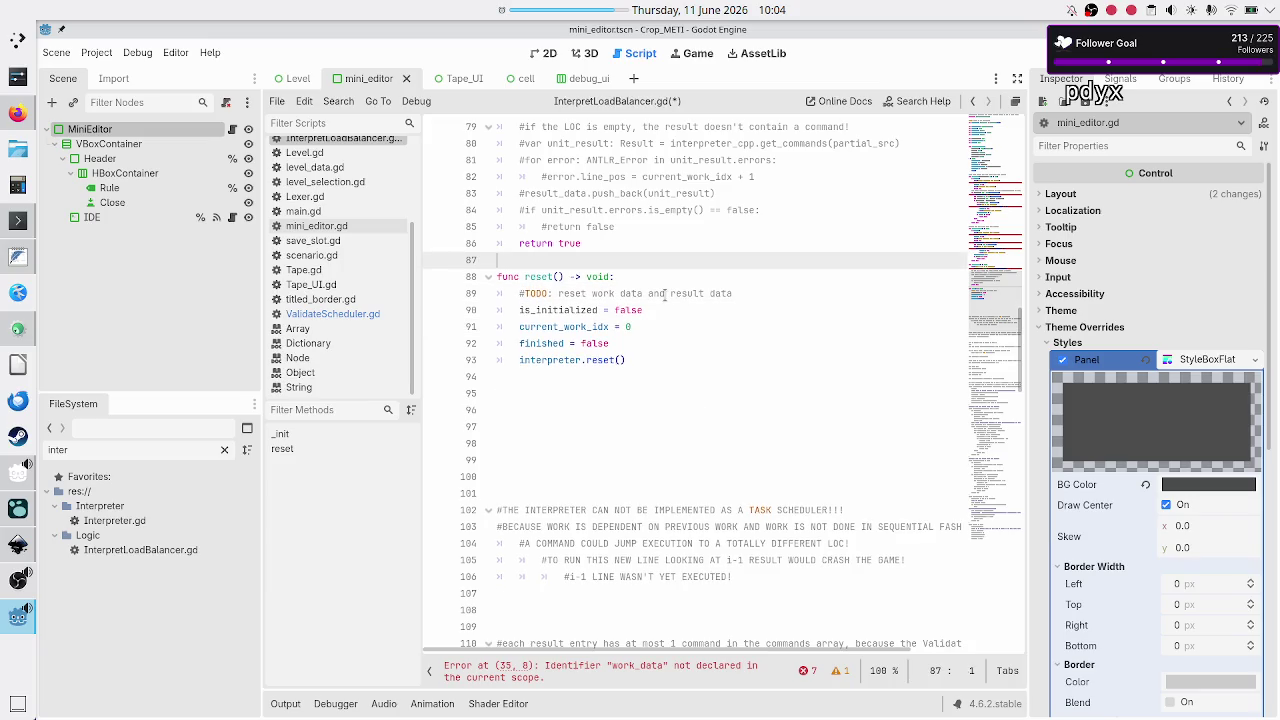
scroll(674, 219, up, 4)
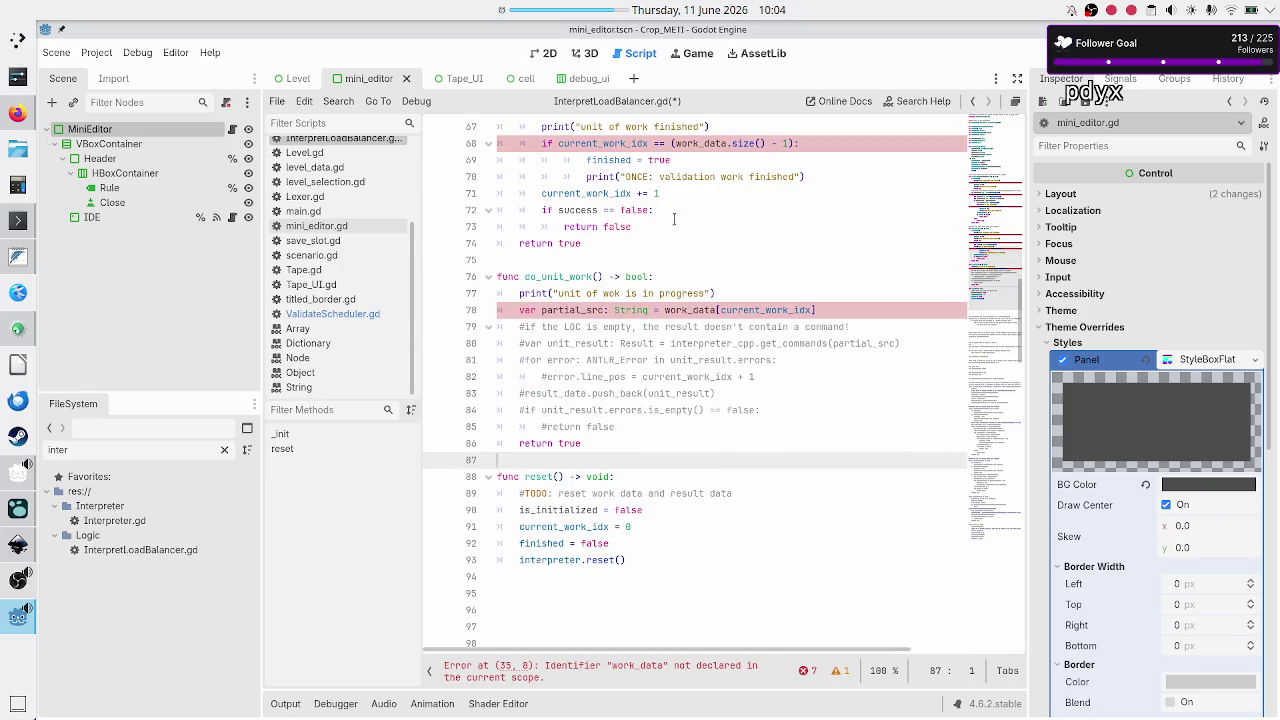
scroll(674, 219, up, 20)
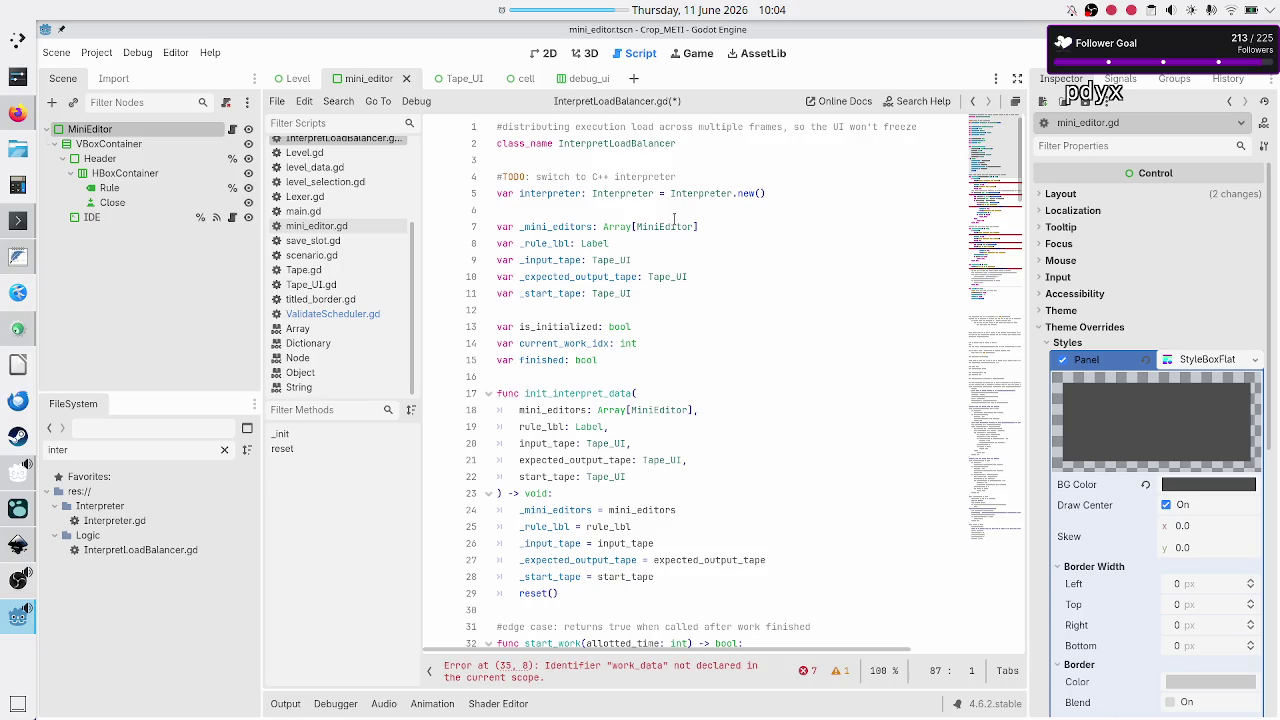
Add blank lines after the tape declarations at line 12 and check the _mini_editors uses
double_click(566, 193)
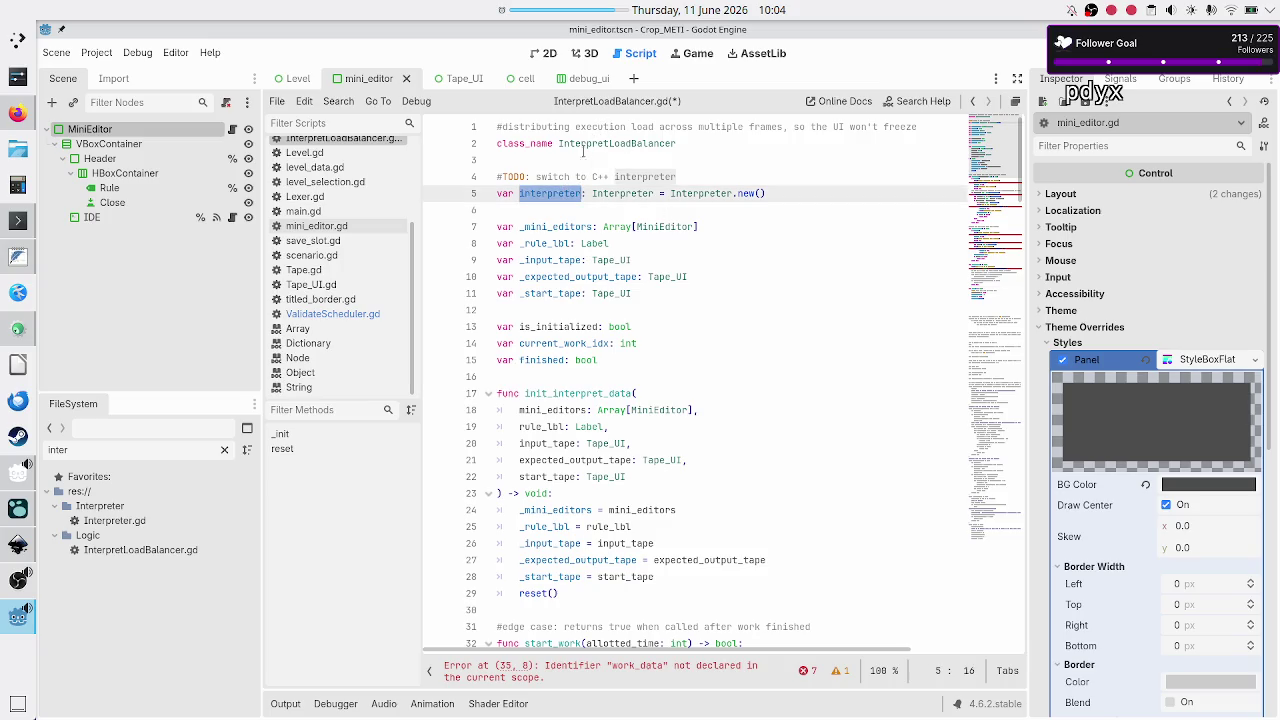
click(587, 304)
key(Return)
key(Return)
key(Up)
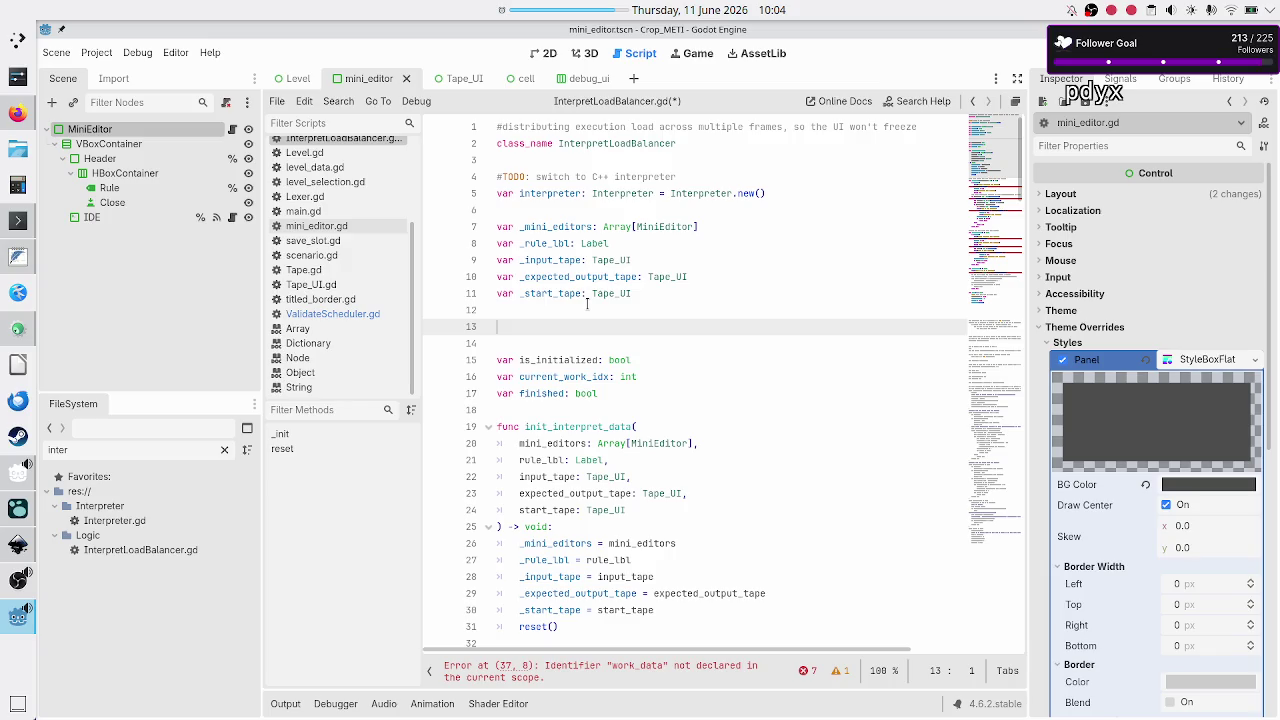
double_click(574, 227)
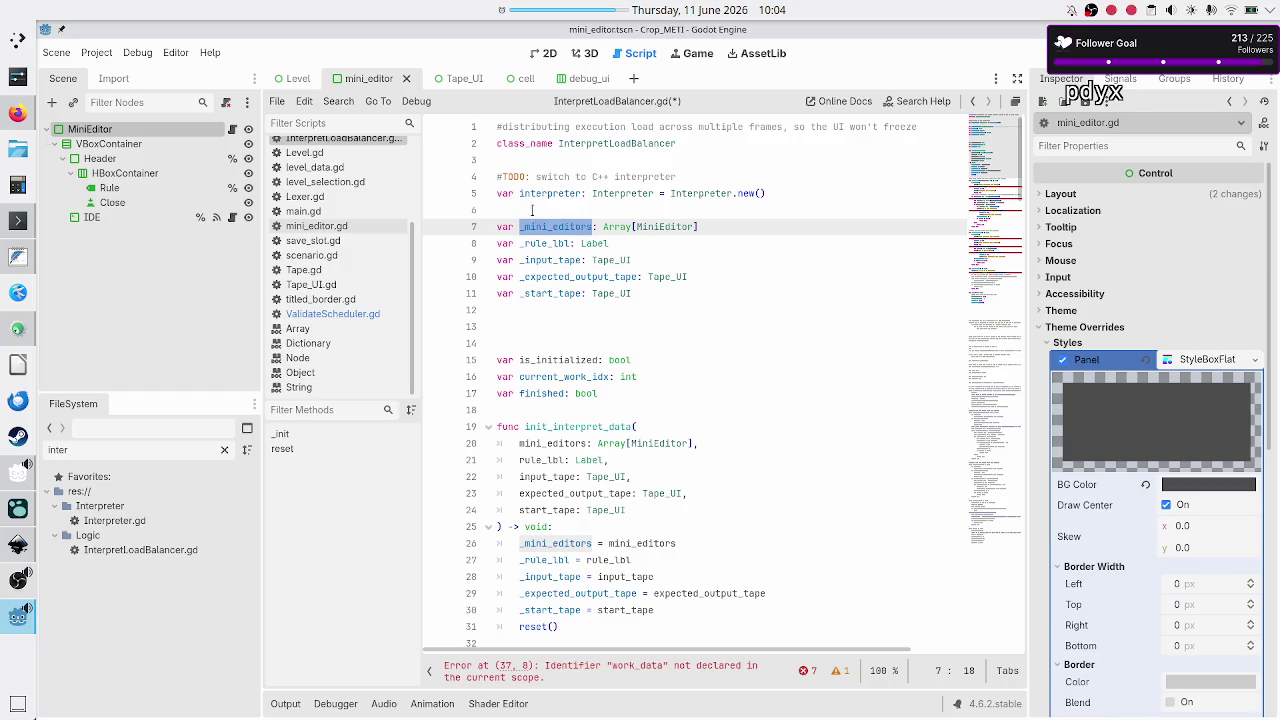
scroll(335, 292, up, 3)
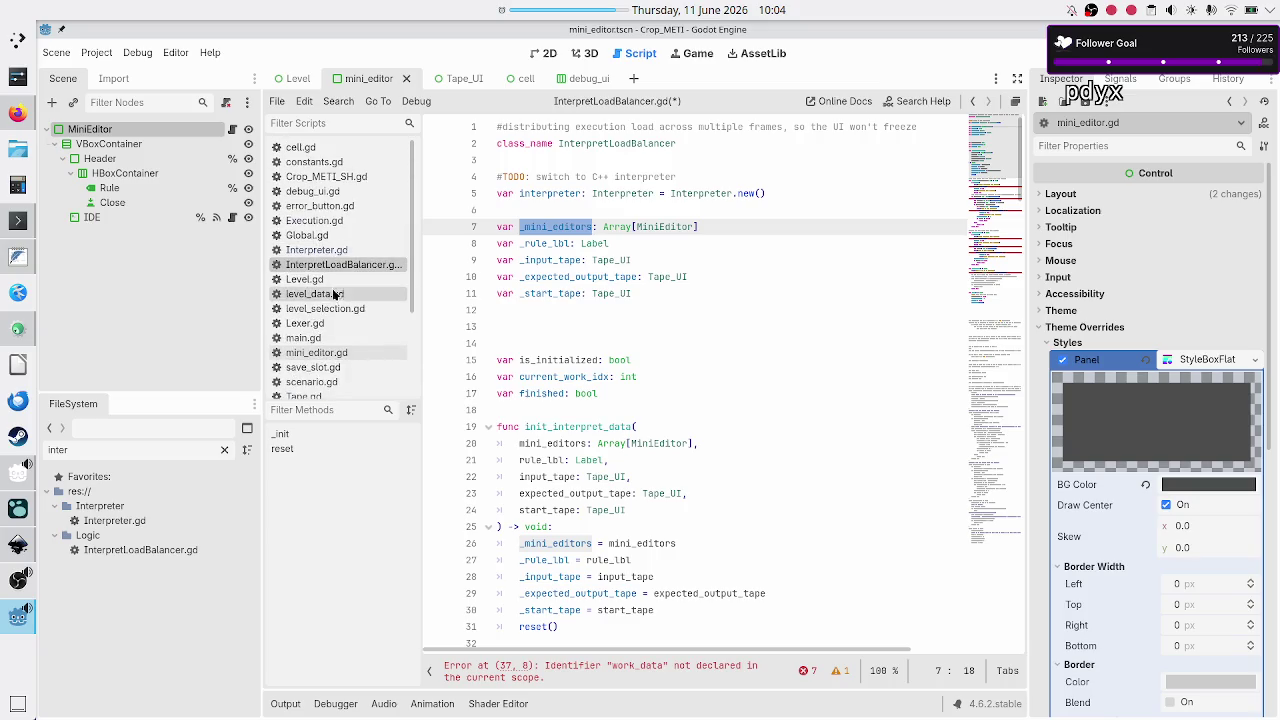
Open Execution.gd and scroll through its _init code
click(337, 222)
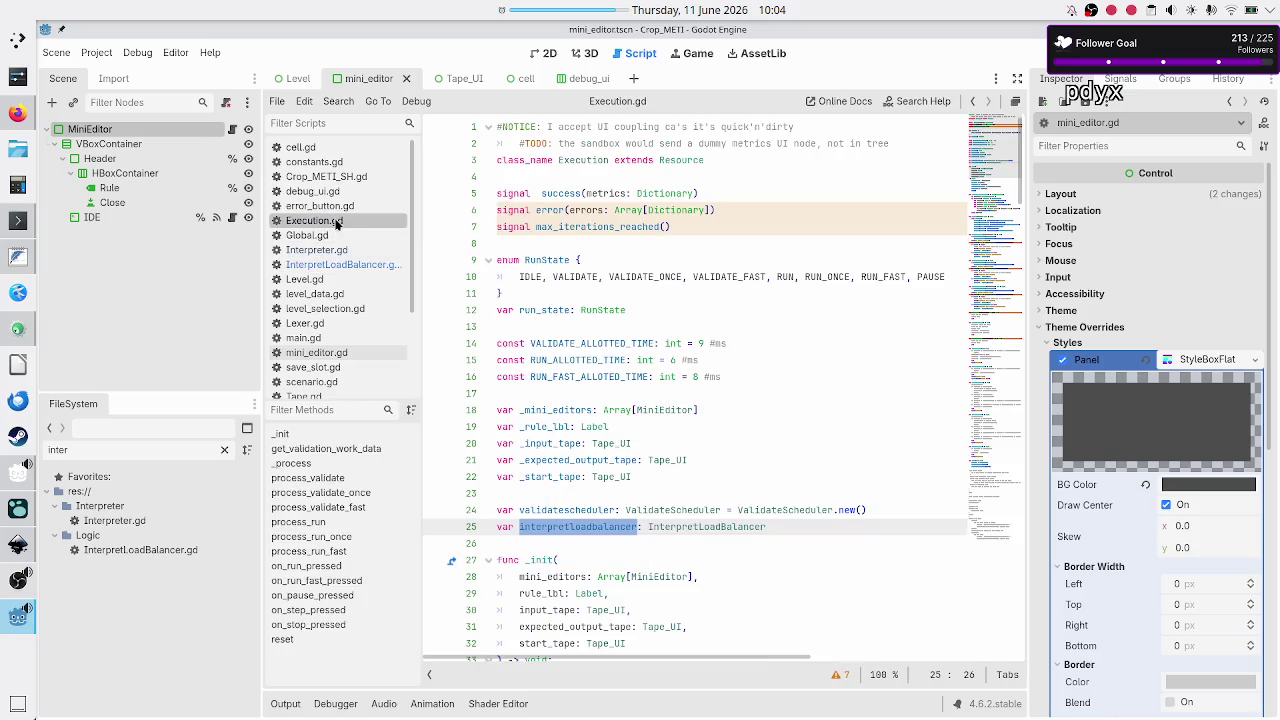
scroll(655, 526, down, 3)
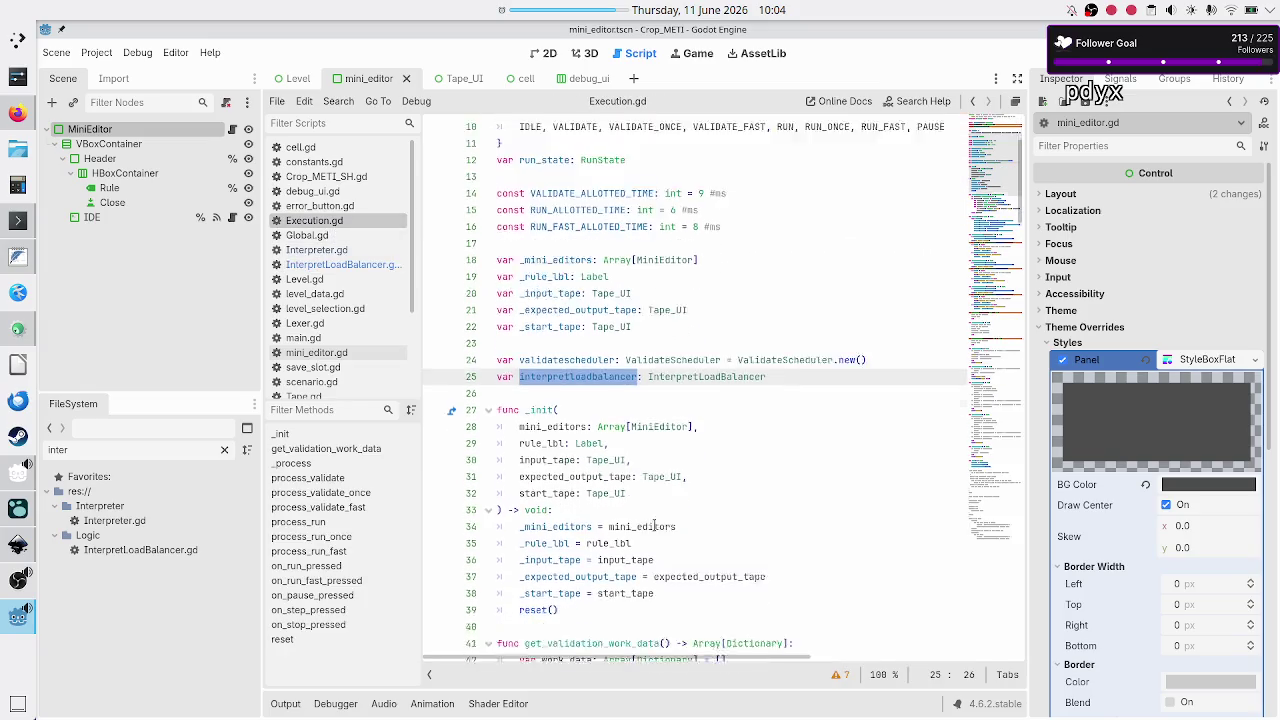
scroll(655, 526, down, 2)
scroll(655, 526, up, 2)
scroll(655, 526, down, 4)
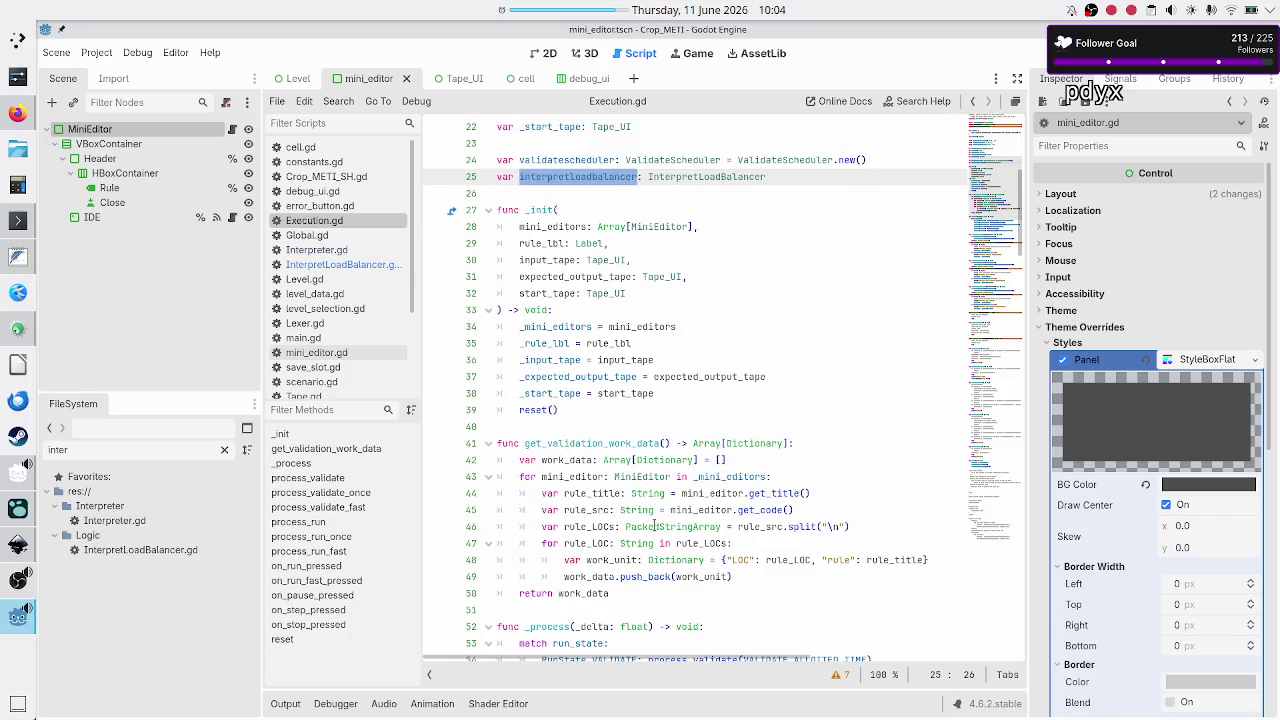
Examine get_validation_work_data's Array[Dictionary] return type and mini_editors, then return to InterpretLoadBalancer.gd
double_click(606, 442)
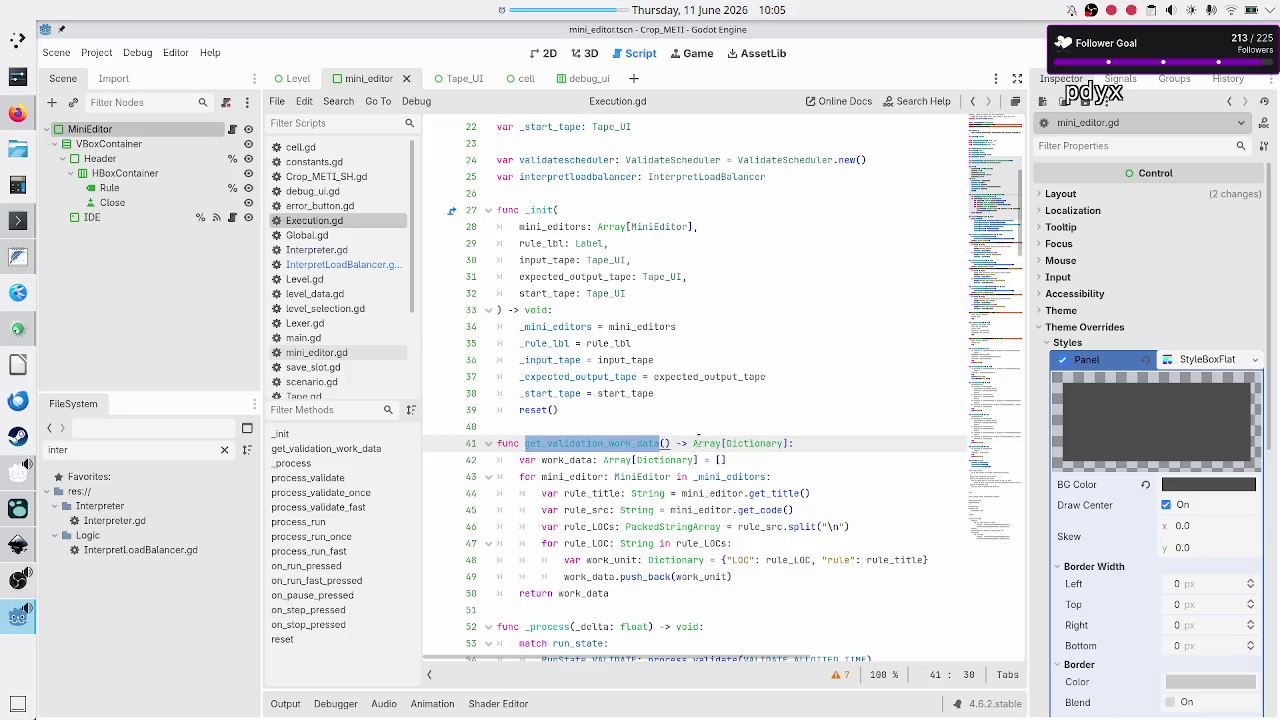
drag(692, 443, 798, 443)
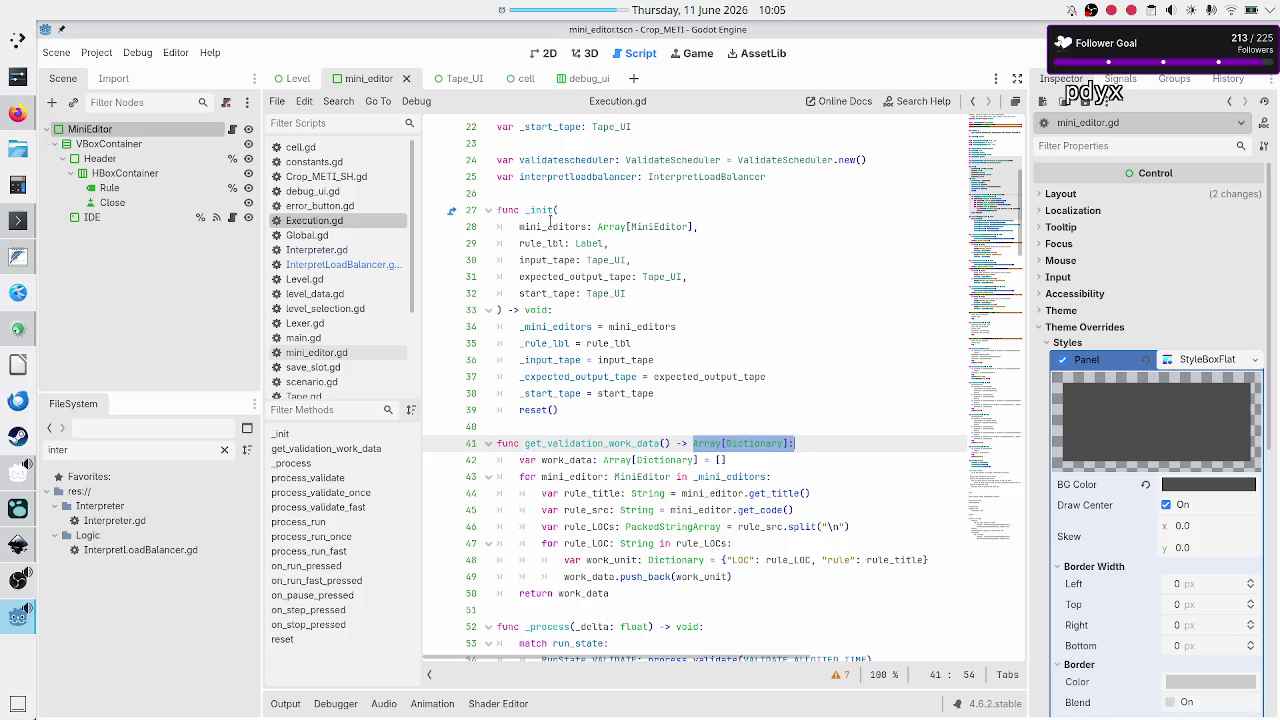
double_click(550, 226)
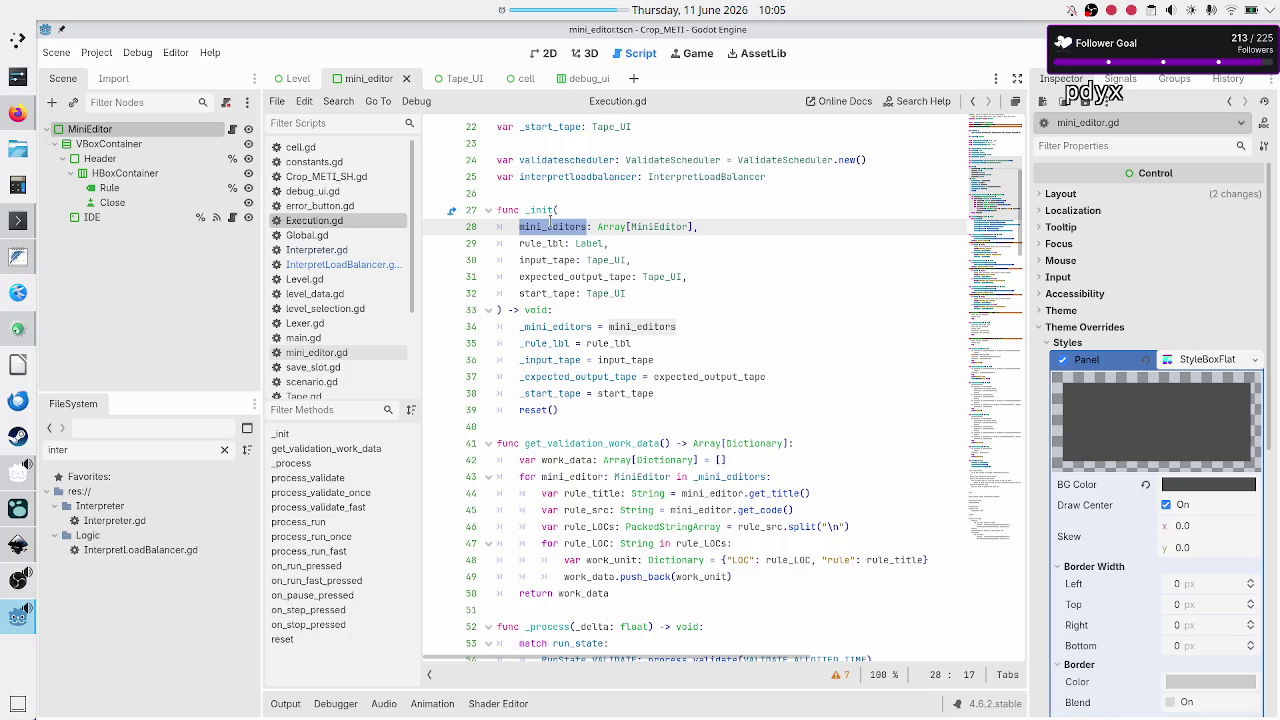
double_click(596, 443)
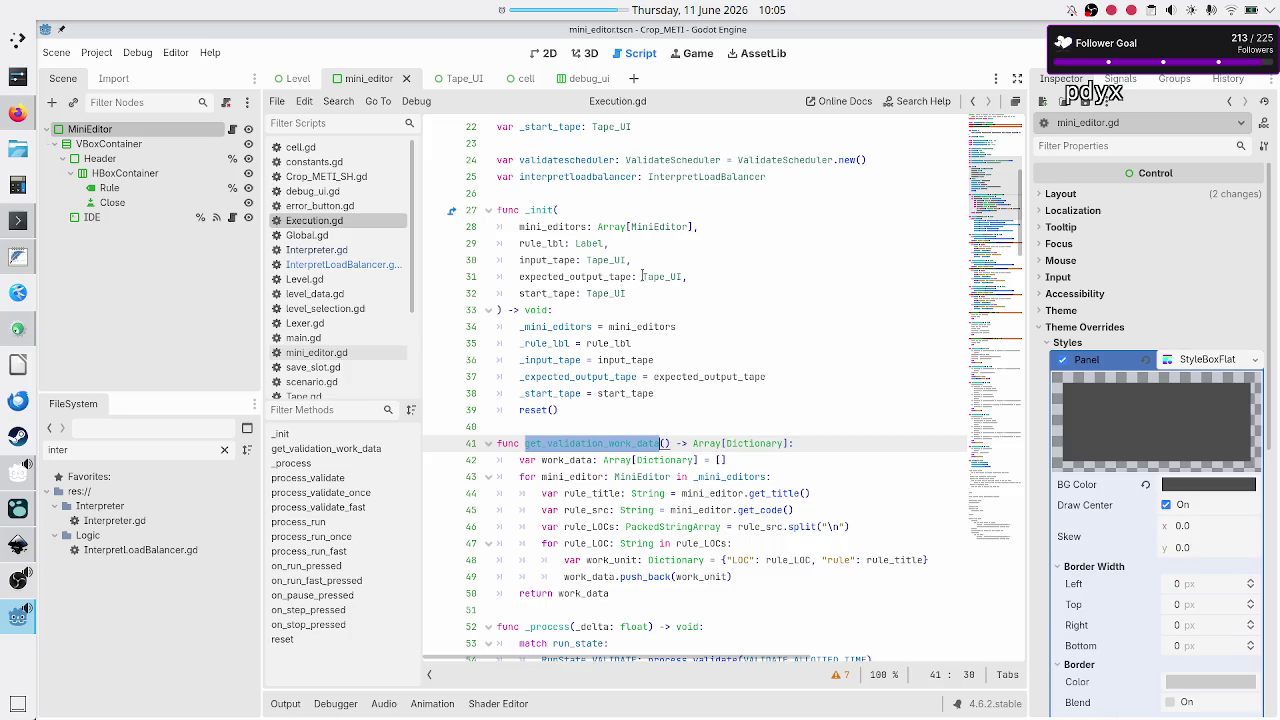
click(395, 264)
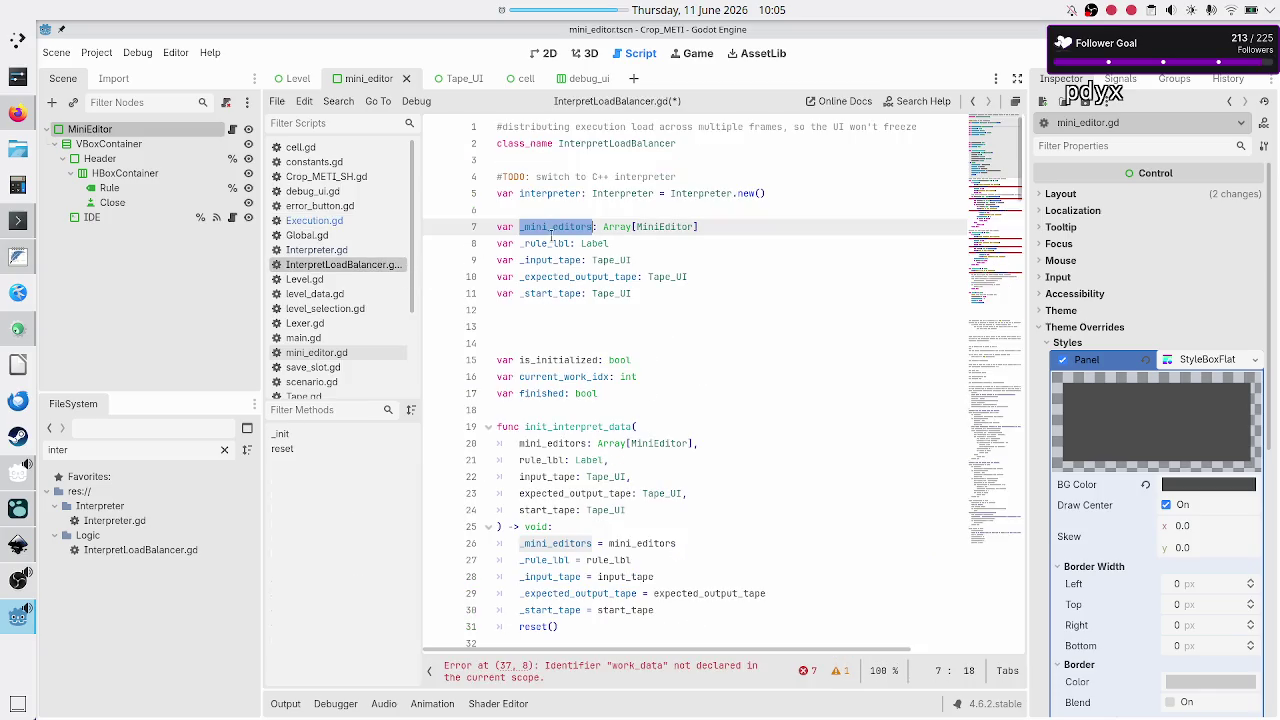
Review the _mini_editors and _rule_lbl declarations near the top of InterpretLoadBalancer.gd
click(669, 246)
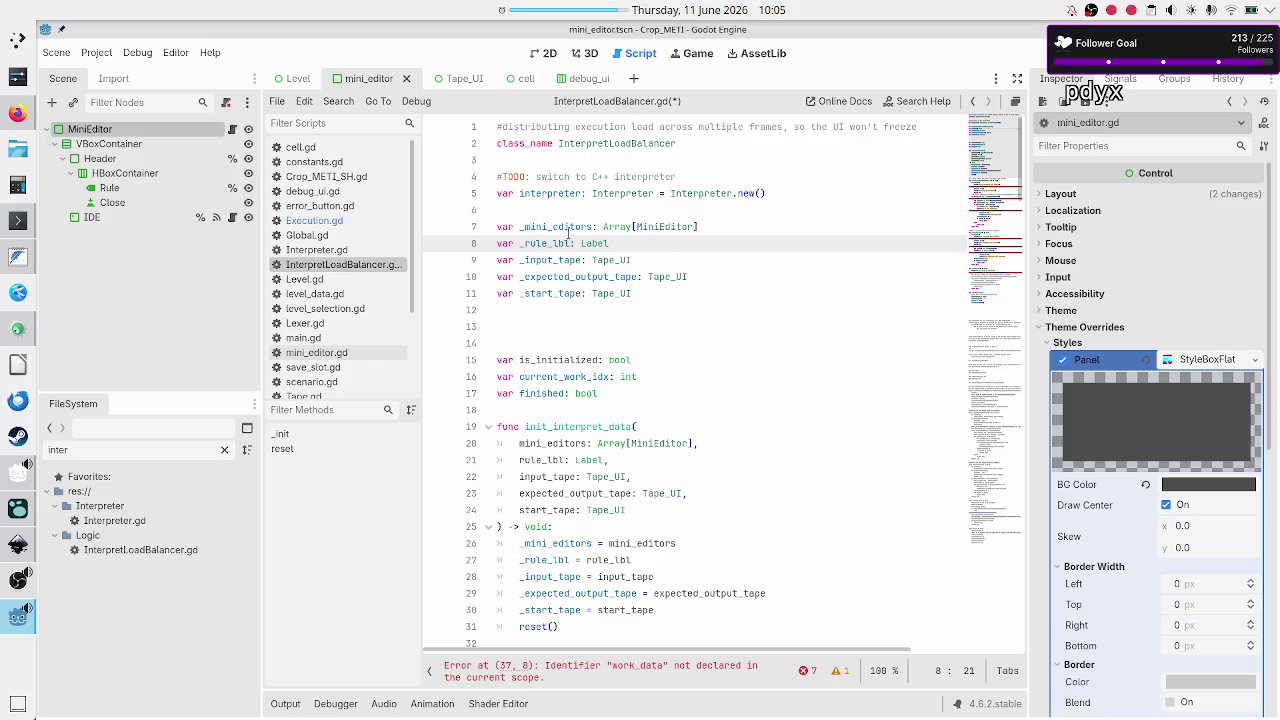
double_click(561, 227)
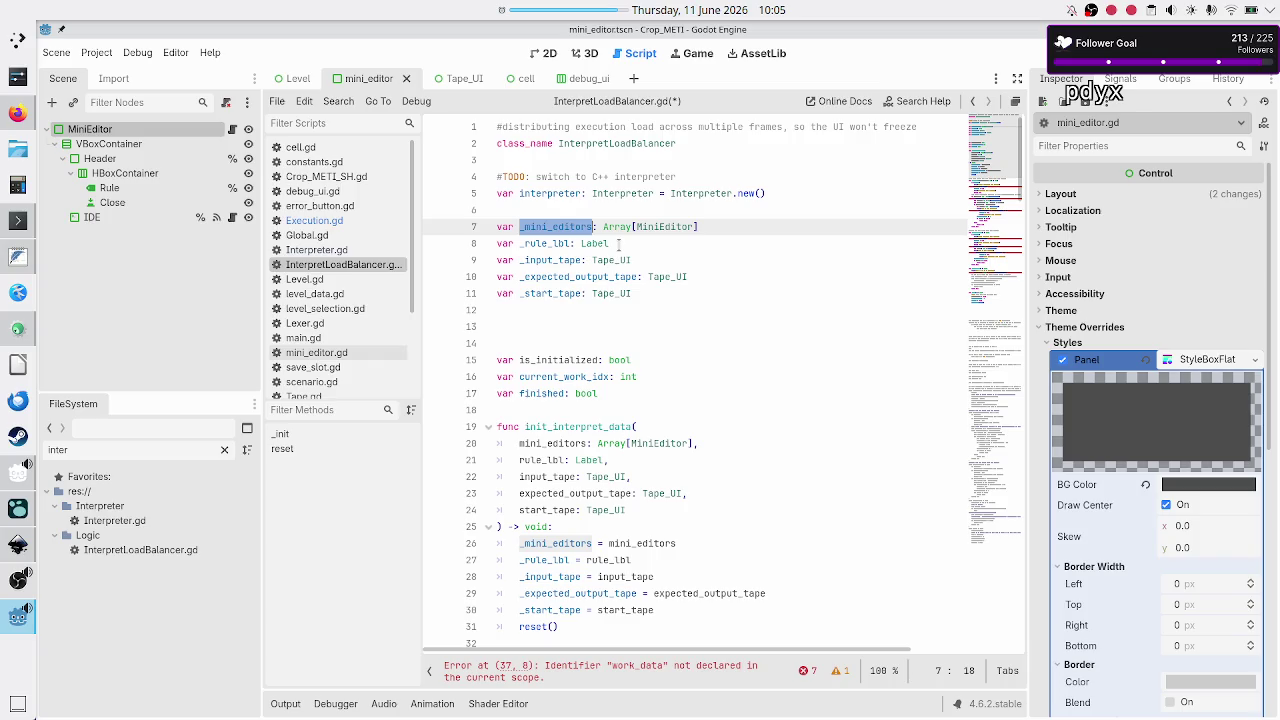
click(551, 309)
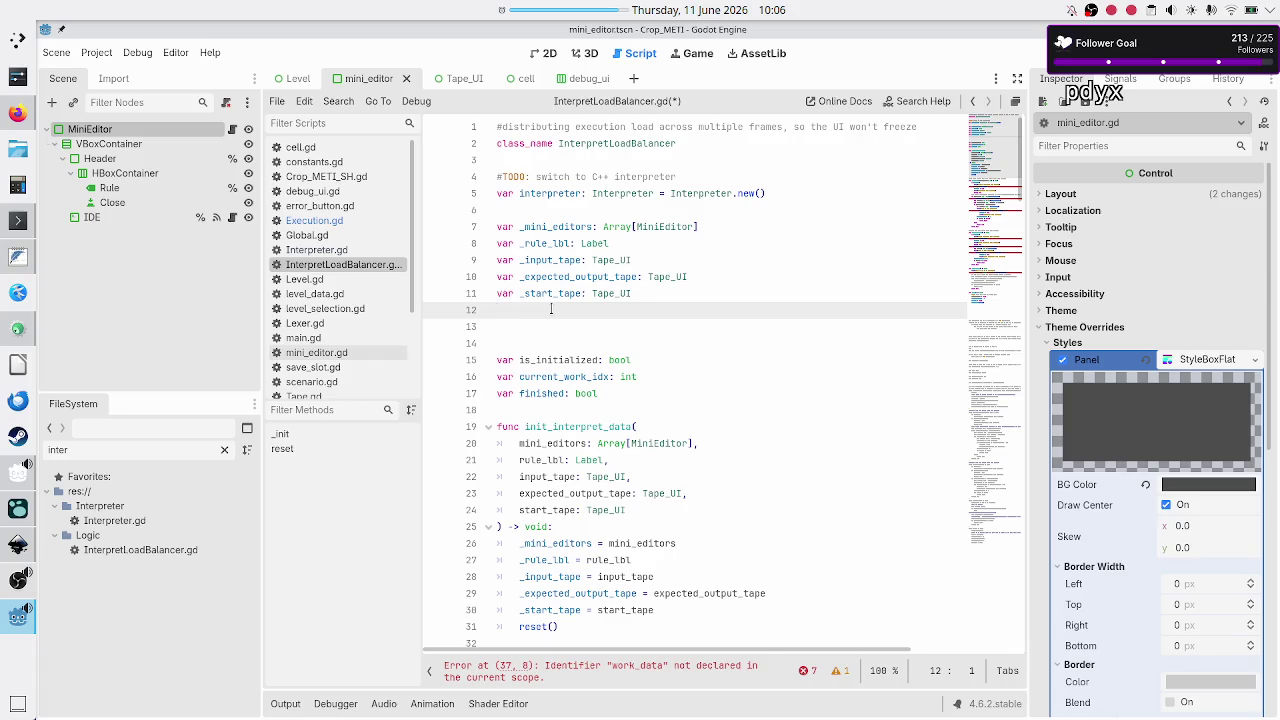
key(Up)
key(Up)
key(Up)
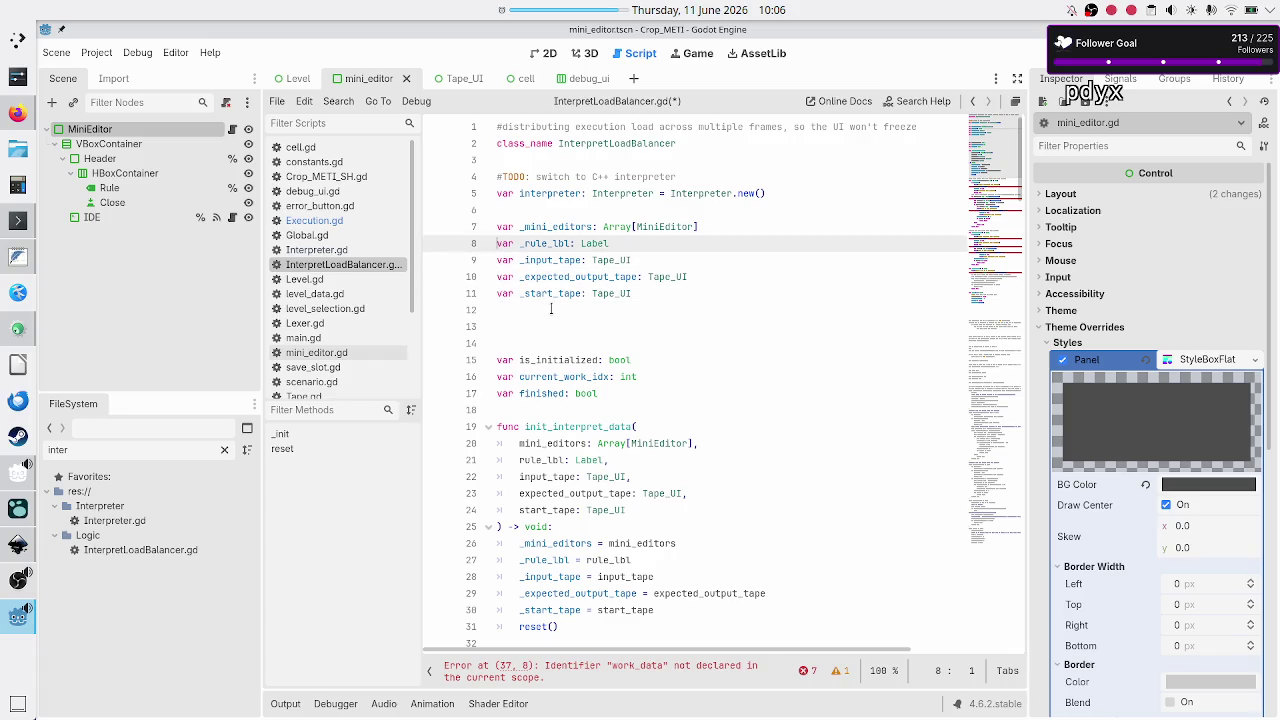
key(shift+End)
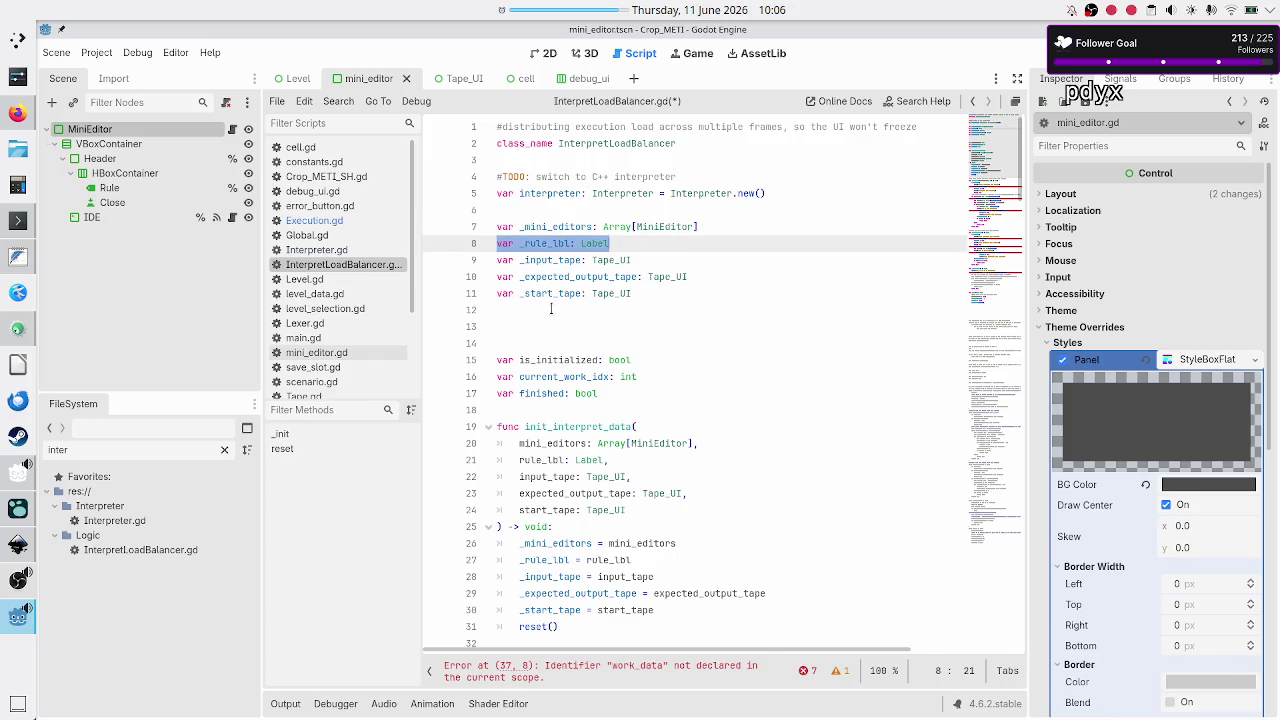
key(Home)
key(Down)
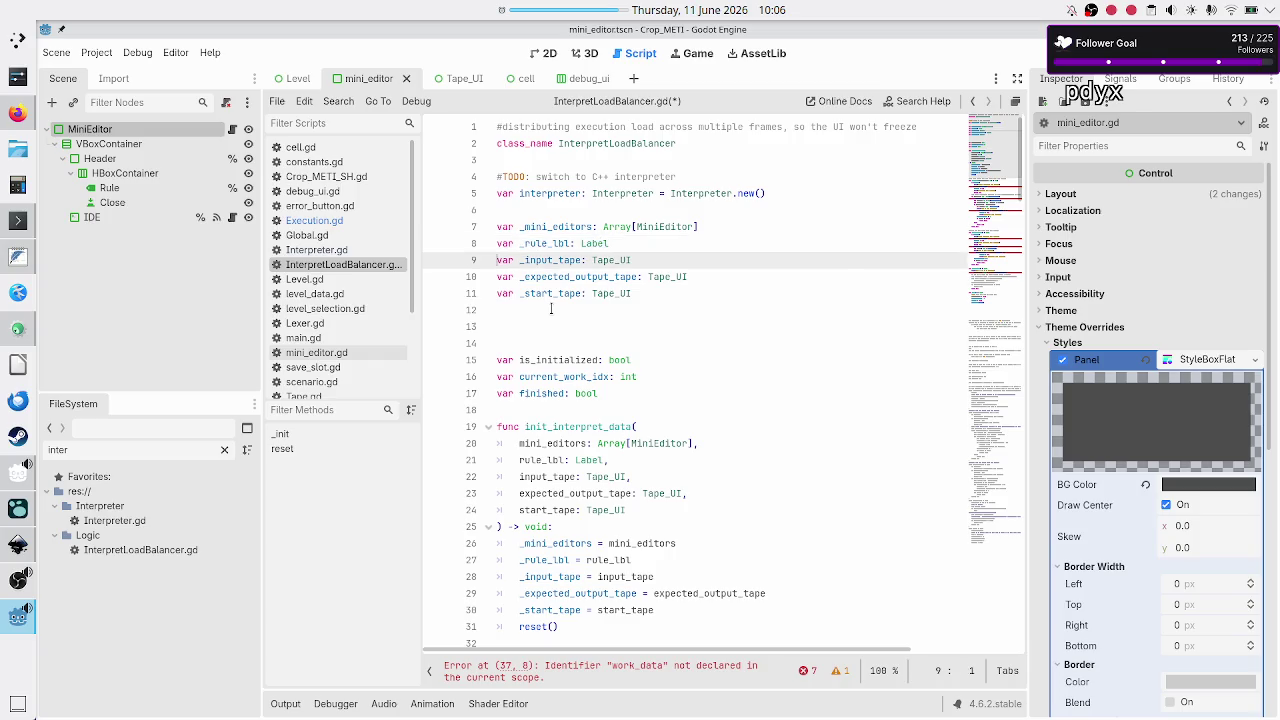
key(Down)
key(Down)
key(Down)
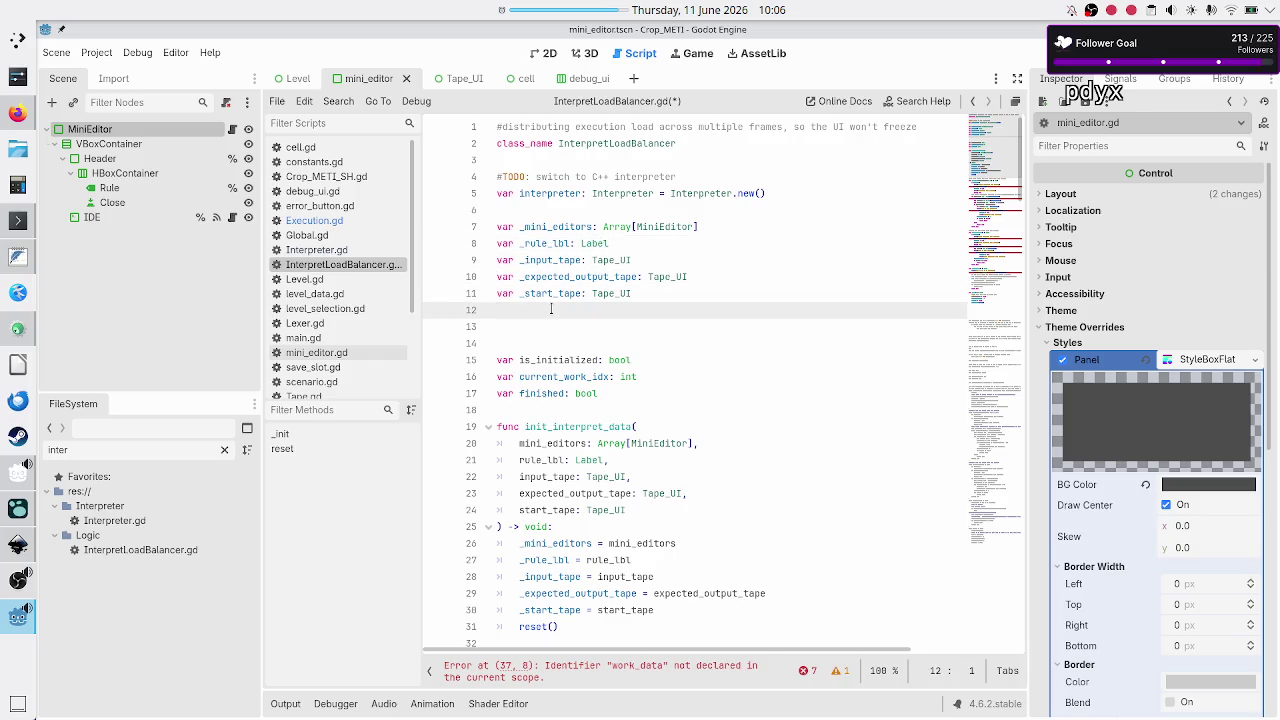
key(Down)
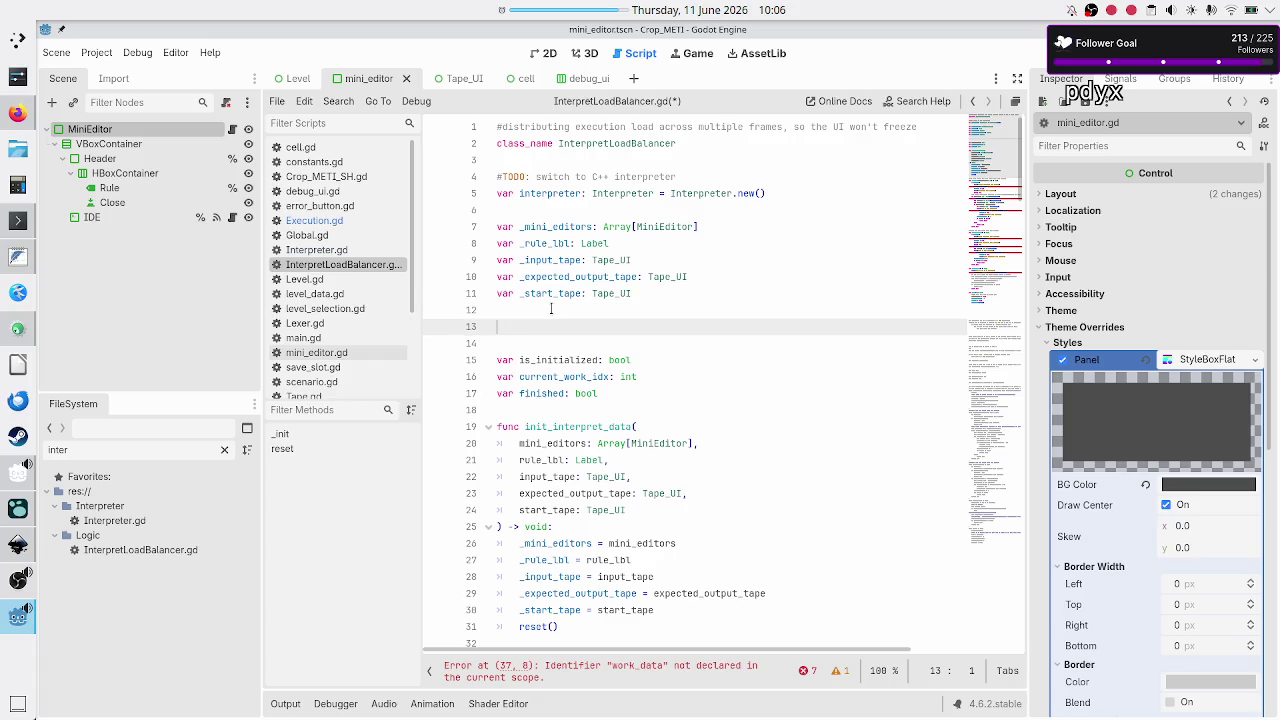
Remove the trial var current_rule line and the spare blank lines, then save
text(var)
text(current_rule)
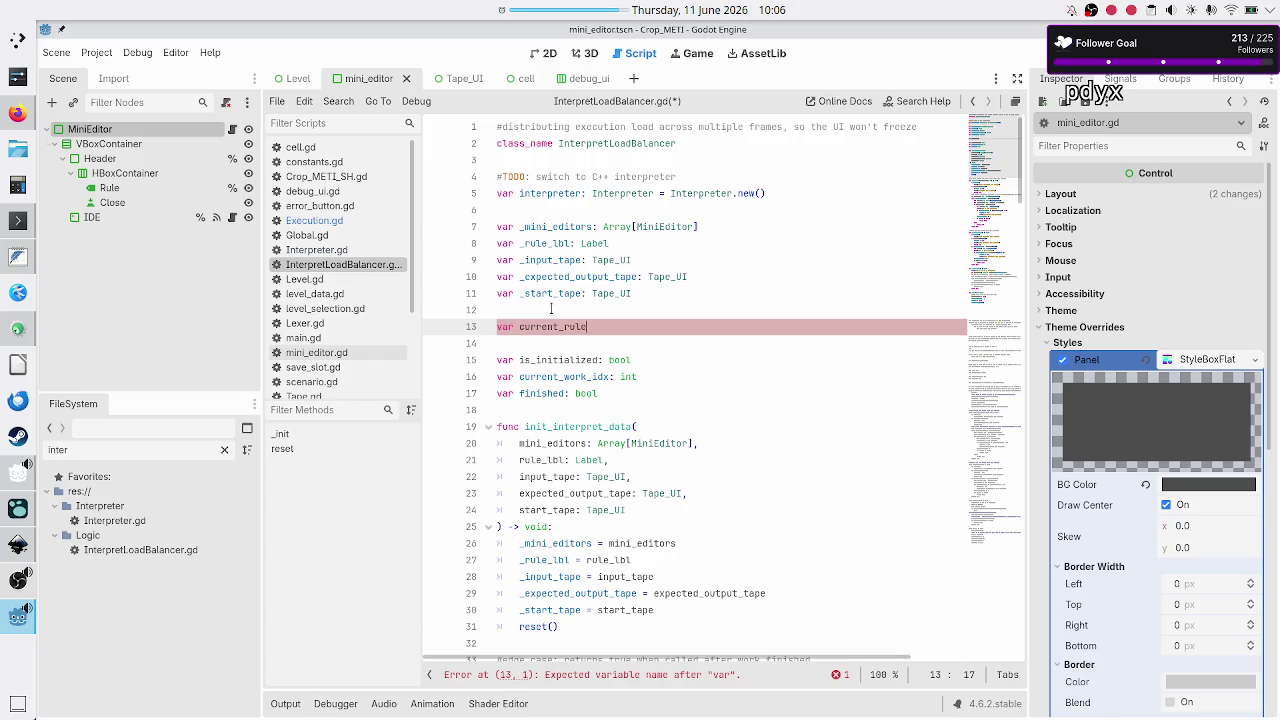
key(BackSpace)
key(BackSpace)
key(BackSpace)
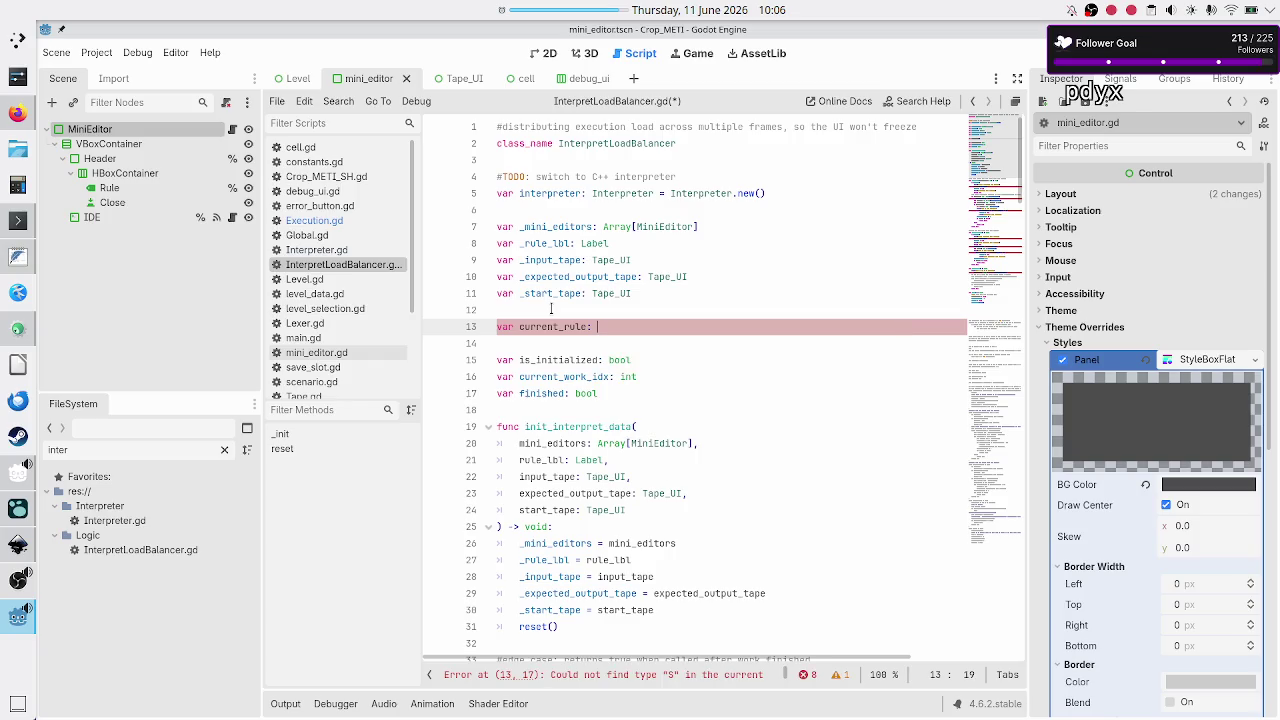
key(BackSpace)
key(BackSpace)
key(BackSpace)
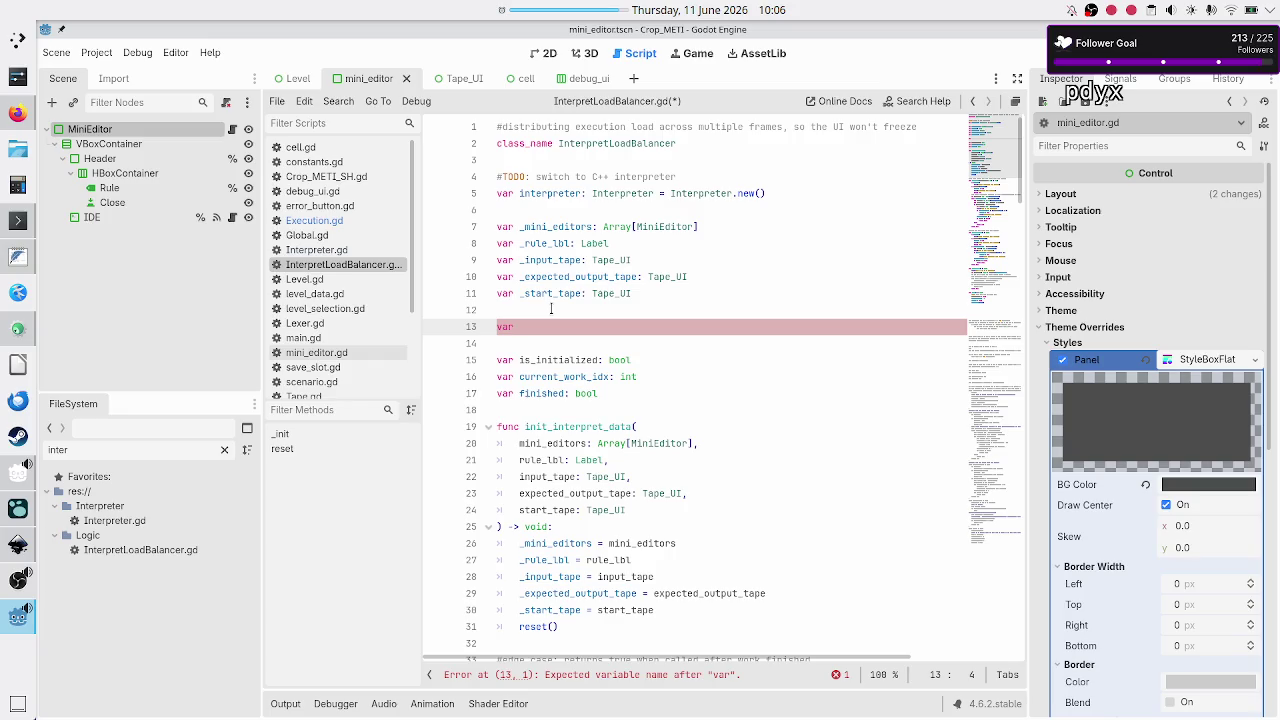
key(Up)
key(Up)
key(Up)
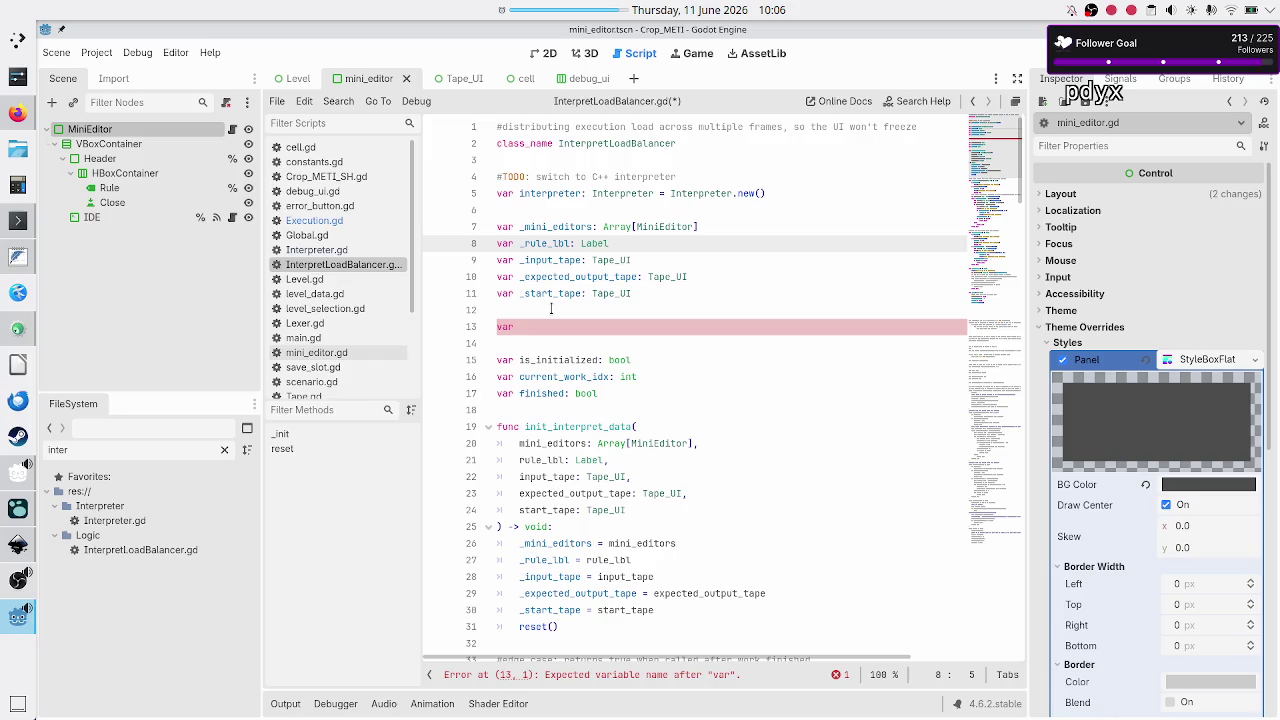
key(Down)
key(Down)
key(Down)
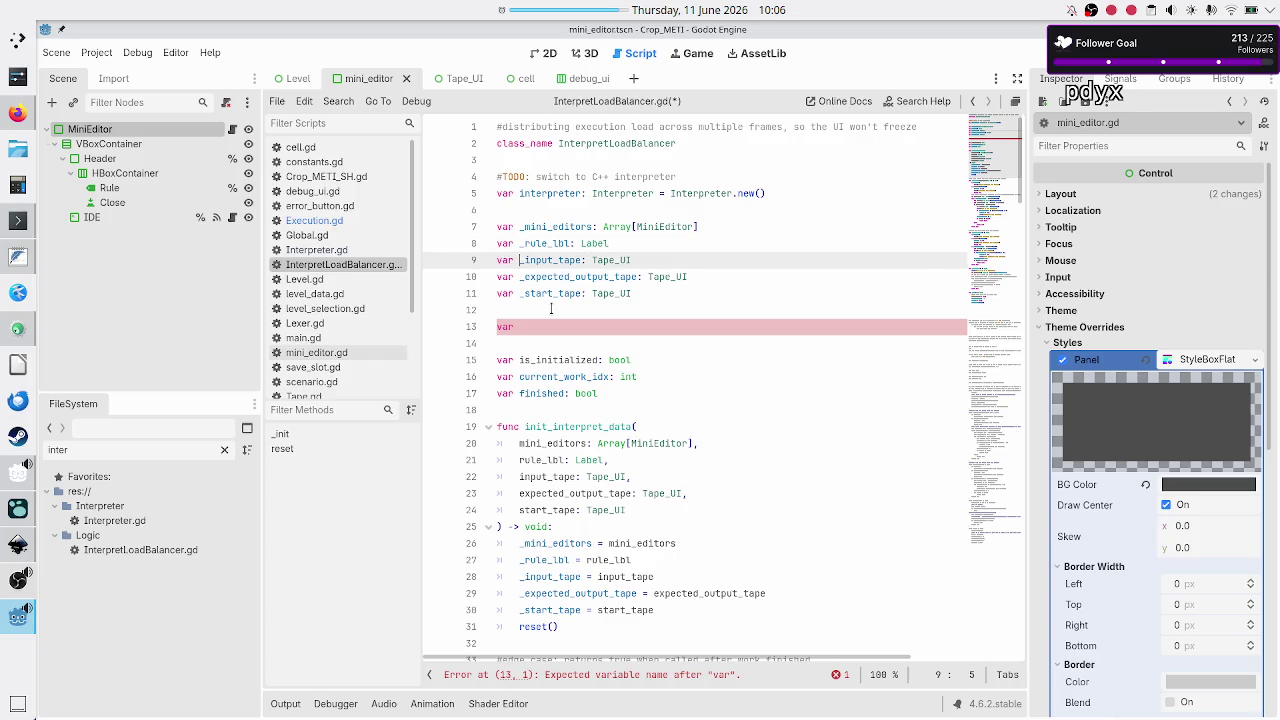
key(Delete)
key(BackSpace)
key(BackSpace)
key(BackSpace)
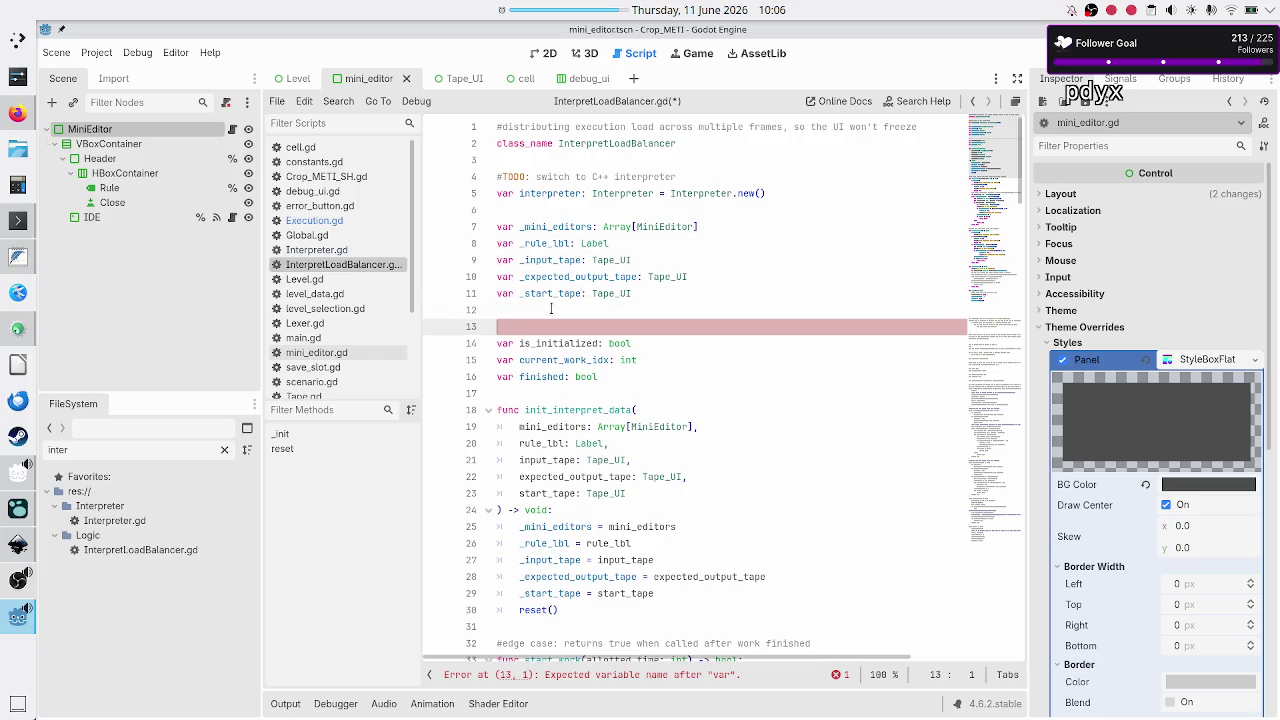
key(ctrl+s)
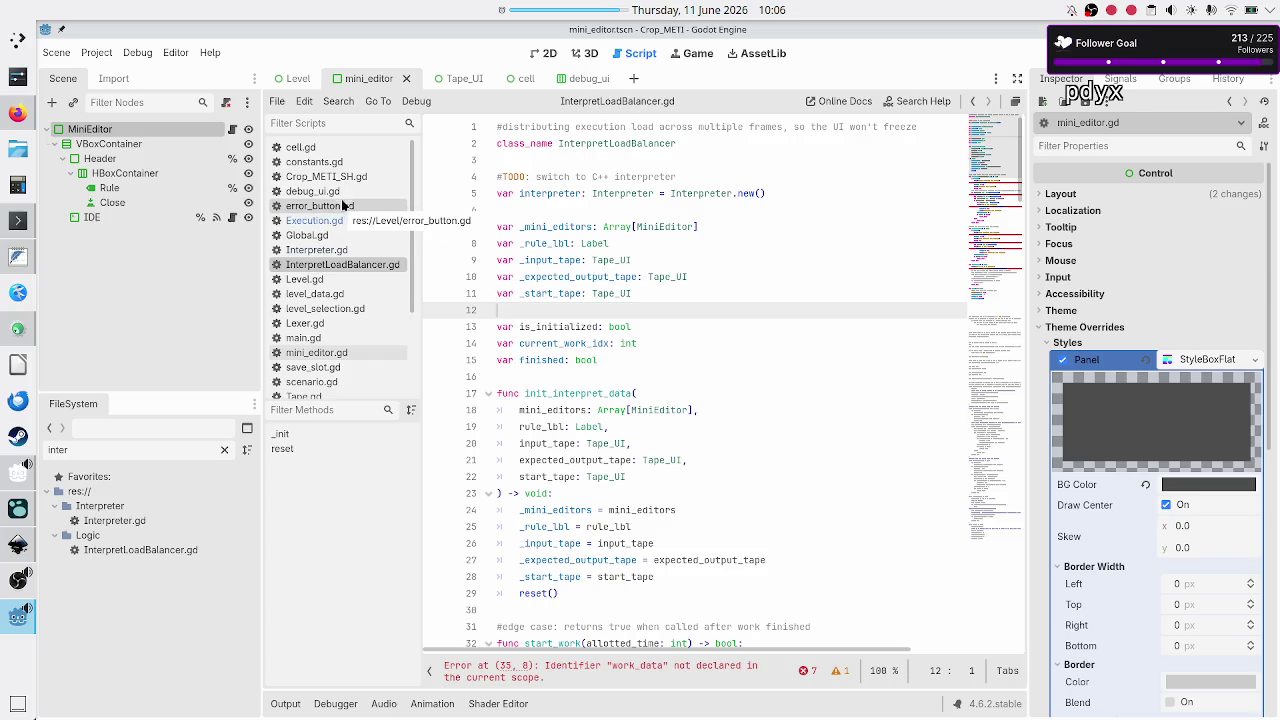
Review debug_ui.gd, then open Tape_UI.gd
click(345, 192)
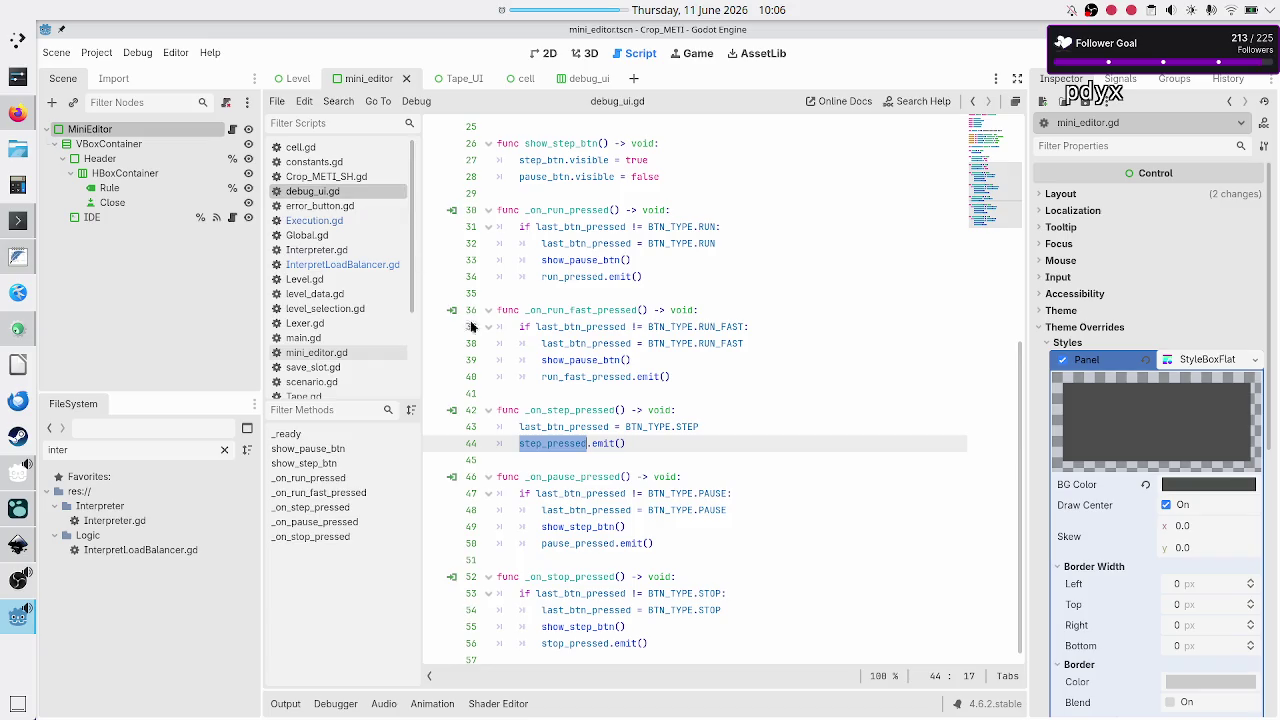
click(497, 376)
scroll(497, 373, up, 8)
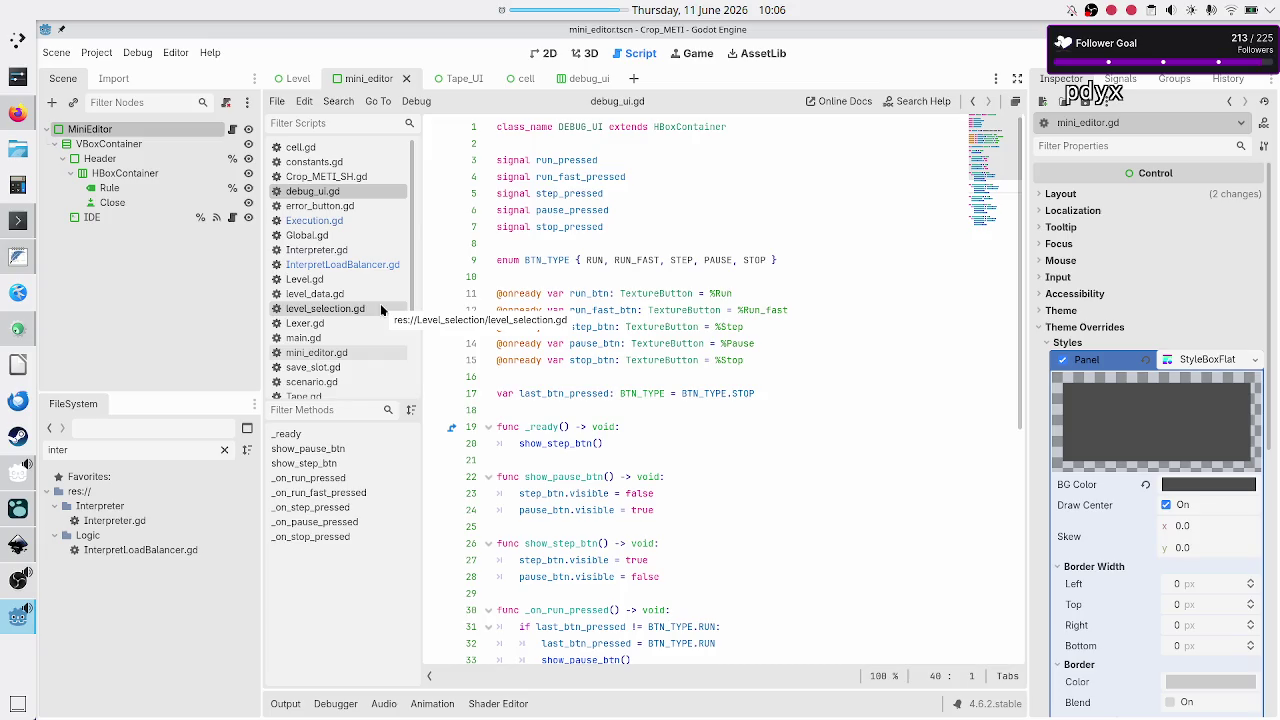
scroll(380, 306, down, 3)
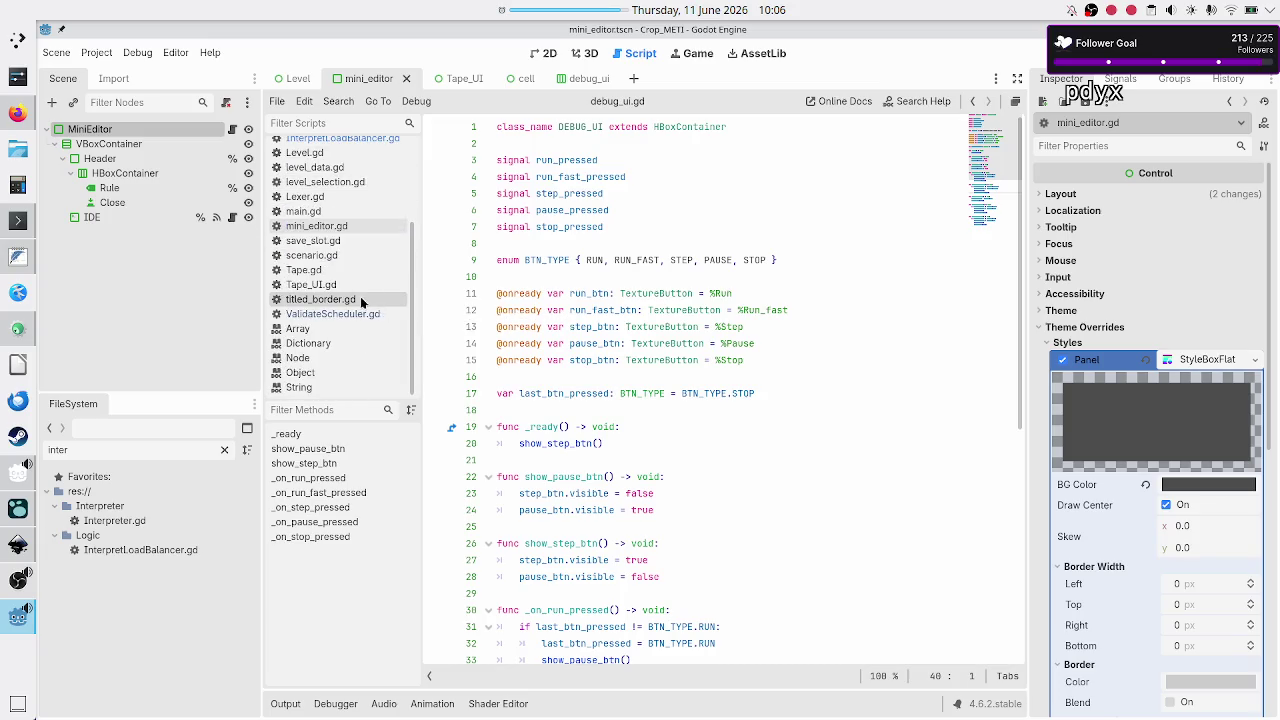
click(355, 287)
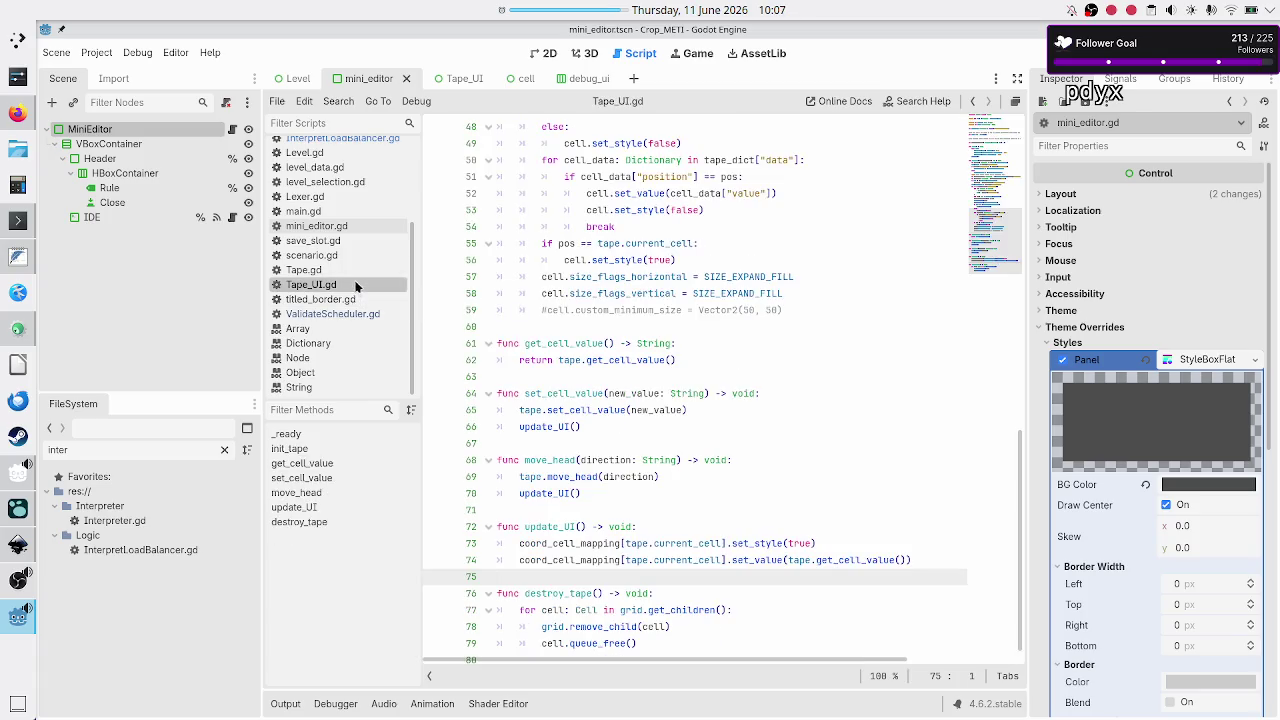
In mini_editor.gd, change the TODO comment's function name to 'rule', then bring up the Inkscape level_UI_concepts.svg mockup
click(352, 226)
double_click(606, 343)
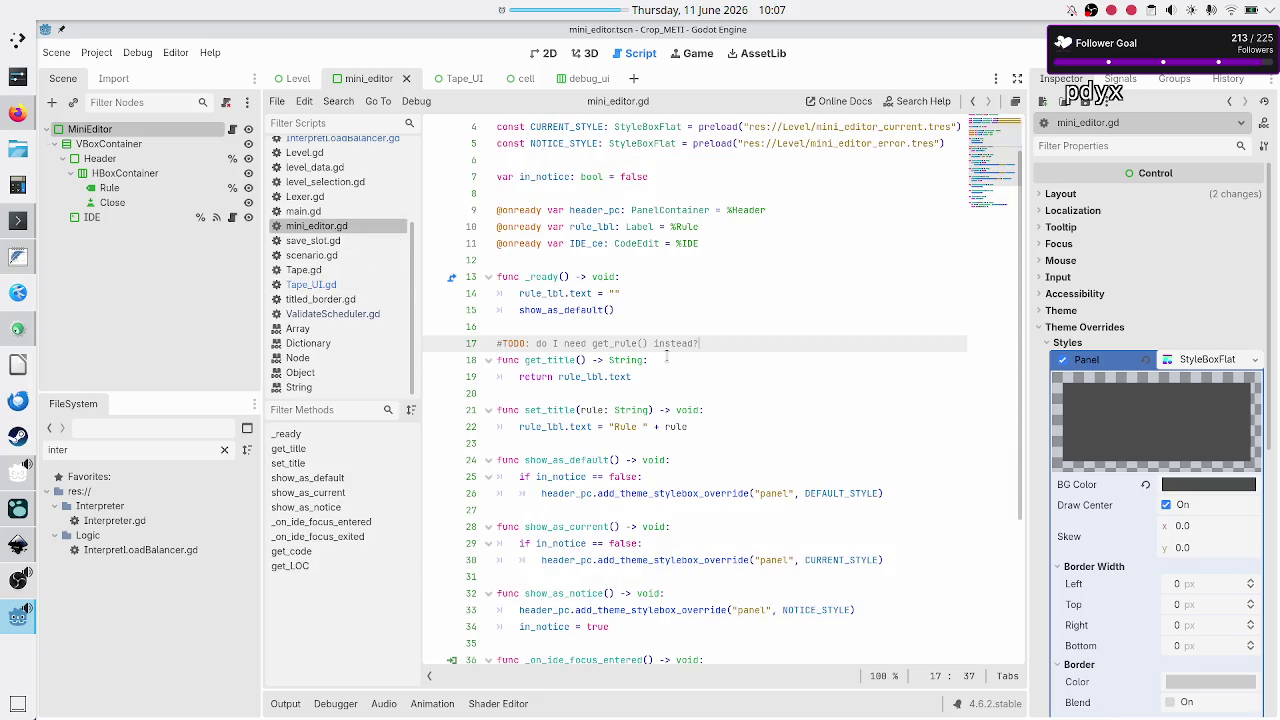
text(rule)
click(670, 310)
key(Down)
key(Down)
key(Down)
key(End)
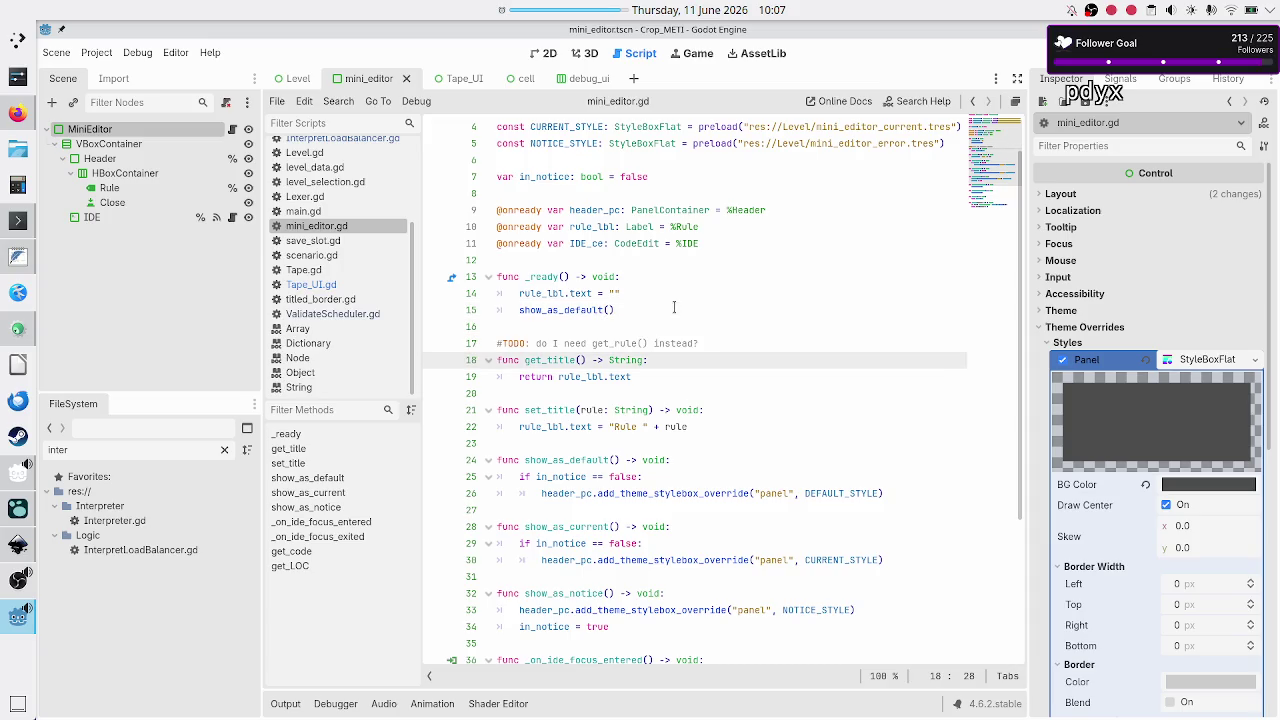
key(Up)
key(End)
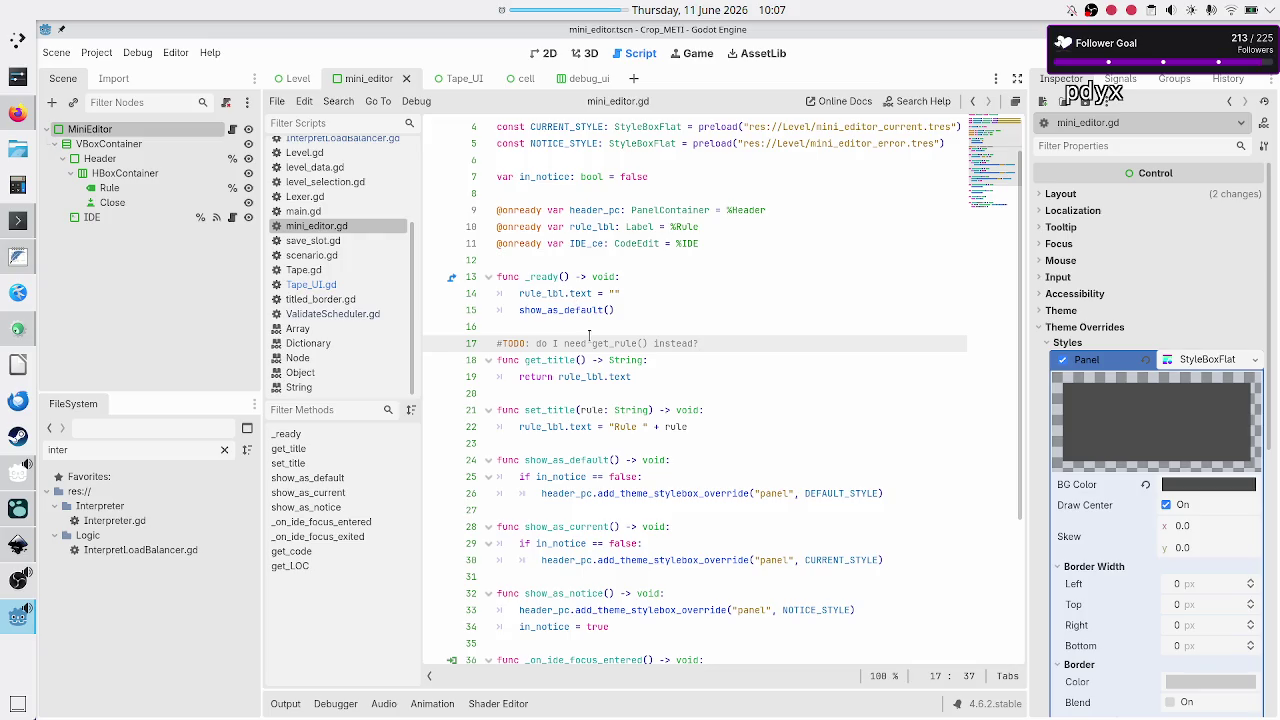
mouse_move(575, 377)
click(18, 545)
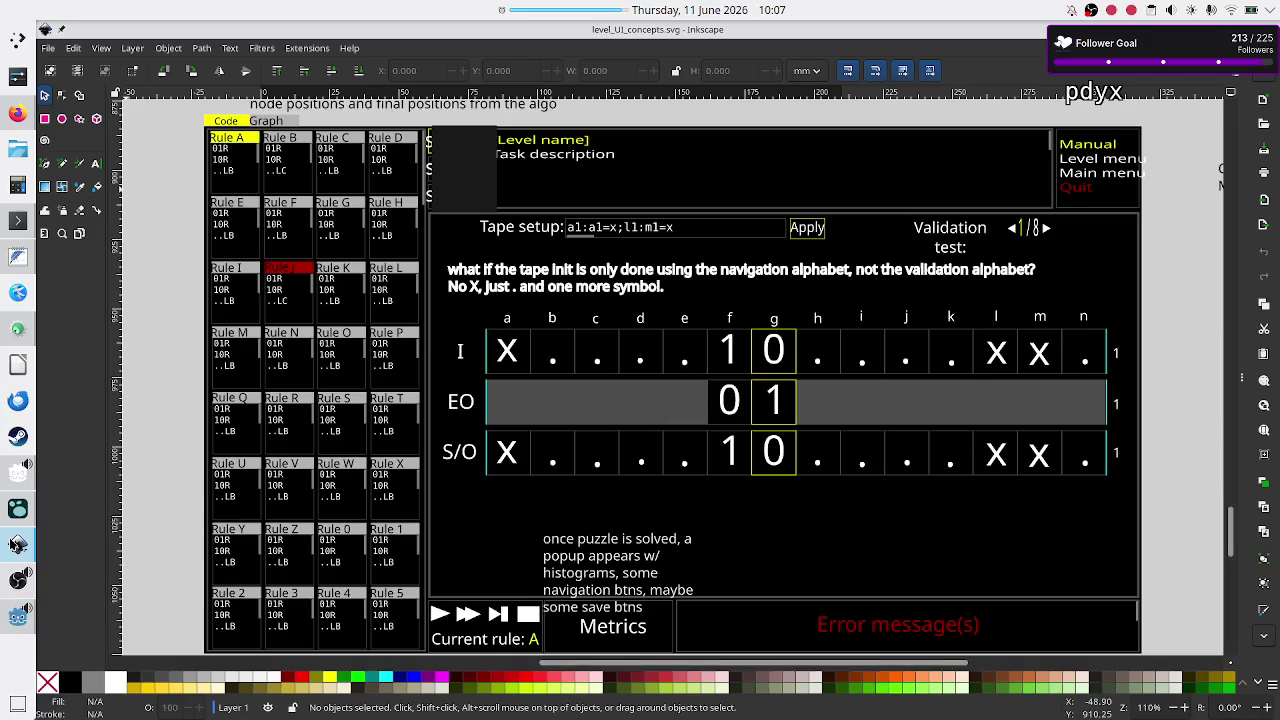
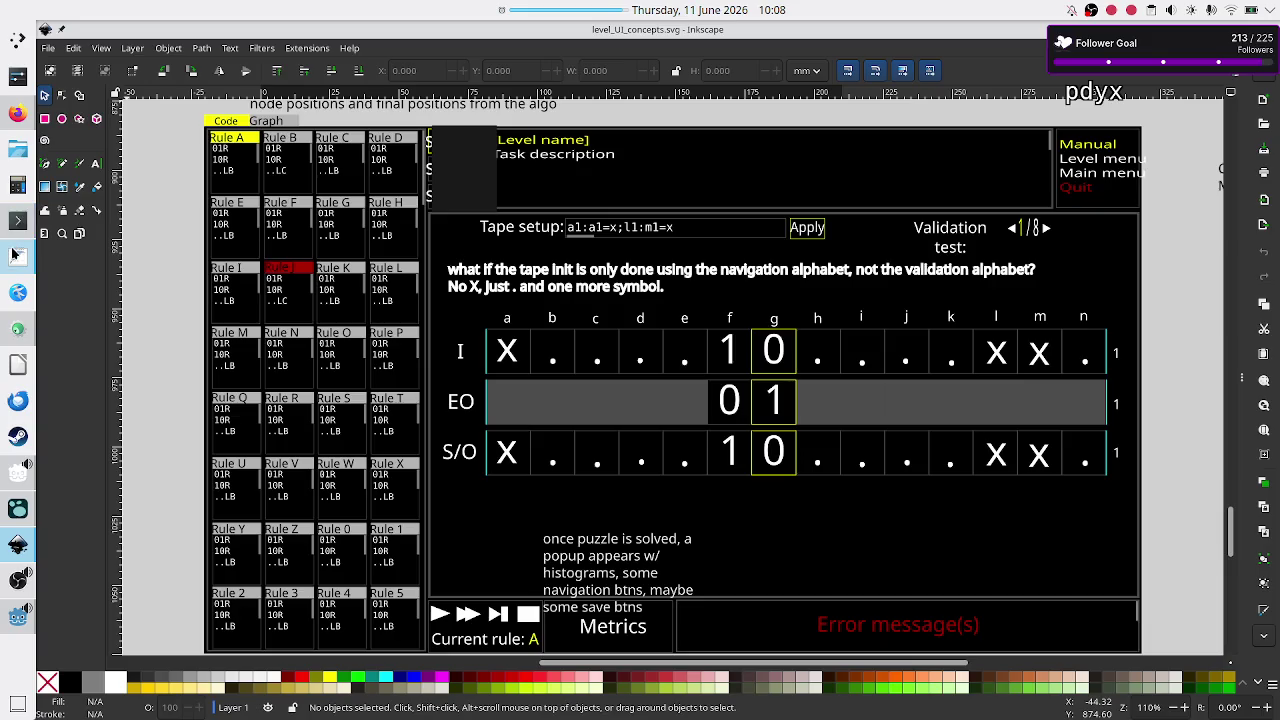
Switch from the Inkscape mockup to the Godot editor showing mini_editor.gd
click(18, 617)
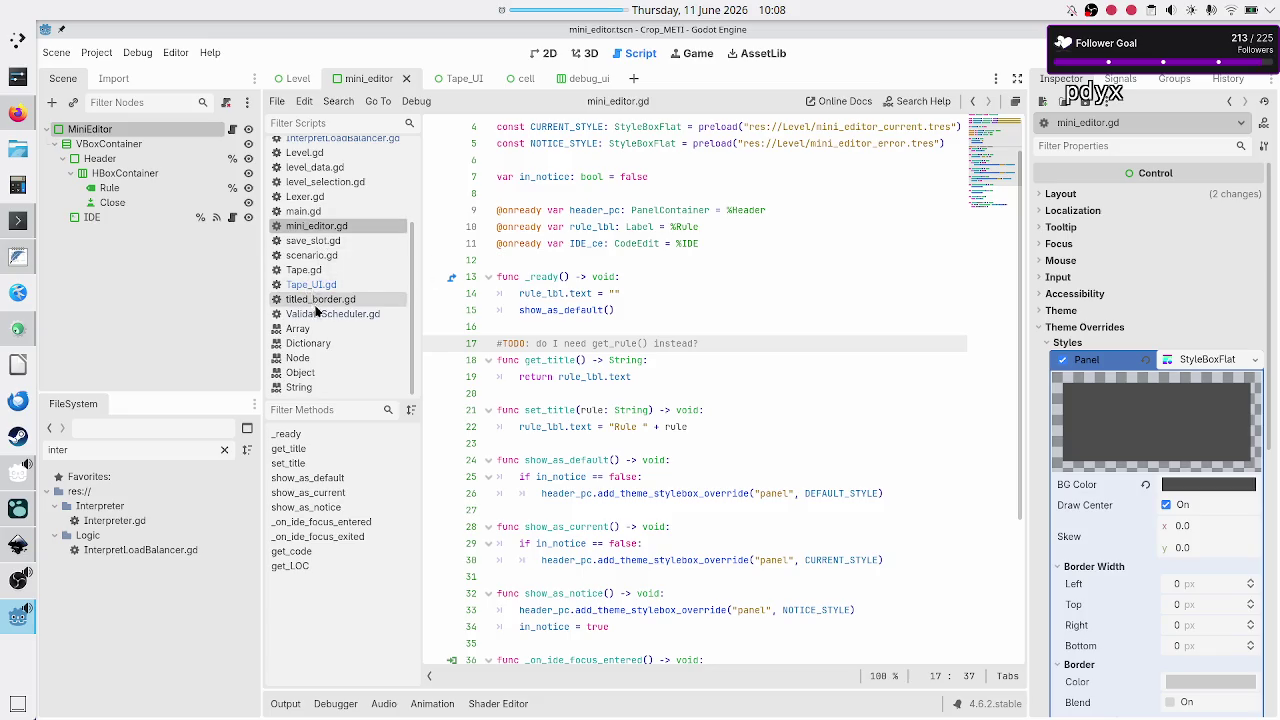
Open Level.gd and search it for 'execution'
scroll(316, 312, up, 3)
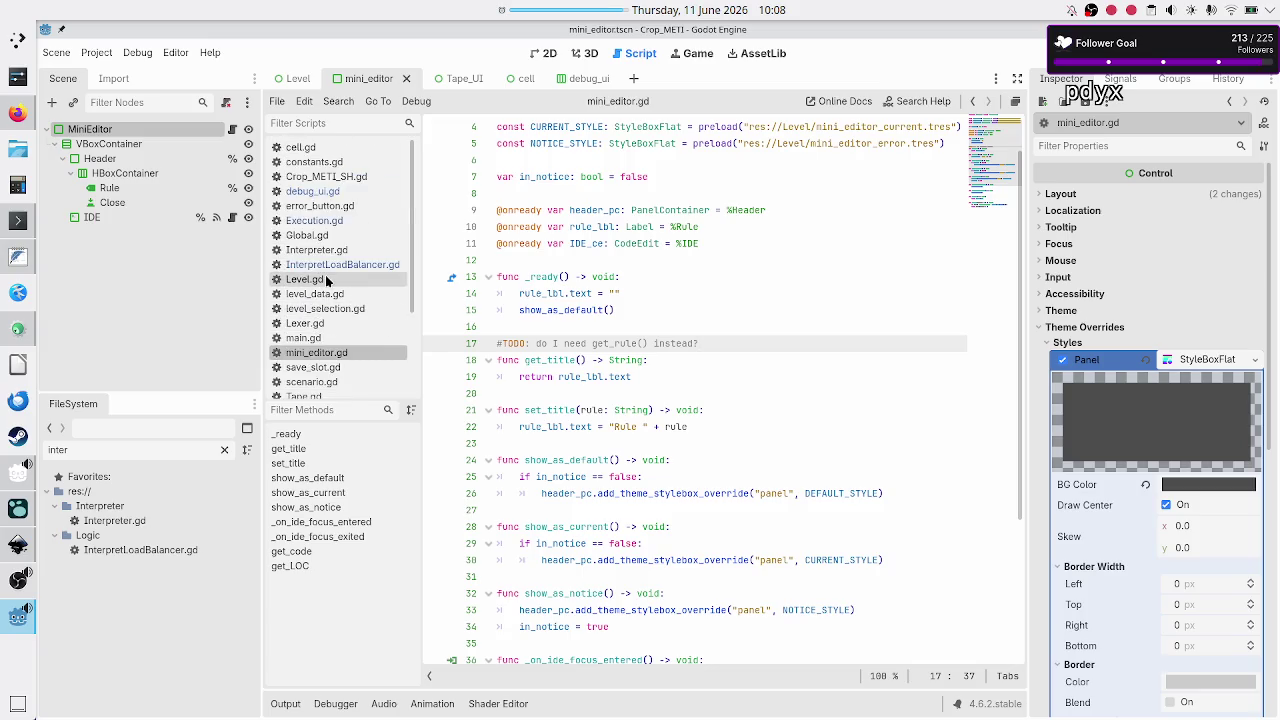
click(305, 279)
click(640, 259)
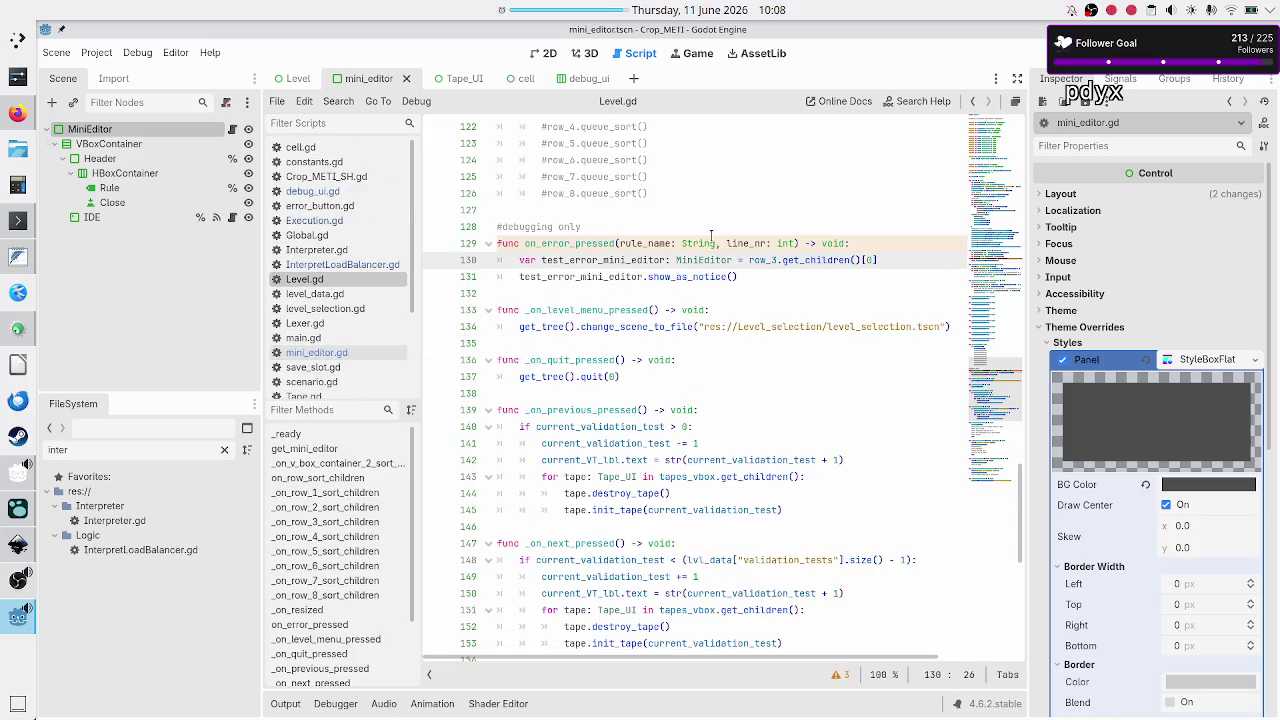
key(ctrl+f)
text(execution)
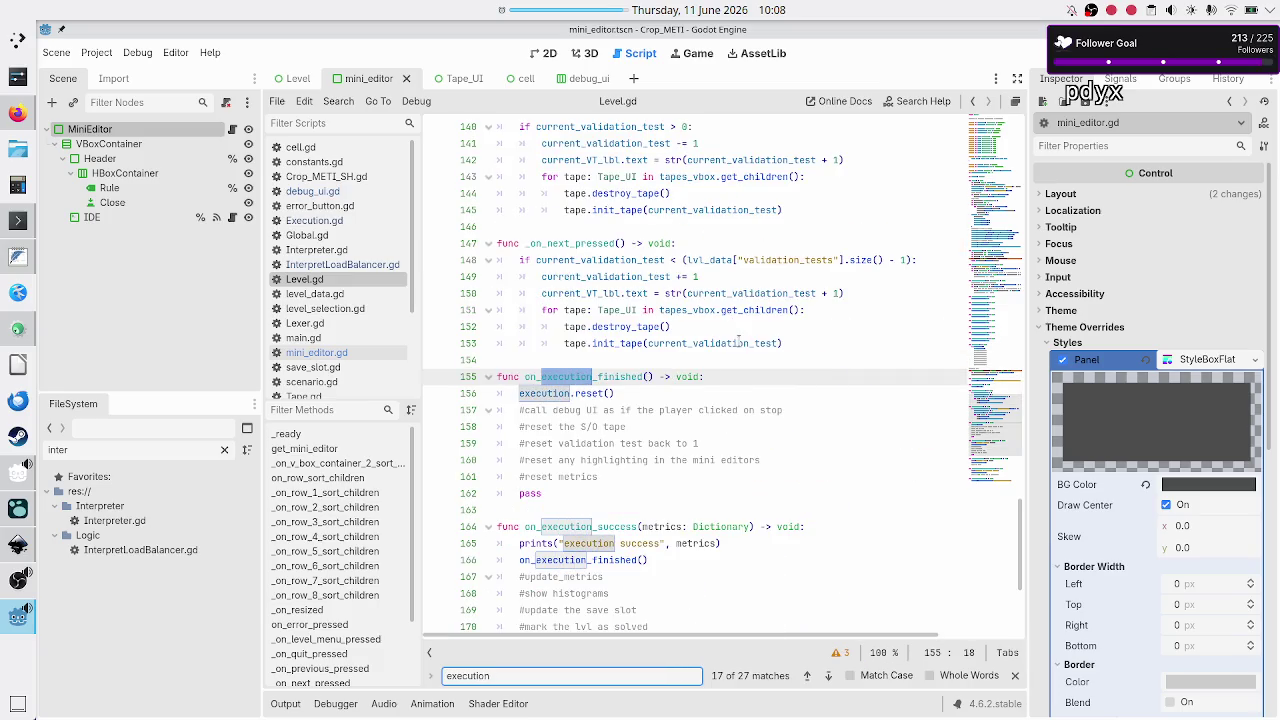
Inspect the mini_editors and current_rule_lbl arguments passed to Execution.new in _ready()
scroll(738, 340, down, 4)
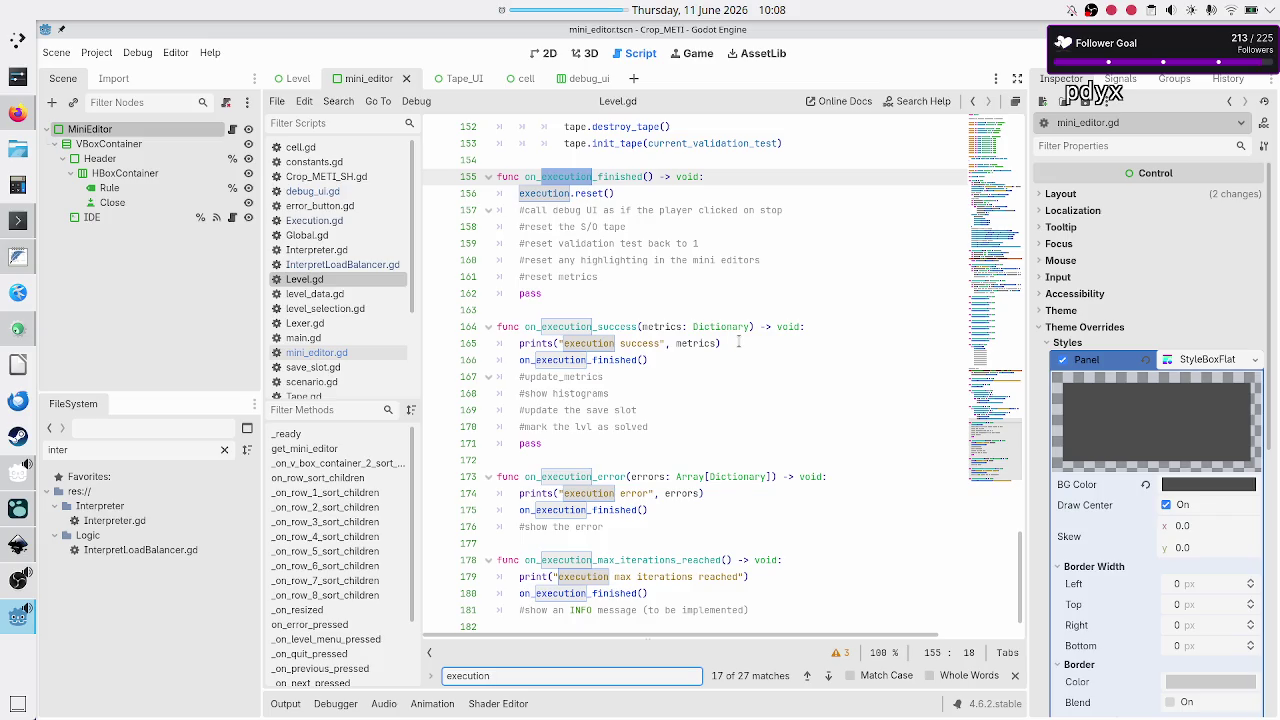
scroll(738, 342, down, 1)
scroll(738, 342, up, 20)
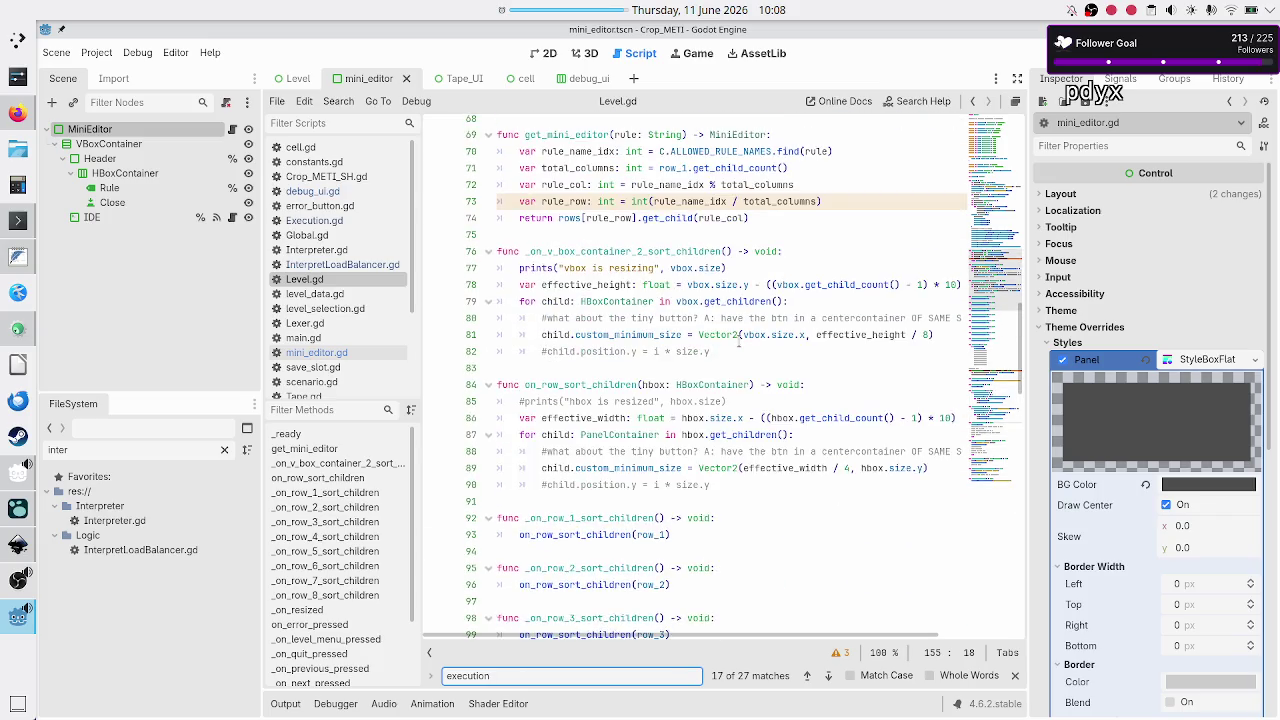
scroll(738, 342, up, 16)
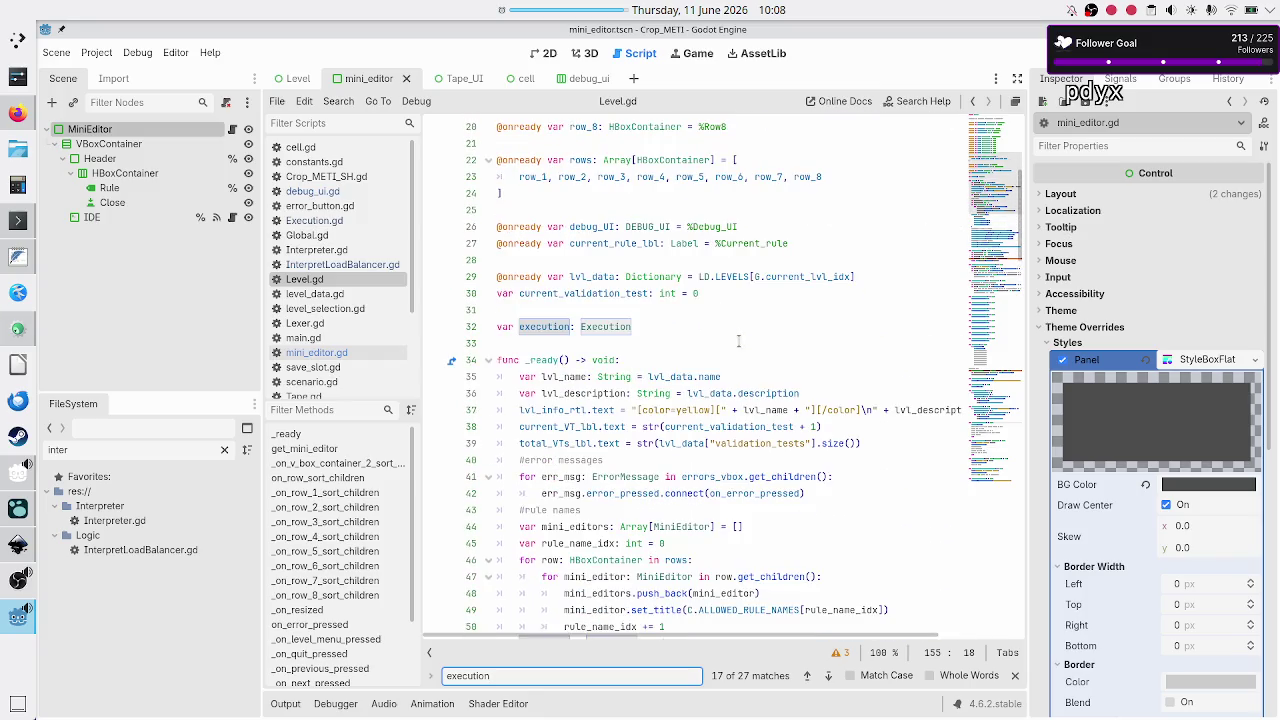
scroll(738, 342, down, 4)
scroll(739, 341, down, 2)
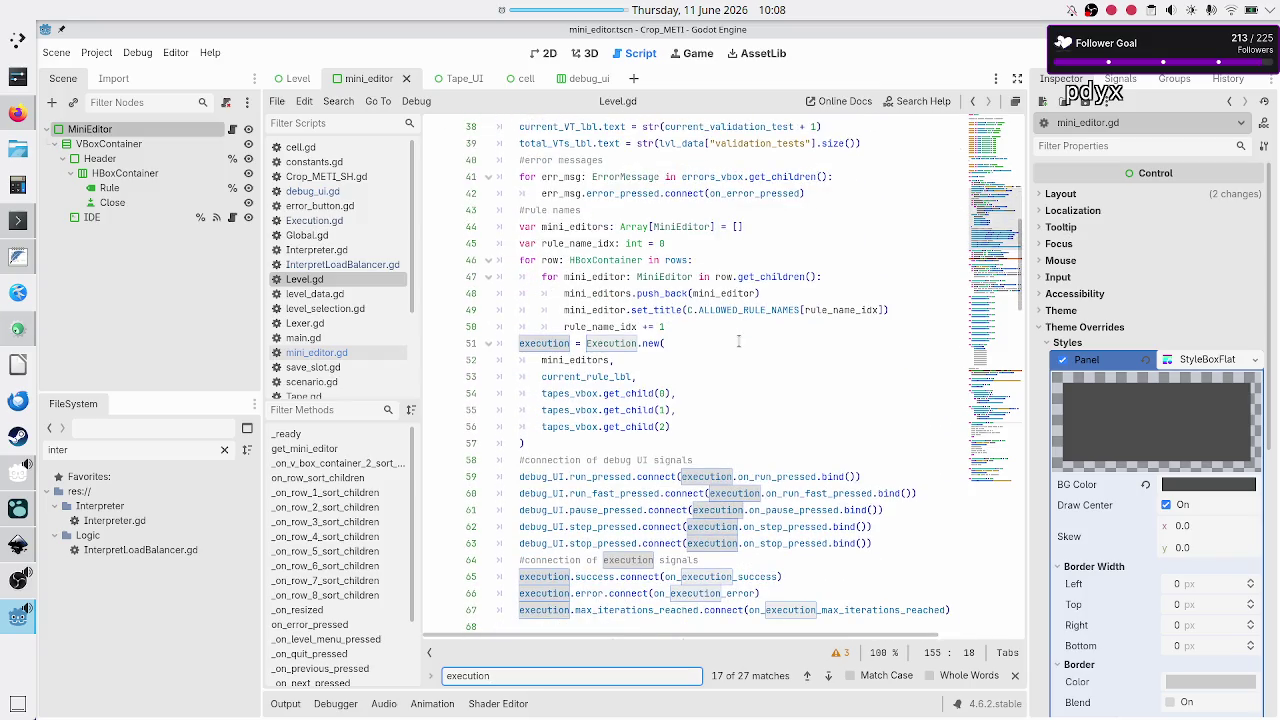
double_click(598, 376)
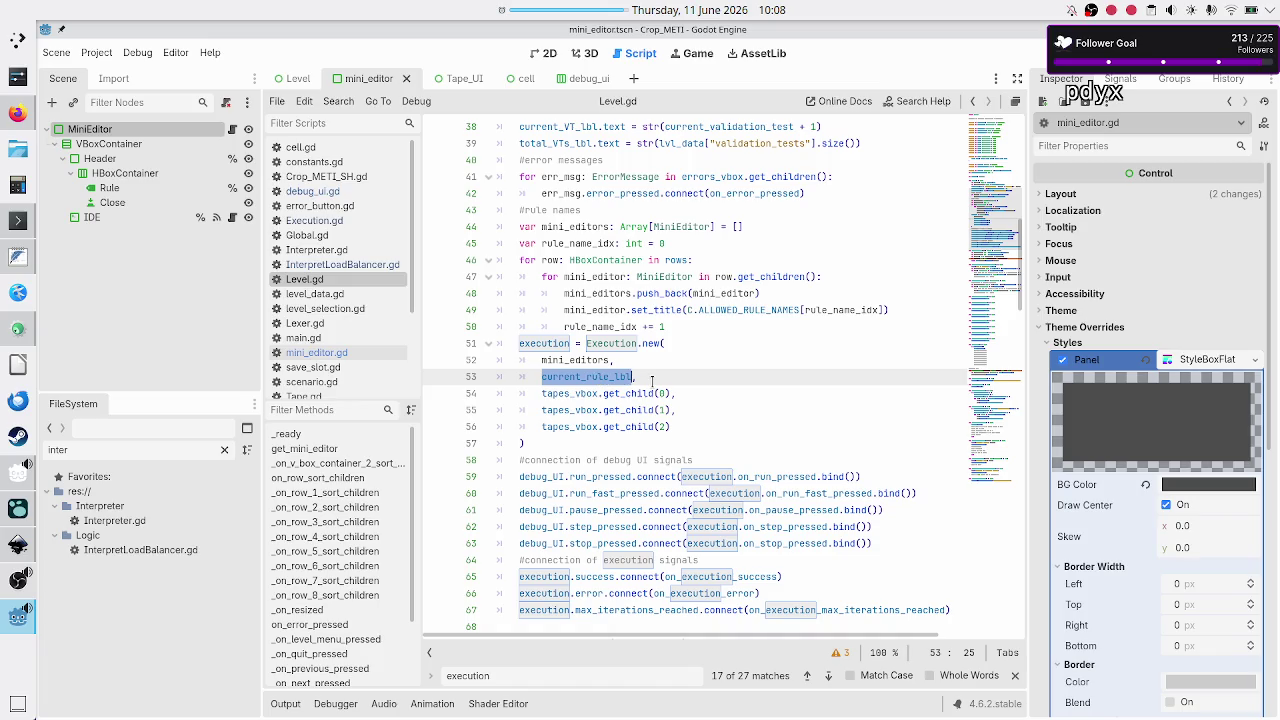
click(648, 377)
double_click(578, 361)
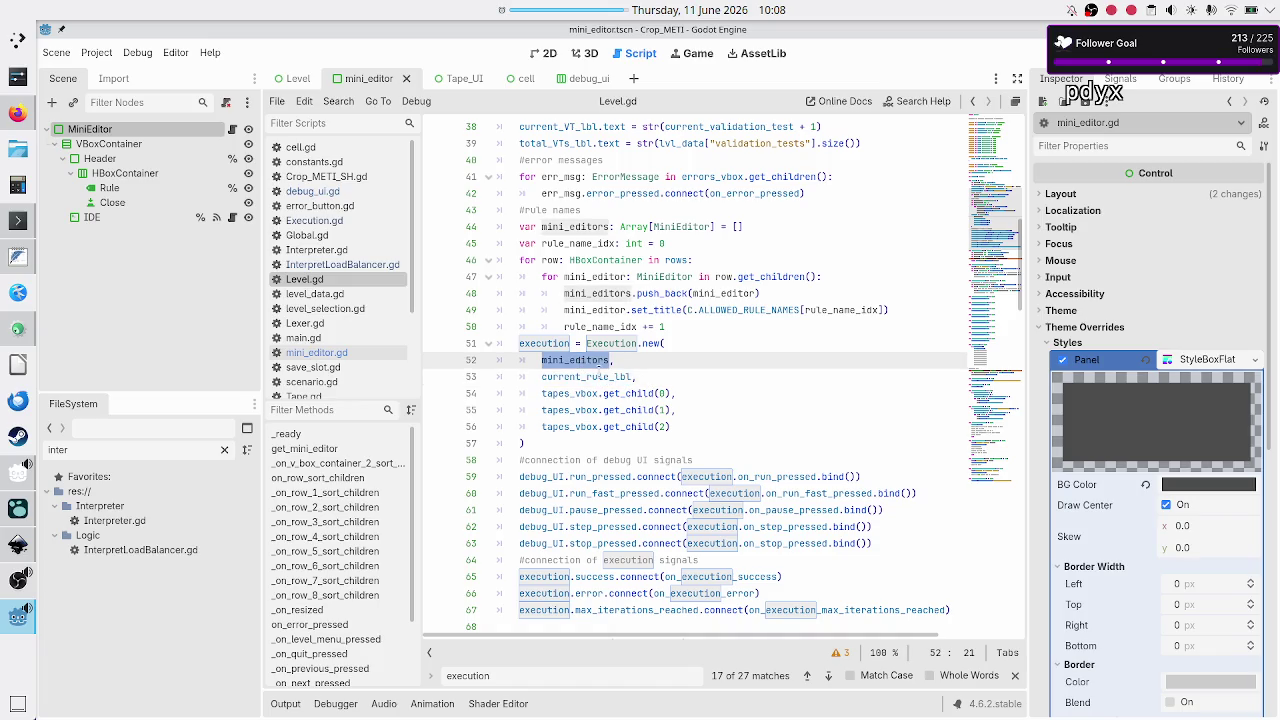
double_click(598, 376)
Compare with the Inkscape UI mockup, then return to the Execution.new call in Level.gd
key(alt+Tab)
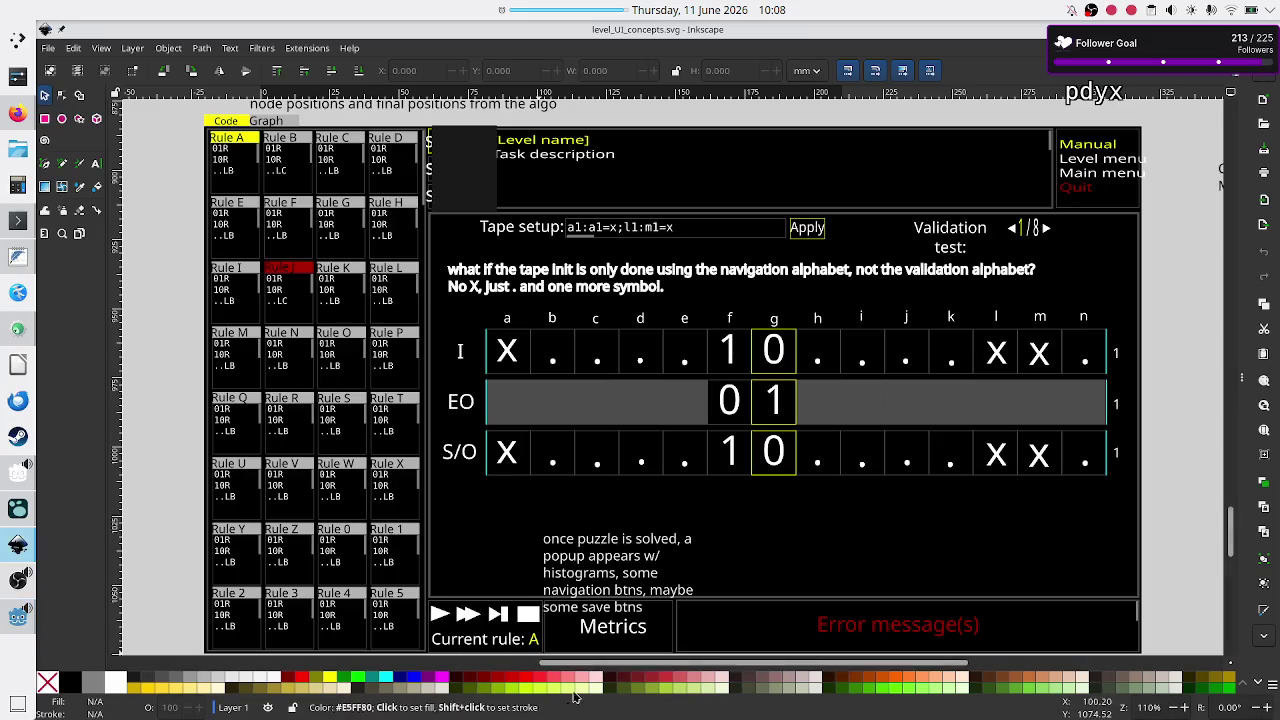
key(alt+Tab)
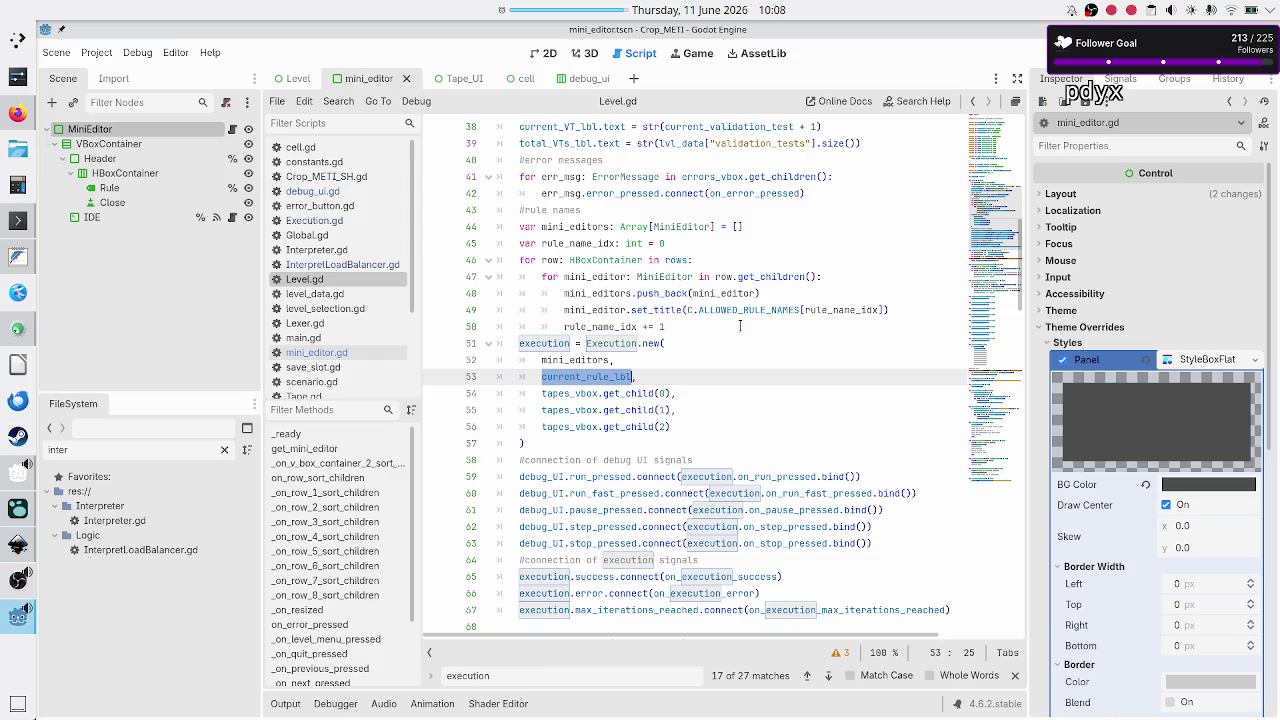
click(719, 349)
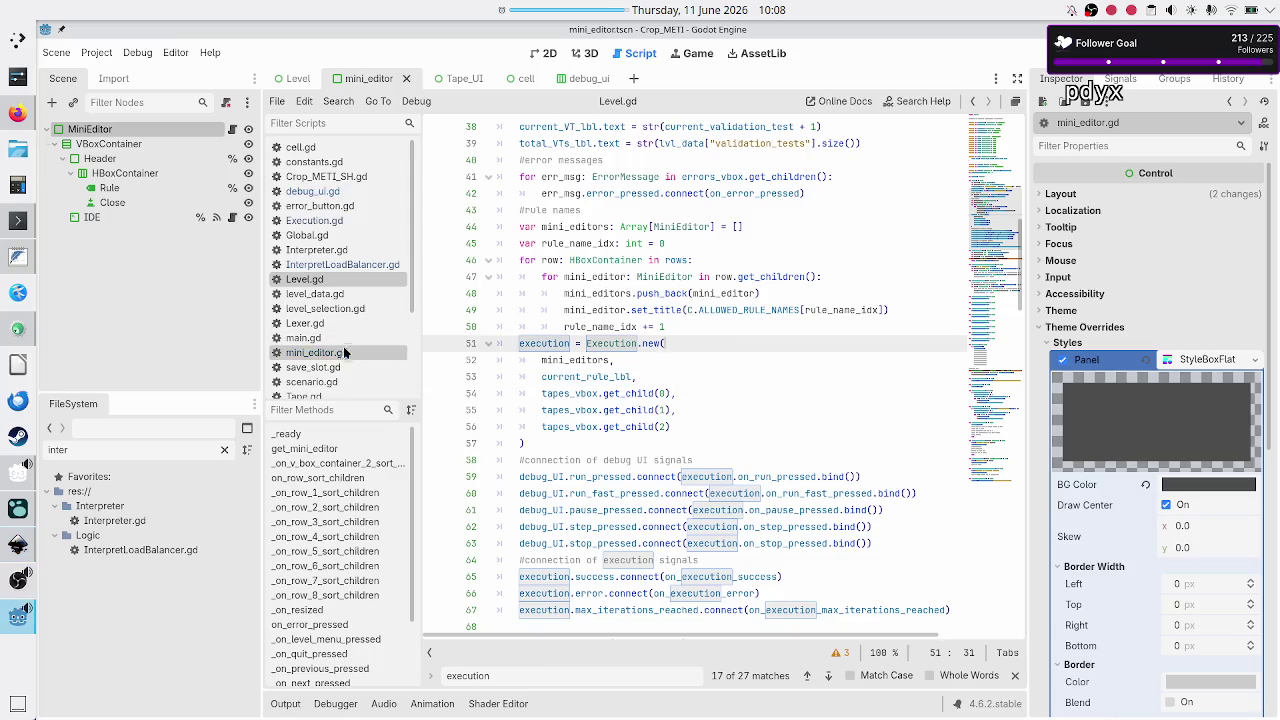
scroll(350, 269, down, 3)
scroll(350, 269, up, 3)
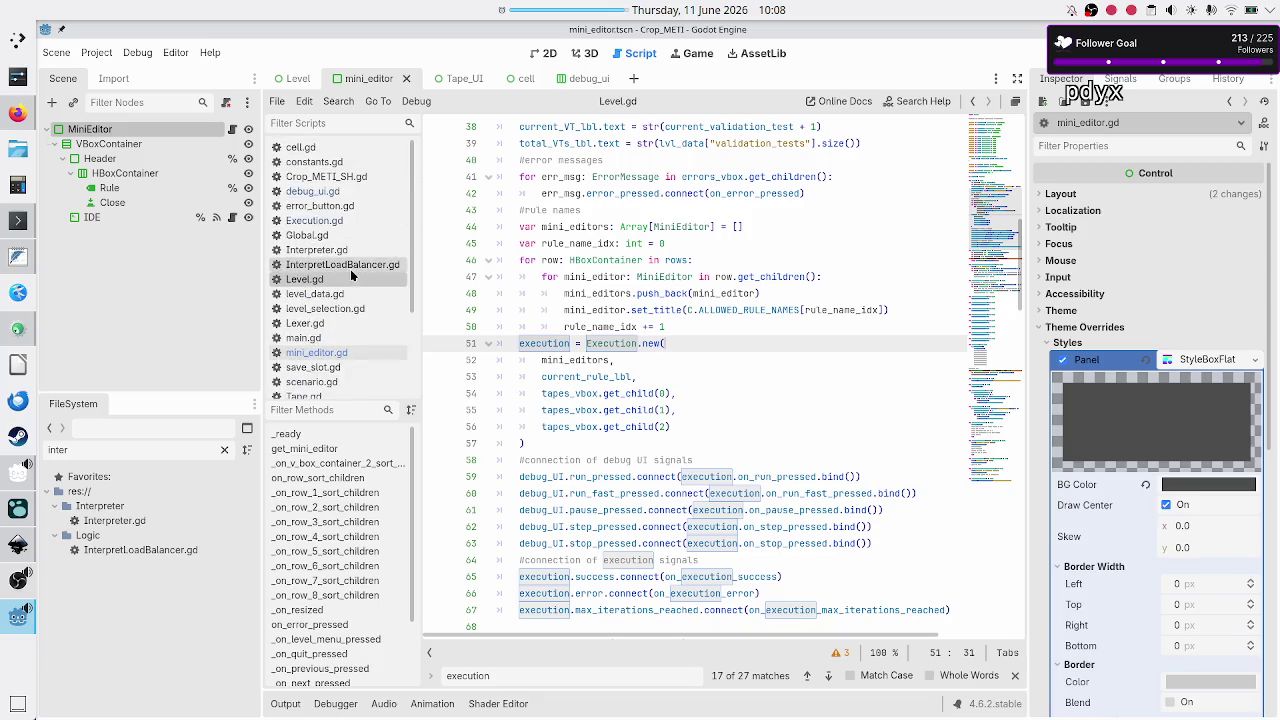
In Execution.gd, prefix current_ to _rule_lbl on line 35 and the rule_lbl _init parameter
click(327, 224)
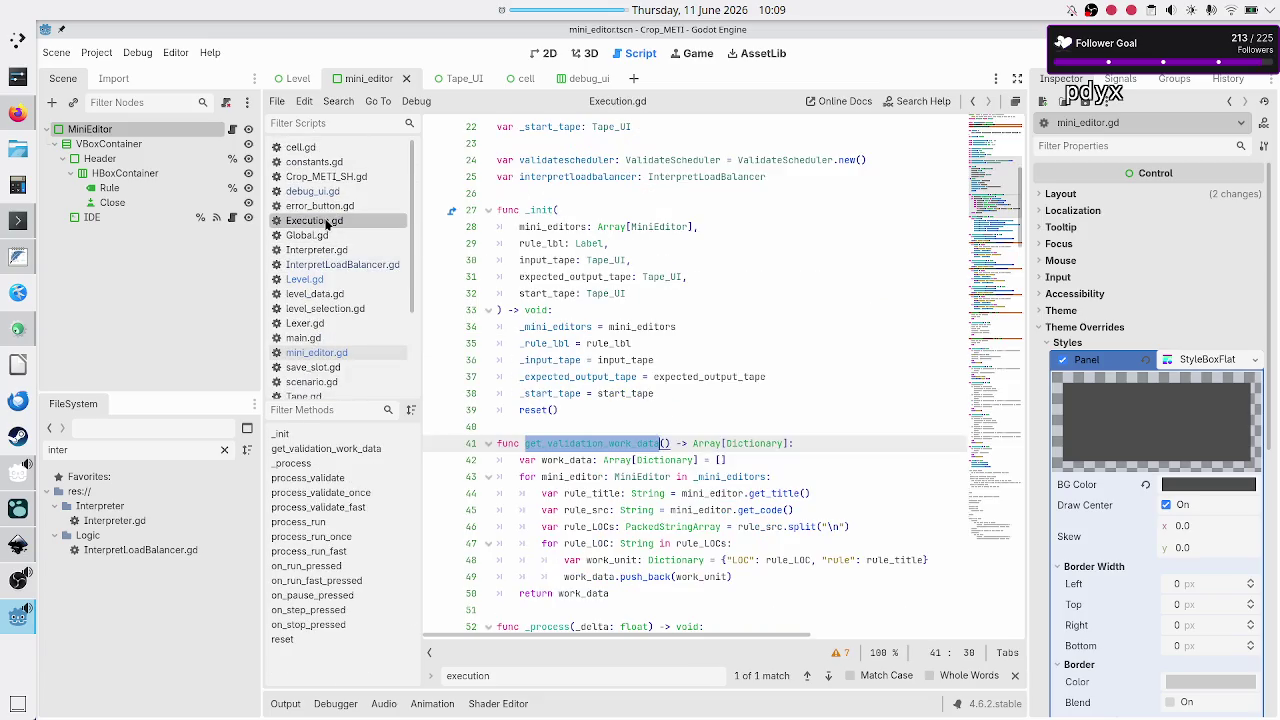
click(523, 343)
text(c)
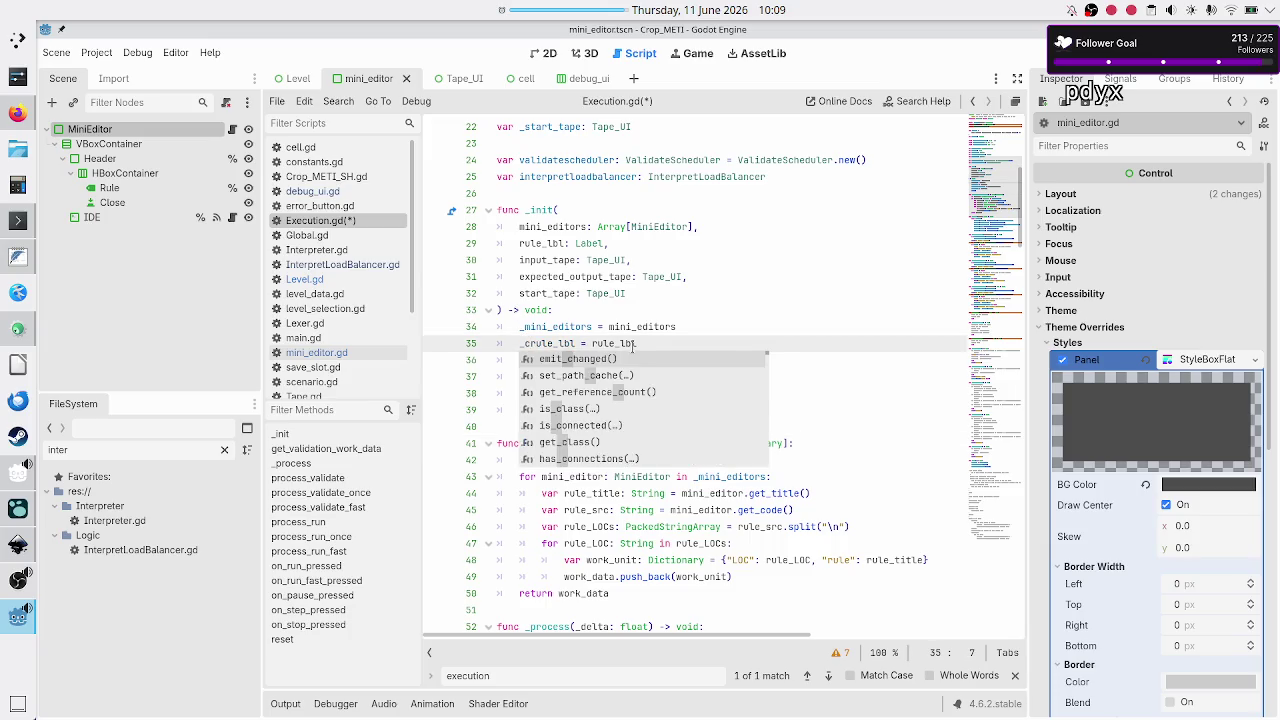
text(urrent_)
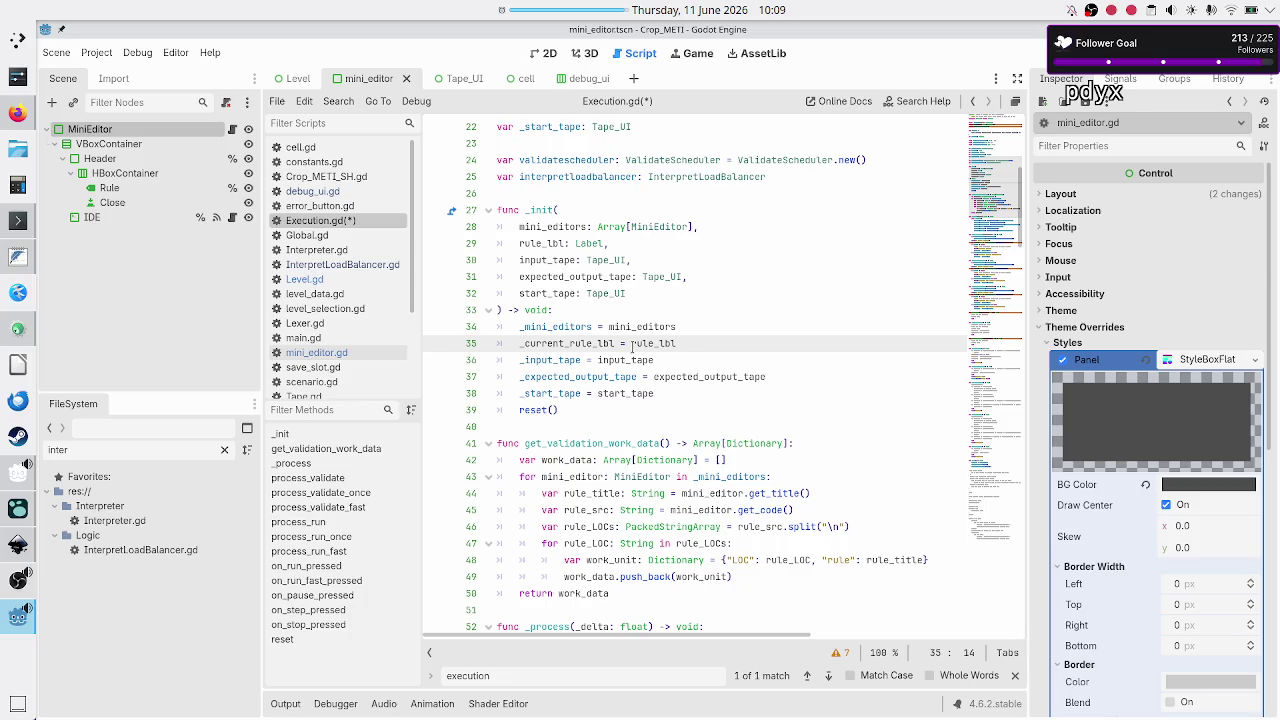
key(Up)
key(Up)
key(Up)
key(Down)
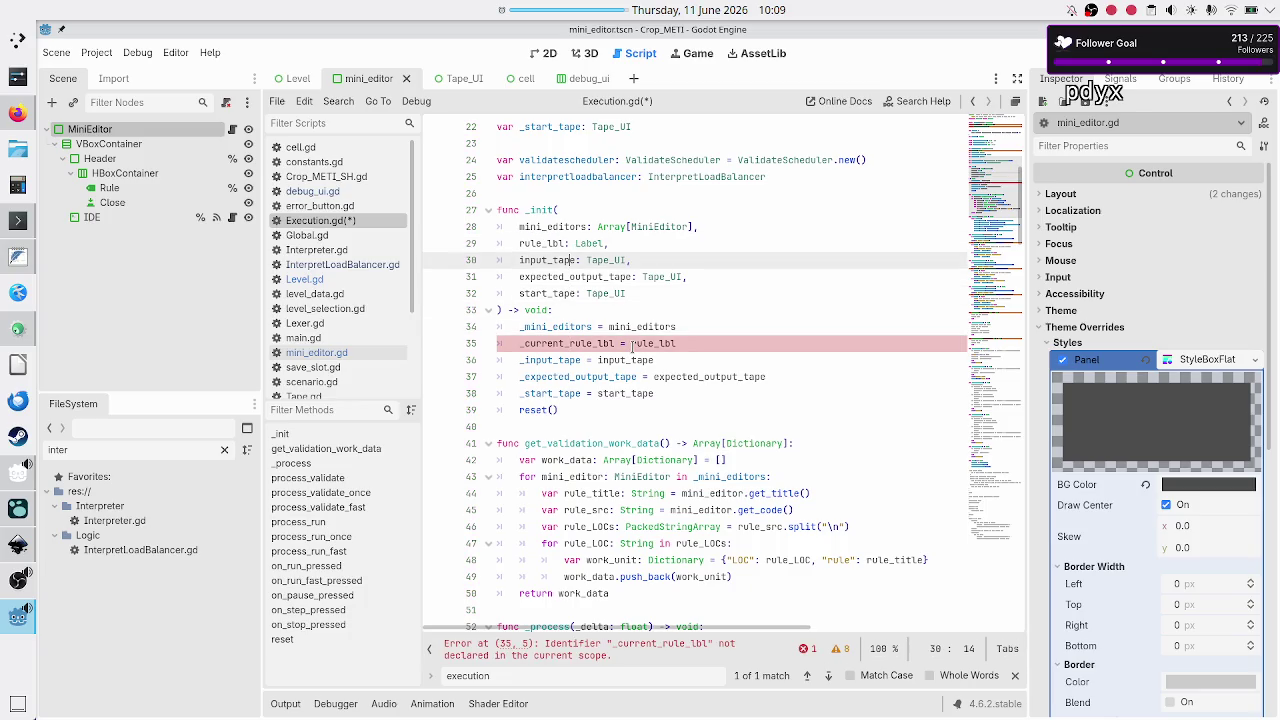
key(Up)
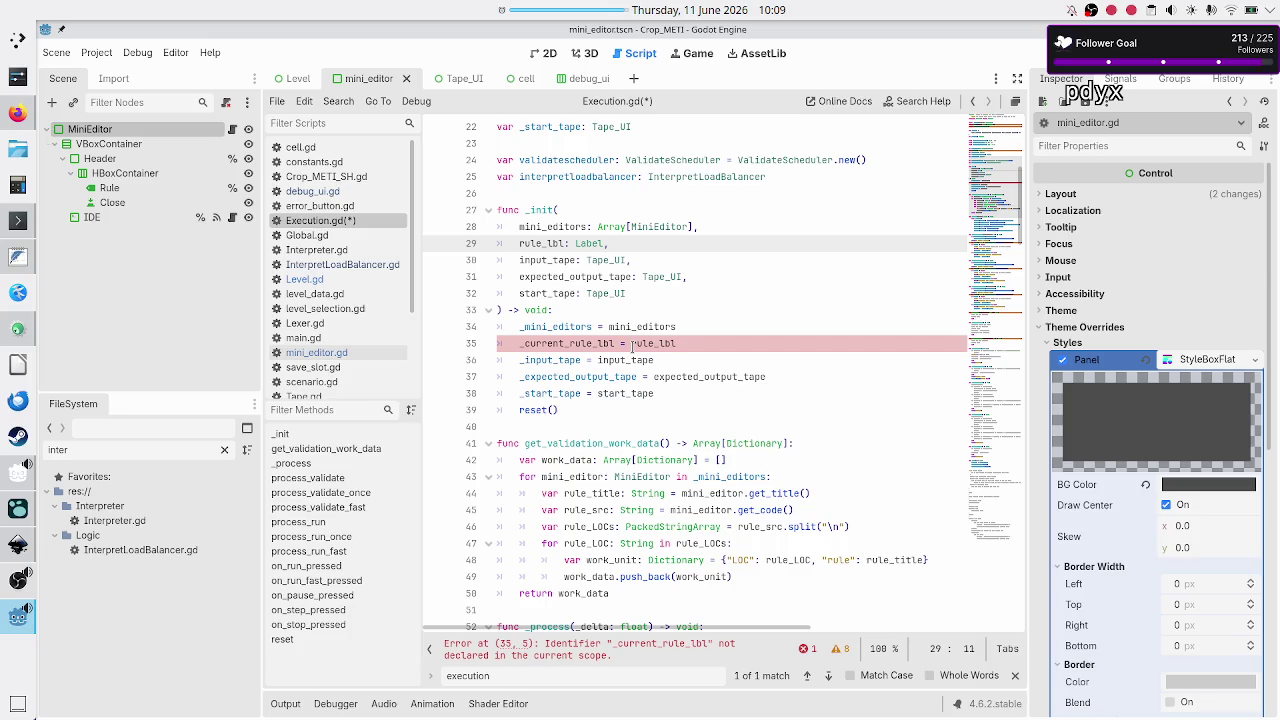
key(Left)
key(Left)
key(Left)
text(current_)
Rename the assigned rule_lbl value on line 35 to current_rule_lbl
key(Up)
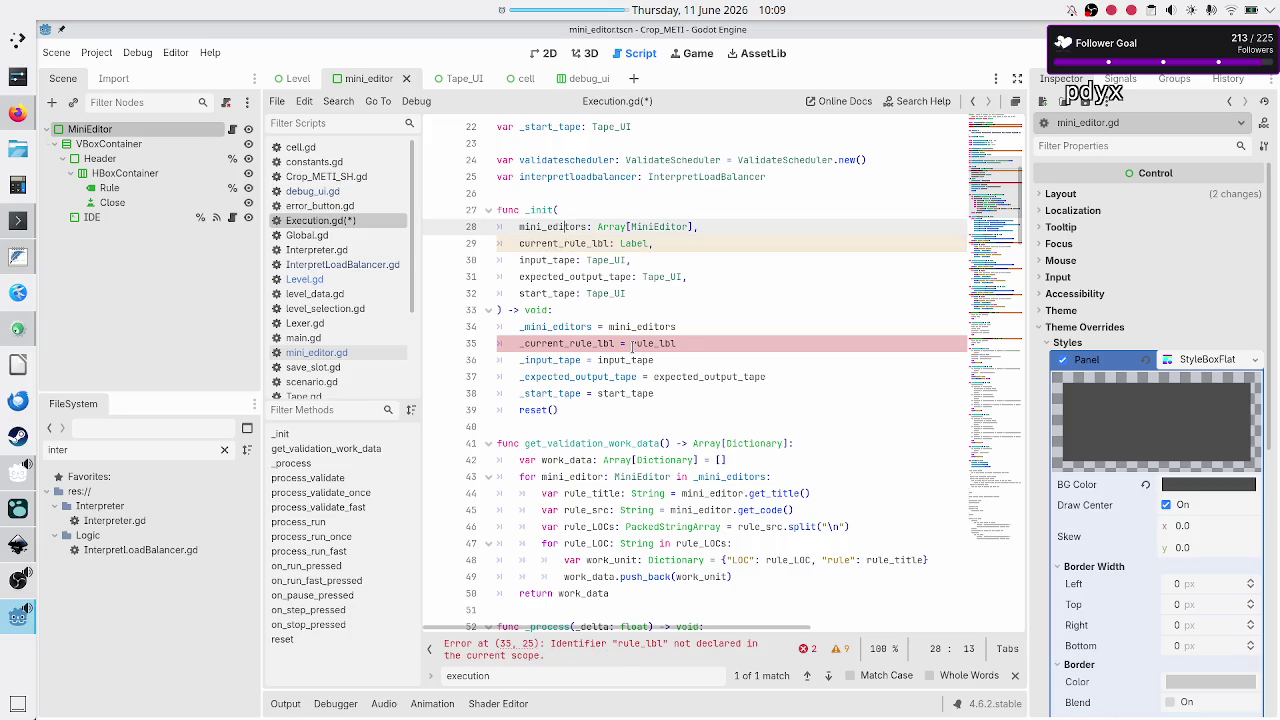
key(Up)
key(Up)
key(Up)
key(Down)
key(Down)
key(Down)
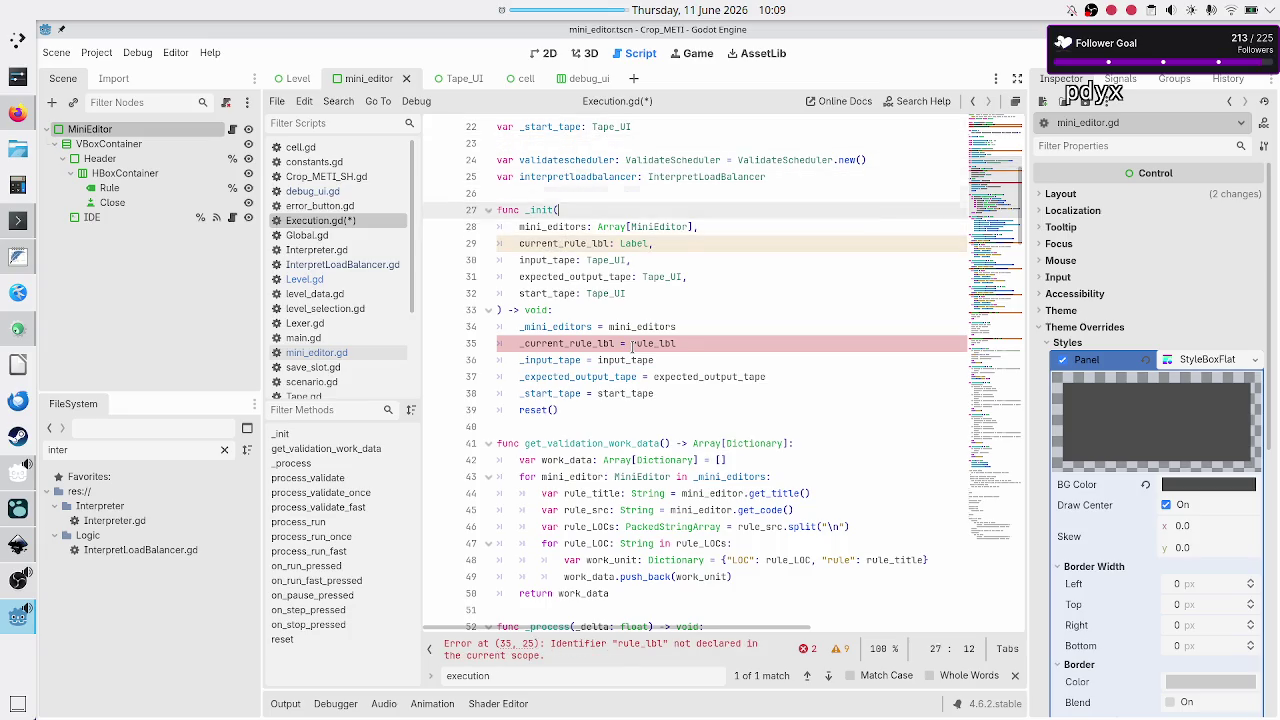
key(Up)
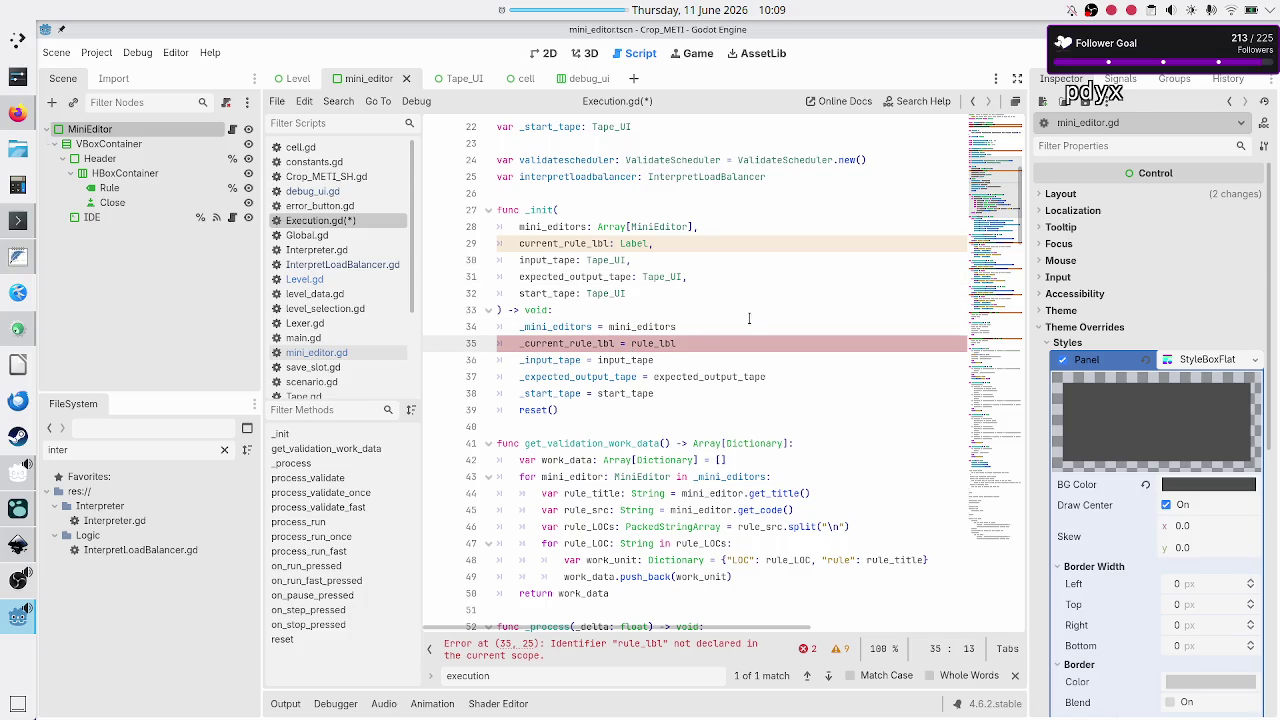
key(Right)
key(Right)
key(Right)
text(current_)
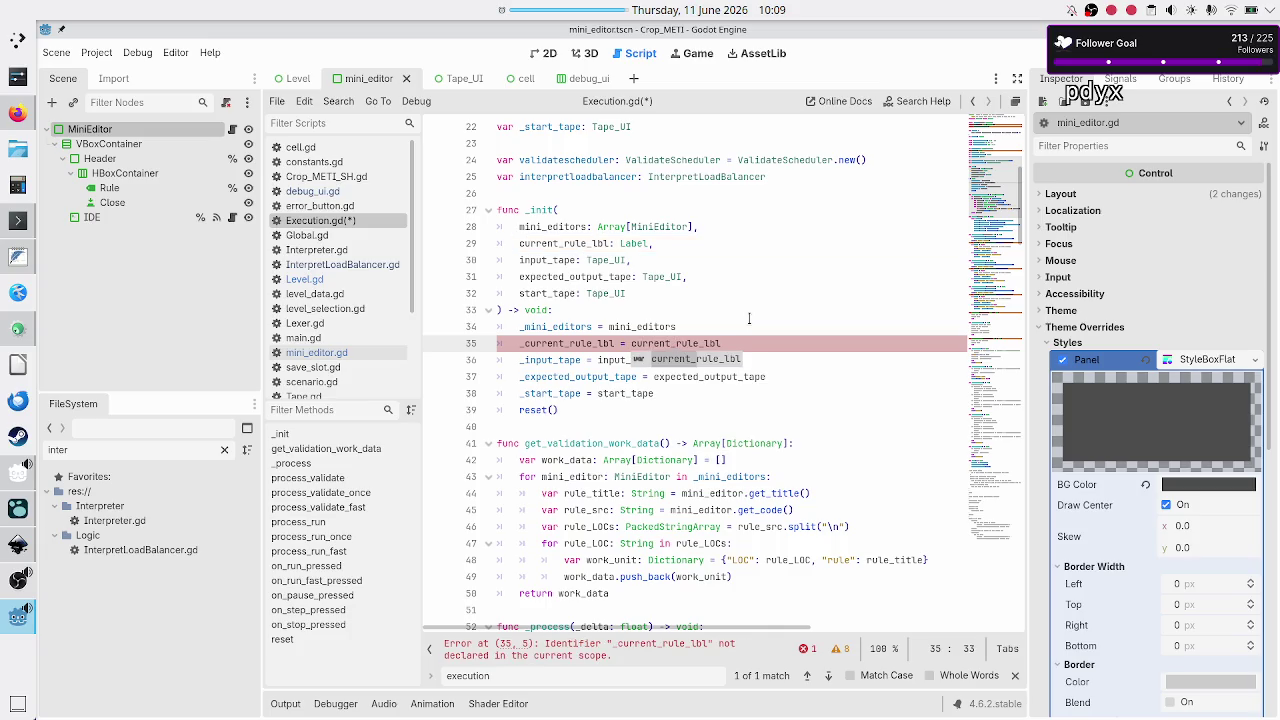
key(Right)
key(Right)
key(Right)
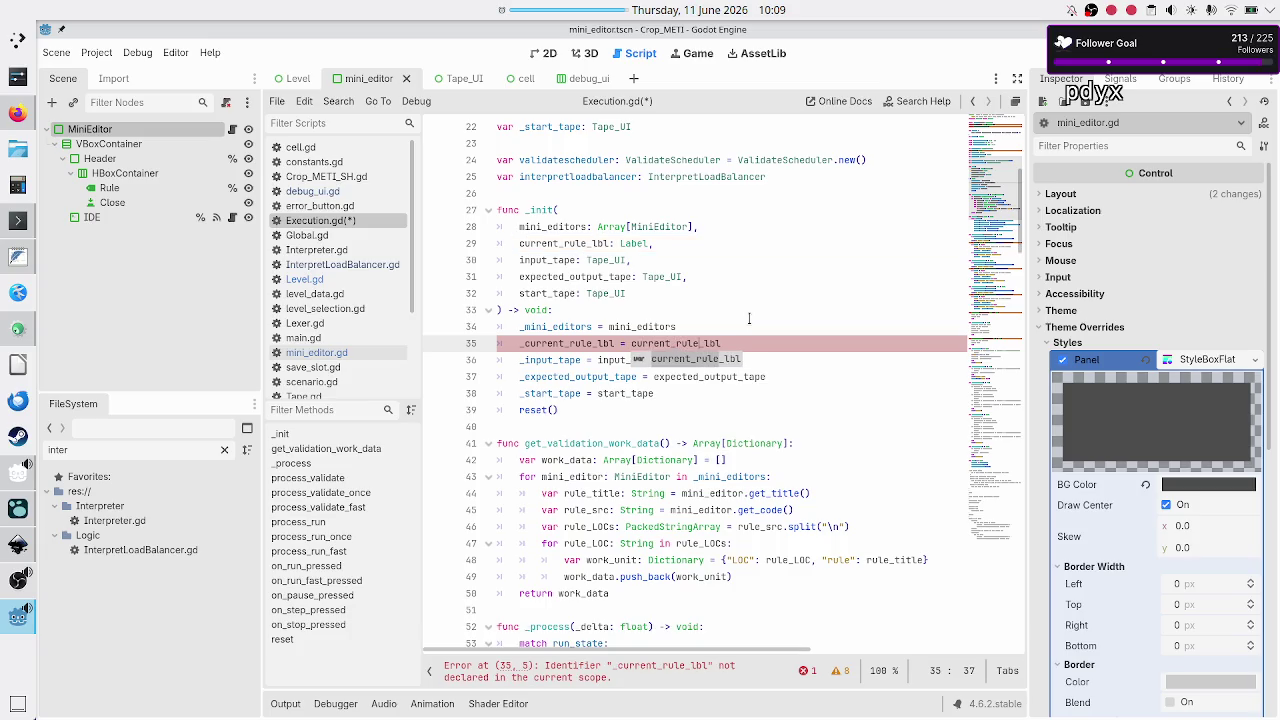
Rename the _rule_lbl member declaration to _current_rule_lbl and save Execution.gd
key(Home)
key(Home)
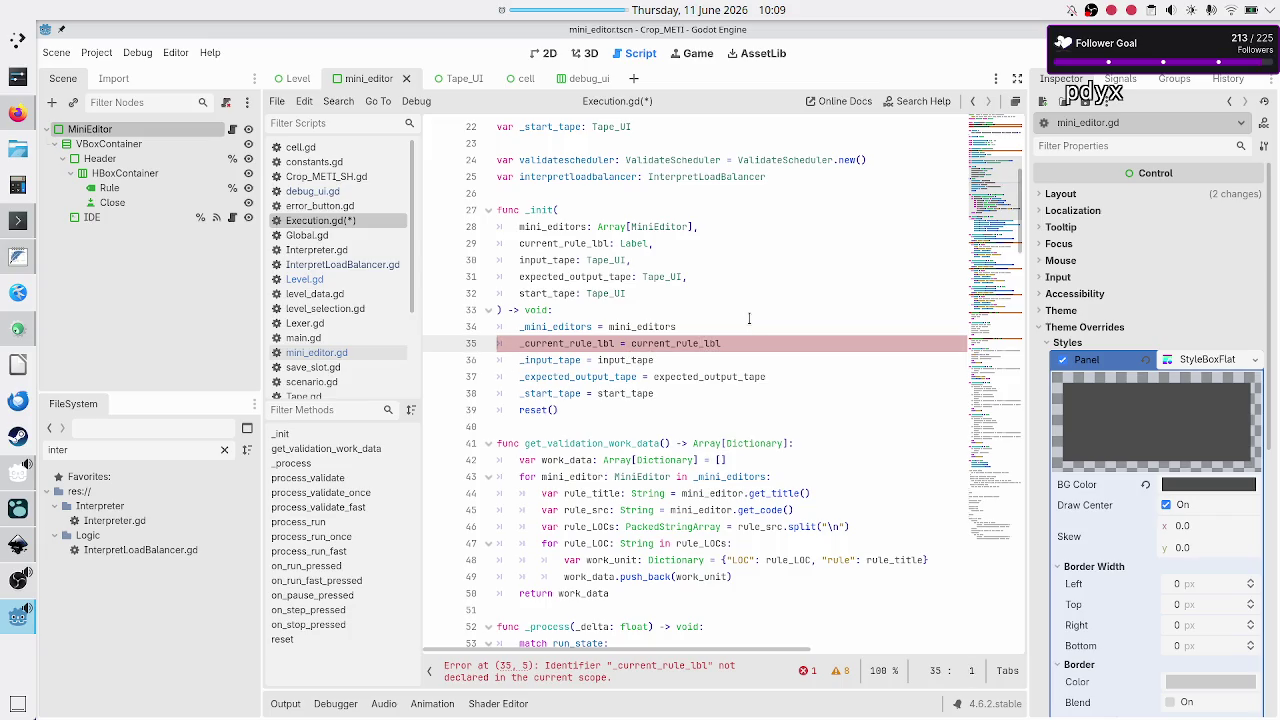
key(Up)
key(Up)
key(Up)
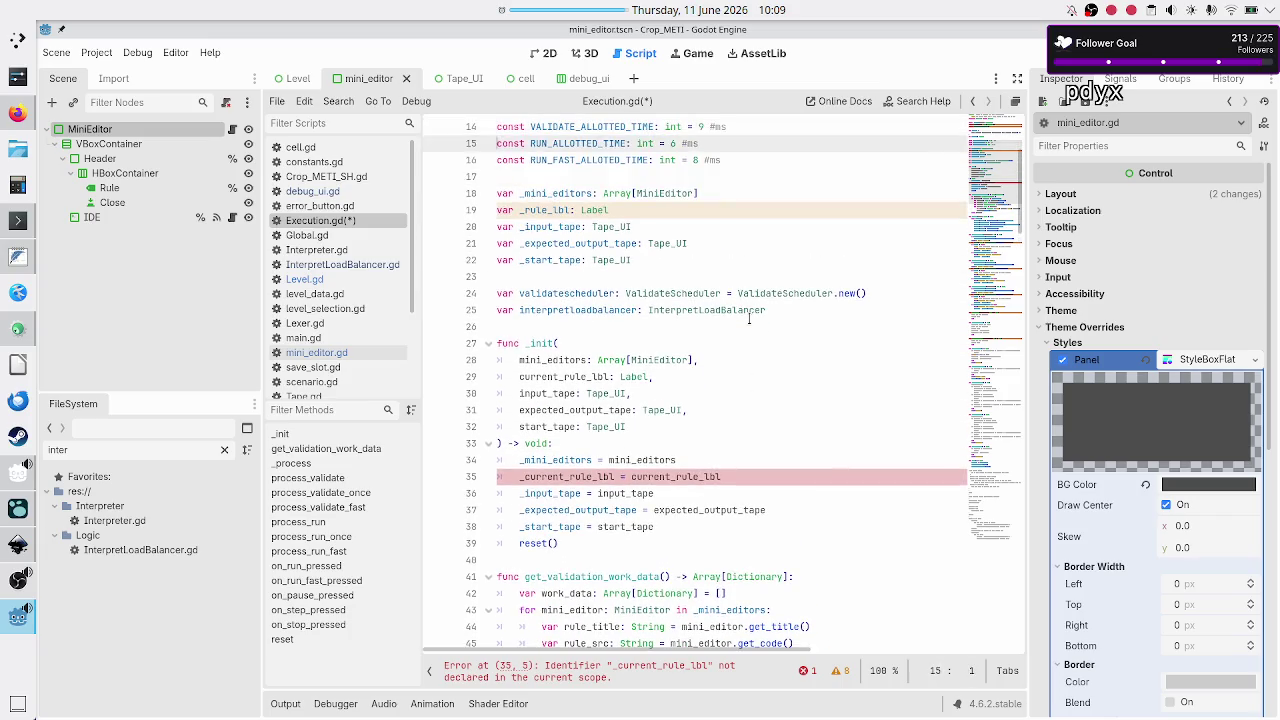
key(Down)
text(current_)
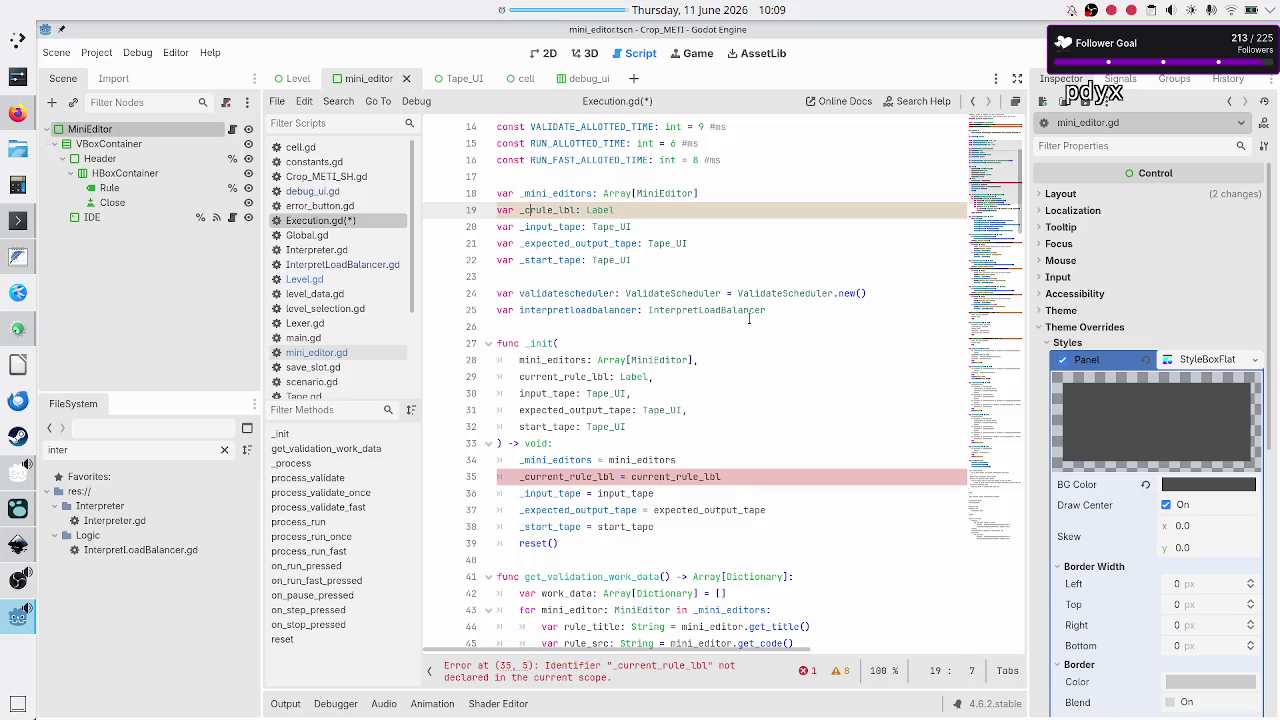
key(Right)
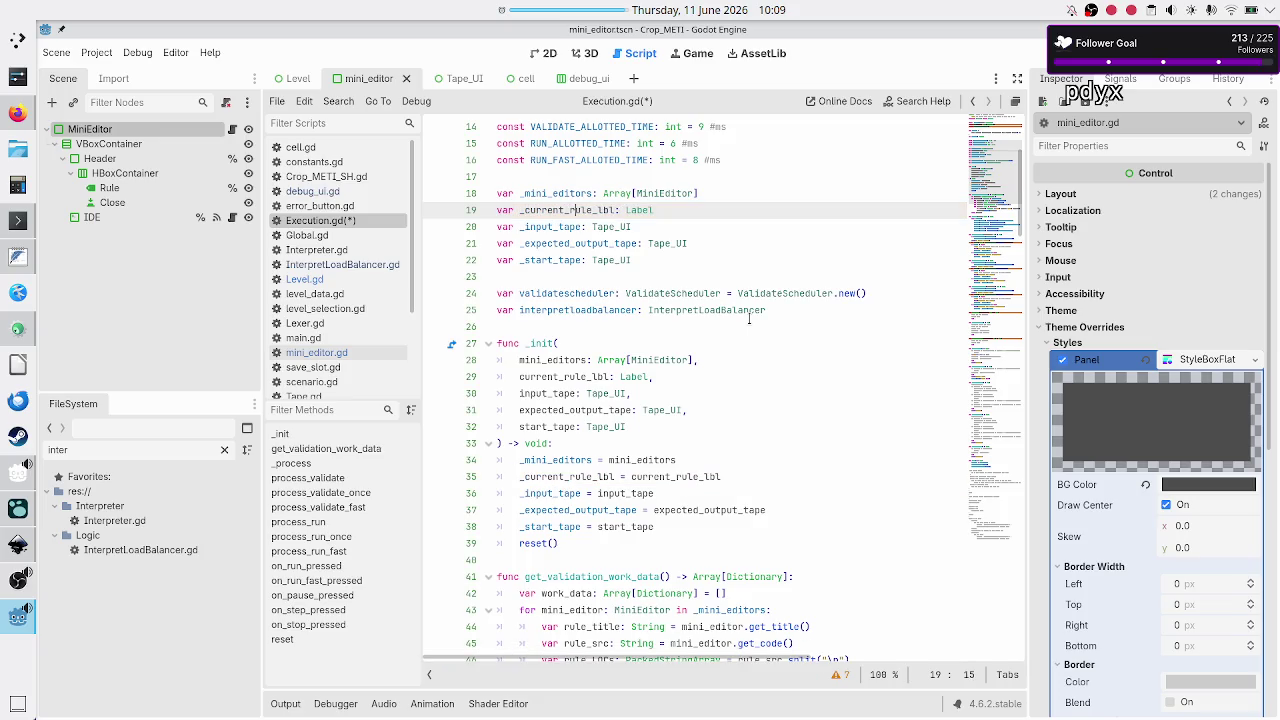
key(ctrl+s)
Check the level_UI_concepts.svg mockup in Inkscape, then return to Execution.gd in Godot
key(alt+Tab)
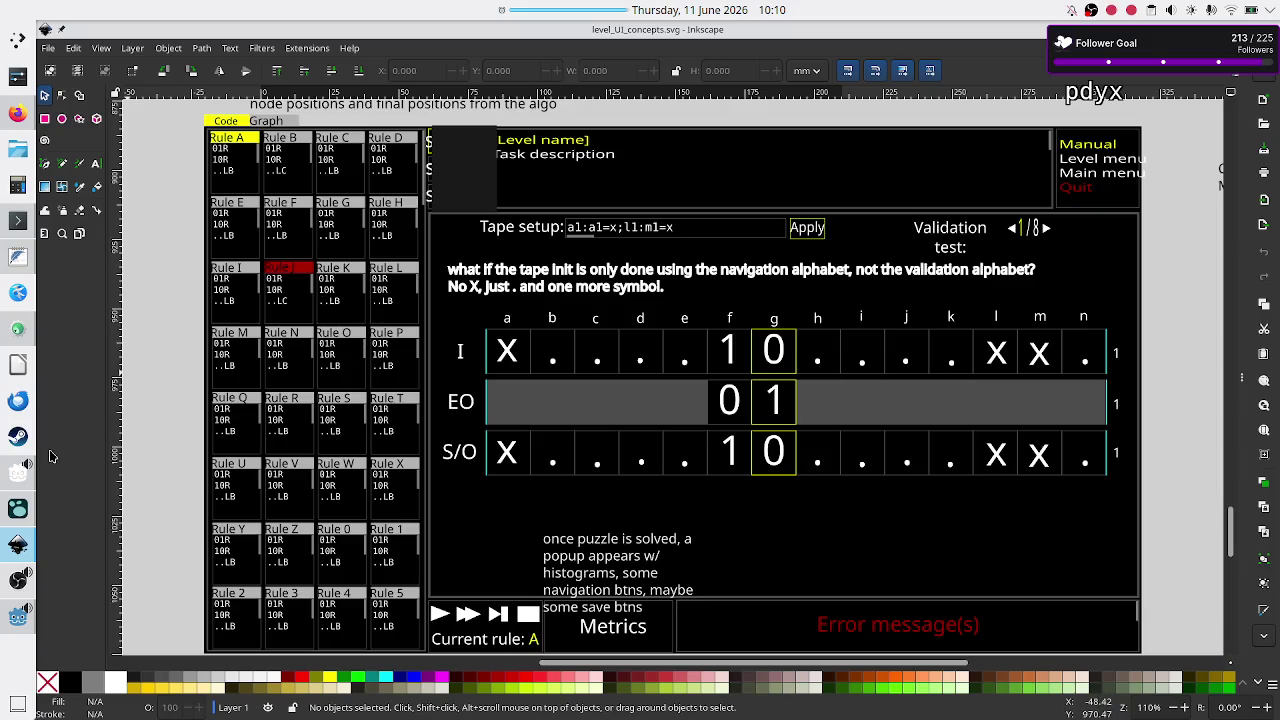
click(18, 617)
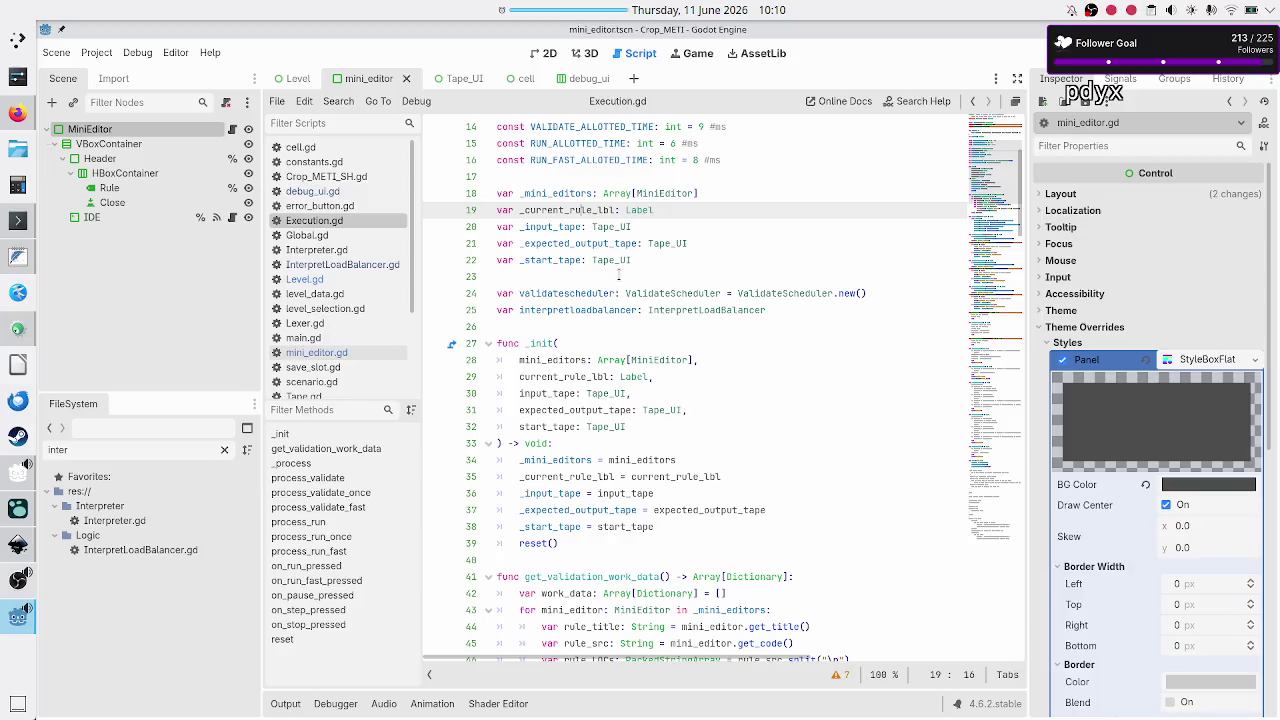
Review the renamed Execution.gd, then open InterpretLoadBalancer.gd
scroll(618, 272, up, 5)
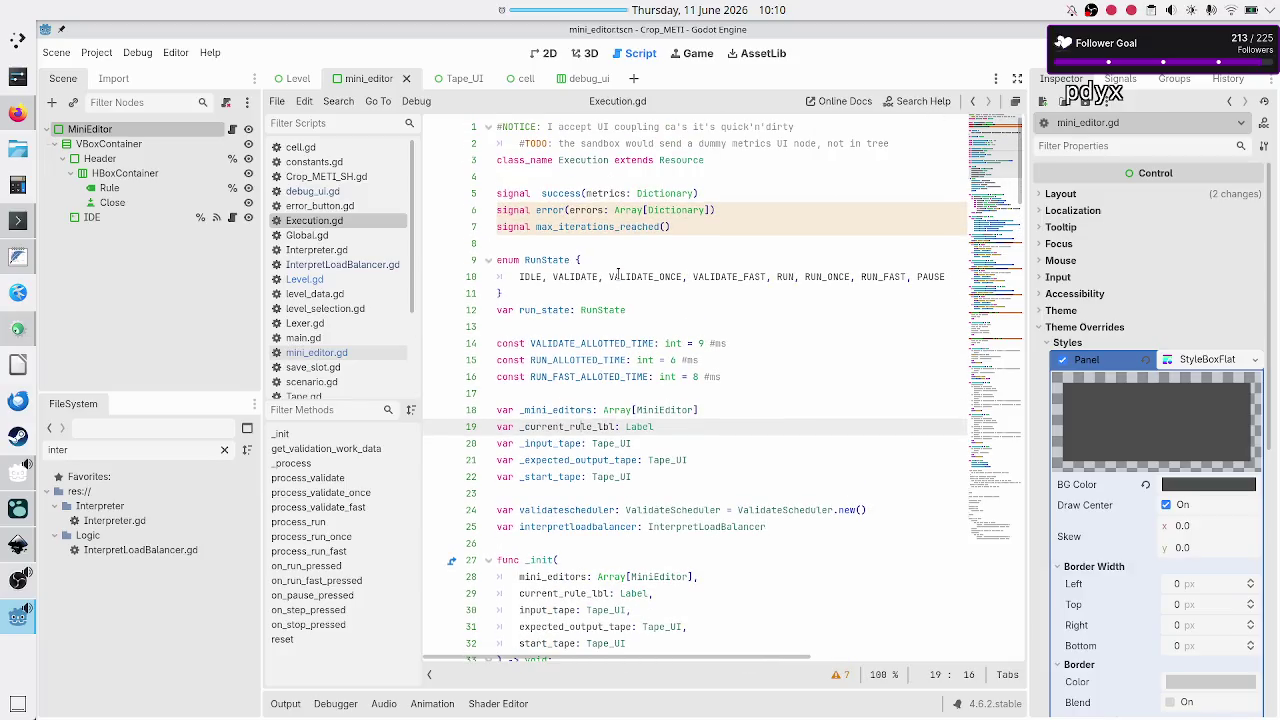
scroll(618, 274, down, 3)
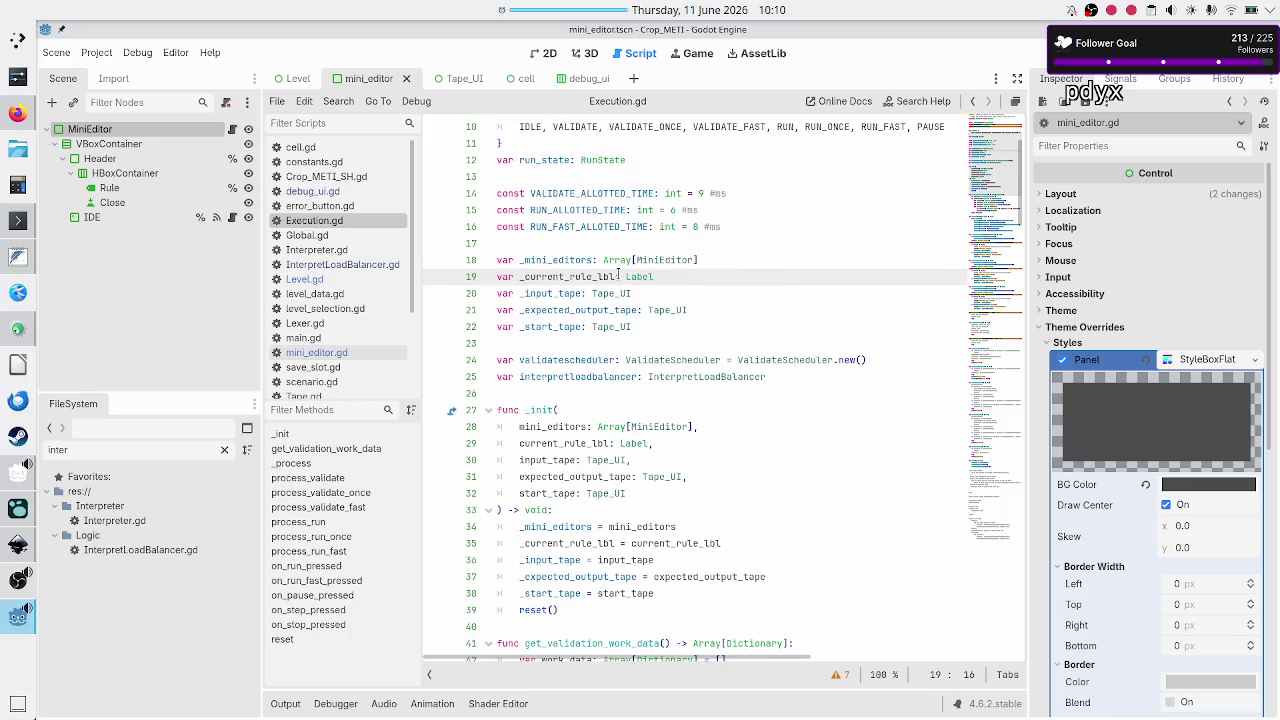
scroll(618, 274, down, 1)
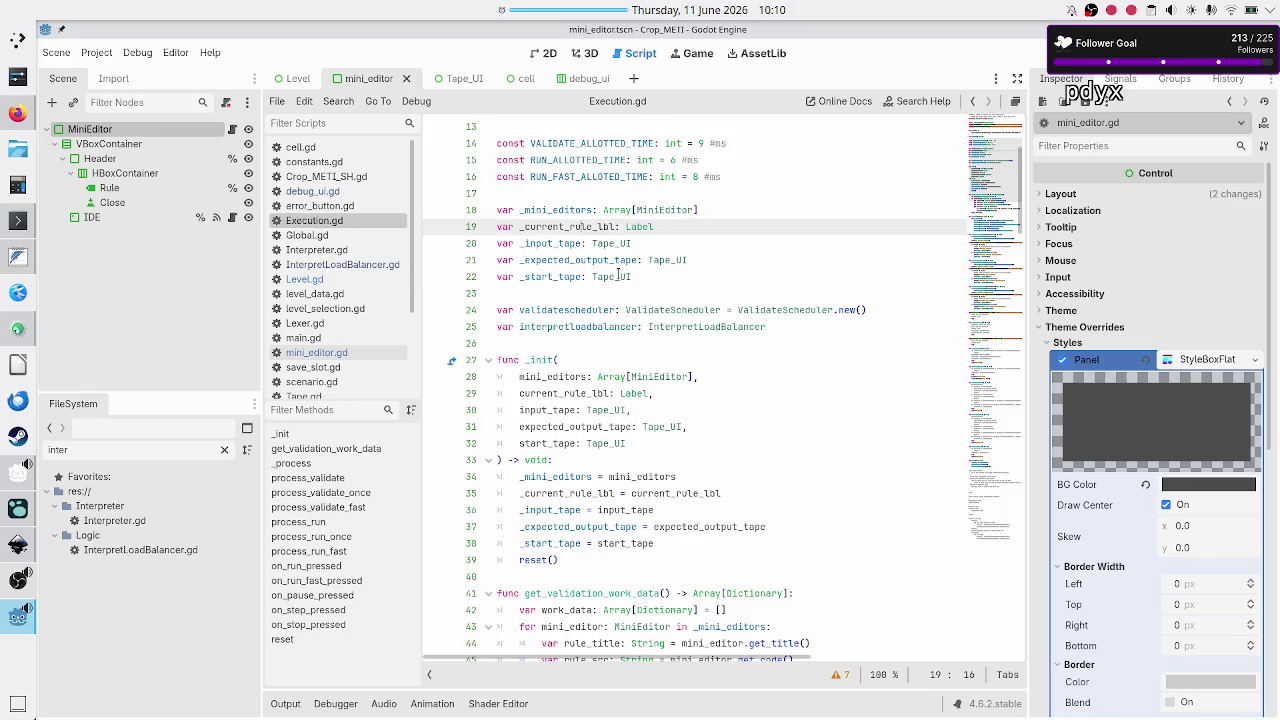
scroll(618, 274, down, 4)
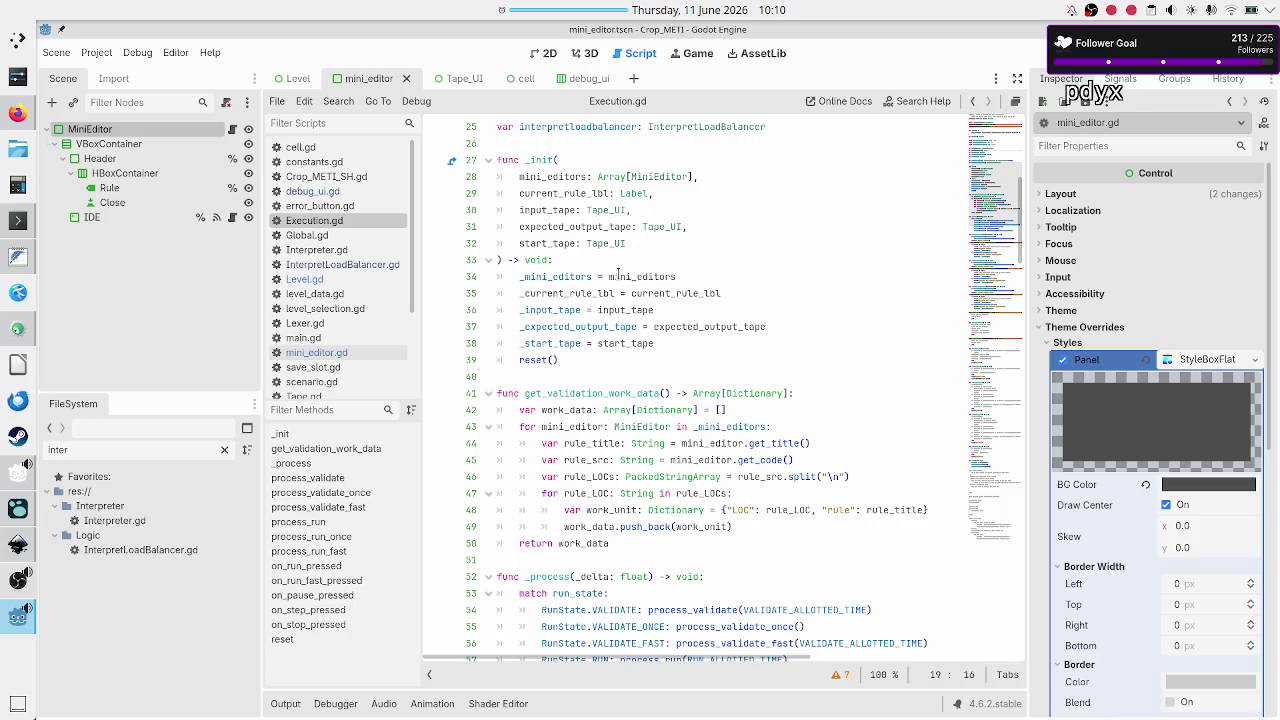
click(374, 266)
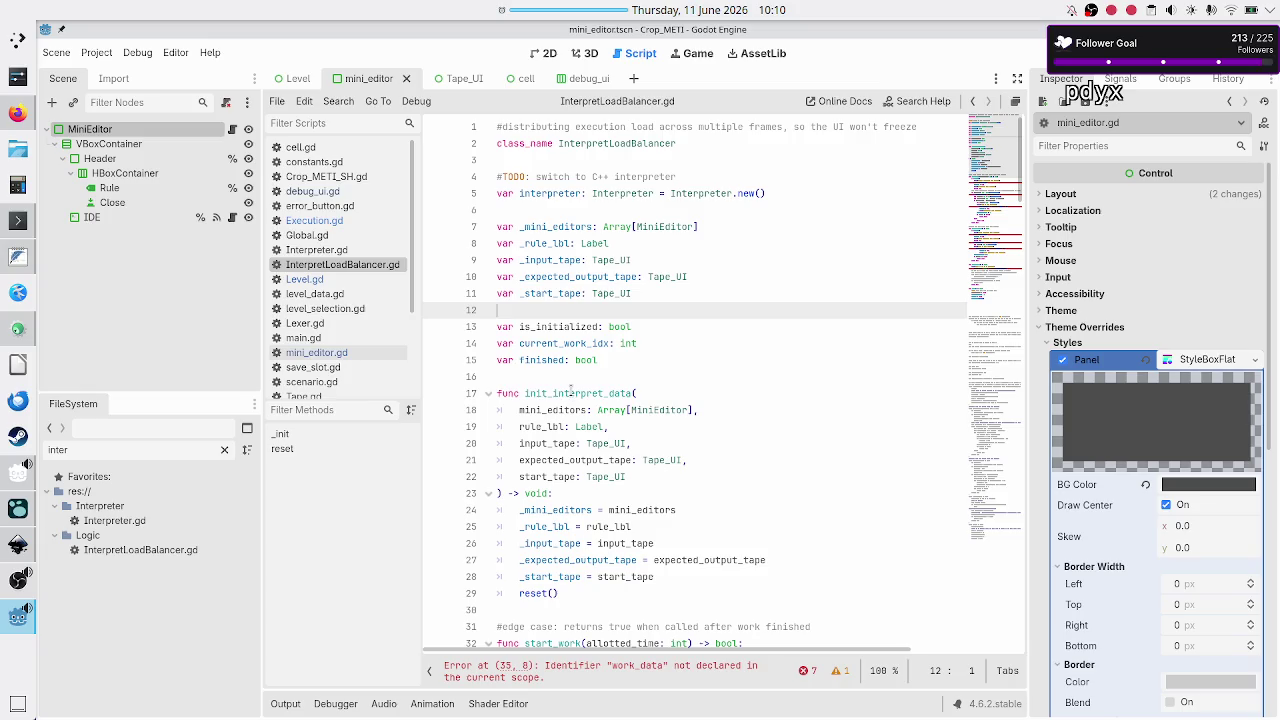
Prefix current_ to the _rule_lbl member on line 8 and the rule_lbl parameter on line 19
double_click(571, 393)
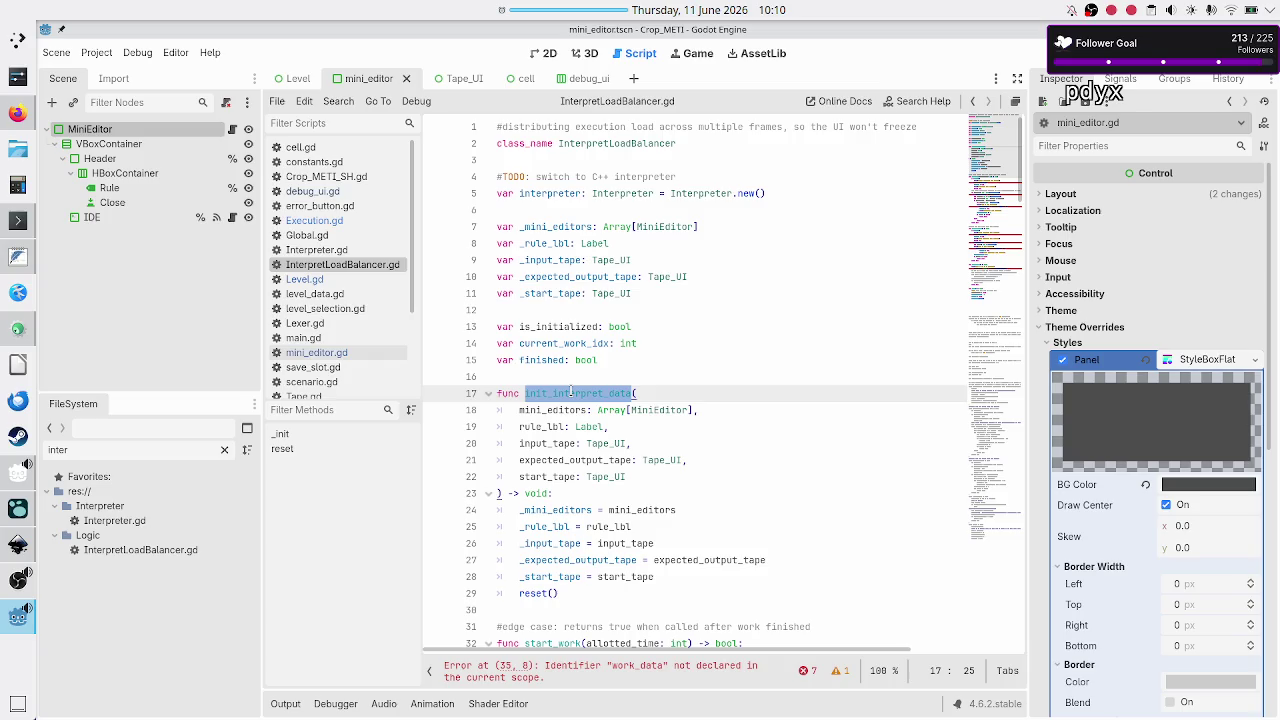
click(526, 243)
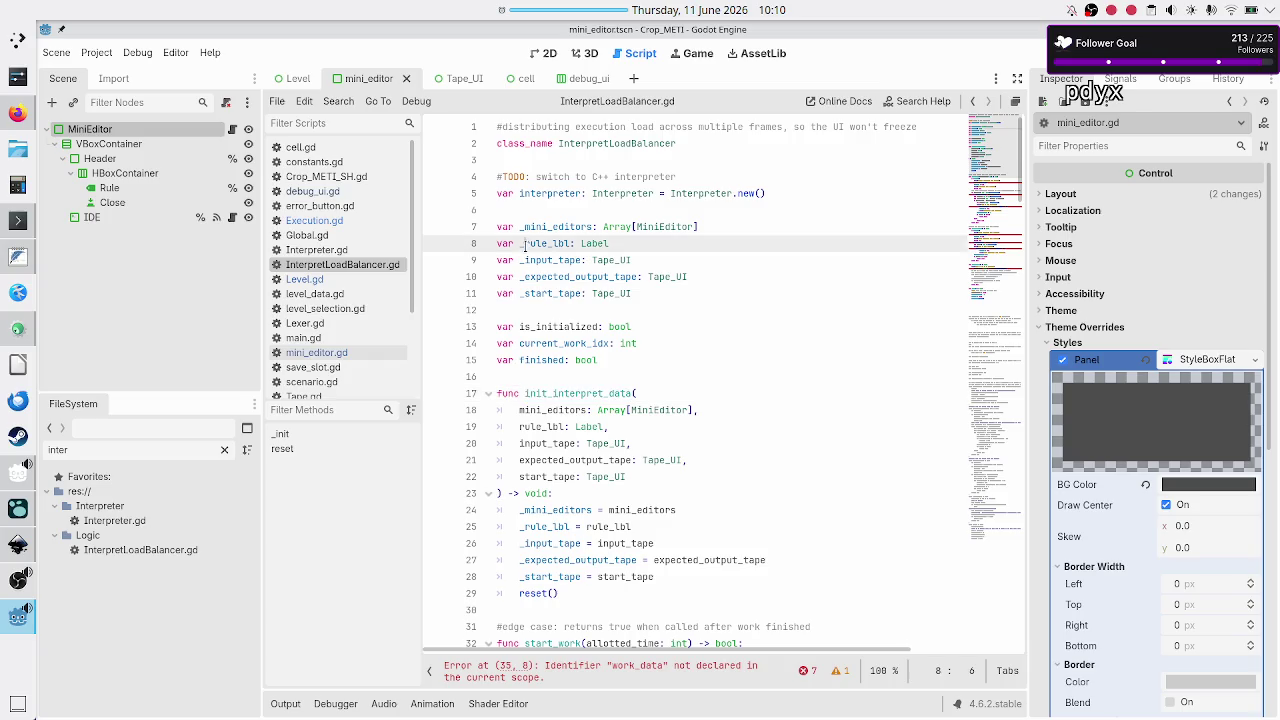
text(current_)
key(Down)
key(Down)
key(Down)
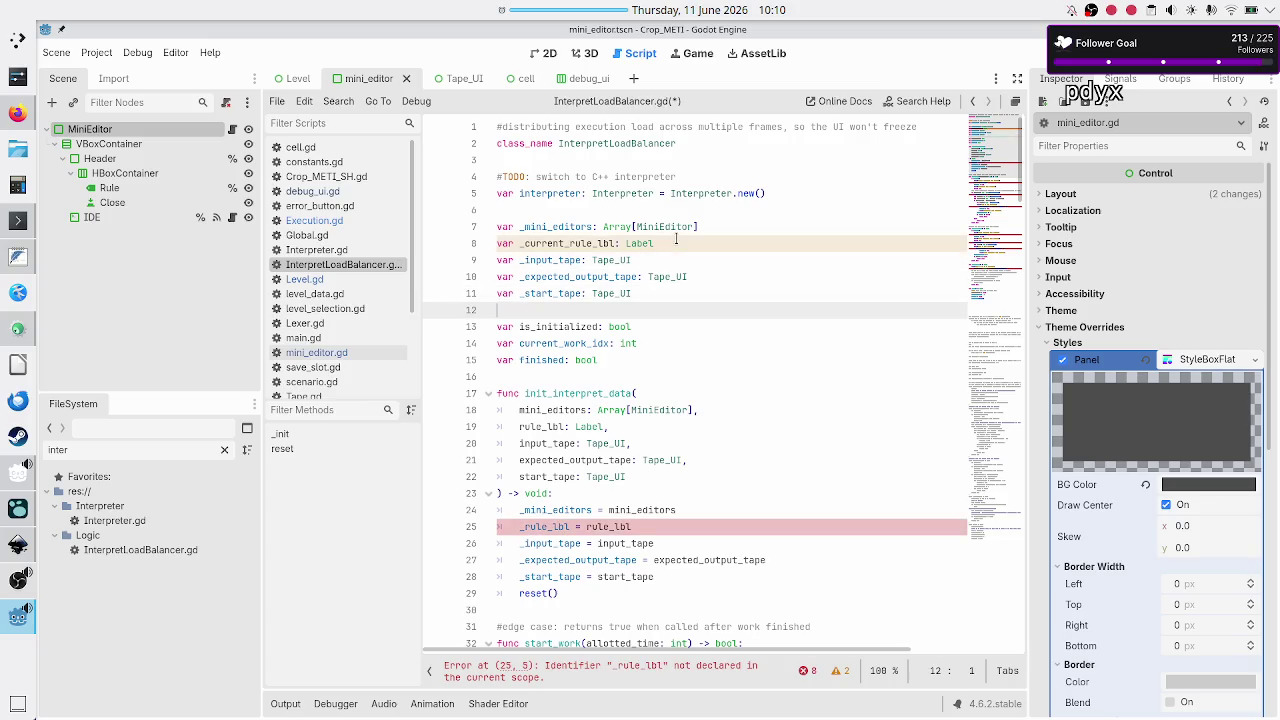
key(Up)
key(Left)
key(Left)
key(Left)
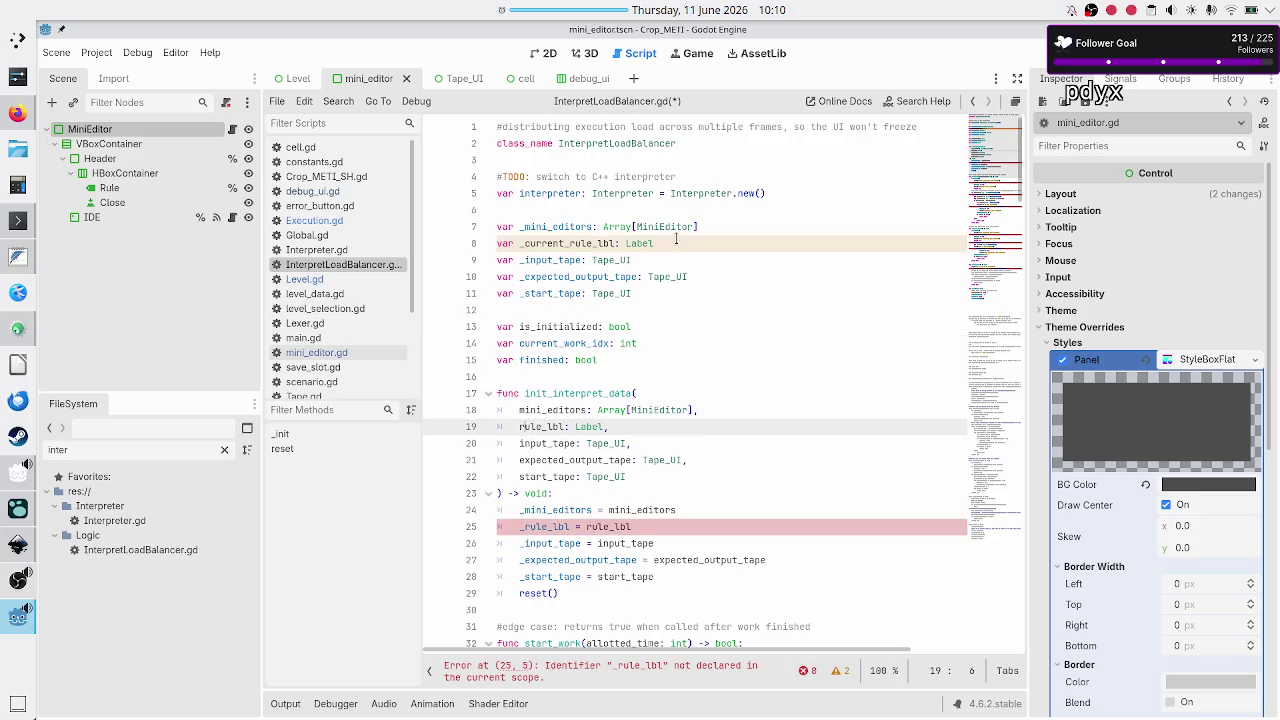
text(current_)
Make the line 25 assignment read _current_rule_lbl = current_rule_lbl
key(Down)
key(Down)
key(Down)
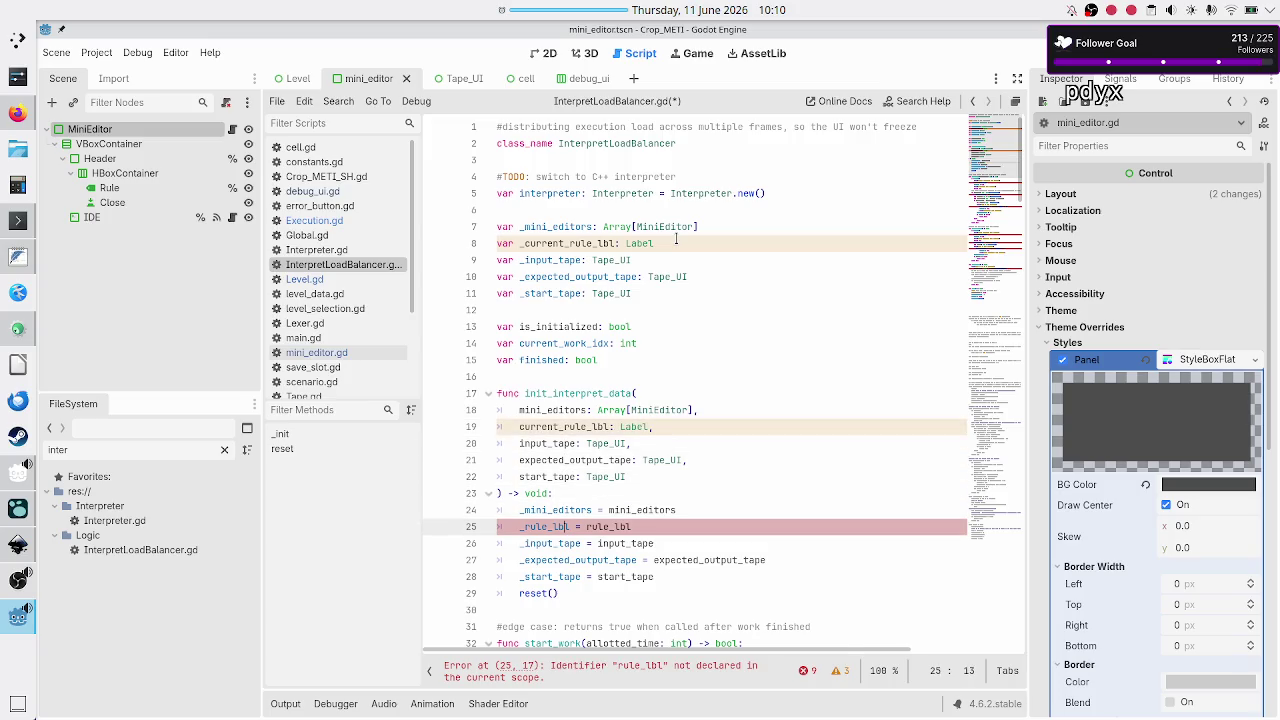
text(current_)
key(Left)
key(Left)
key(Left)
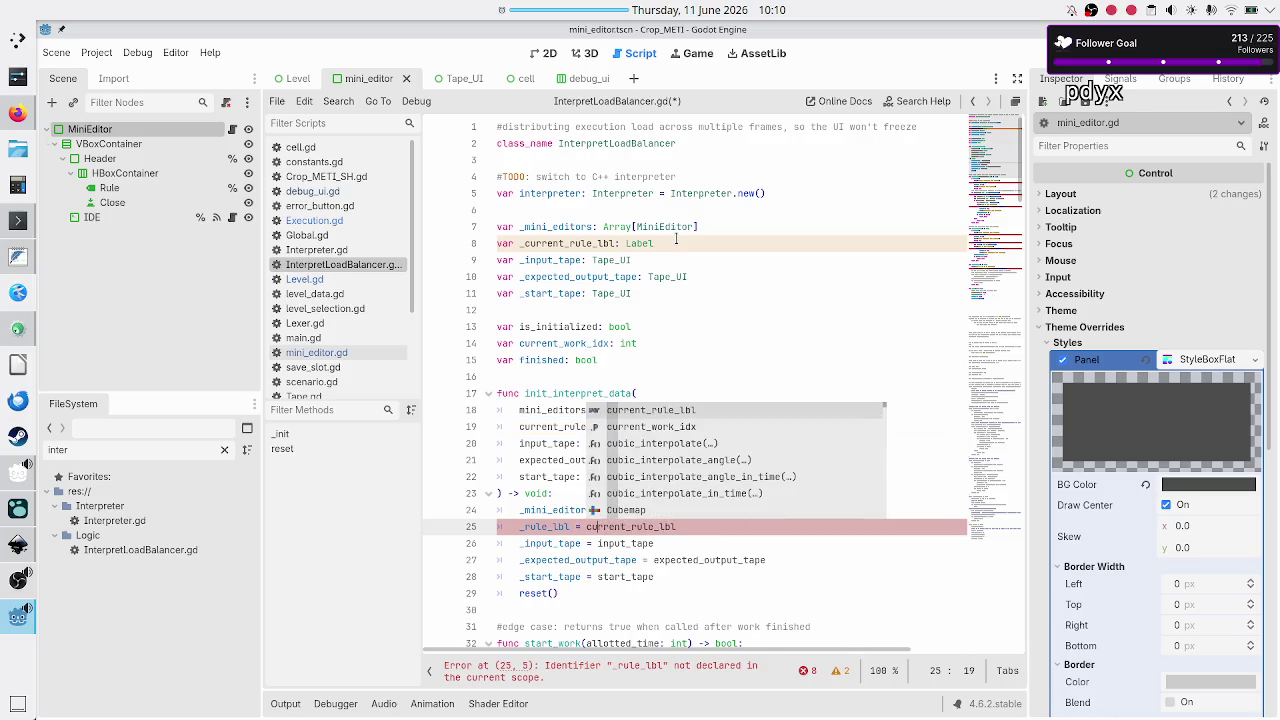
key(Left)
key(Left)
key(Left)
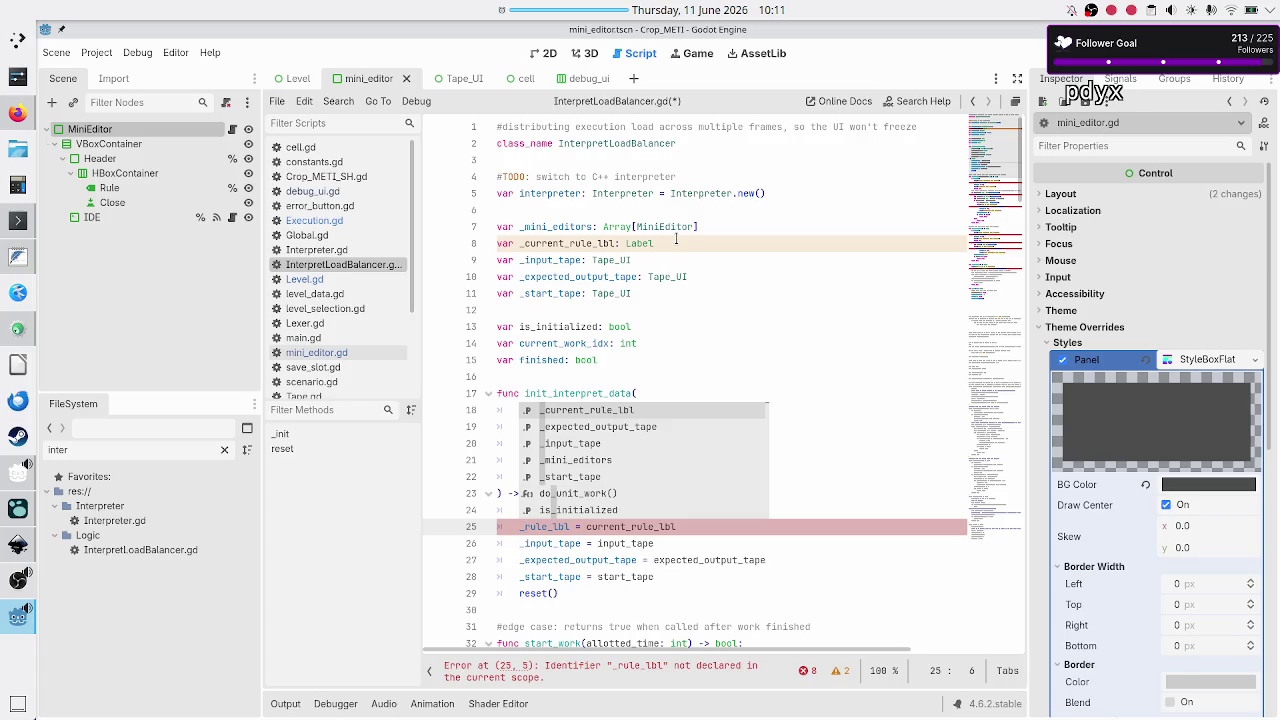
text(current_)
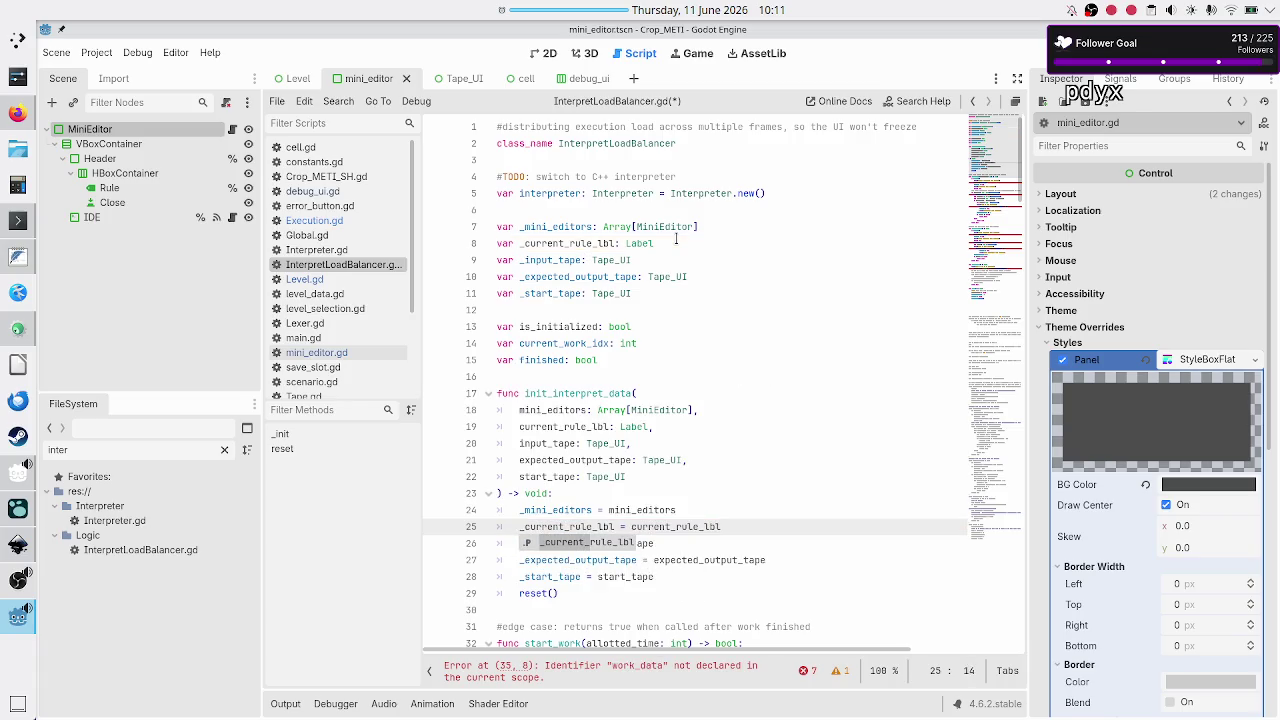
key(Right)
key(Right)
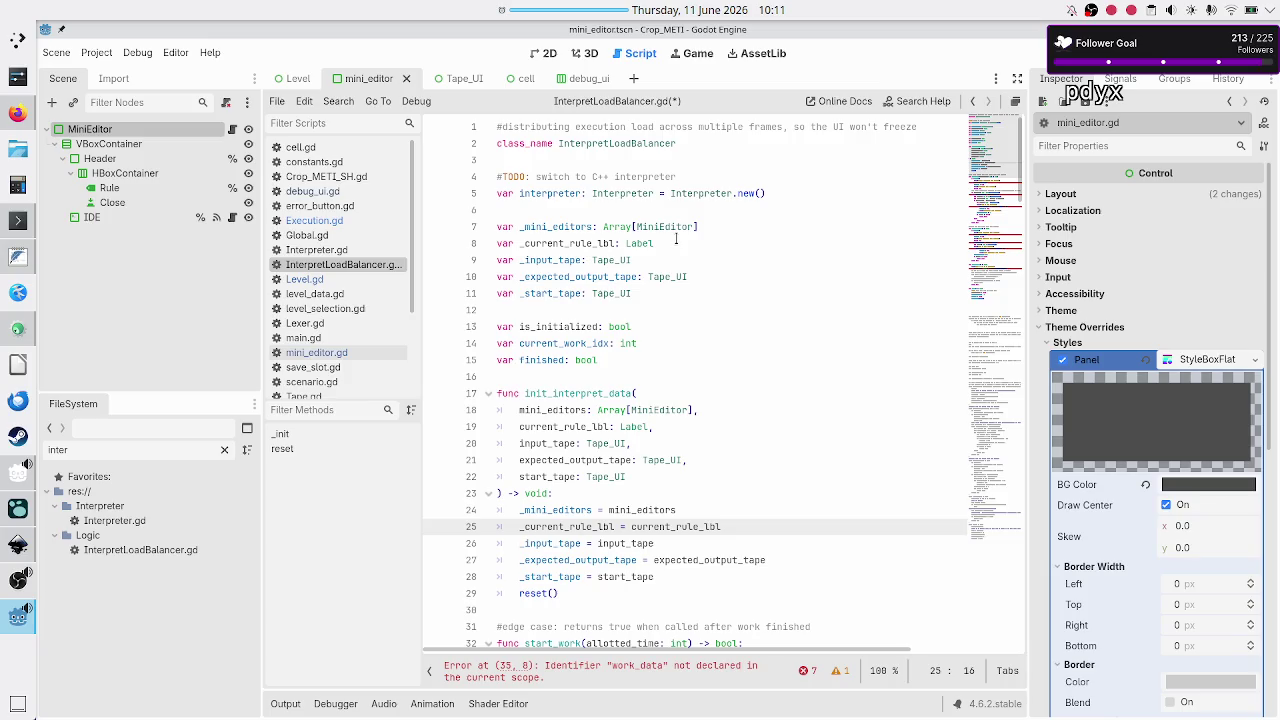
Highlight line 25, _mini_editors and _current_rule_lbl to check their other uses
key(Up)
key(Home)
key(Home)
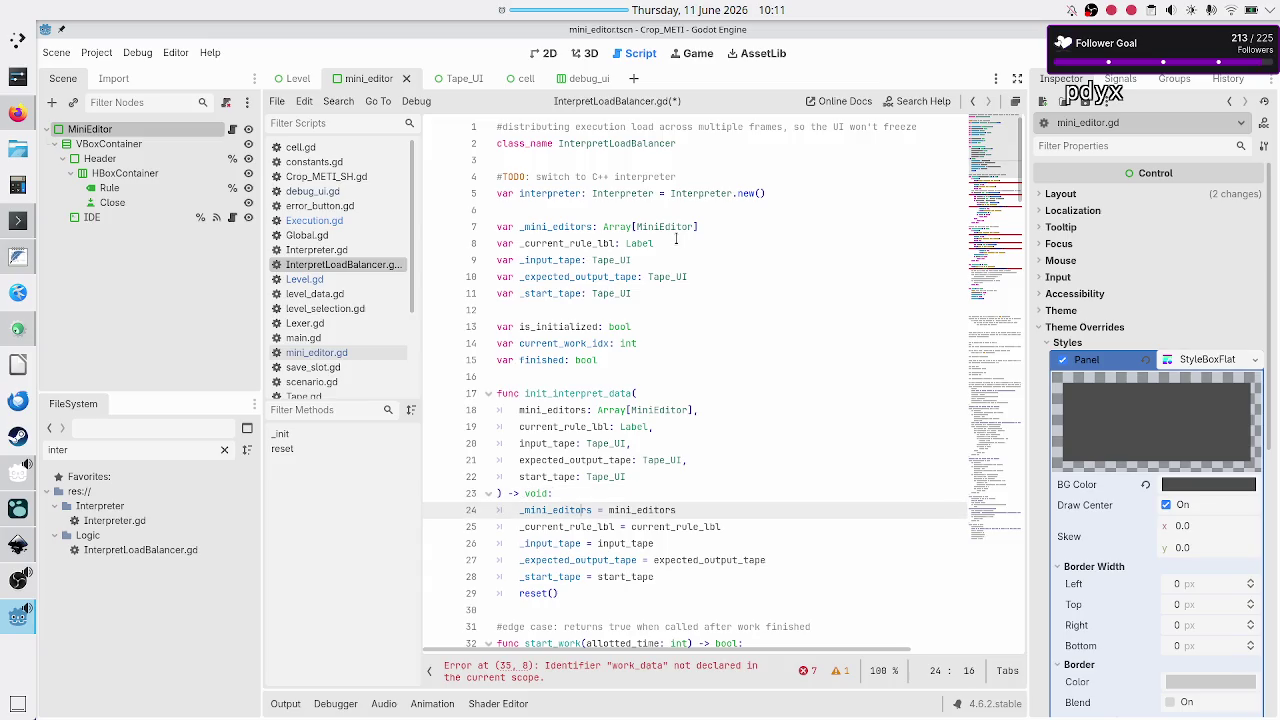
key(Down)
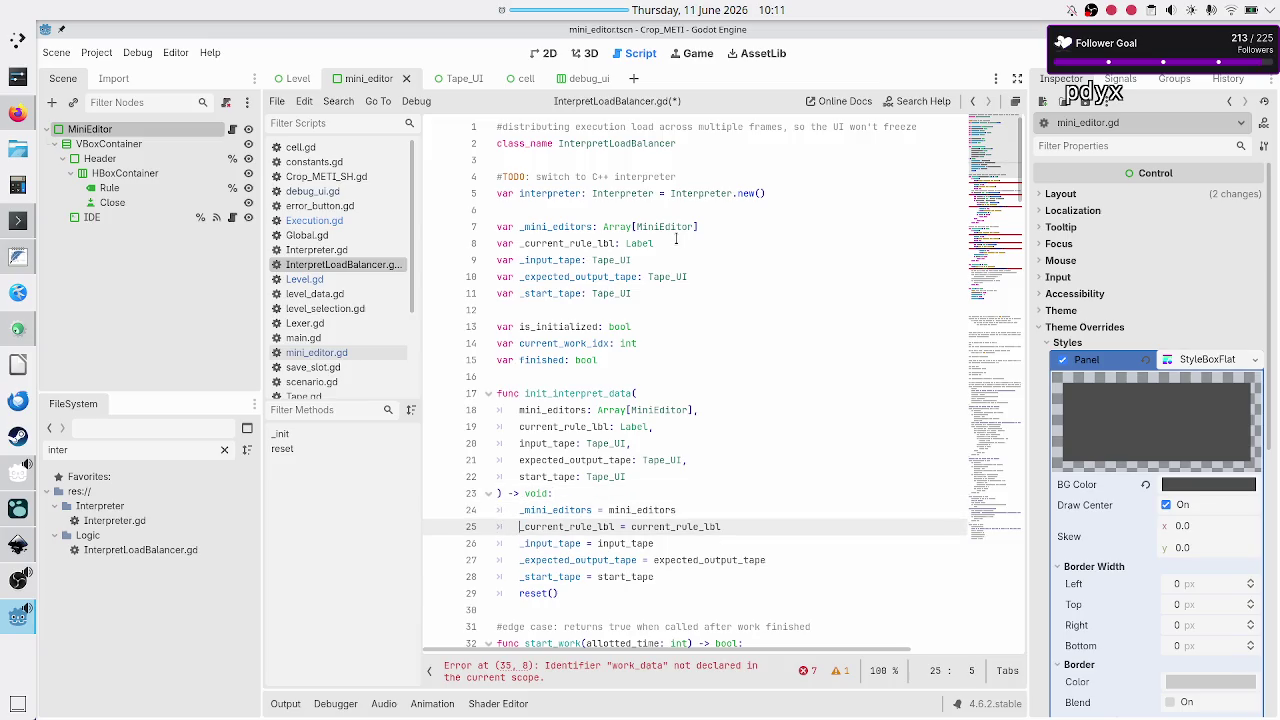
key(shift+End)
key(shift+Right)
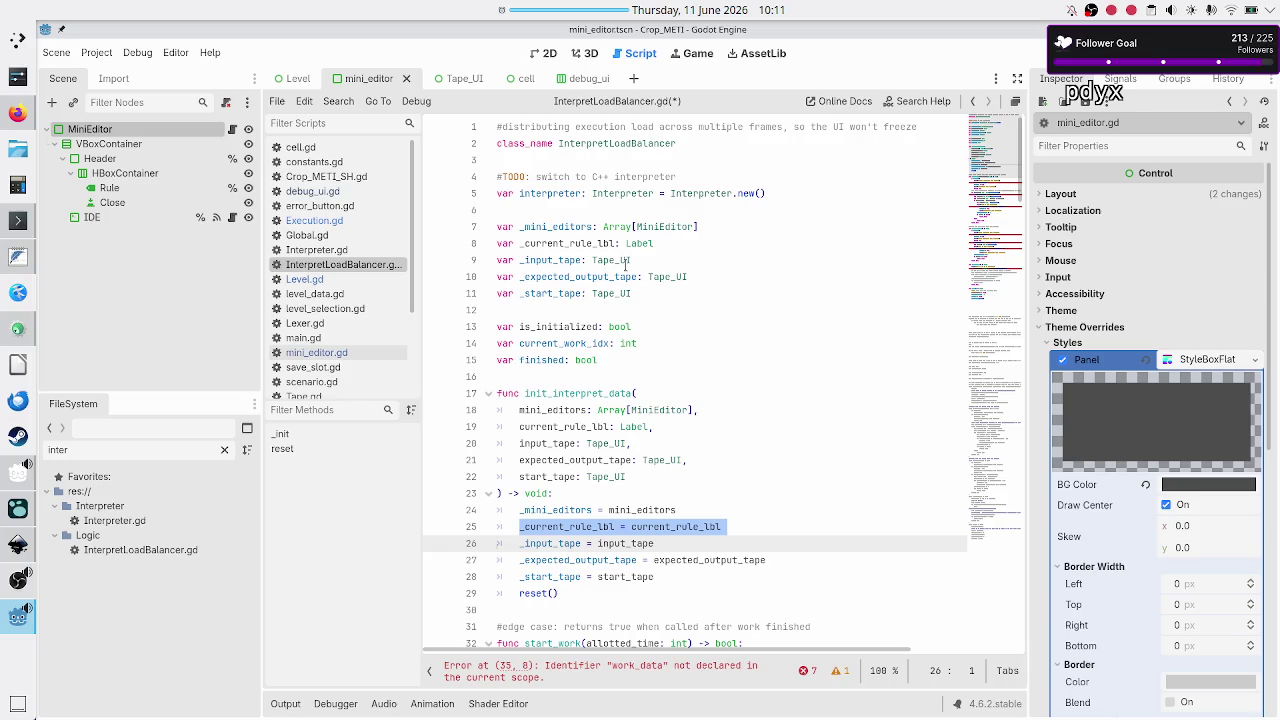
double_click(553, 510)
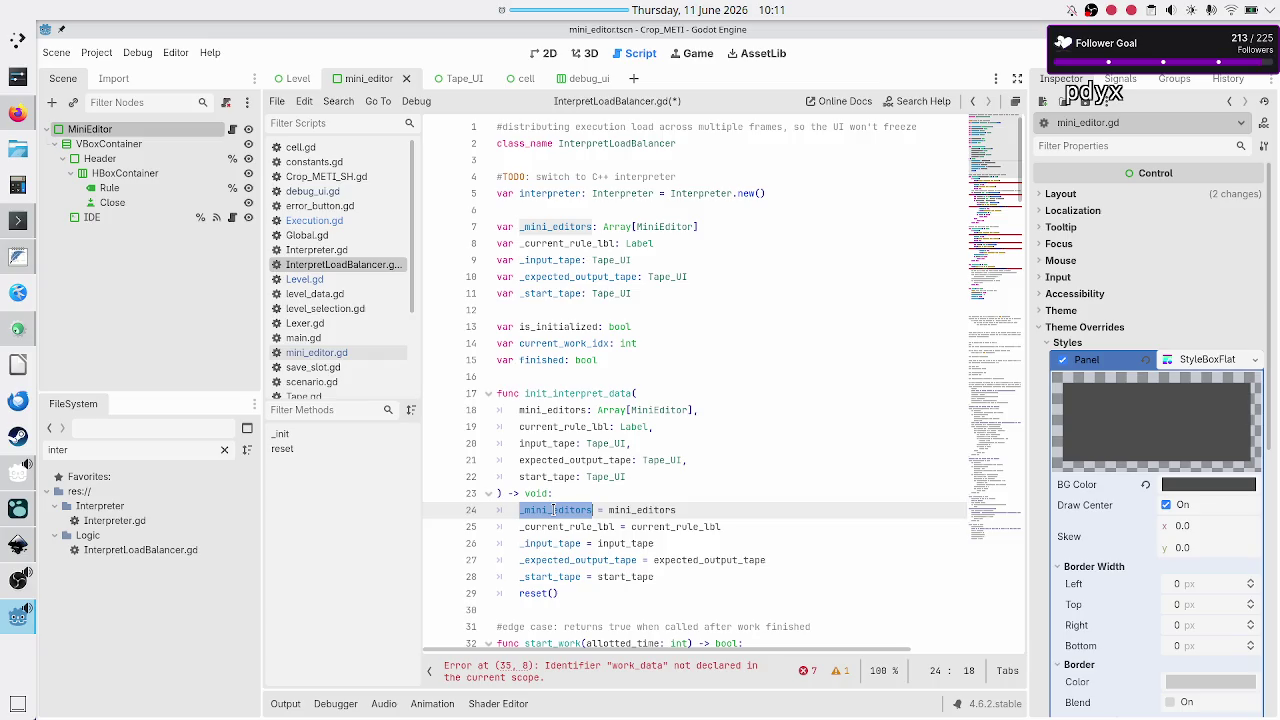
double_click(583, 246)
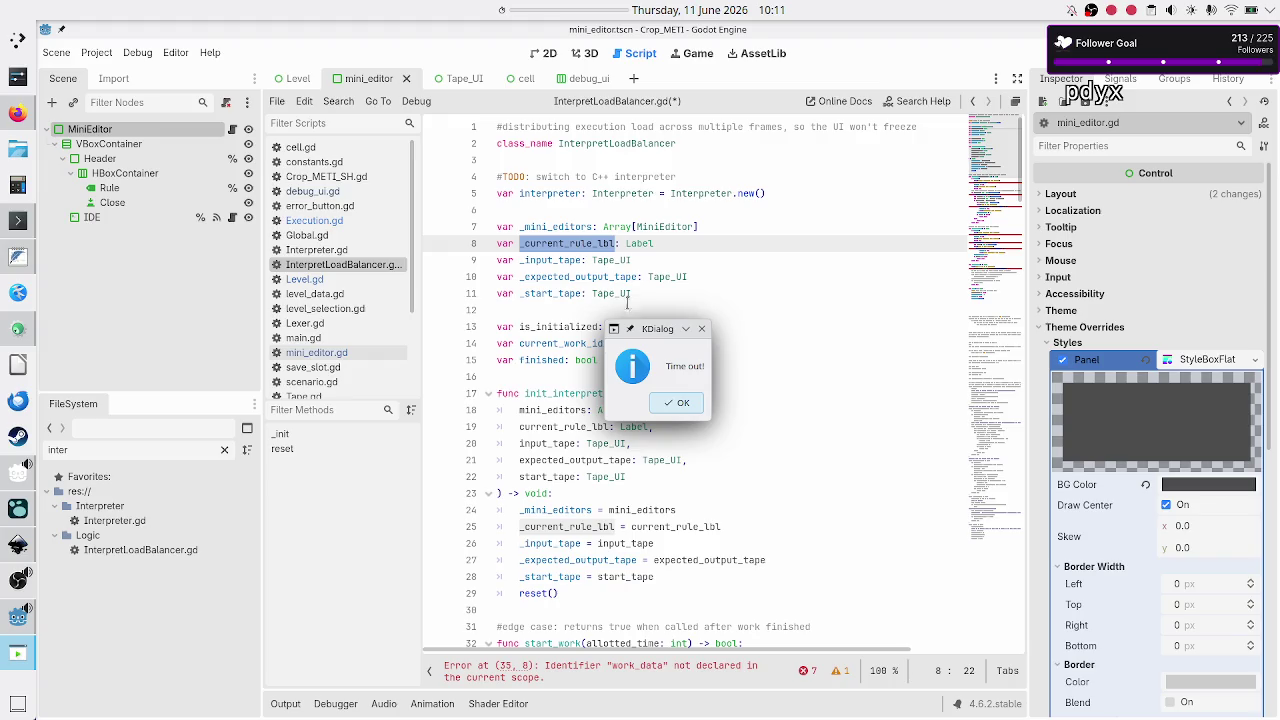
Highlight MiniEditor on line 7 to check its other uses
click(657, 228)
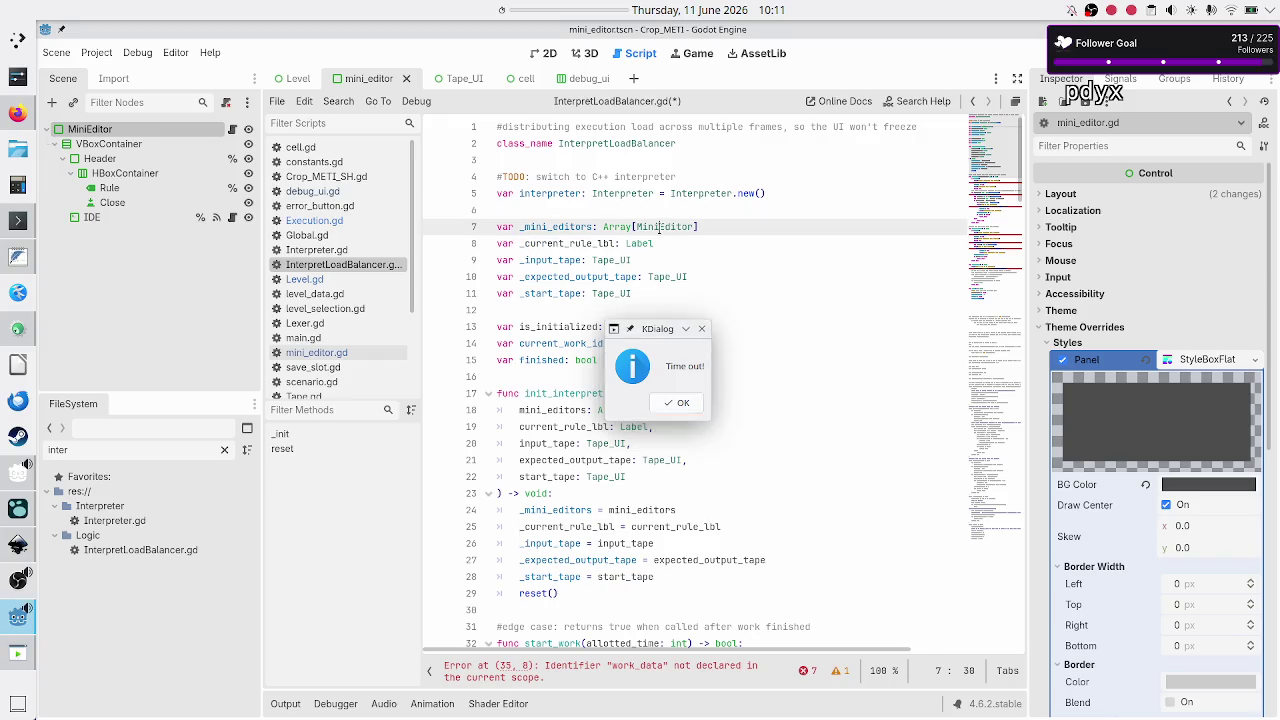
double_click(651, 226)
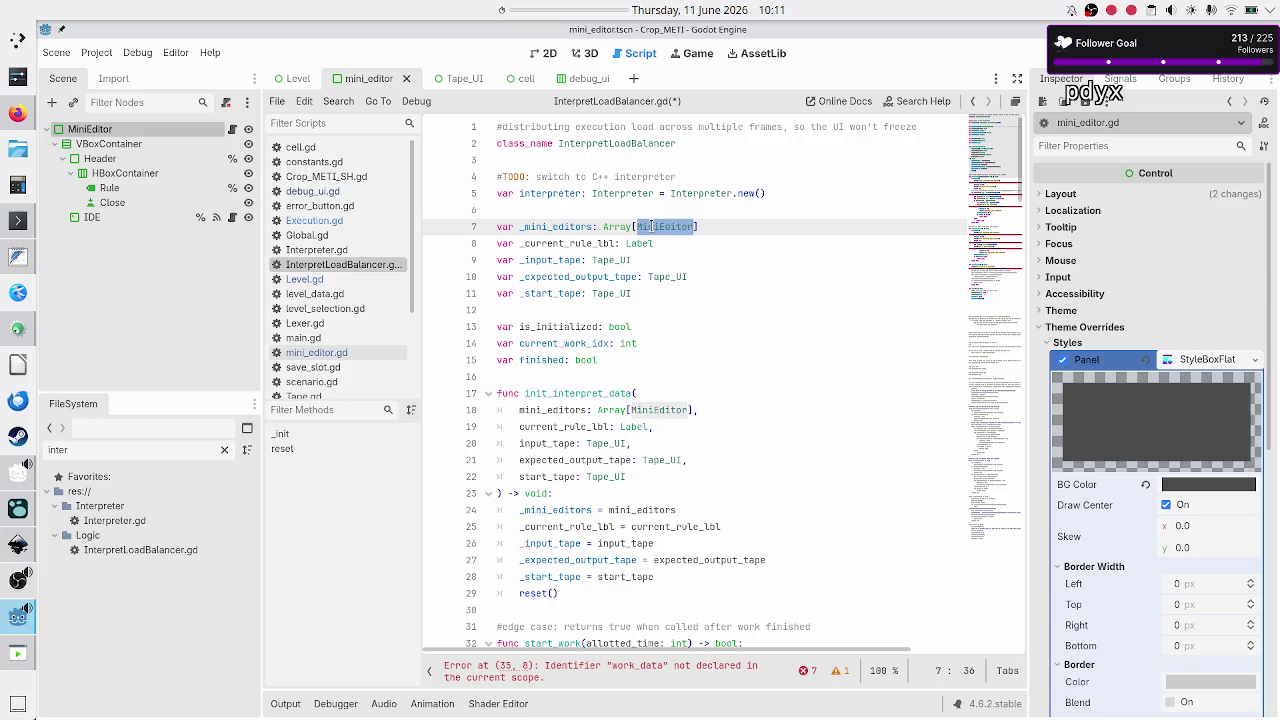
click(657, 243)
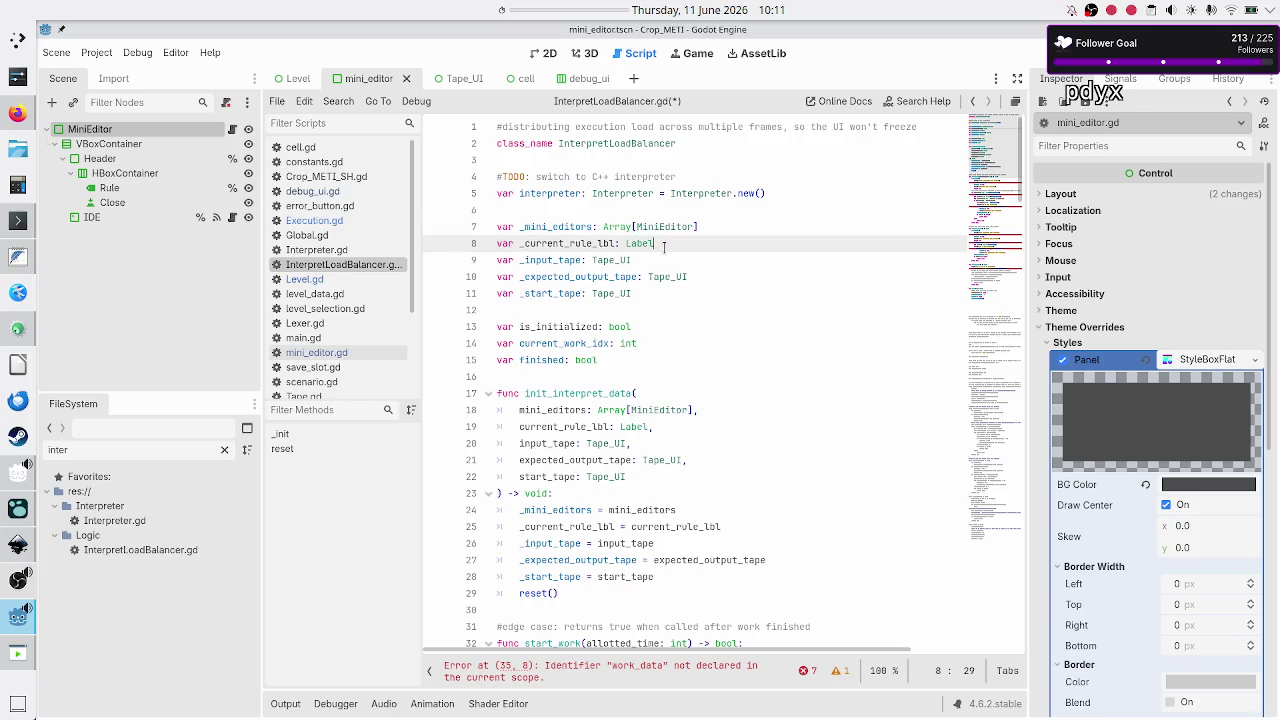
Dismiss the Time out! alert and restart the countdown timer at 00:03:00
click(18, 653)
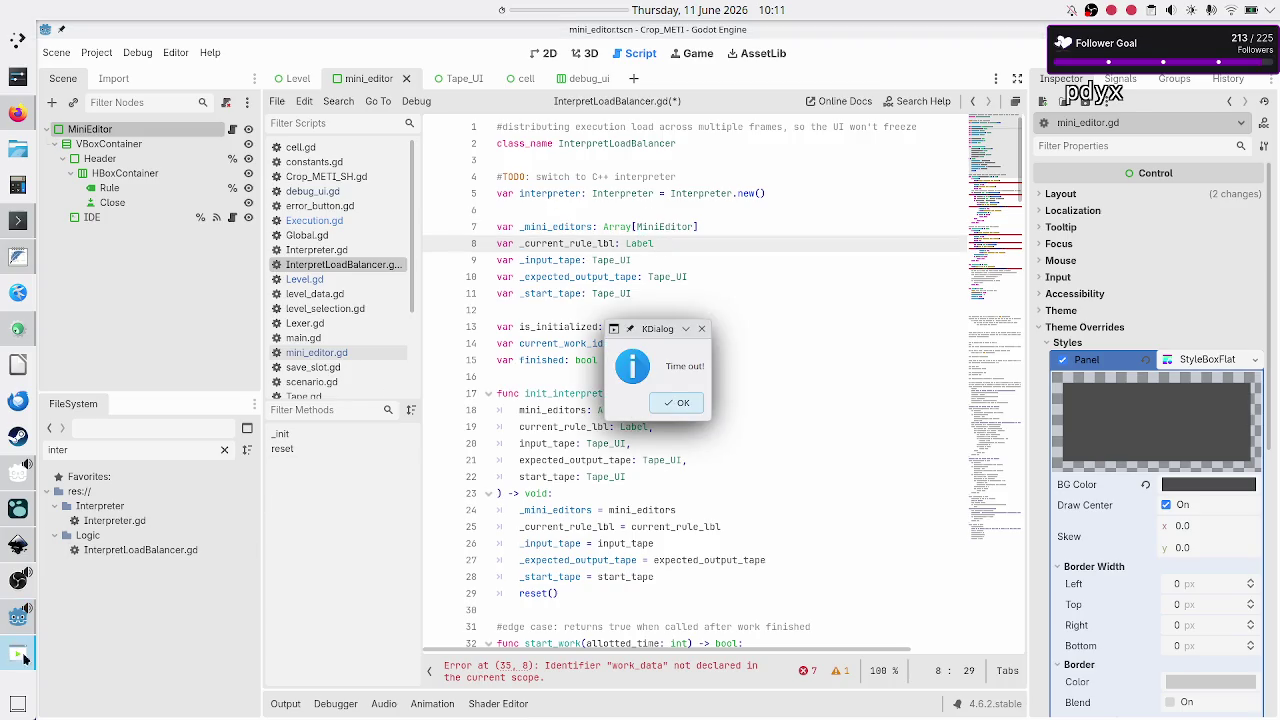
click(684, 405)
right_click(583, 10)
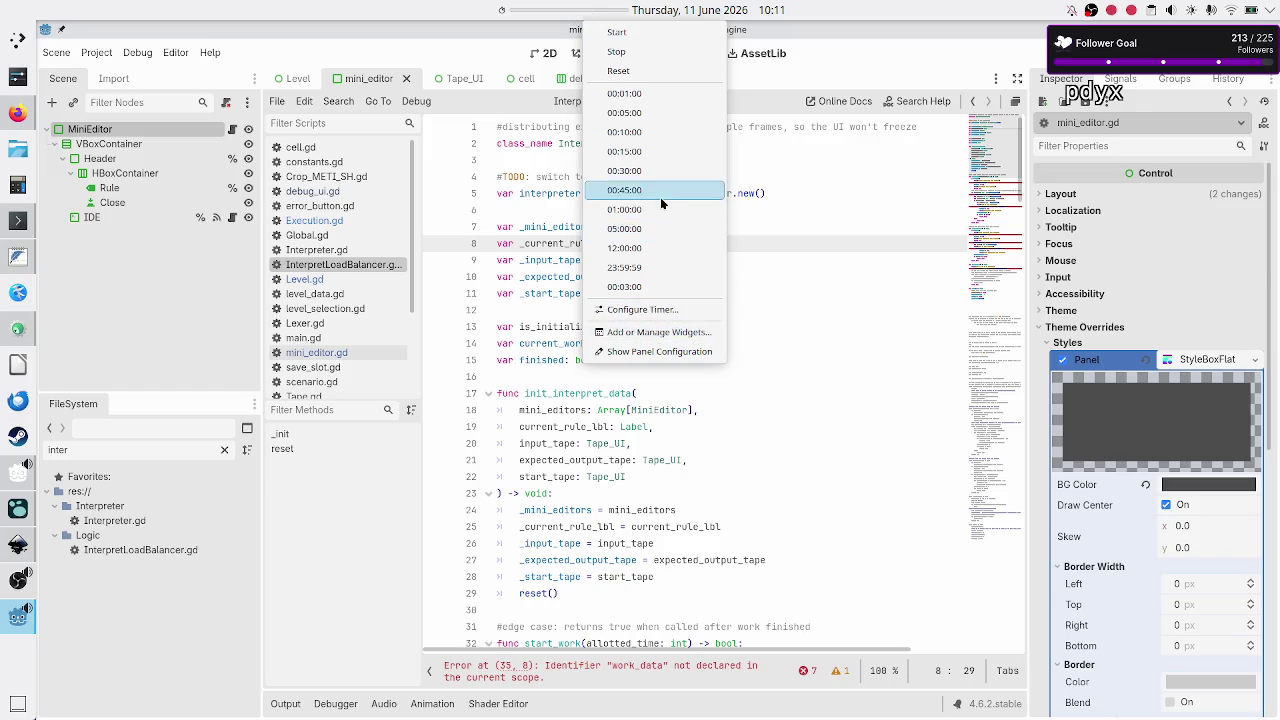
click(633, 288)
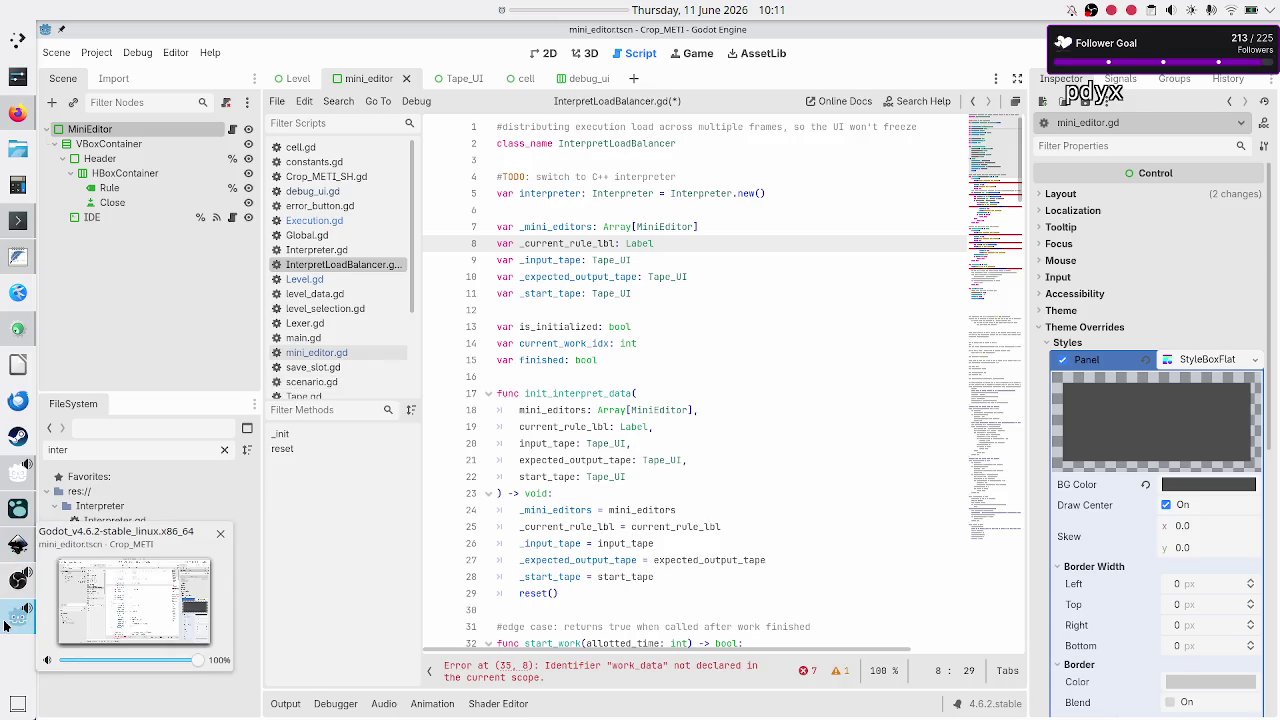
Mute the Microphone channel in OBS Studio and minimize OBS
click(3, 588)
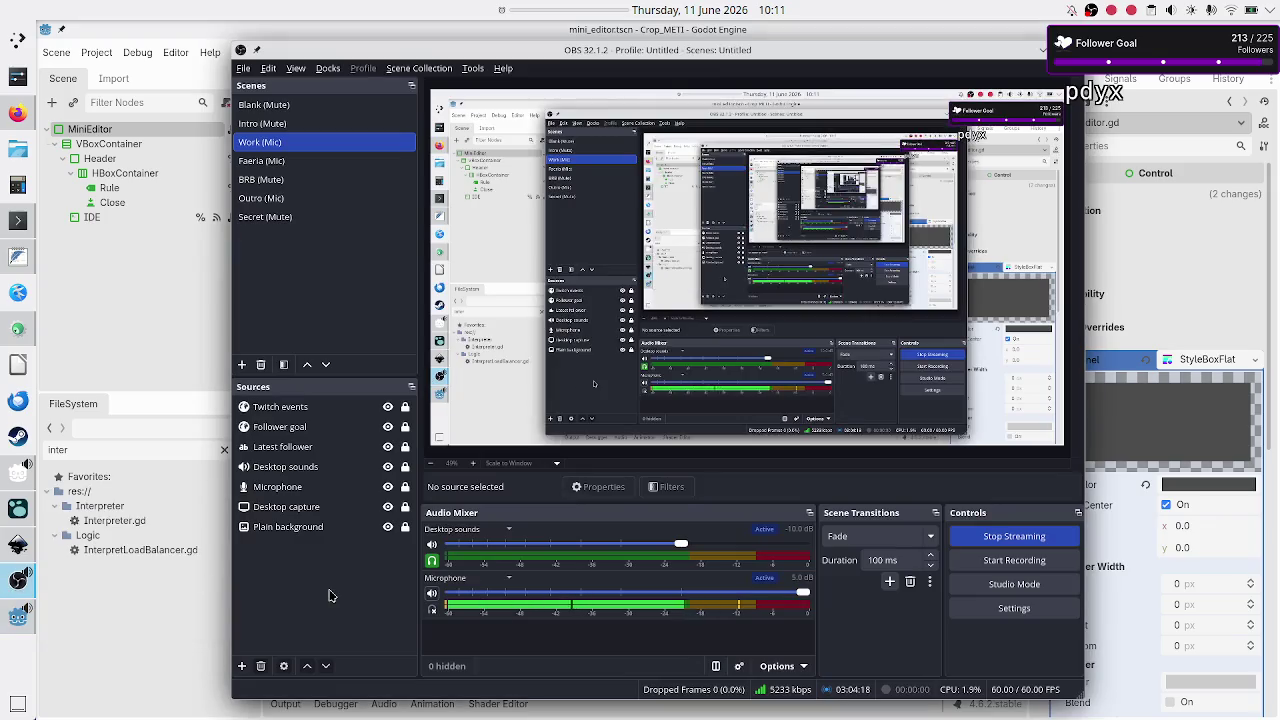
click(432, 596)
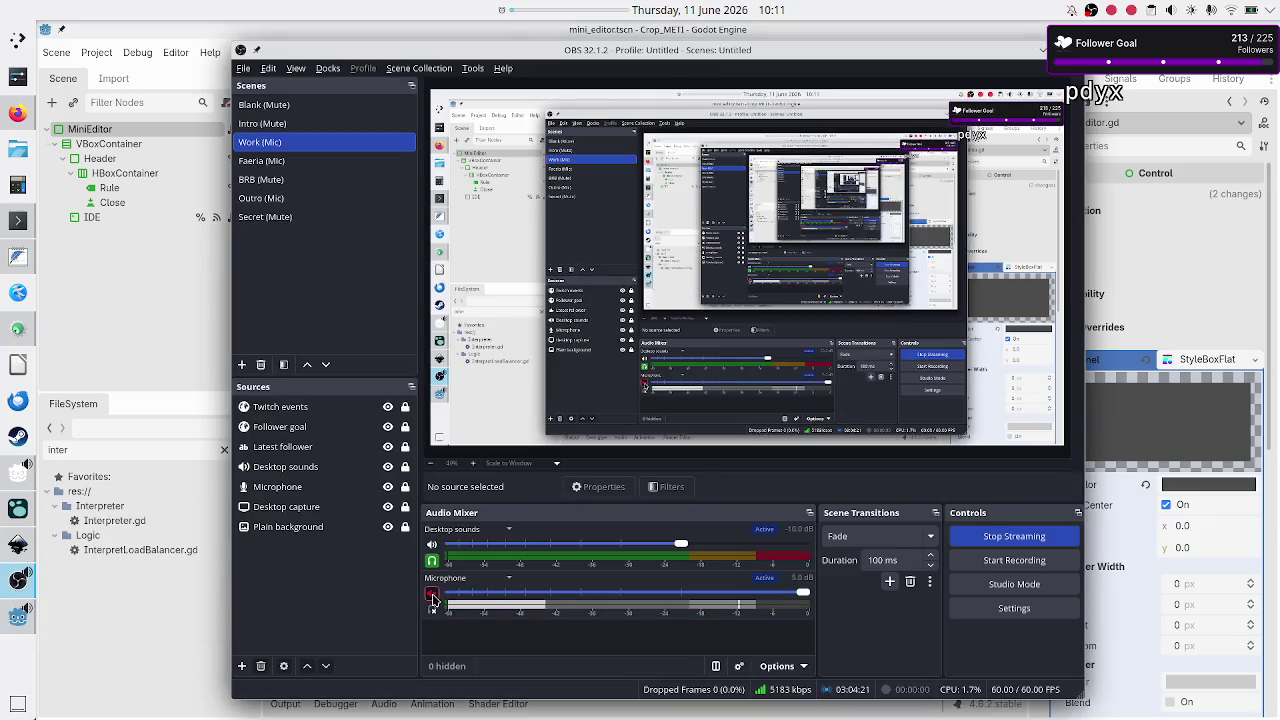
click(1045, 50)
mouse_move(613, 15)
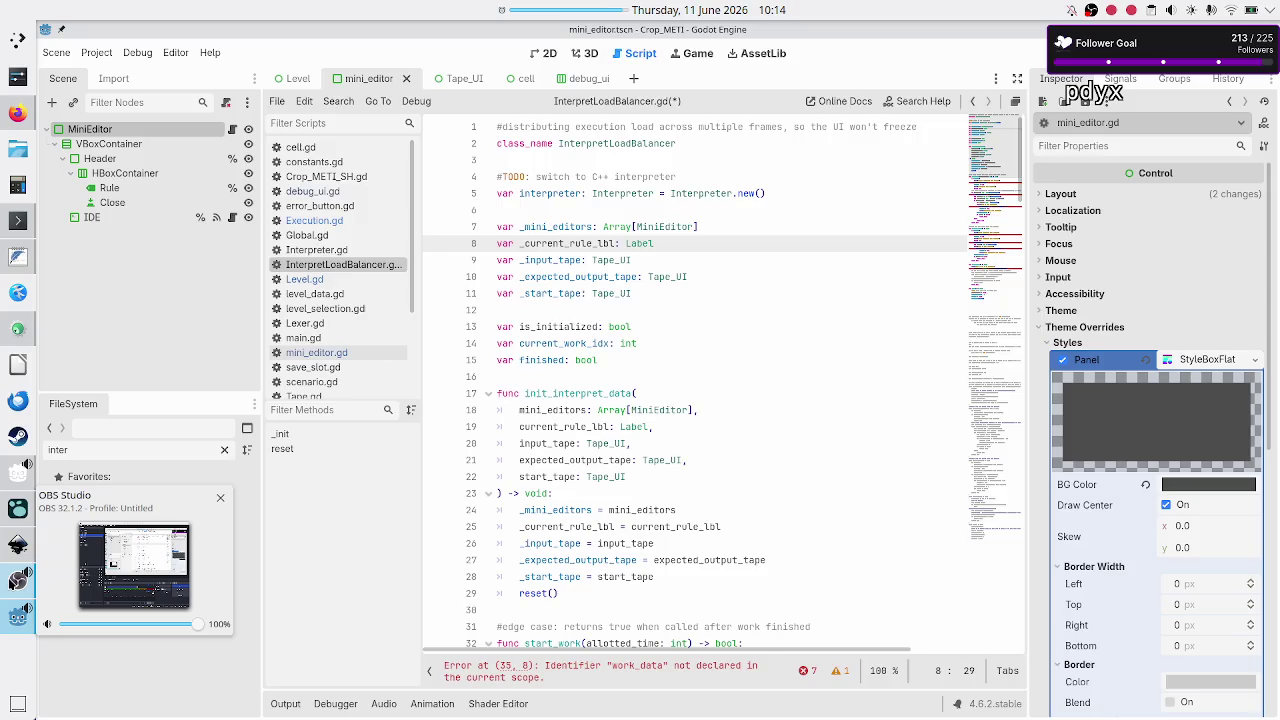
Unmute the Microphone channel in OBS Studio and minimize OBS
click(18, 581)
click(430, 597)
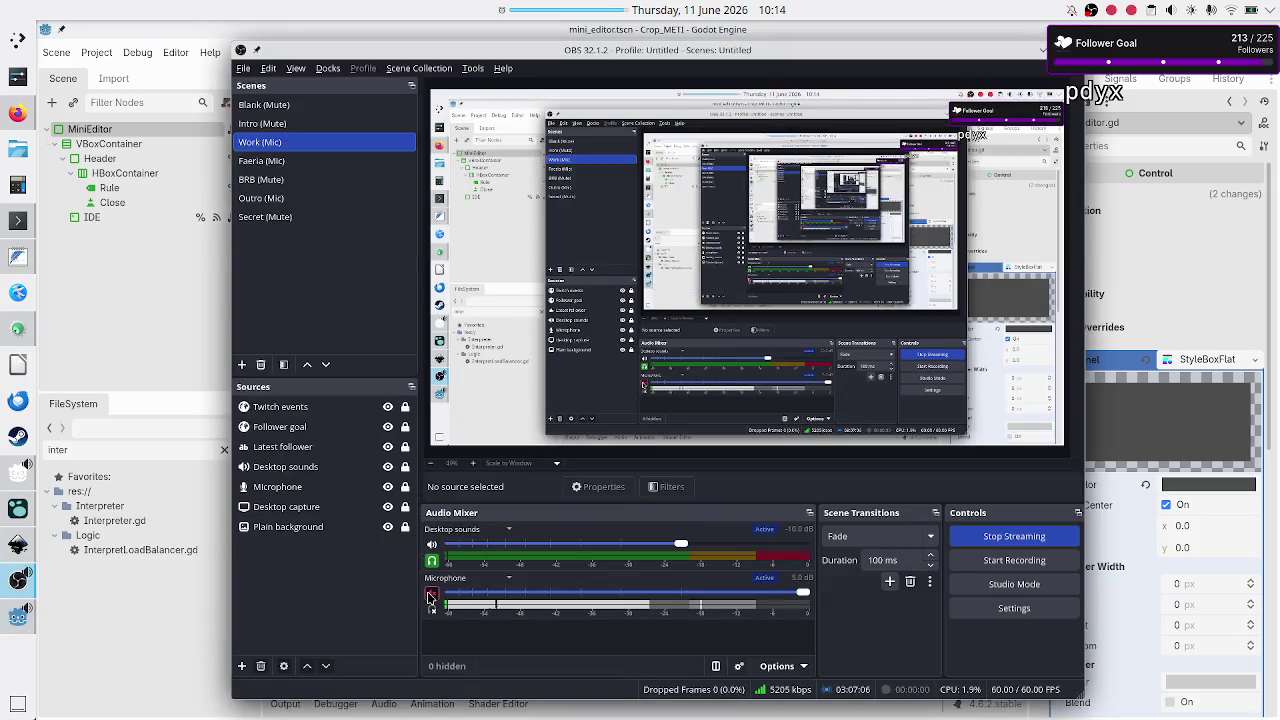
click(431, 597)
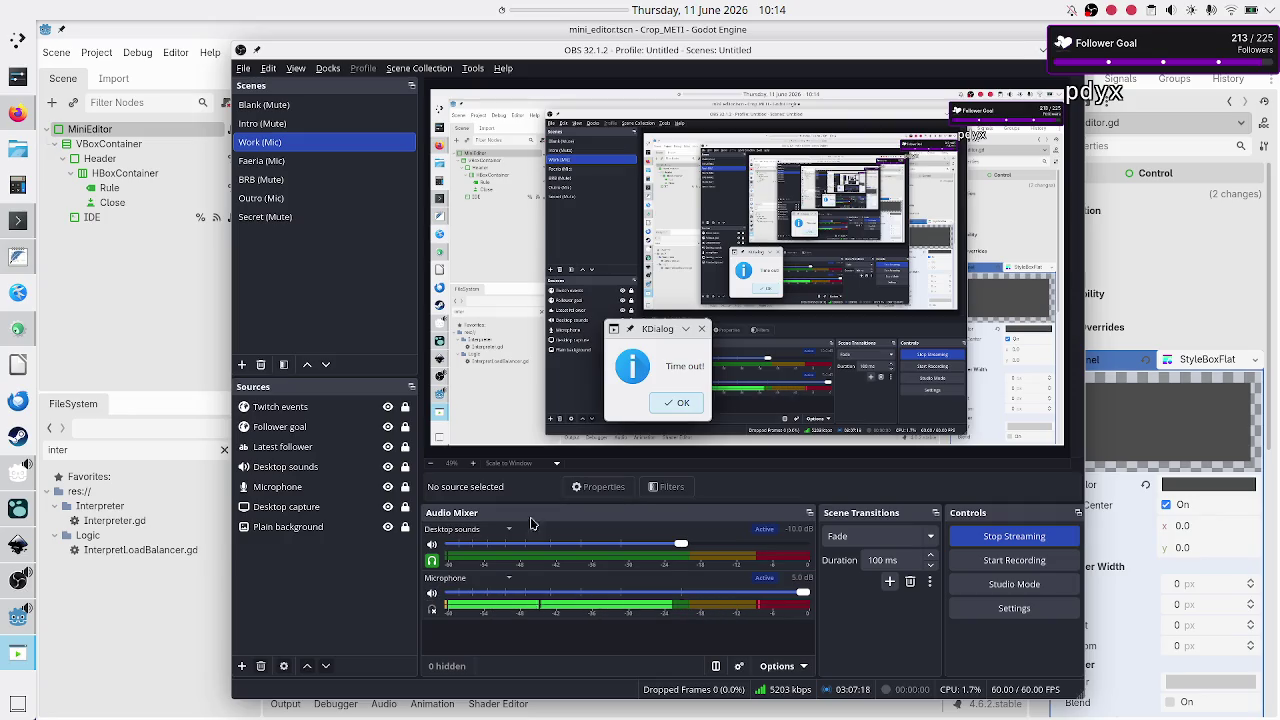
click(1043, 49)
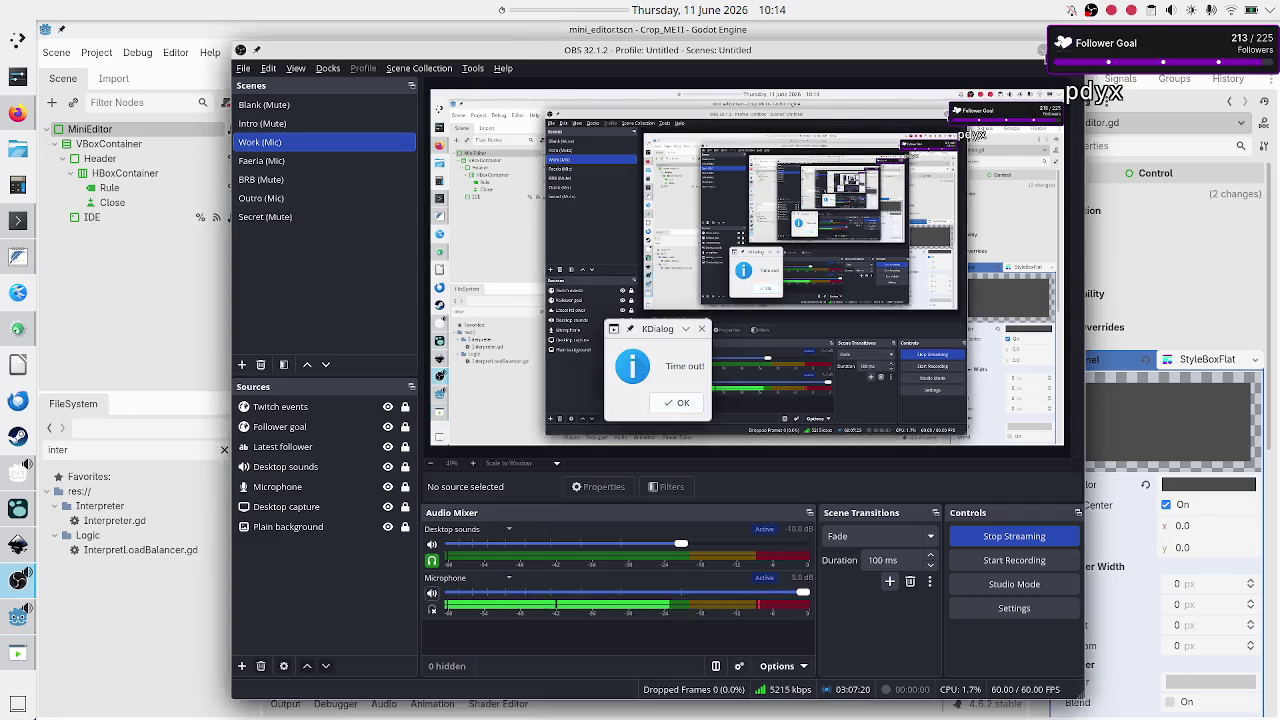
Dismiss the Time out! alert and restart the countdown timer from the 12:00:00 preset
click(687, 402)
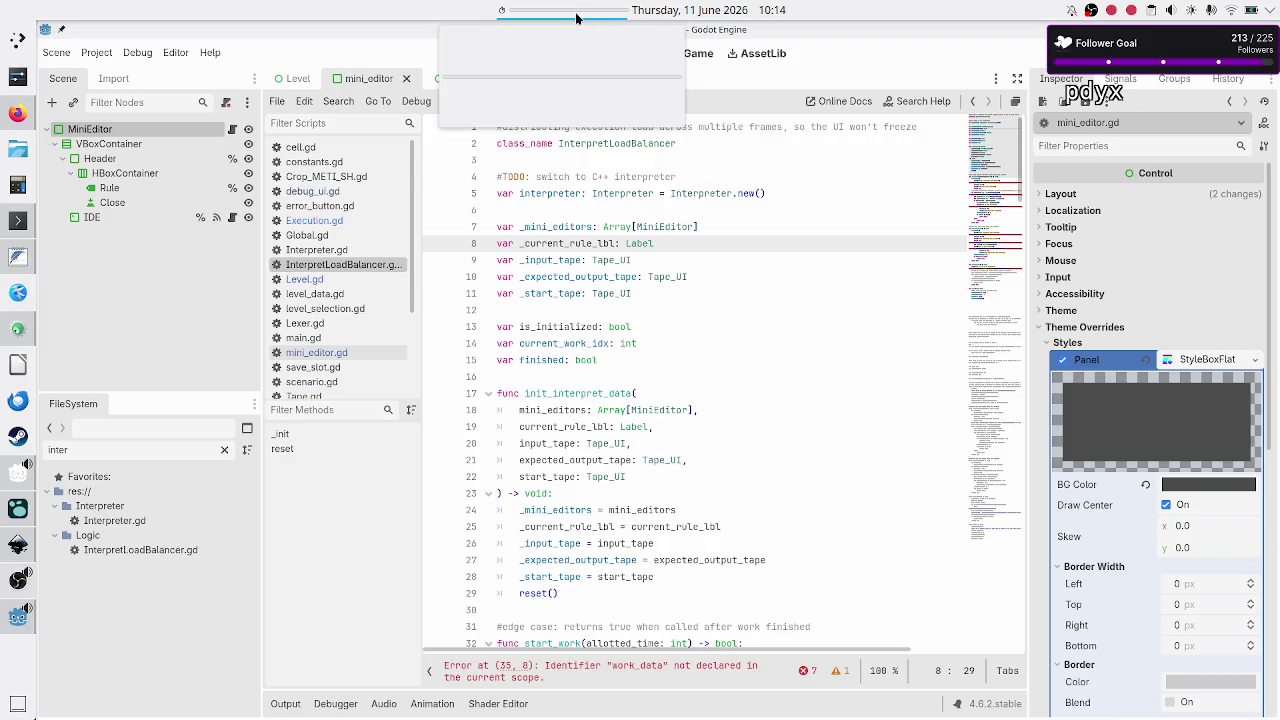
right_click(580, 14)
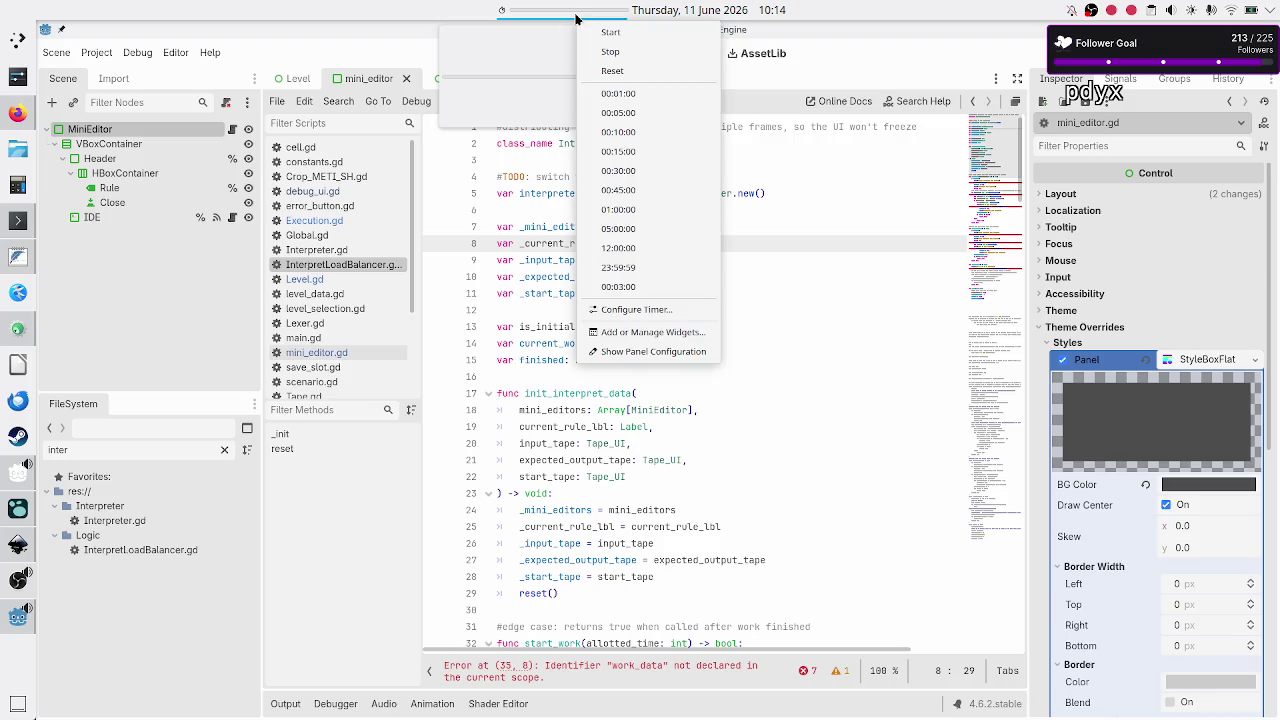
click(641, 210)
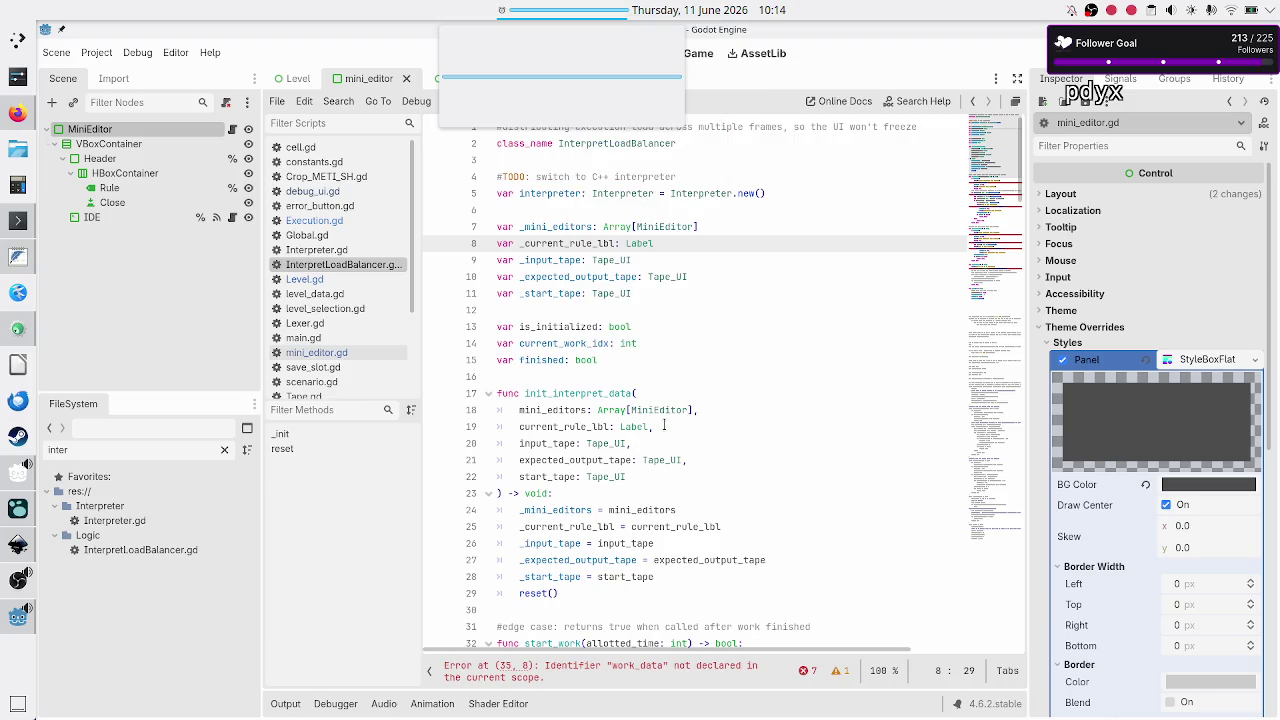
click(660, 492)
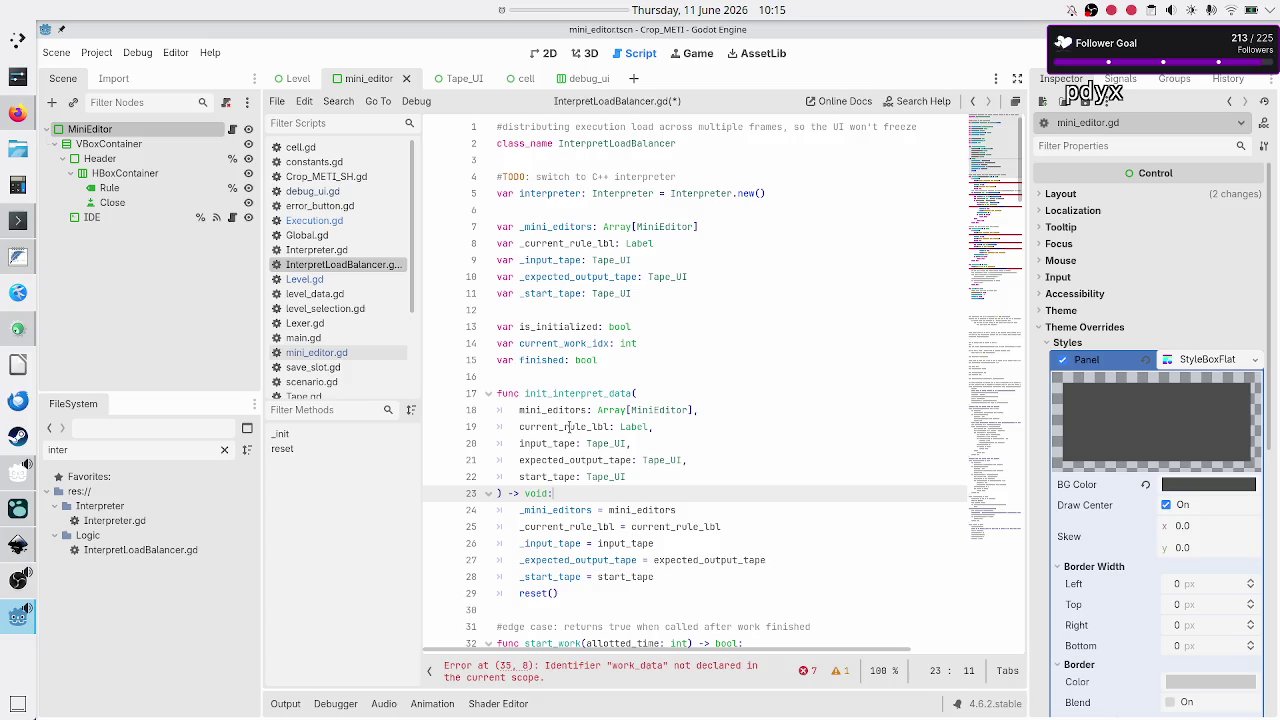
double_click(568, 426)
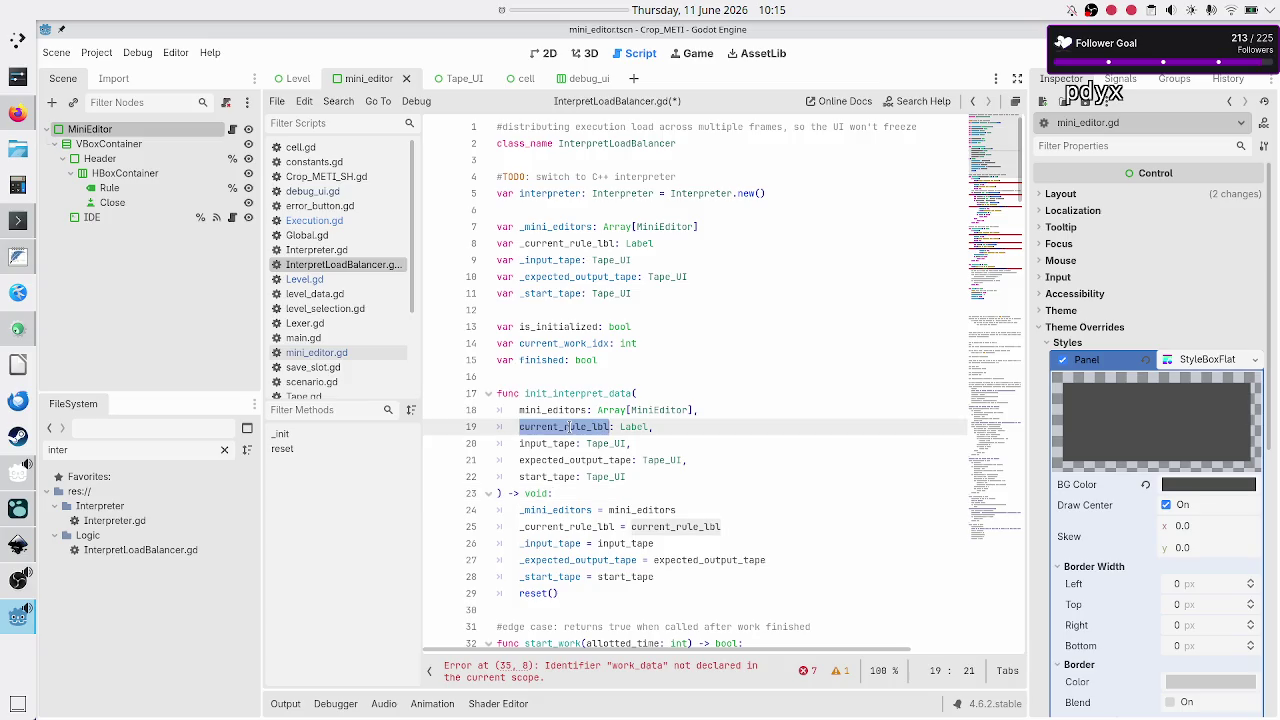
double_click(662, 410)
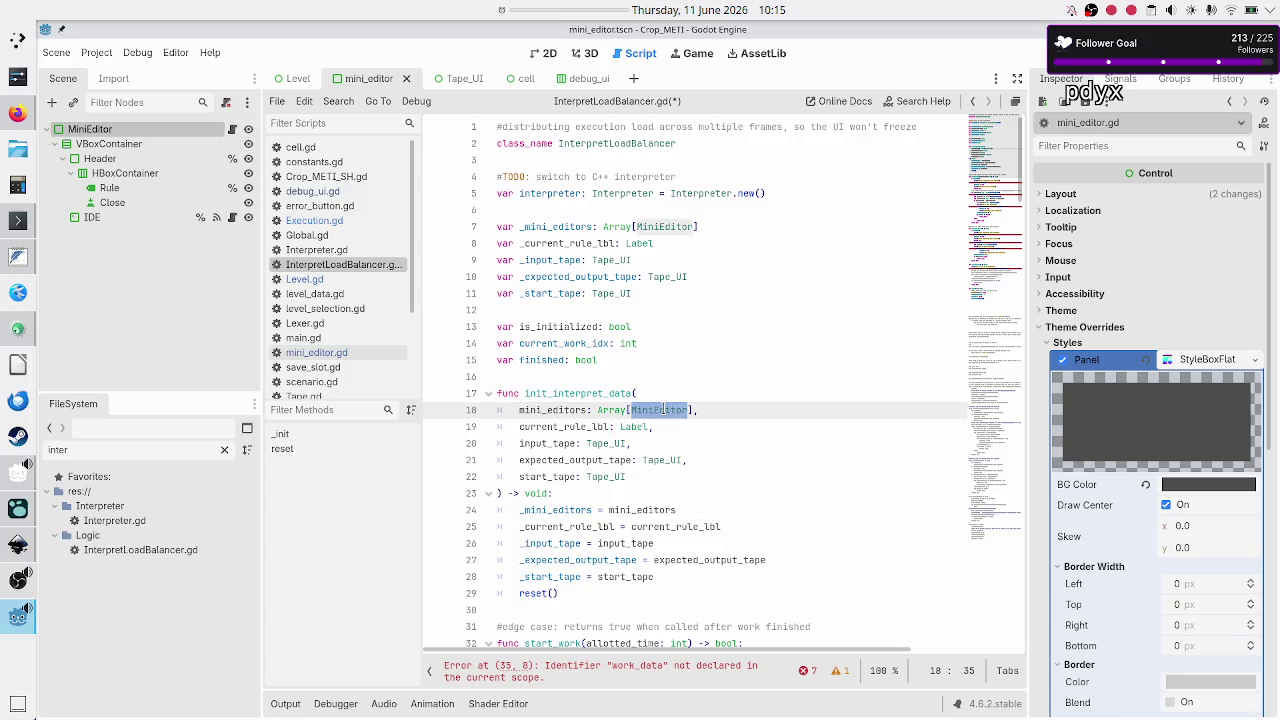
double_click(580, 424)
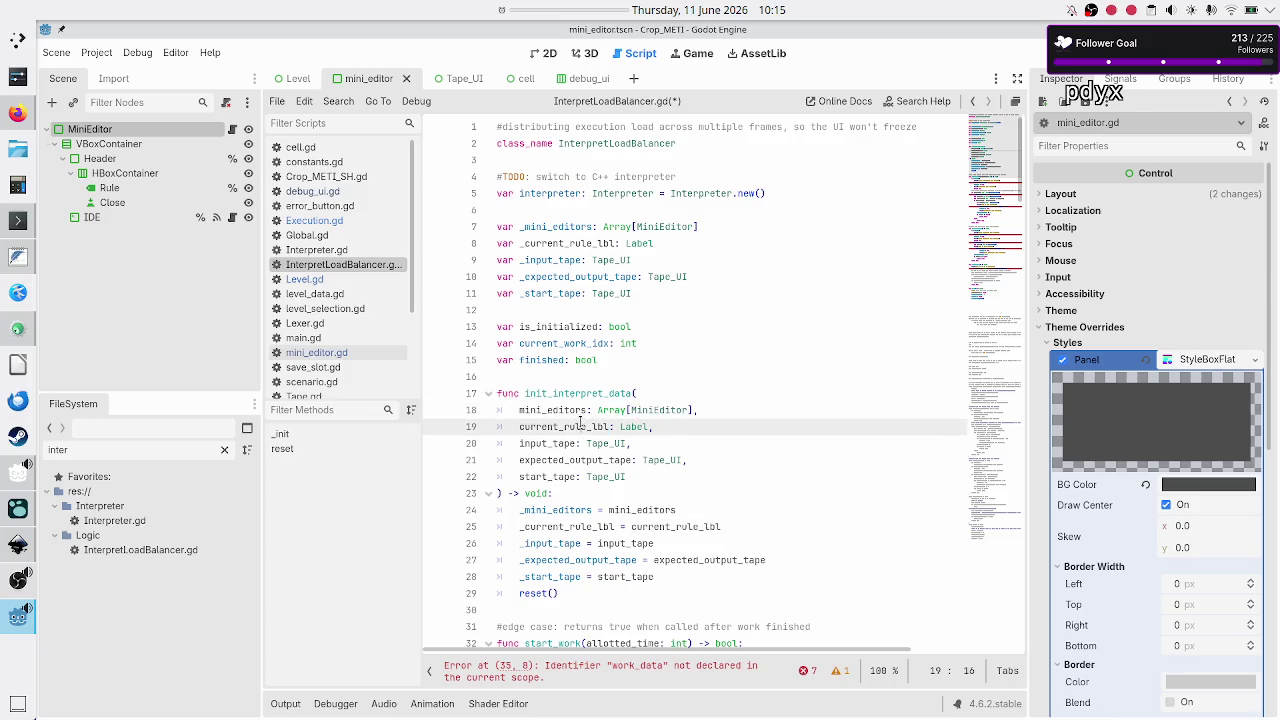
double_click(669, 411)
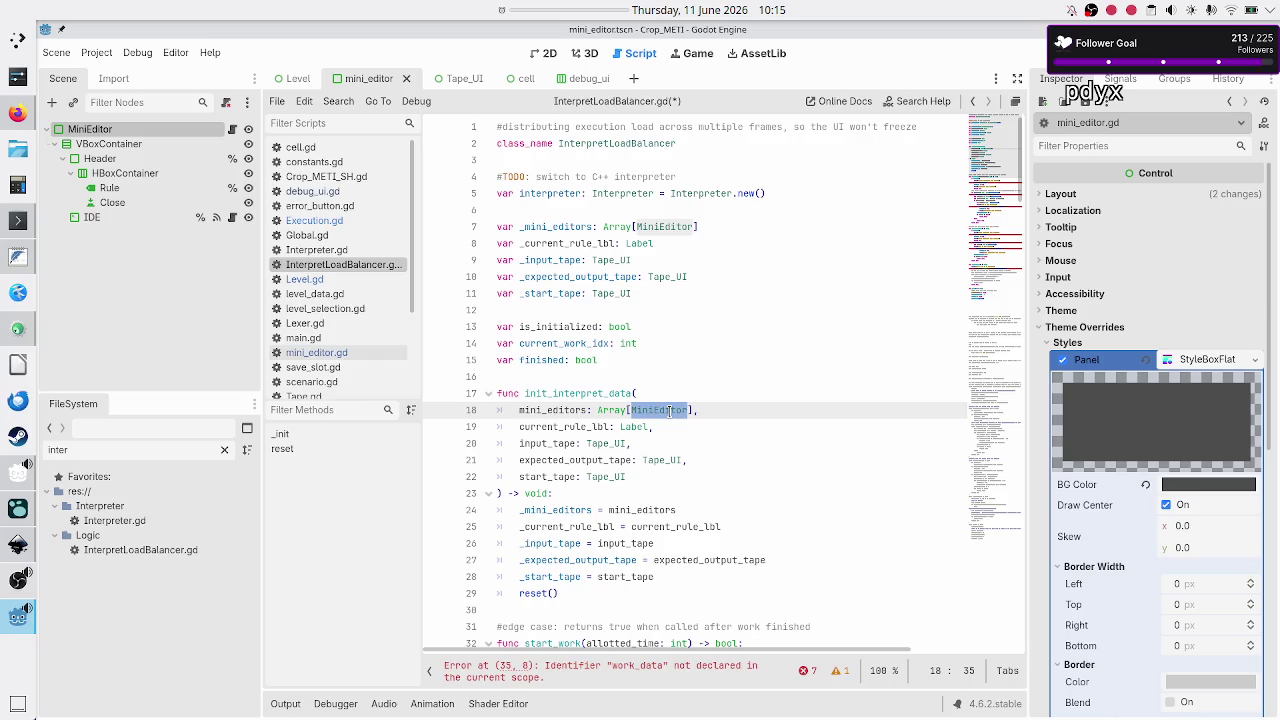
click(591, 427)
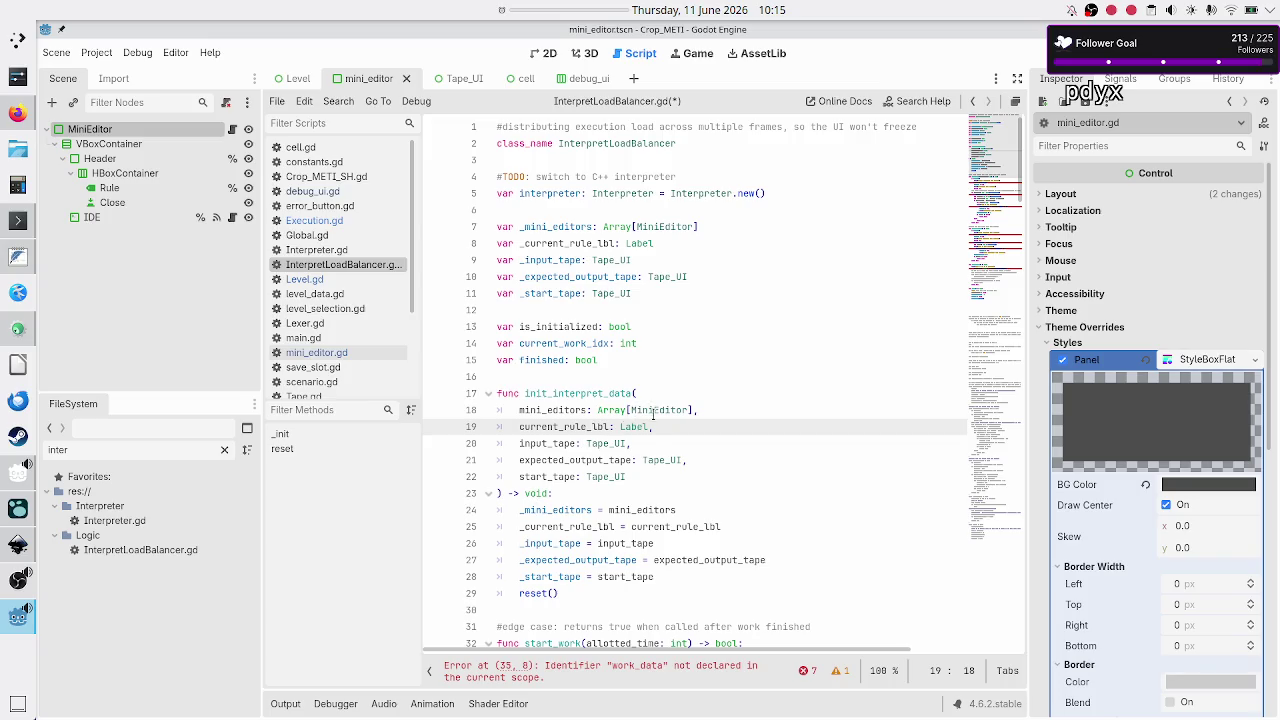
double_click(654, 411)
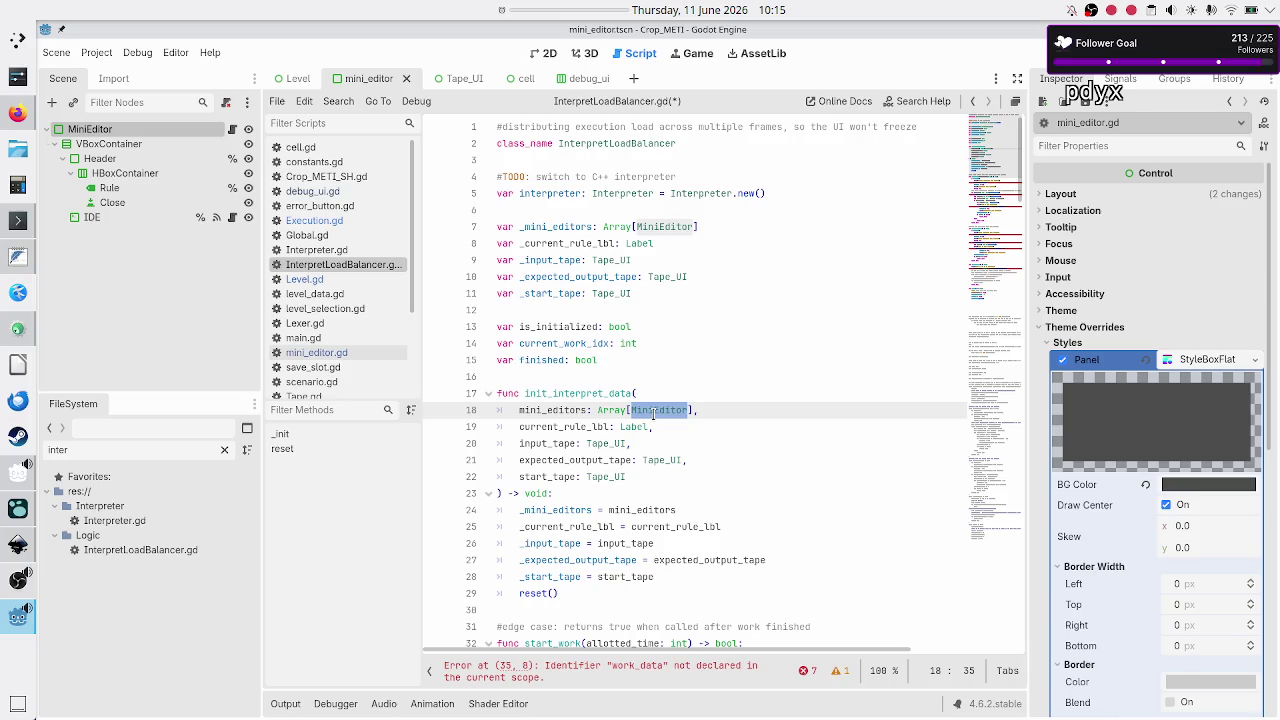
key(Up)
key(ctrl+d)
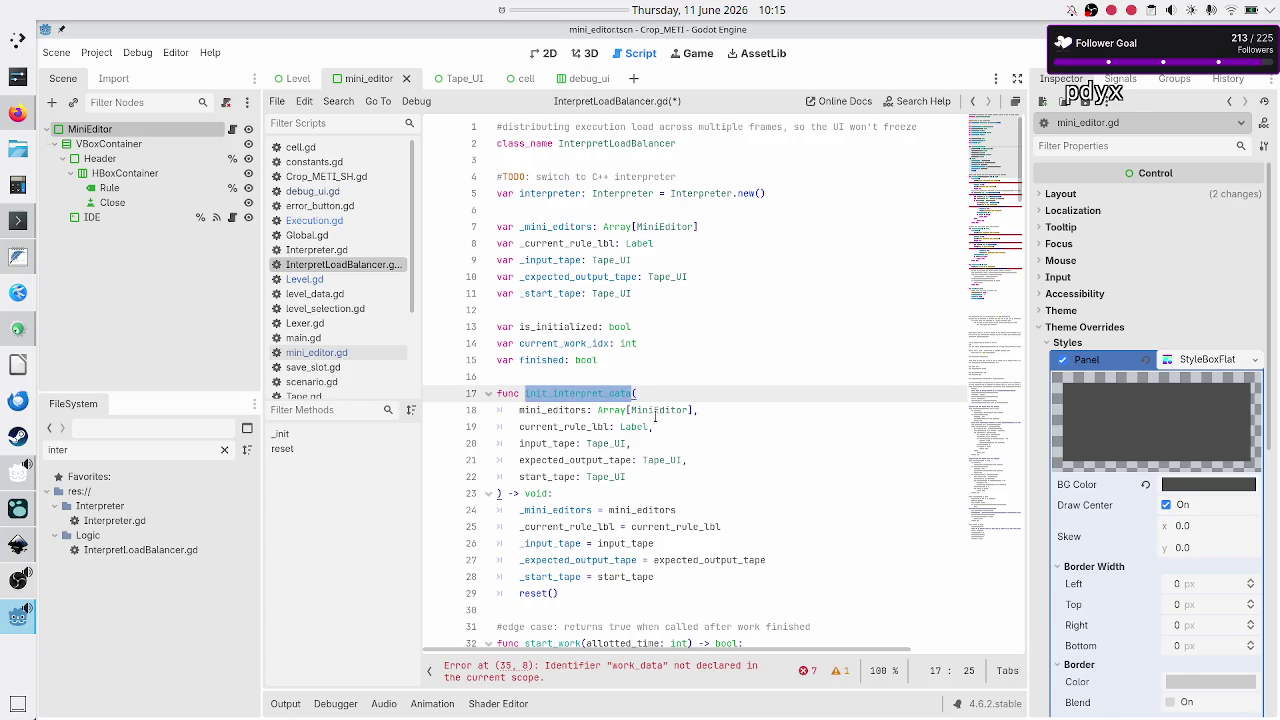
double_click(666, 411)
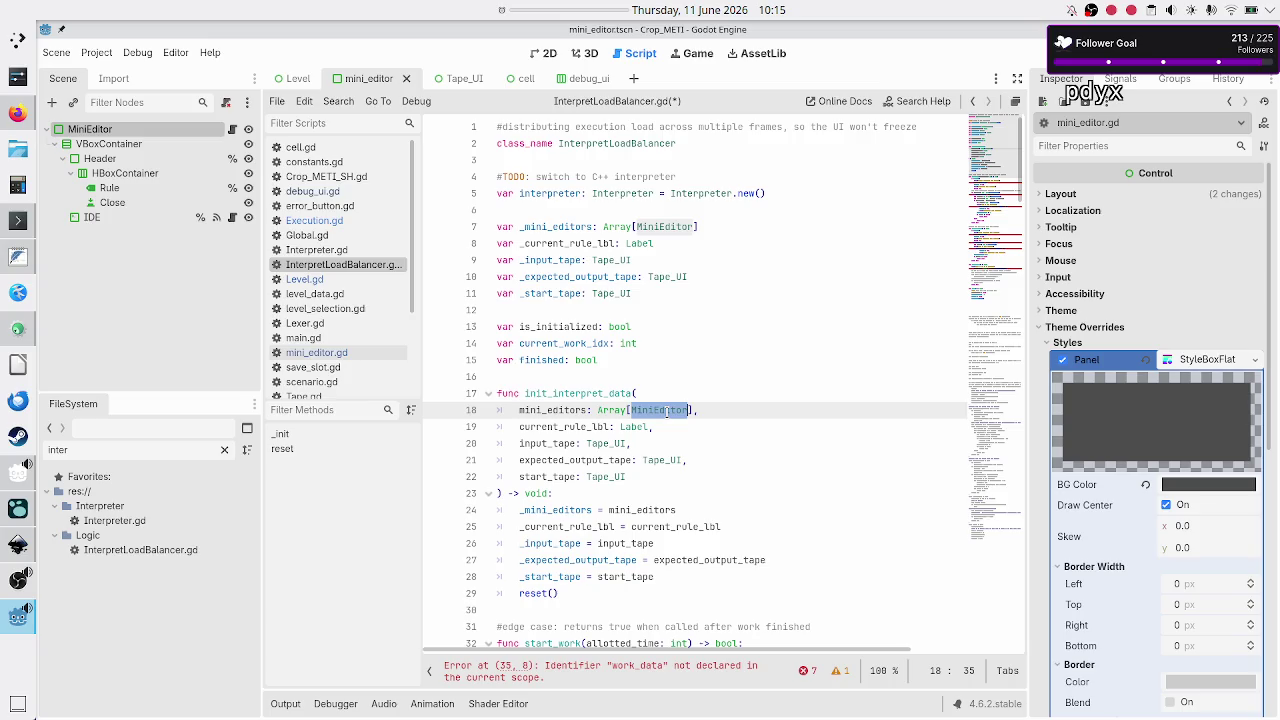
click(666, 411)
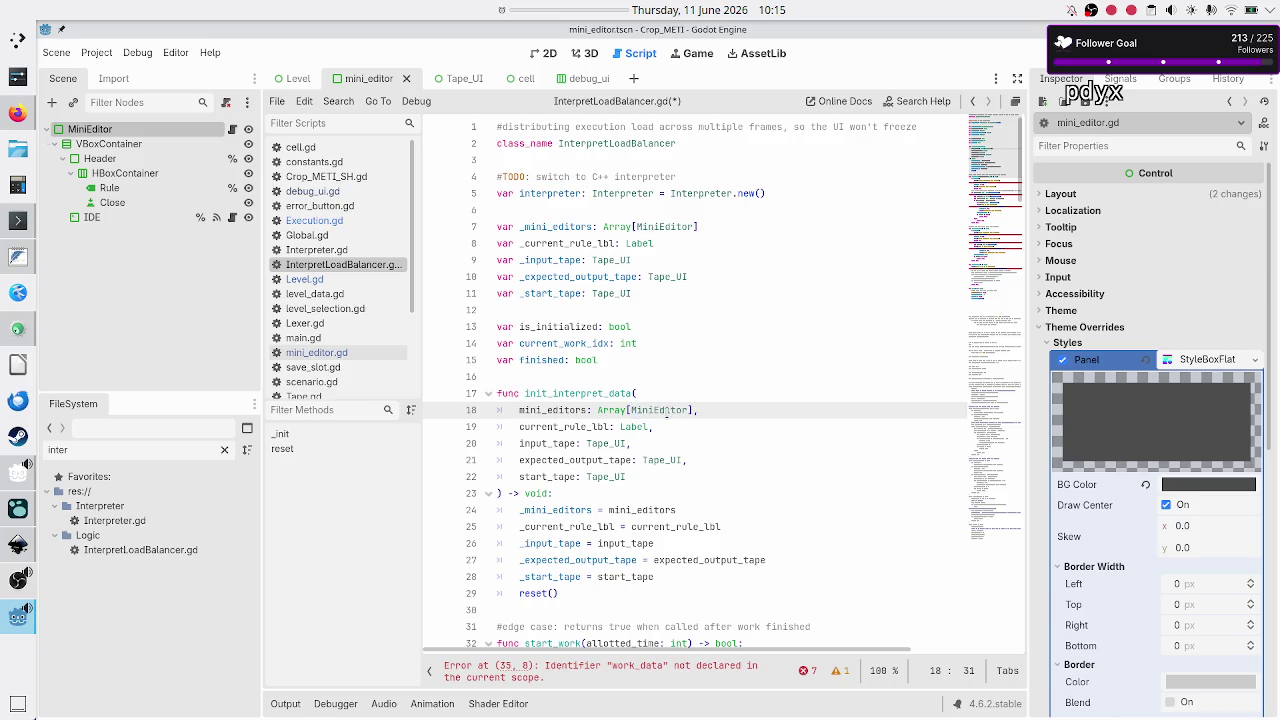
double_click(666, 411)
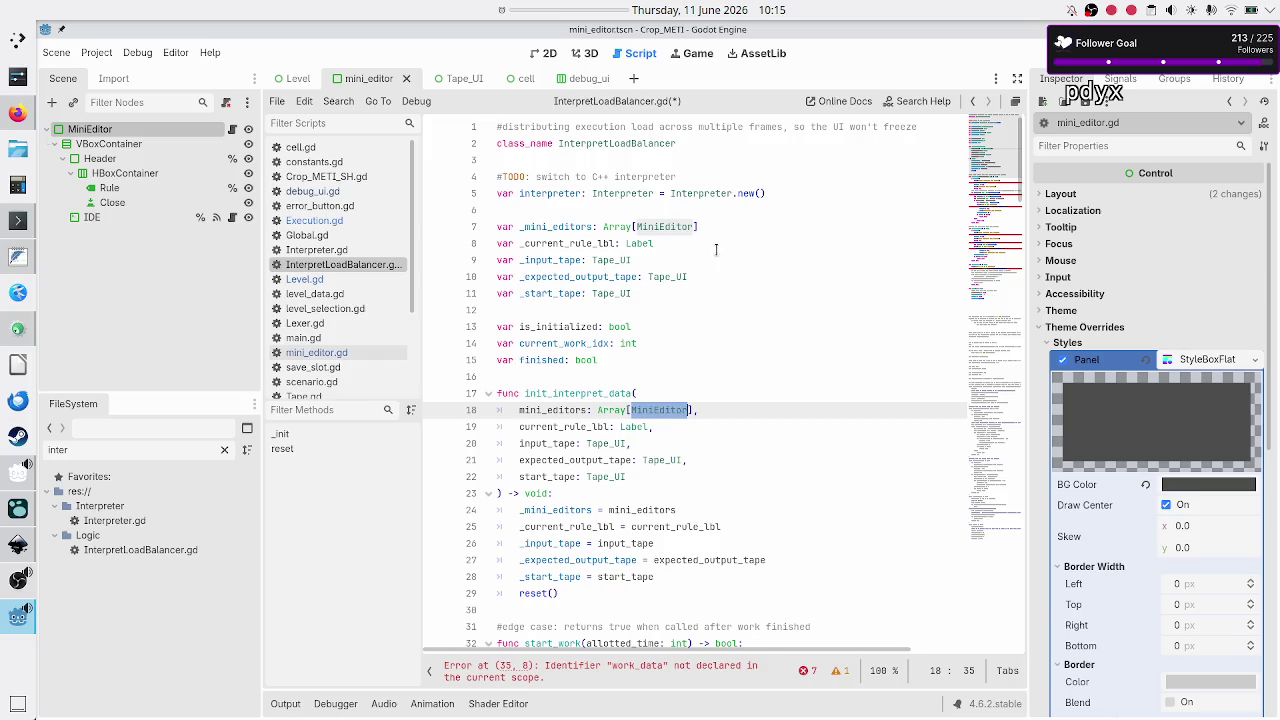
click(720, 243)
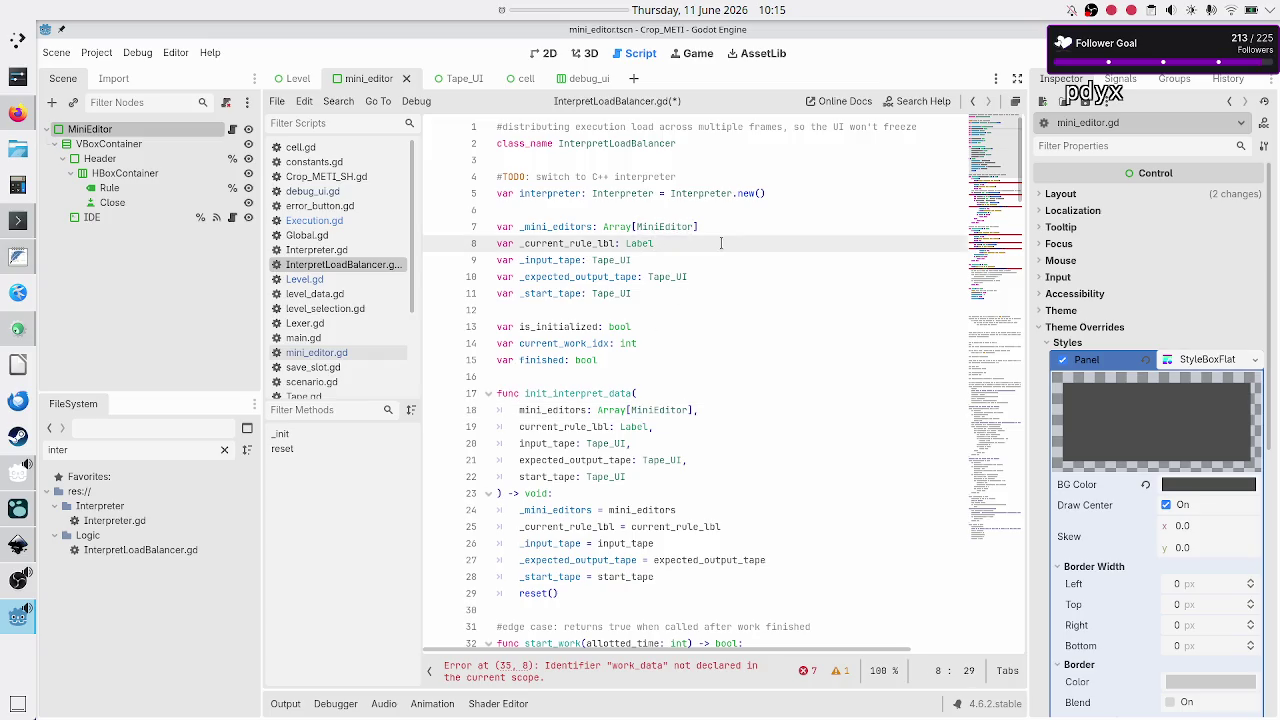
Declare var rule_minieditor_mapping: Dictionary[Label, MiniEditor] on a new line 13
key(Down)
key(Down)
key(Down)
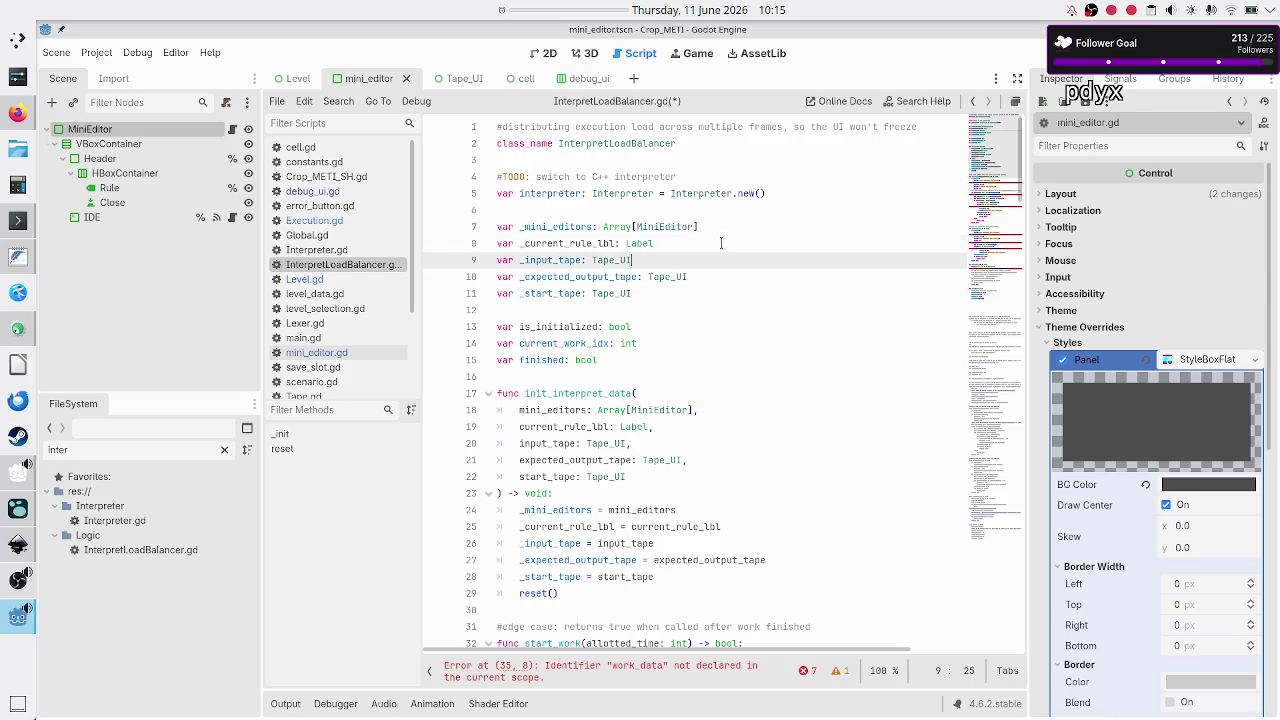
key(Return)
key(Return)
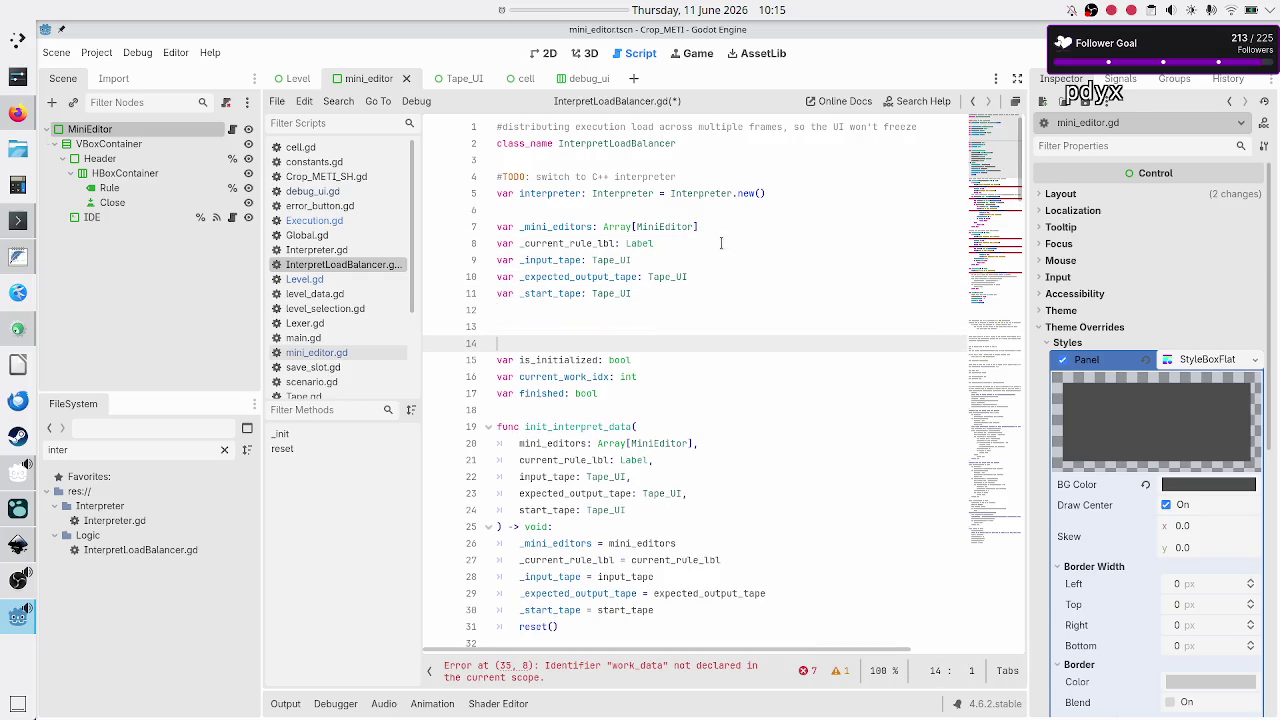
key(Up)
text(va)
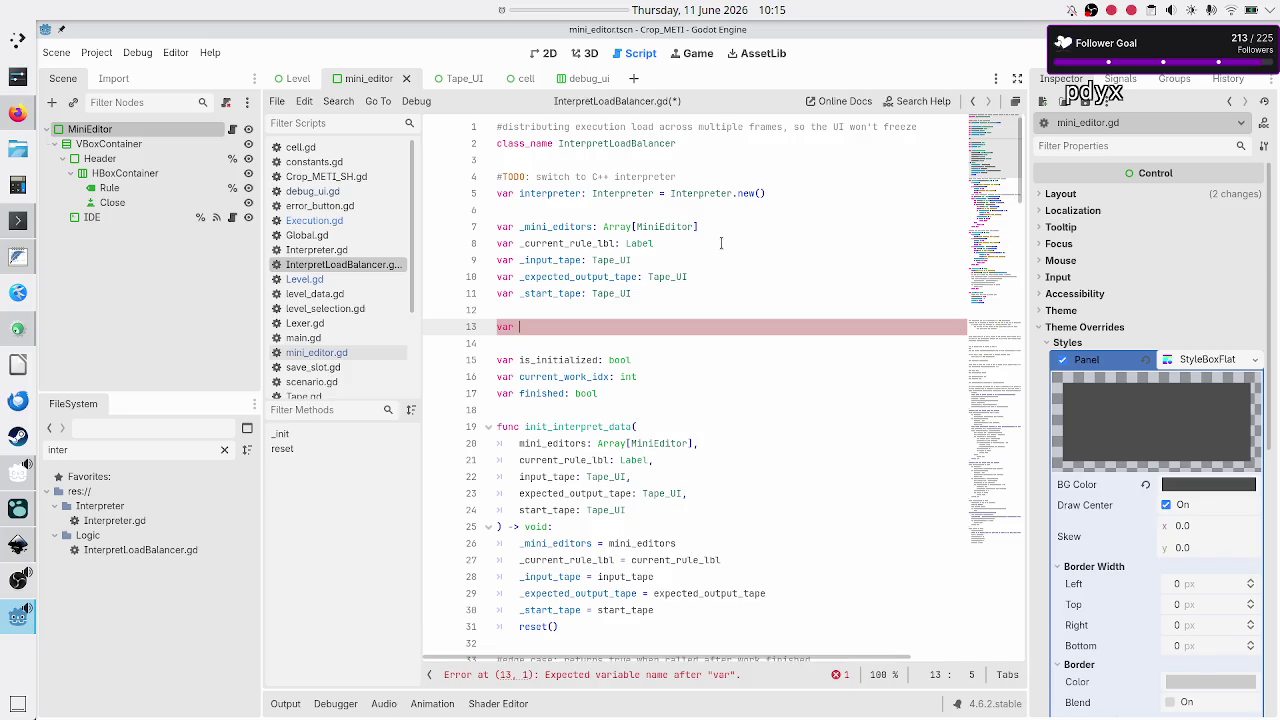
text(r rule_e)
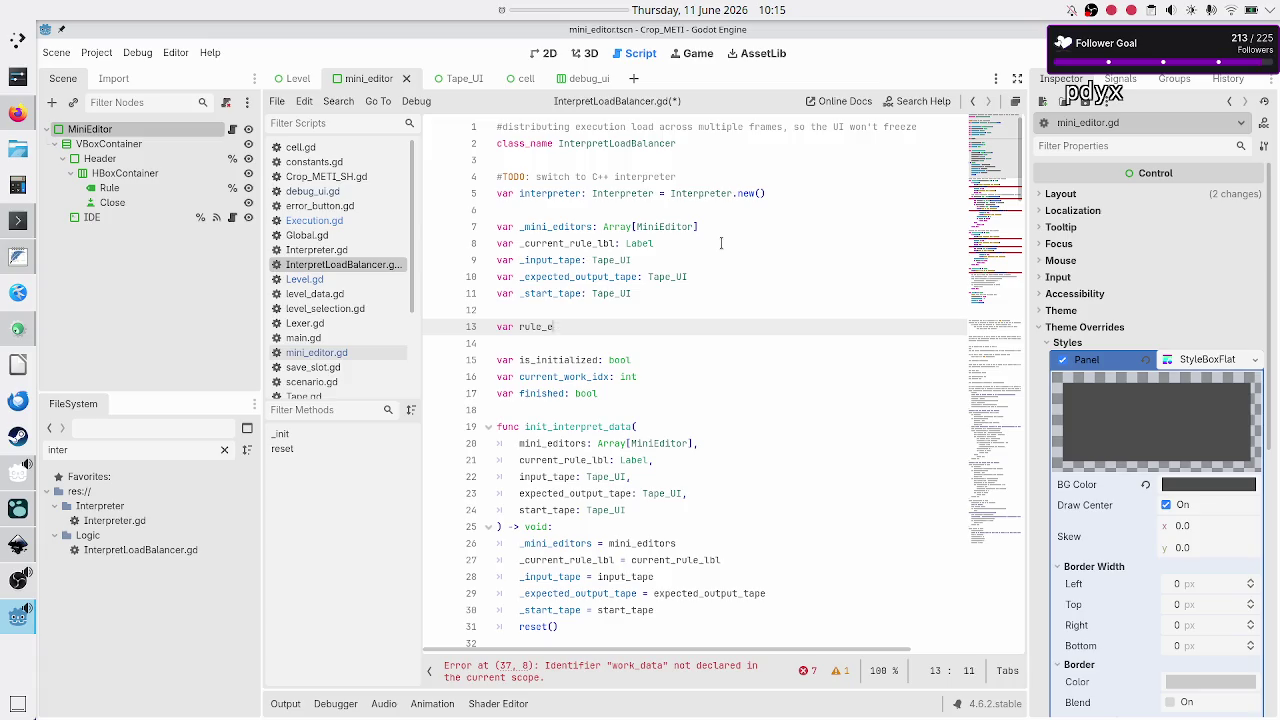
key(BackSpace)
text(minie)
text(ditor_)
text(mapping: )
text(Dict)
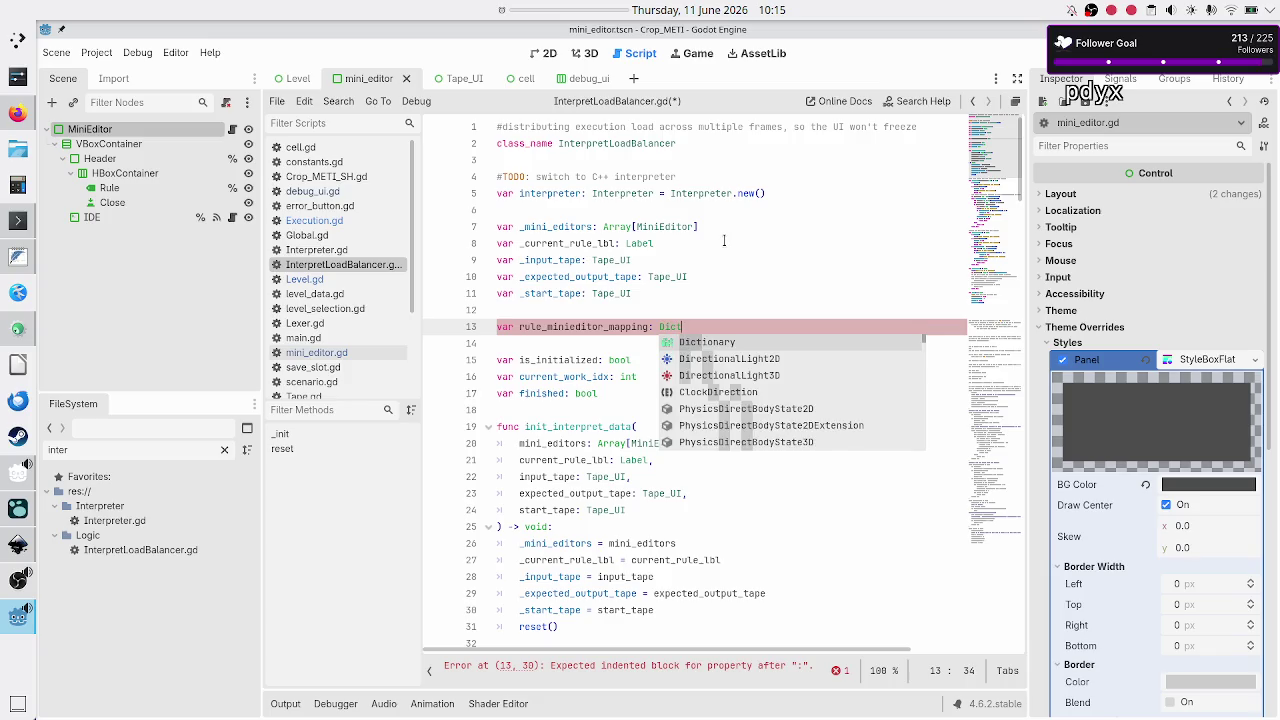
key(Return)
text([)
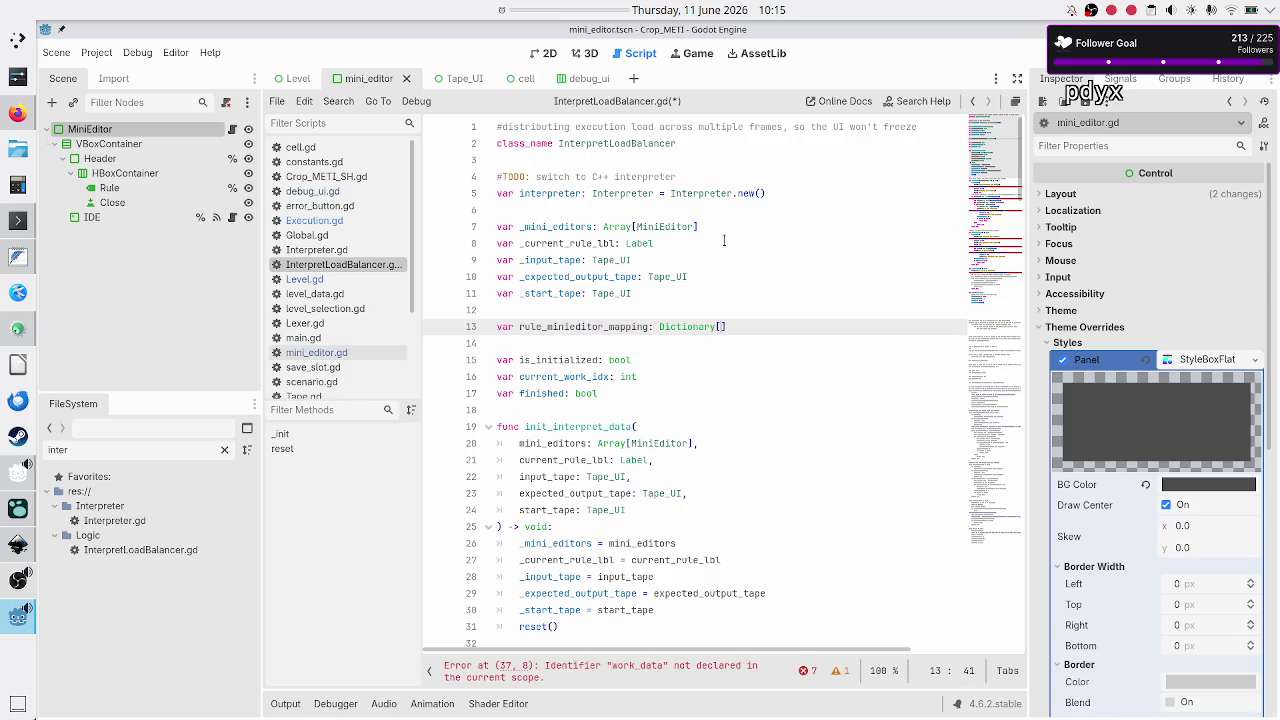
text(S)
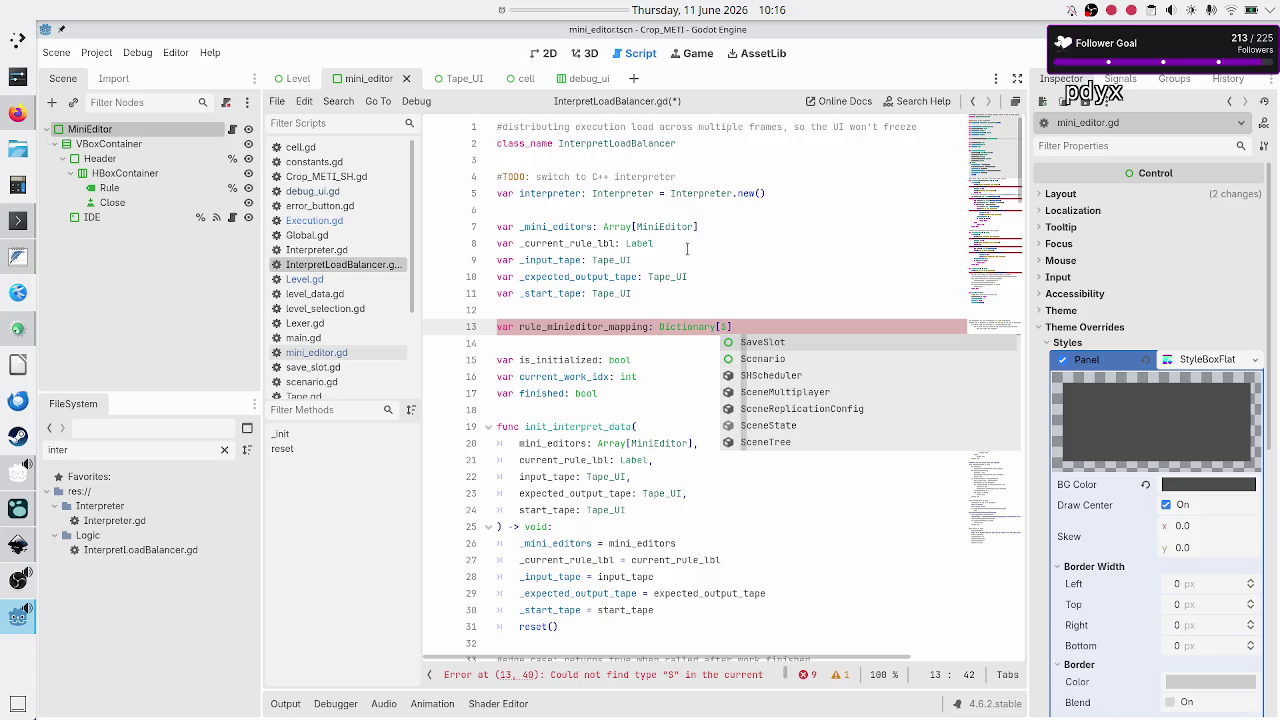
mouse_move(630, 244)
text(tring,)
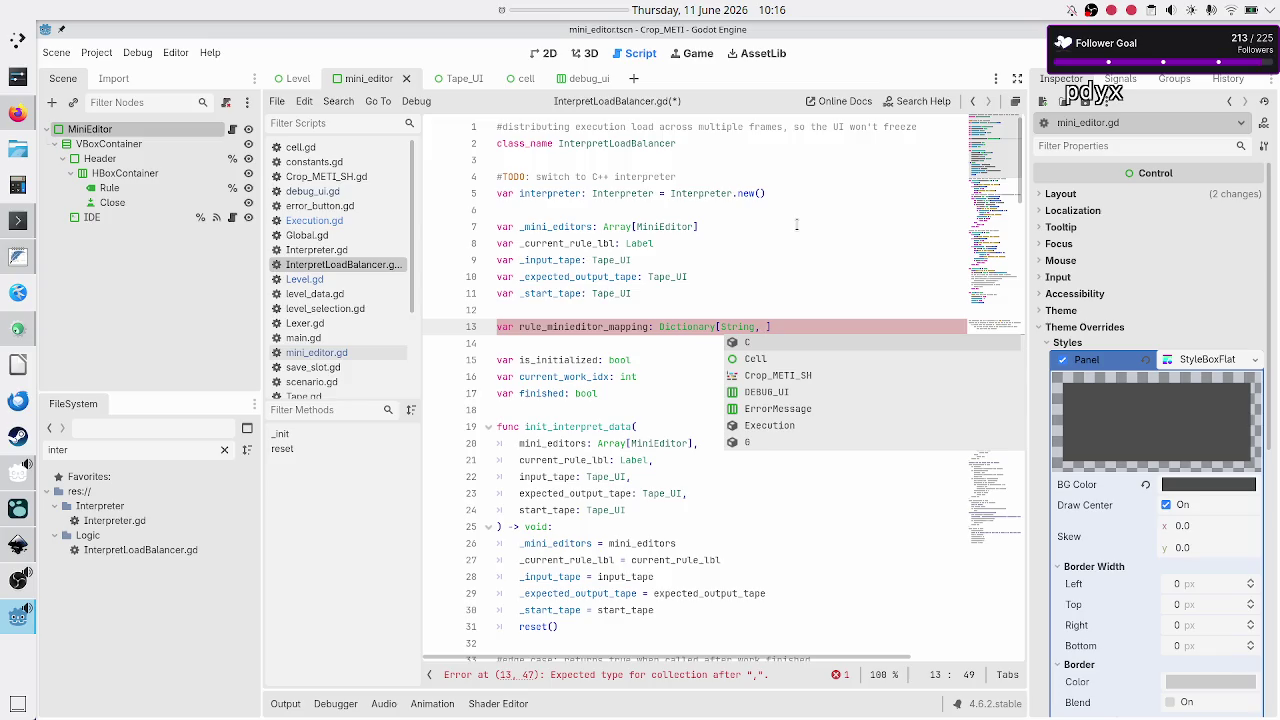
key(BackSpace)
key(BackSpace)
key(BackSpace)
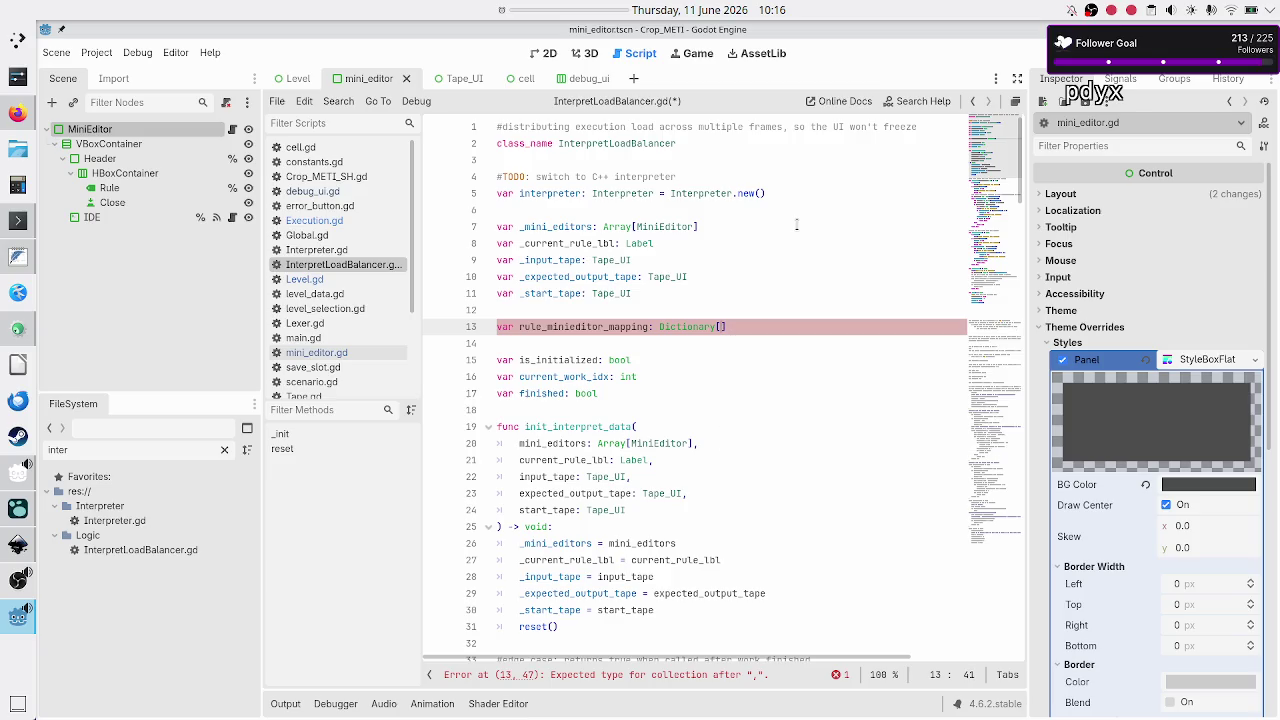
text(Label)
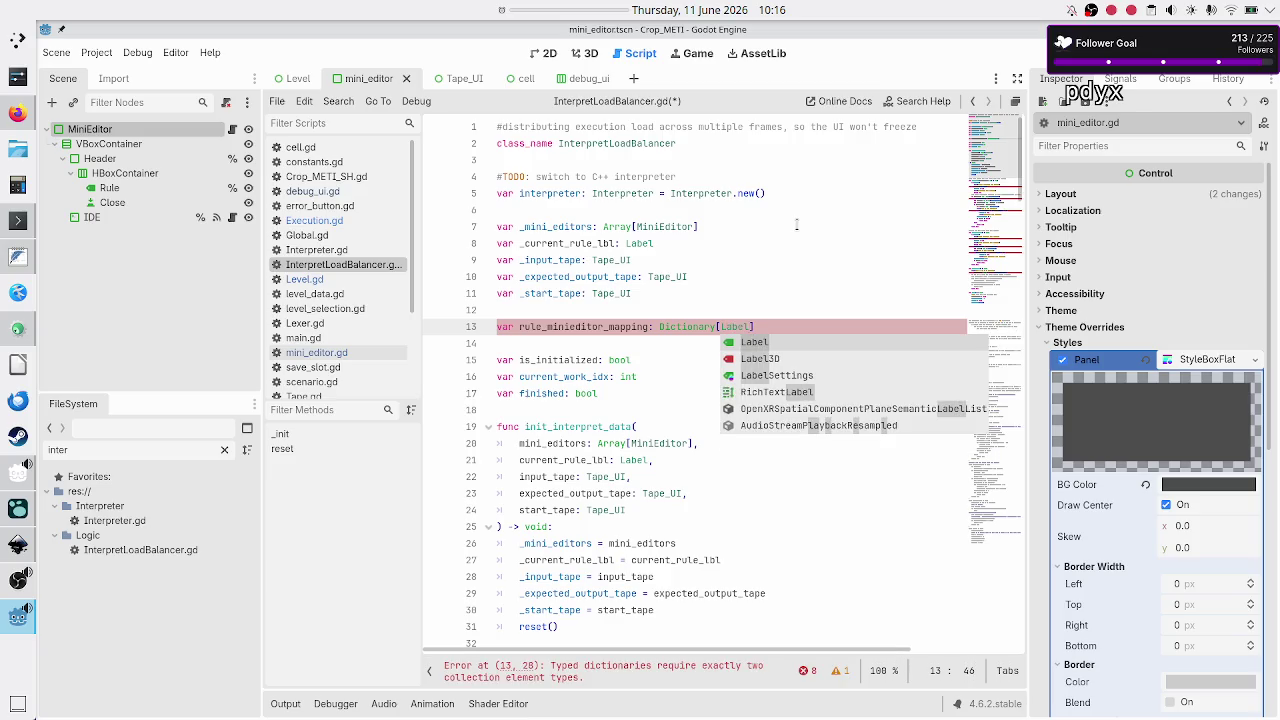
text(, )
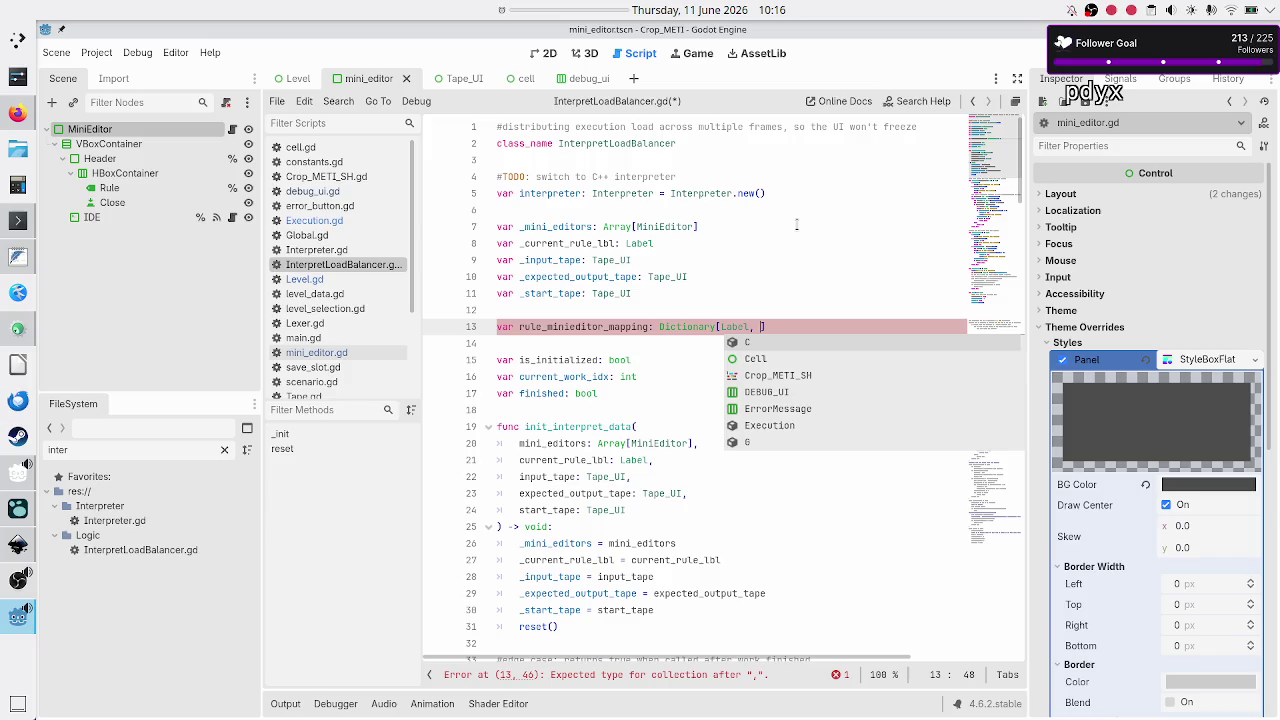
text(MiniEditor)
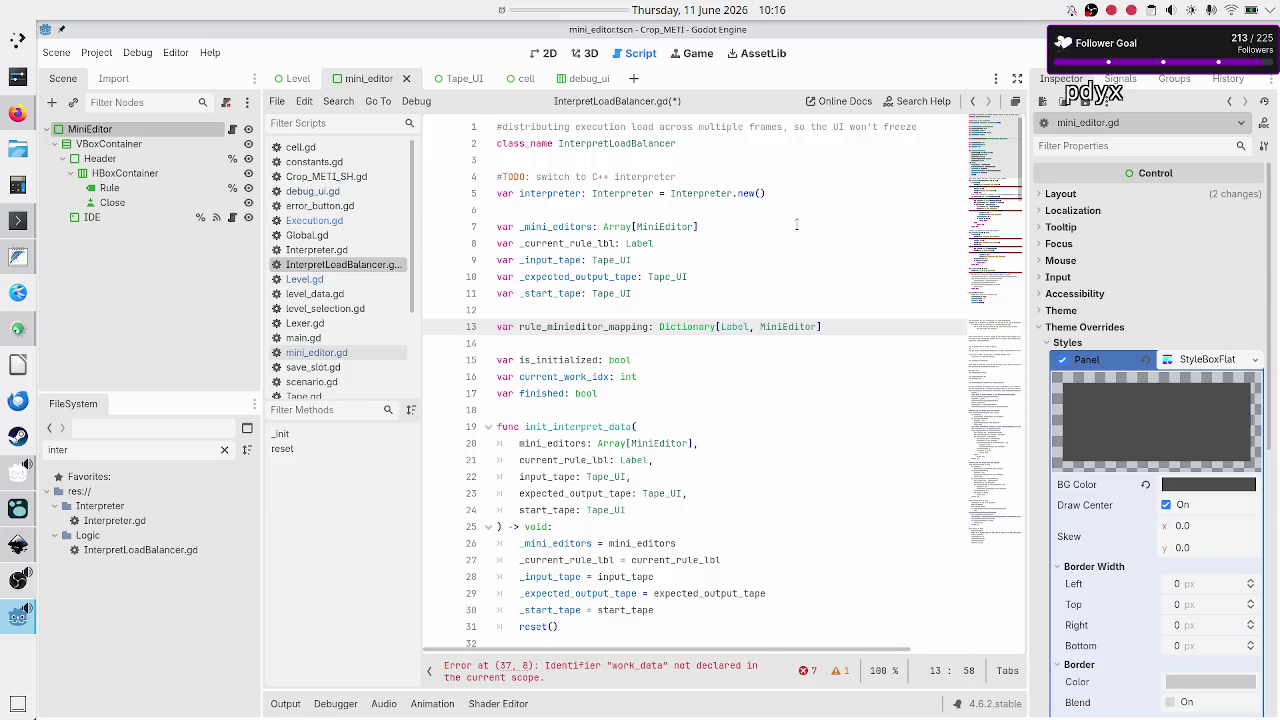
Select the Label key type in the new declaration, then switch to the web browser
key(Right)
key(Right)
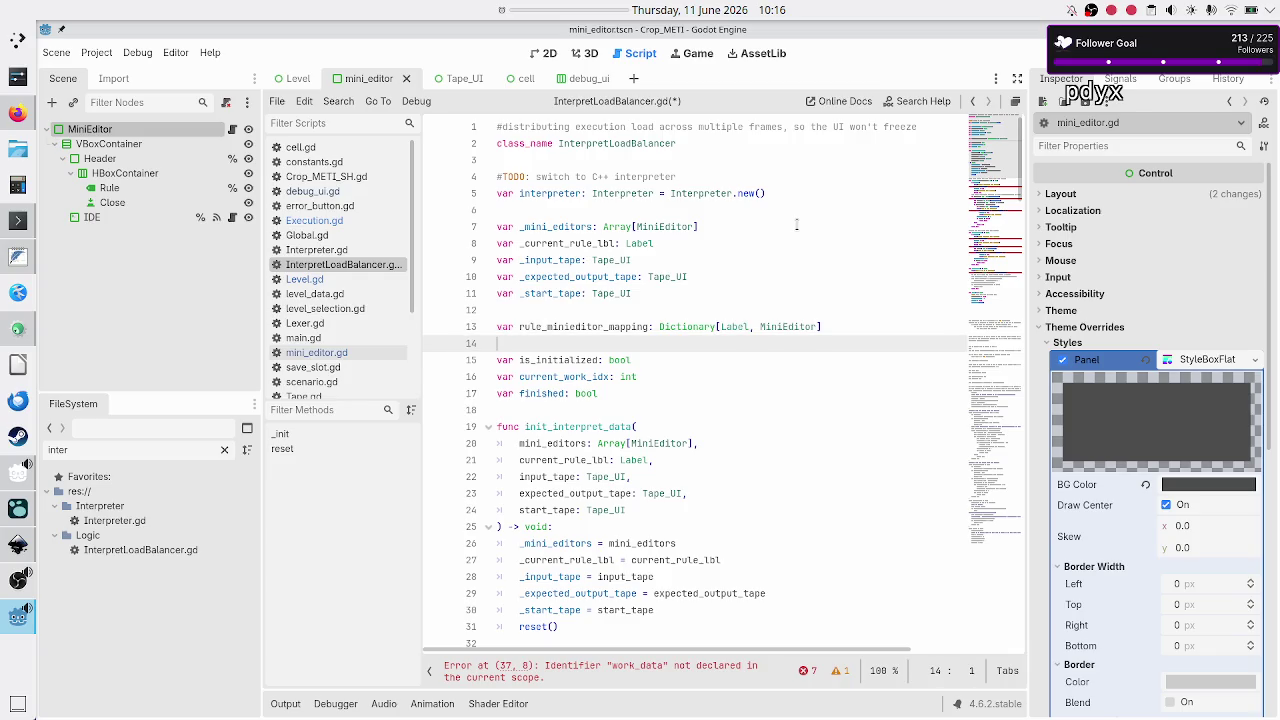
key(Left)
key(Down)
key(Up)
key(Left)
key(Left)
key(Left)
key(shift+Left)
key(shift+Left)
key(shift+Left)
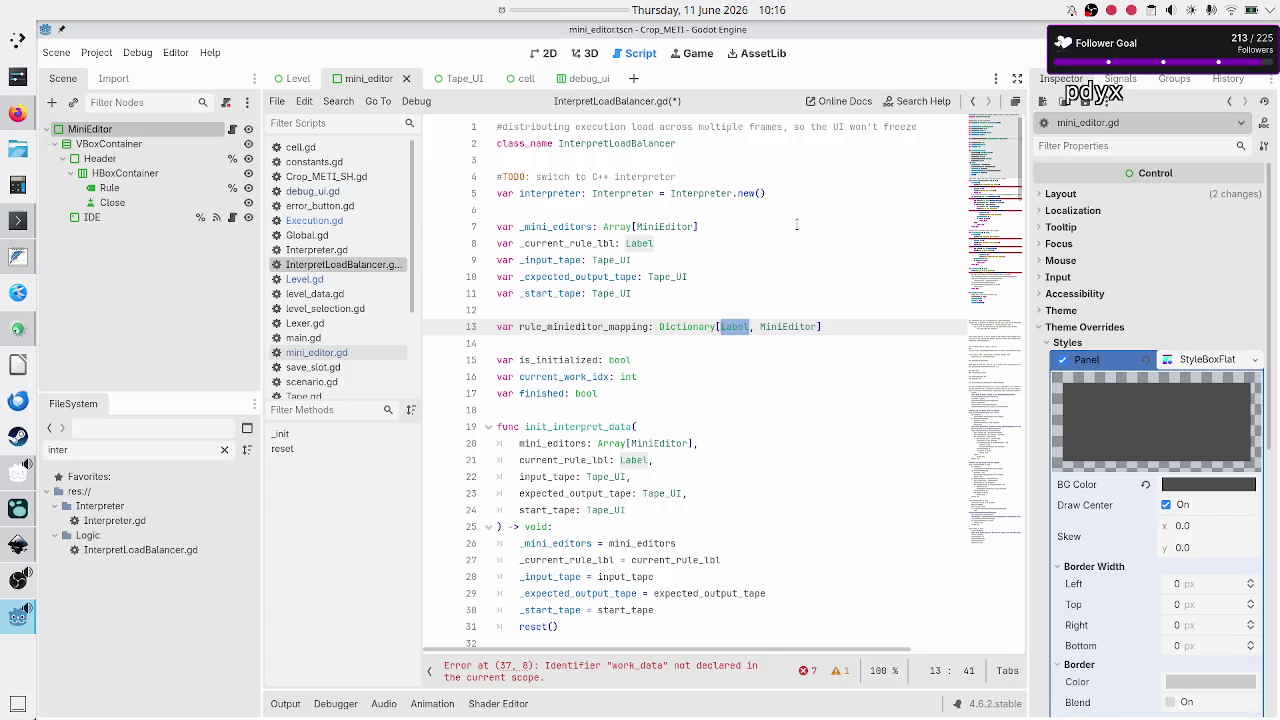
click(18, 113)
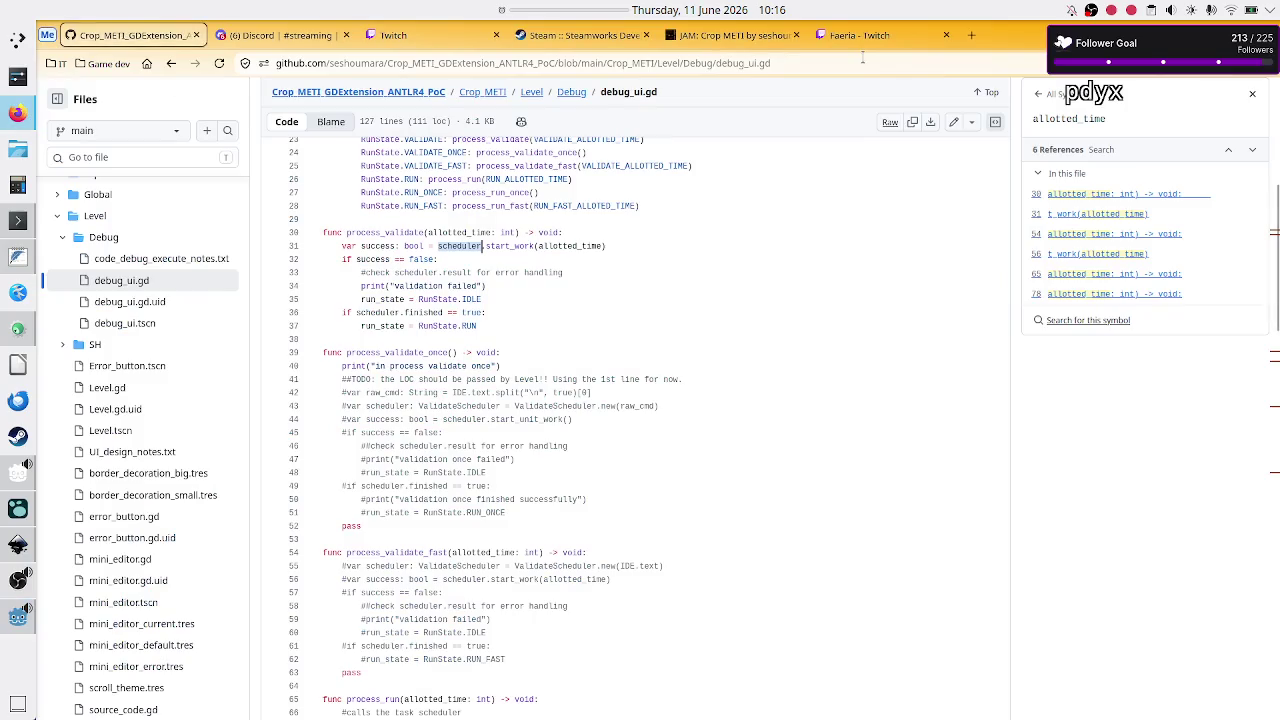
Search 'godot can I use a node as the dictionary key?' and highlight 'references' in the answer
click(973, 36)
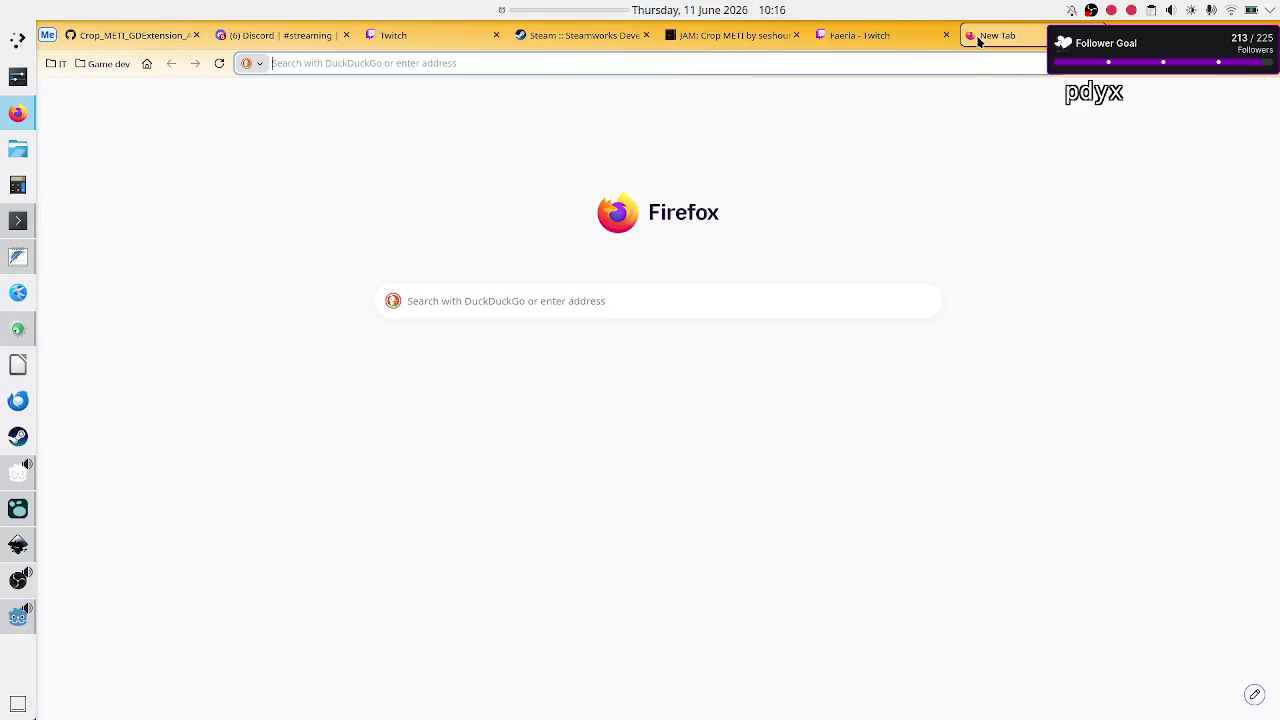
text(godot can)
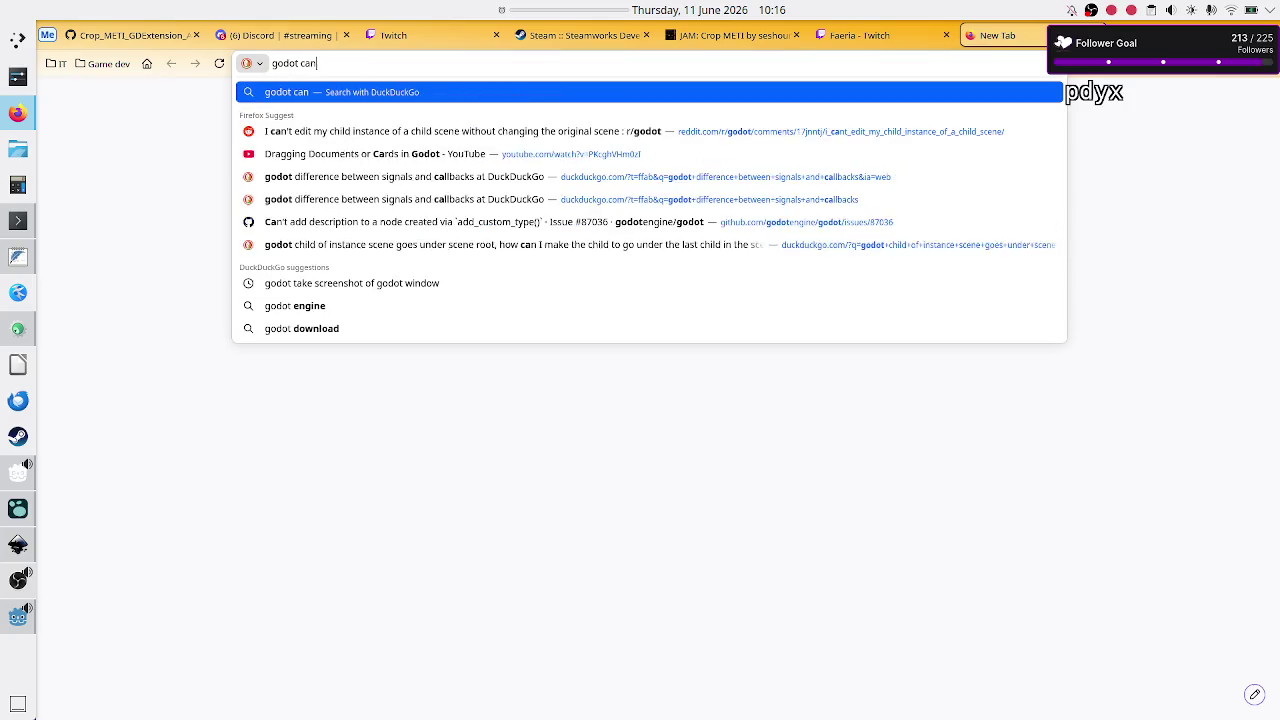
text( I use a node)
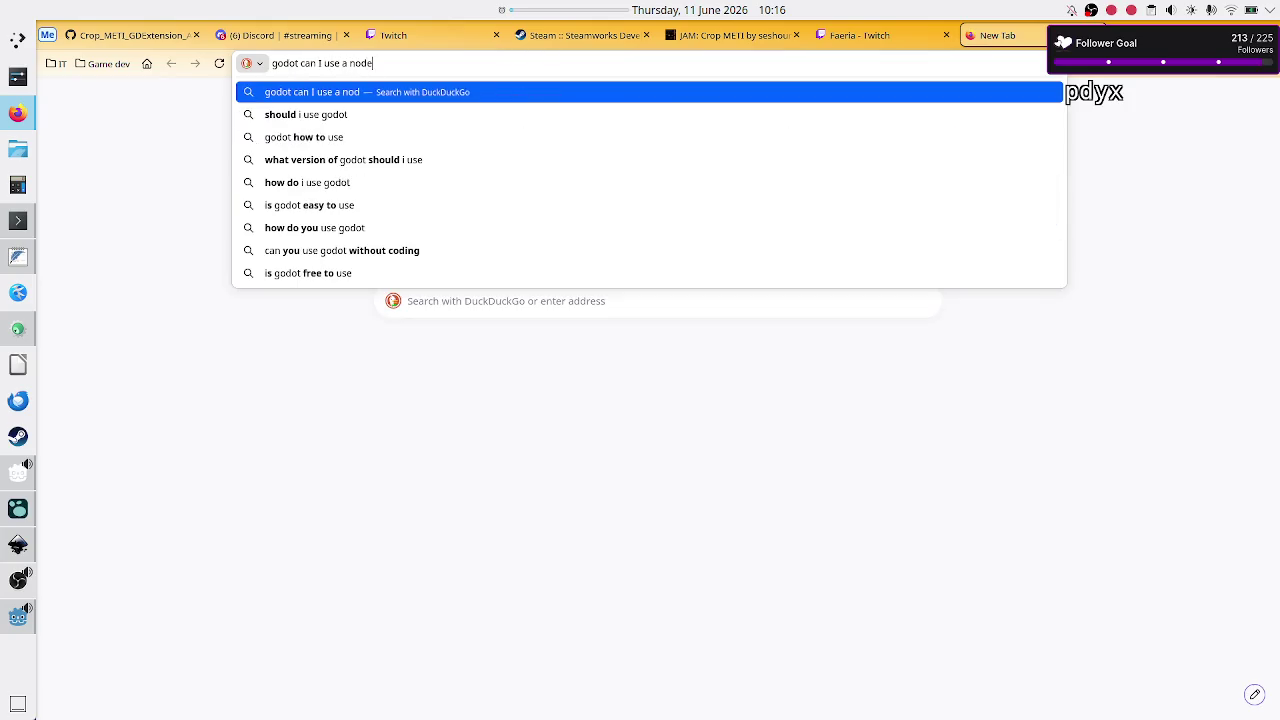
text( as the dictio)
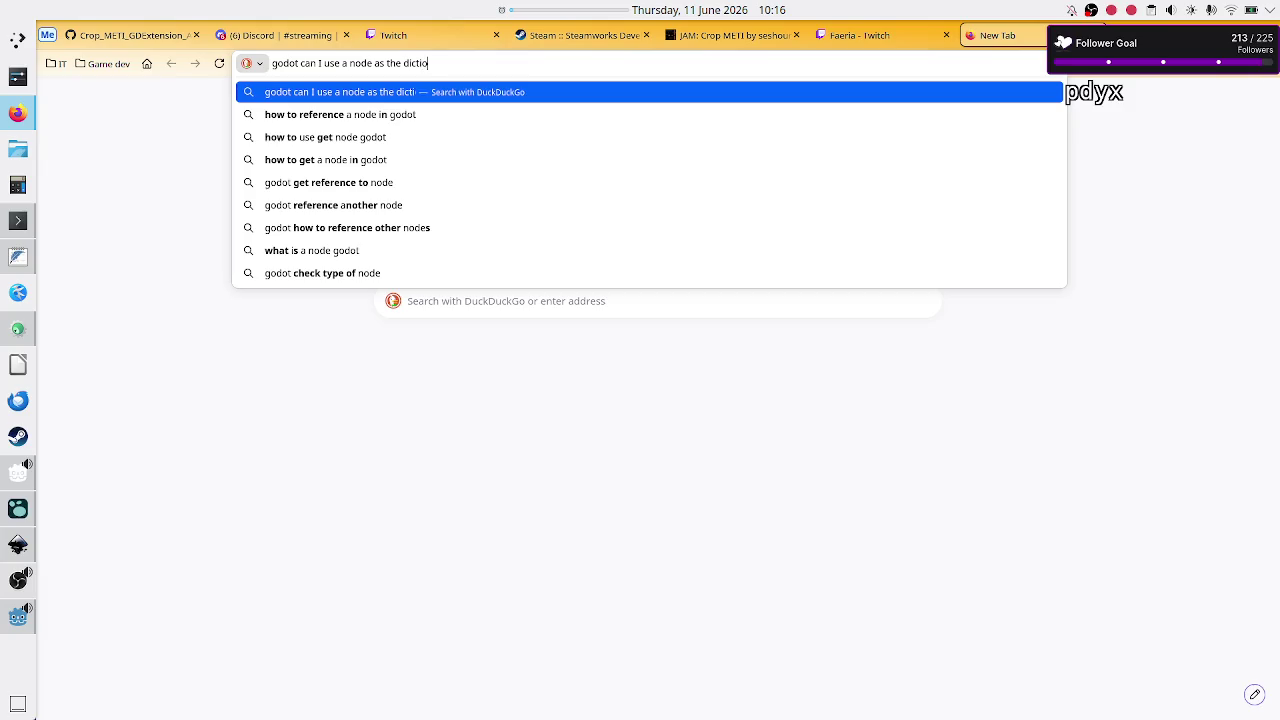
text(nary key?)
key(Return)
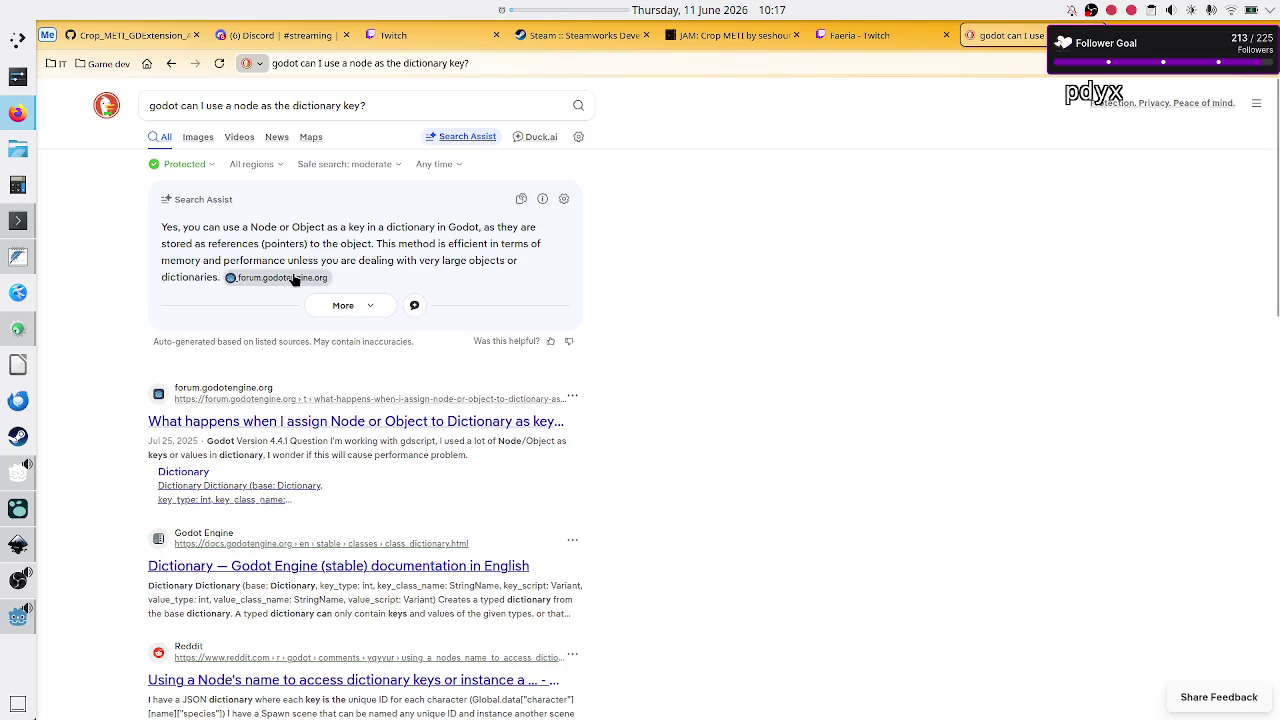
double_click(245, 244)
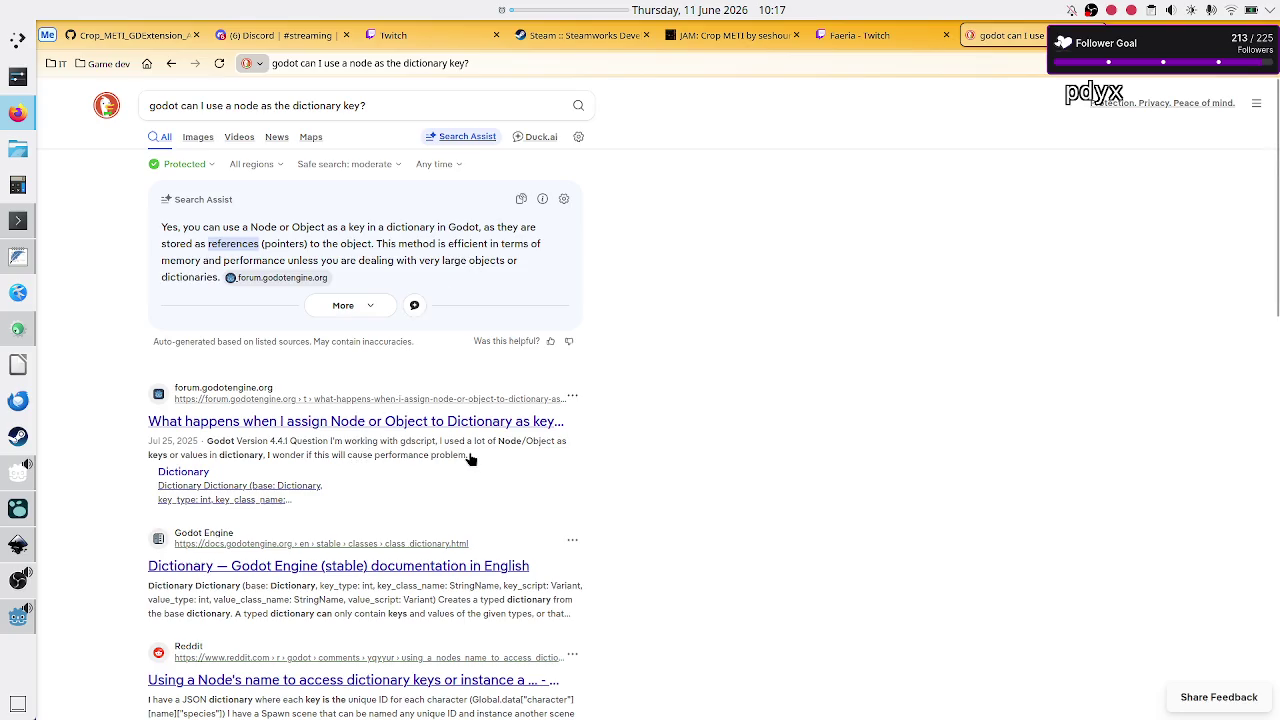
Read the forum thread on Node dictionary keys, highlighting the reference-storage explanation, then return to Godot
click(424, 425)
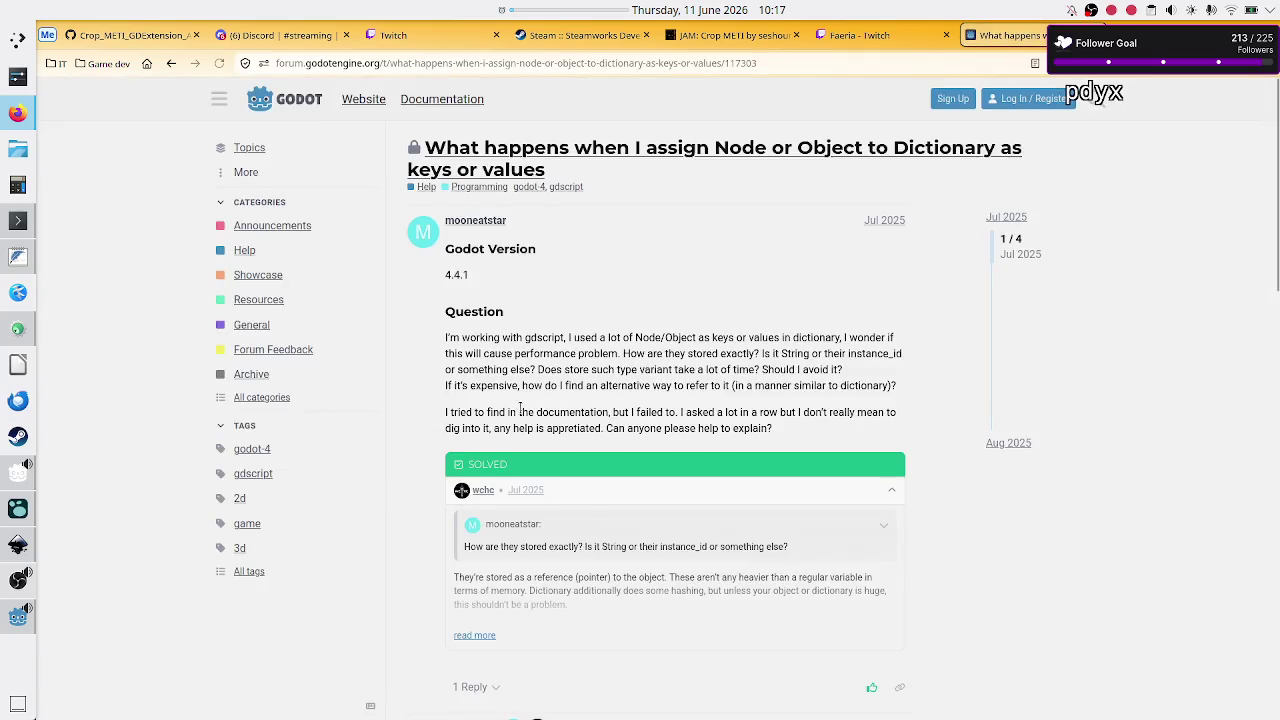
scroll(519, 408, down, 2)
scroll(519, 408, down, 2)
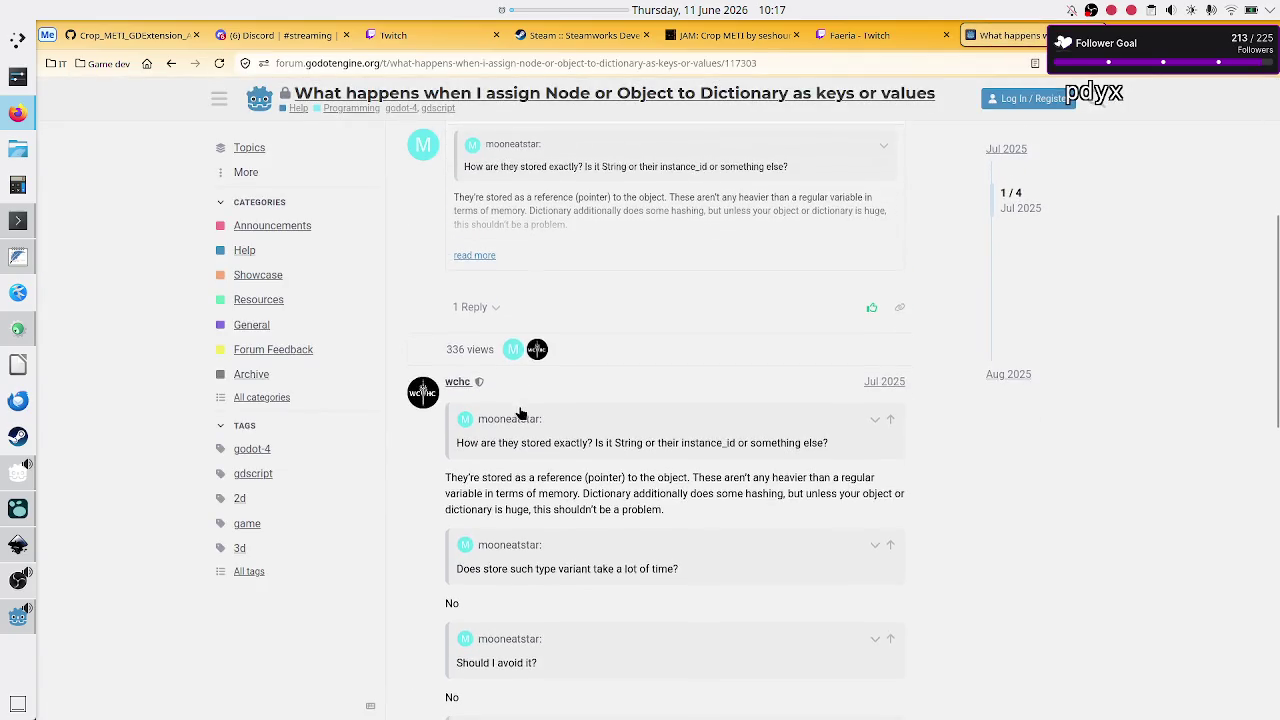
scroll(519, 412, down, 1)
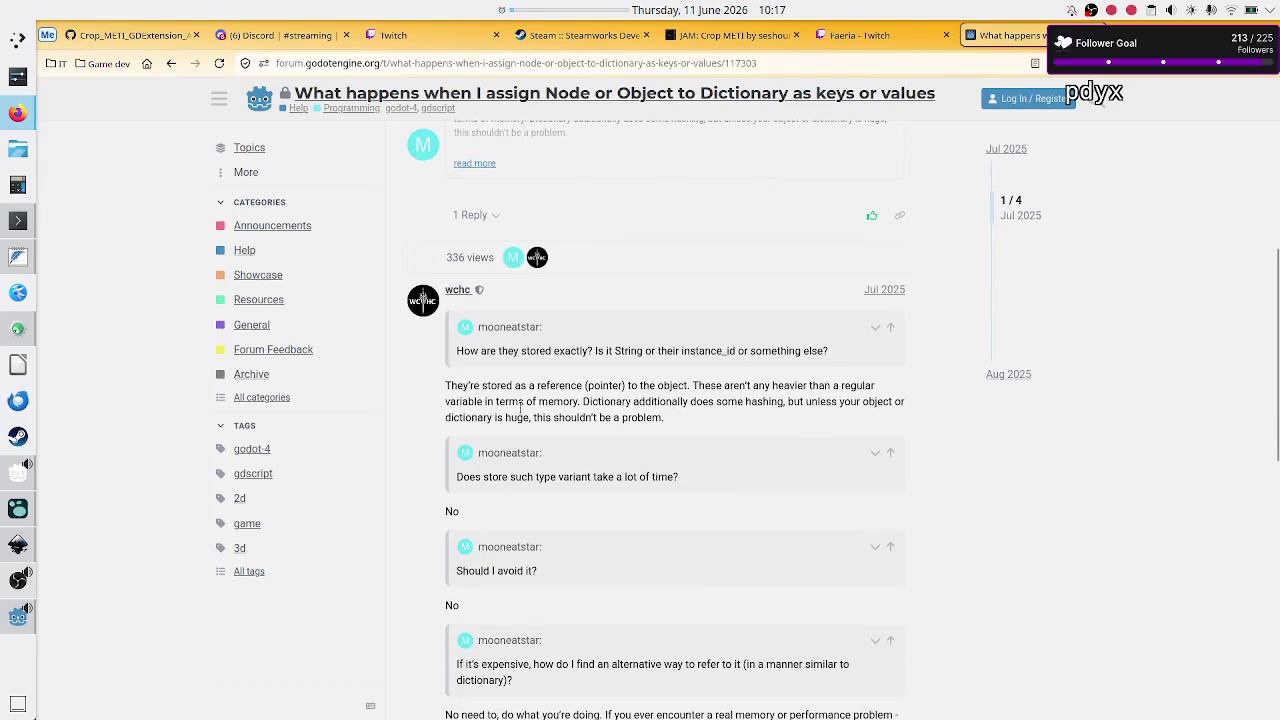
mouse_move(555, 385)
mouse_down()
mouse_move(687, 382)
mouse_move(478, 392)
mouse_up()
click(687, 384)
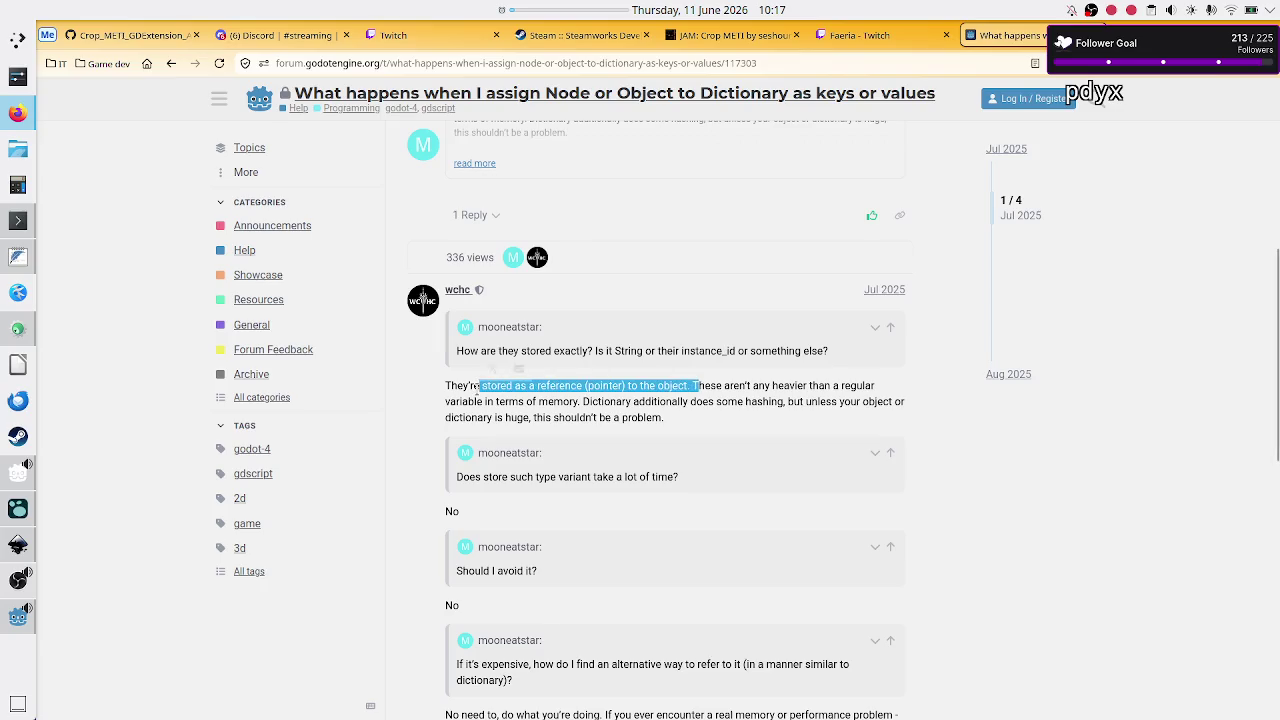
click(625, 401)
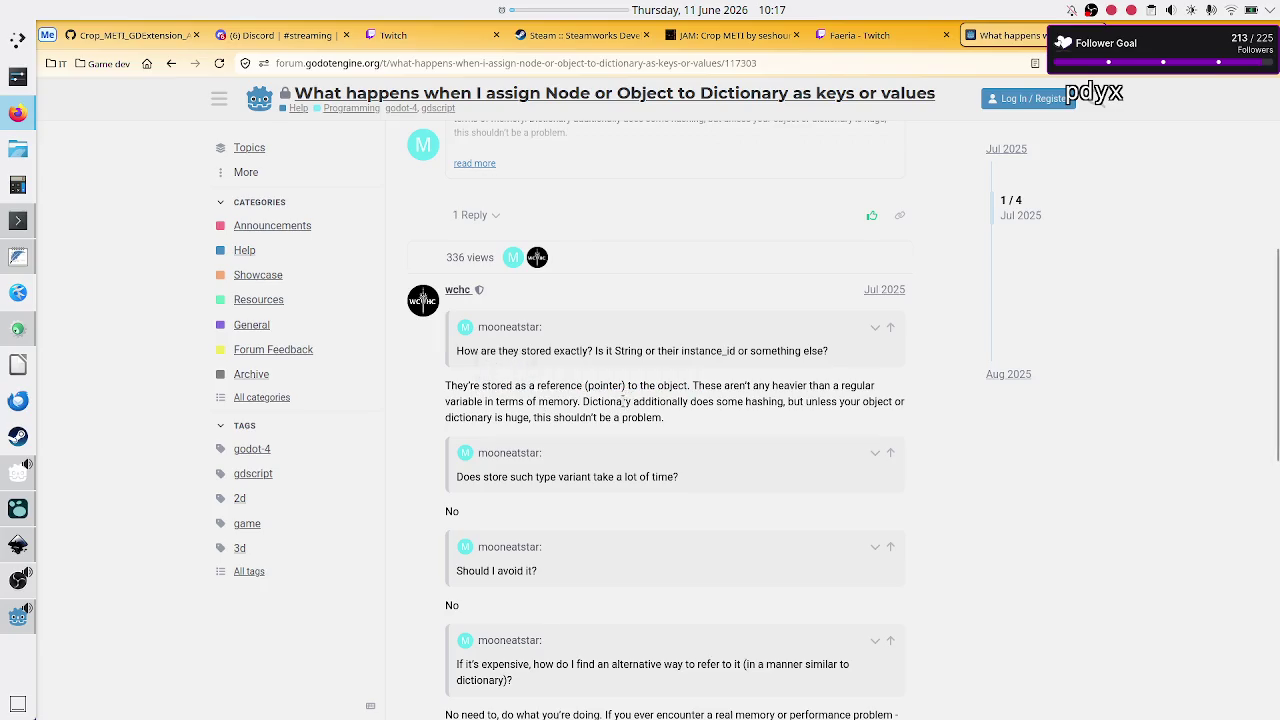
scroll(570, 514, down, 1)
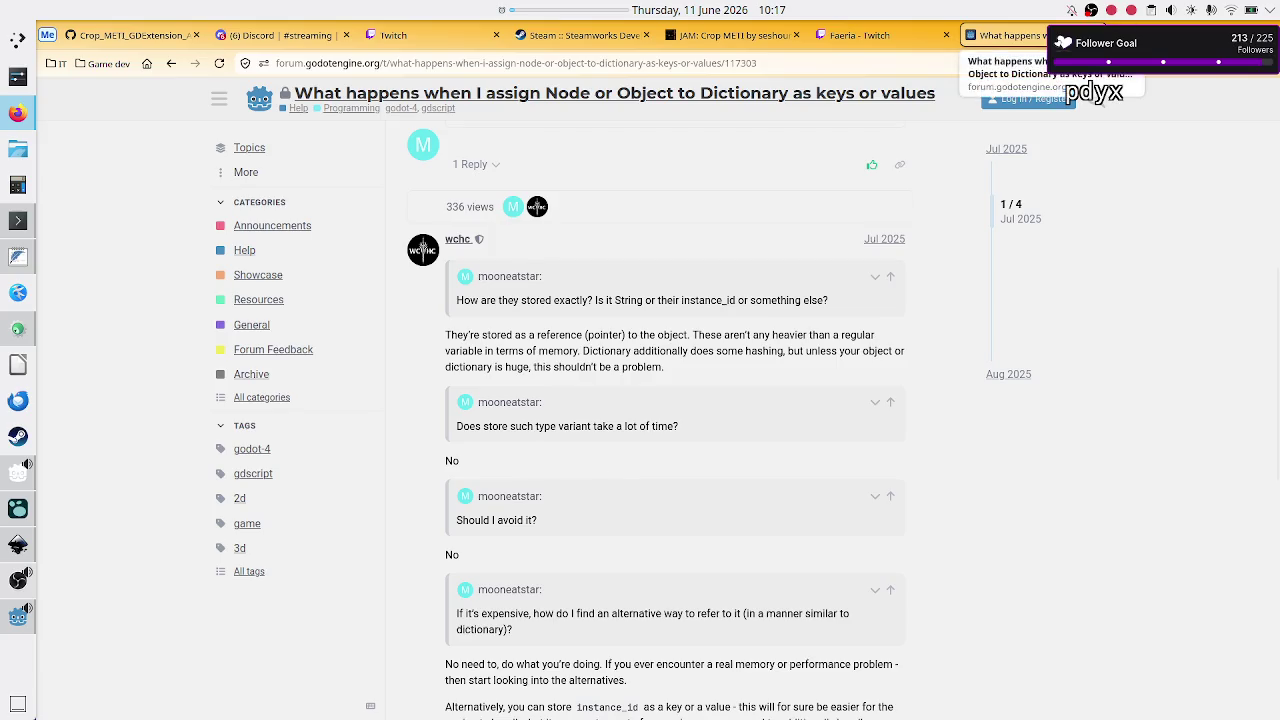
key(ctrl+Tab)
key(alt+Tab)
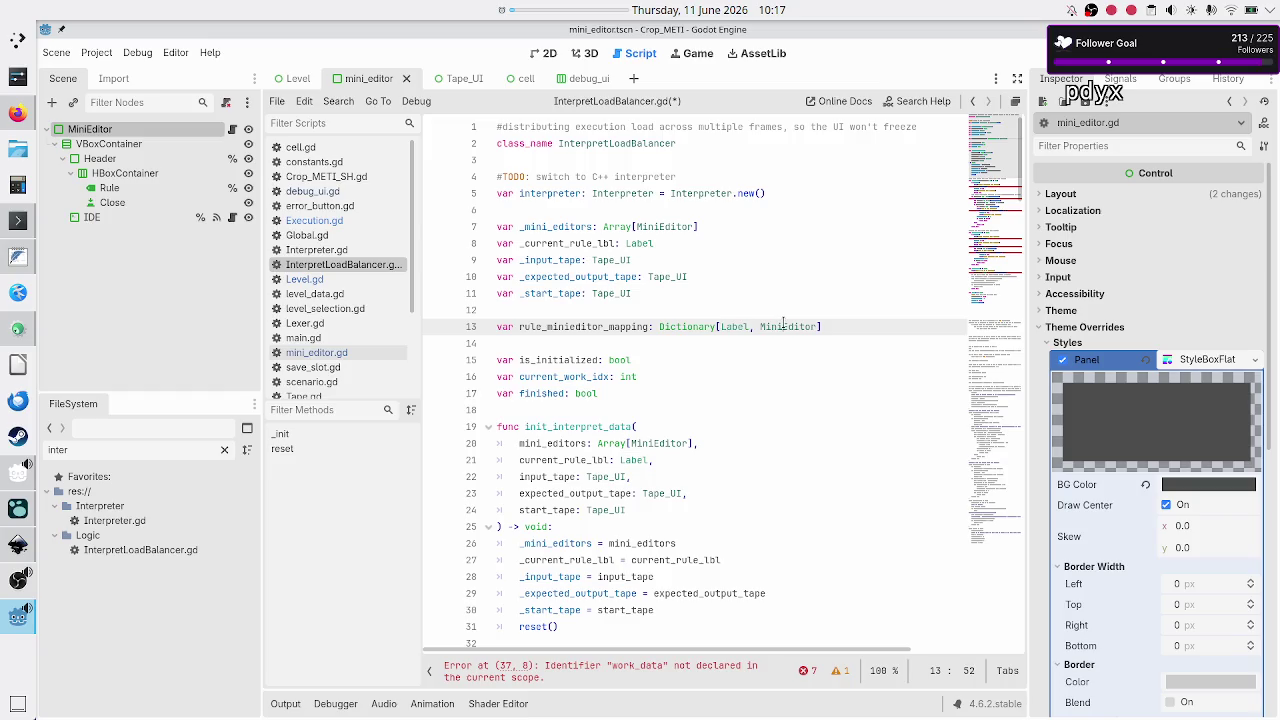
double_click(785, 326)
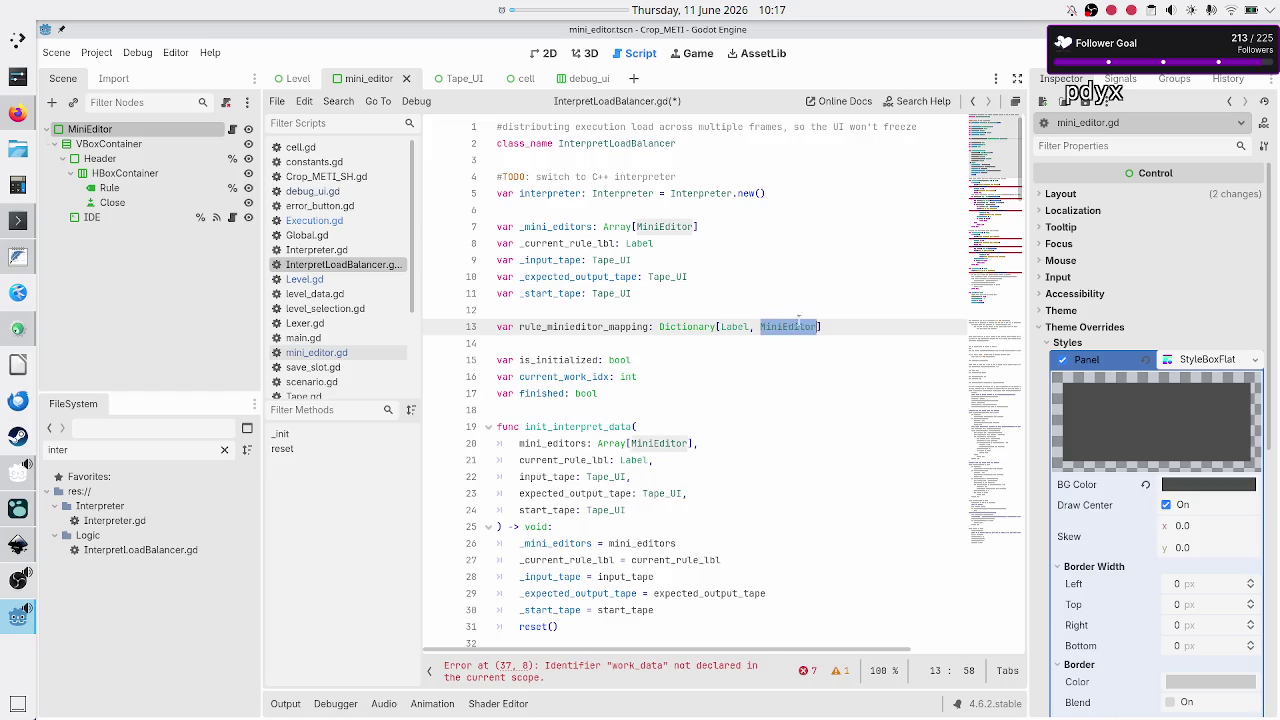
click(18, 544)
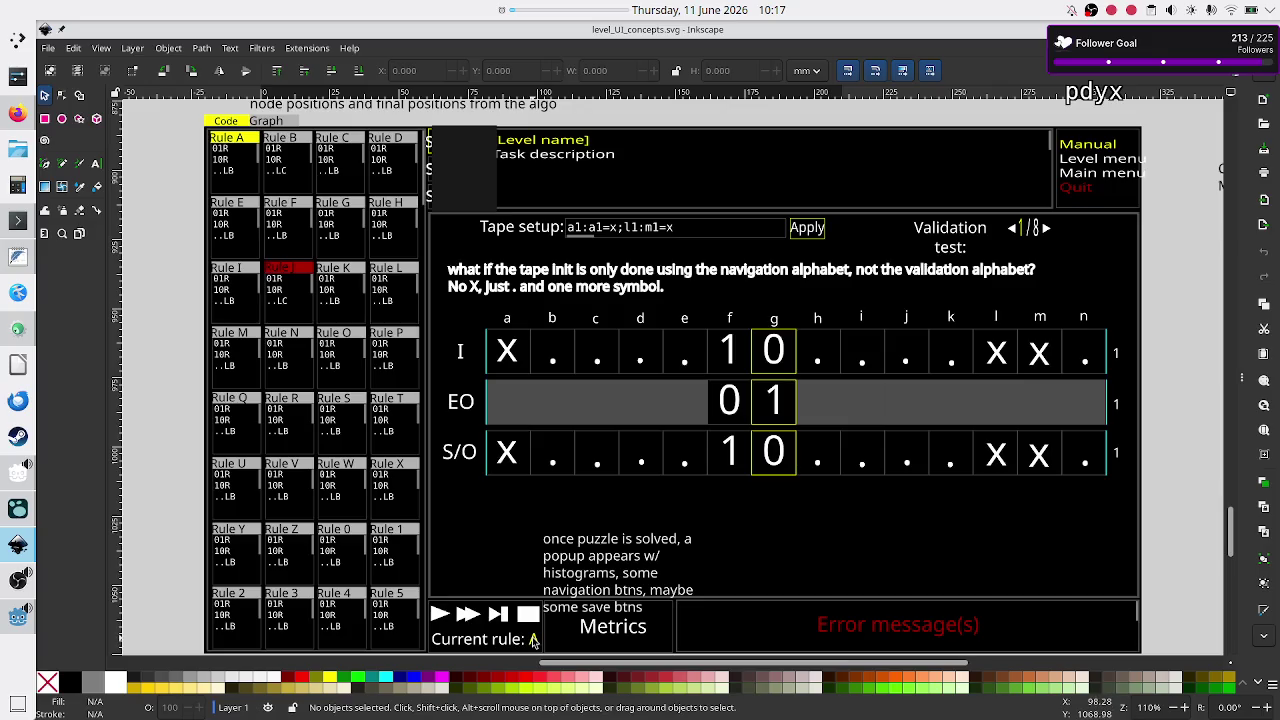
key(alt+Tab)
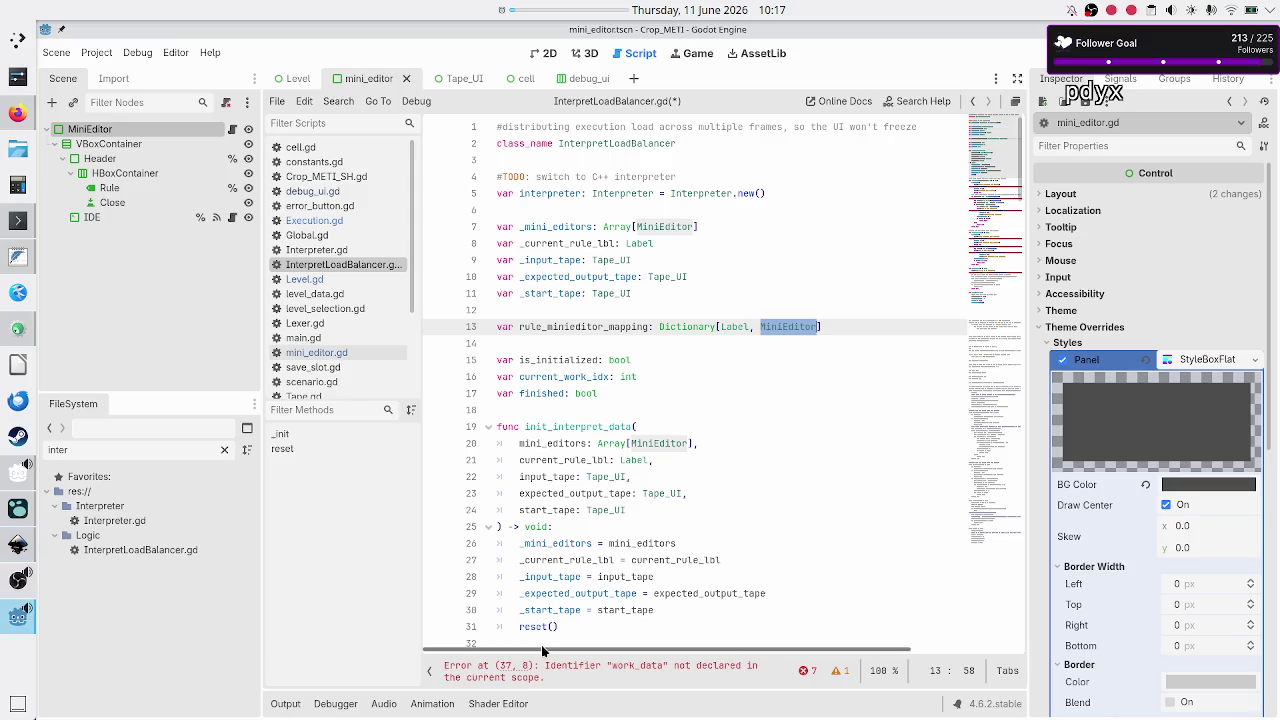
click(876, 326)
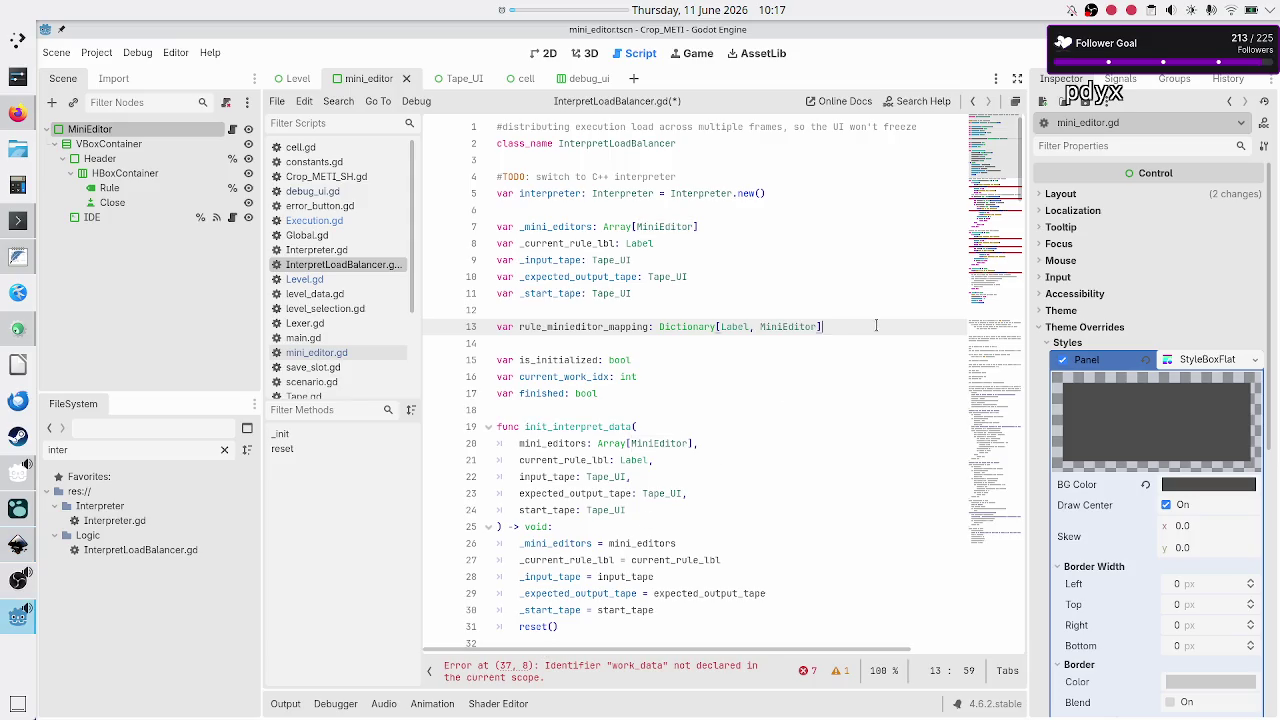
key(Down)
key(Down)
key(Down)
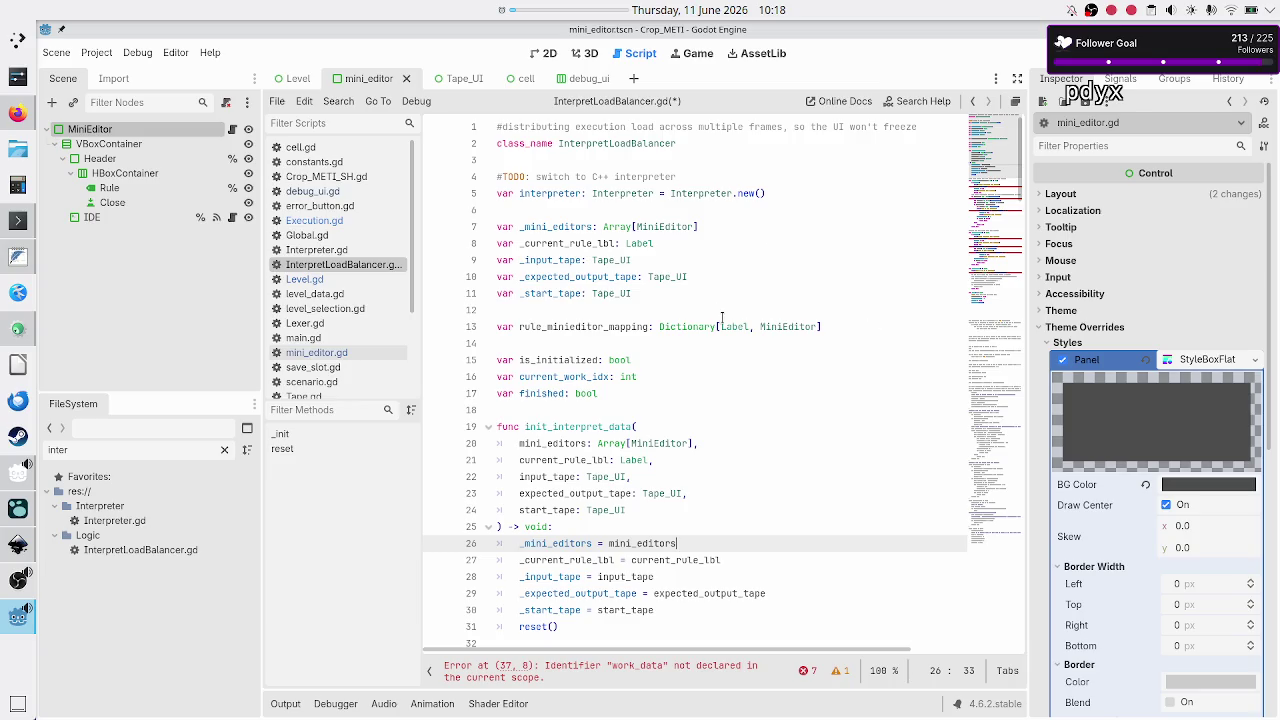
mouse_move(734, 334)
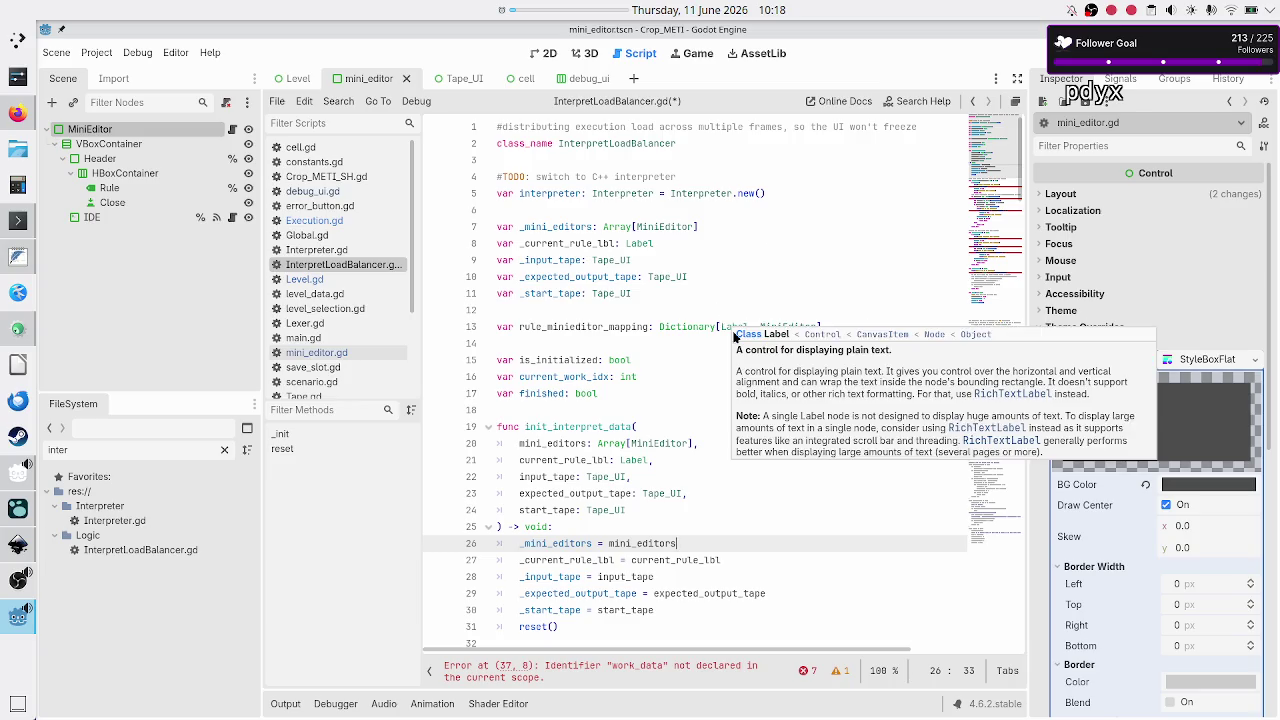
double_click(734, 327)
key(alt+Tab)
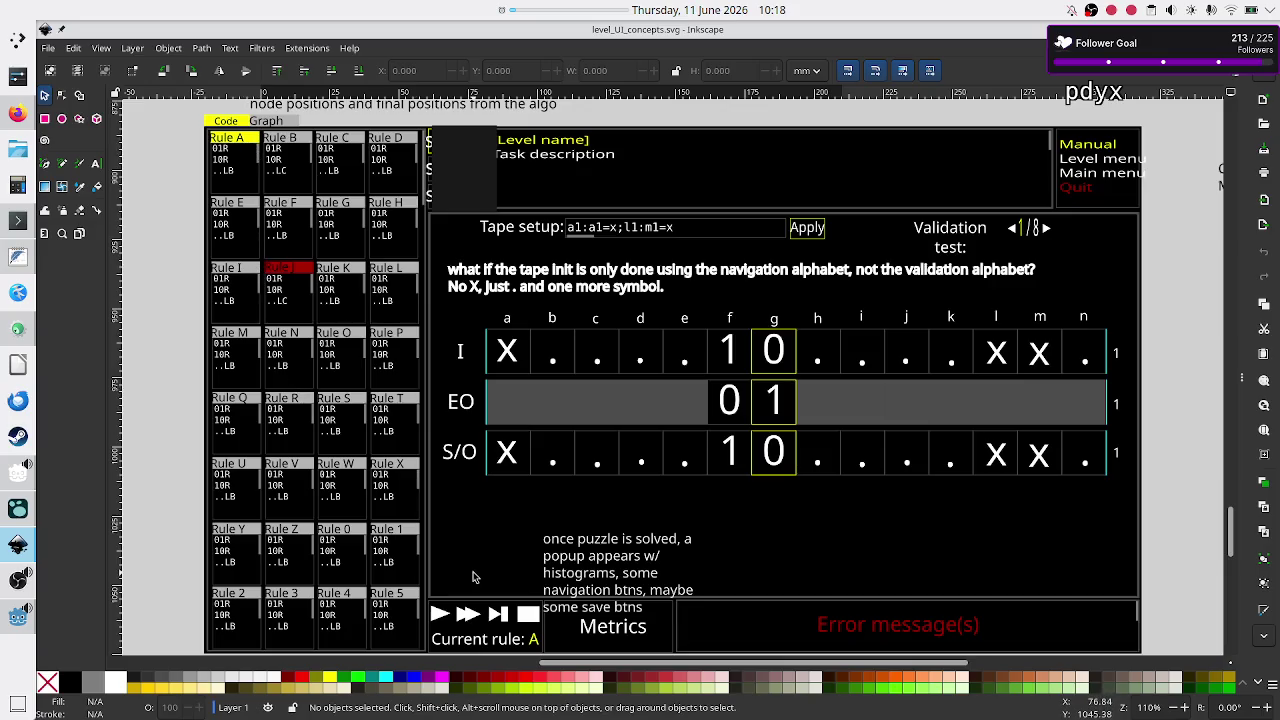
Change the rule_minieditor_mapping dictionary key type to String
key(alt+Tab)
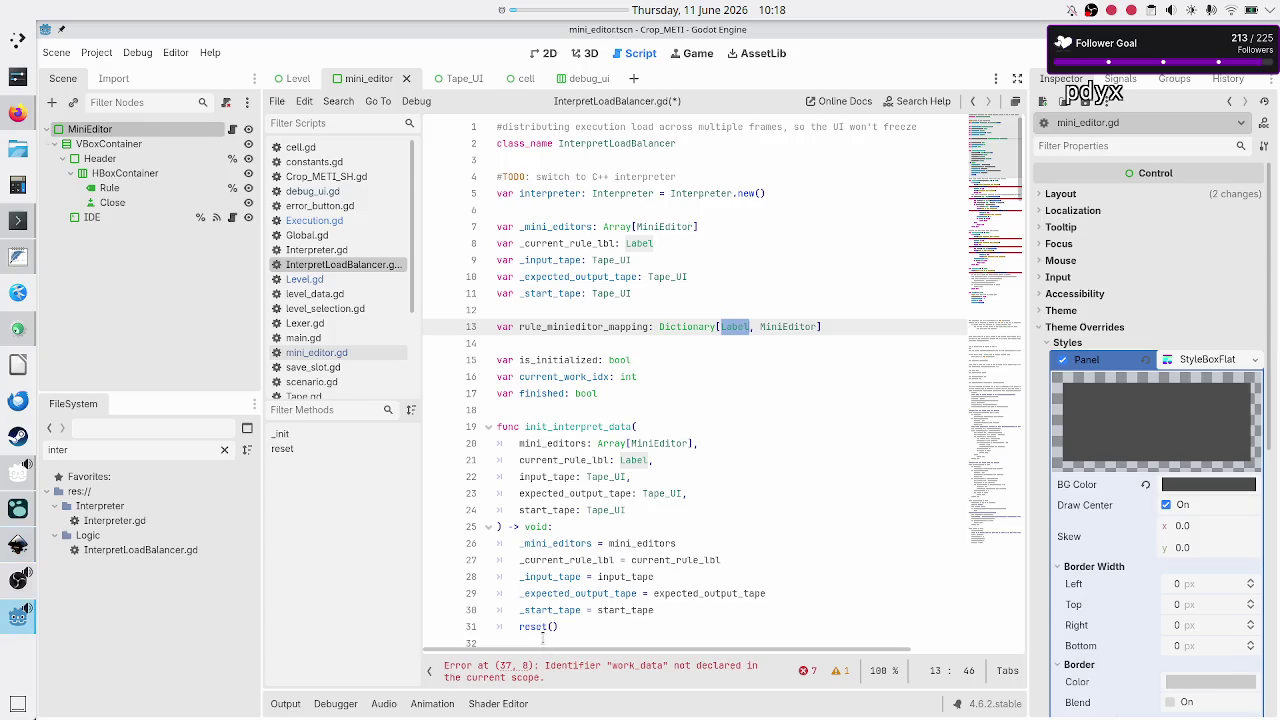
text(String)
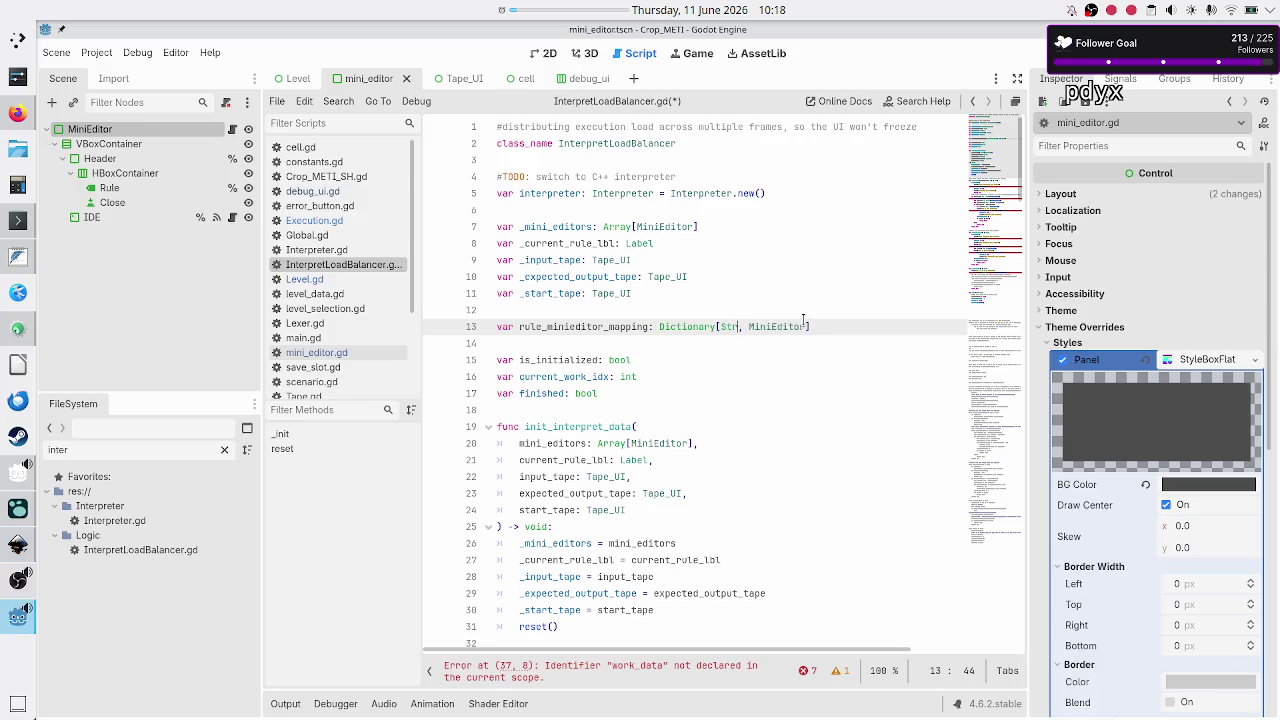
key(Escape)
key(Up)
key(Down)
key(Down)
key(Down)
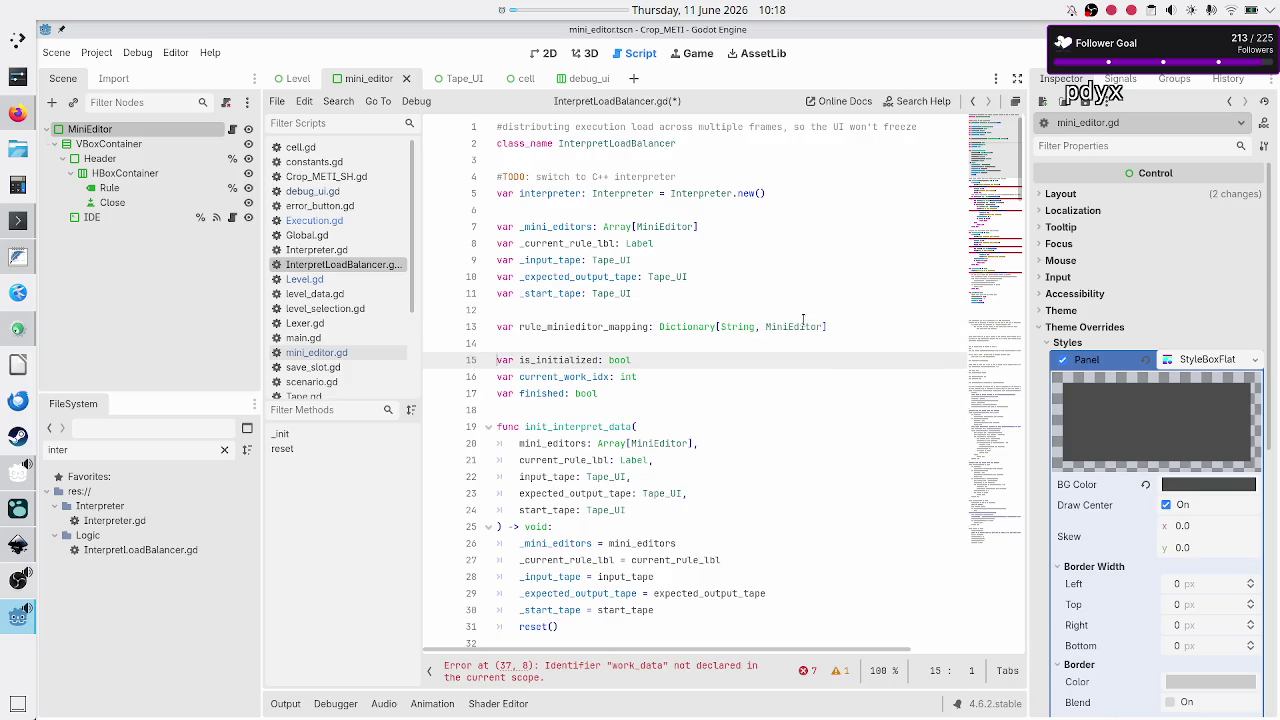
Move the reset() call from the end of init_interpret_data to its first line
key(Down)
key(Down)
key(Down)
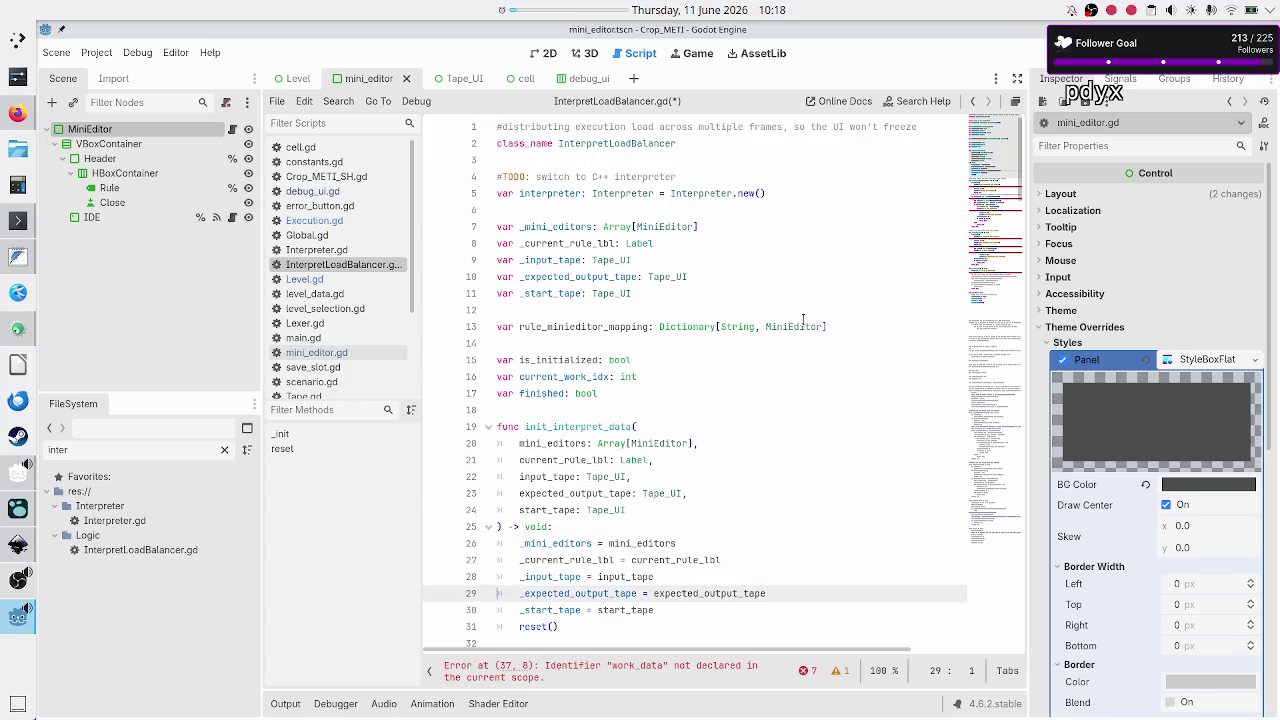
key(Down)
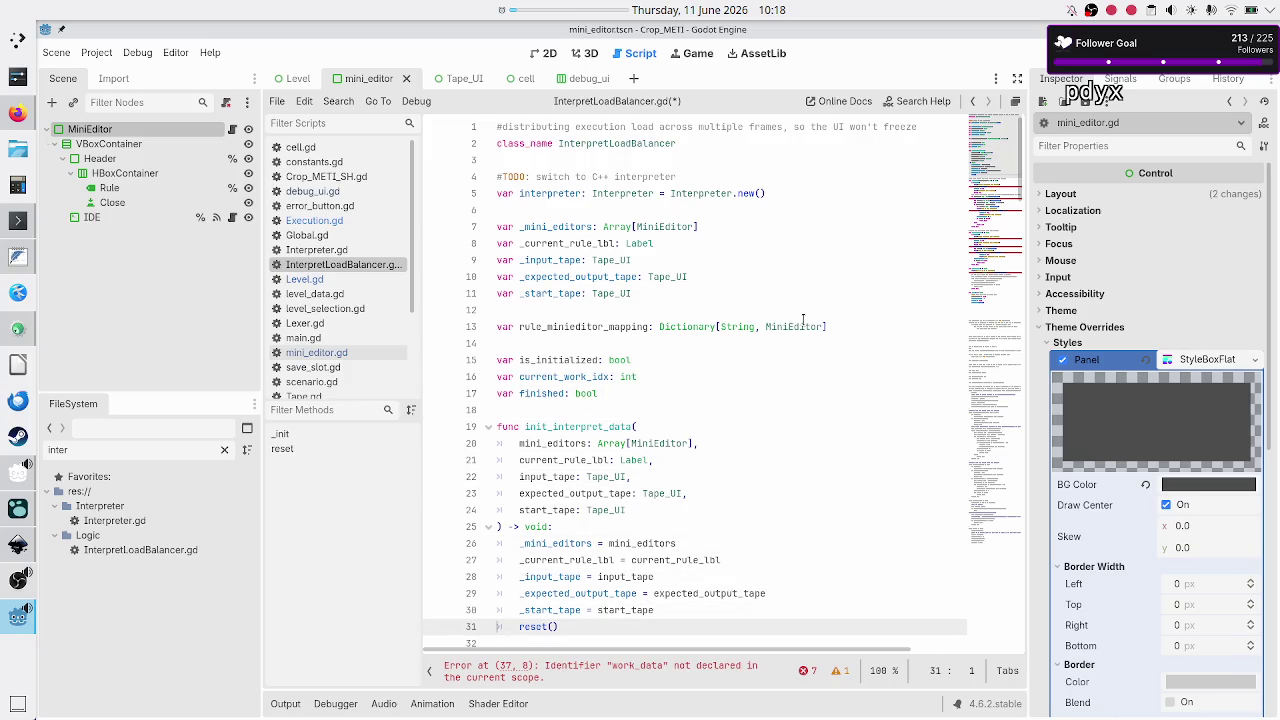
key(Down)
key(Up)
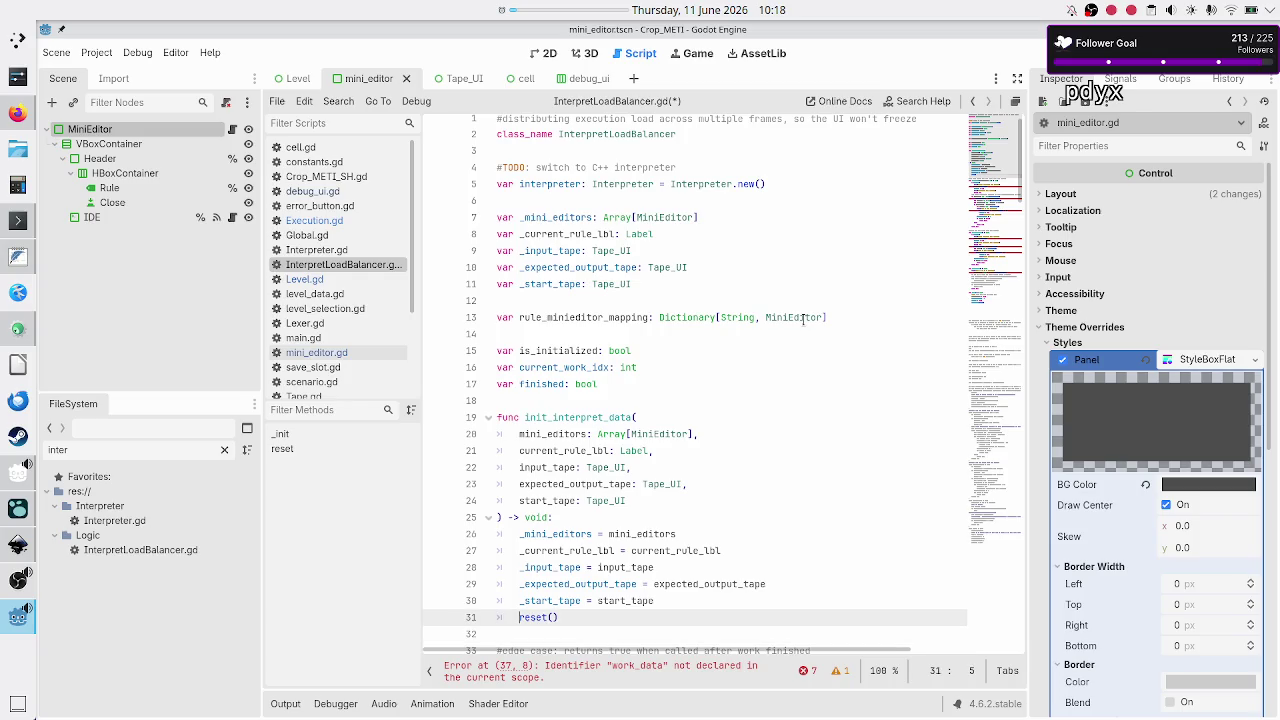
key(shift+End)
key(ctrl+c)
scroll(780, 296, down, 20)
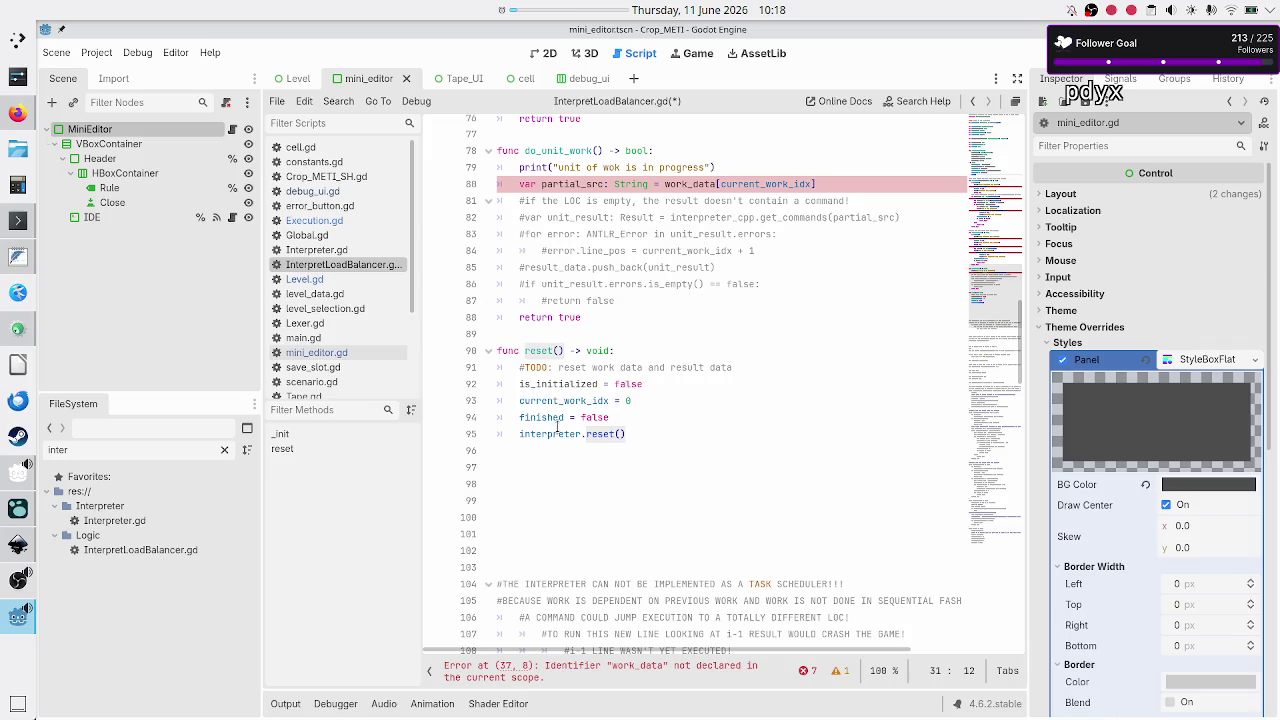
scroll(639, 442, up, 5)
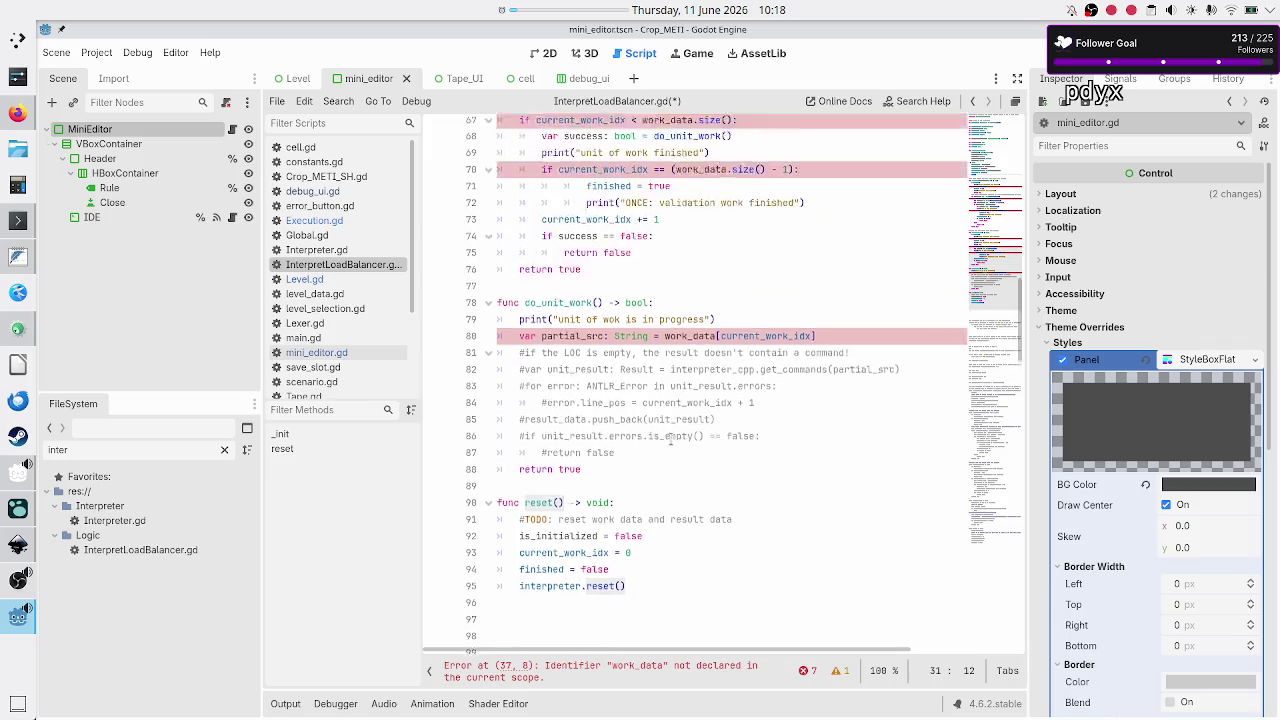
scroll(671, 440, up, 16)
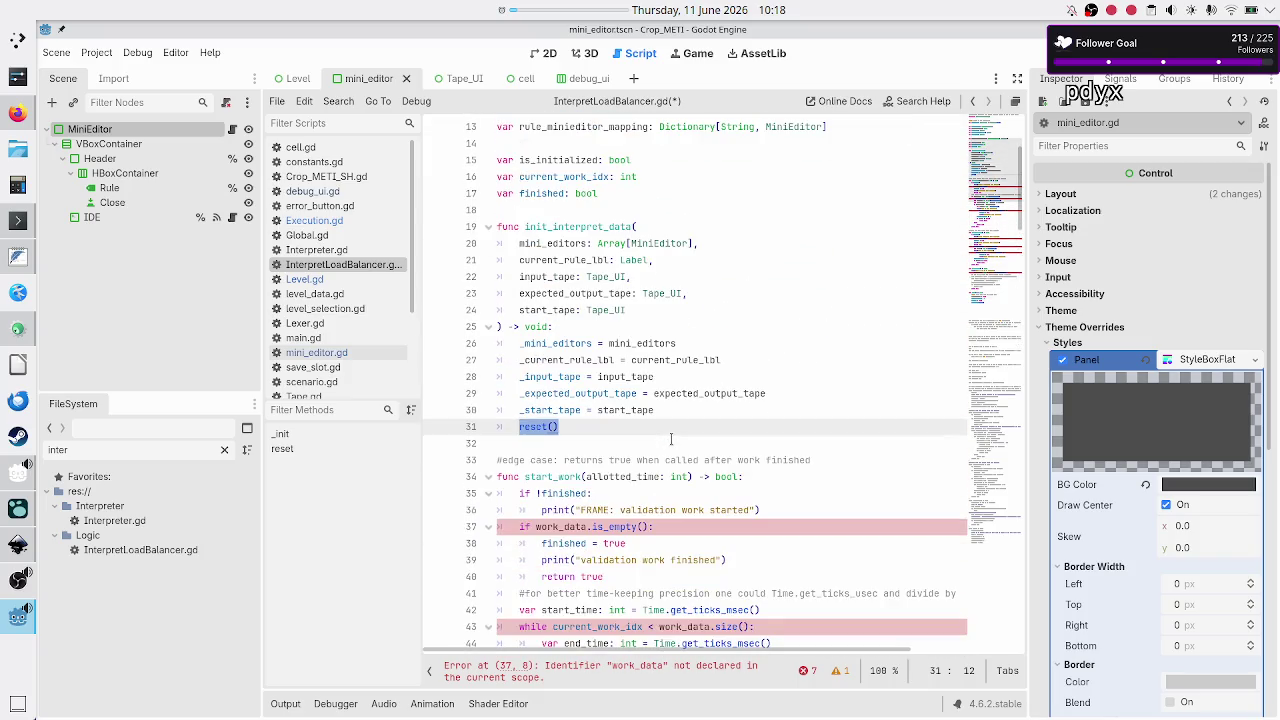
key(BackSpace)
key(BackSpace)
key(BackSpace)
key(Up)
key(Up)
key(Up)
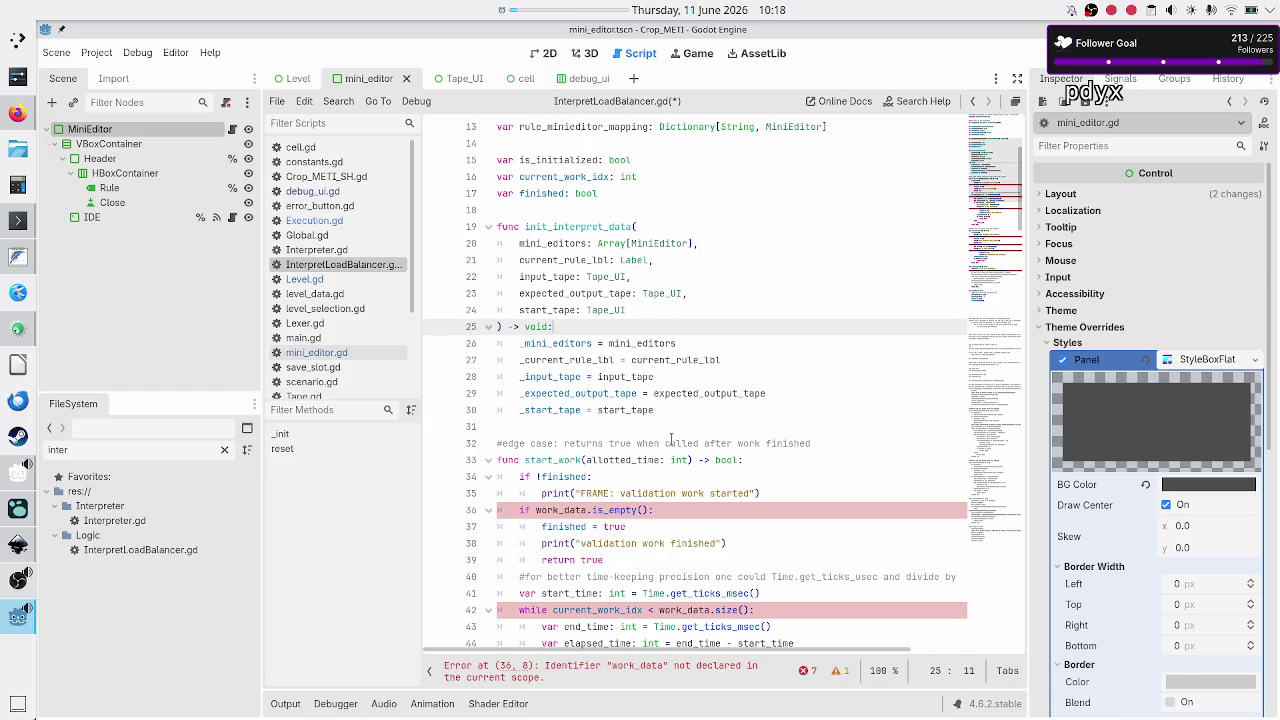
key(Return)
key(ctrl+v)
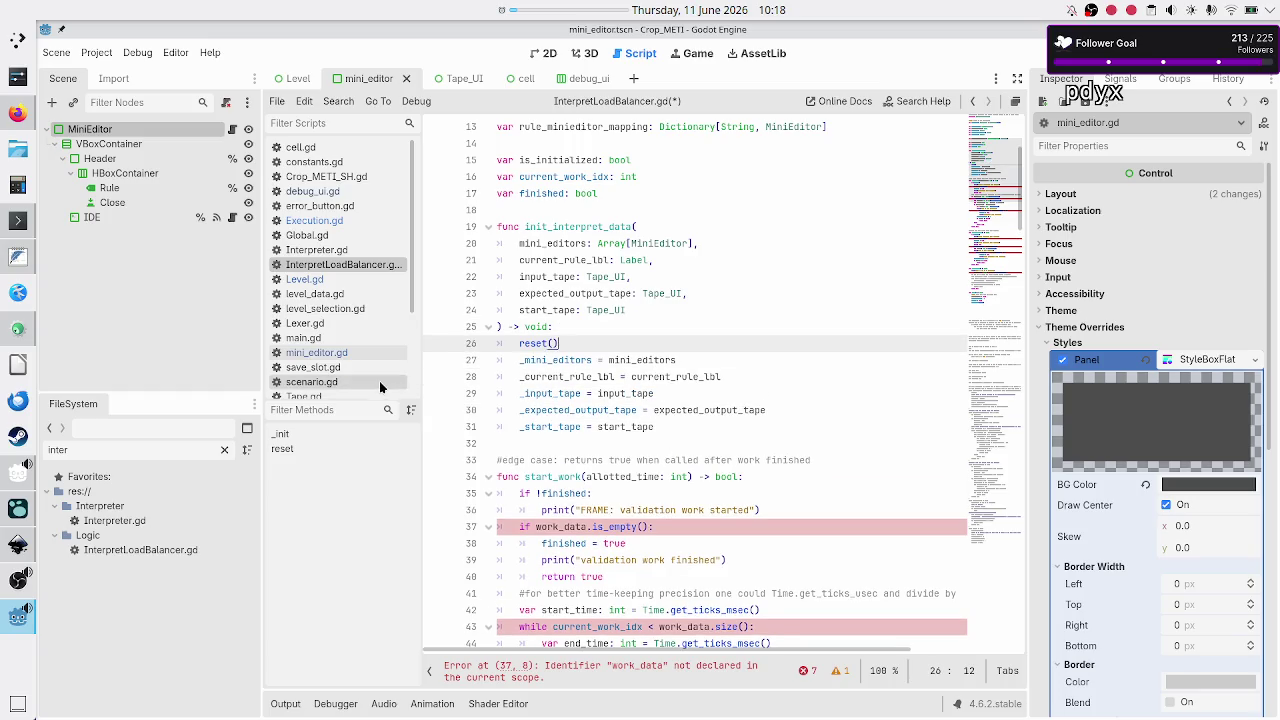
scroll(341, 326, down, 4)
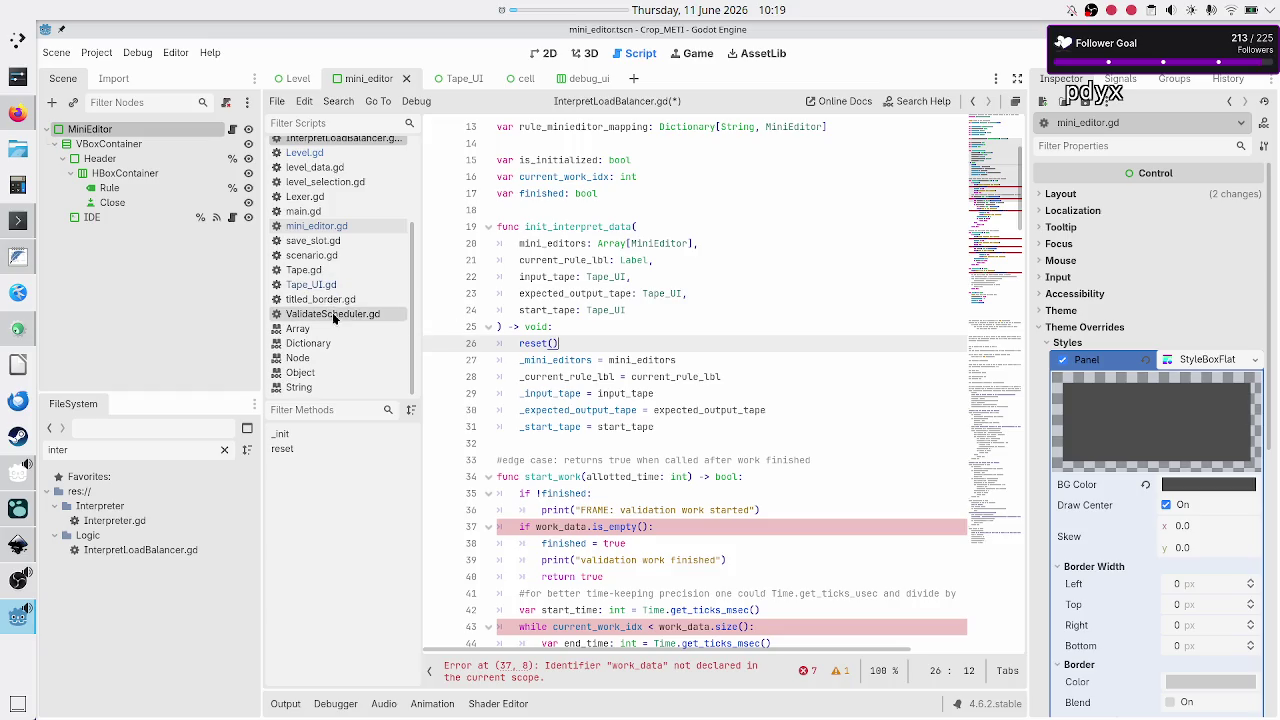
Open ValidateScheduler.gd and inspect the reset() call at the start of init_work_data
click(332, 314)
scroll(580, 366, up, 15)
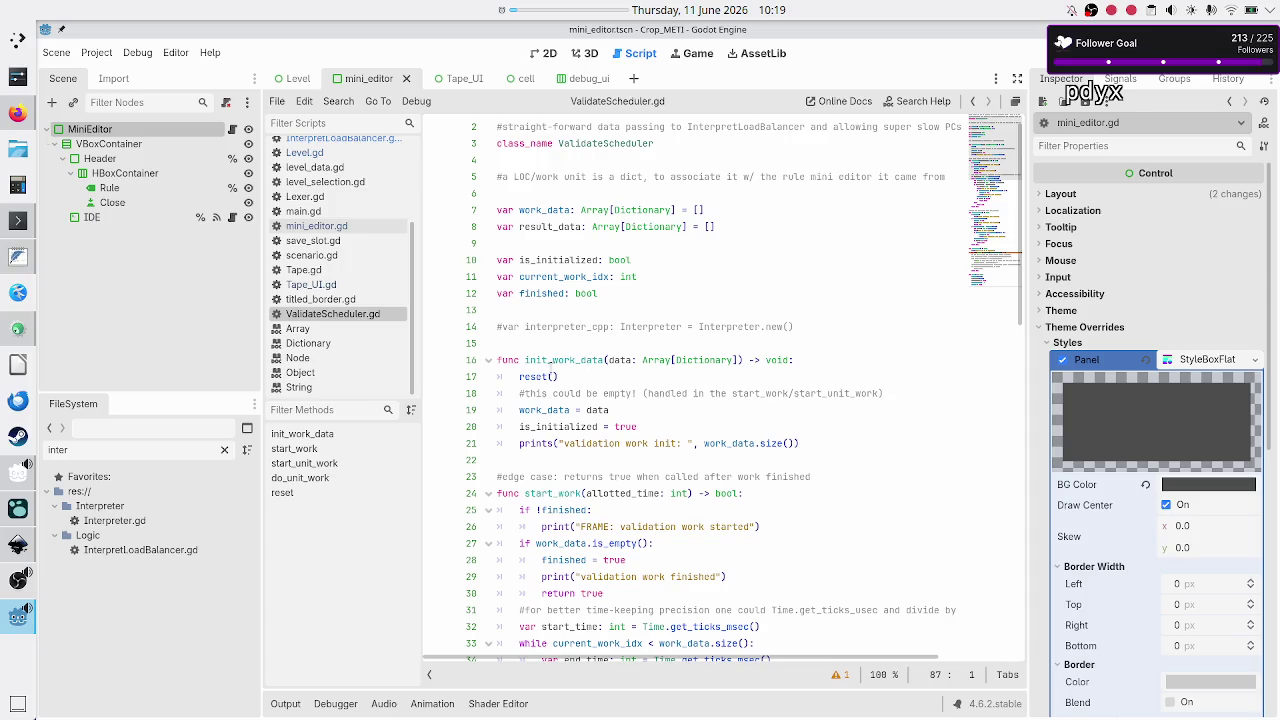
double_click(536, 376)
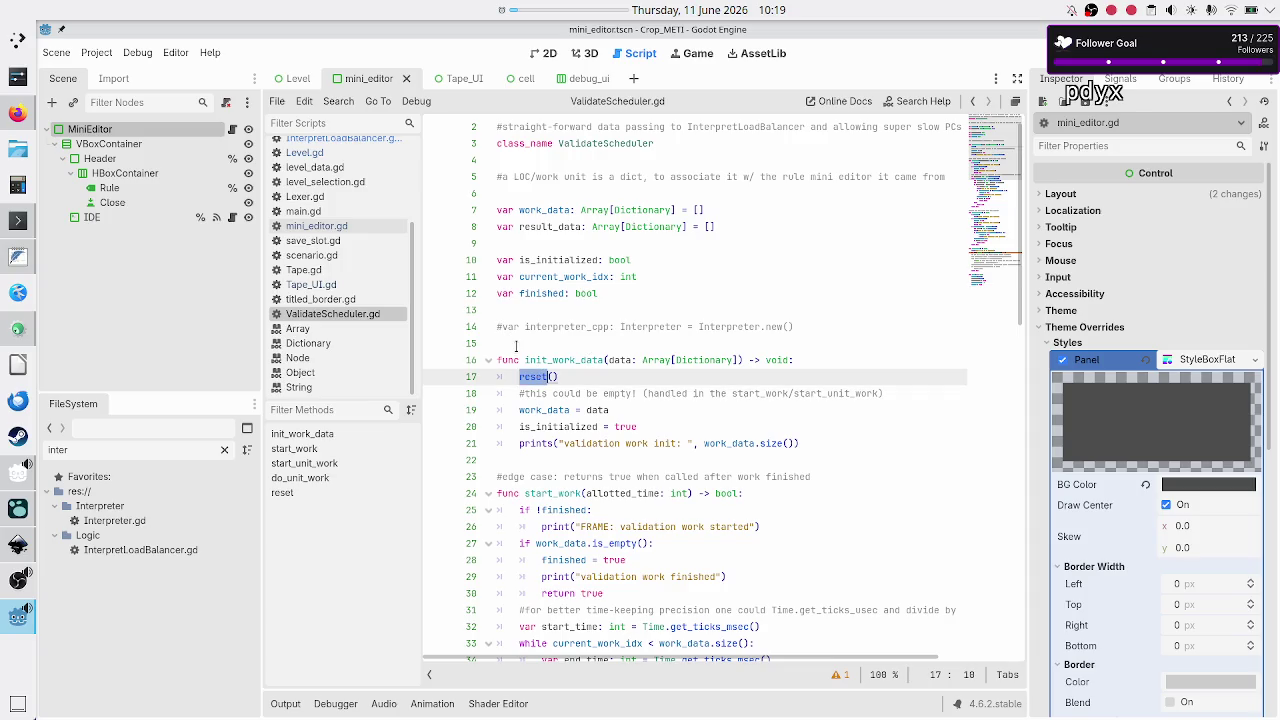
click(505, 343)
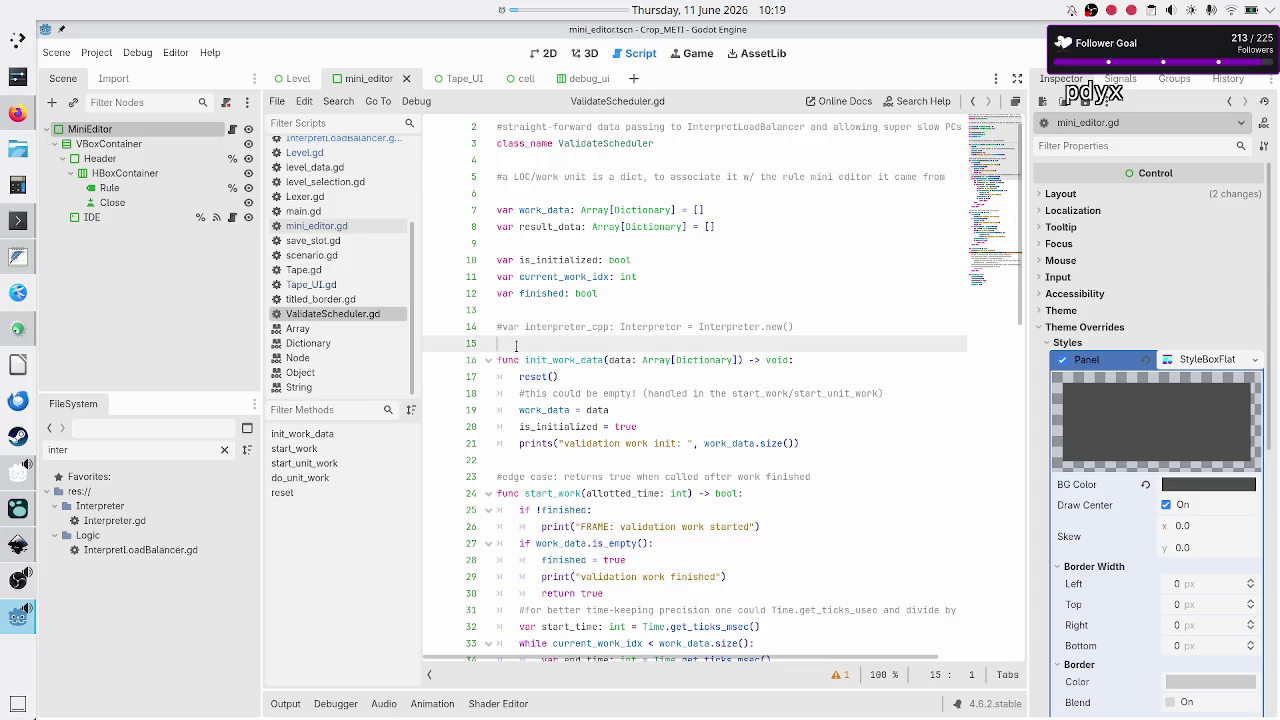
In InterpretLoadBalancer.gd, add 'for mini_editor: MiniEditor in mini_editors:' after the assignments
click(343, 140)
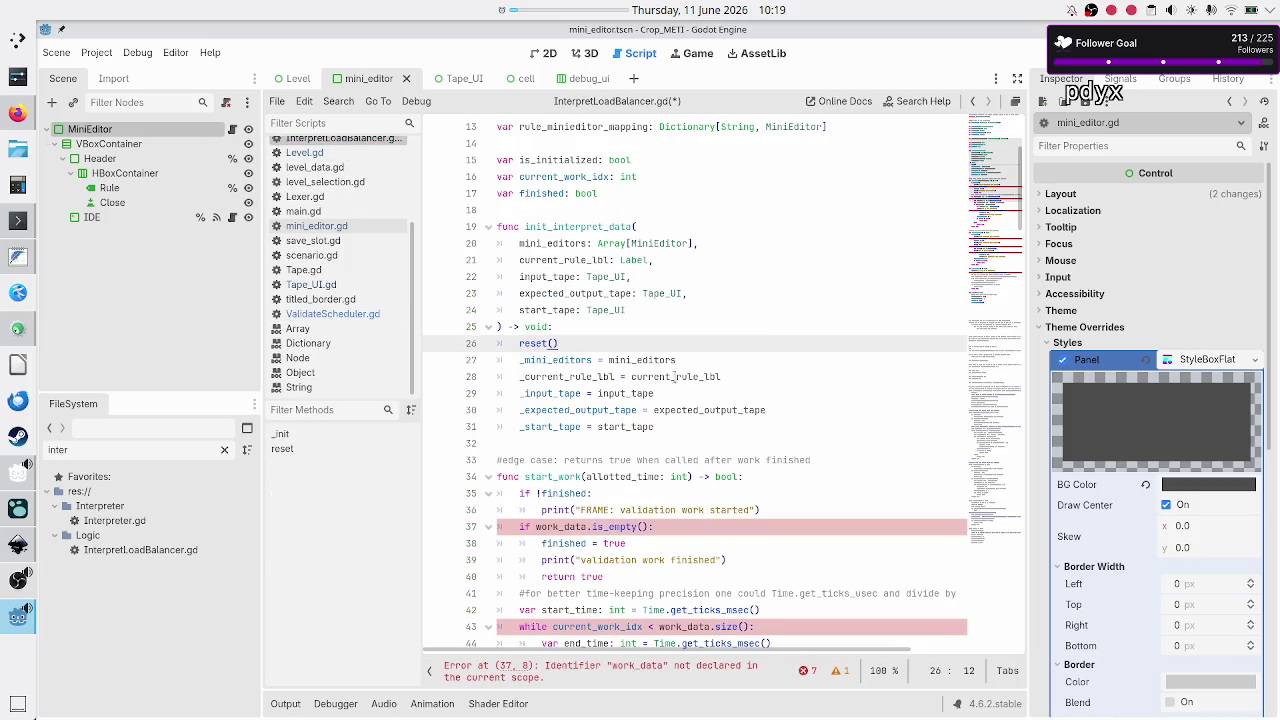
key(Down)
key(Down)
key(Down)
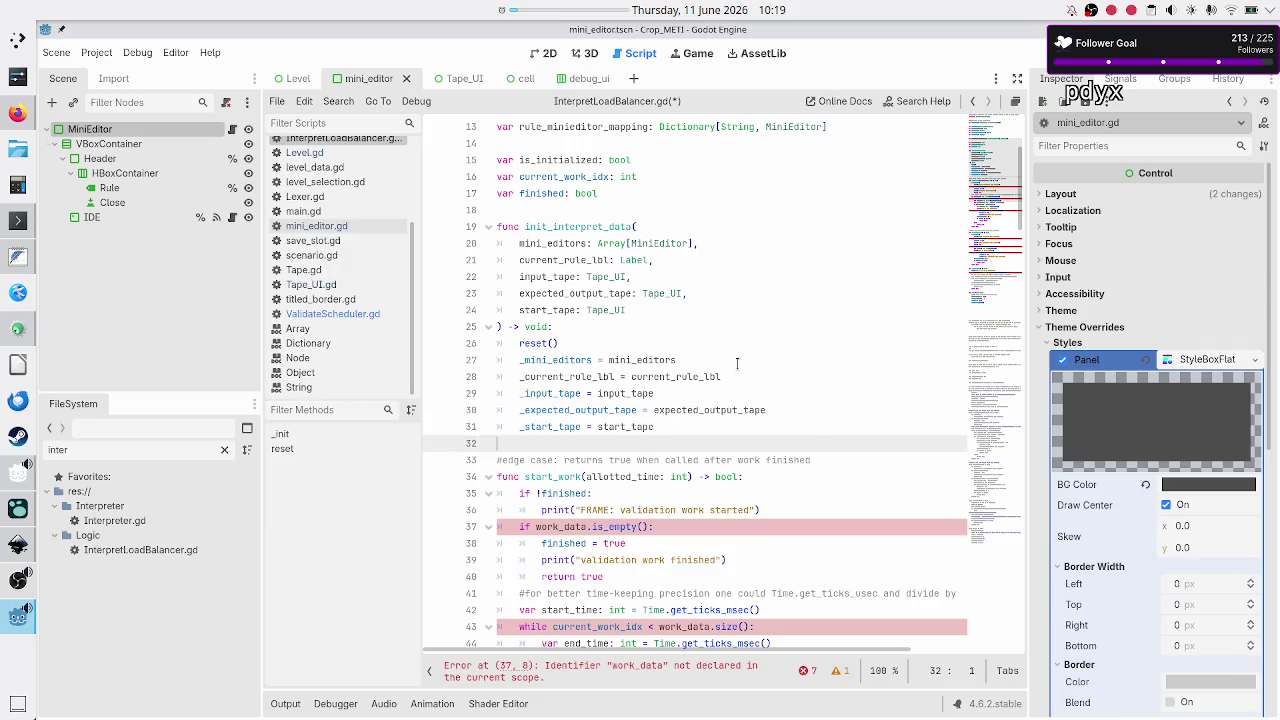
key(End)
key(Return)
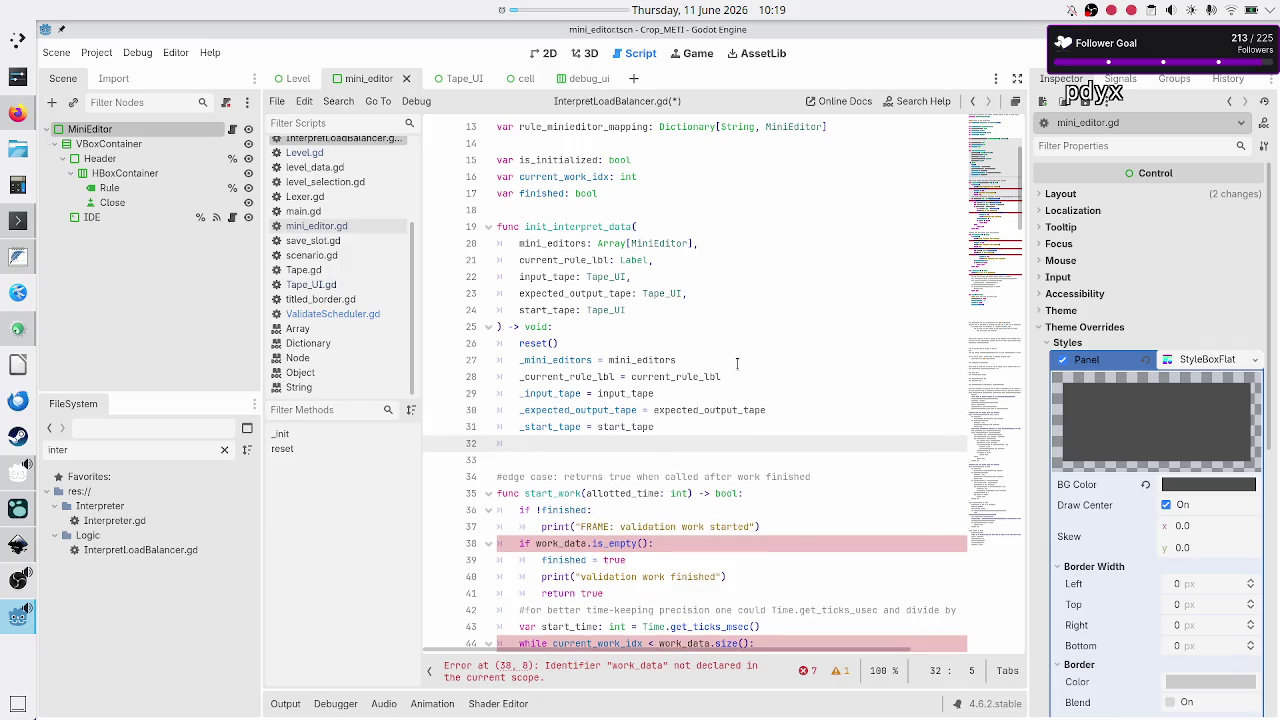
text(for mini_)
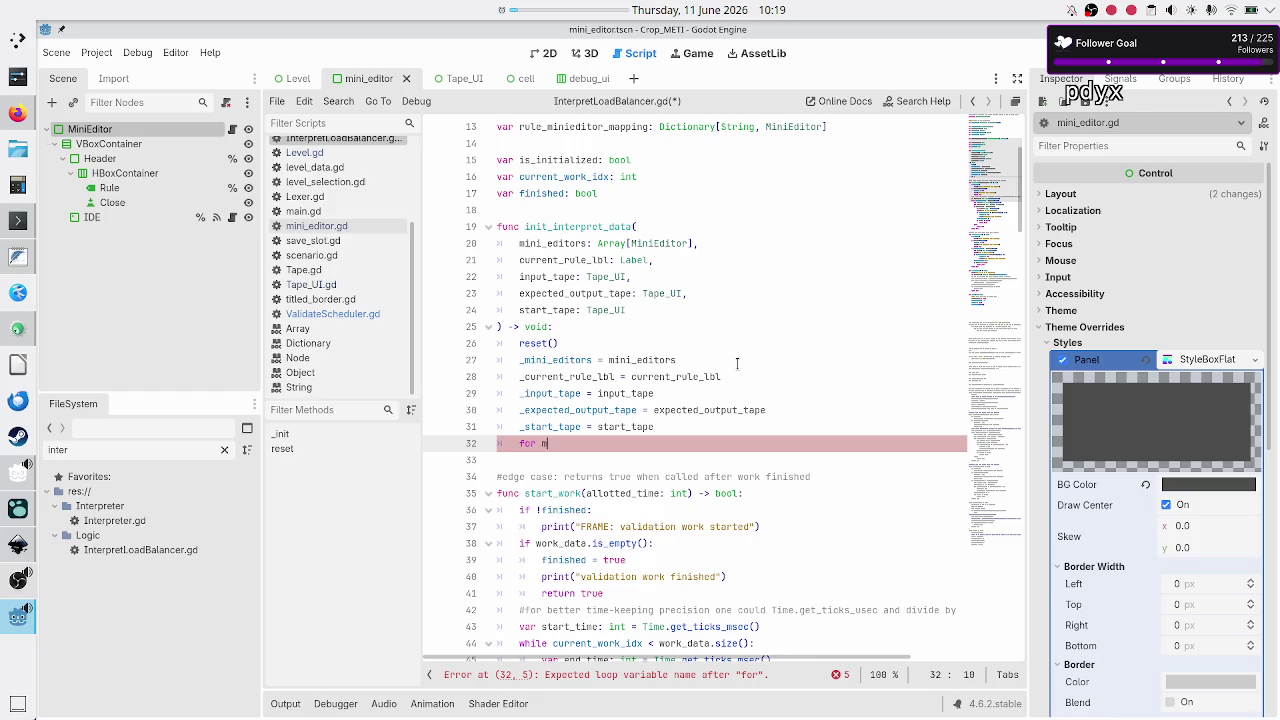
text(edi)
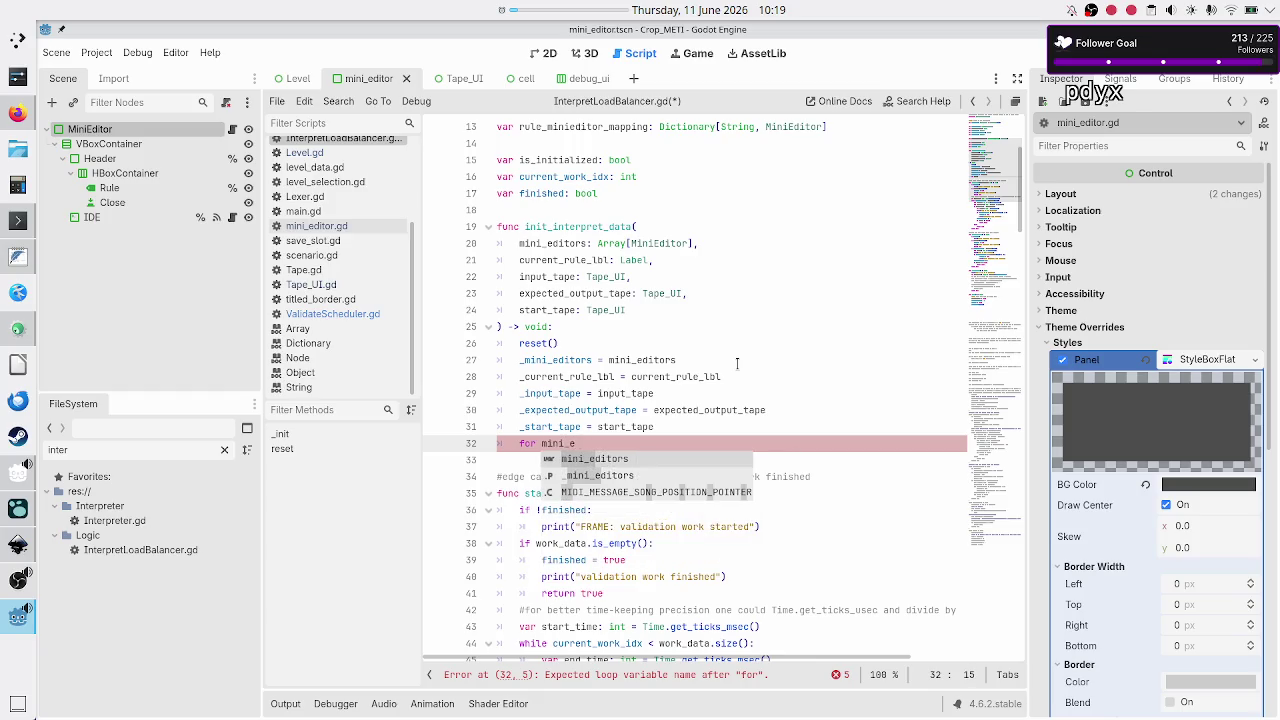
key(Return)
key(BackSpace)
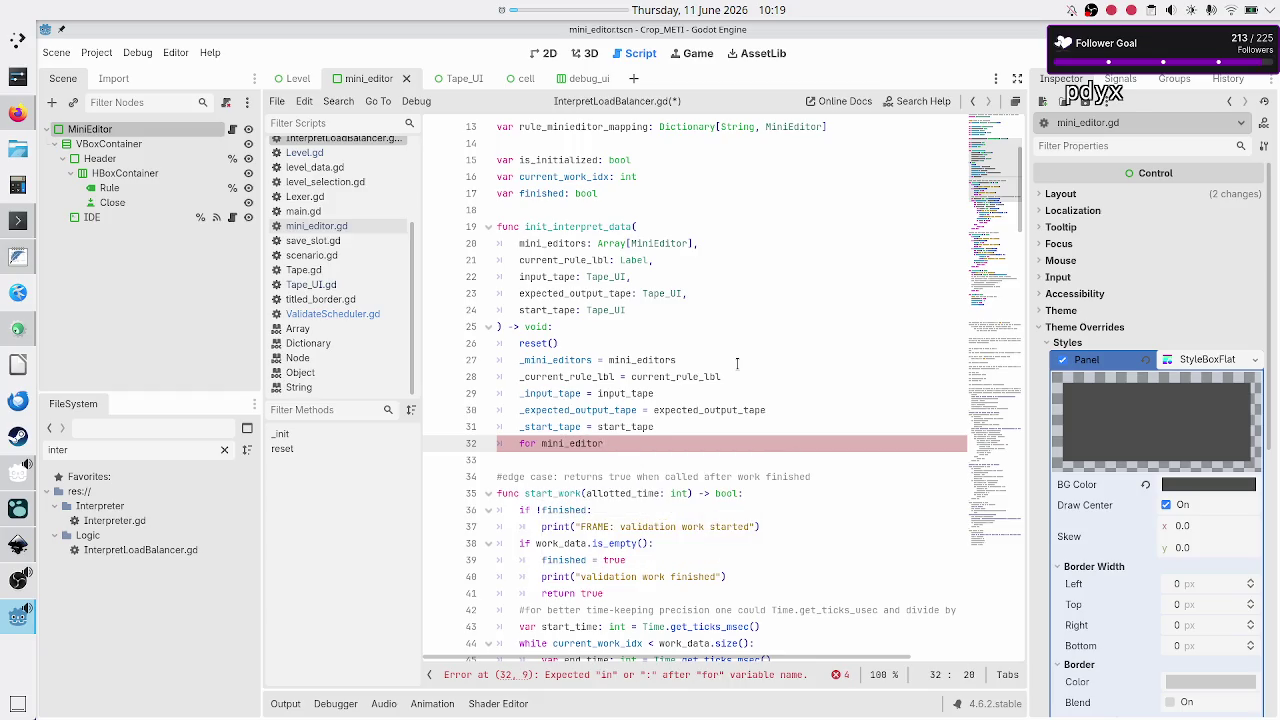
text(: Mini)
key(Return)
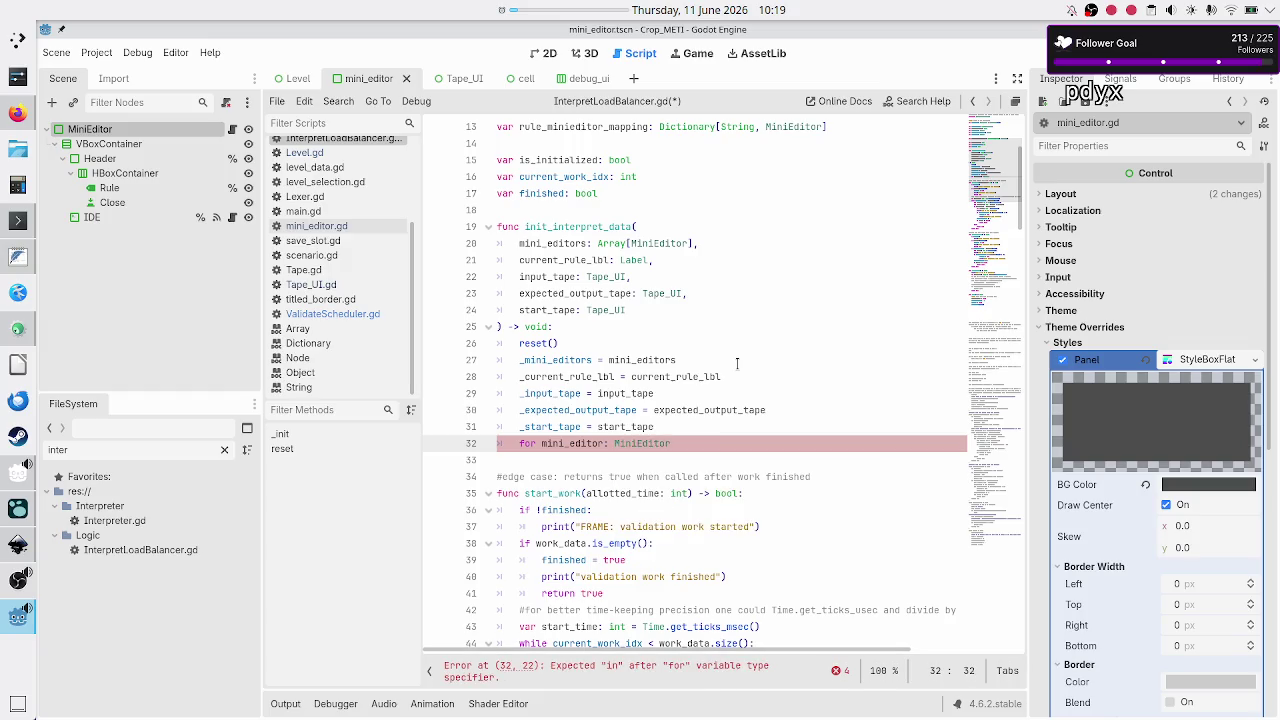
text(in min)
key(BackSpace)
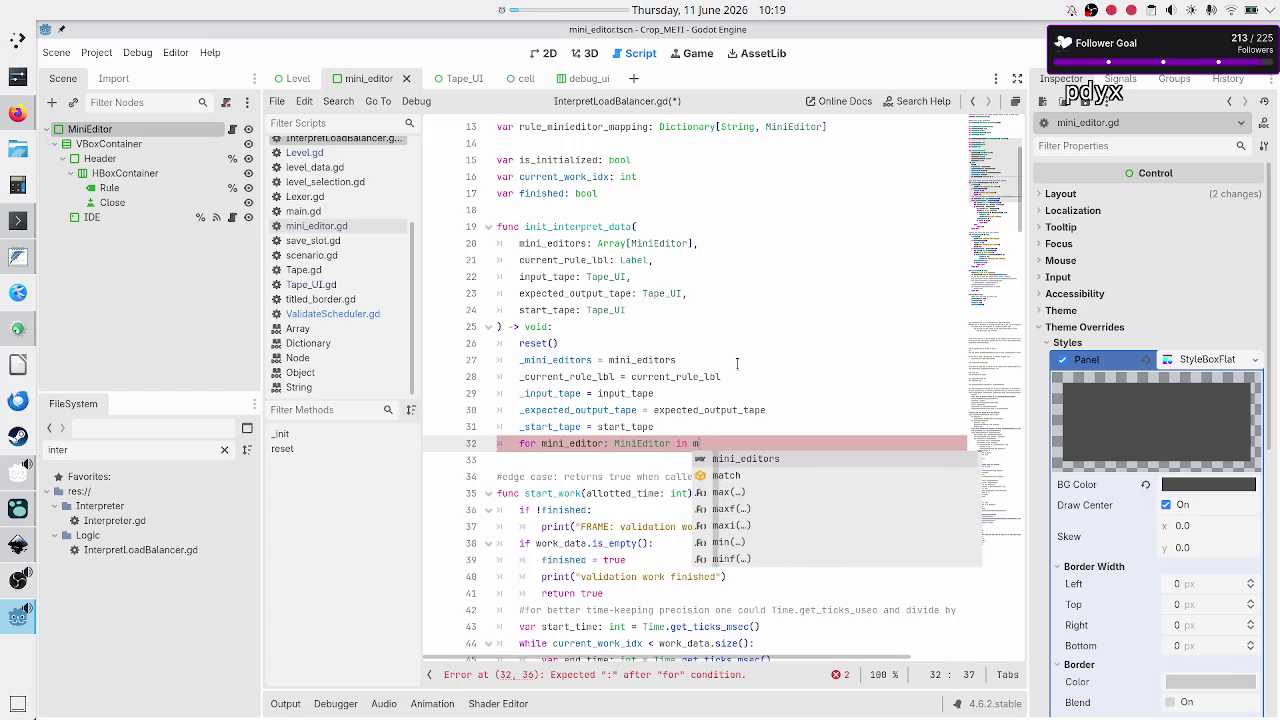
text(ni)
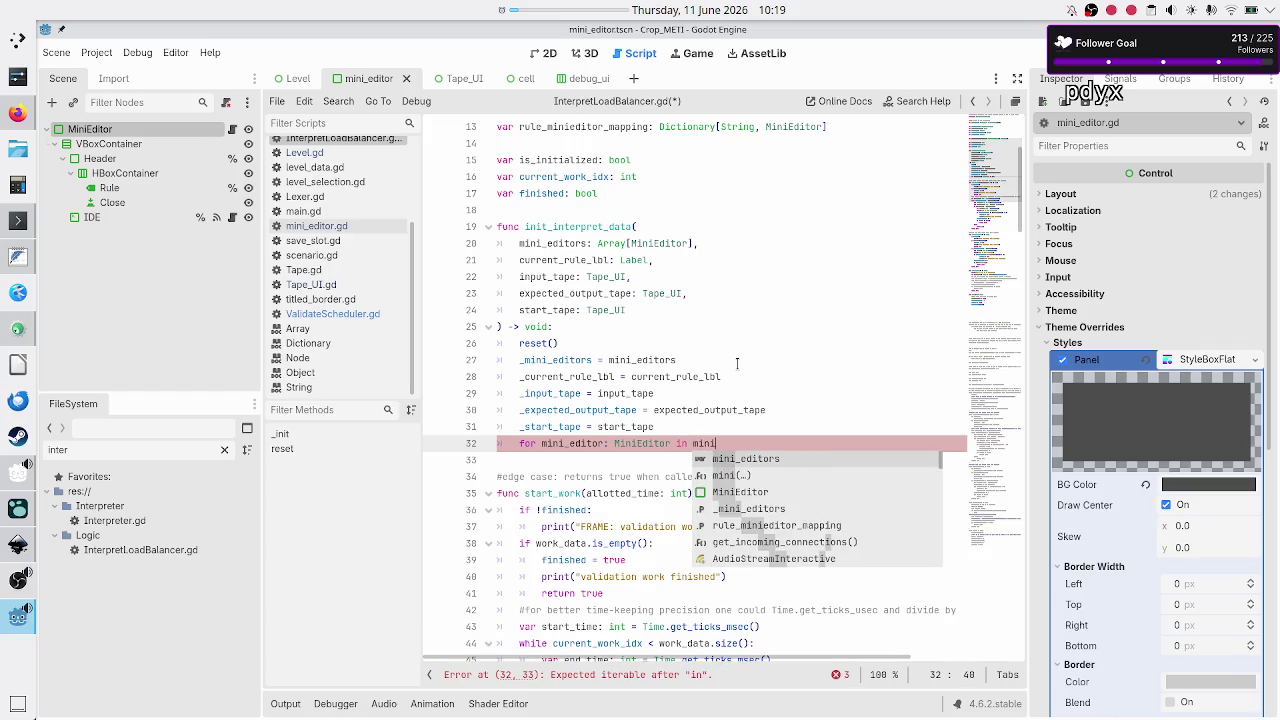
key(Return)
text(:)
key(Return)
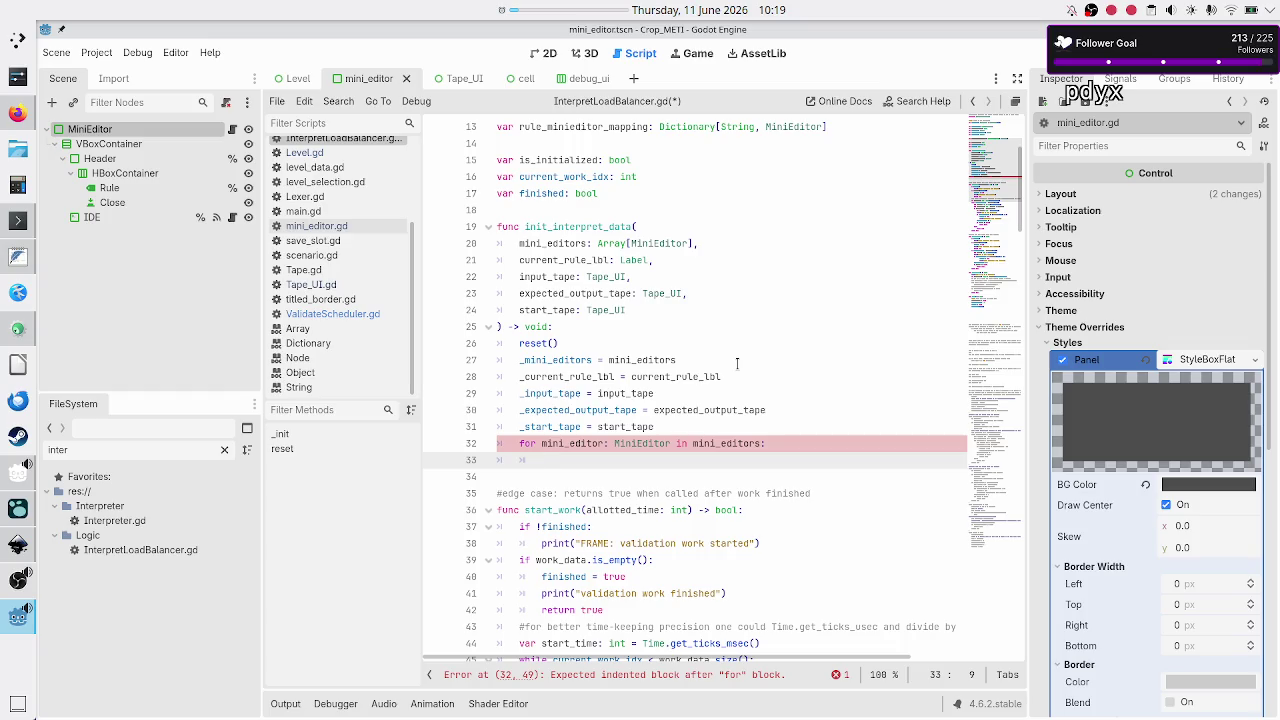
Start the loop body as 'rule_minieditor_mapping[mini_editor.get_', browsing the getter suggestions
click(737, 363)
text(rule)
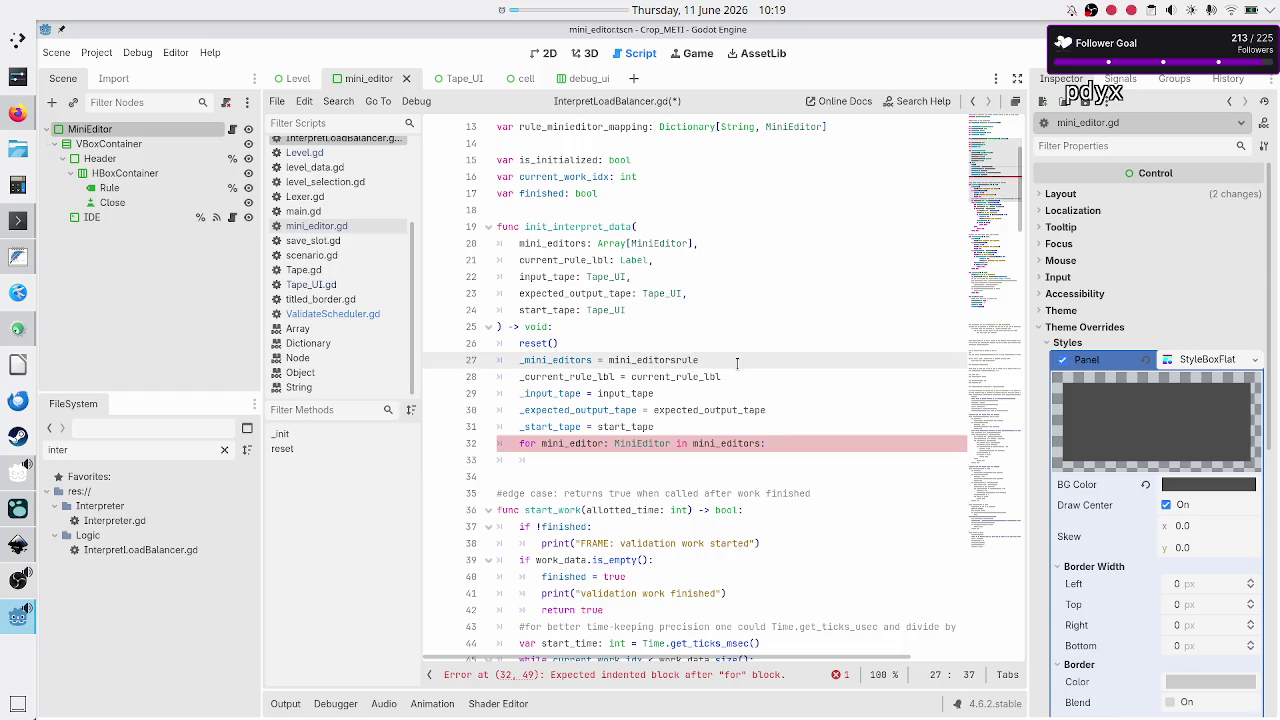
key(BackSpace)
key(BackSpace)
key(BackSpace)
key(Down)
key(Down)
key(Down)
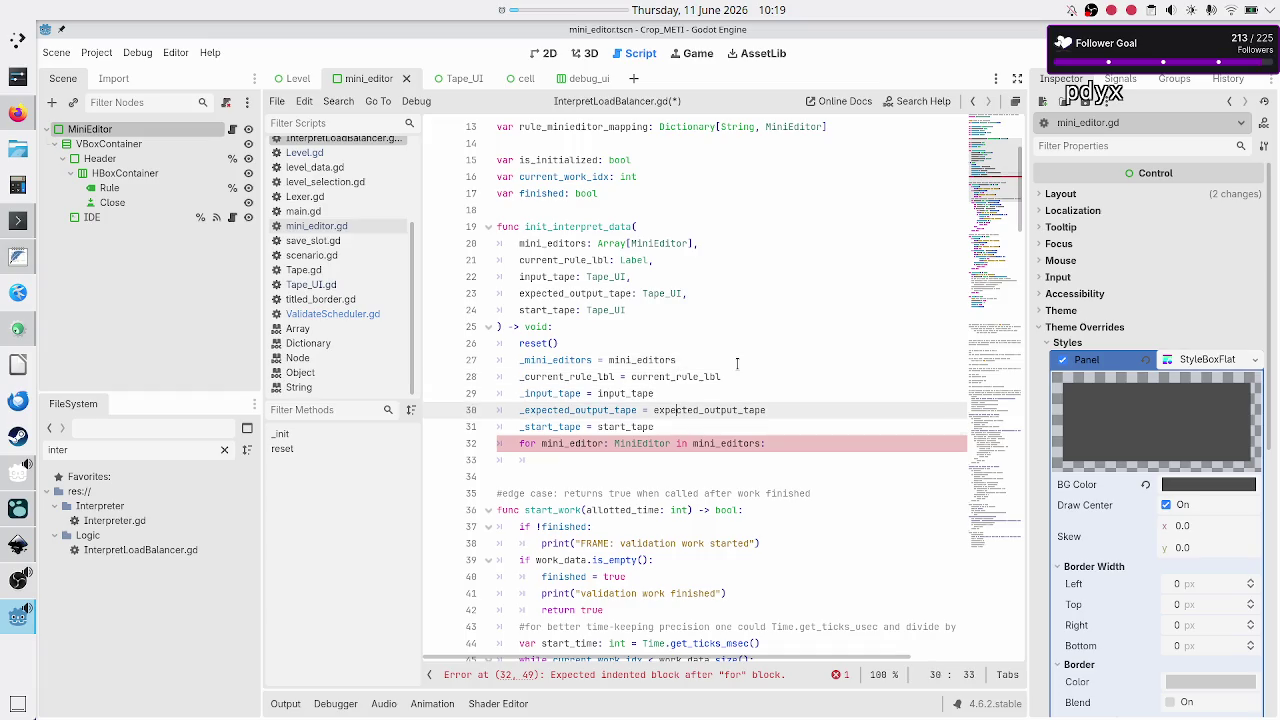
text(rue)
key(BackSpace)
text(le)
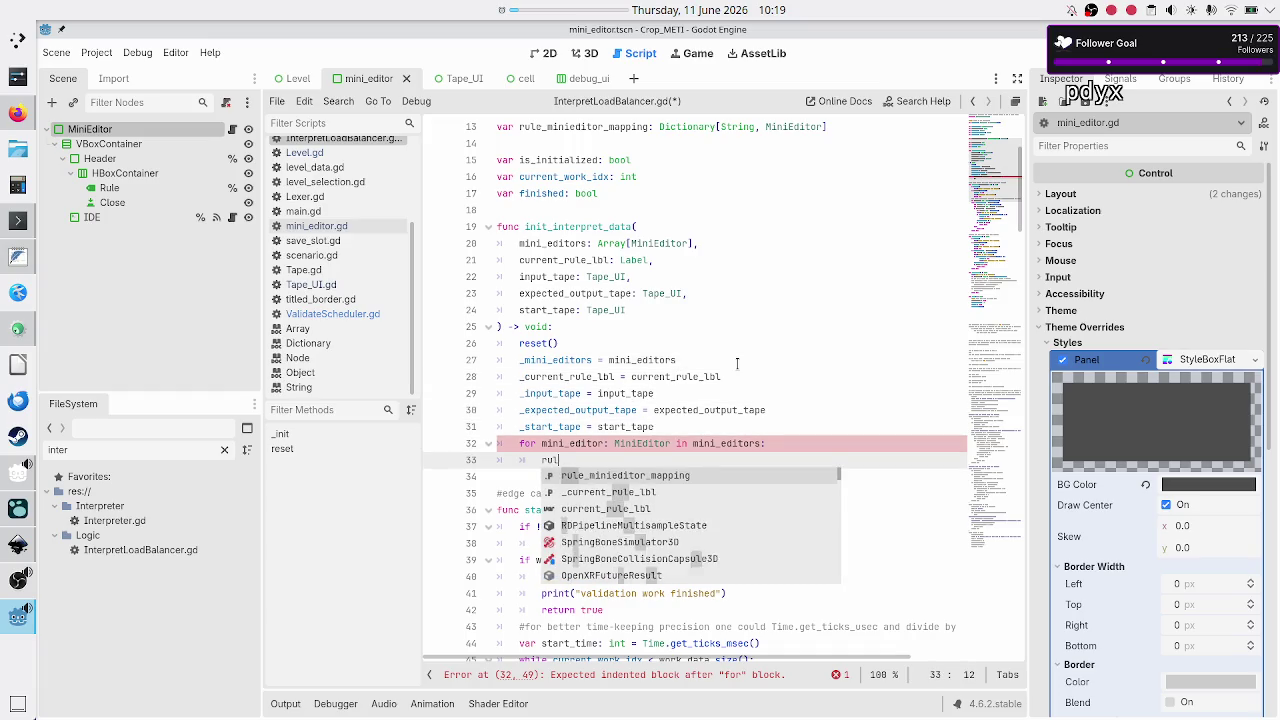
key(Return)
text([)
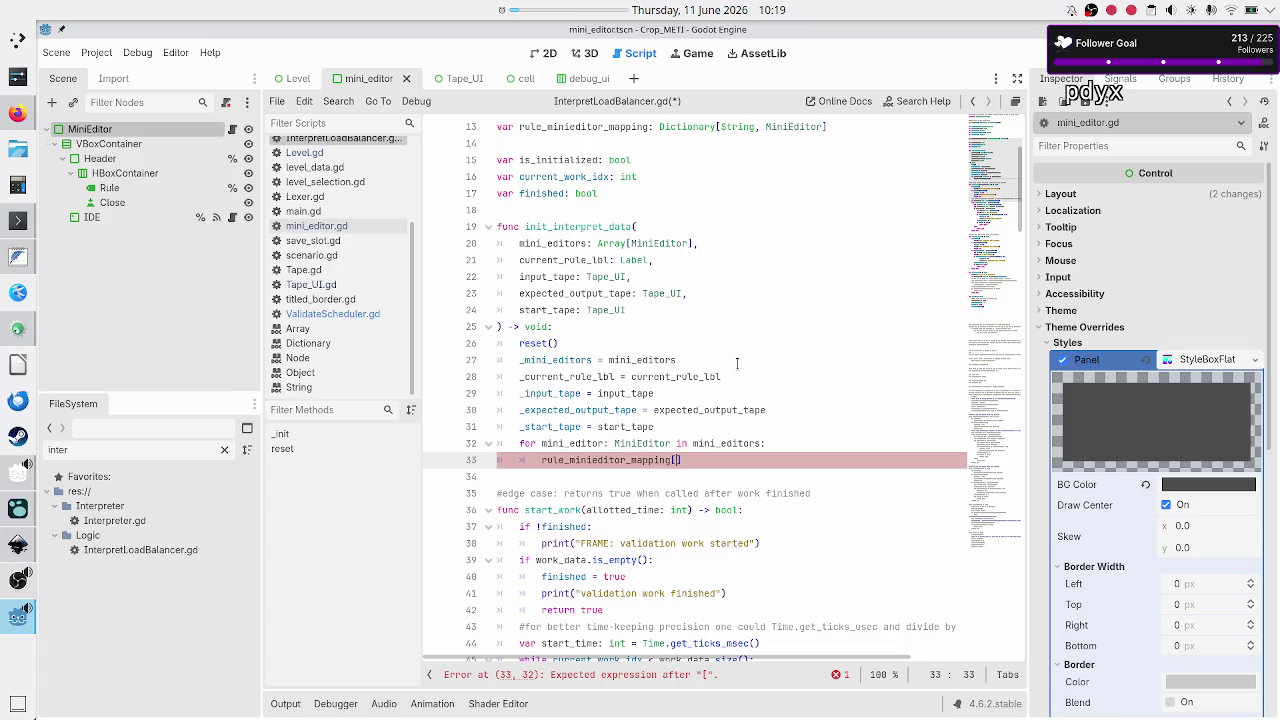
text(mini_editor.)
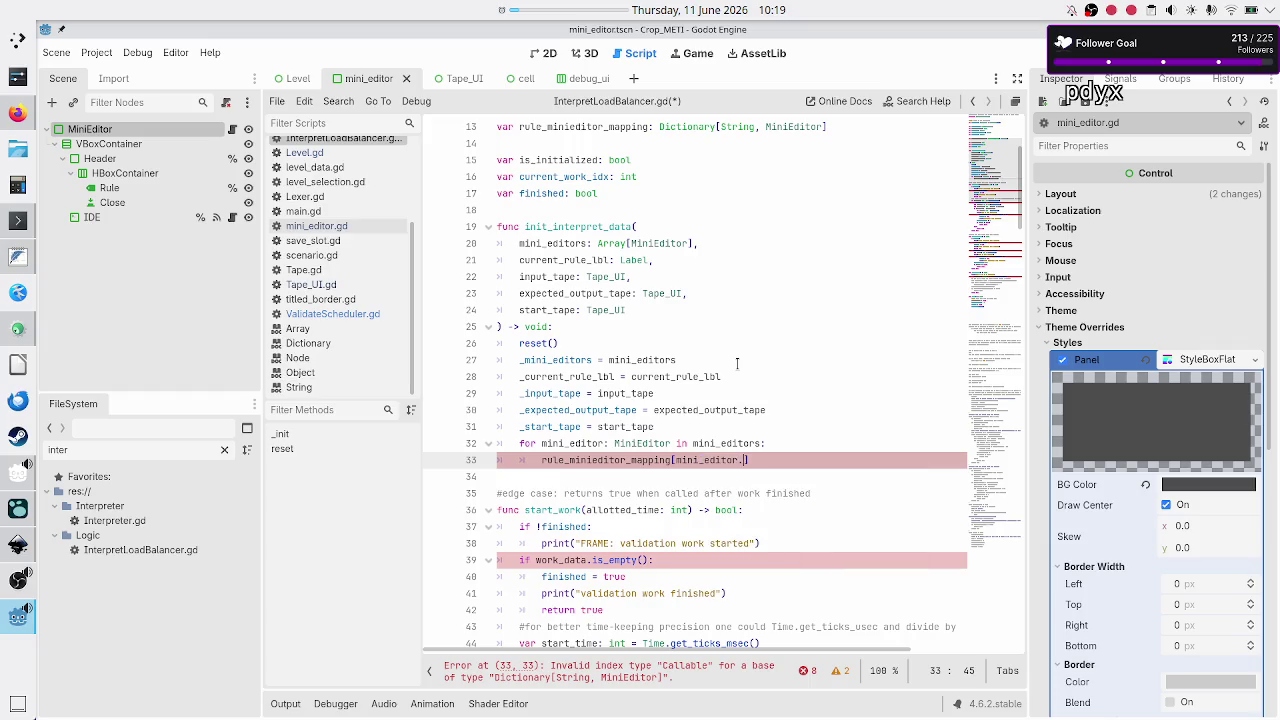
text(get_)
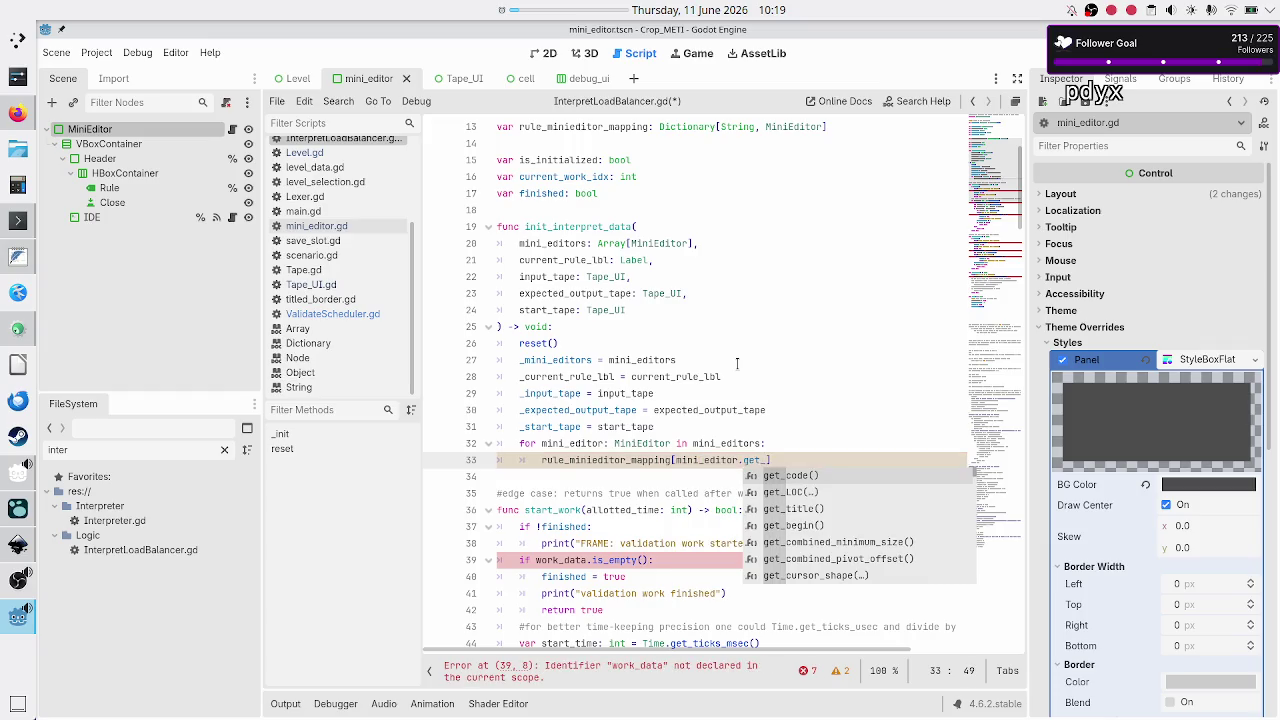
key(Down)
key(Down)
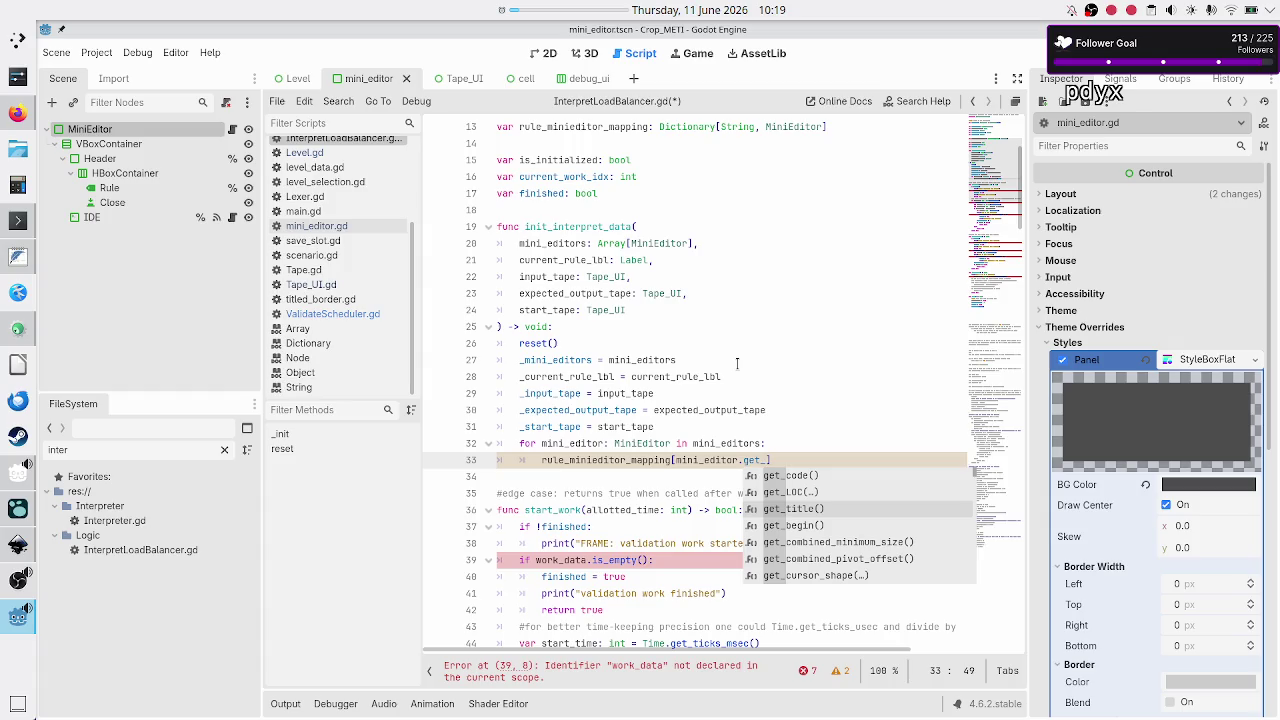
key(Escape)
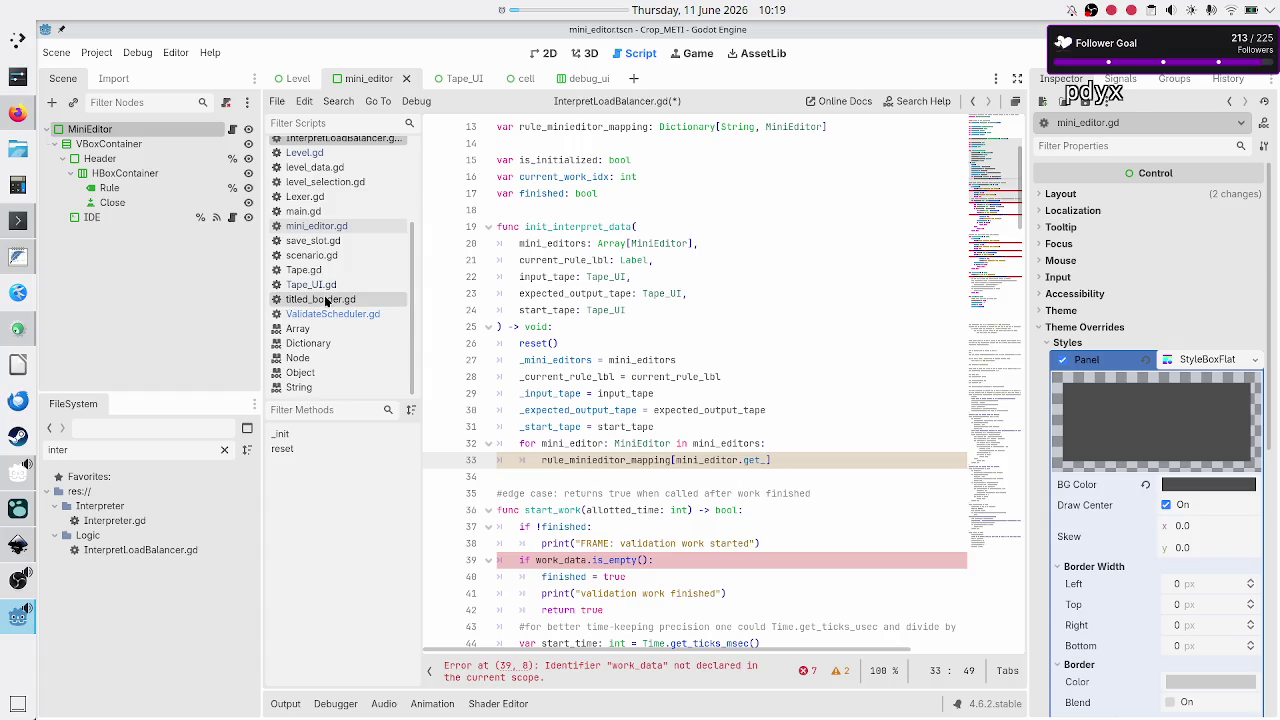
Open mini_editor.gd and select the TODO comment, comparing with the Inkscape mockup
click(337, 226)
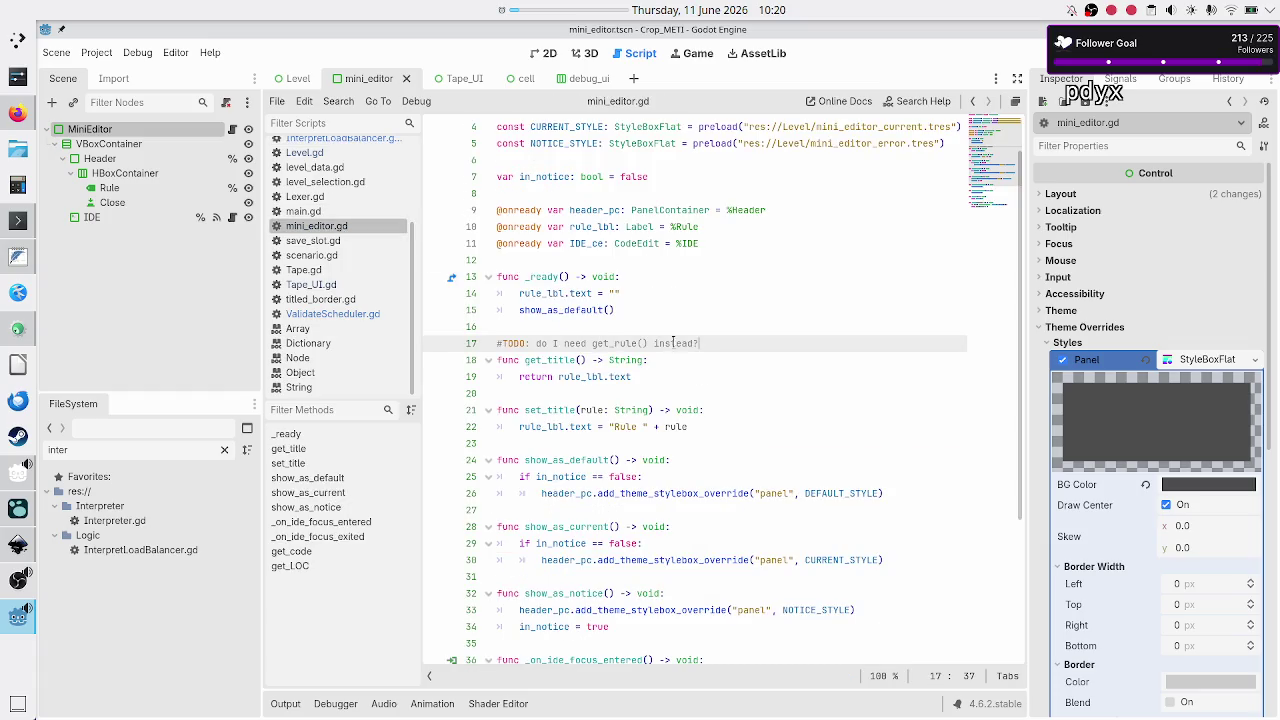
key(Up)
click(710, 343)
triple_click(710, 343)
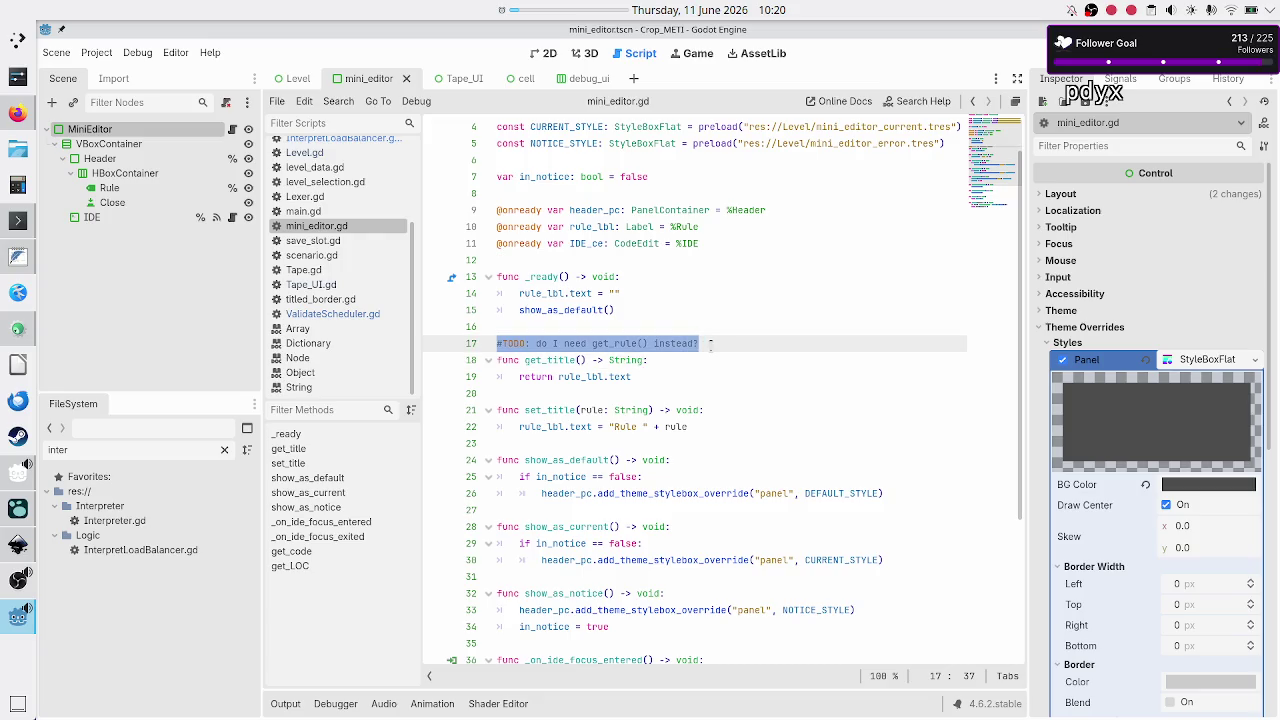
key(alt+Tab)
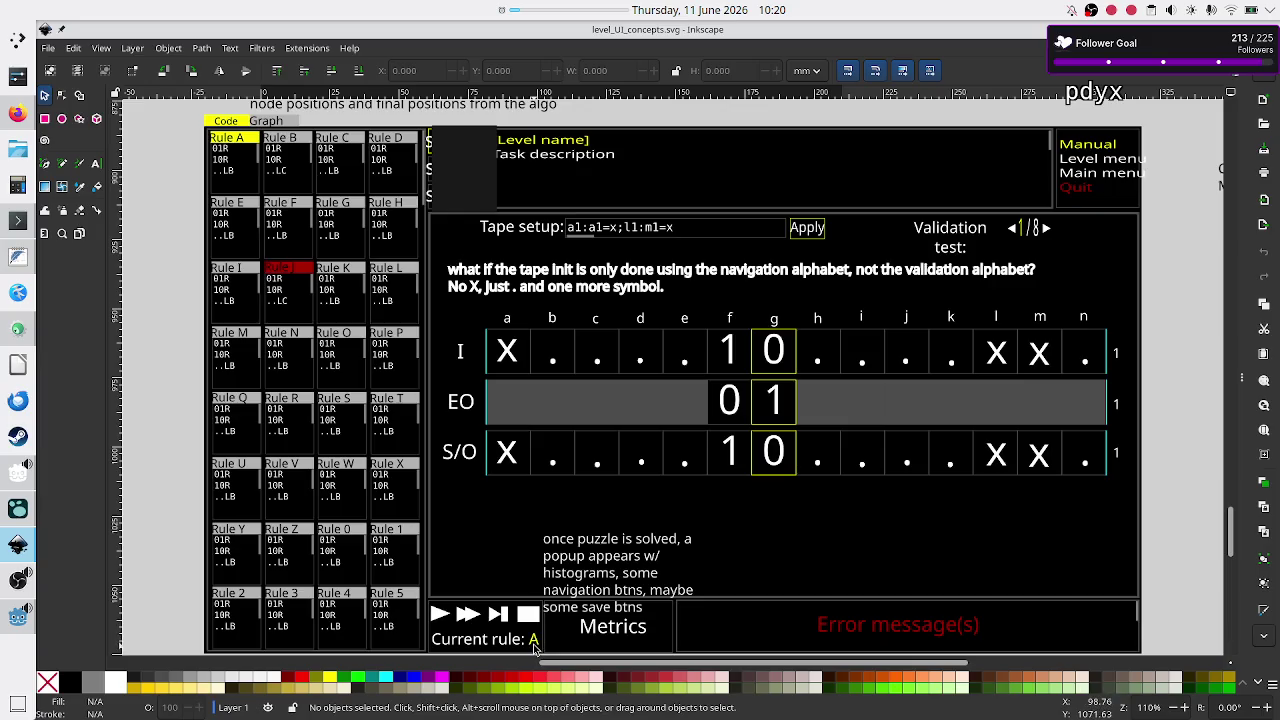
key(alt+Tab)
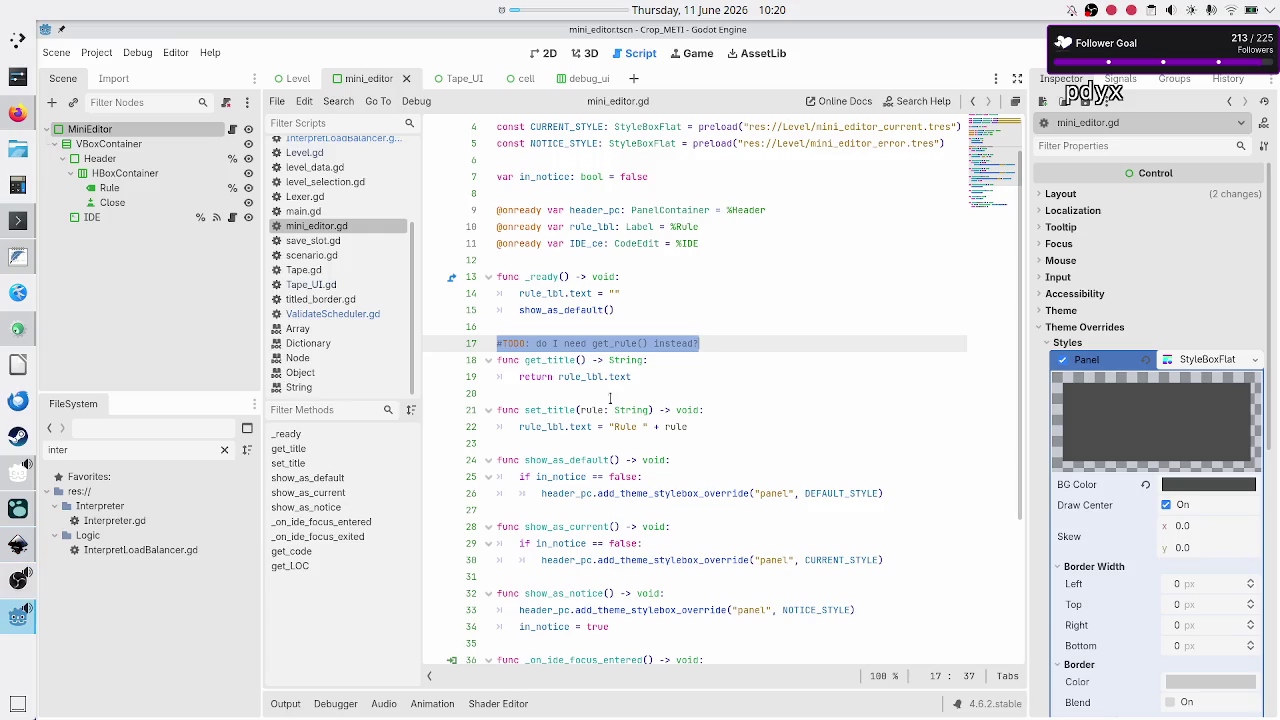
click(561, 361)
click(736, 346)
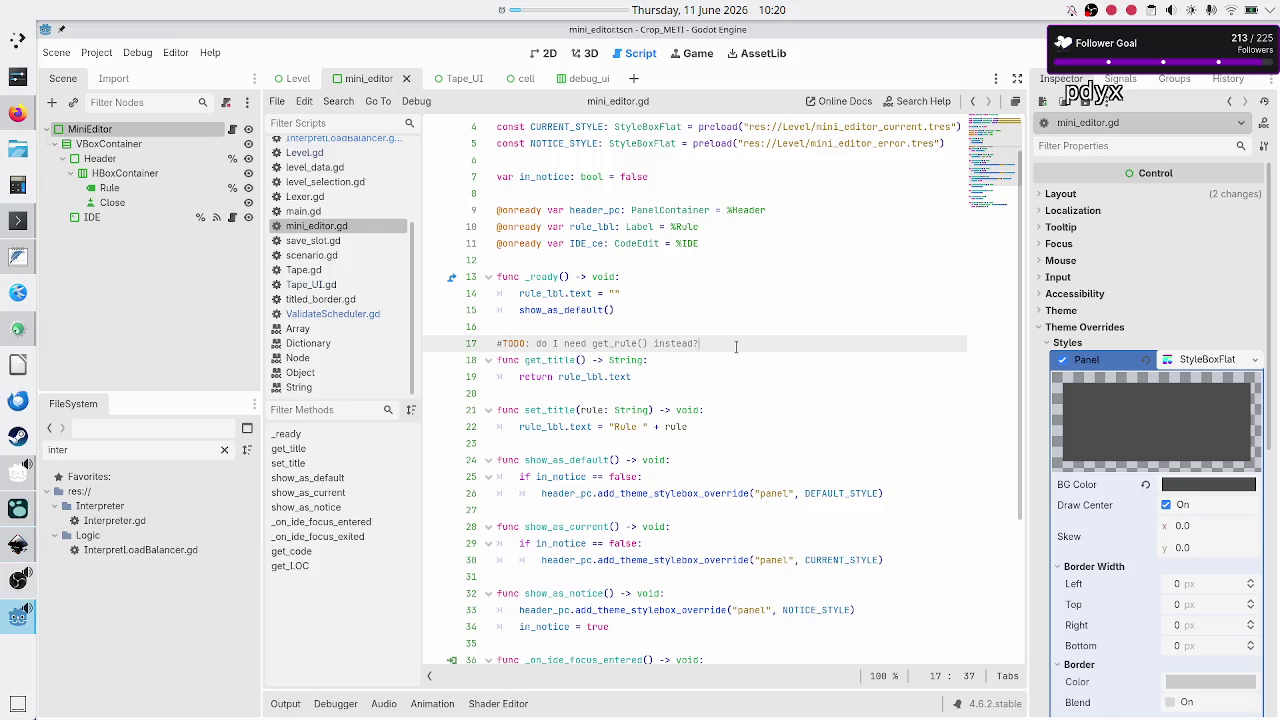
Rename get_title to get_rule and delete the '#TODO: do I need get_rule() instead?' comment
key(Right)
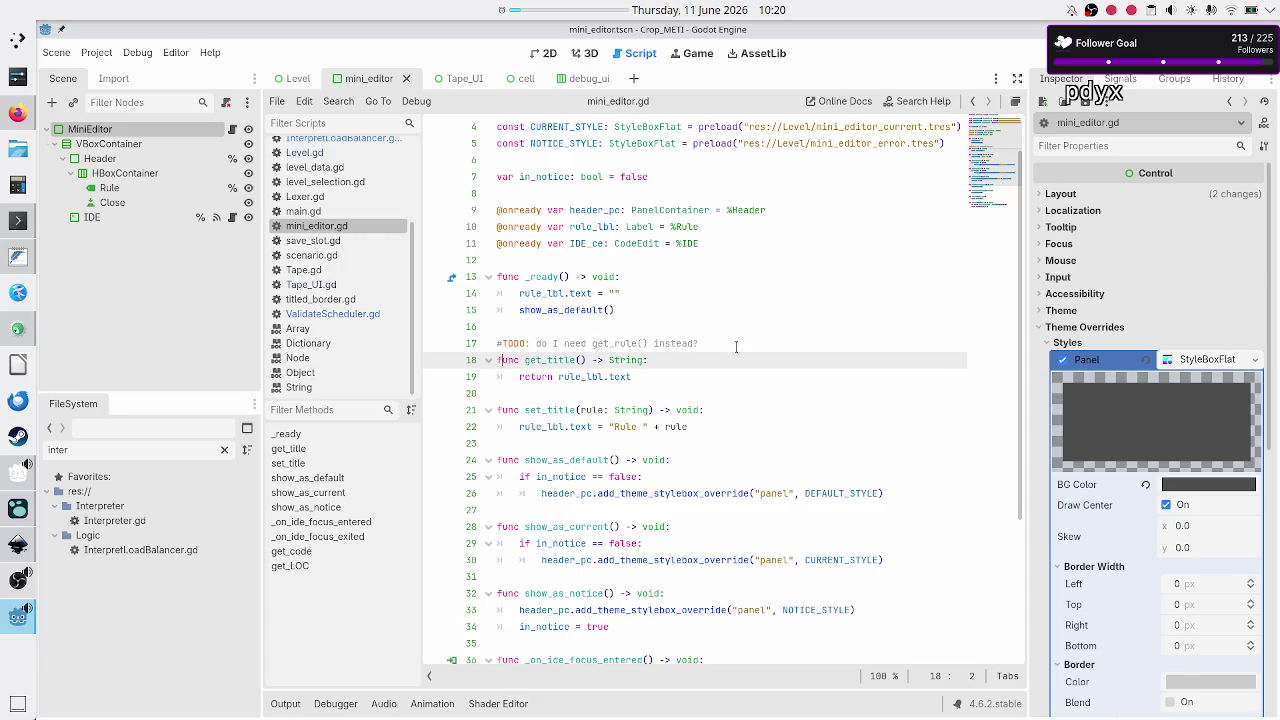
key(Right)
key(Right)
key(Right)
key(BackSpace)
key(BackSpace)
key(BackSpace)
text(rule)
key(Up)
key(End)
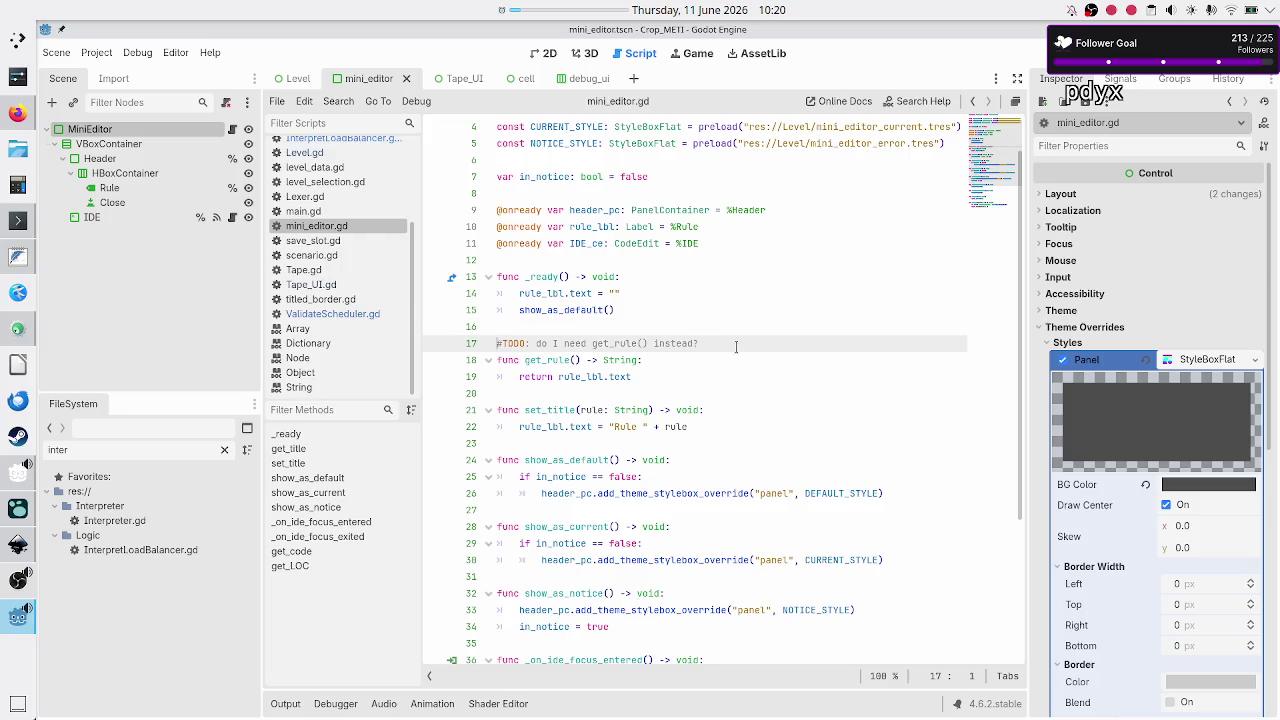
key(shift+Home)
key(BackSpace)
key(BackSpace)
key(Down)
key(Down)
key(End)
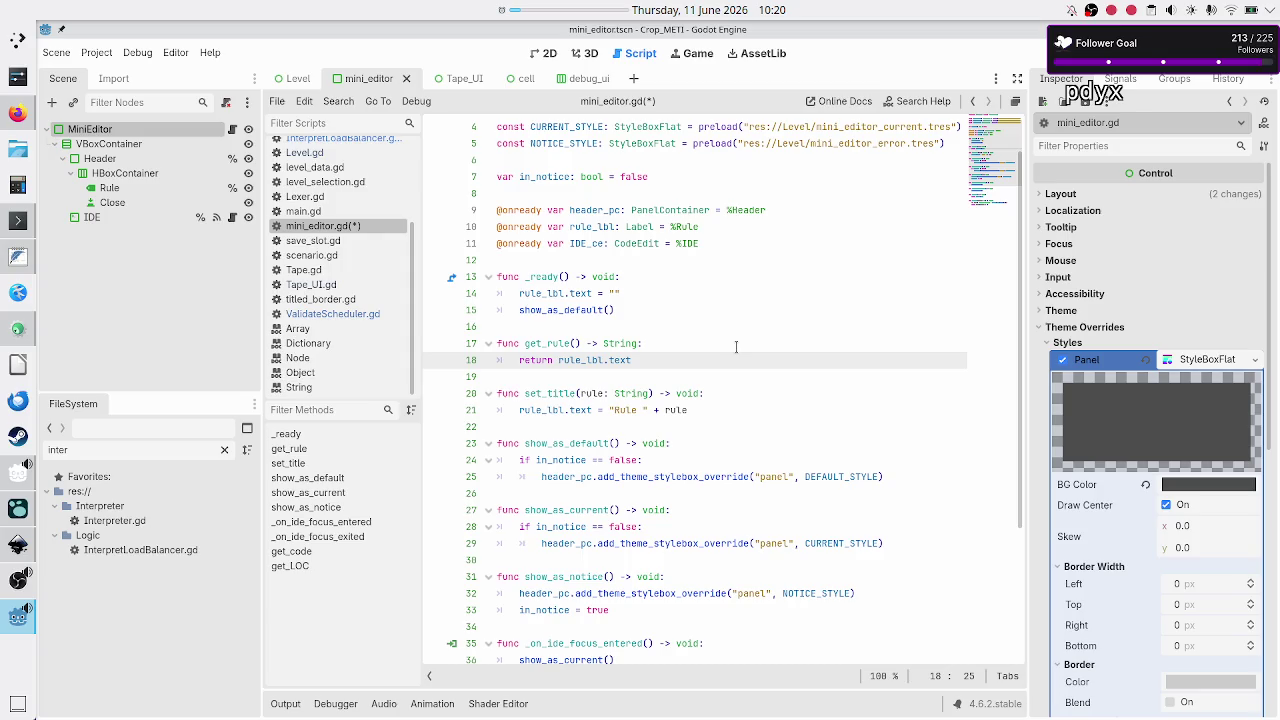
Append .split(" ") to rule_lbl.text in get_rule and compare with the Inkscape mockup
text(.split()
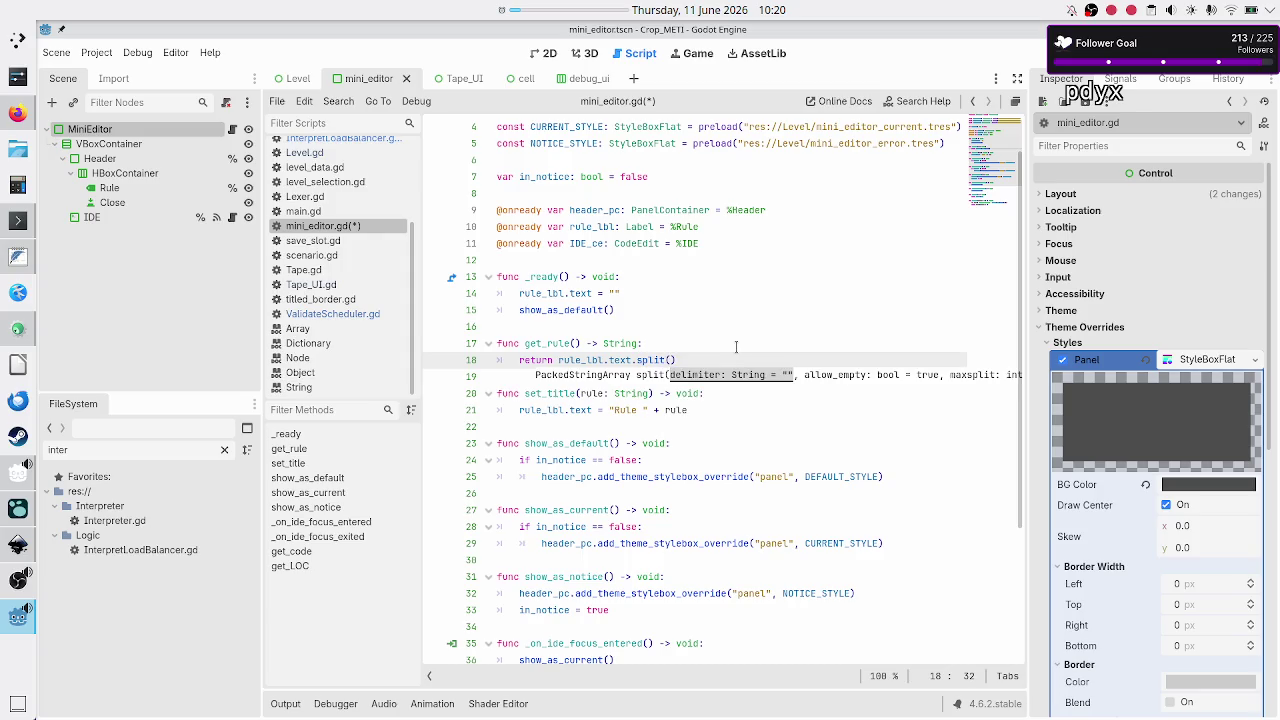
text(")
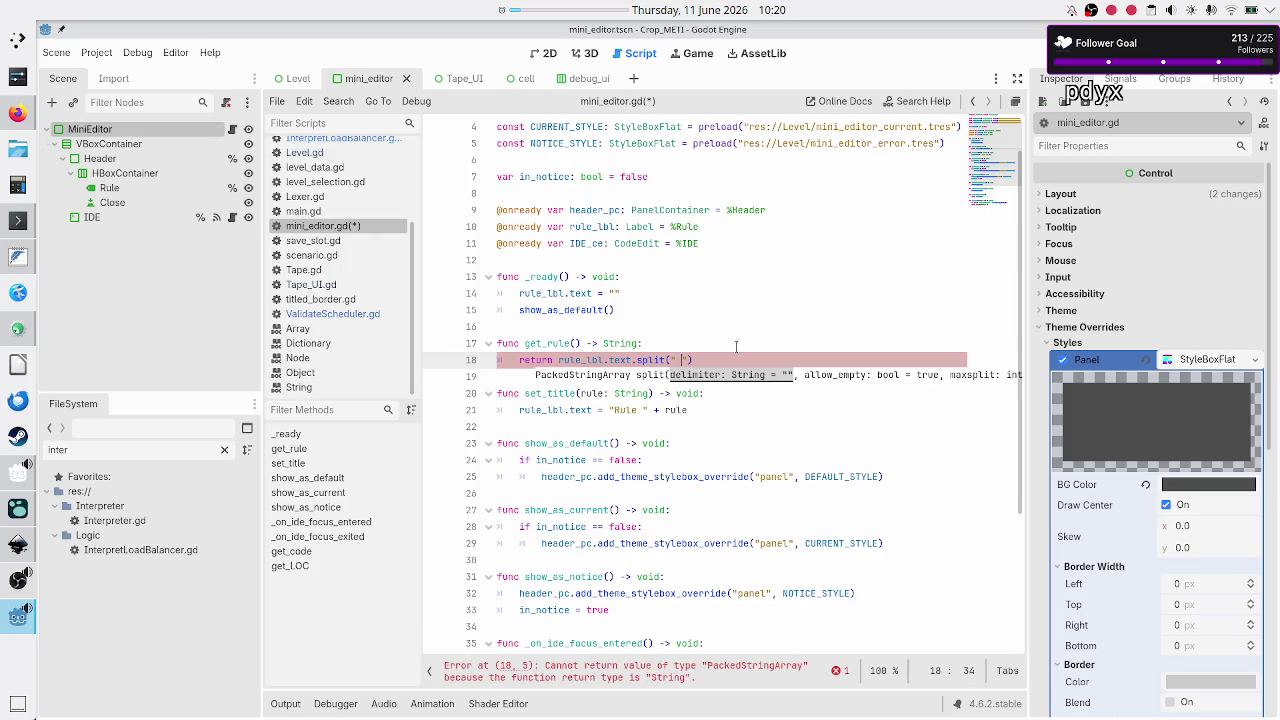
key(alt+Tab)
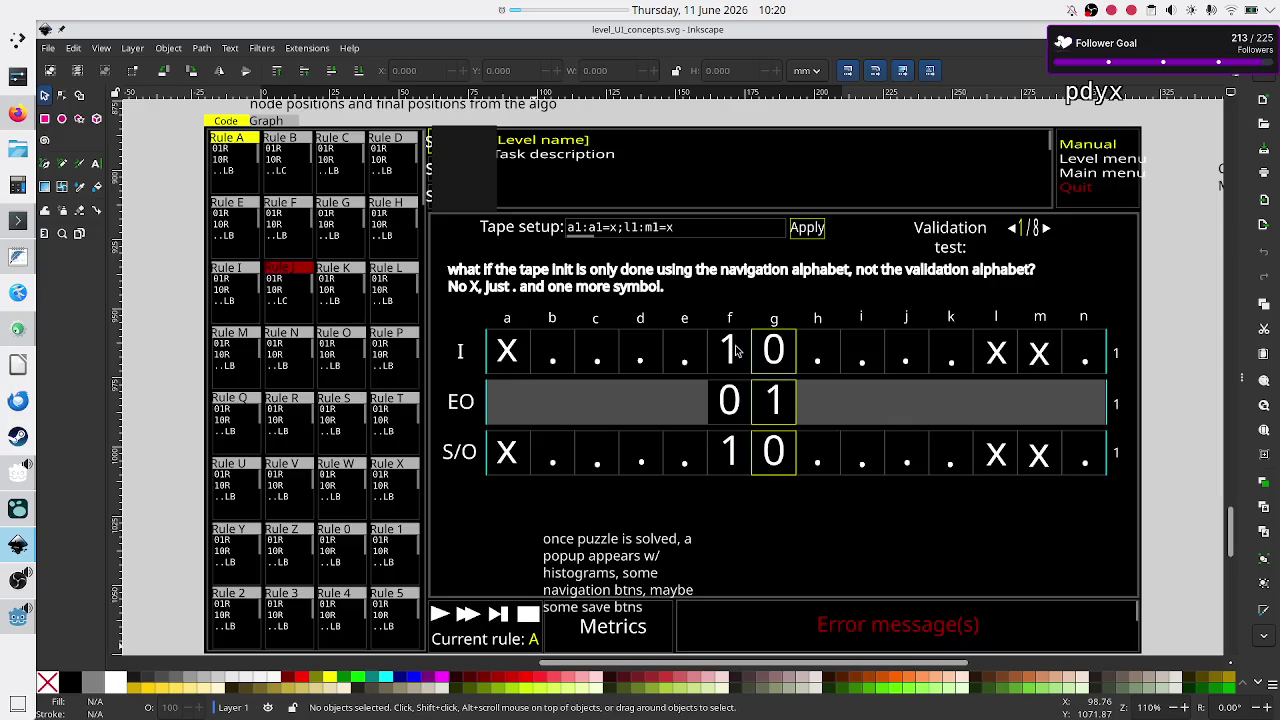
key(alt+Tab)
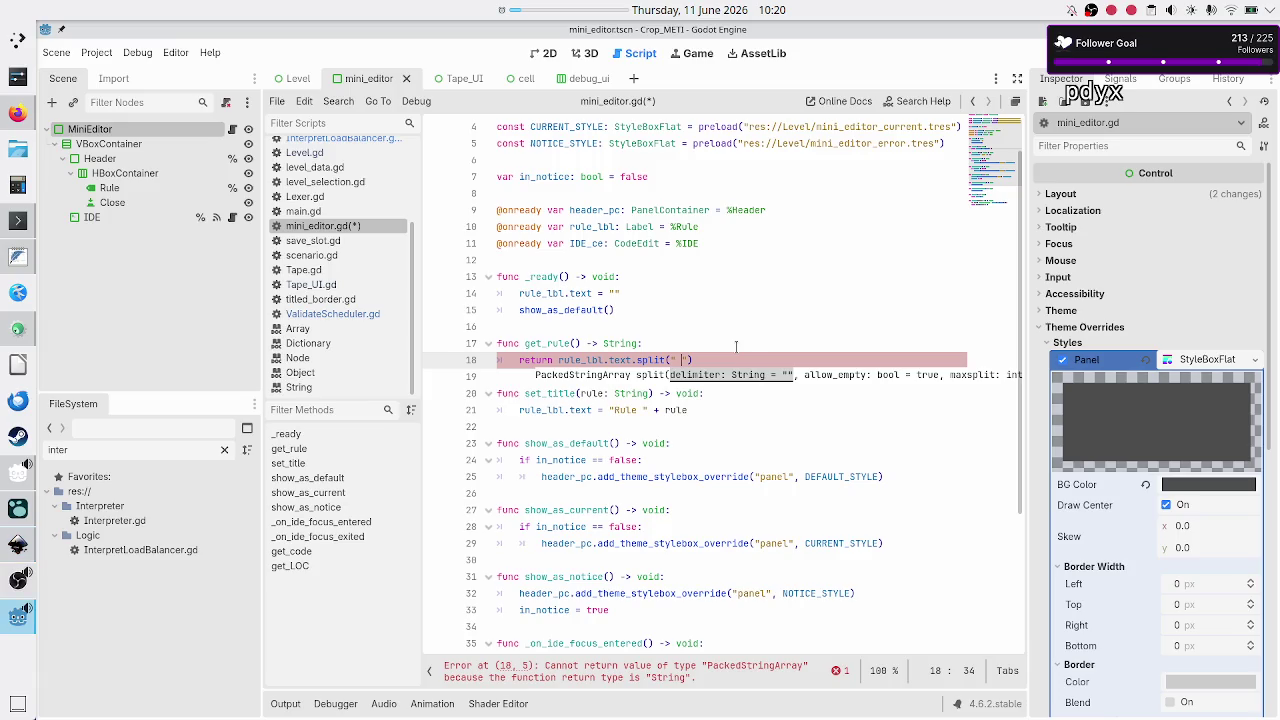
key(alt+Tab)
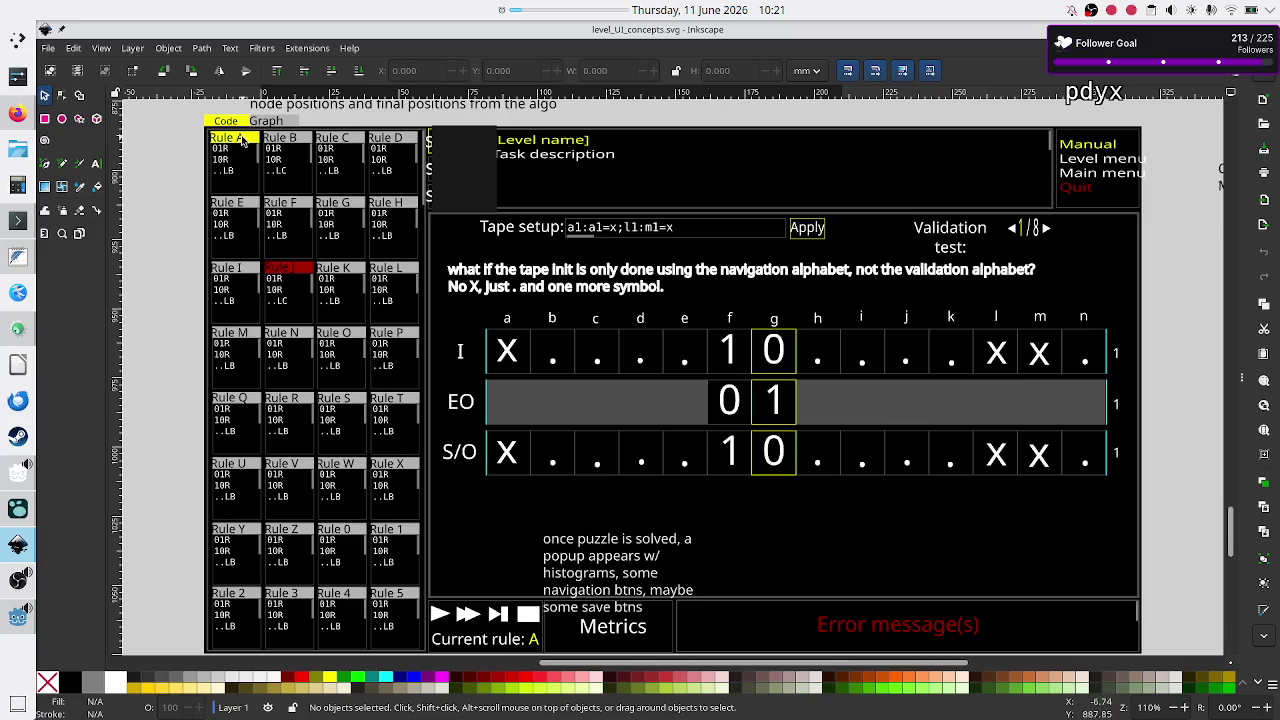
Make get_rule return rule_lbl.text.split(" ")[1], checking the mockup's Rule A label, and save
key(alt+Tab)
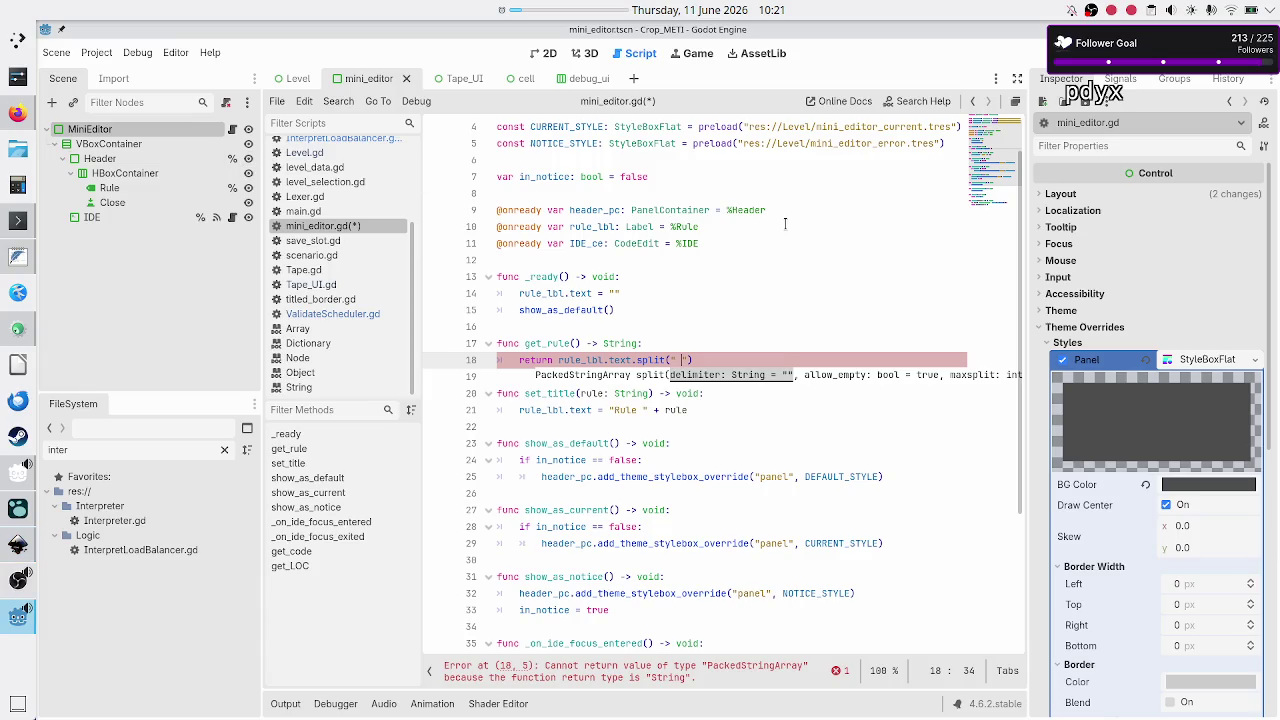
key(alt+Tab)
key(alt+Tab)
key(alt+Tab)
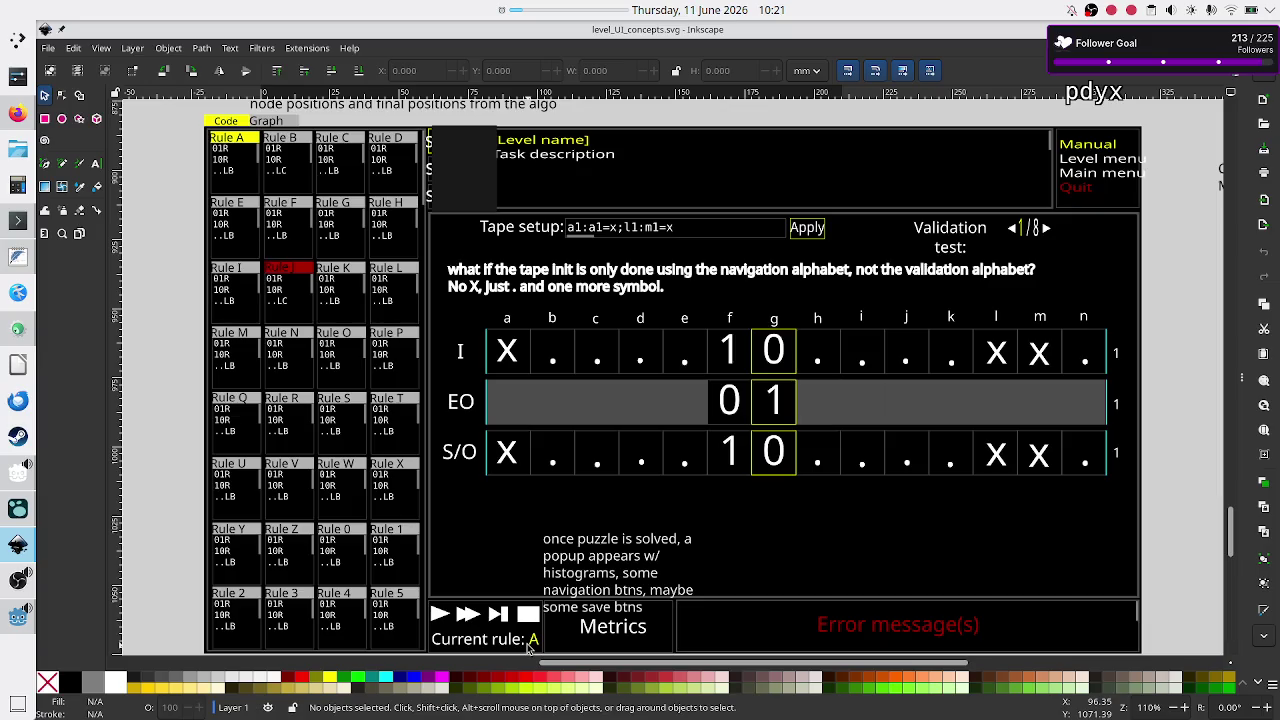
key(alt+Tab)
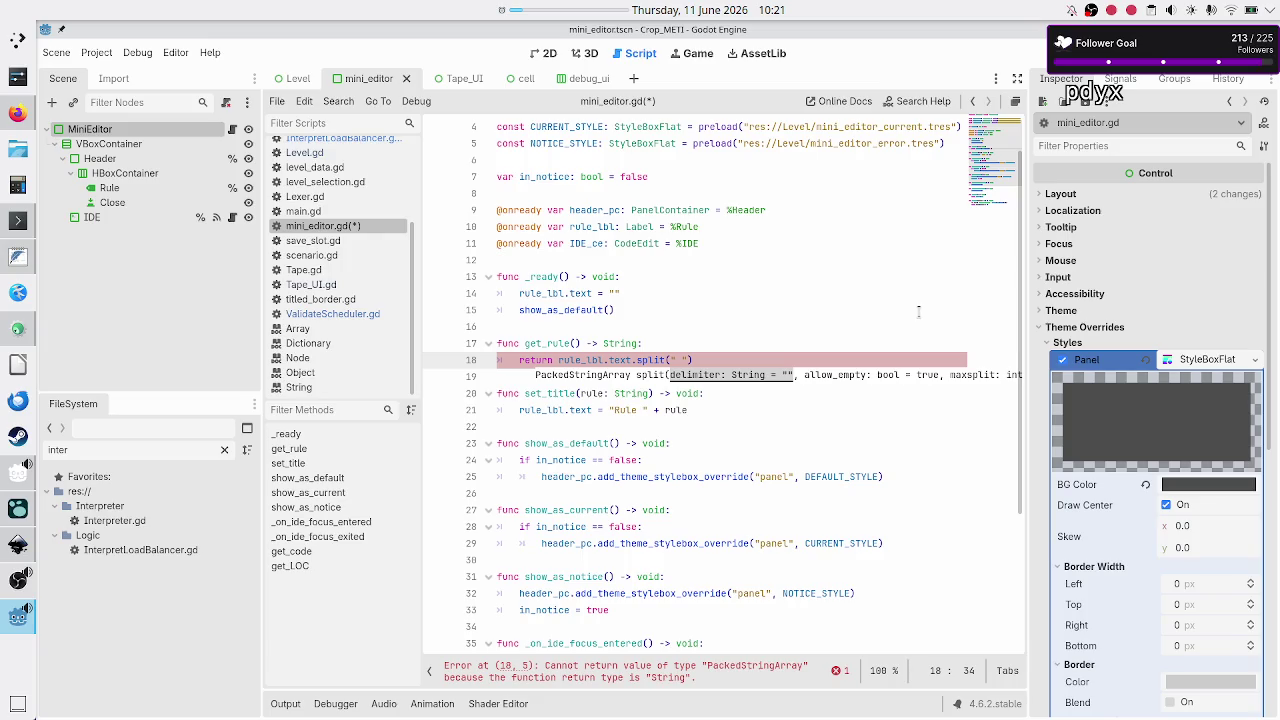
text())
key(alt+Tab)
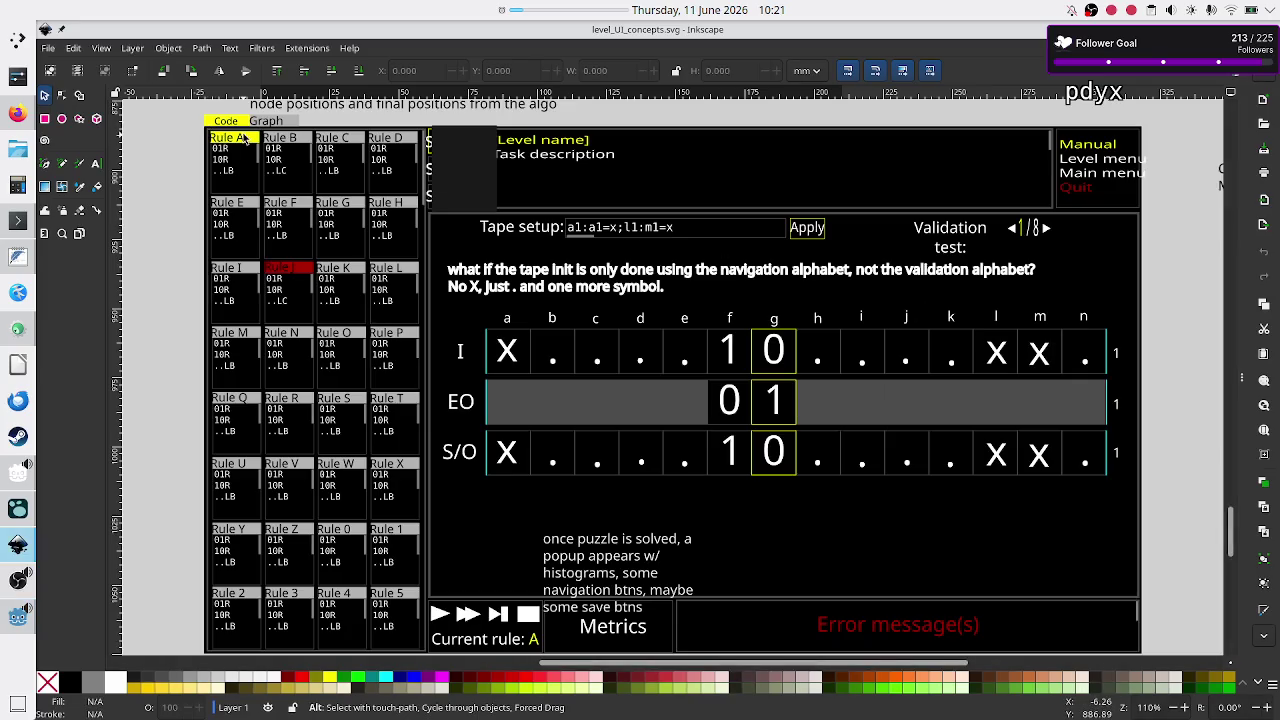
key(alt+Tab)
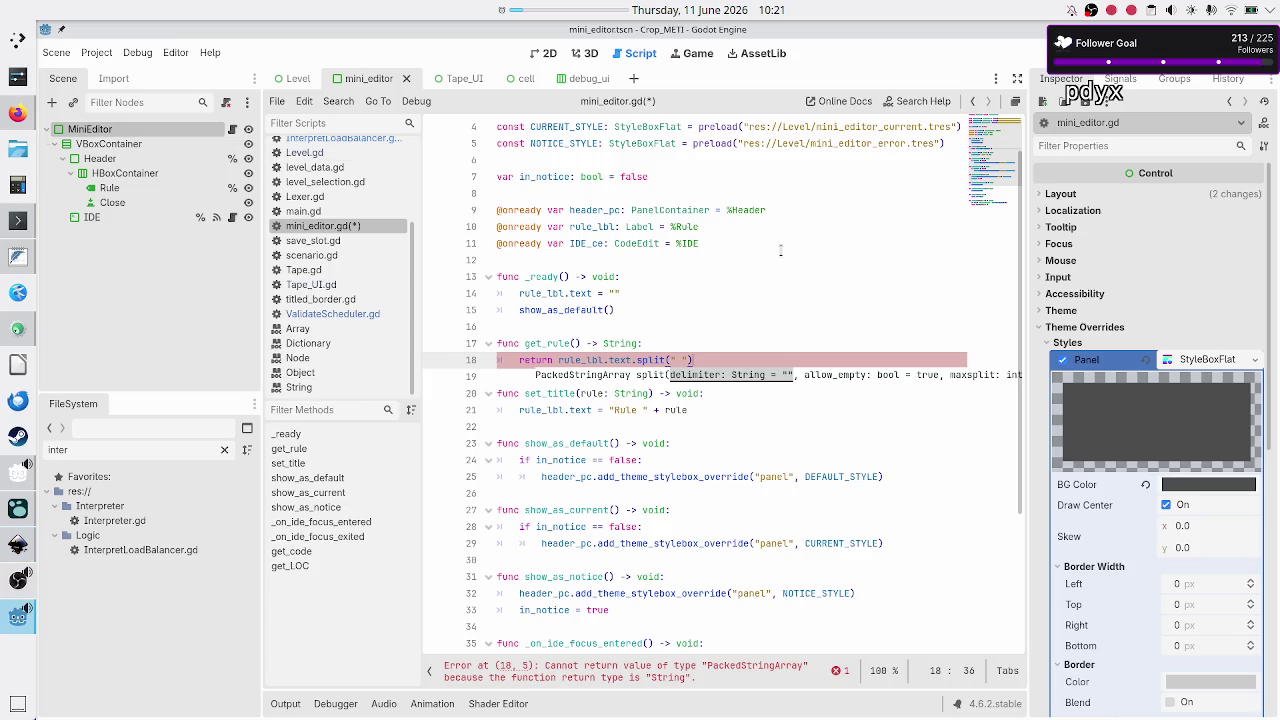
text([1)
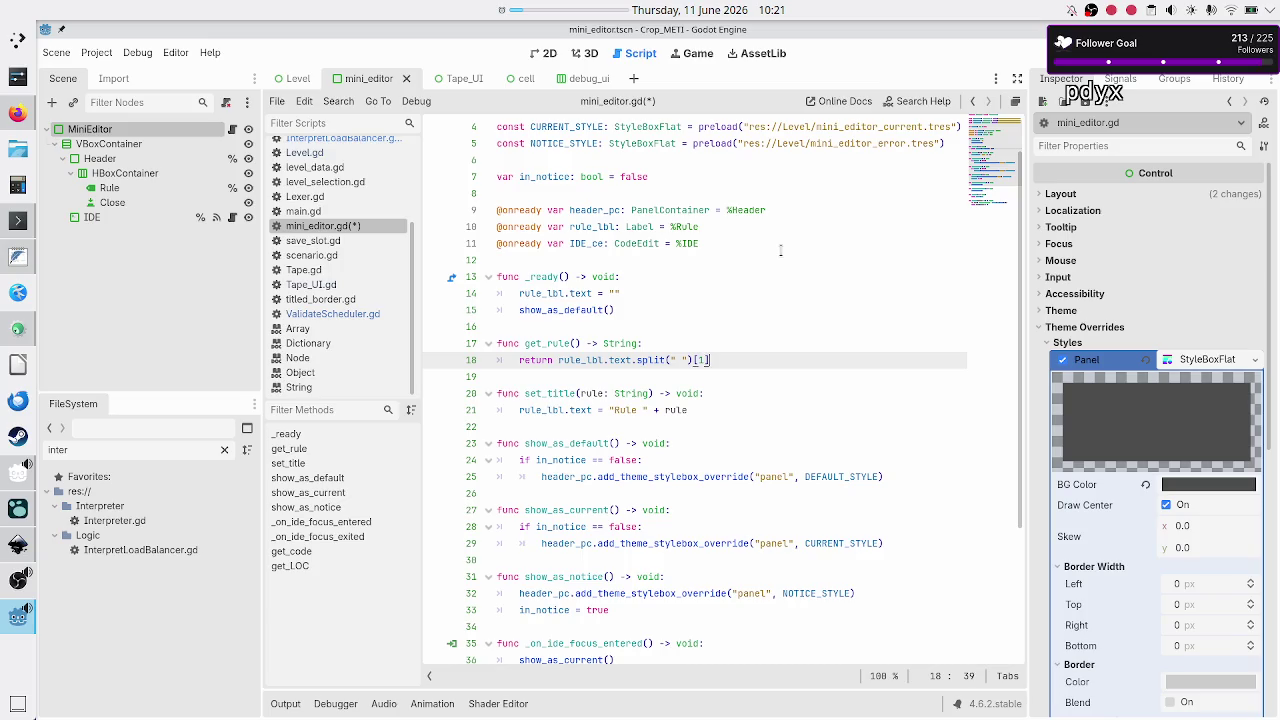
key(Down)
key(ctrl+s)
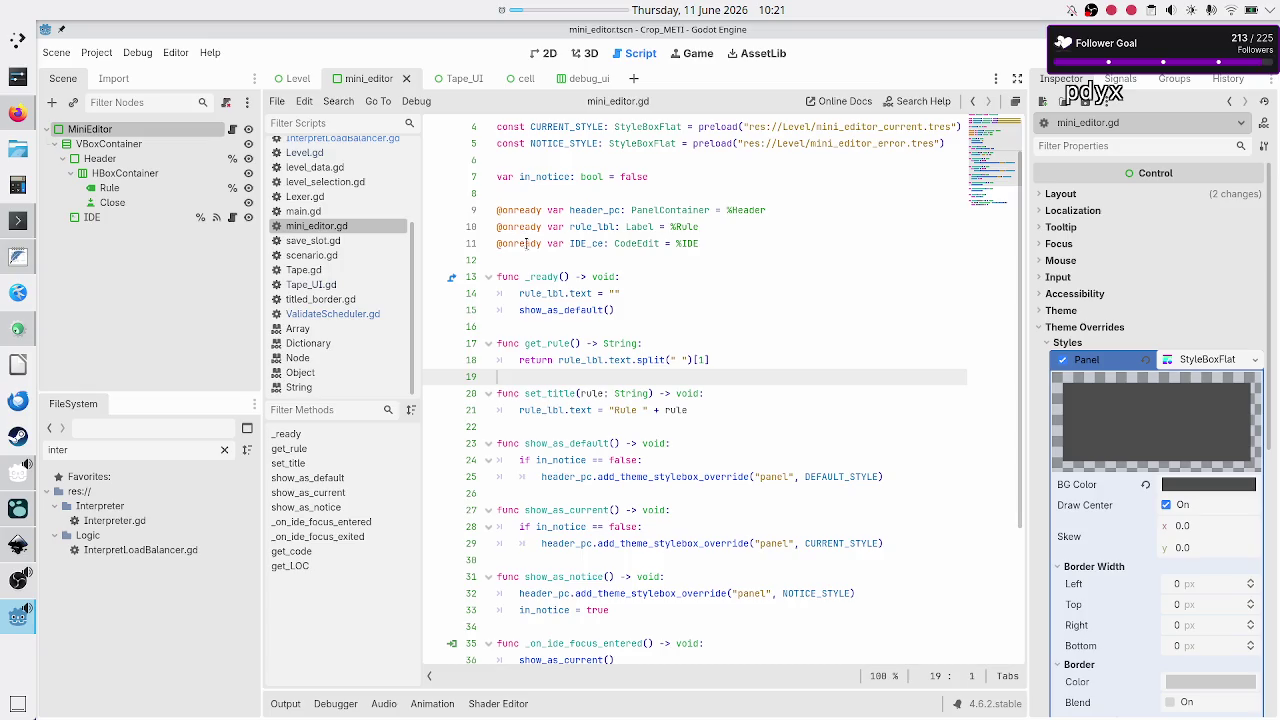
Complete line 33 as rule_minieditor_mapping[mini_editor.get_rule()] = mini_editor and save InterpretLoadBalancer.gd
click(362, 143)
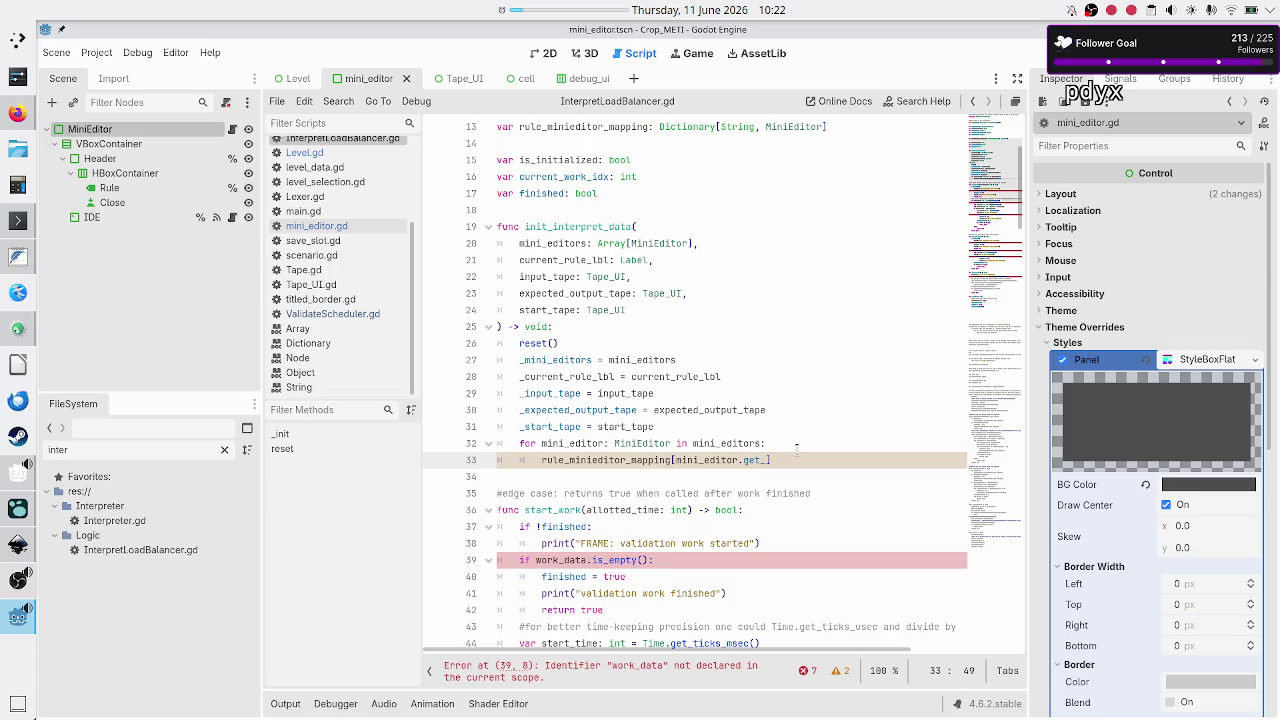
text(r)
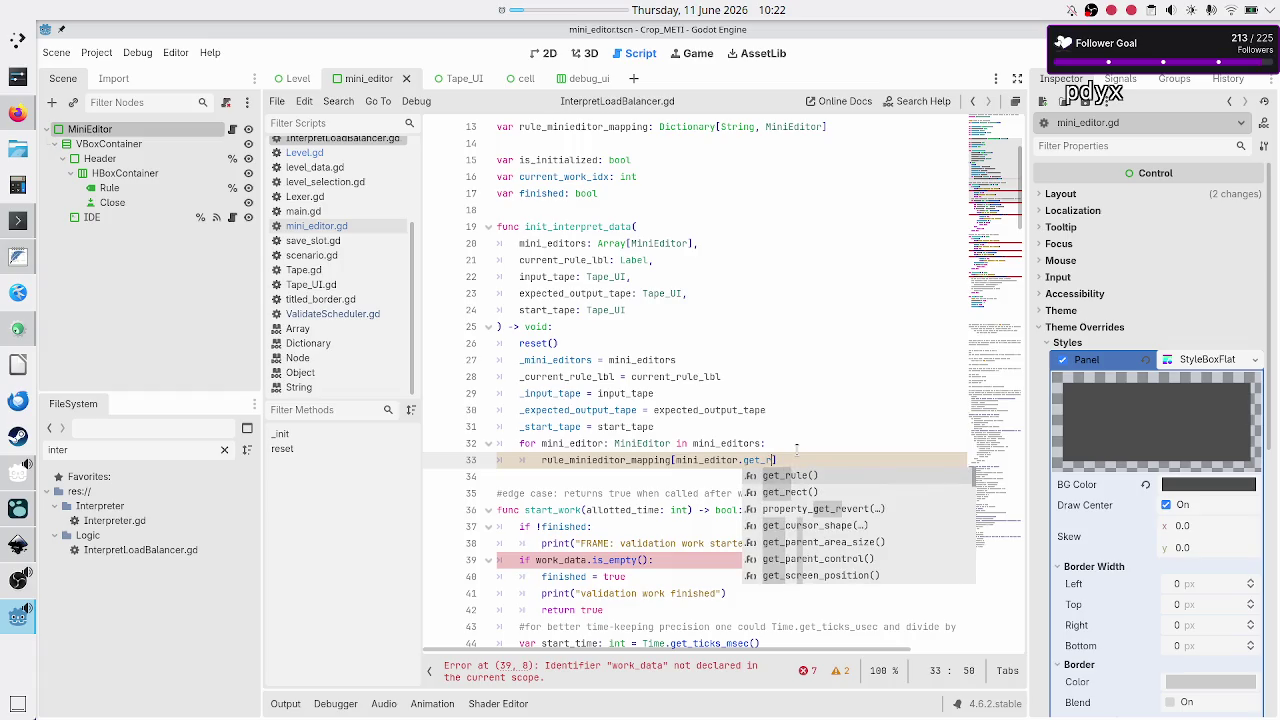
key(Return)
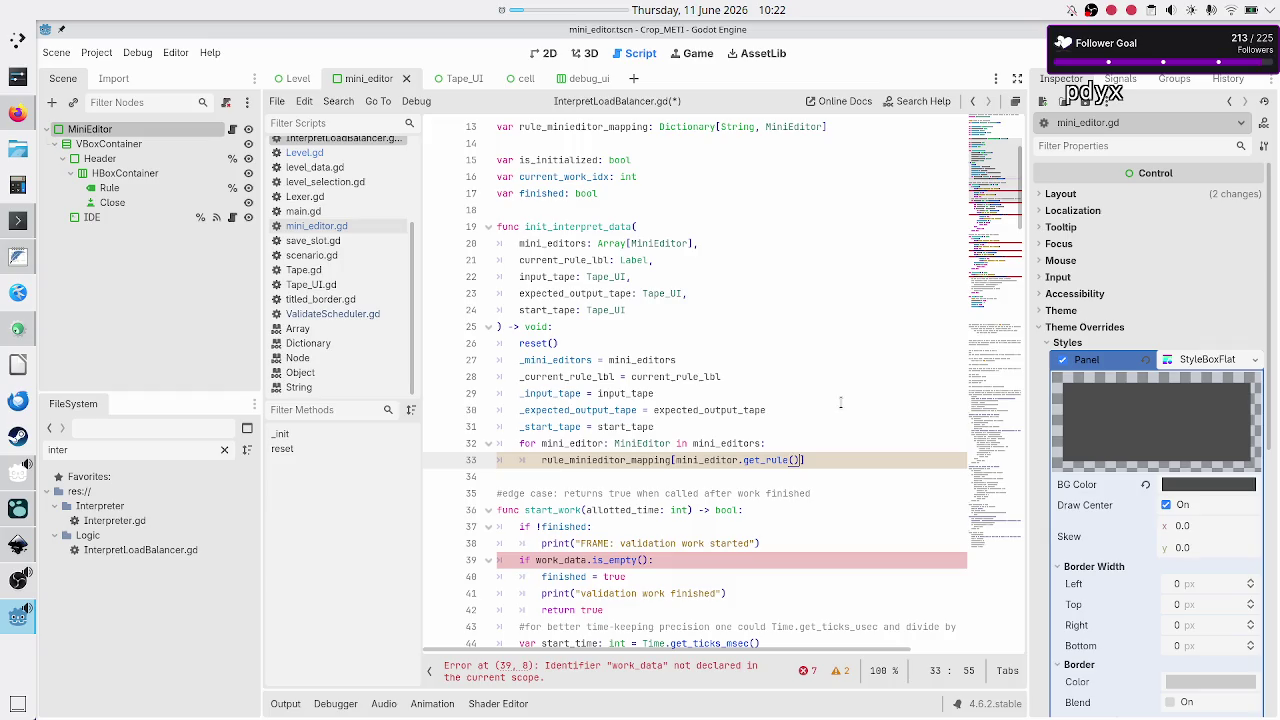
key(alt+Tab)
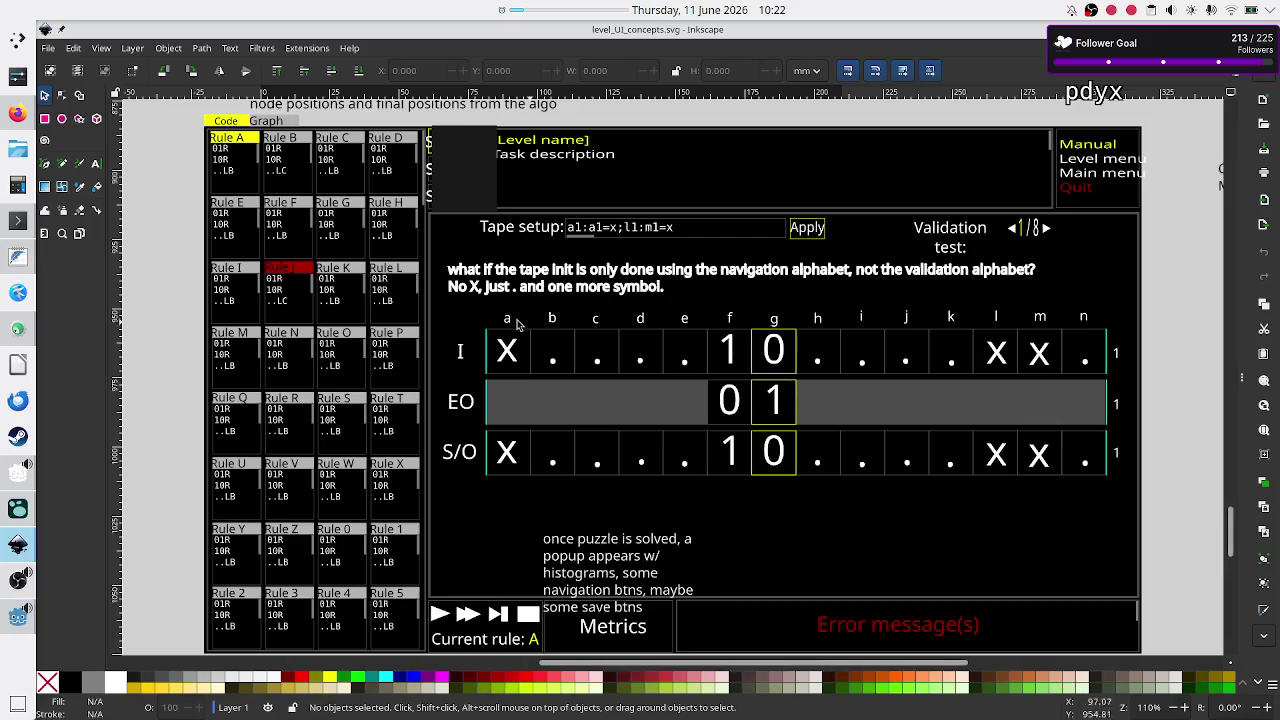
key(alt+Tab)
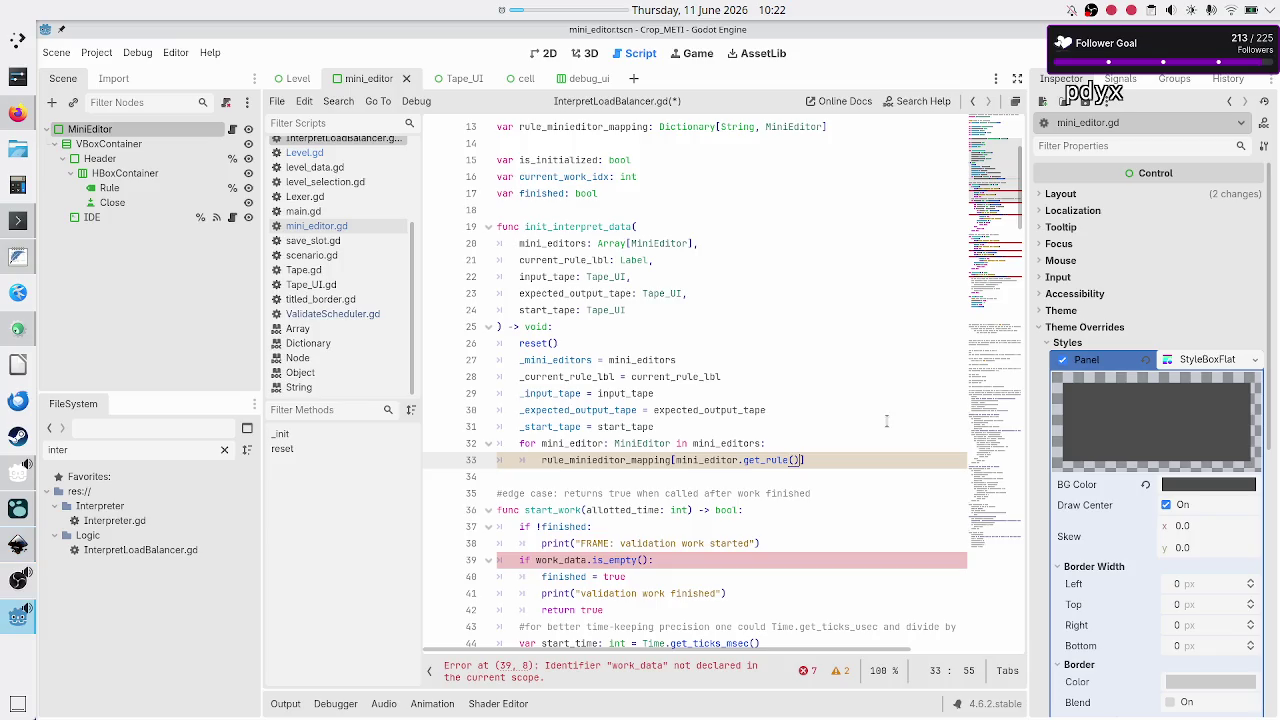
text(, mini)
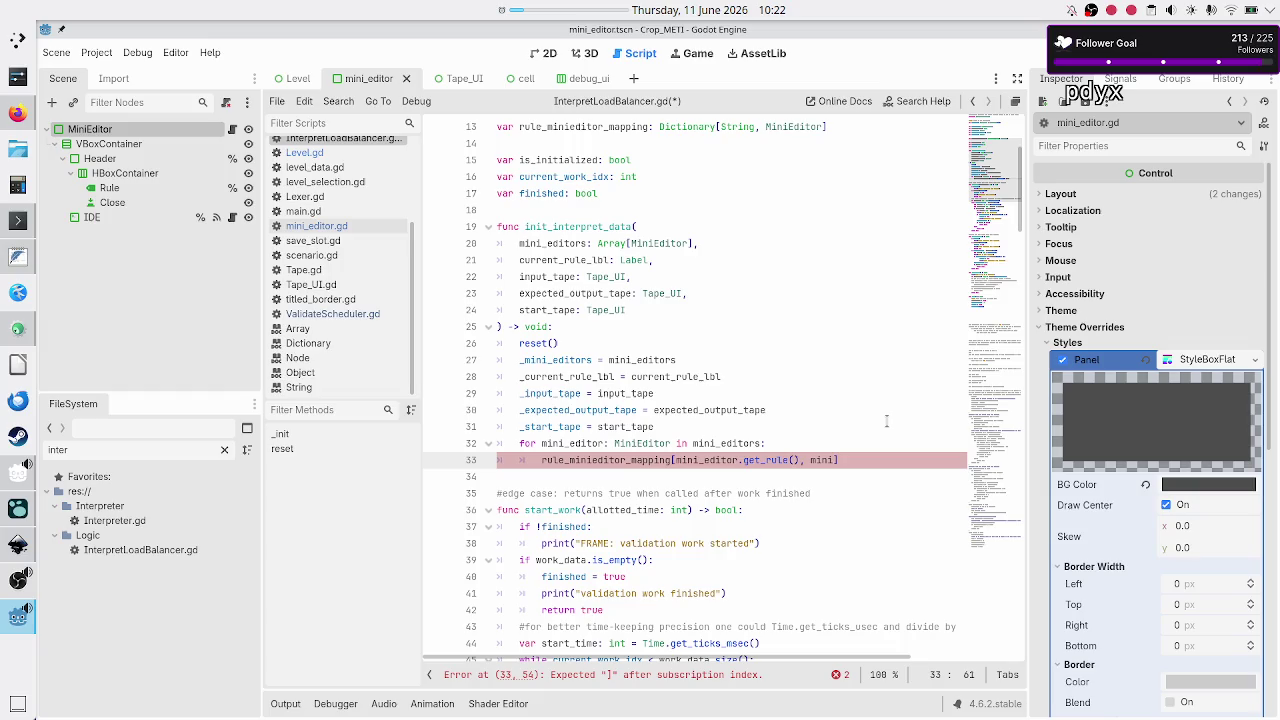
key(BackSpace)
key(BackSpace)
key(BackSpace)
key(Right)
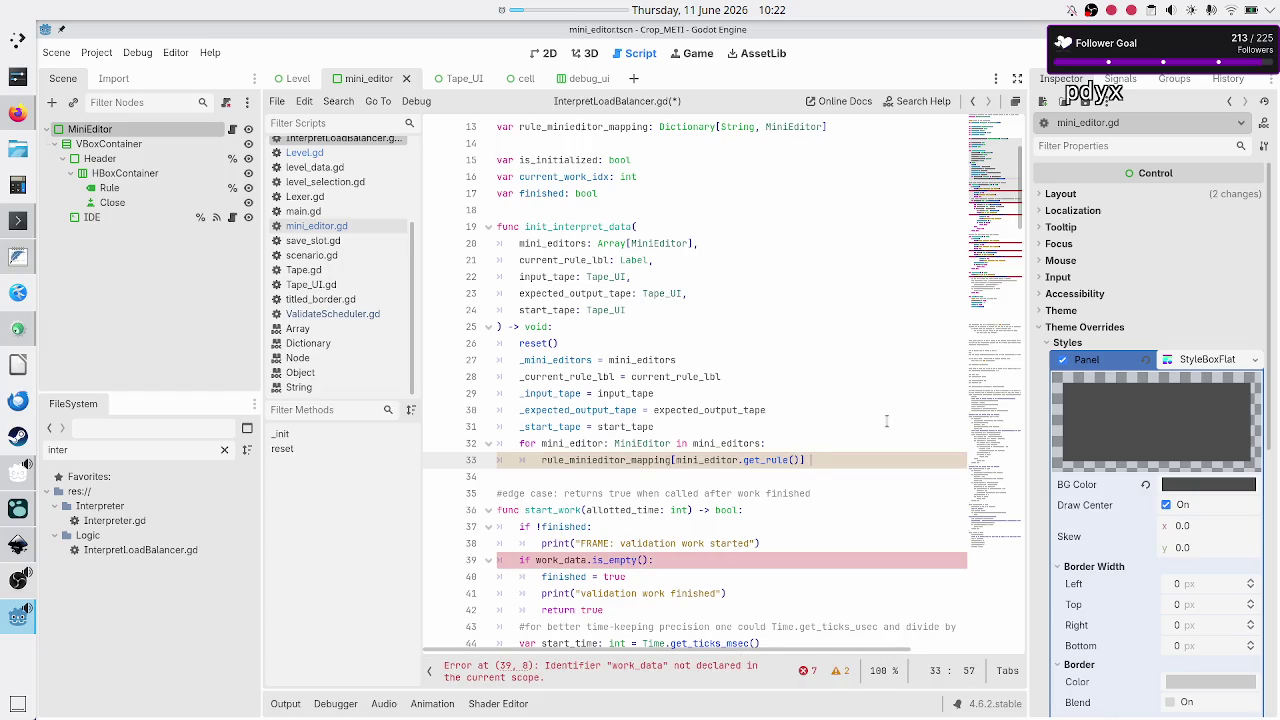
text(= mini_)
key(Return)
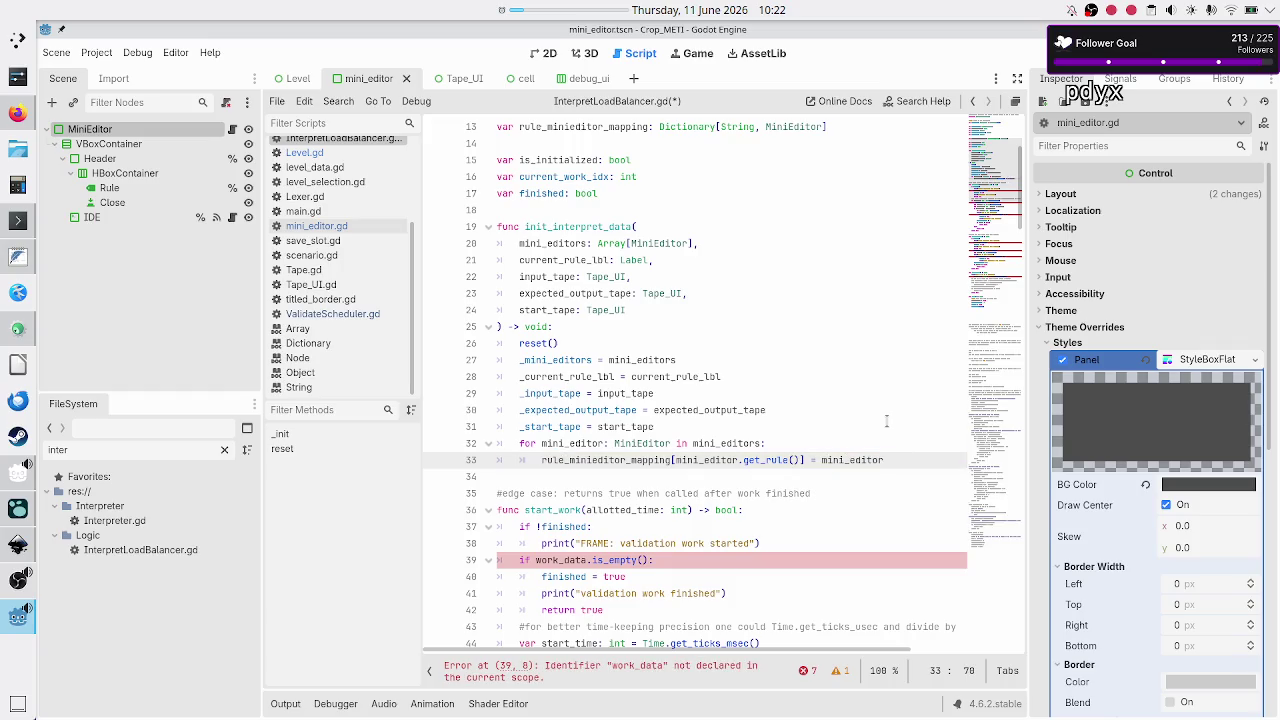
key(Down)
key(ctrl+s)
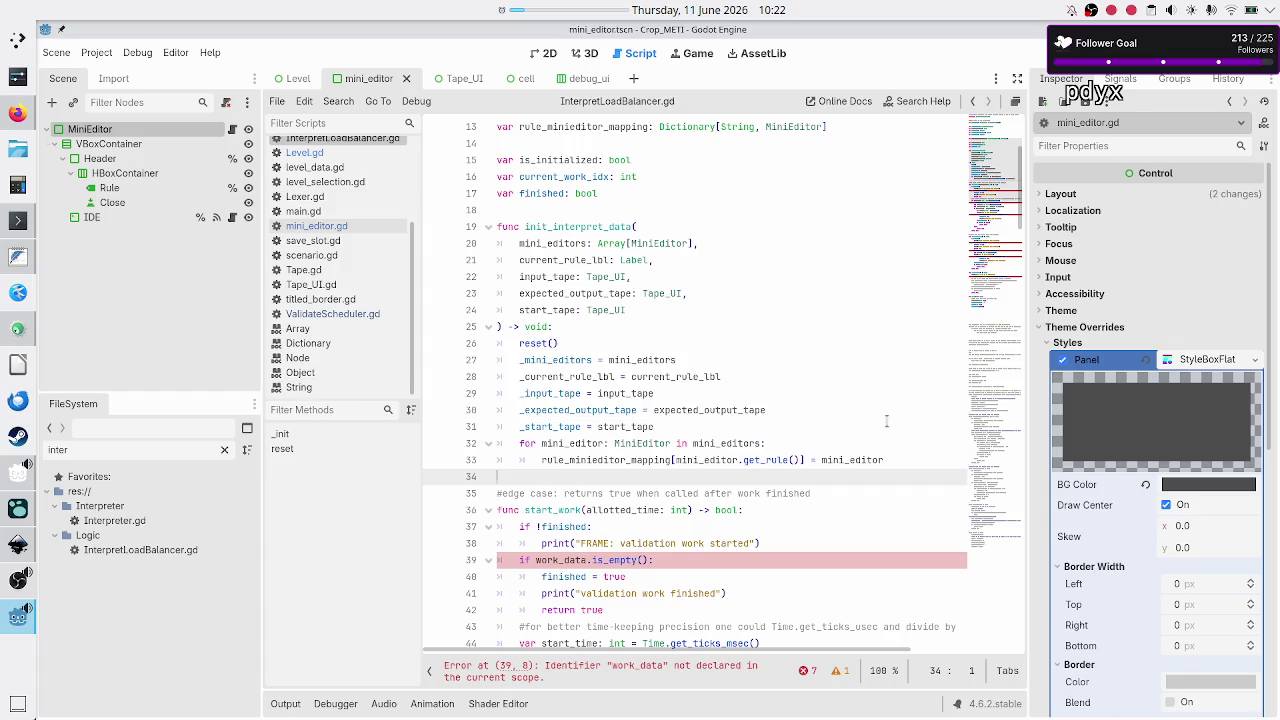
Reopen mini_editor.gd and inspect the get_rule function name
click(356, 227)
double_click(542, 337)
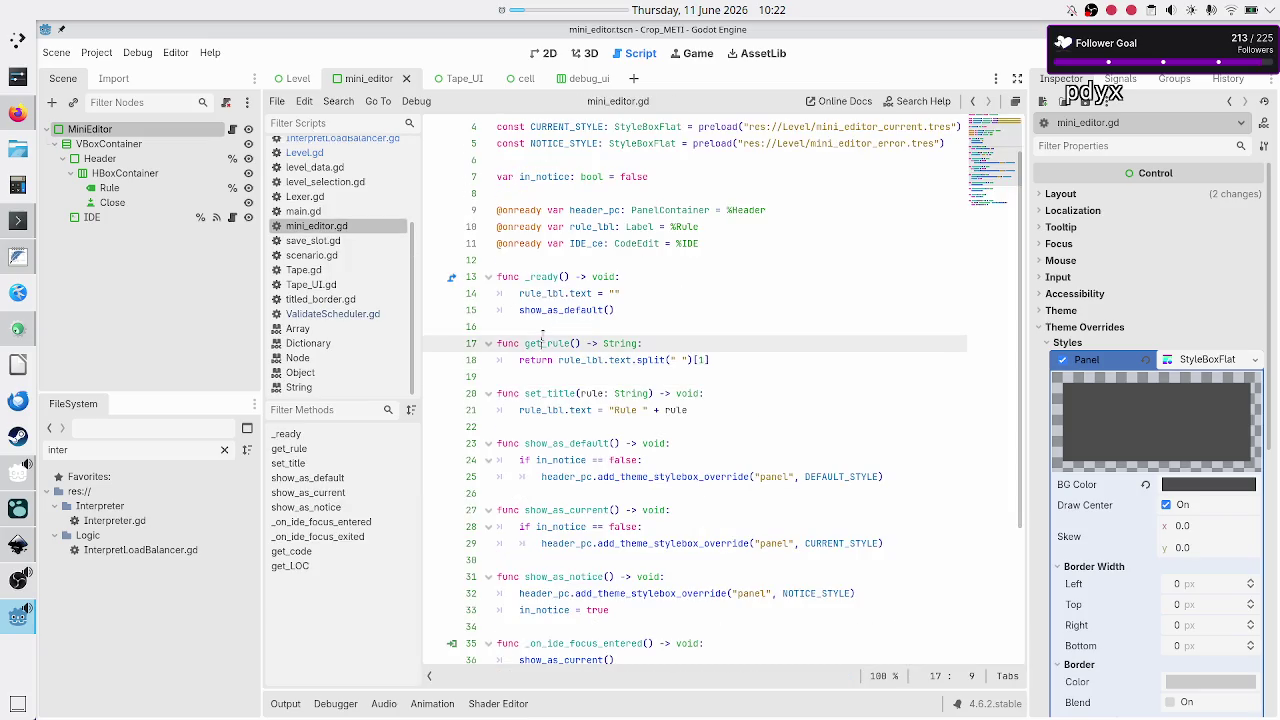
click(550, 328)
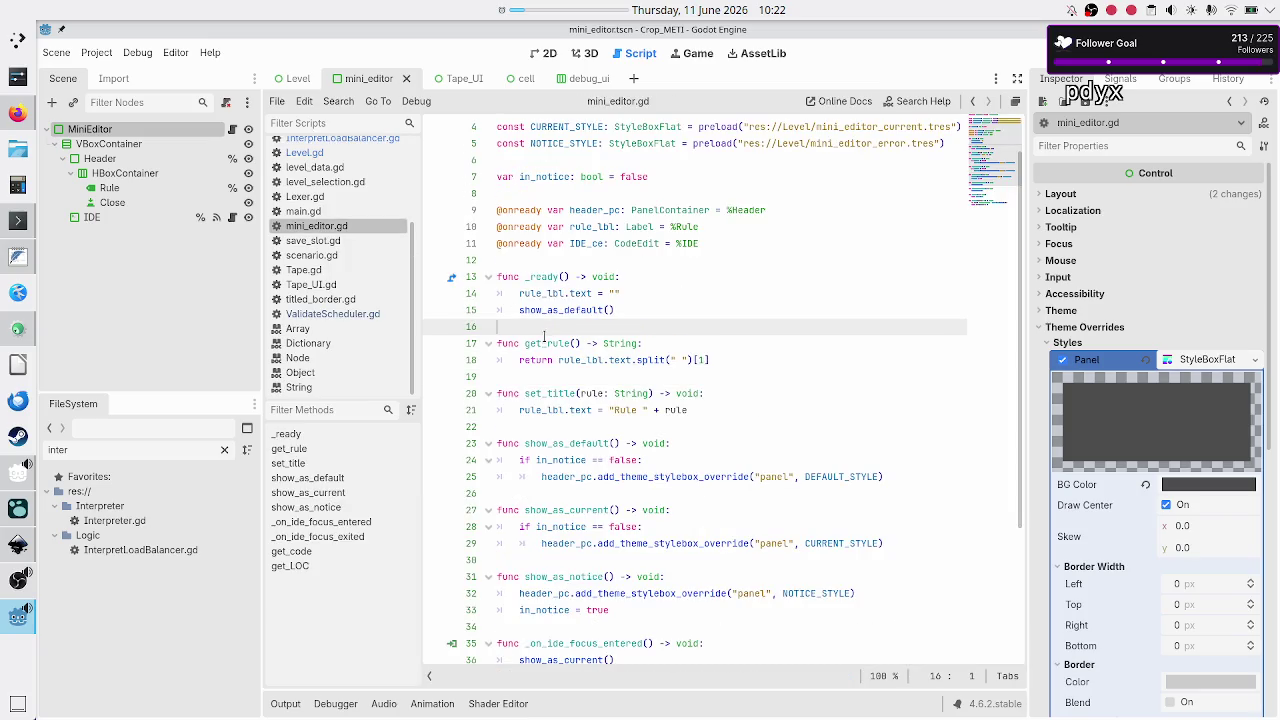
double_click(543, 341)
click(561, 327)
double_click(548, 342)
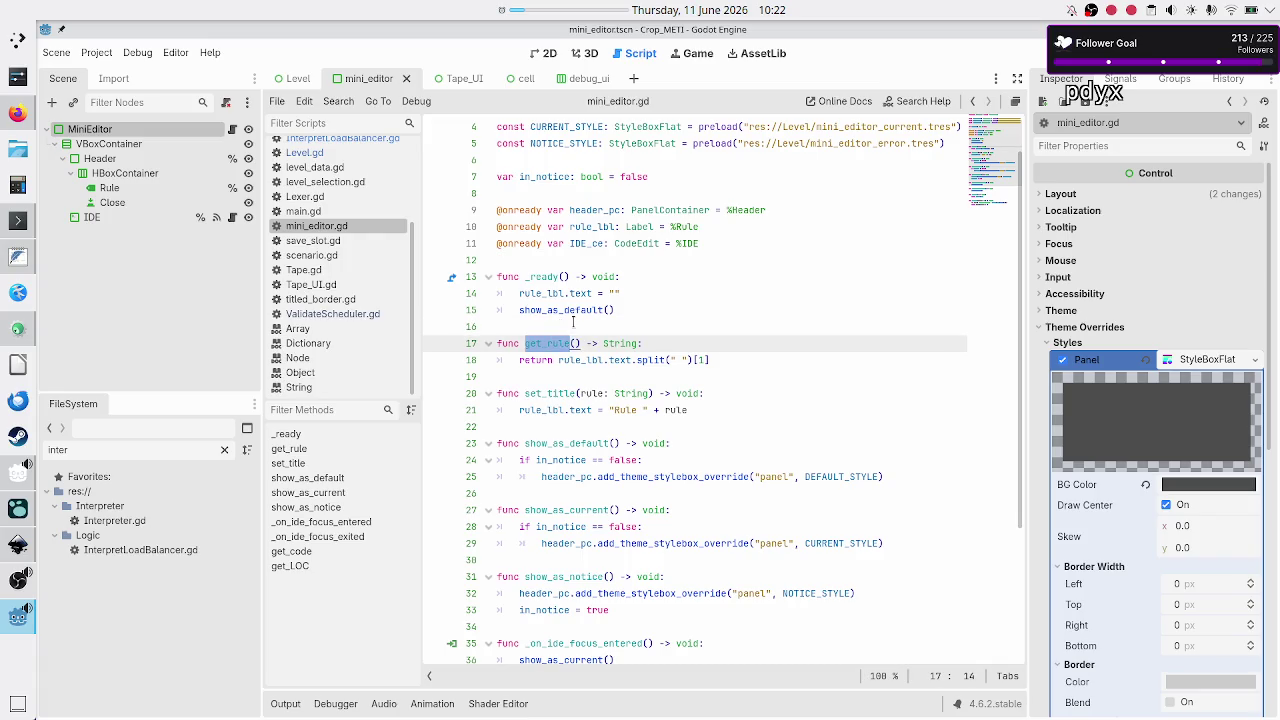
click(572, 325)
double_click(545, 342)
click(573, 327)
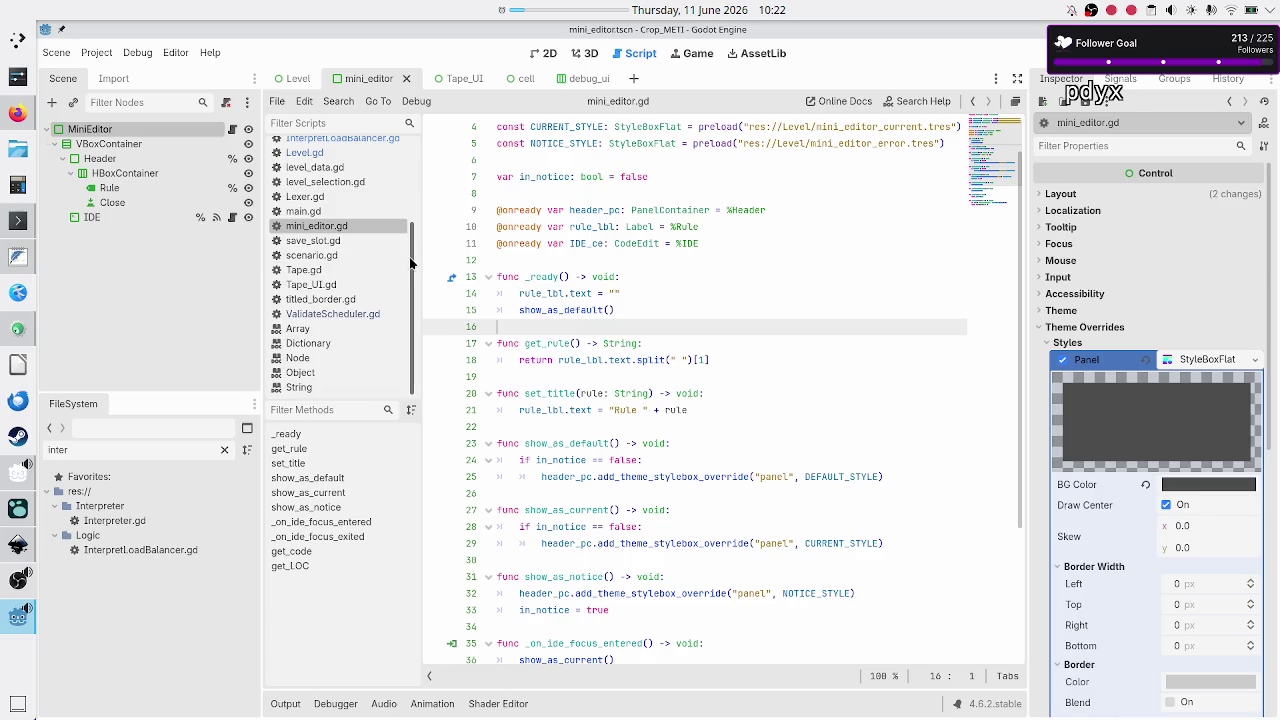
Search ValidateScheduler.gd for get_title uses, then clear and close the search
click(367, 315)
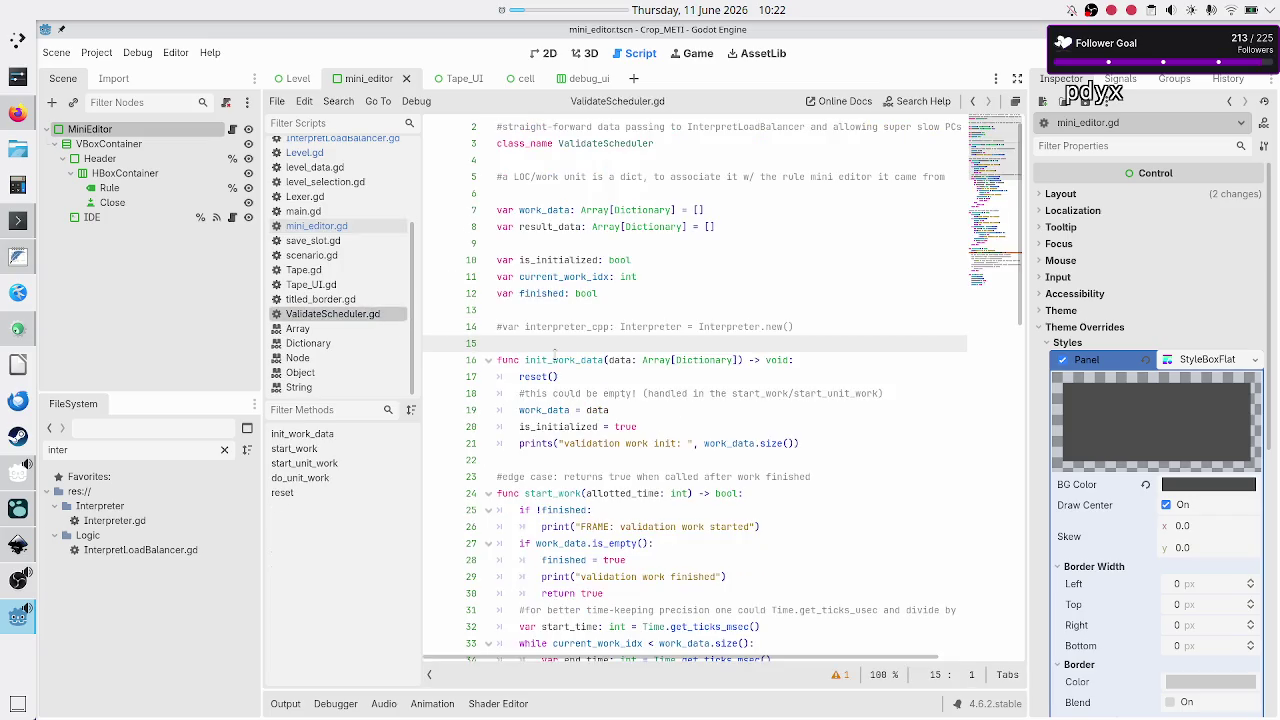
key(ctrl+f)
text(get_ti)
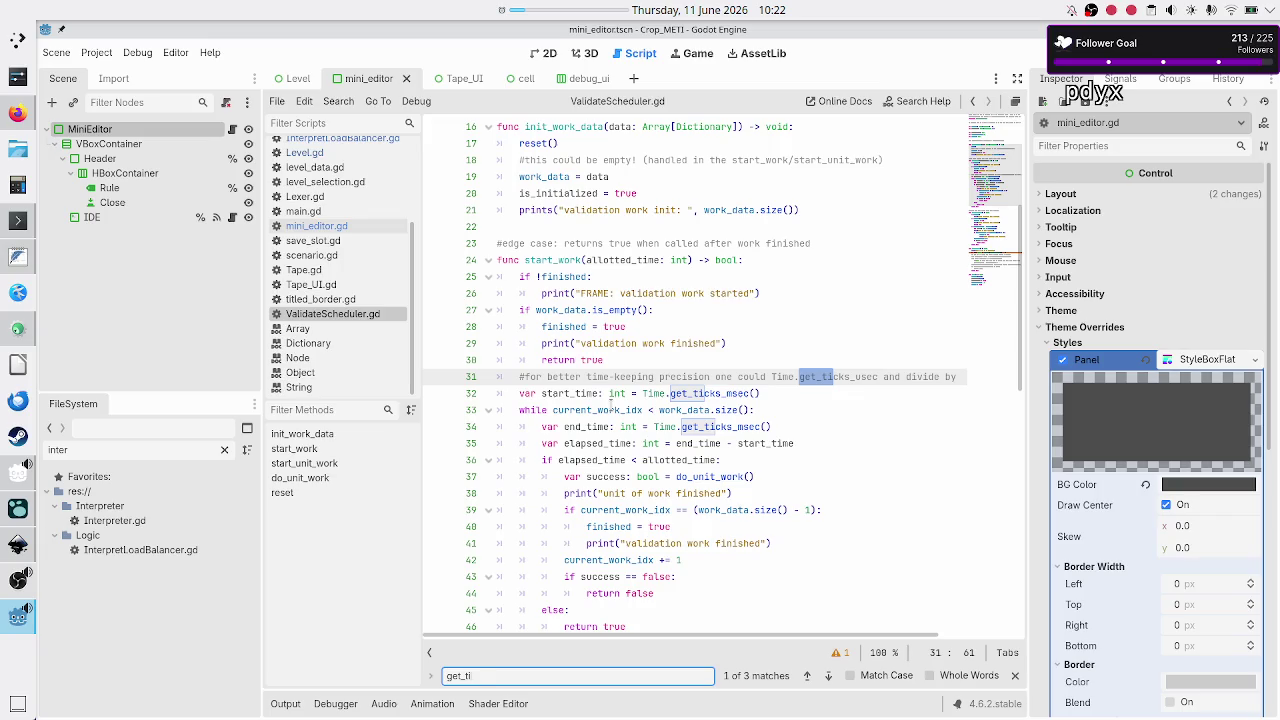
text(ltle)
key(ctrl+a)
key(BackSpace)
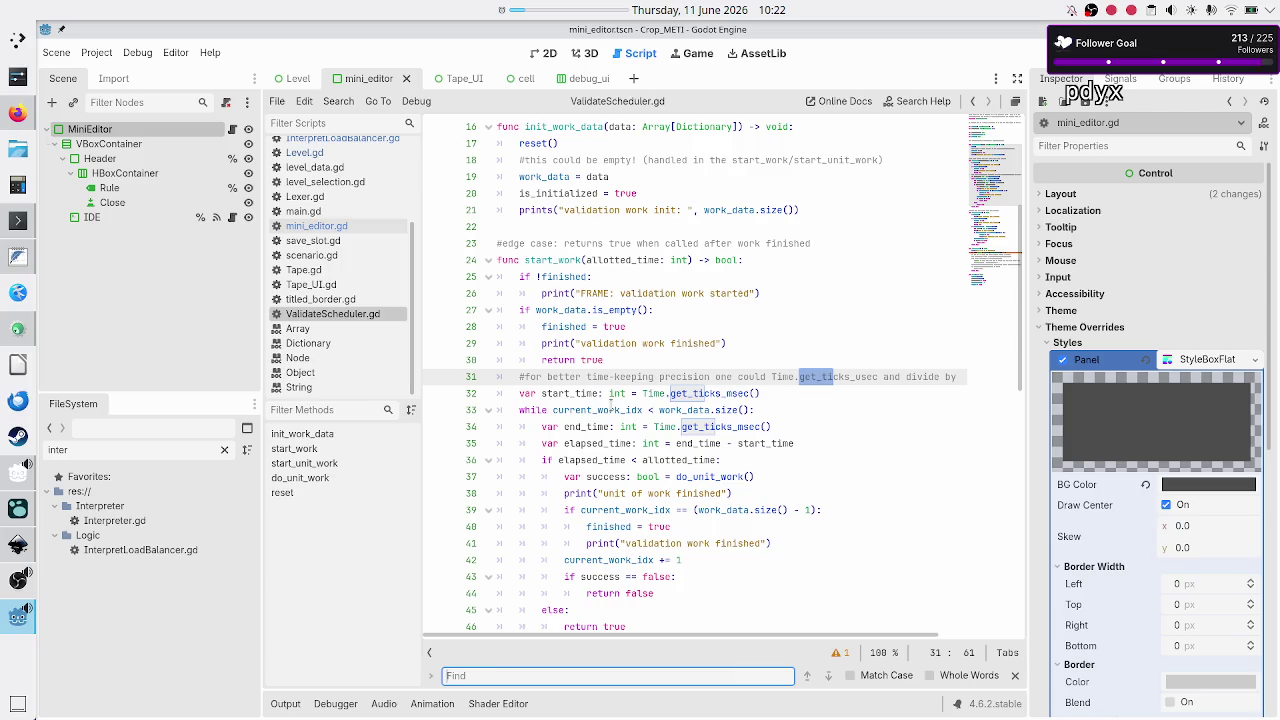
key(Escape)
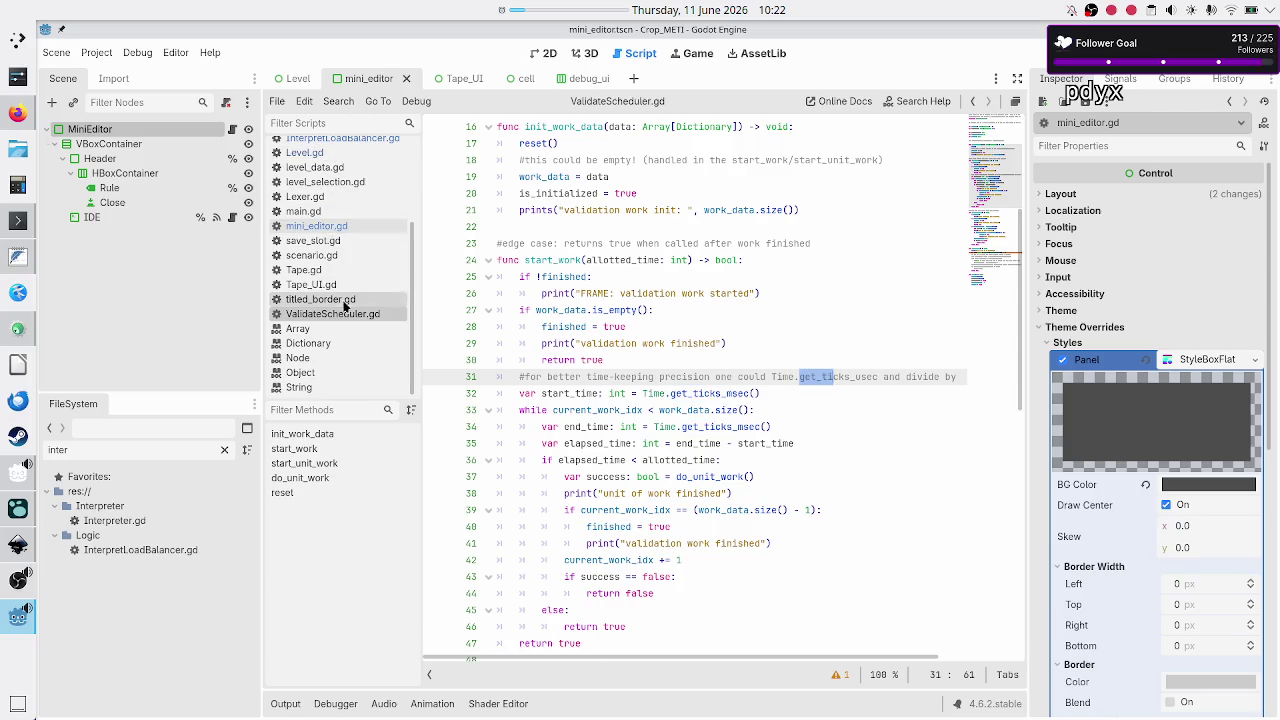
scroll(335, 260, up, 3)
In Execution.gd, rename rule_title to rule and change get_title() to get_rule()
click(320, 221)
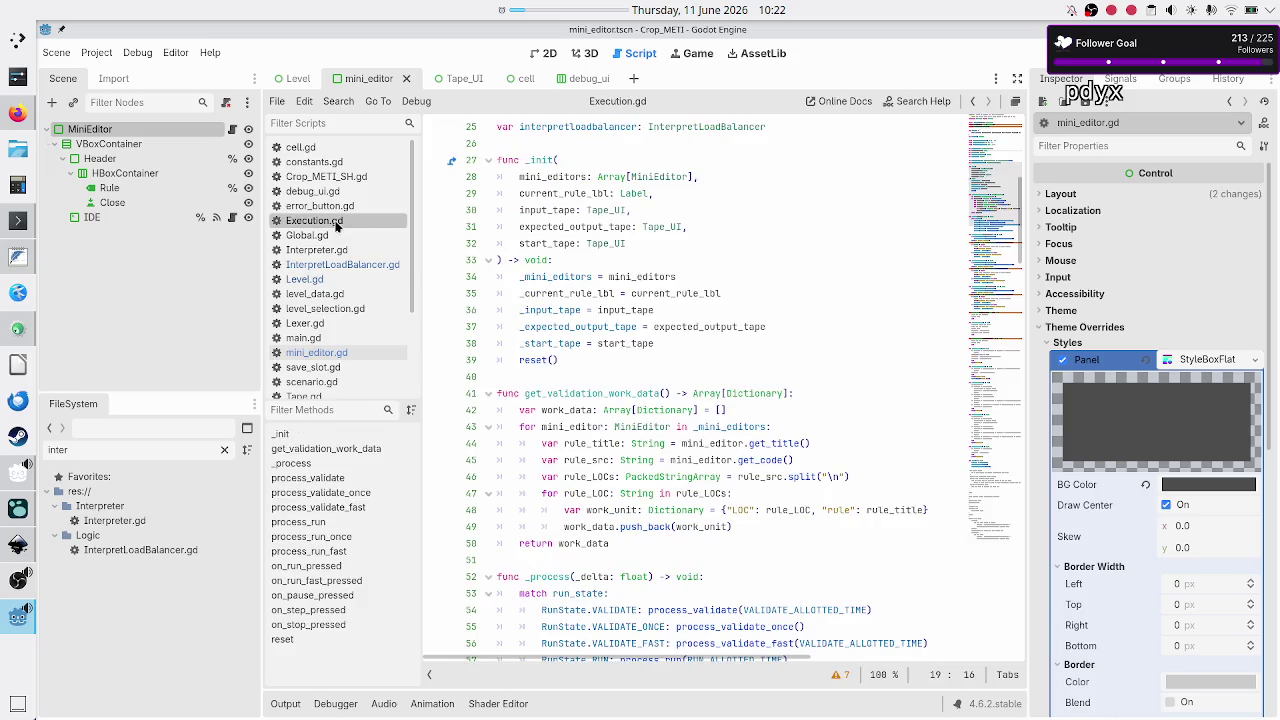
key(ctrl+f)
text(get_ti)
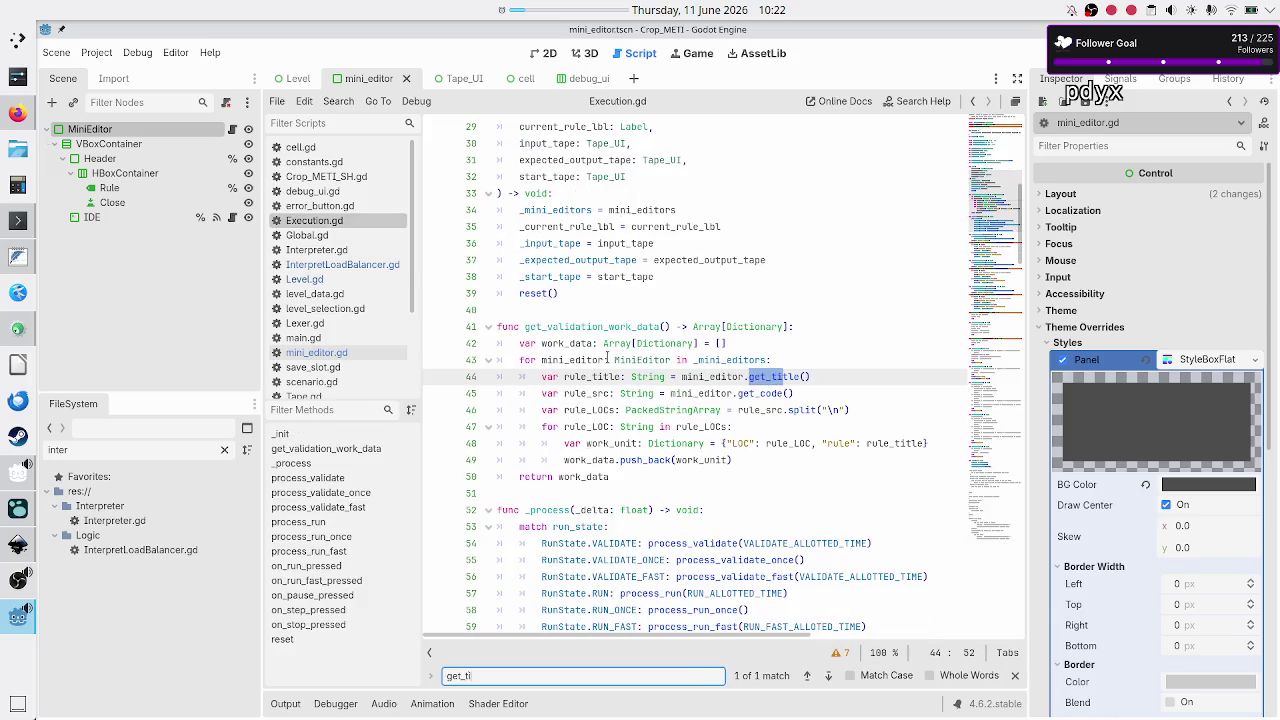
key(Escape)
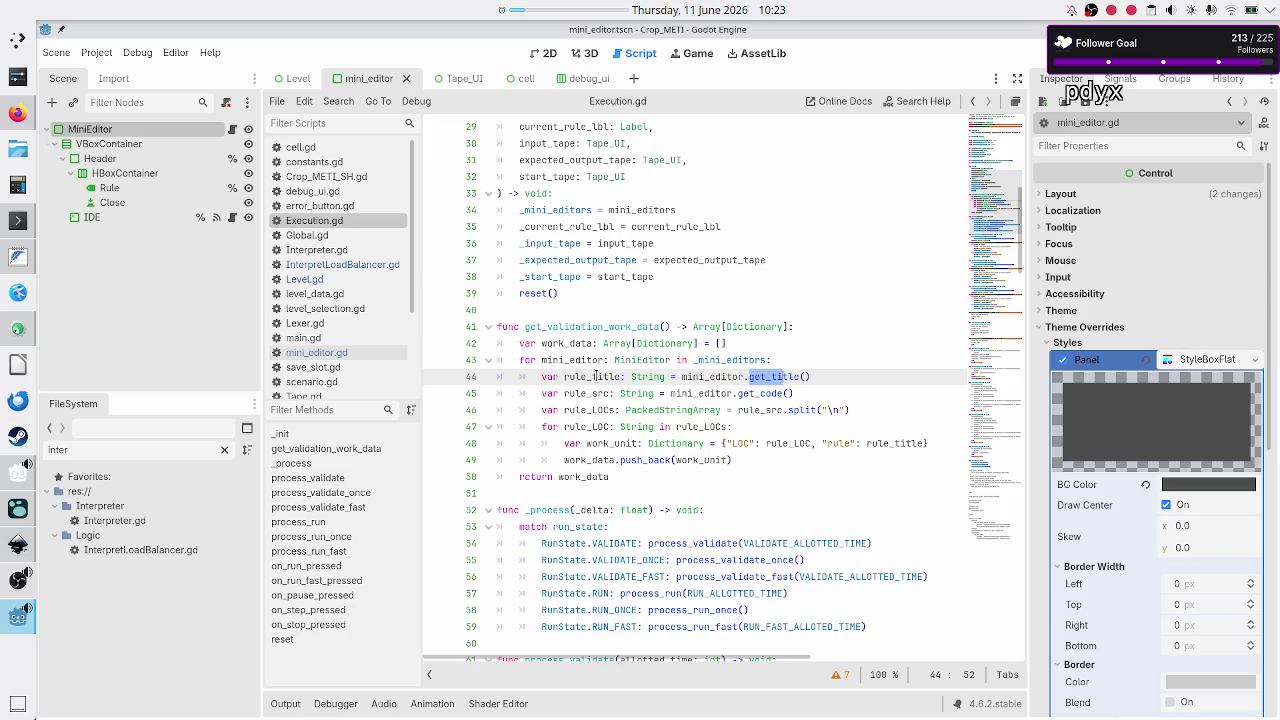
double_click(596, 376)
text(rule_)
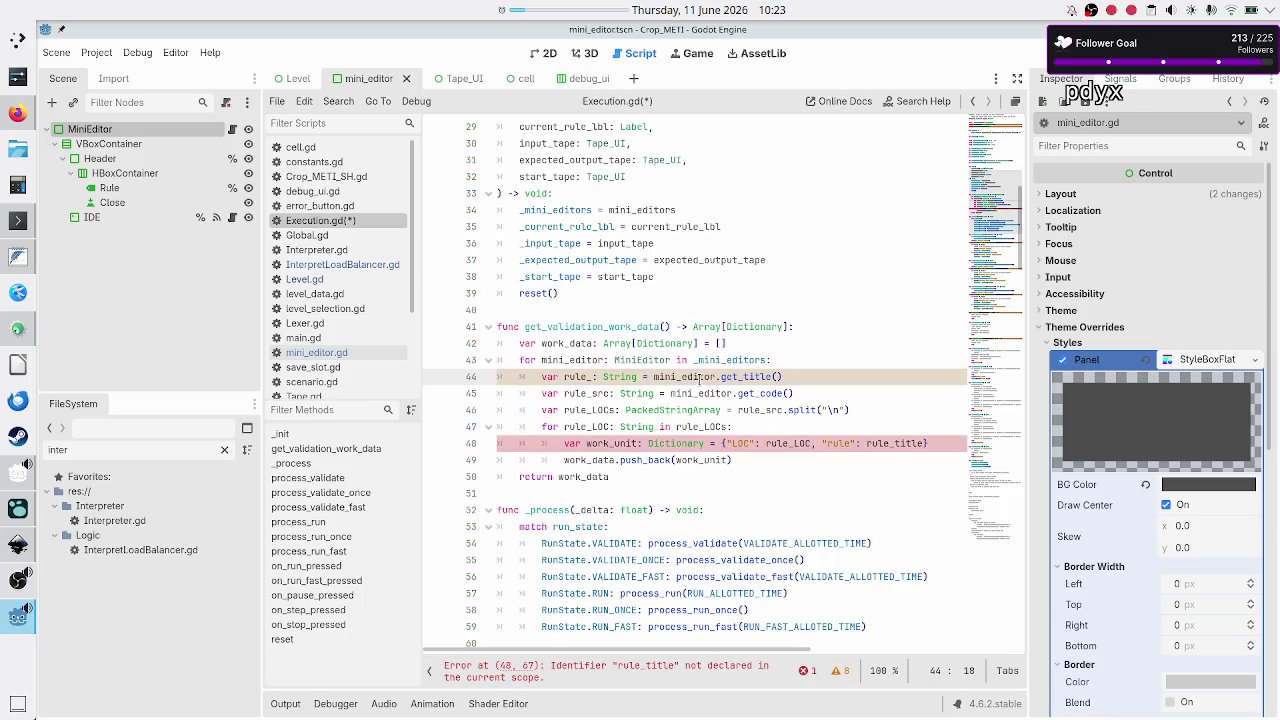
key(BackSpace)
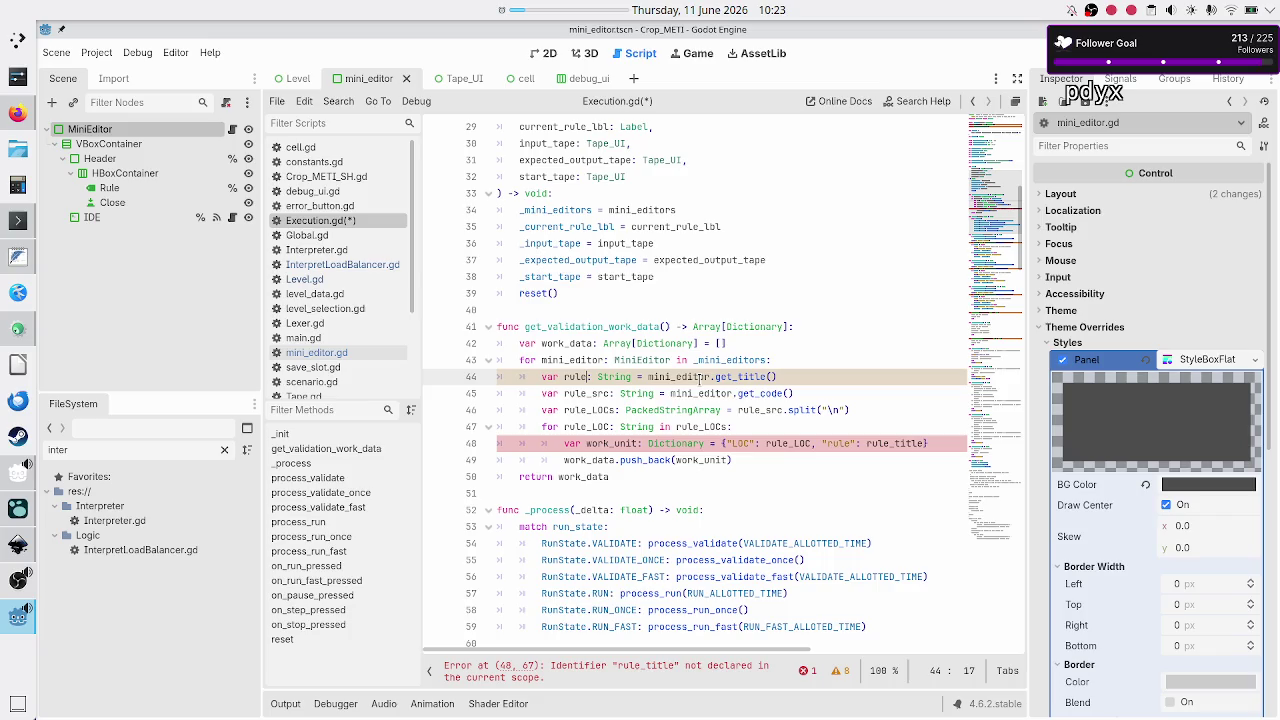
key(Right)
key(Right)
key(Right)
key(Right)
key(BackSpace)
key(BackSpace)
key(BackSpace)
text(rule)
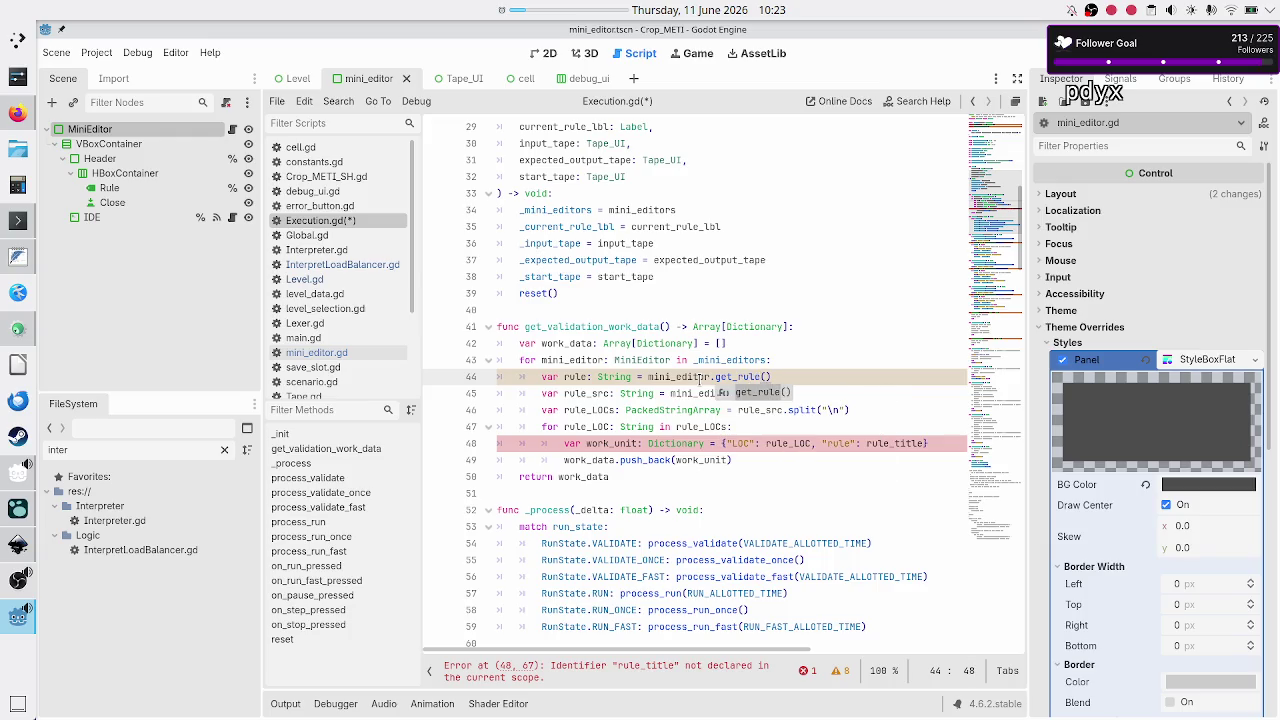
key(Escape)
Shorten rule_title to rule in line 48's dictionary and save Execution.gd
key(Home)
key(Down)
key(Down)
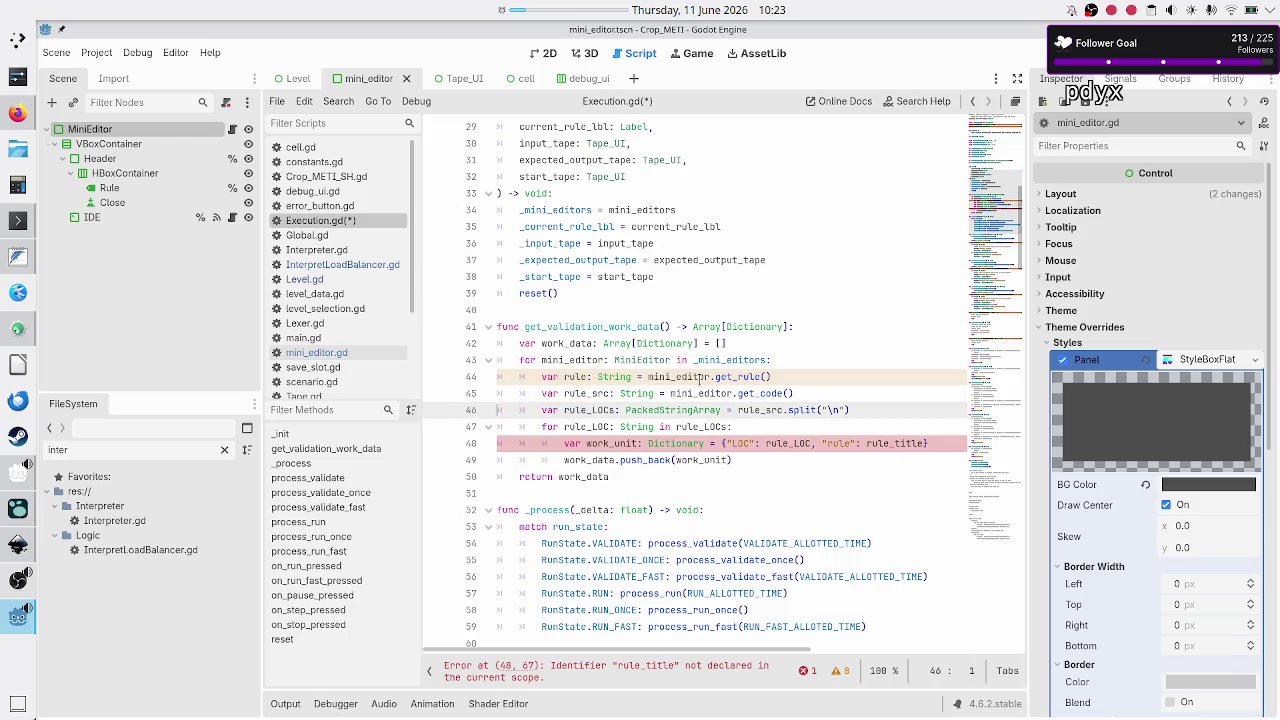
key(Down)
key(Down)
key(End)
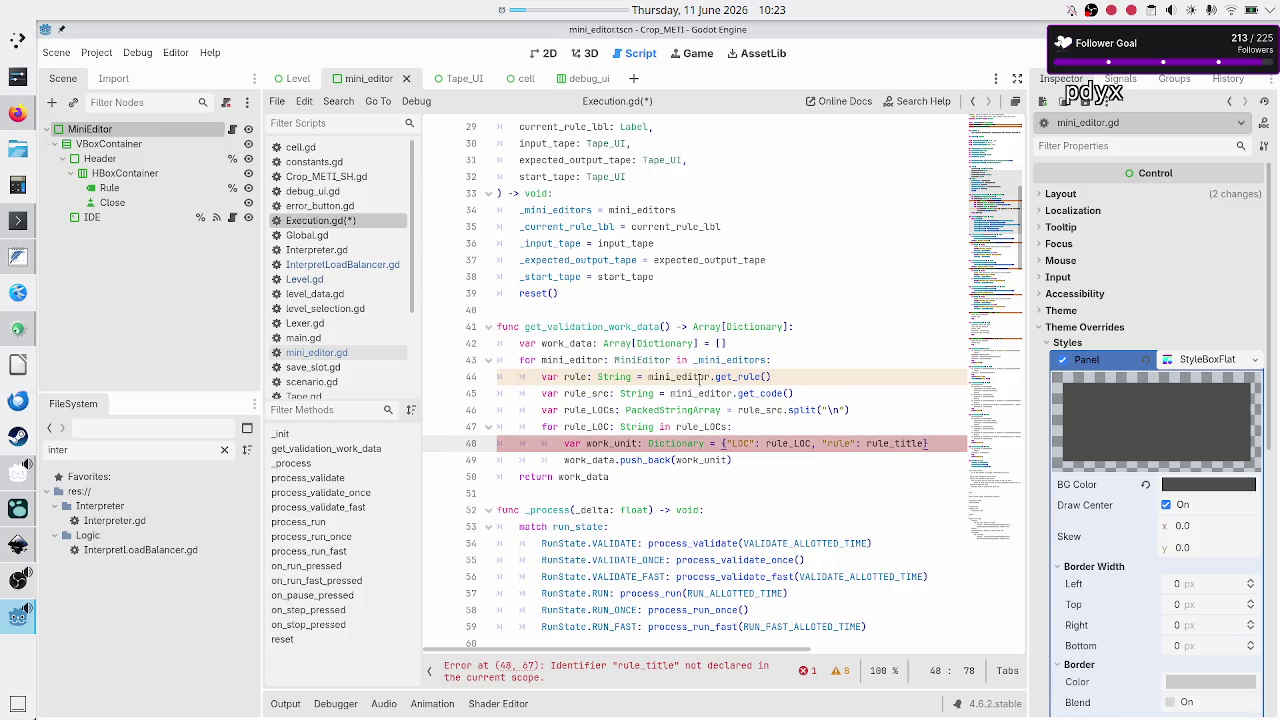
key(BackSpace)
key(BackSpace)
key(BackSpace)
key(Down)
key(Home)
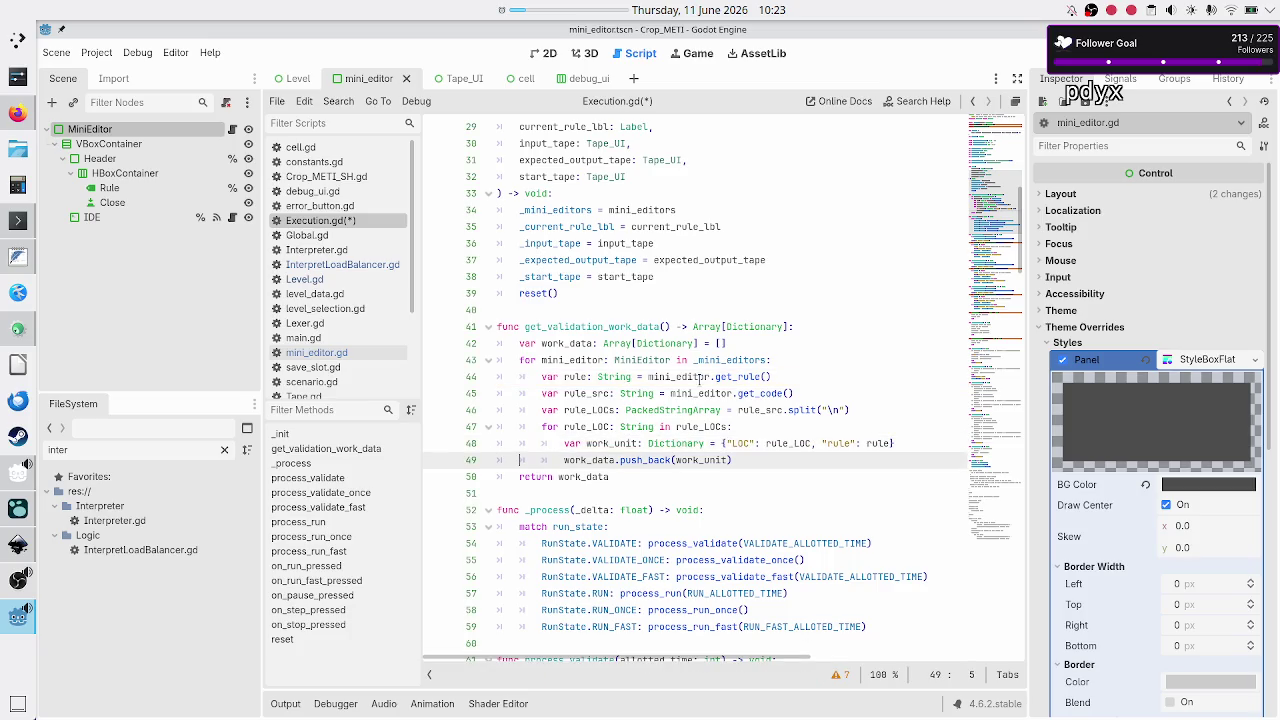
key(Down)
key(ctrl+s)
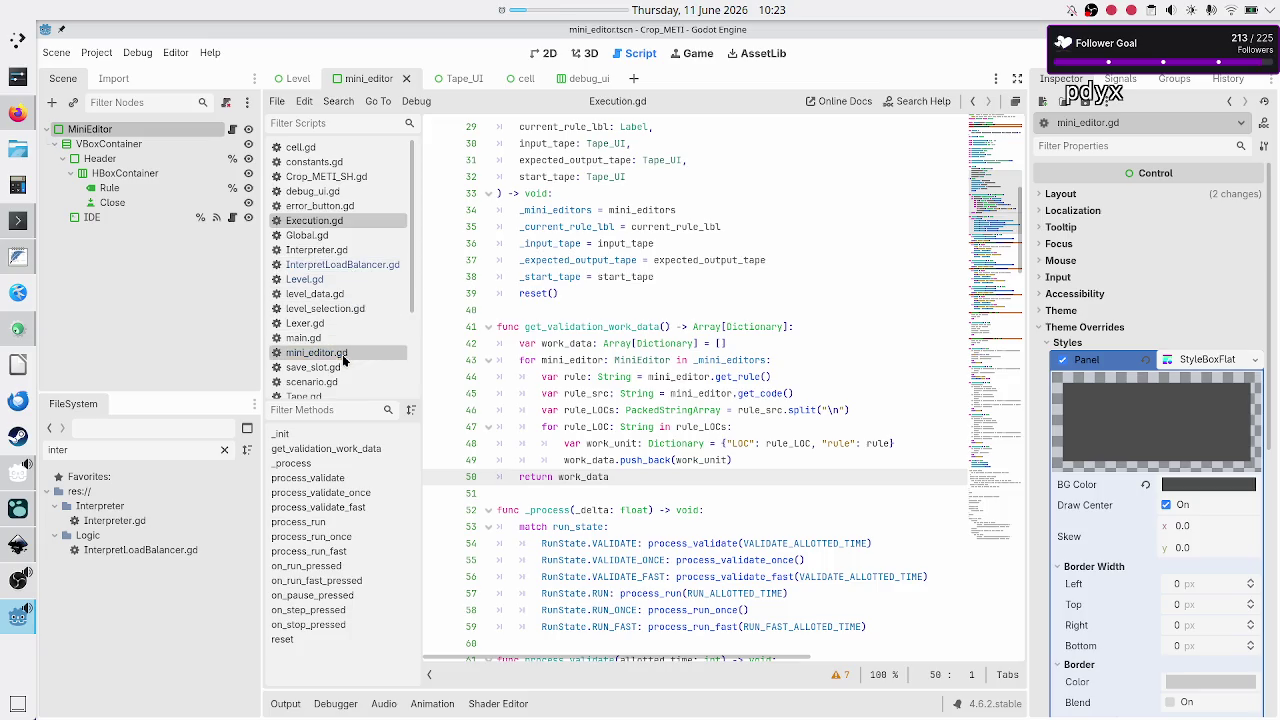
In InterpretLoadBalancer.gd, add 'is_initialized = true' after the mapping loop in init_interpret_data
click(367, 268)
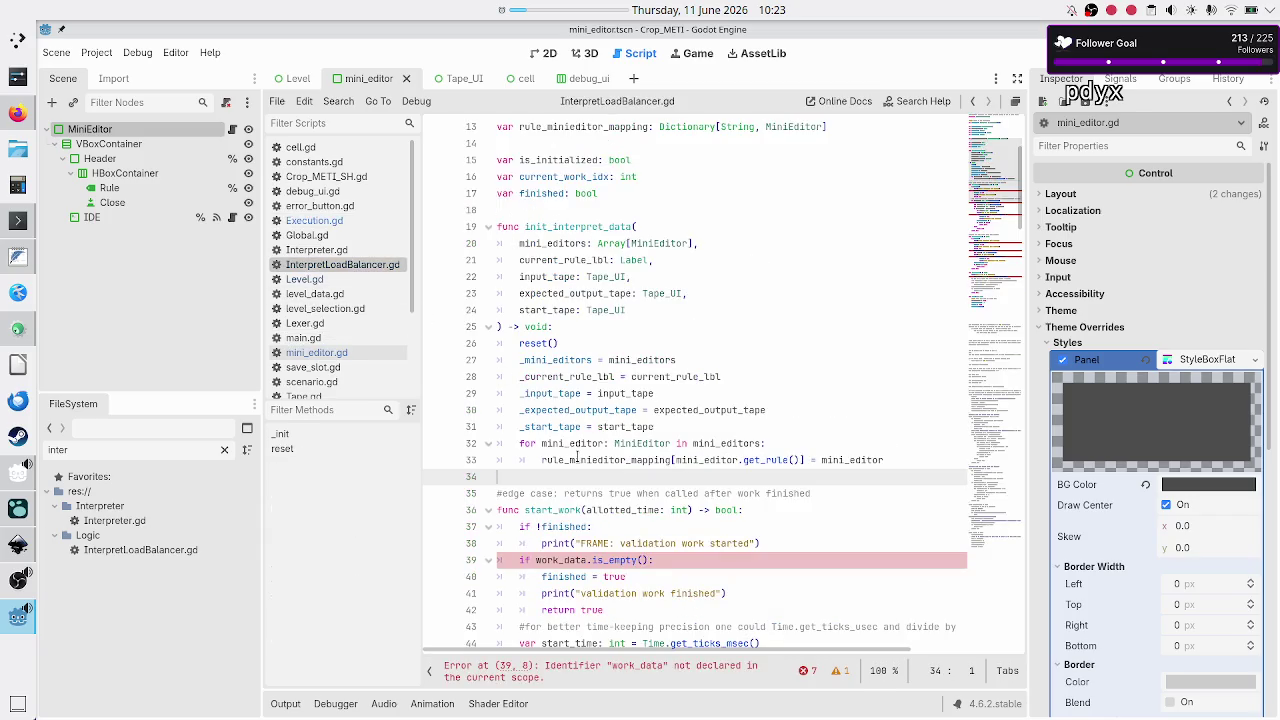
click(585, 343)
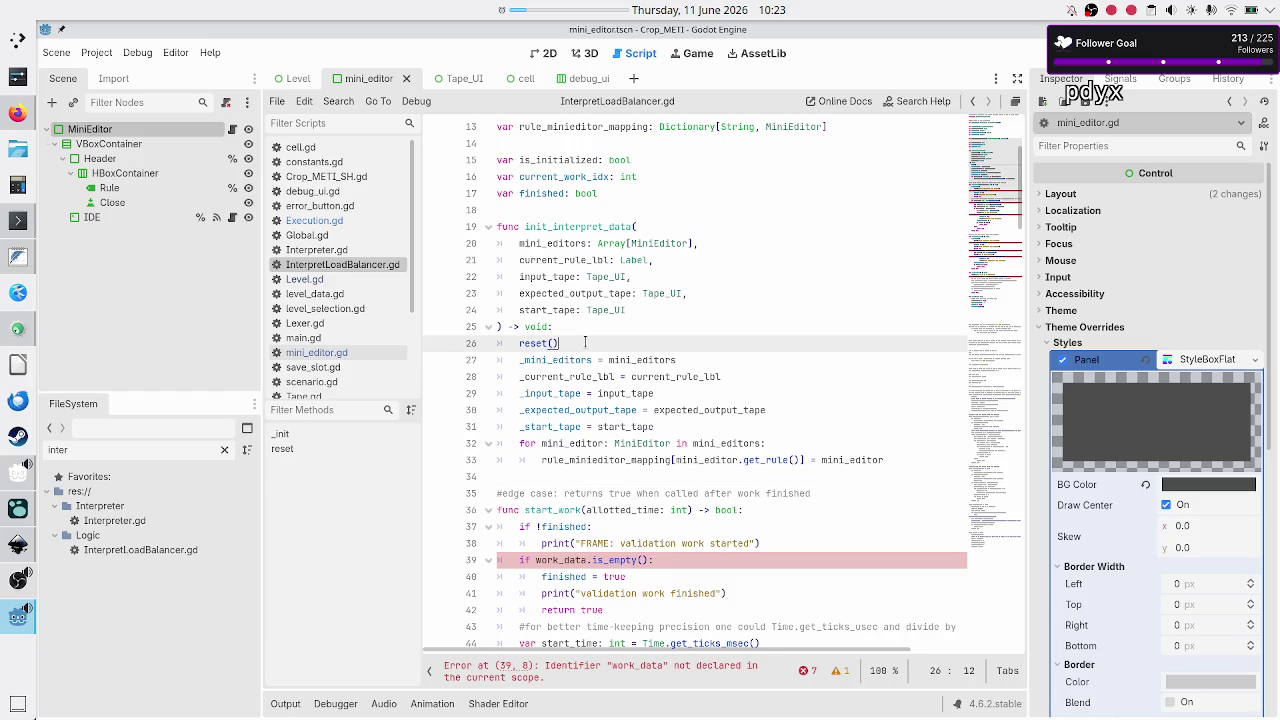
key(Down)
key(Home)
key(Down)
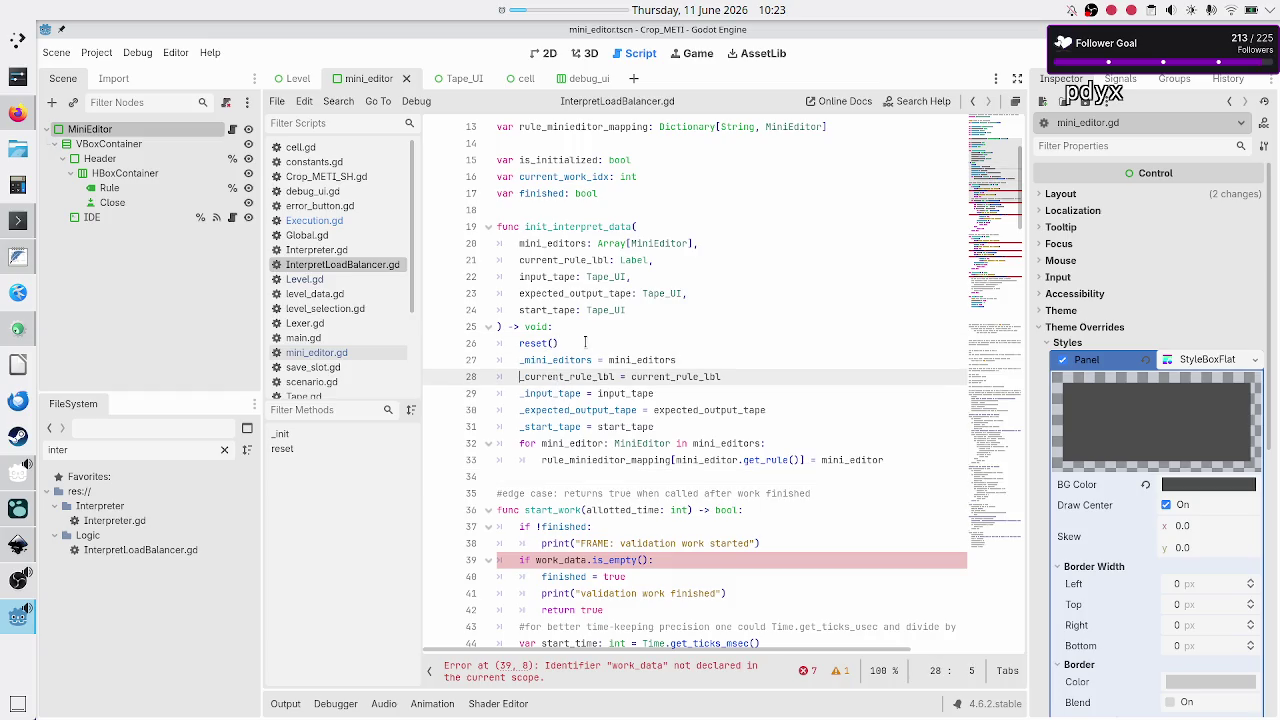
key(Up)
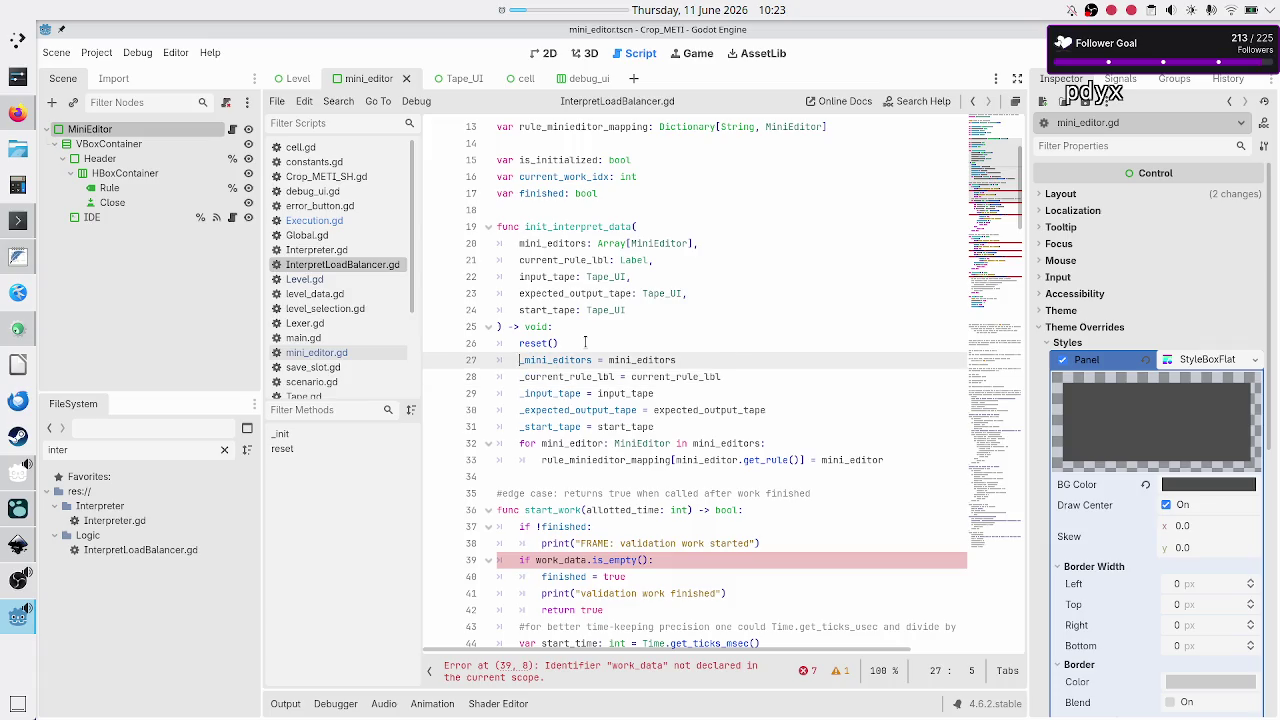
key(Down)
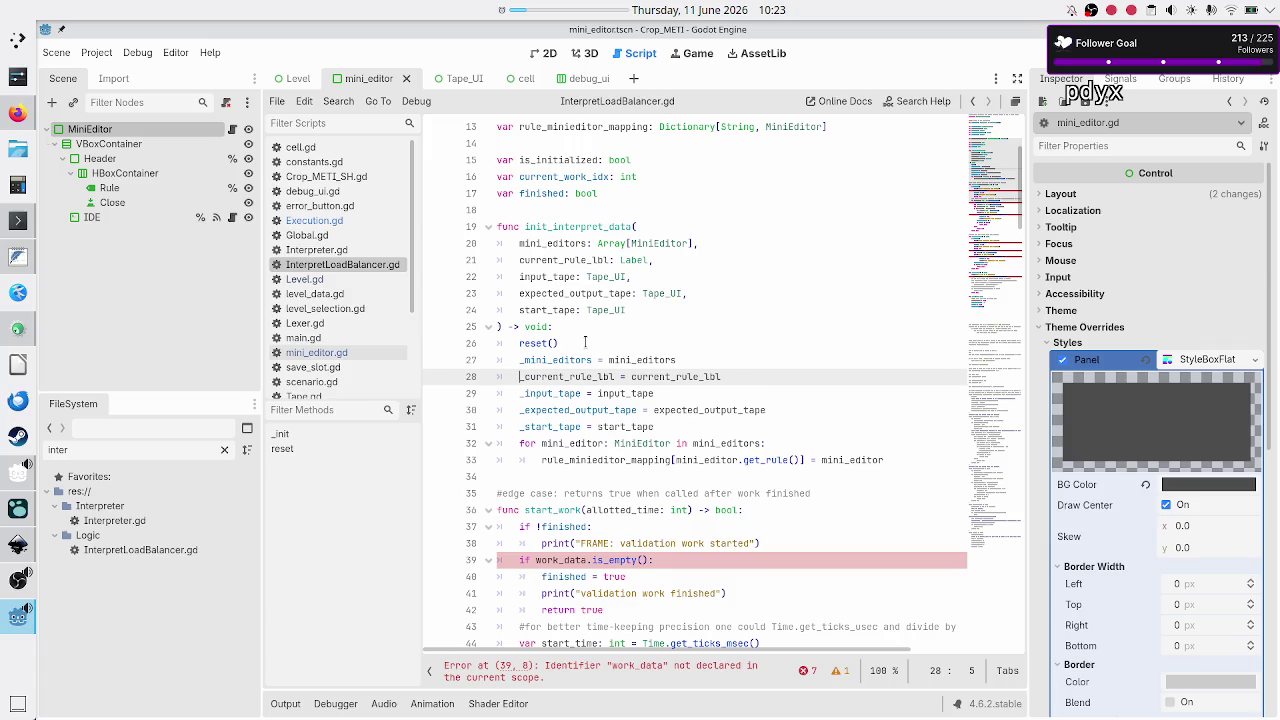
key(Down)
key(Down)
key(Down)
key(Down)
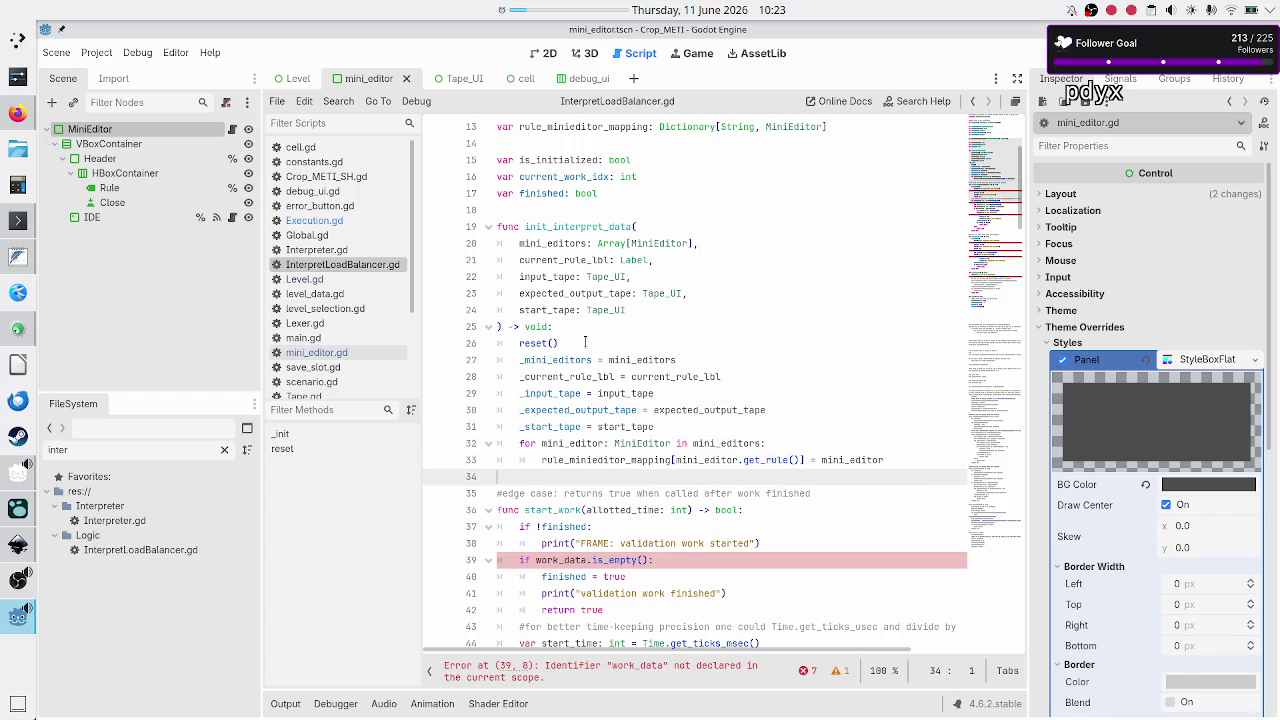
key(Left)
key(Return)
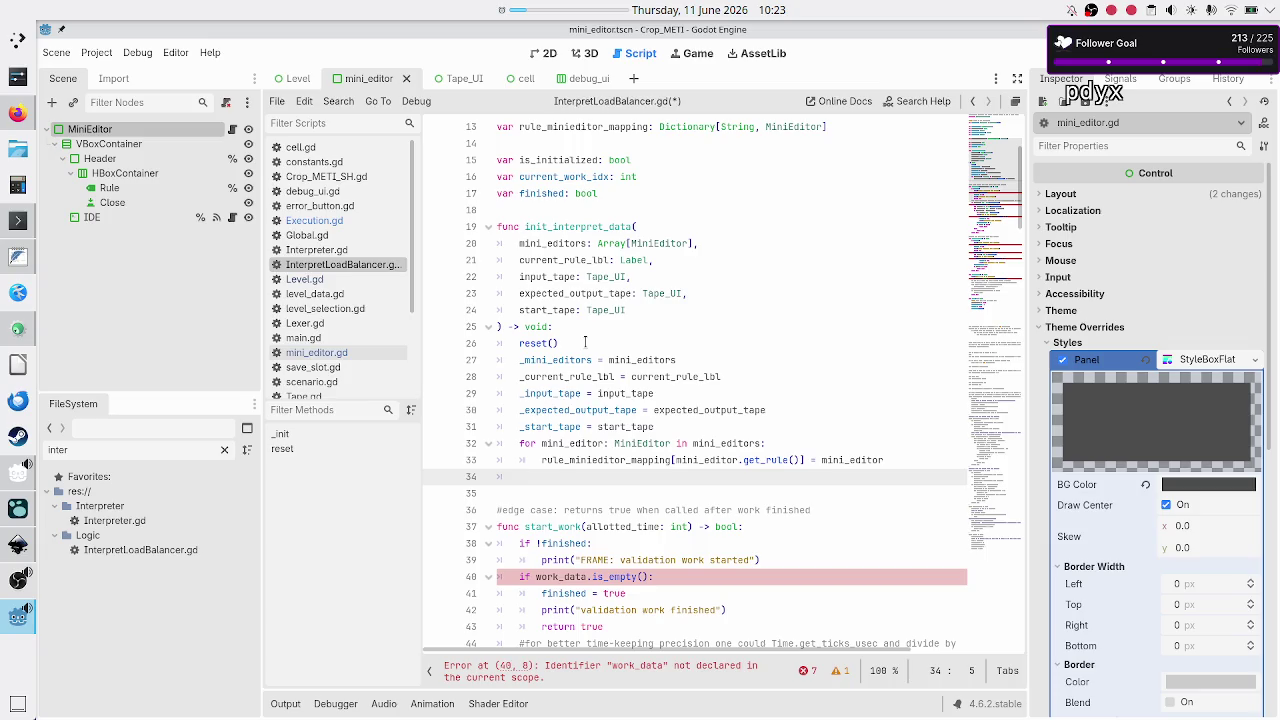
text(is_)
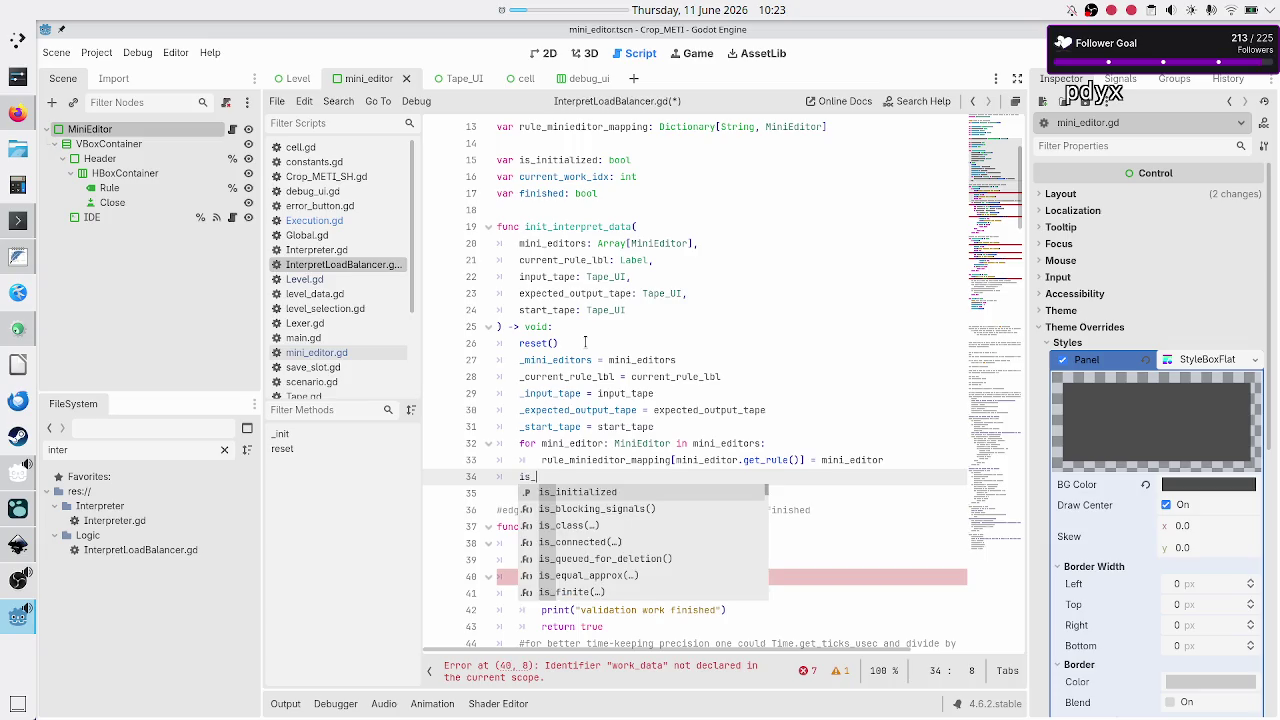
text(initialized = true)
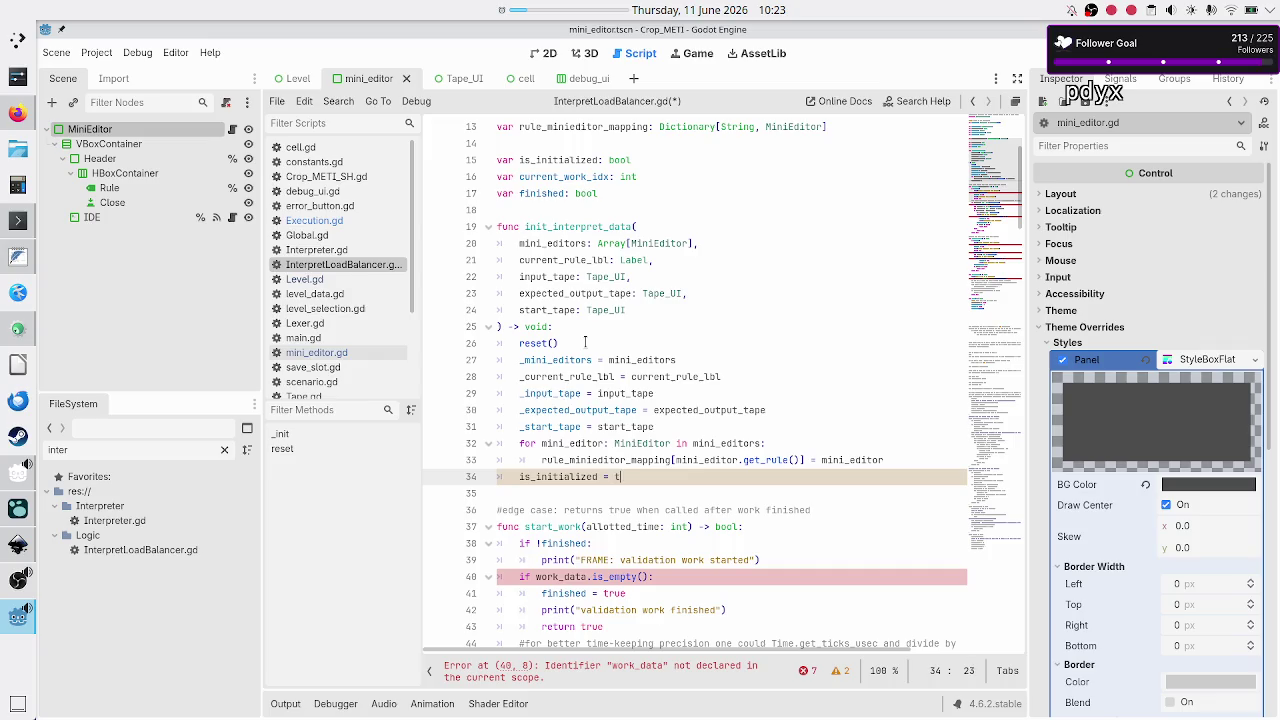
Save InterpretLoadBalancer.gd and bring the Inkscape level_UI_concepts.svg mockup to the front
key(Down)
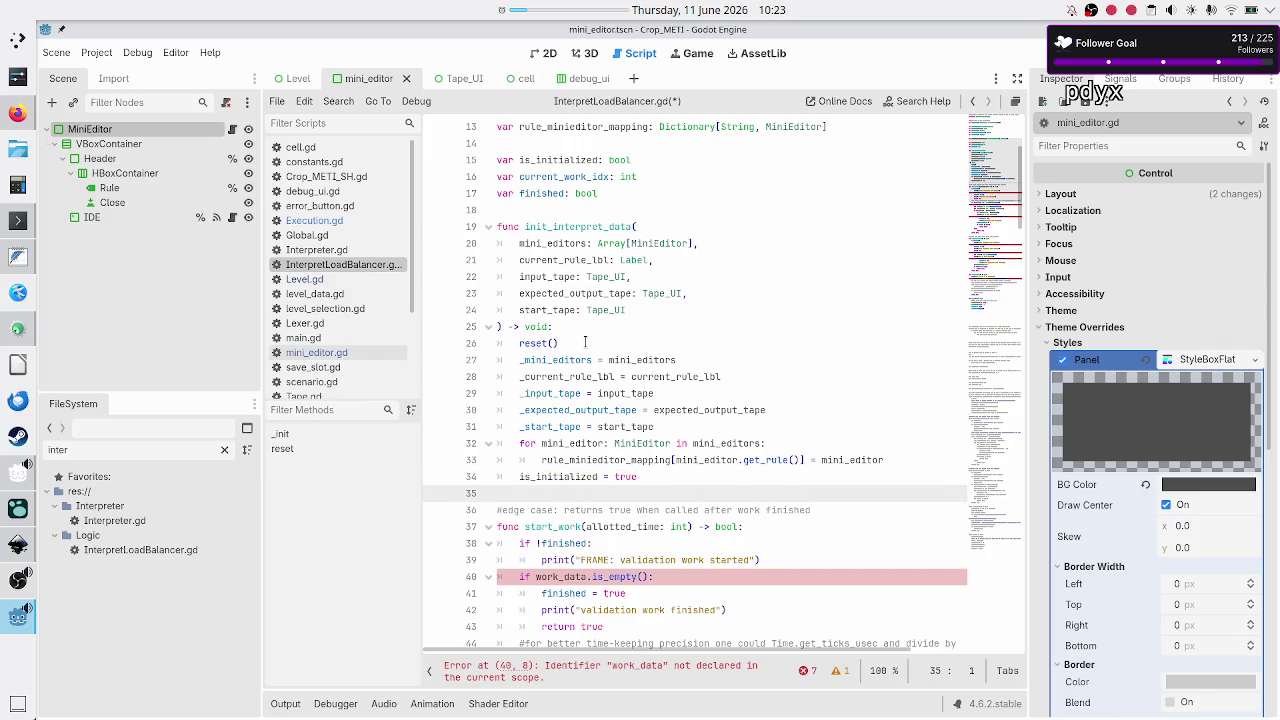
key(ctrl+s)
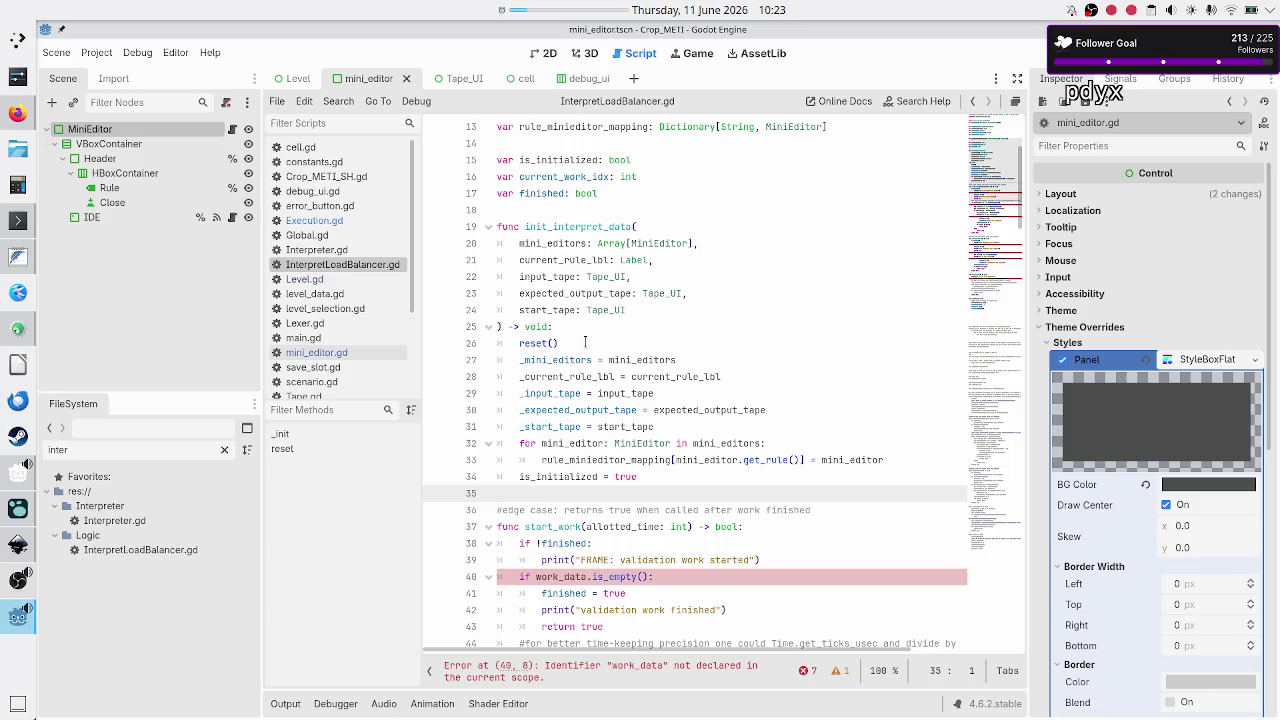
scroll(585, 342, down, 5)
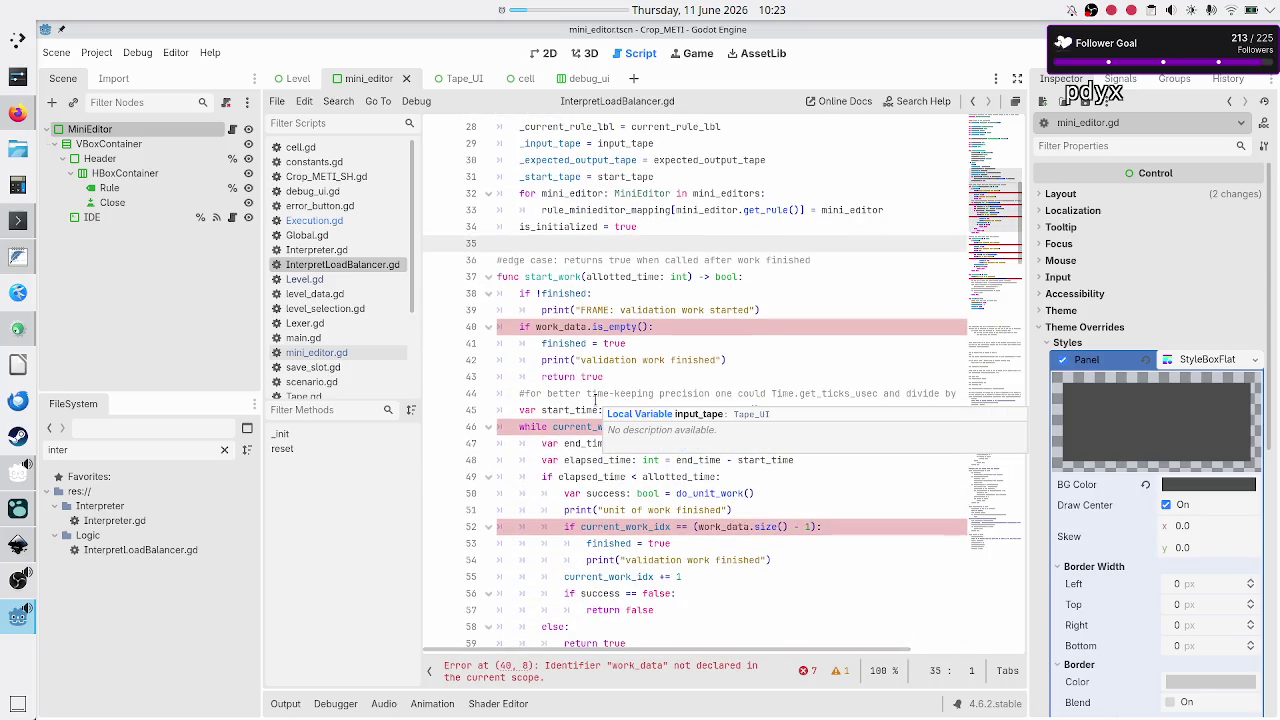
scroll(594, 398, up, 1)
scroll(595, 398, up, 4)
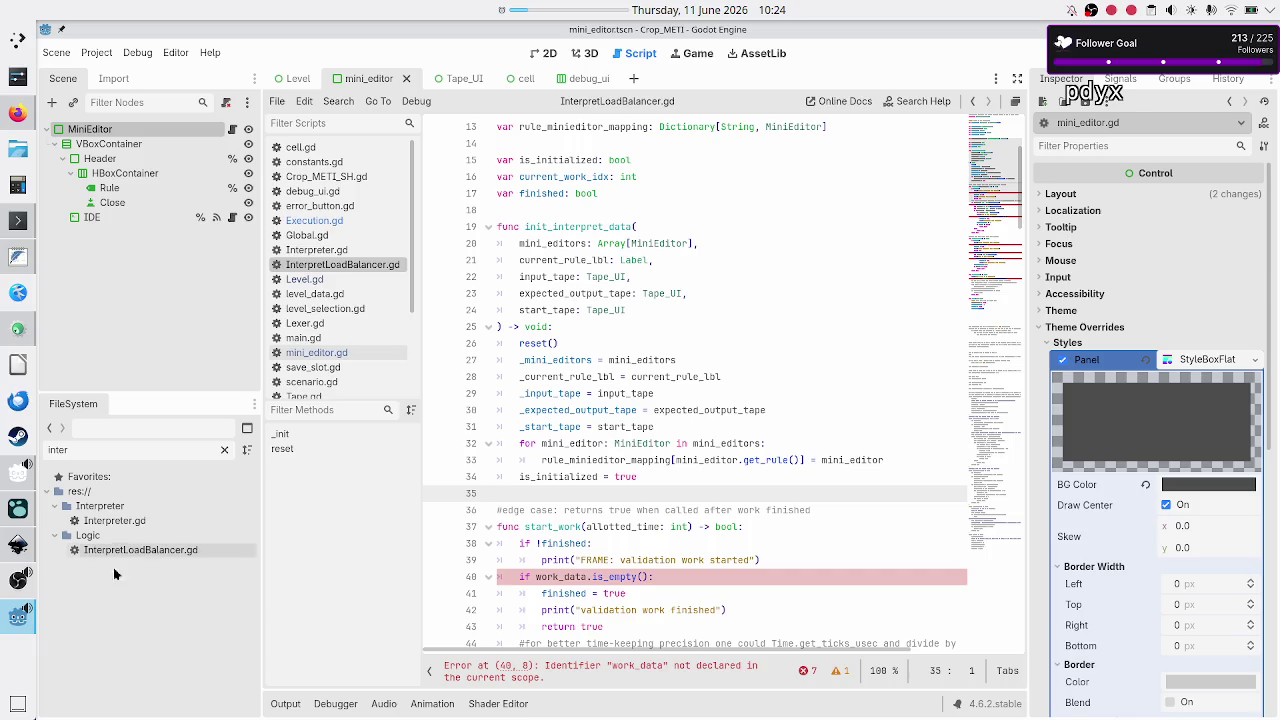
mouse_move(19, 586)
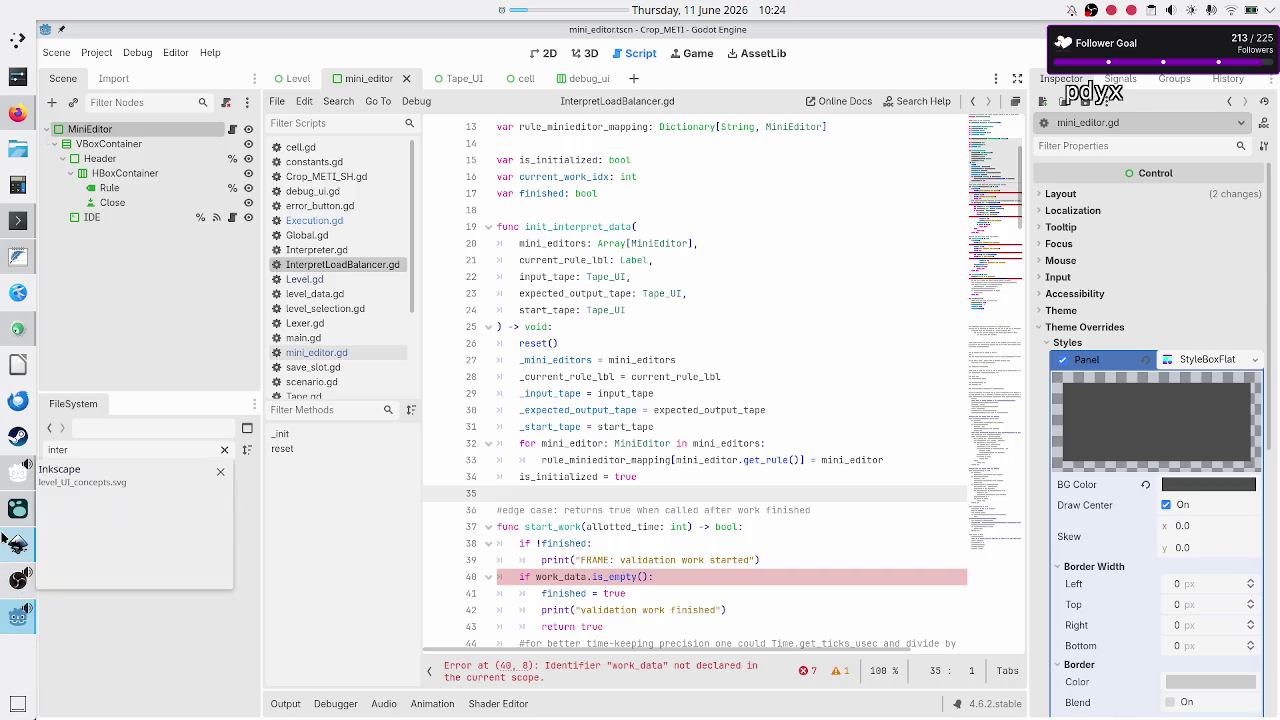
click(18, 545)
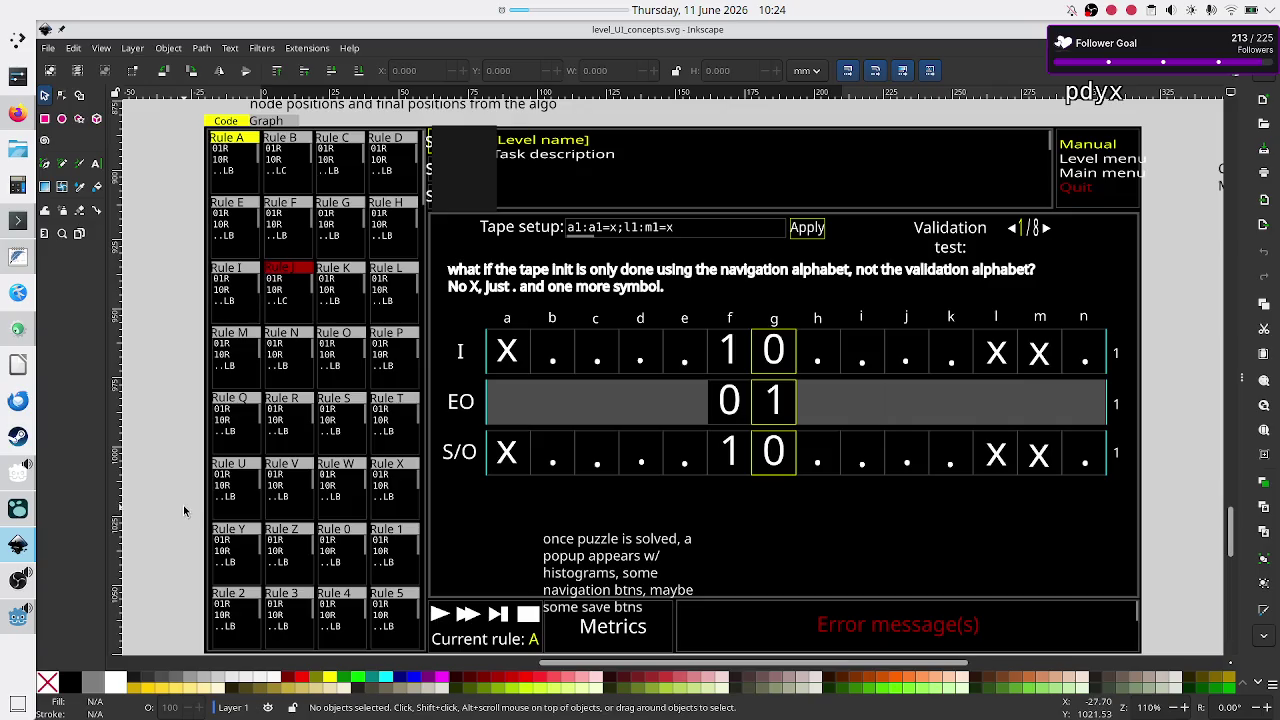
Switch from the Inkscape mockup to Godot's script editor showing InterpretLoadBalancer.gd
click(10, 617)
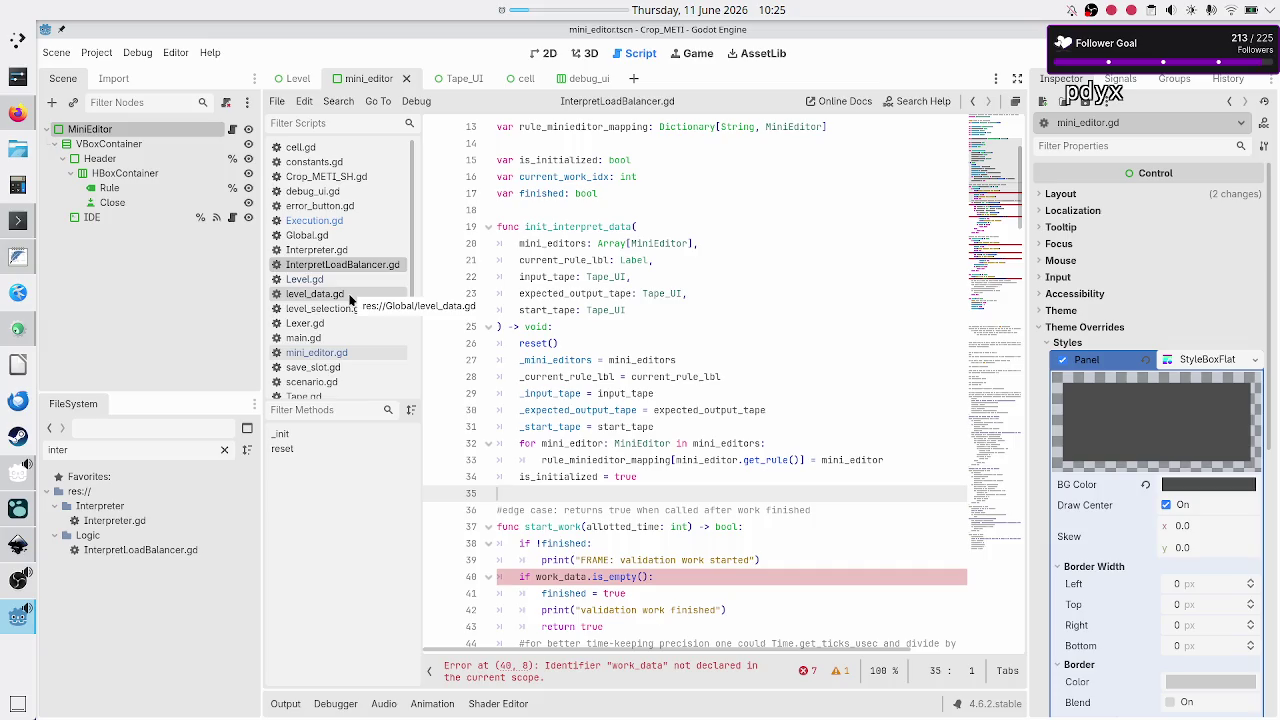
Open Execution.gd and look over its member variables and get_validation_work_data
click(312, 220)
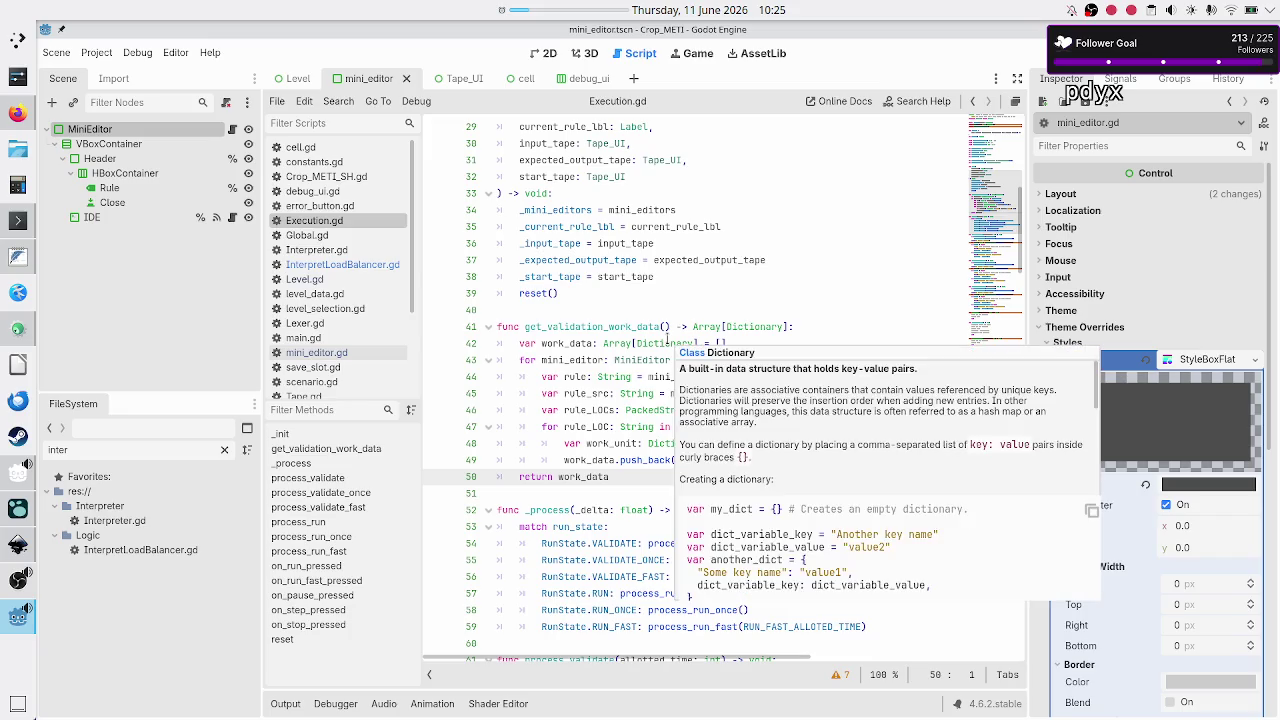
scroll(680, 355, down, 7)
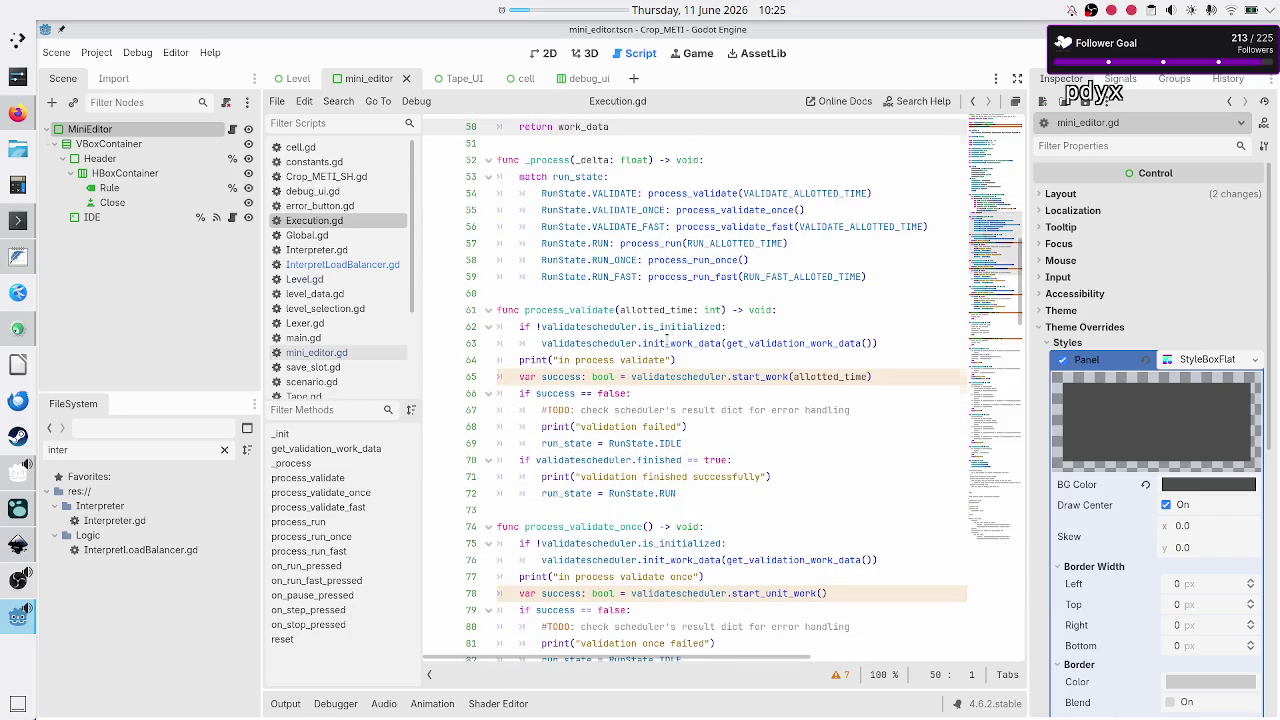
scroll(668, 340, up, 5)
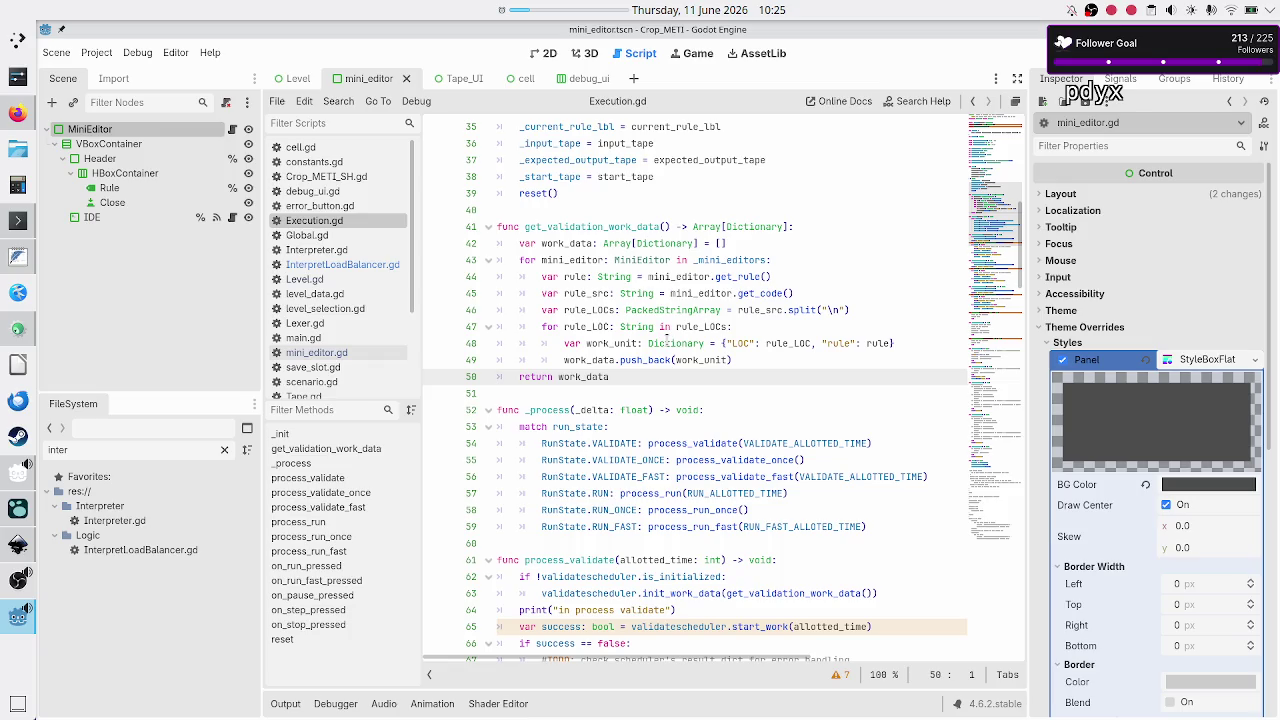
scroll(667, 338, down, 1)
scroll(667, 340, up, 7)
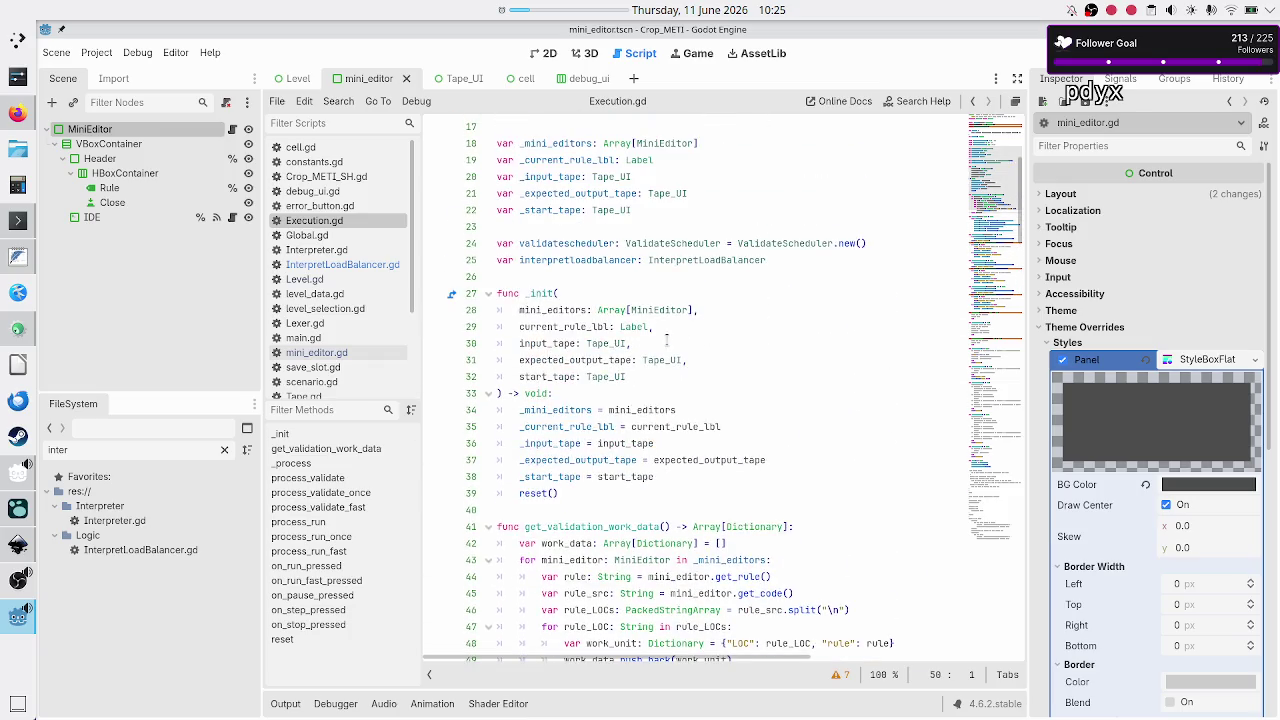
Initialise interpretloadbalancer on line 25 with '= InterpretLoadBalancer.new()'
click(807, 260)
text(n)
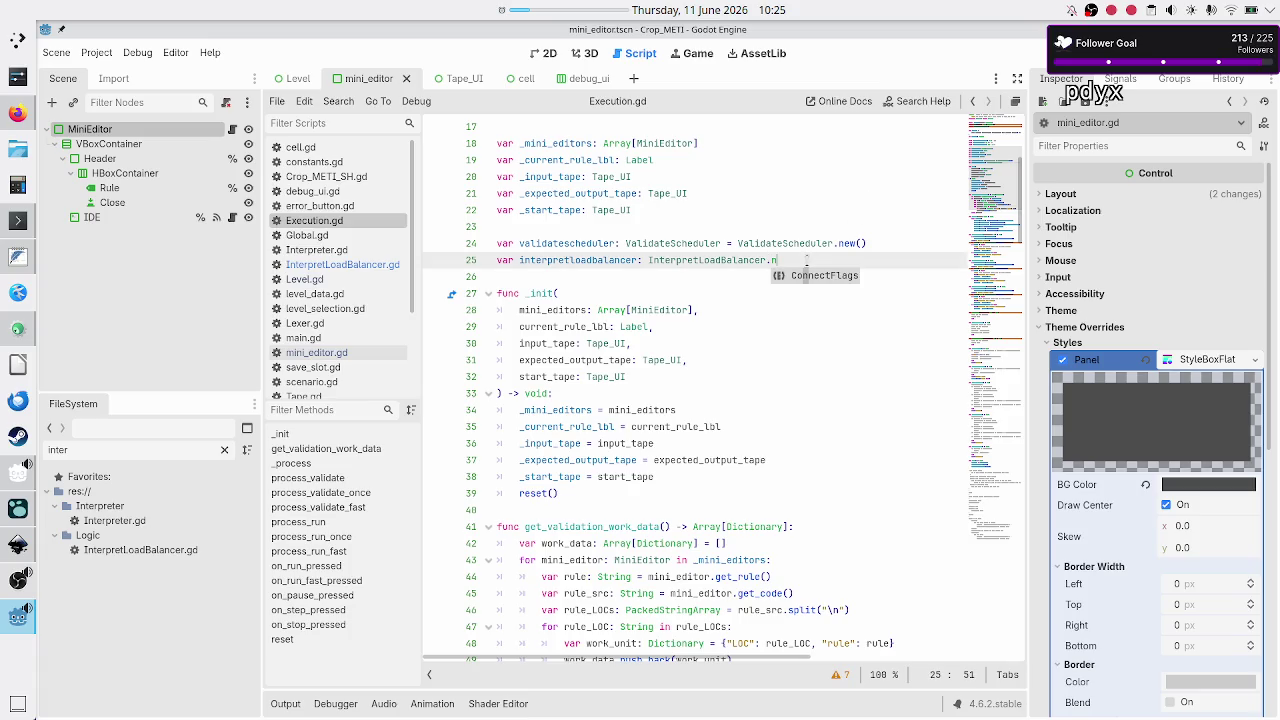
key(BackSpace)
key(BackSpace)
key(BackSpace)
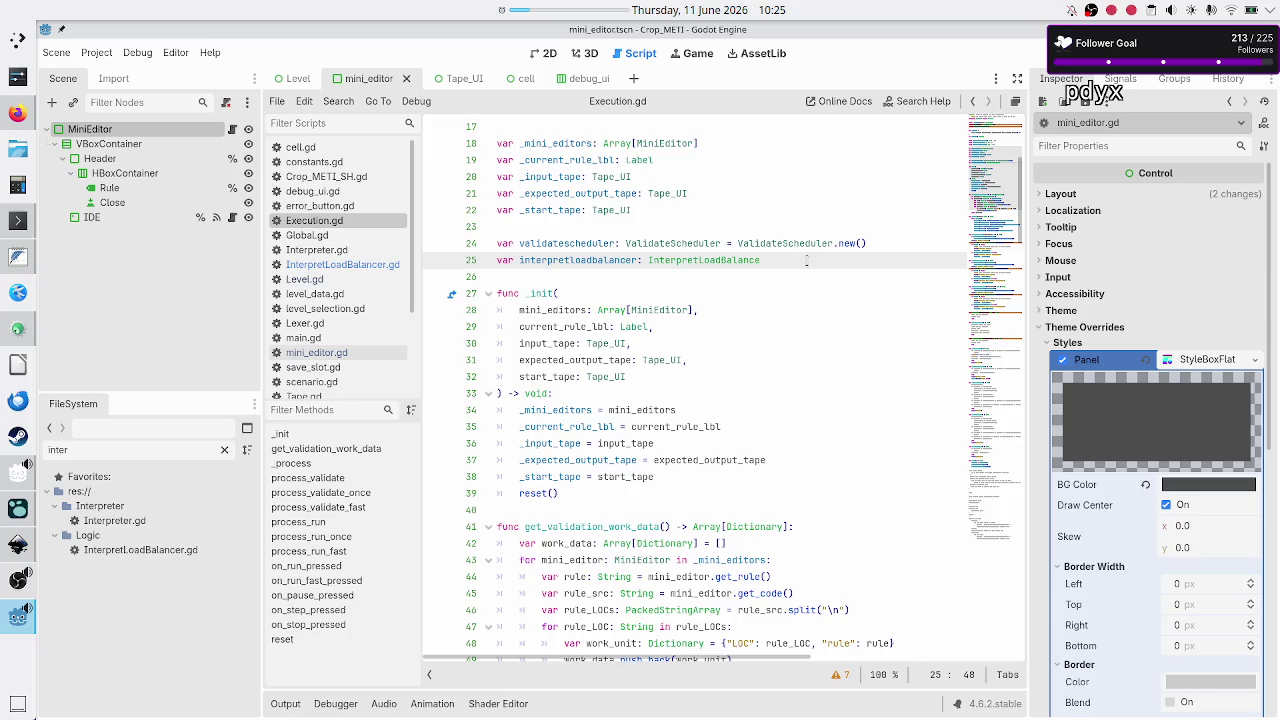
text(r.n)
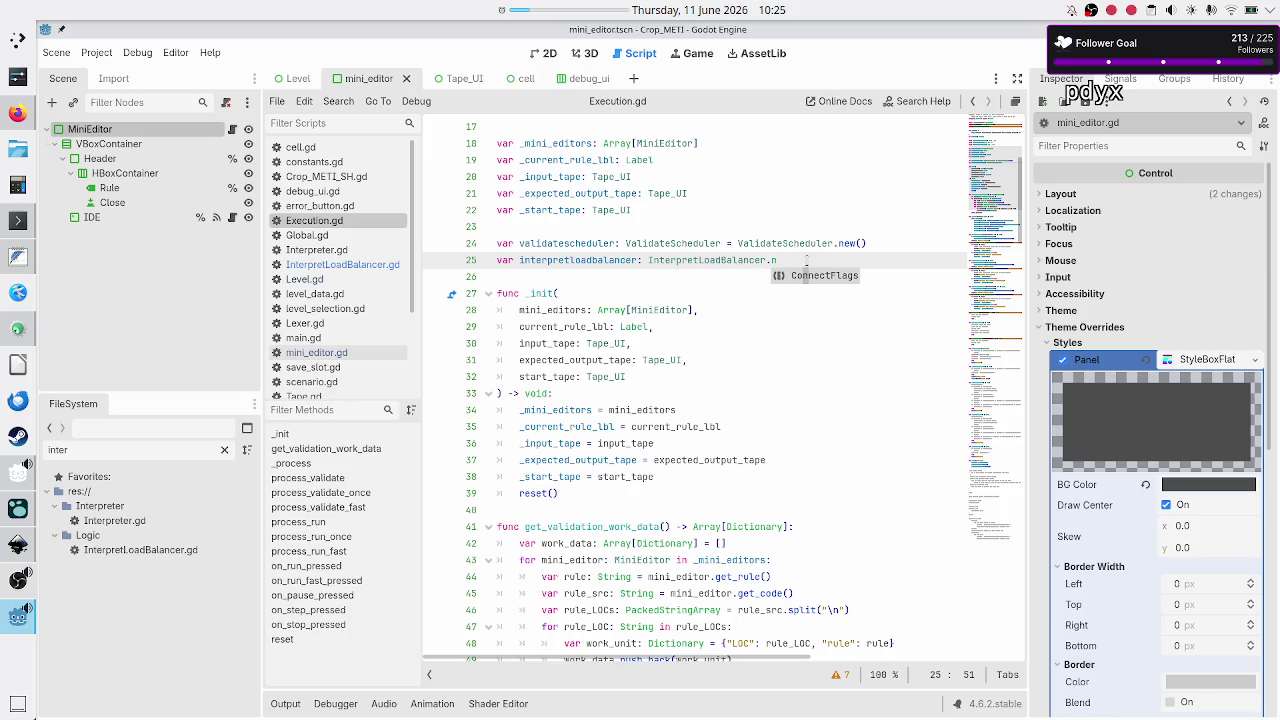
text(ew)
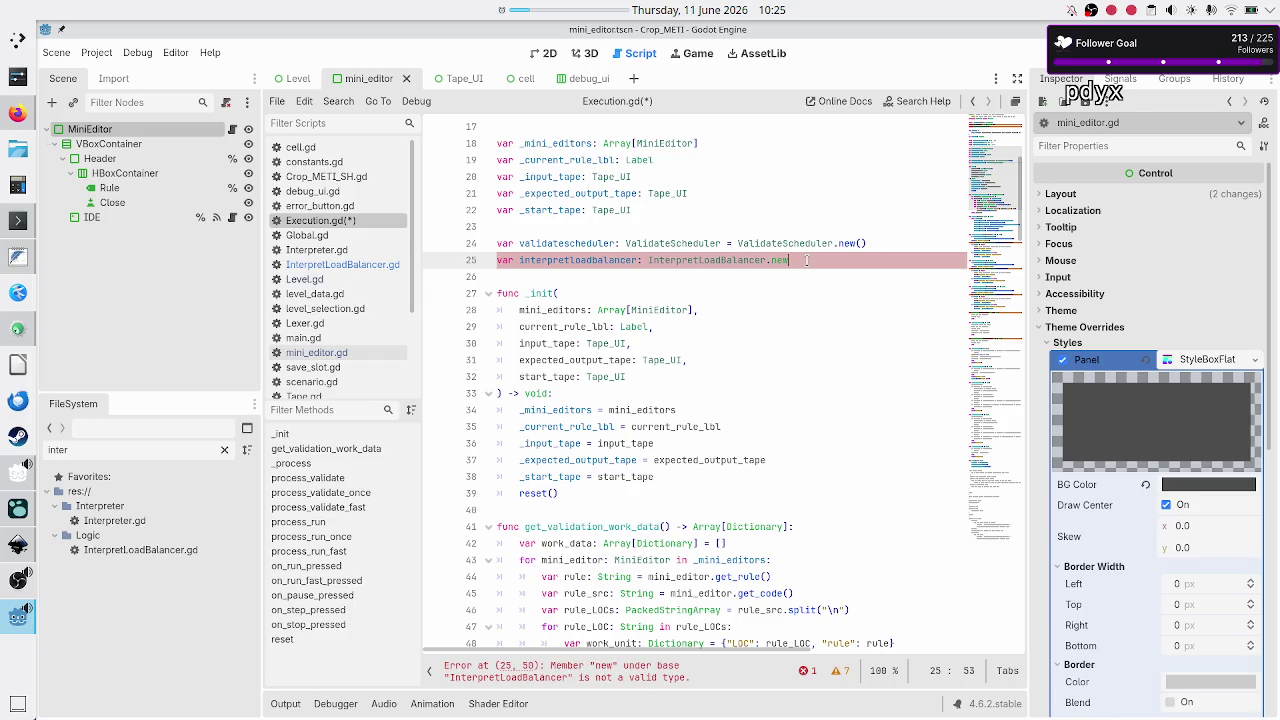
text(())
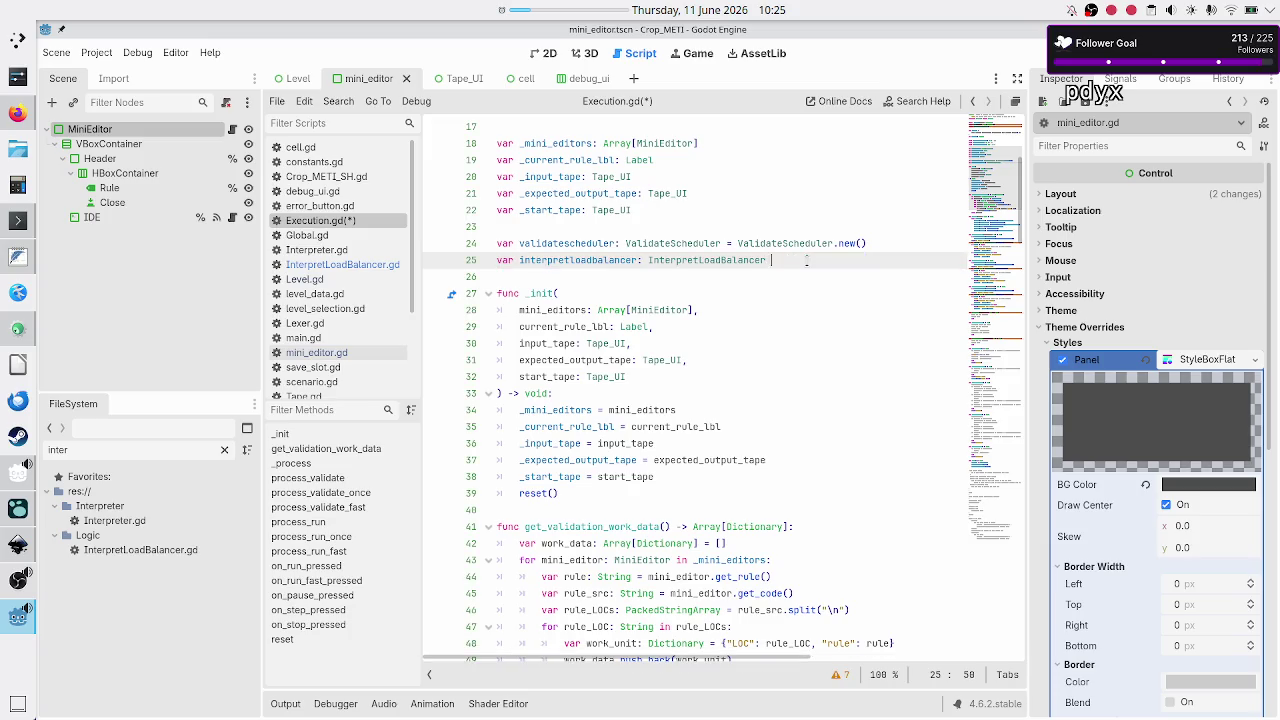
text(Inte)
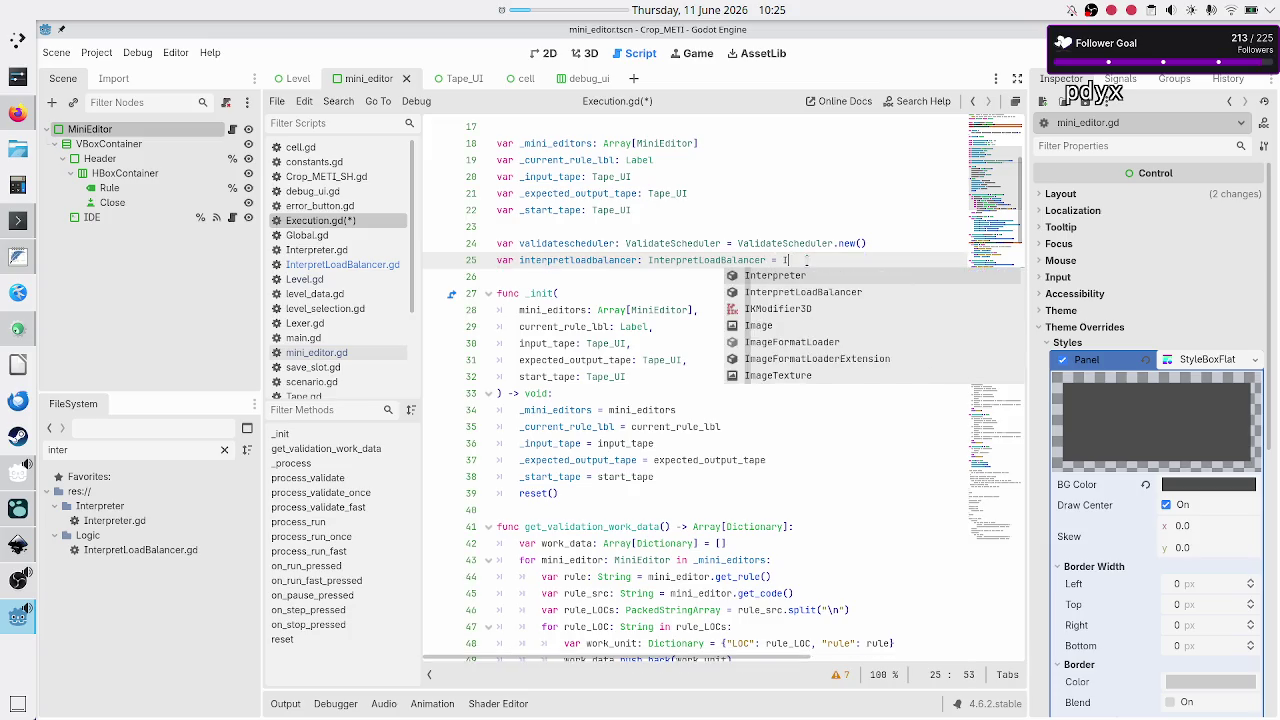
key(Down)
key(Return)
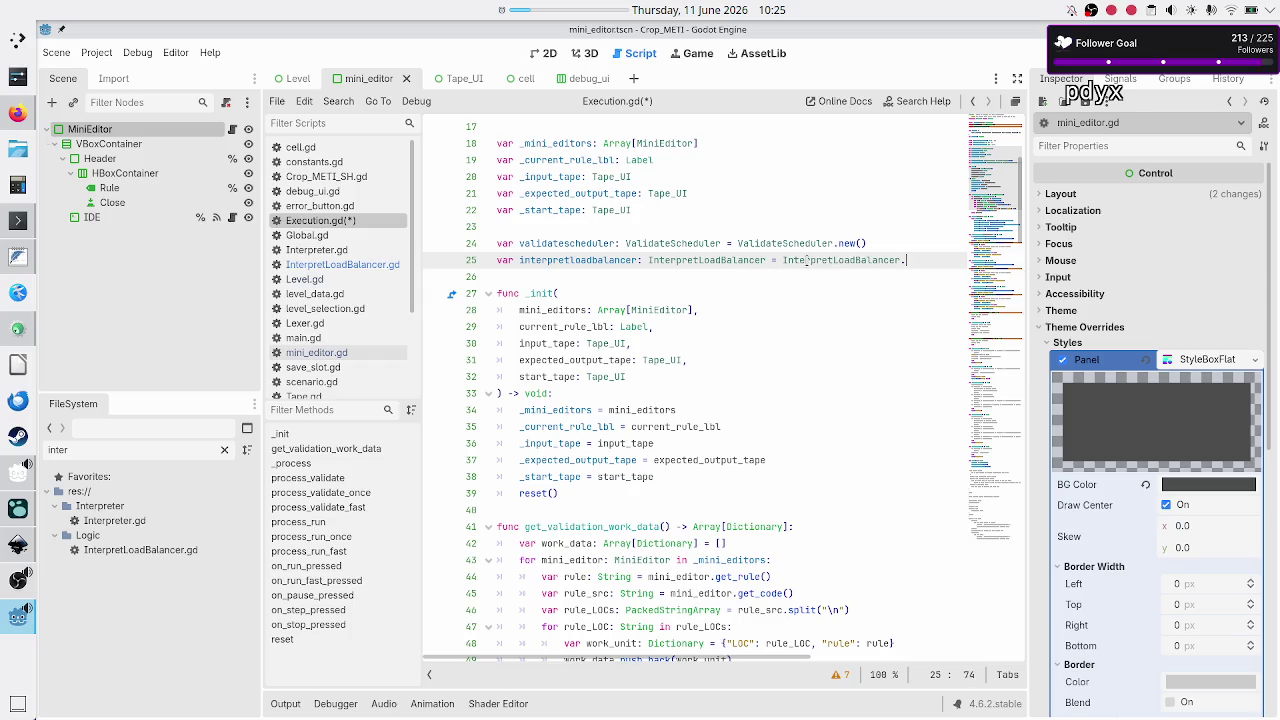
text(.n)
key(Return)
Move down past _init to the process_run function
key(Down)
key(Down)
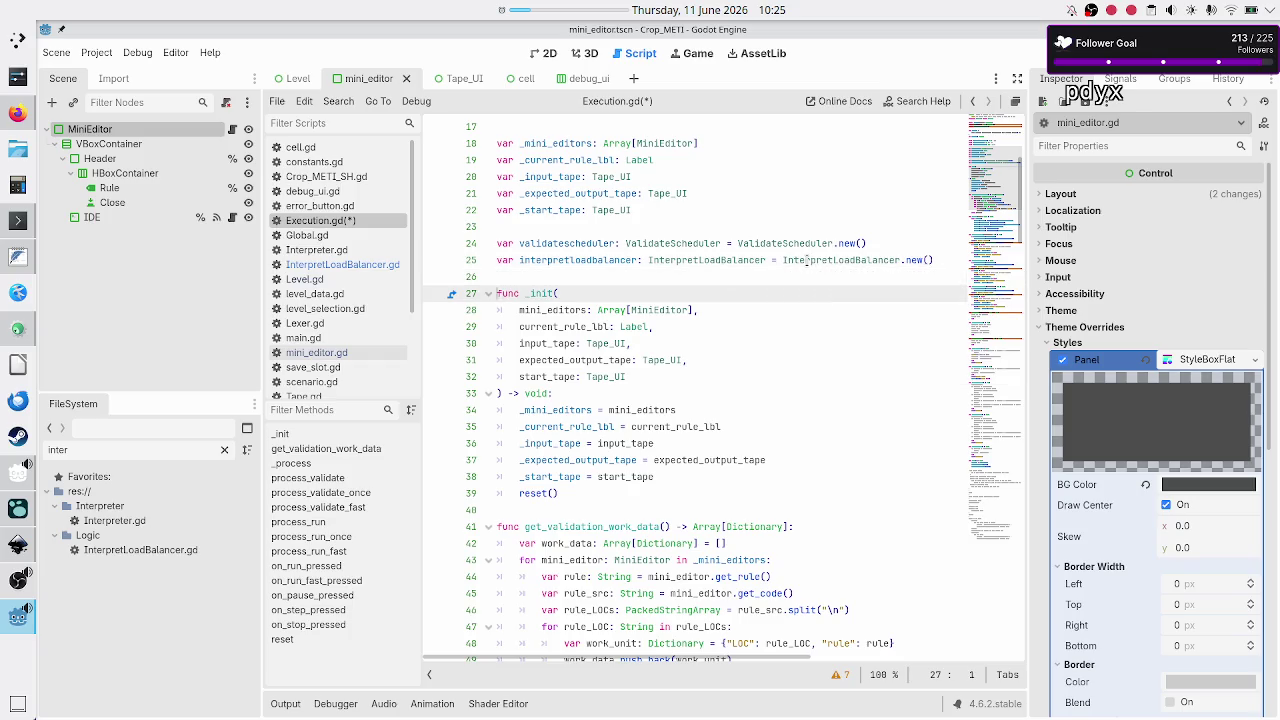
key(Down)
key(Down)
key(Down)
key(Down)
key(Down)
key(Down)
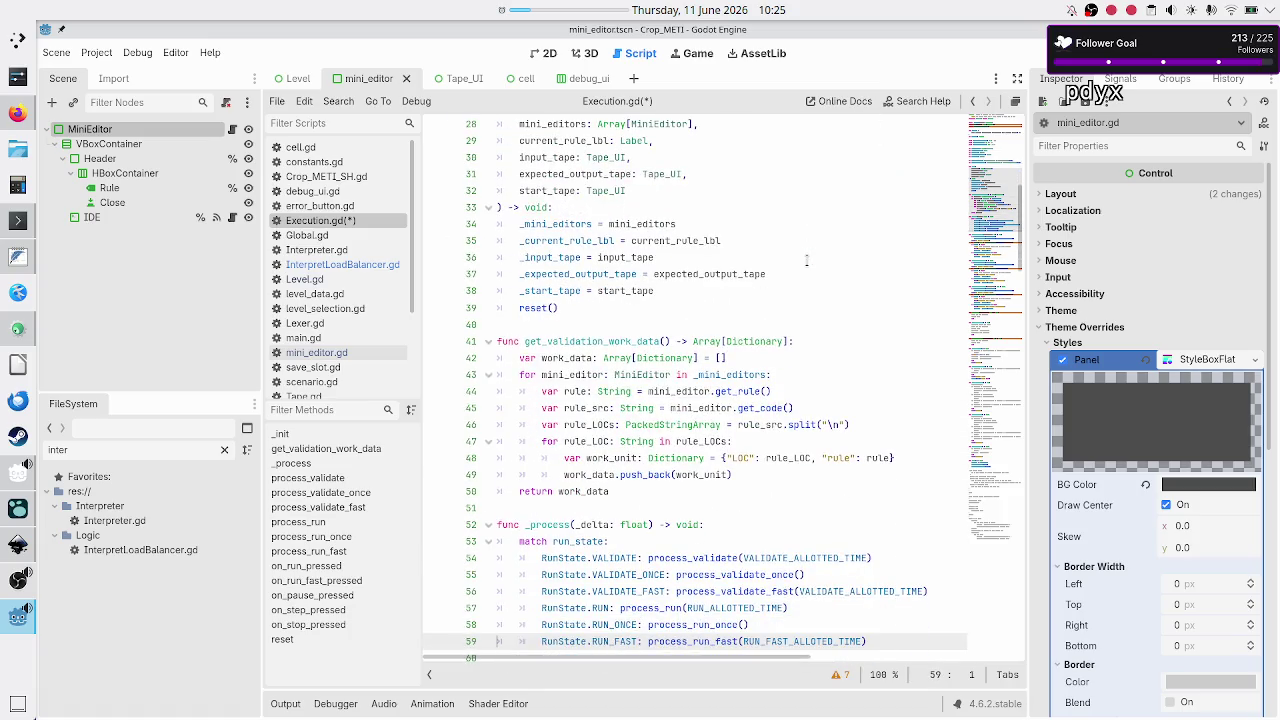
key(Down)
key(Down)
key(Down)
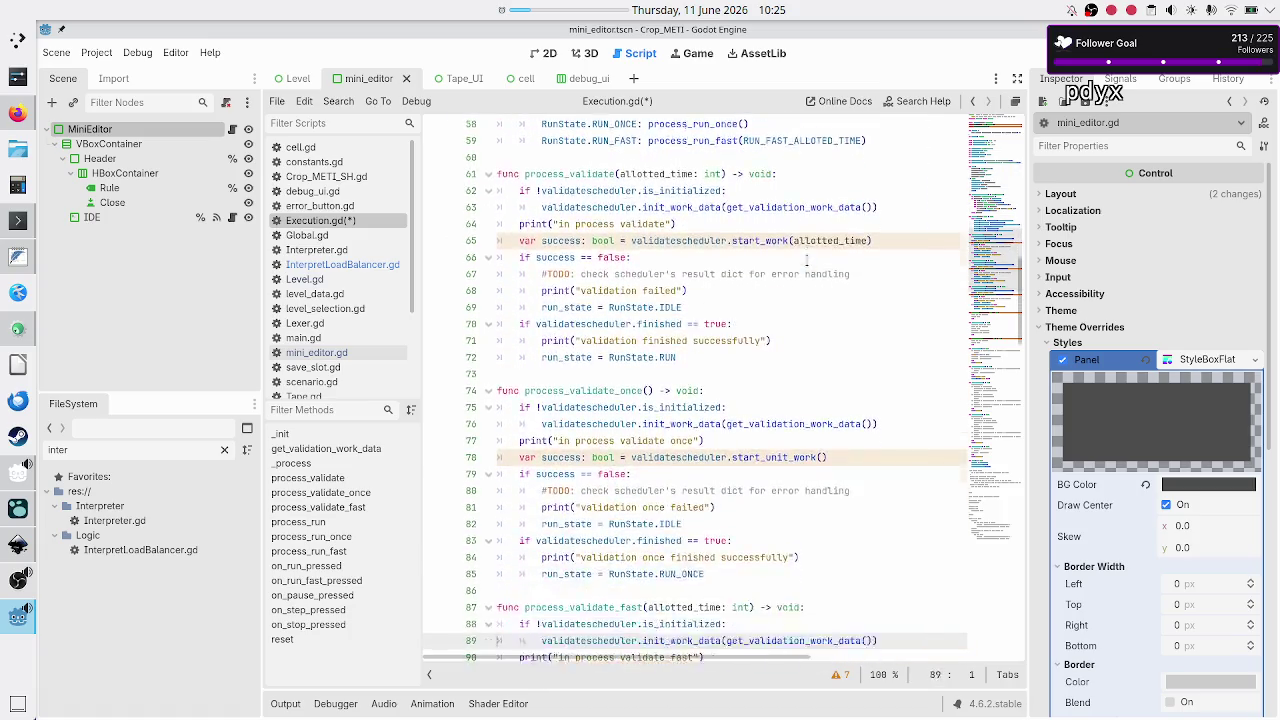
key(Down)
key(Down)
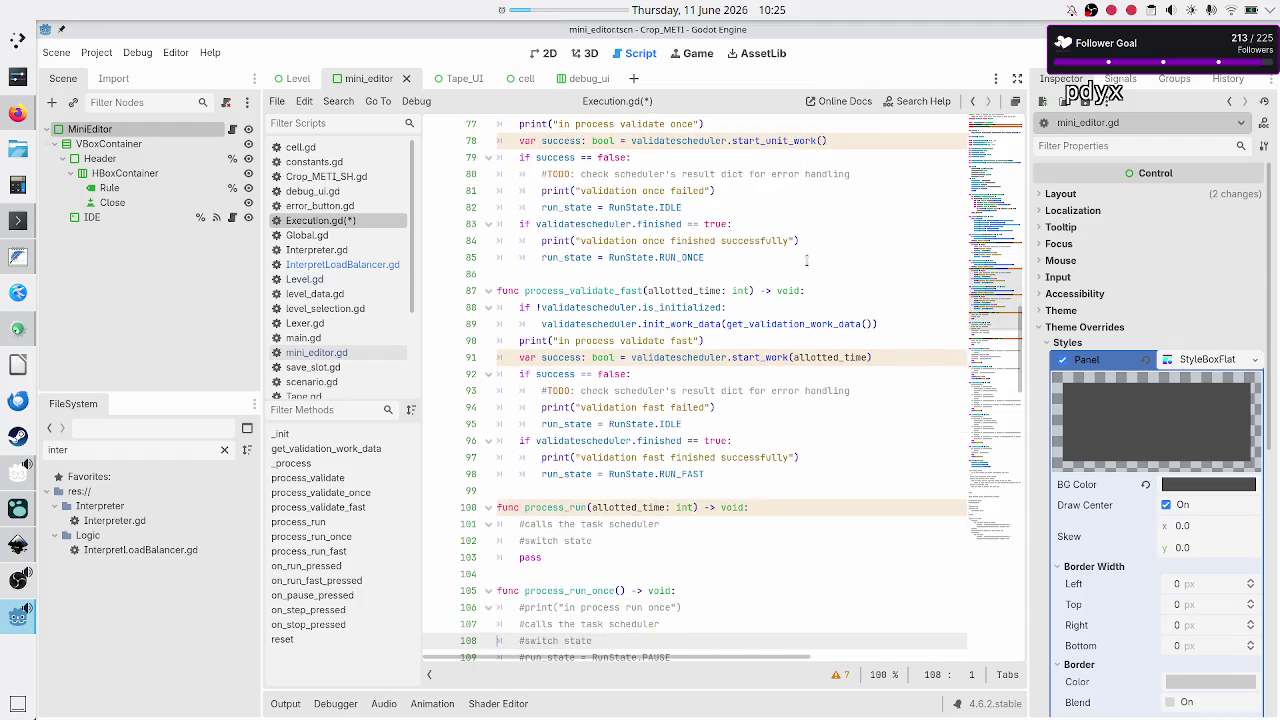
Replace process_run's placeholder comments and pass with 'if !interpretloadbalancer.is_initialized:'
key(Up)
key(Up)
key(Up)
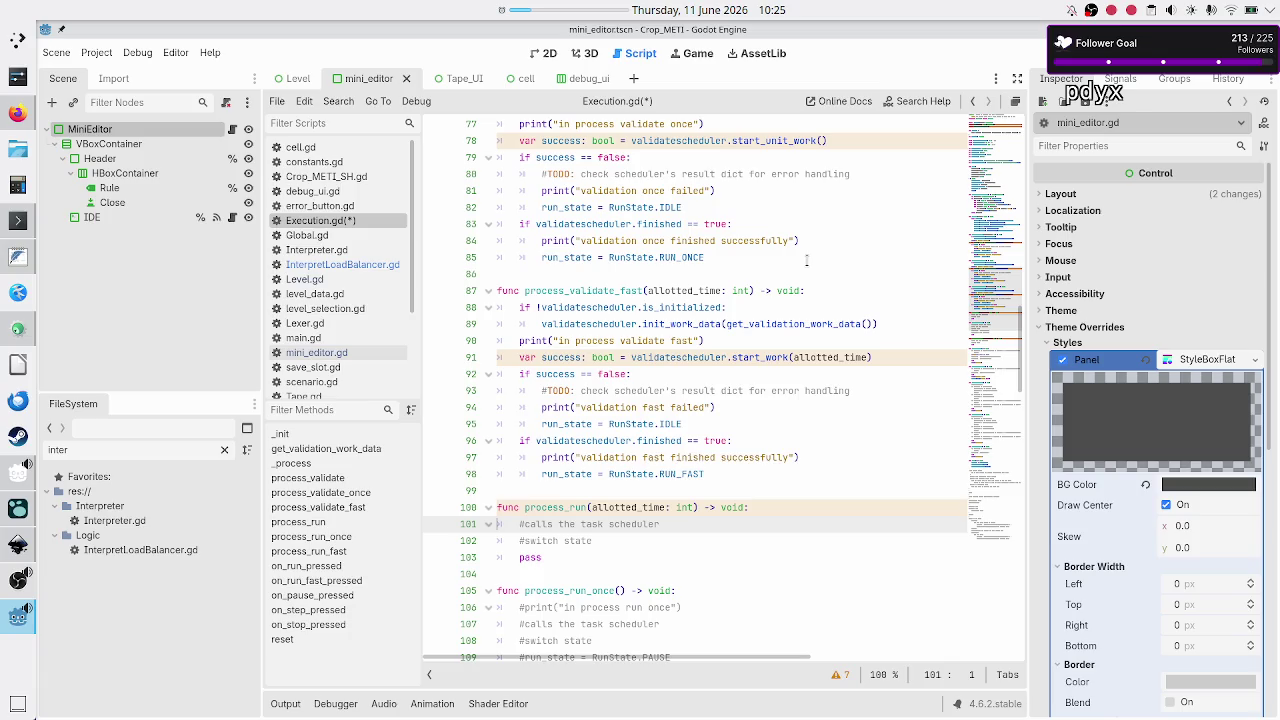
key(shift+Down)
key(shift+Down)
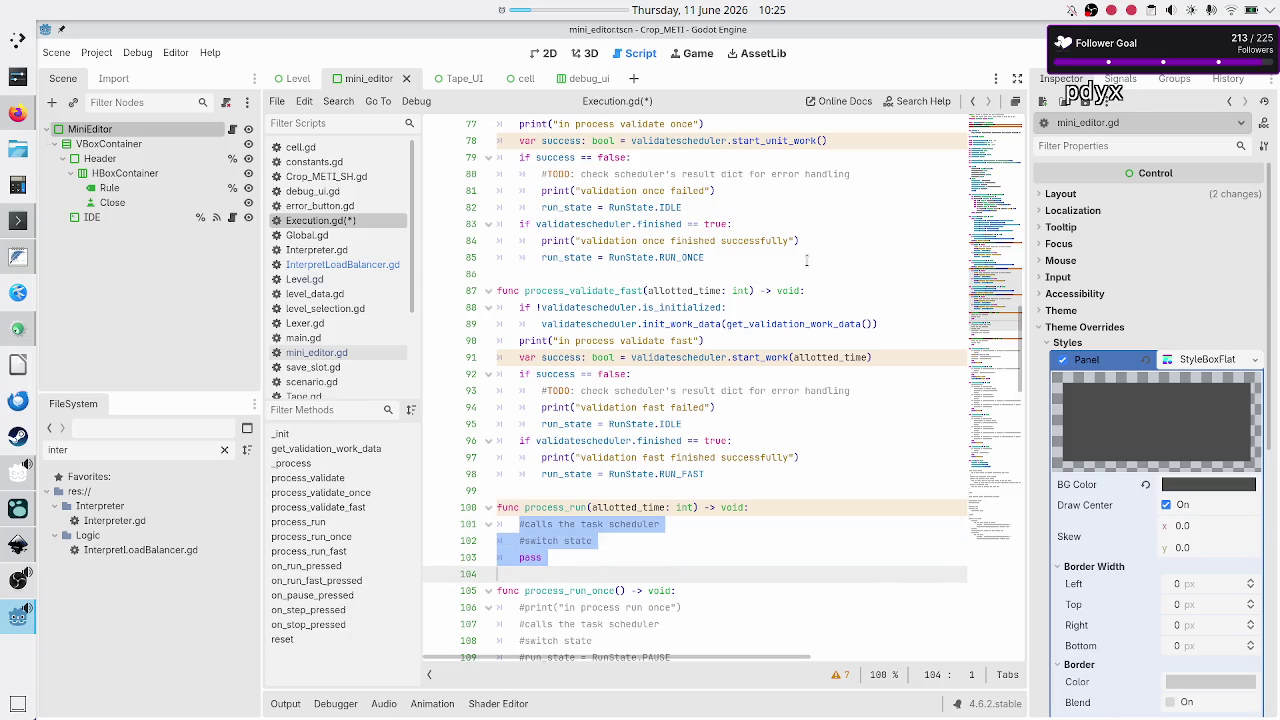
key(BackSpace)
key(Tab)
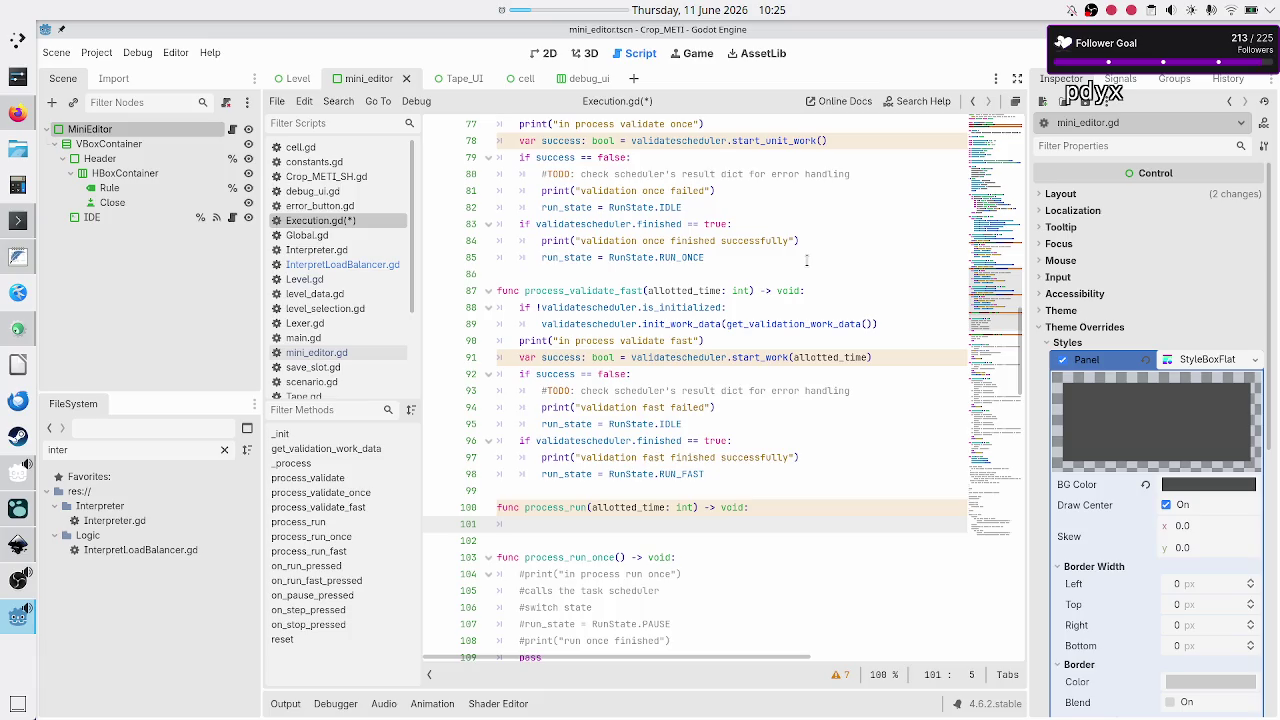
text(if)
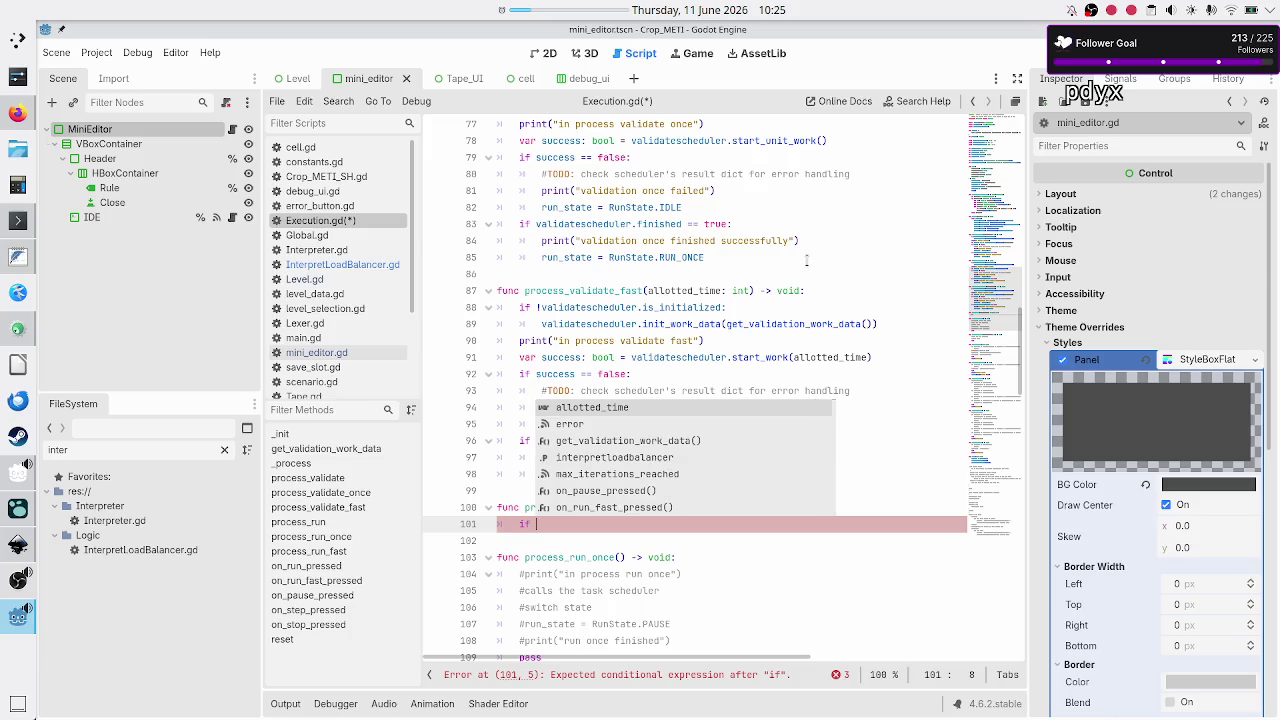
text( inter)
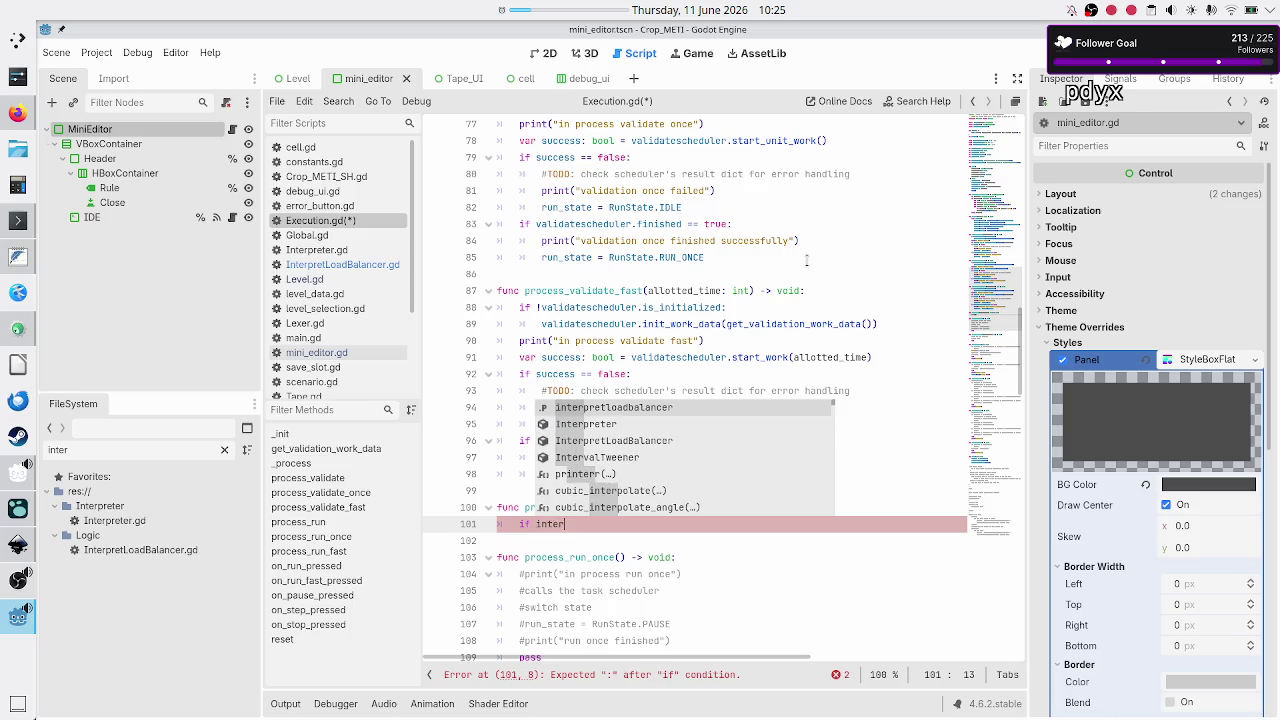
key(Return)
text(.is)
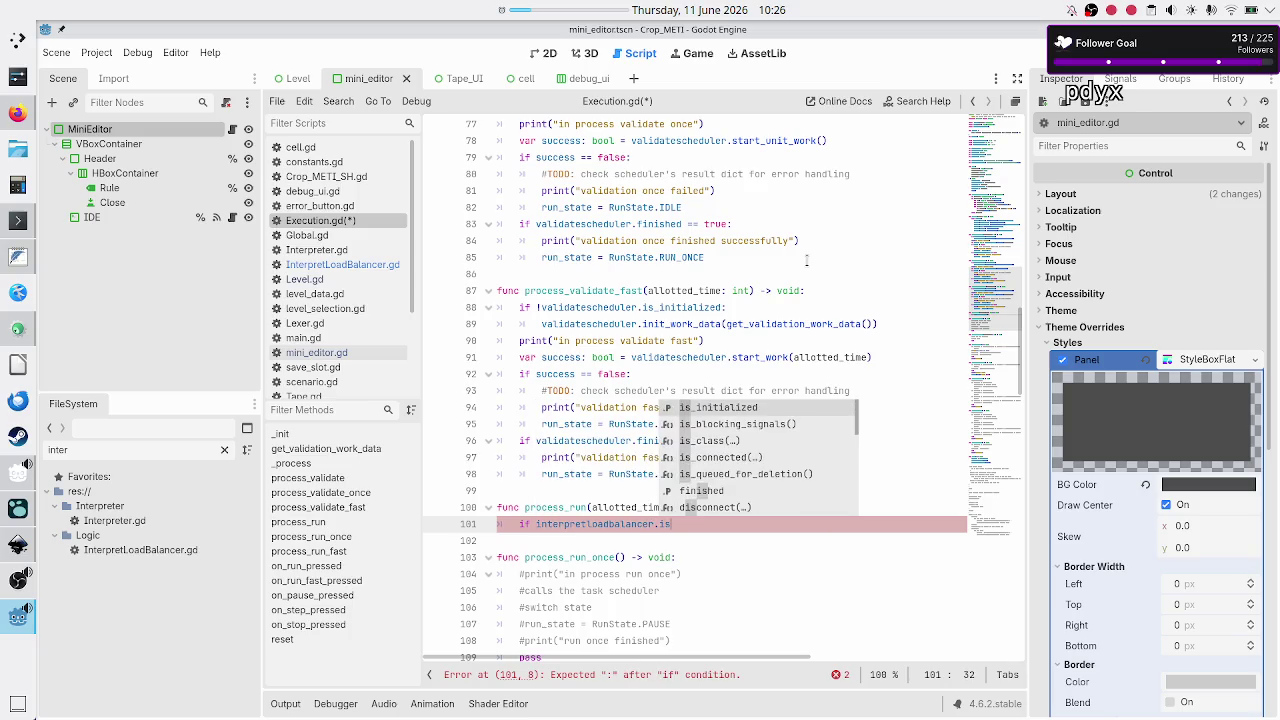
key(Return)
Inside the if, call interpretloadbalancer.init_interpret_data()
key(Return)
key(ctrl+z)
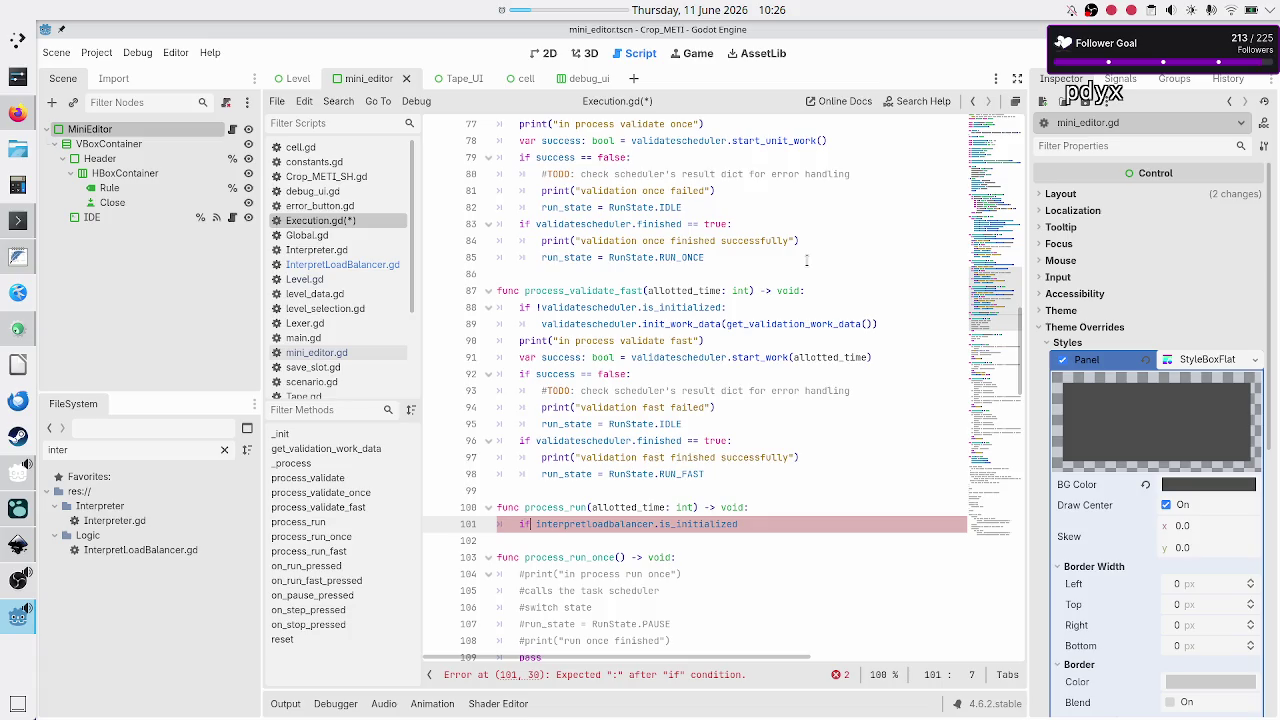
text(!)
key(Down)
key(Left)
text(:)
key(Return)
text(inter)
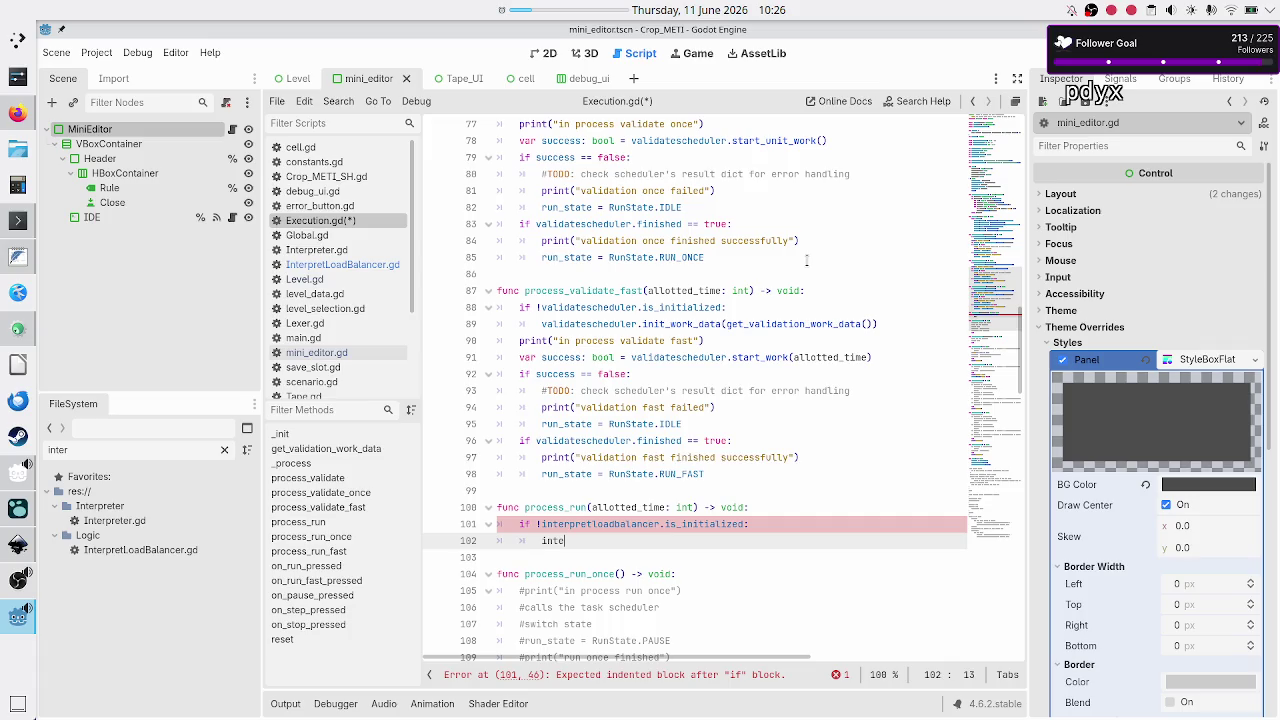
key(Return)
key(Return)
key(BackSpace)
key(BackSpace)
key(BackSpace)
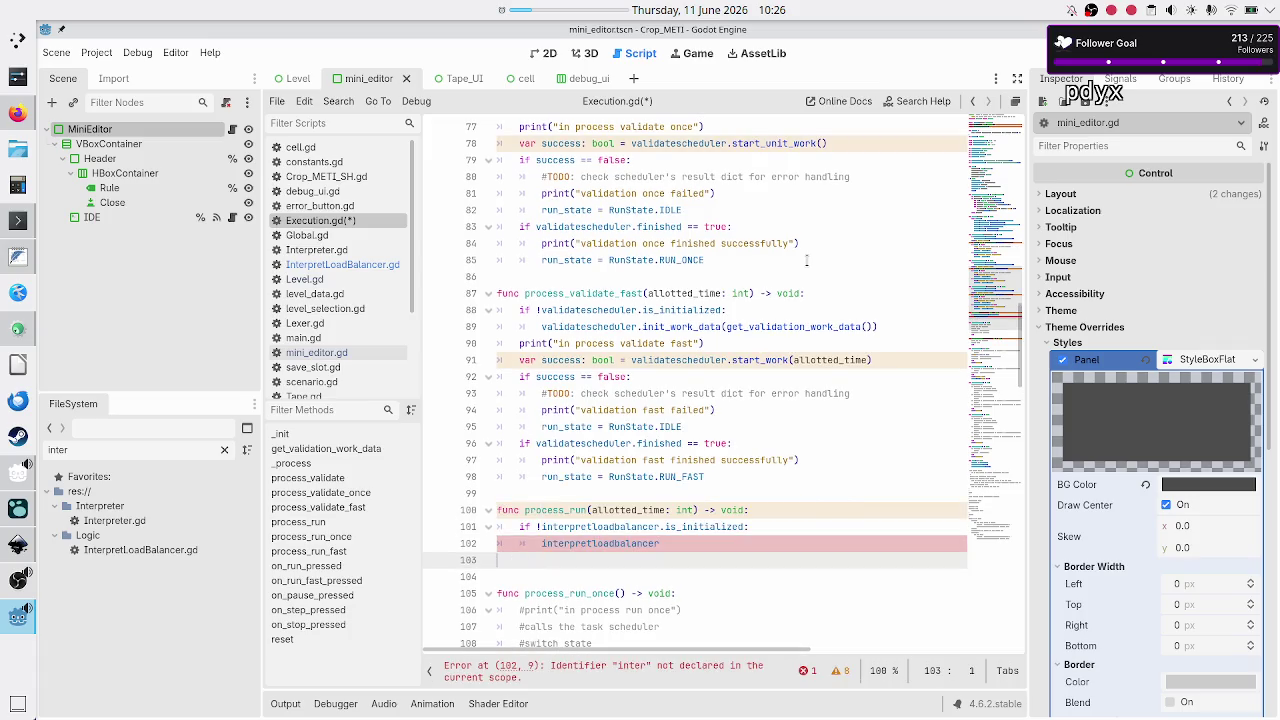
text(.init)
key(Return)
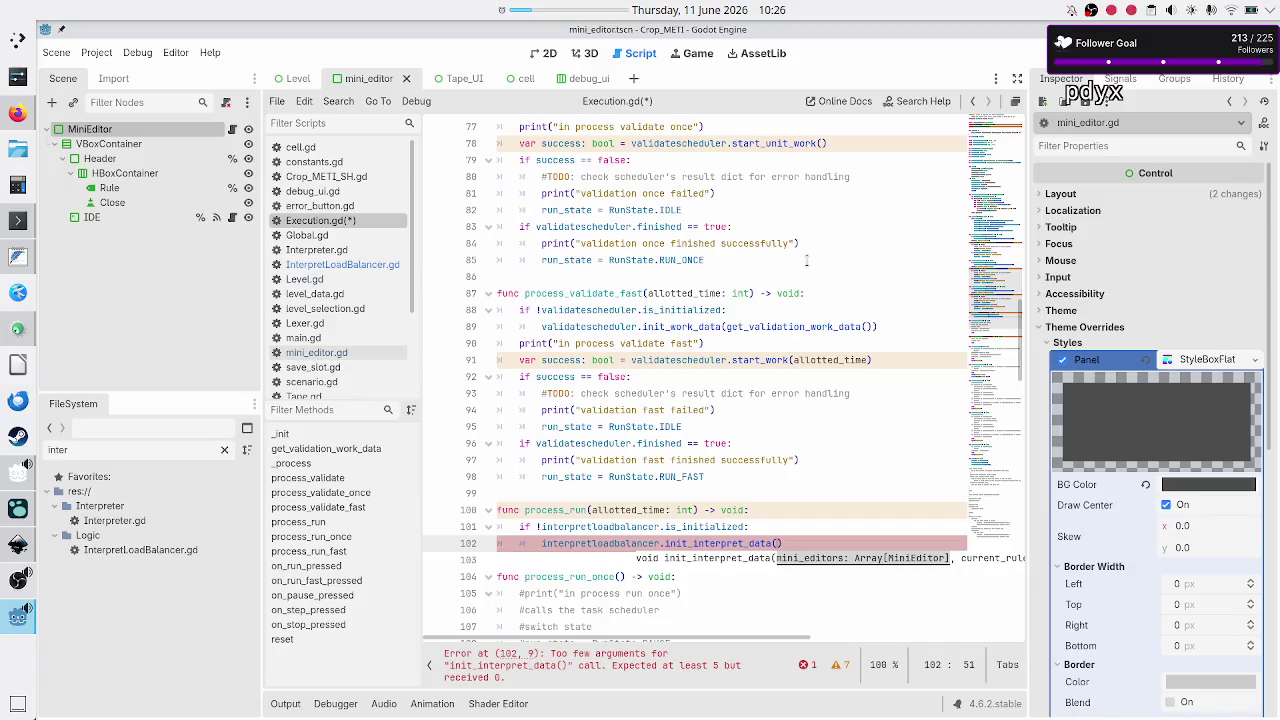
Pass _mini_editors and _current_rule_lbl as the first init_interpret_data arguments
key(Return)
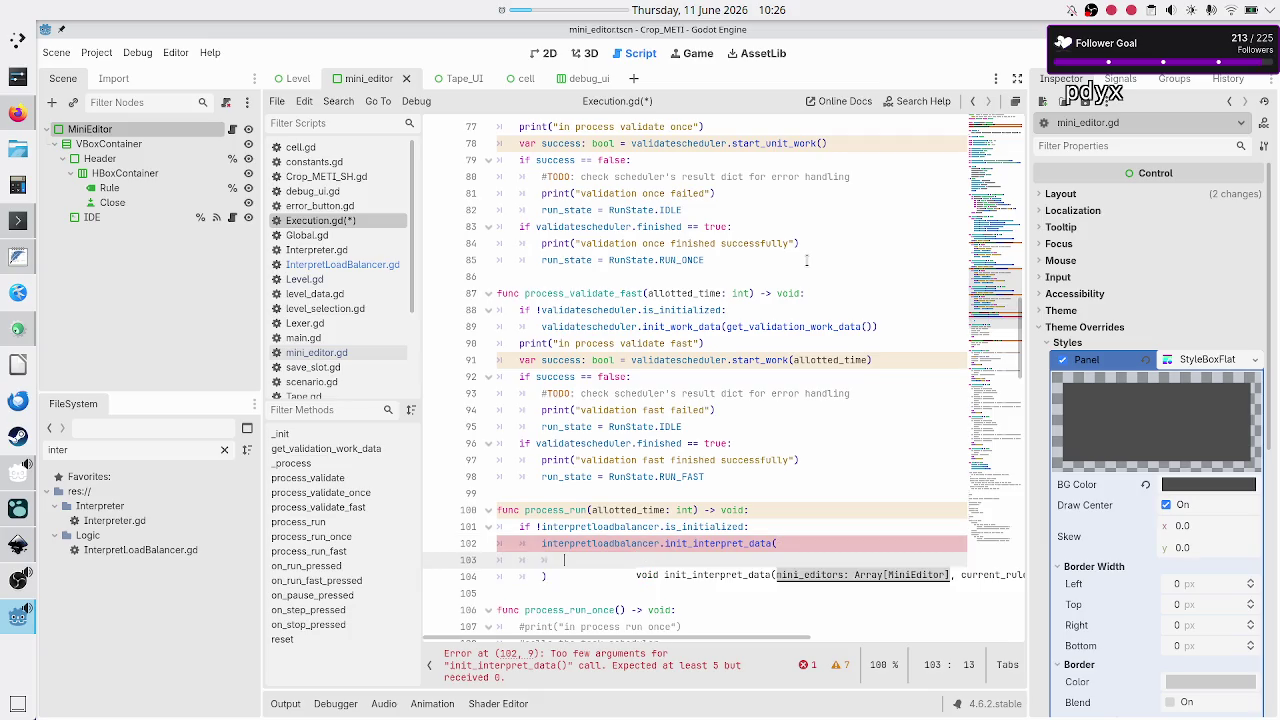
text(mini)
key(BackSpace)
key(BackSpace)
key(BackSpace)
text(_mini)
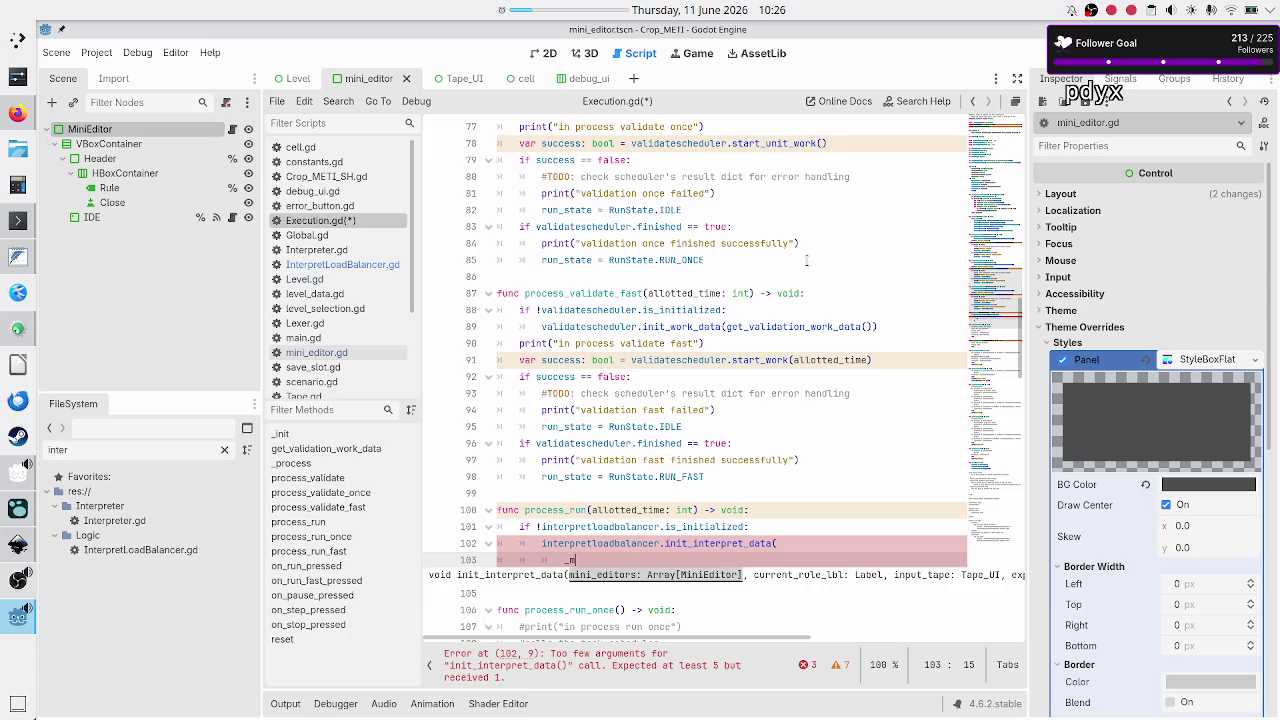
key(Return)
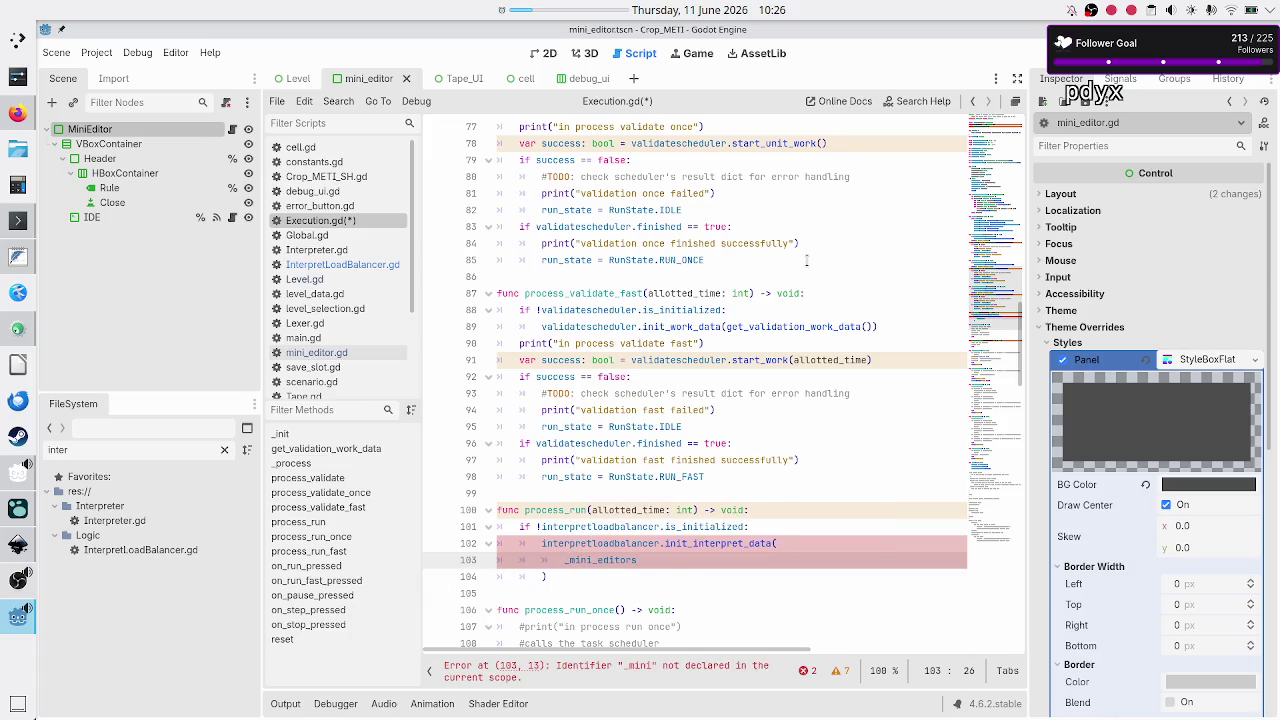
text(, )
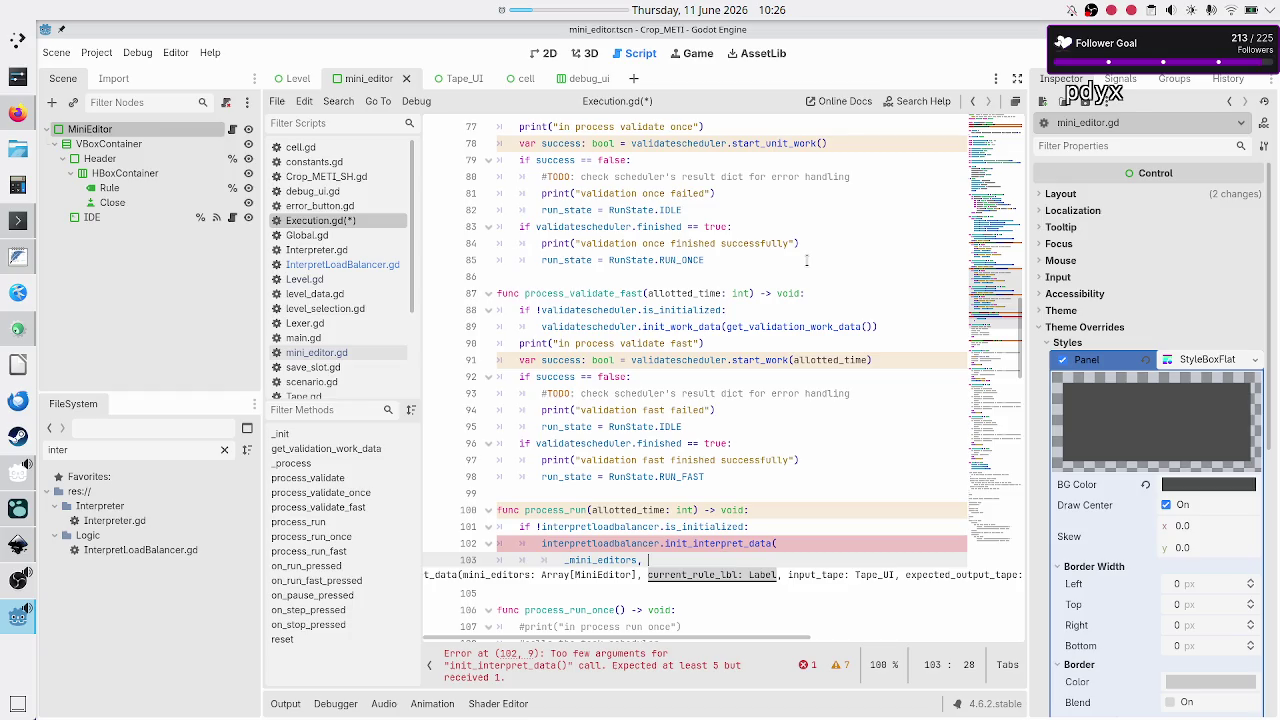
text(_curr)
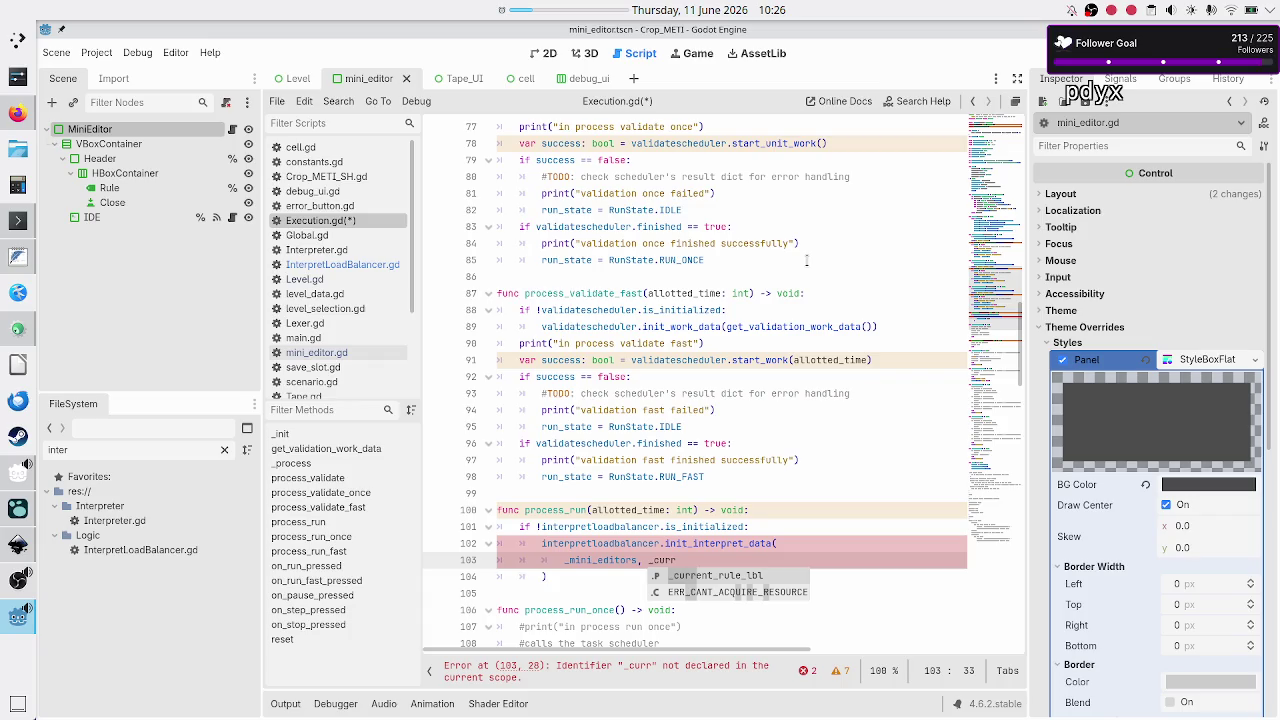
key(Return)
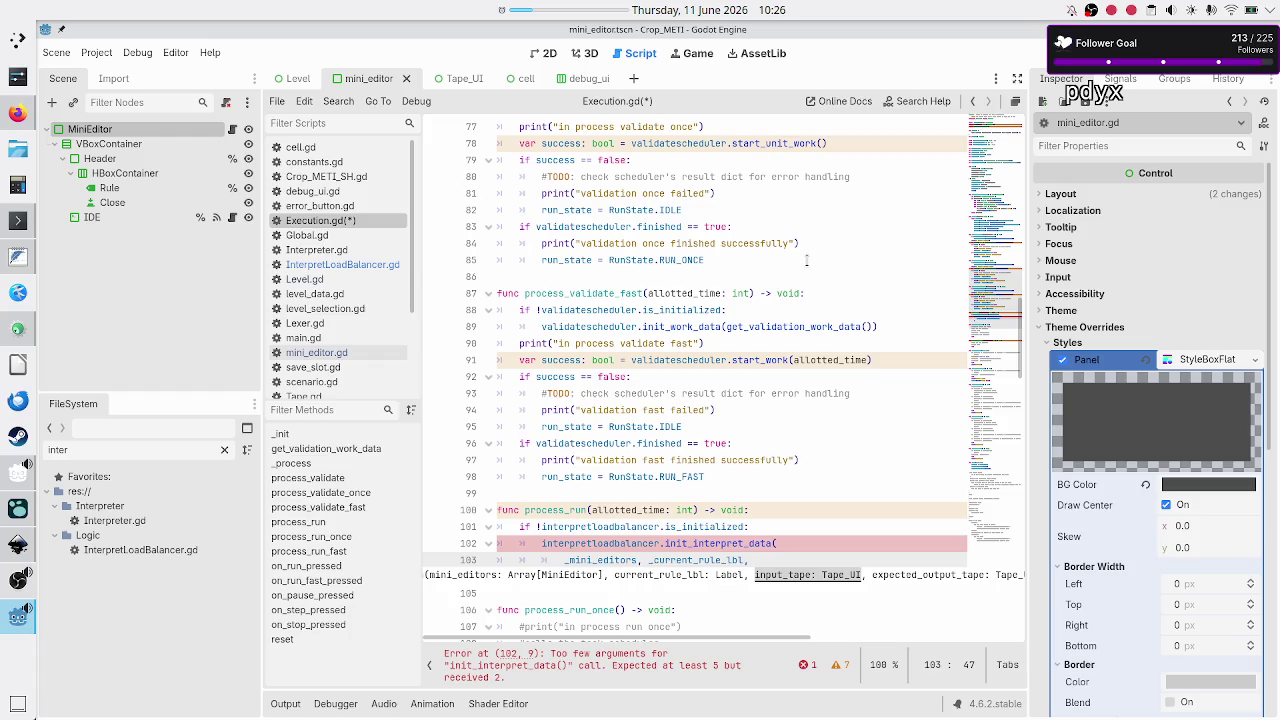
Add _input_tape, _expected_output_tape and _start_tape as the remaining arguments
text(_inpu)
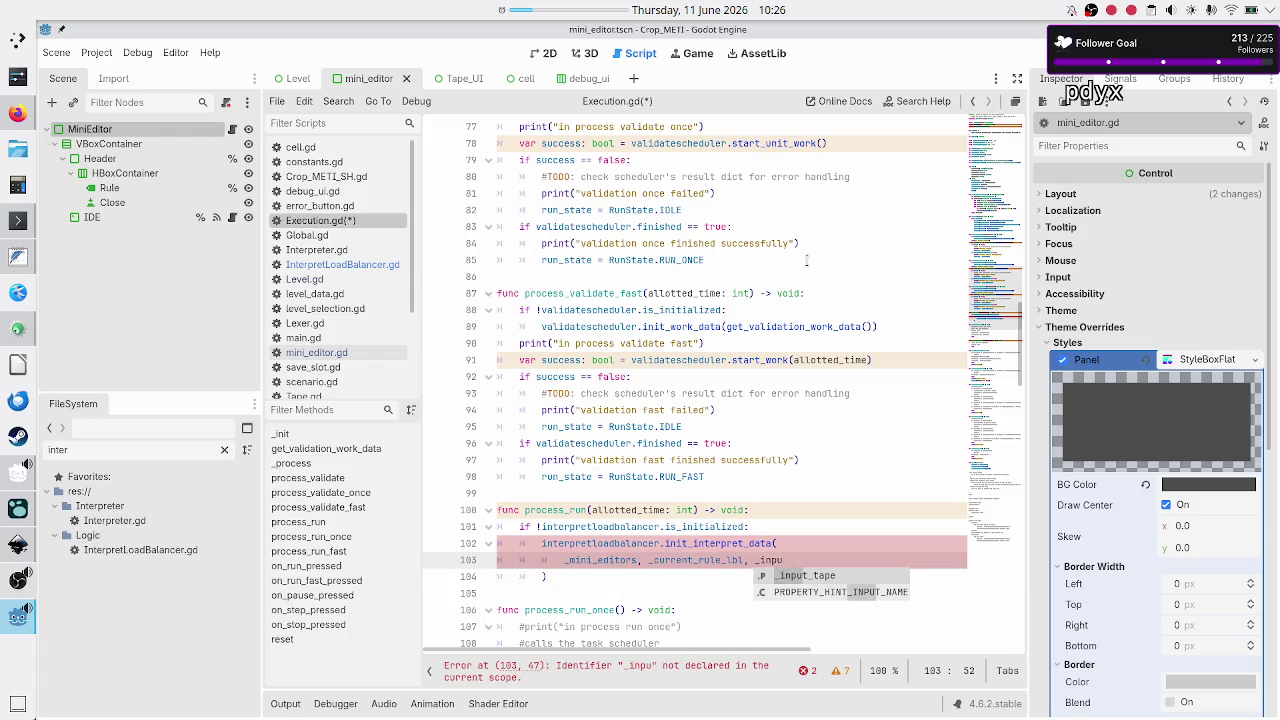
key(Return)
text(, )
text(e, e)
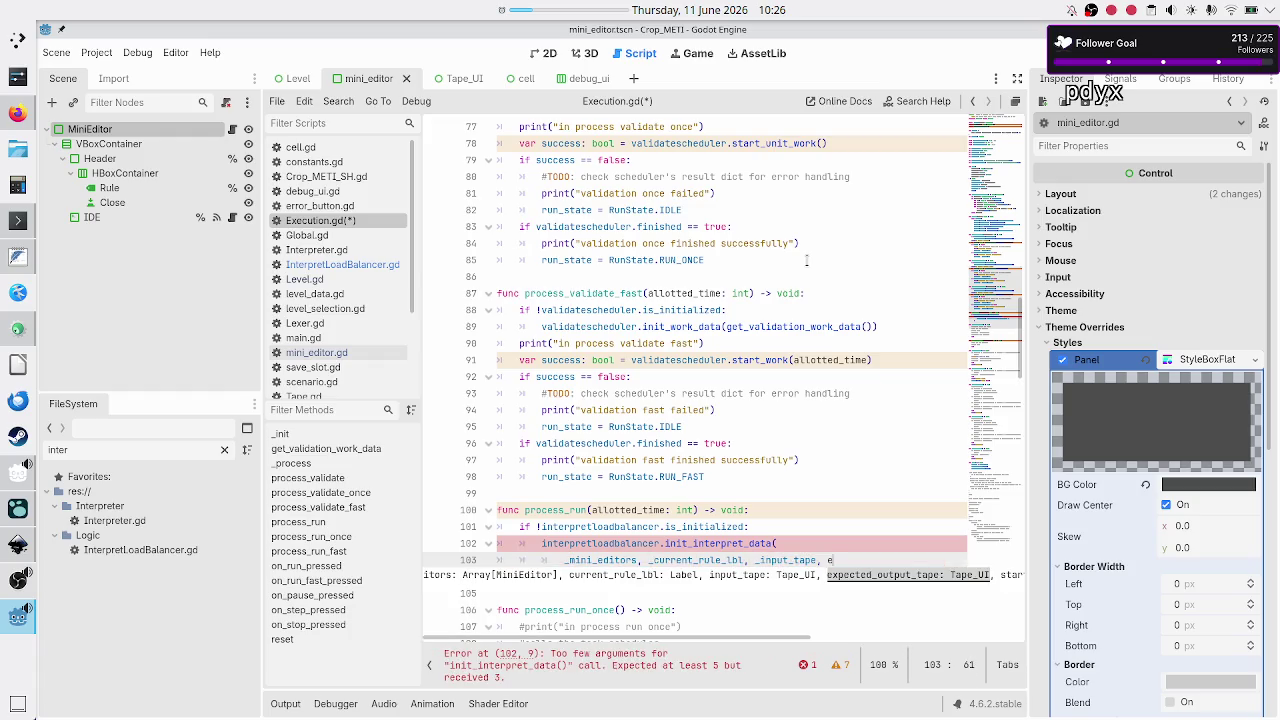
key(BackSpace)
text(_exp)
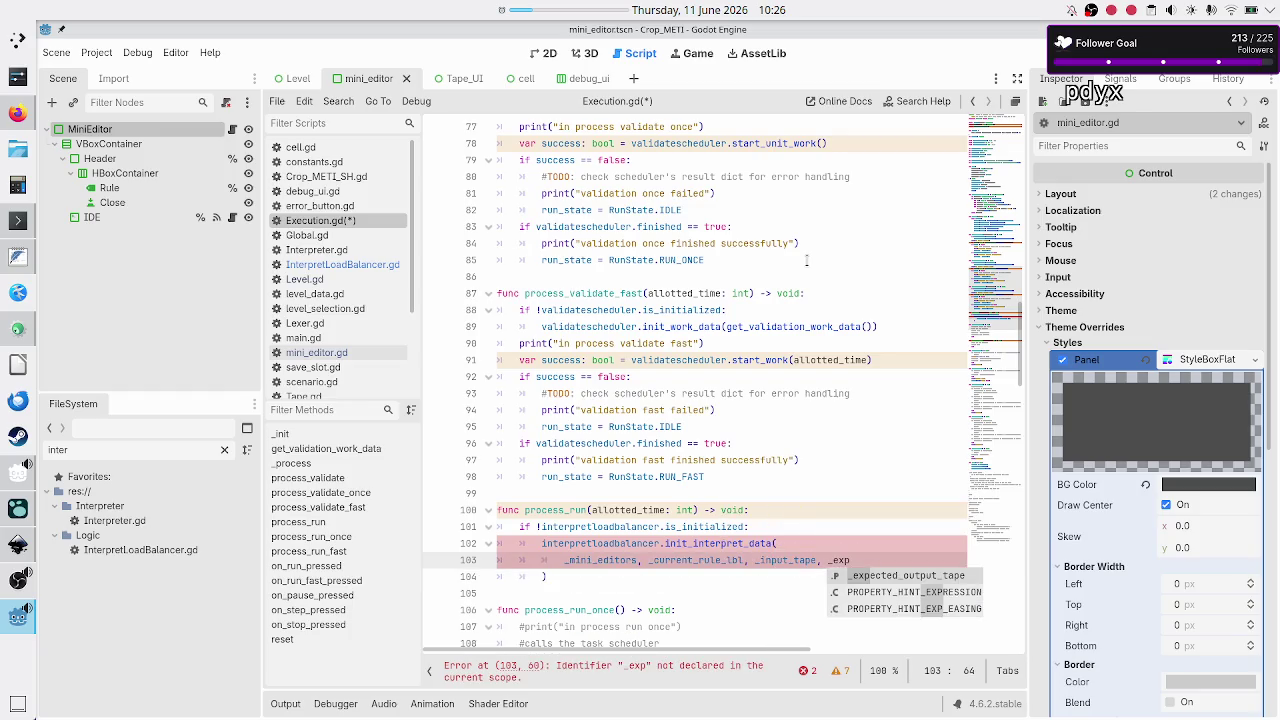
key(Return)
text(, _st)
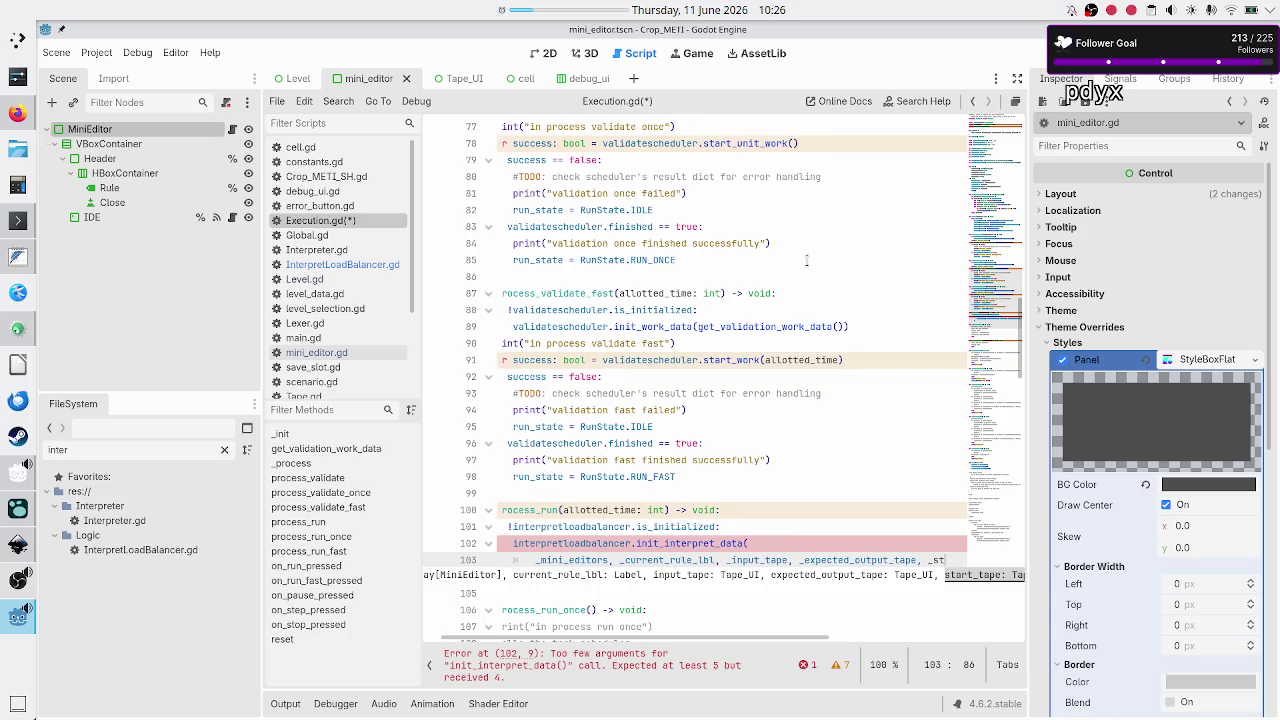
text(art)
key(Return)
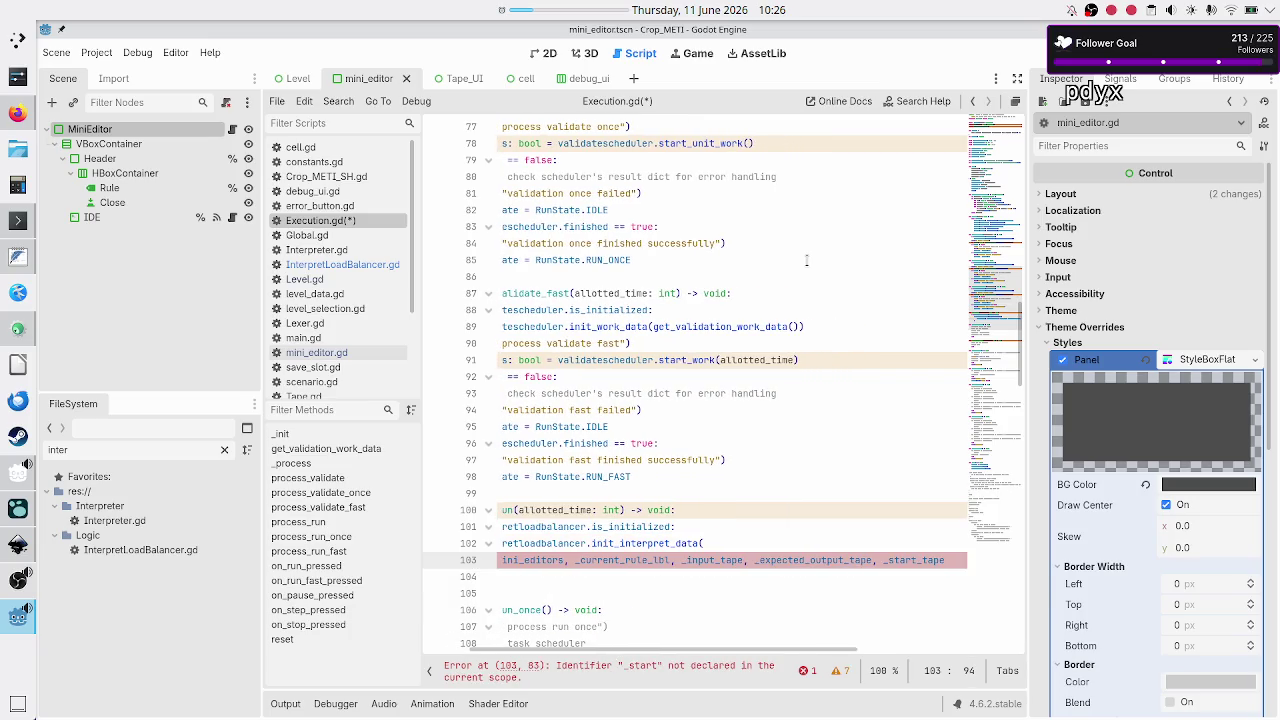
text(,)
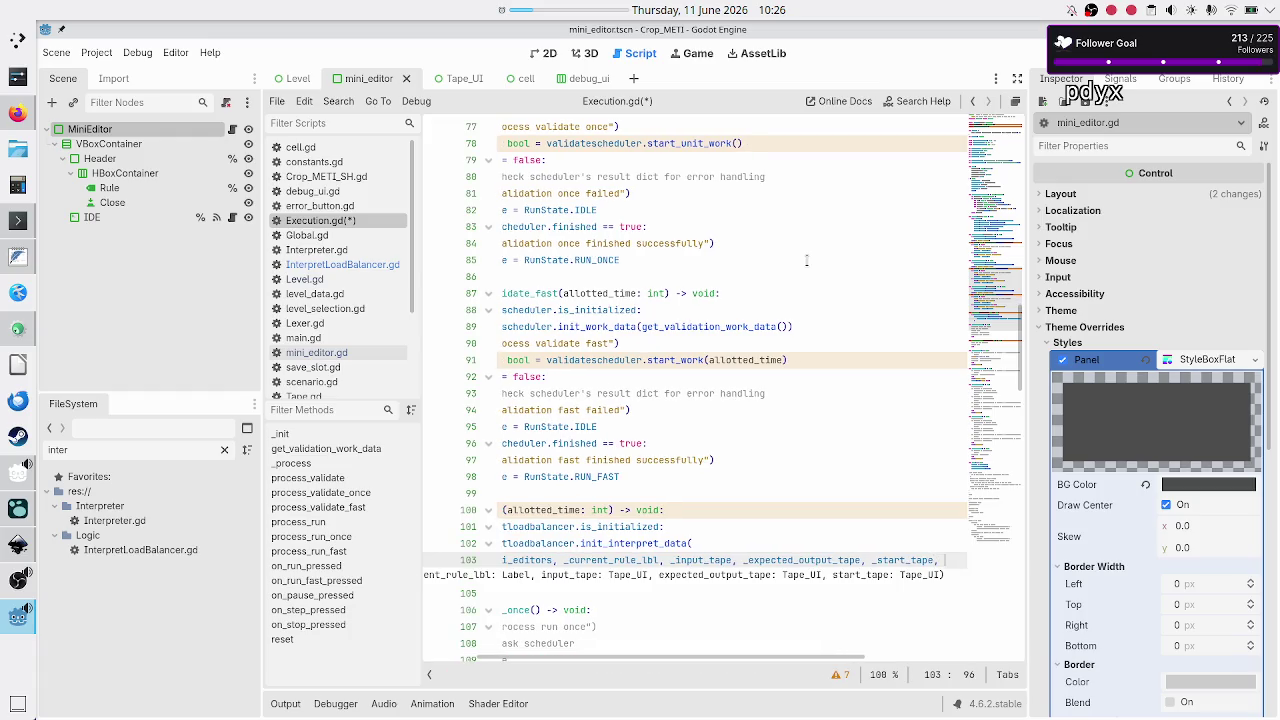
key(BackSpace)
key(BackSpace)
Wrap the last two arguments onto a second line, then switch to the Inkscape mockup
key(Home)
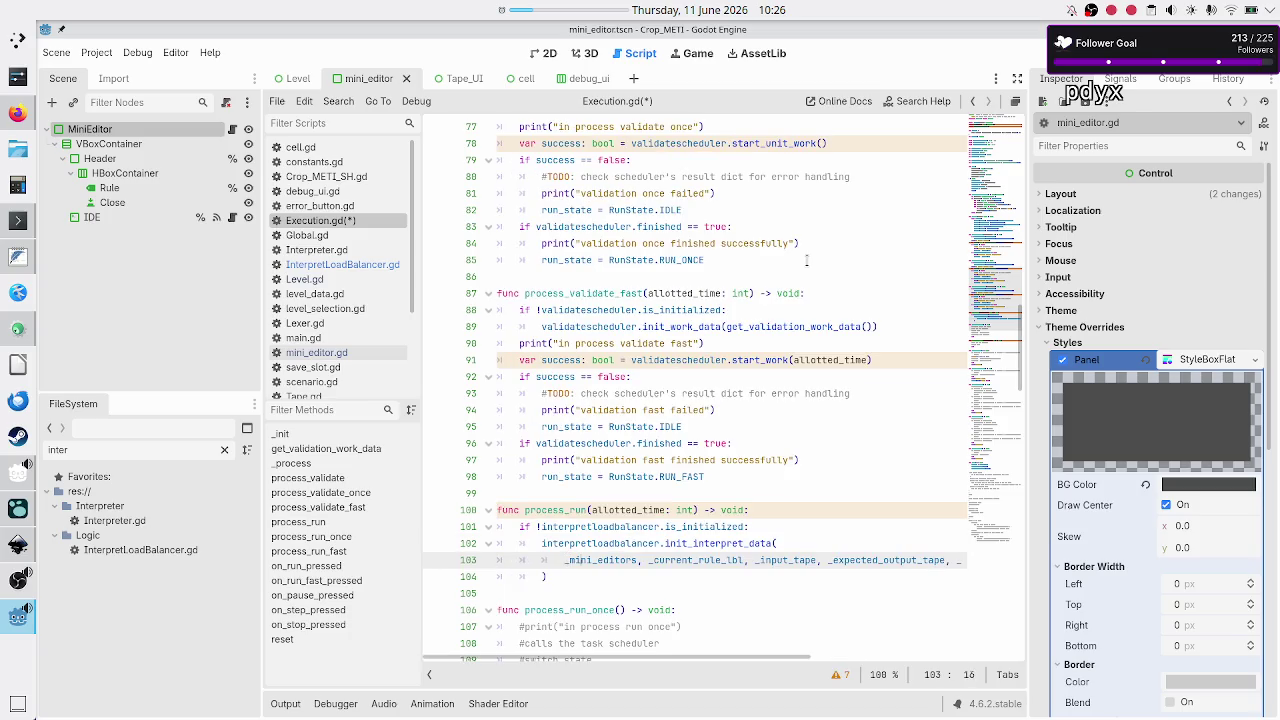
key(ctrl+Right)
key(ctrl+Right)
key(Right)
key(Right)
key(Right)
key(Return)
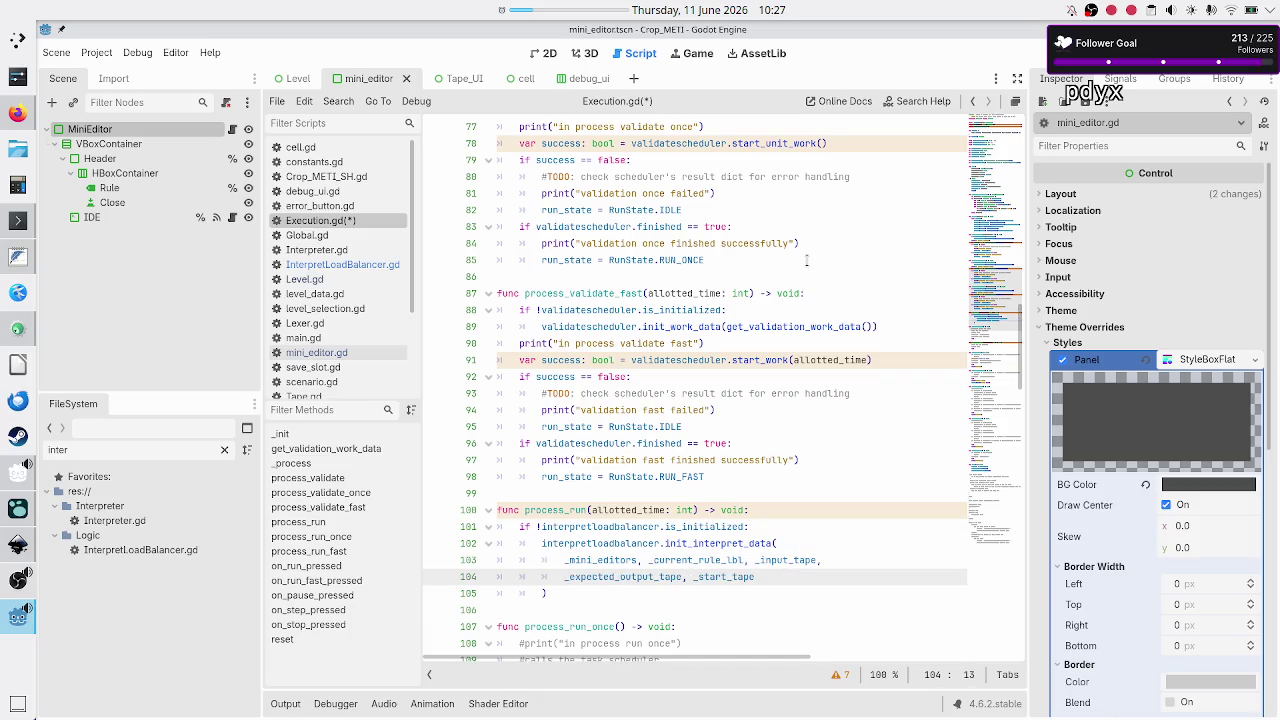
key(Down)
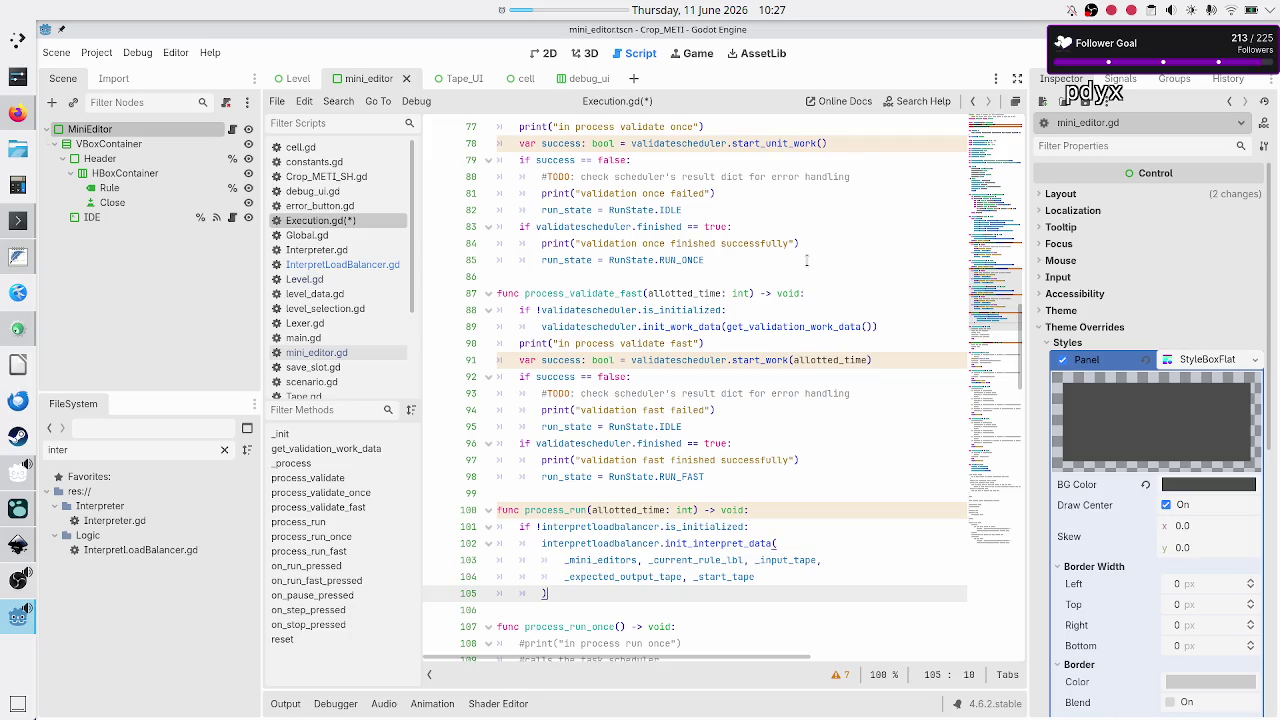
key(Up)
key(Up)
key(Up)
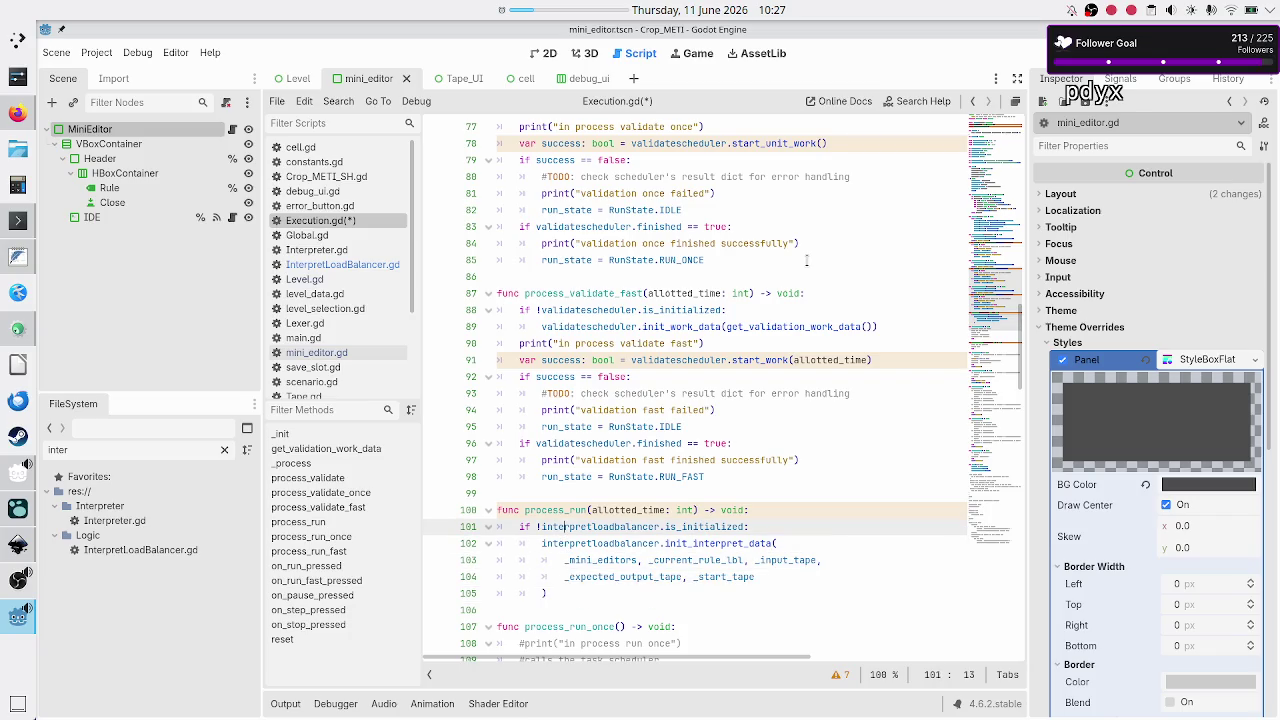
key(alt+Tab)
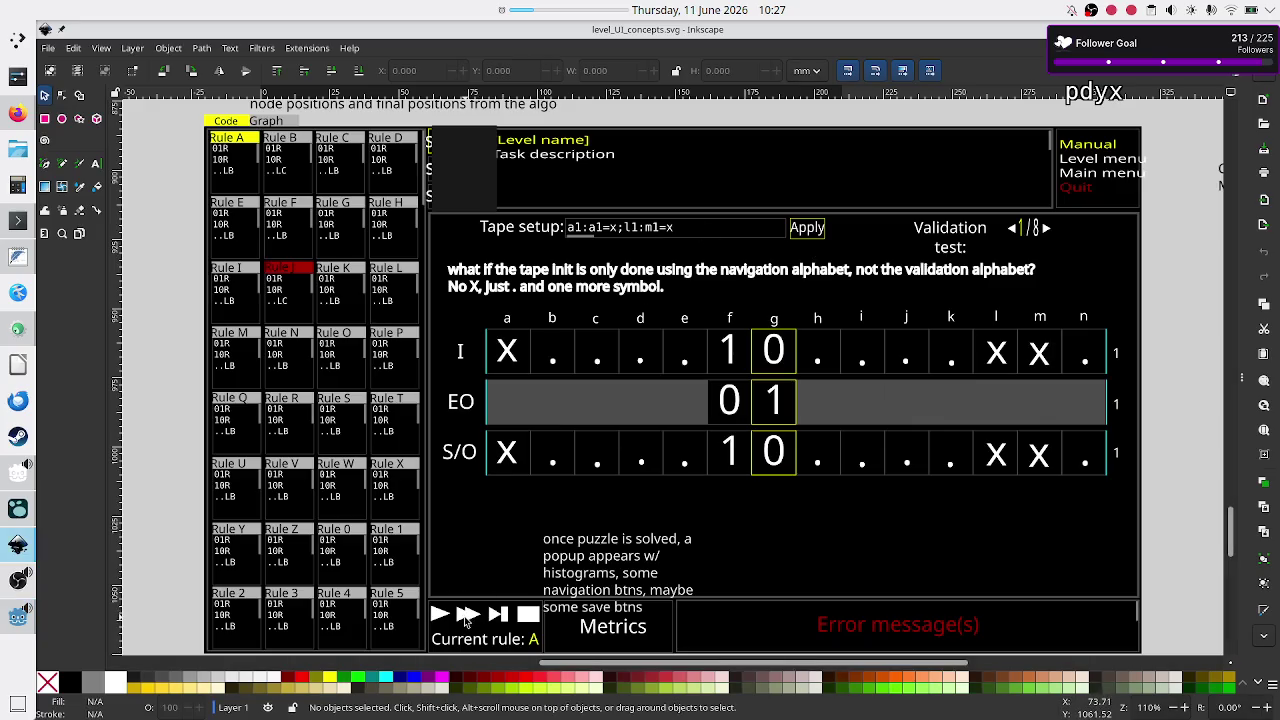
Back in Godot, add print("in process run") after process_run's if block
key(alt+Tab)
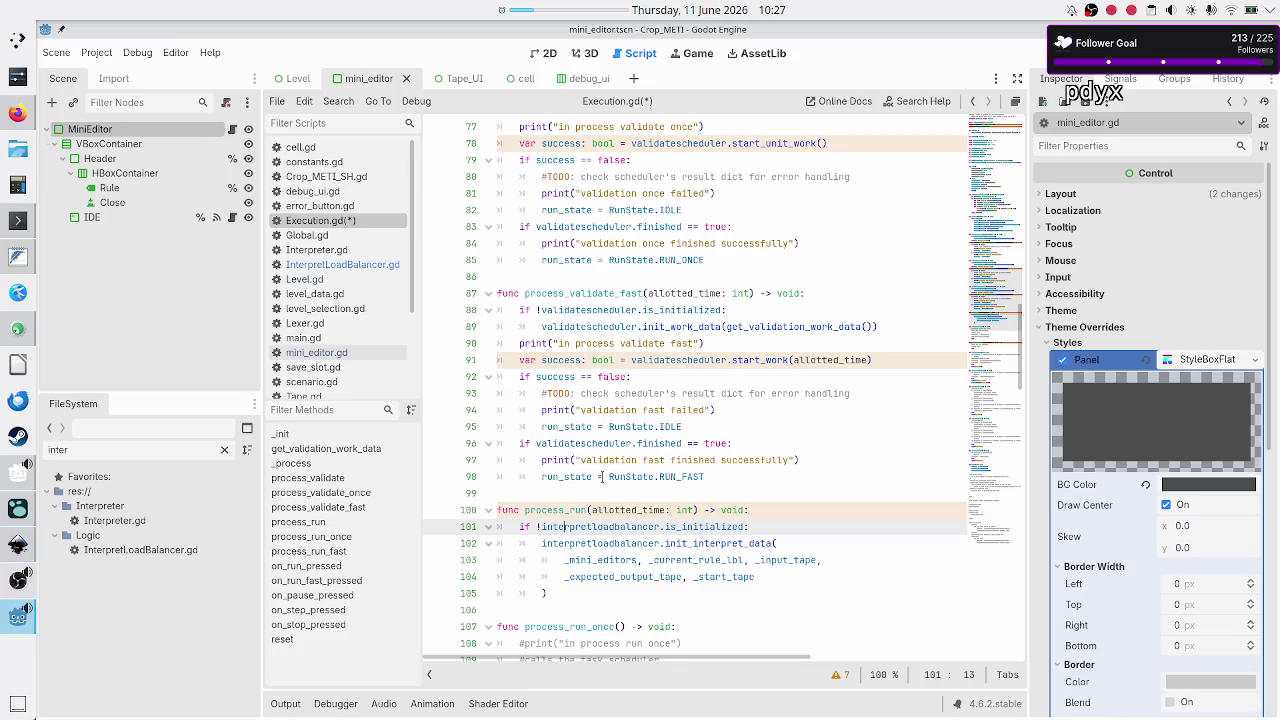
key(Down)
key(Down)
key(Down)
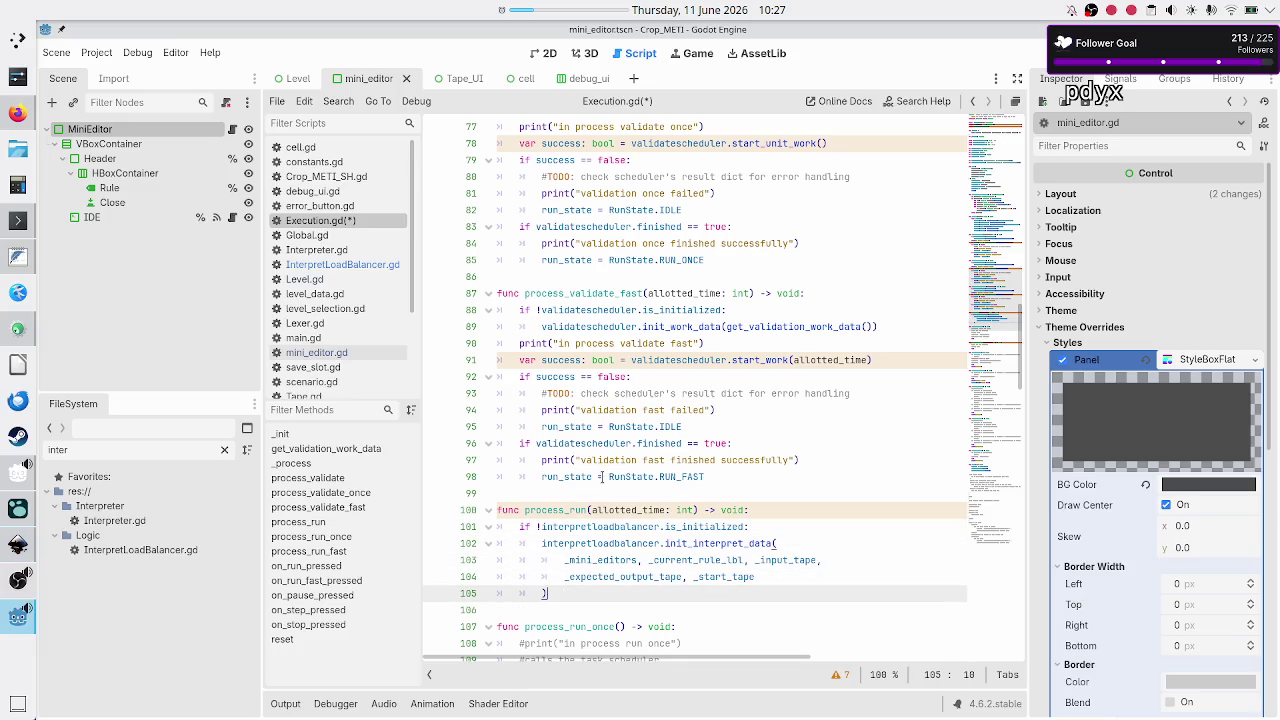
key(Return)
text(p)
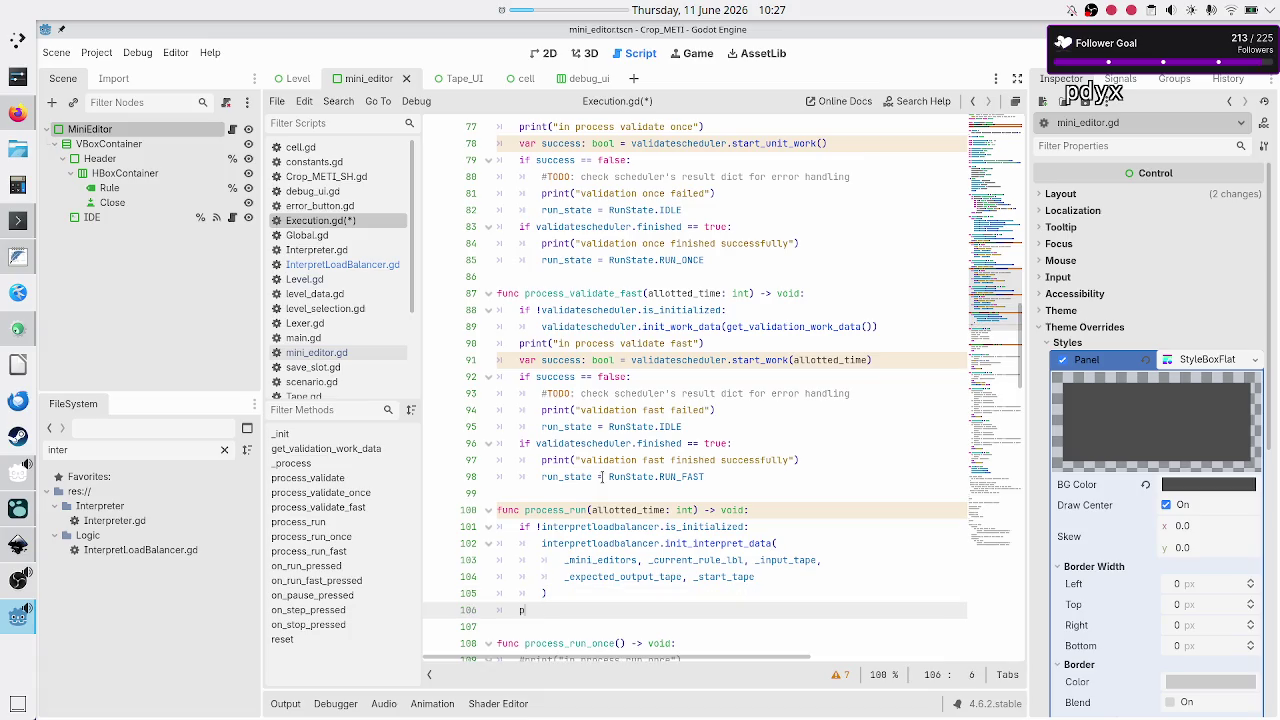
text(rint("in process )
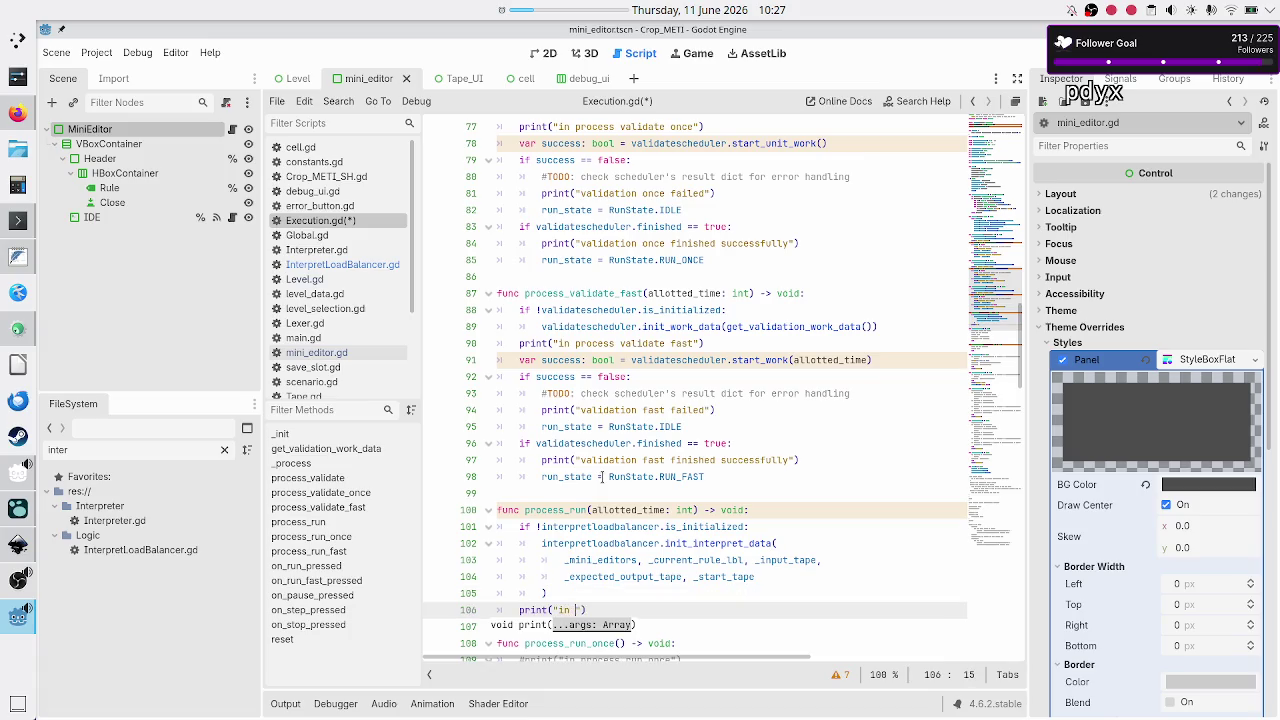
text(run)
key(Right)
Copy that block over process_run_fast's placeholder body, changing the message to "in process run fast"
key(Up)
key(Up)
key(Up)
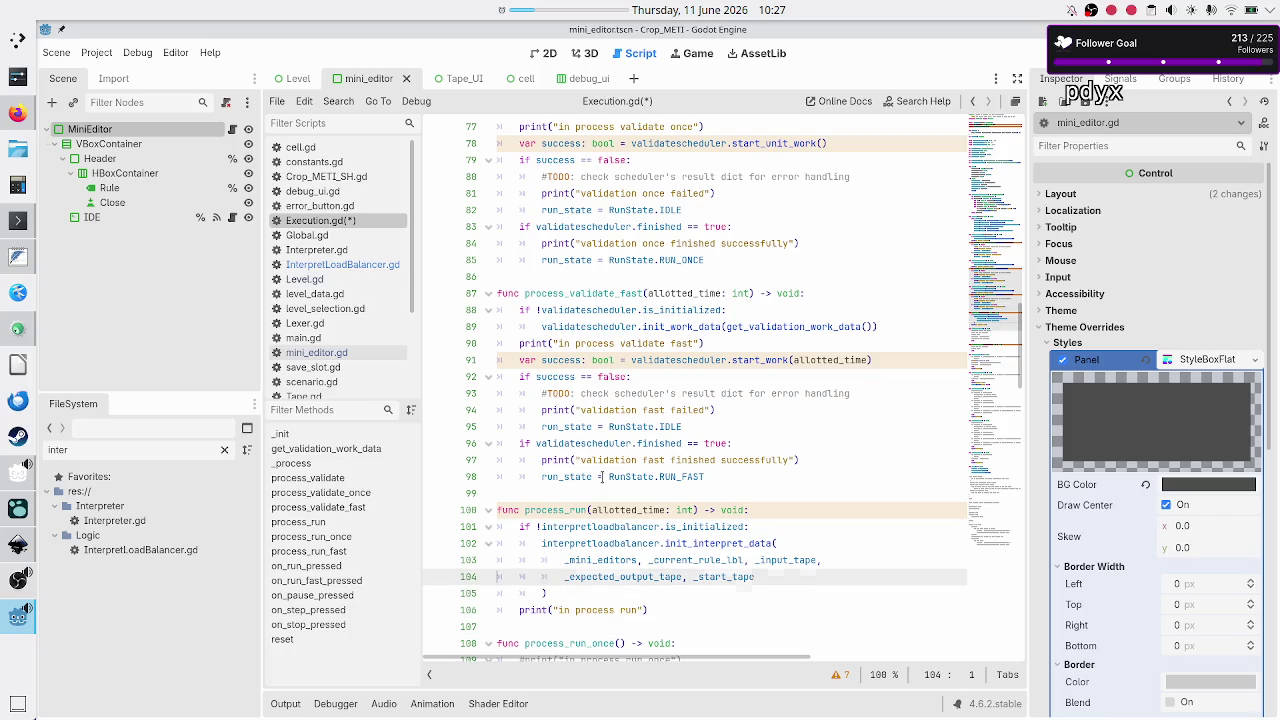
key(Home)
key(shift+Down)
key(shift+Down)
key(shift+Down)
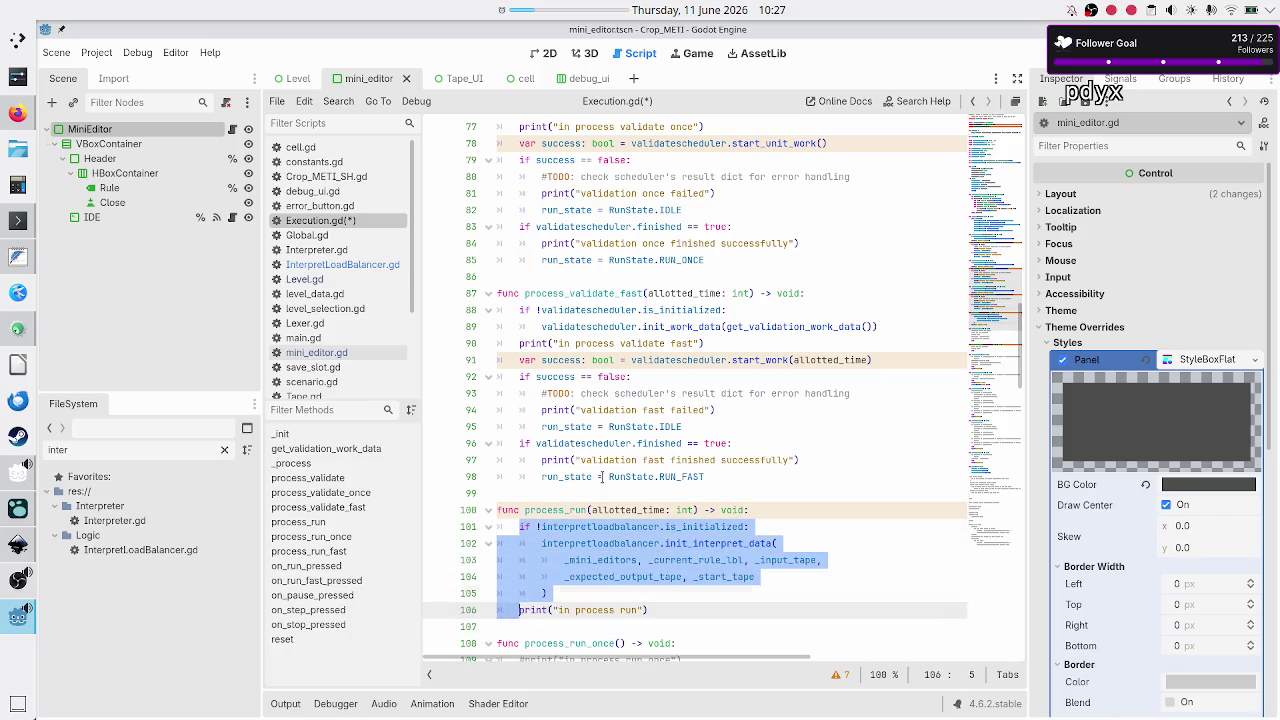
key(shift+End)
key(ctrl+c)
key(Down)
key(Down)
key(Down)
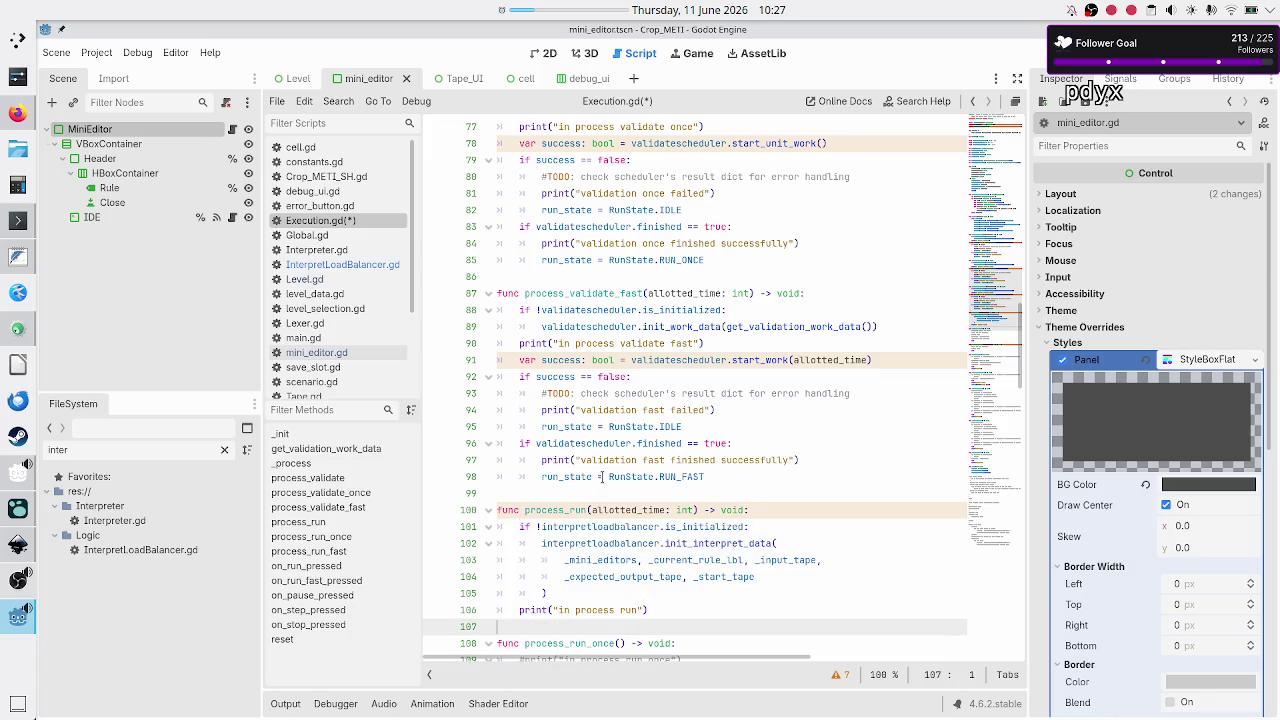
key(Down)
key(Down)
key(Down)
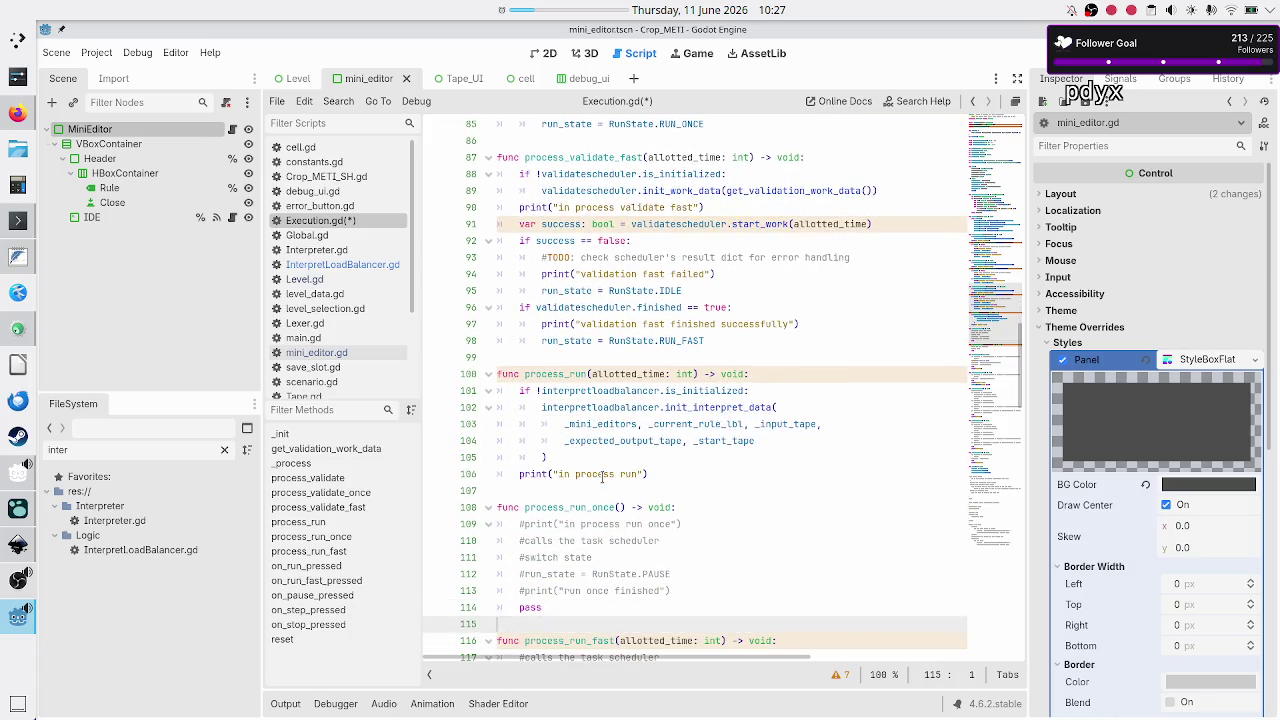
key(Up)
key(Up)
key(Up)
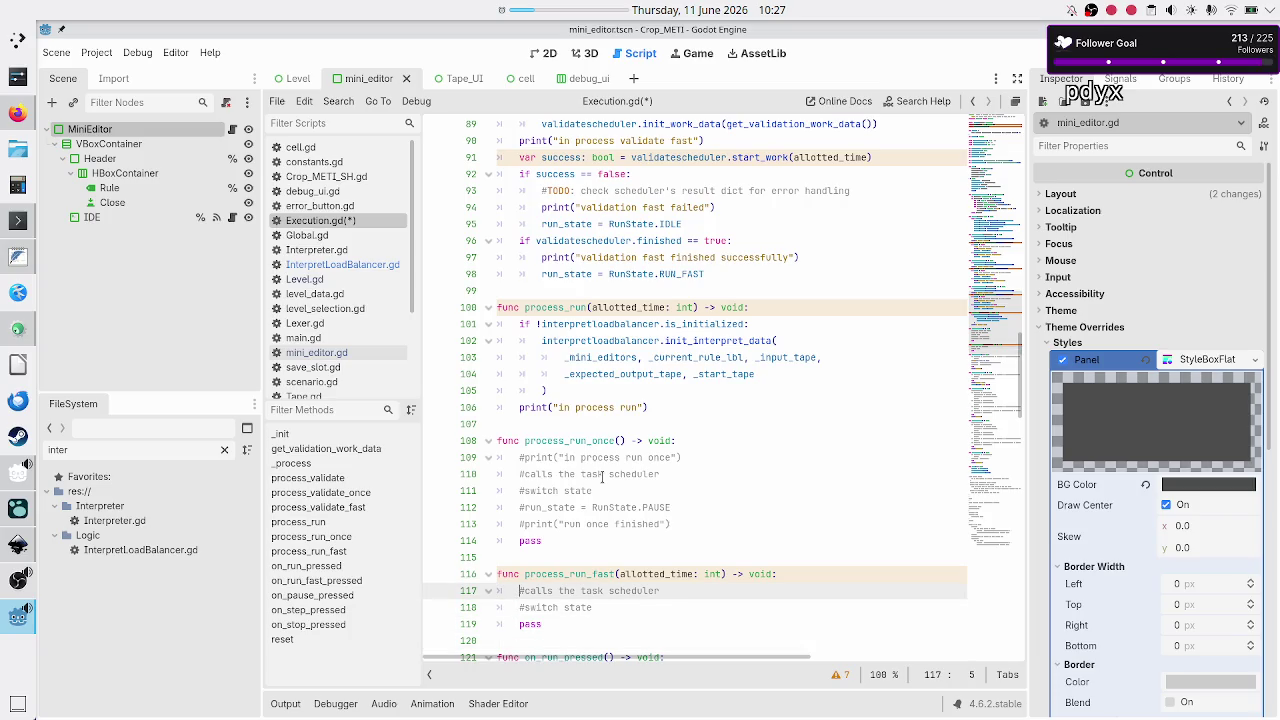
key(shift+Down)
key(shift+Down)
key(shift+End)
key(ctrl+v)
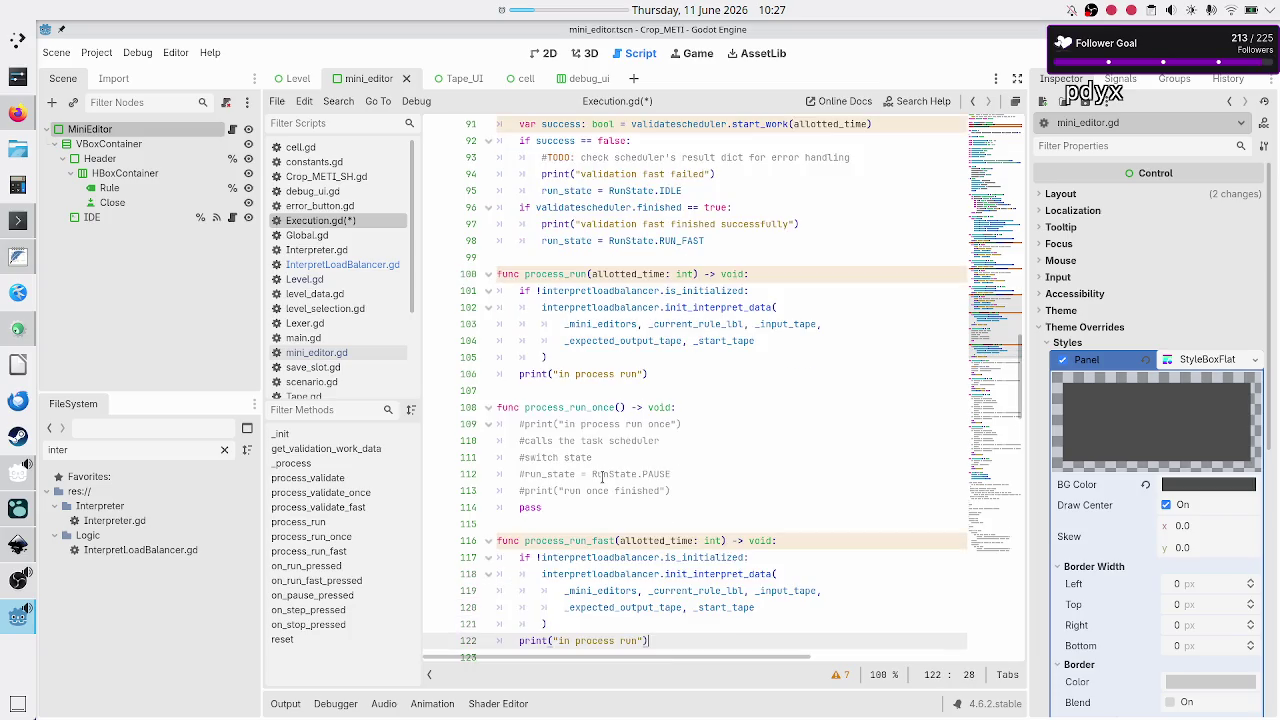
key(Left)
text(fast)
key(Escape)
scroll(653, 307, up, 20)
scroll(653, 307, up, 6)
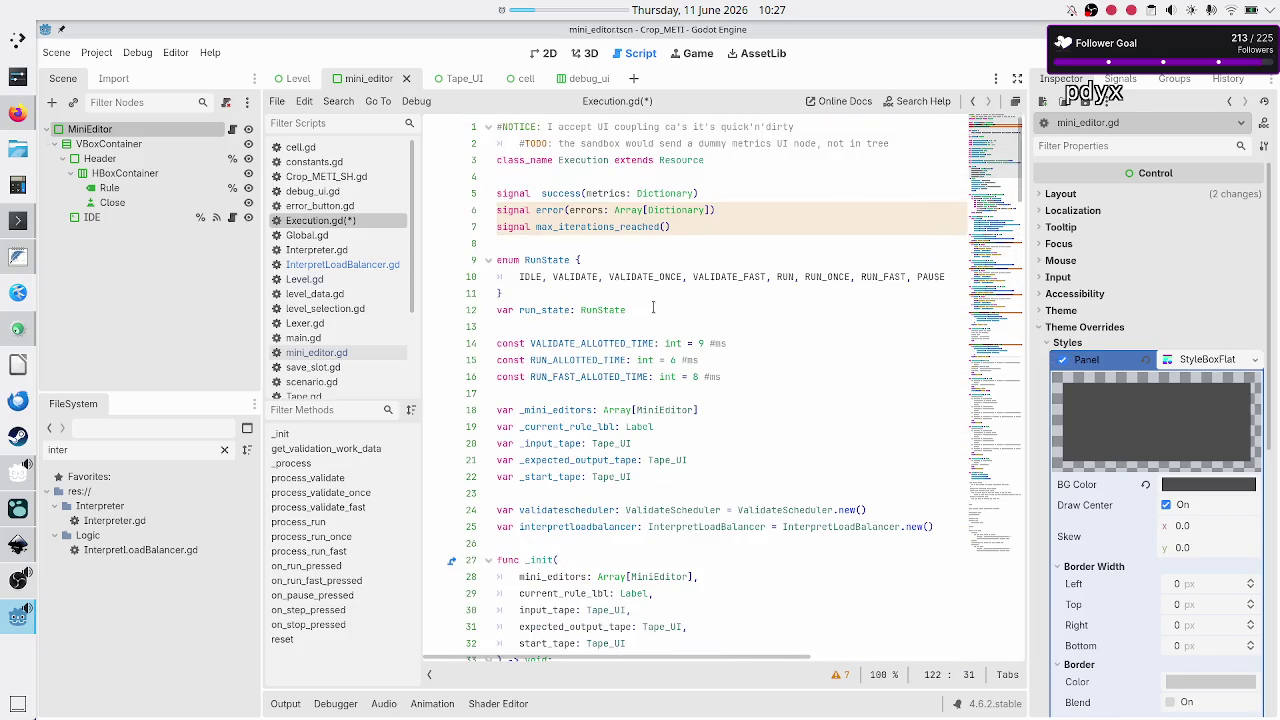
scroll(565, 307, down, 1)
double_click(561, 310)
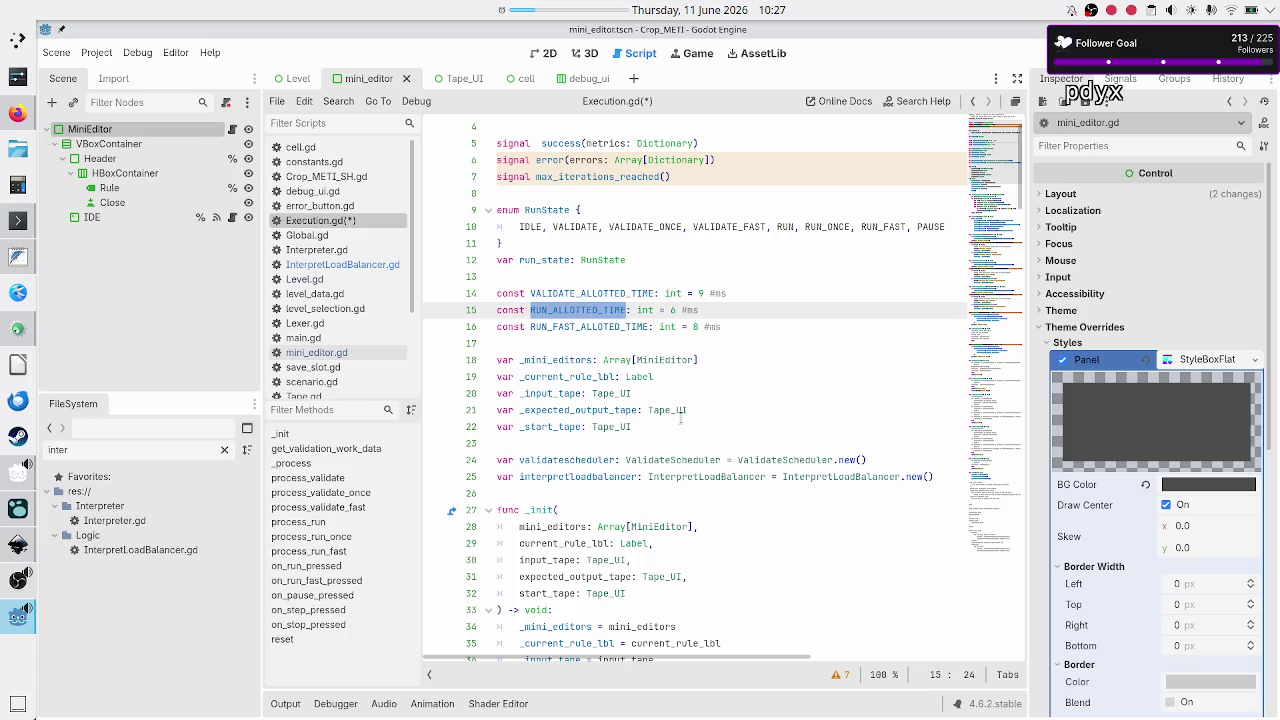
scroll(707, 443, down, 6)
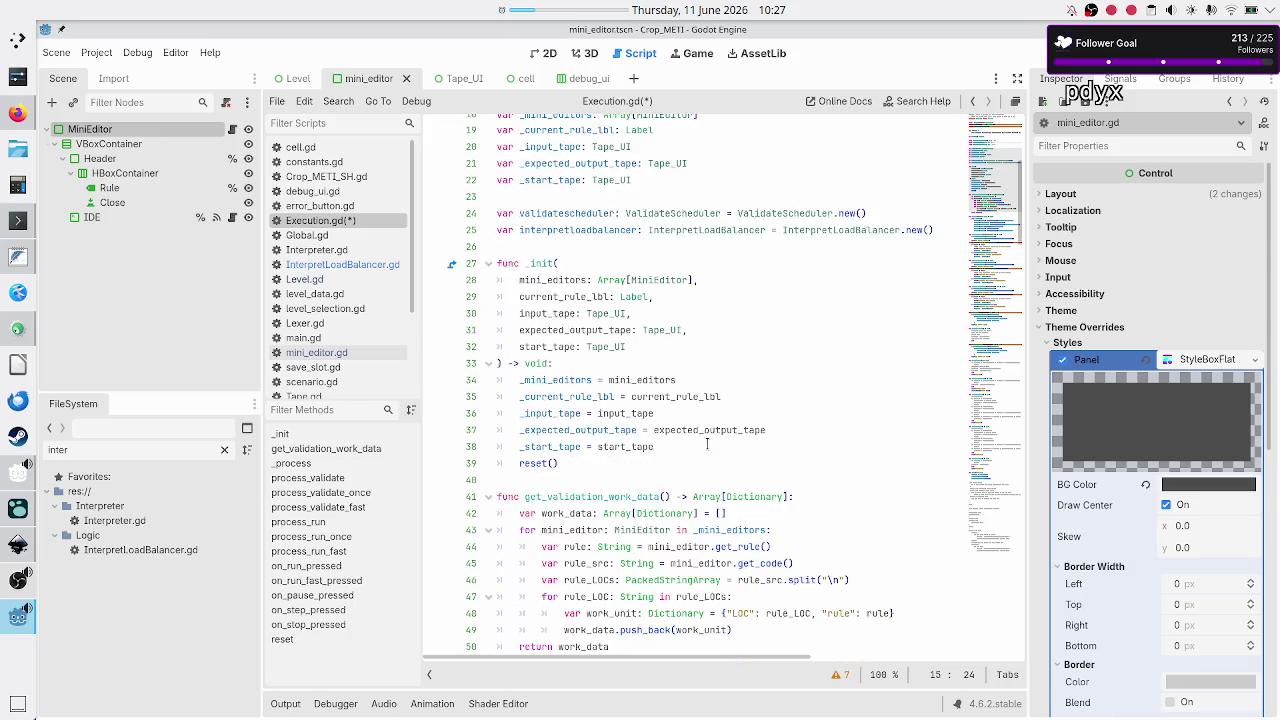
scroll(707, 443, up, 4)
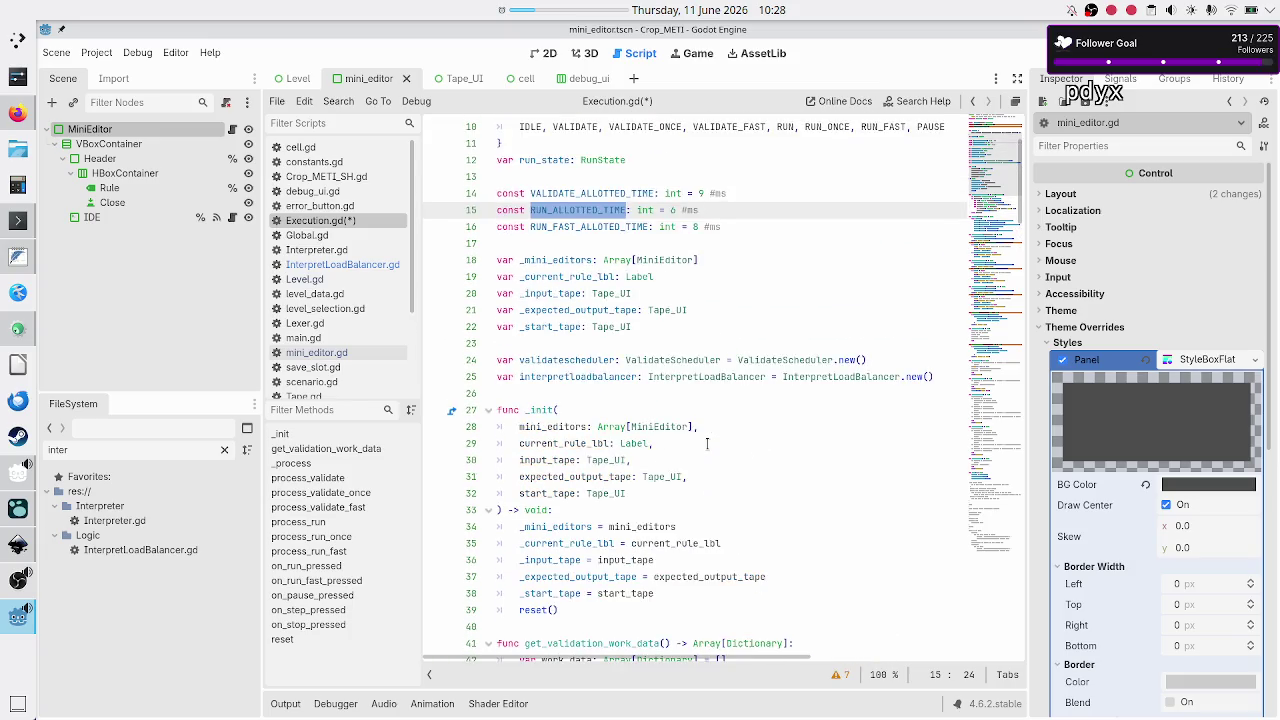
scroll(707, 443, down, 8)
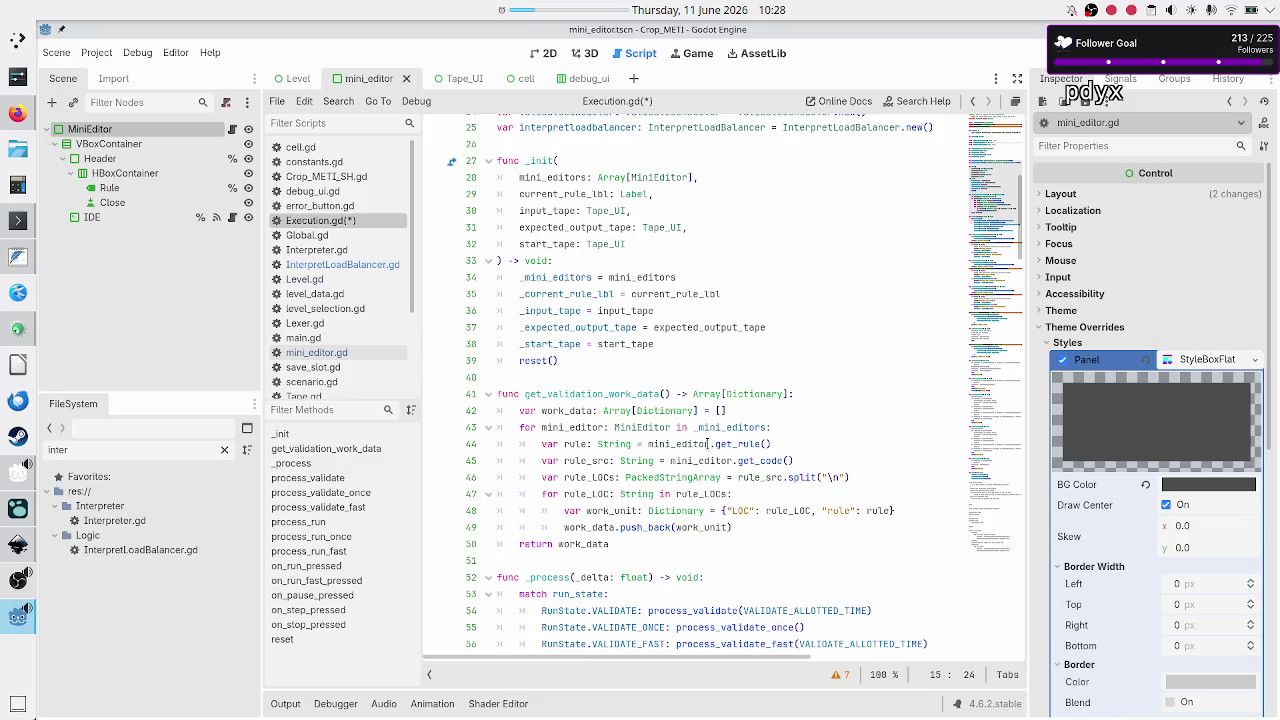
scroll(707, 443, down, 1)
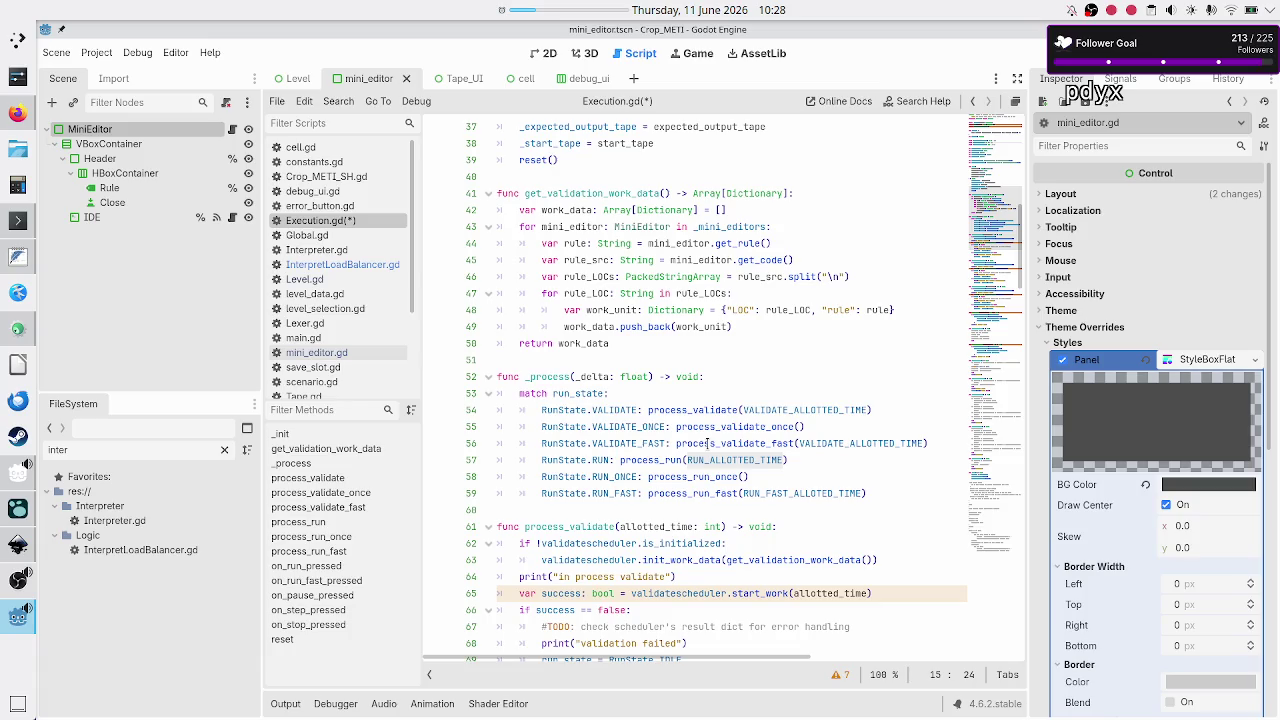
scroll(731, 459, down, 3)
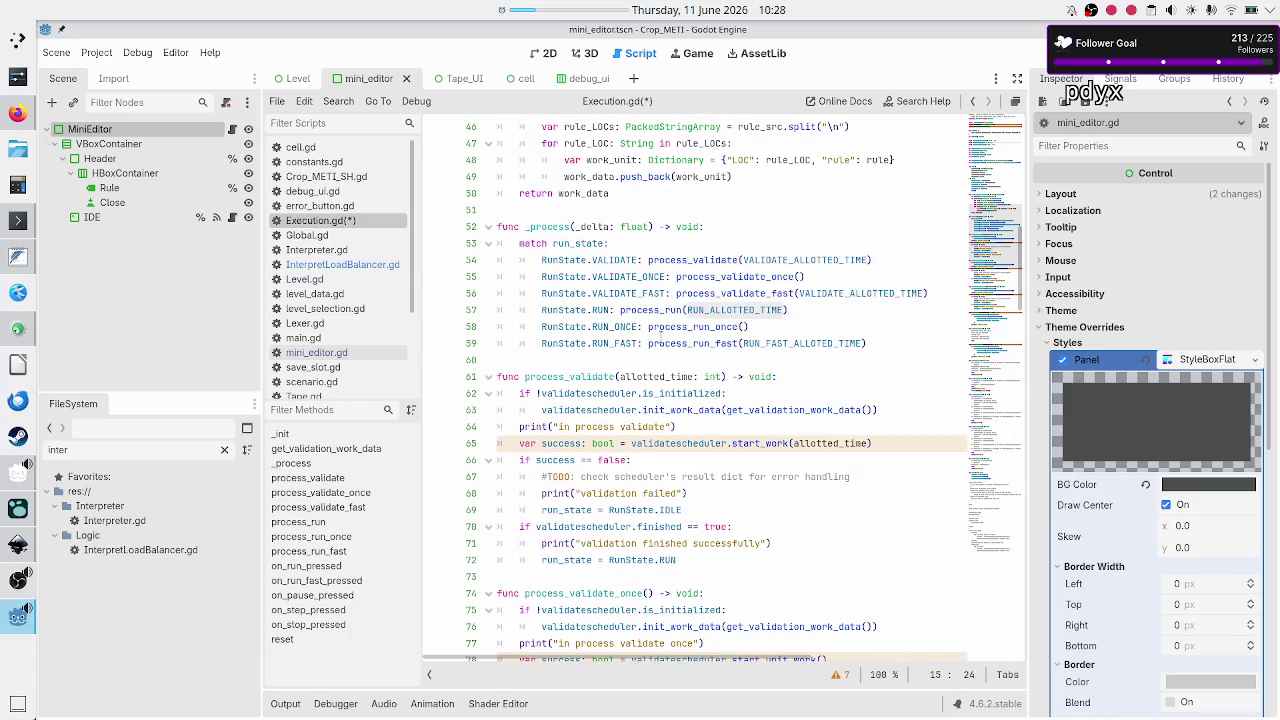
scroll(683, 314, down, 6)
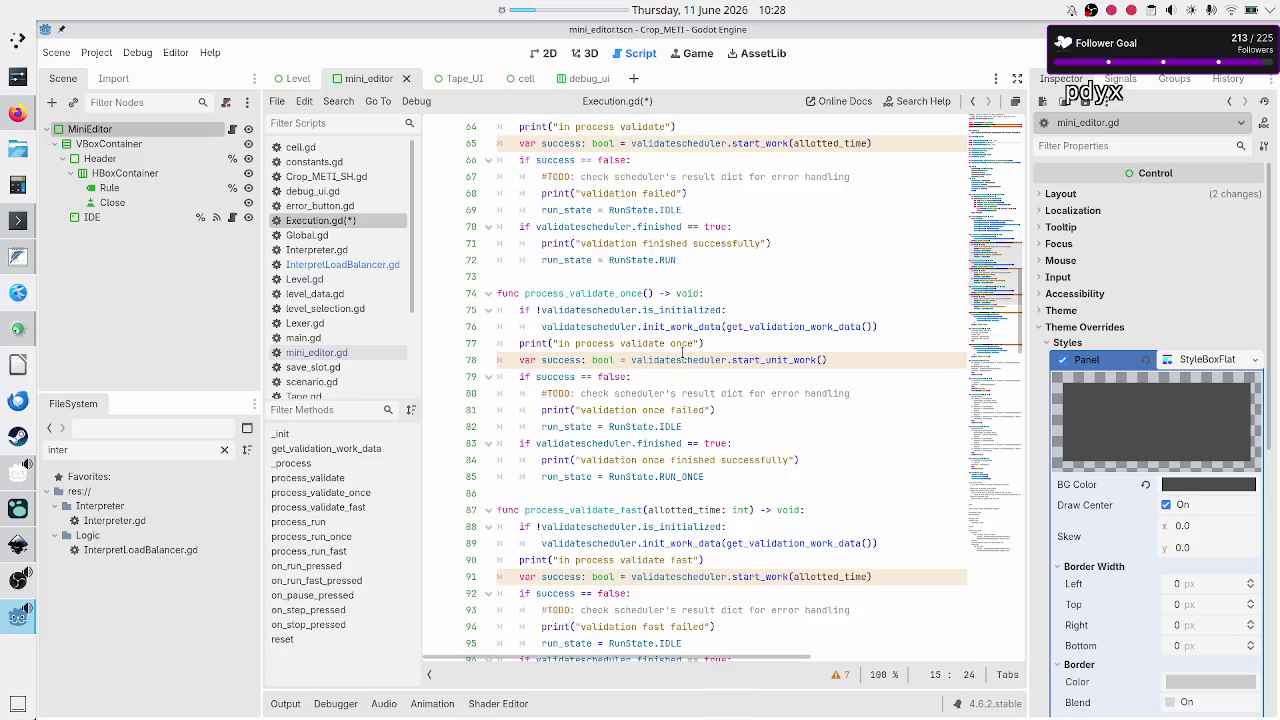
scroll(683, 350, down, 3)
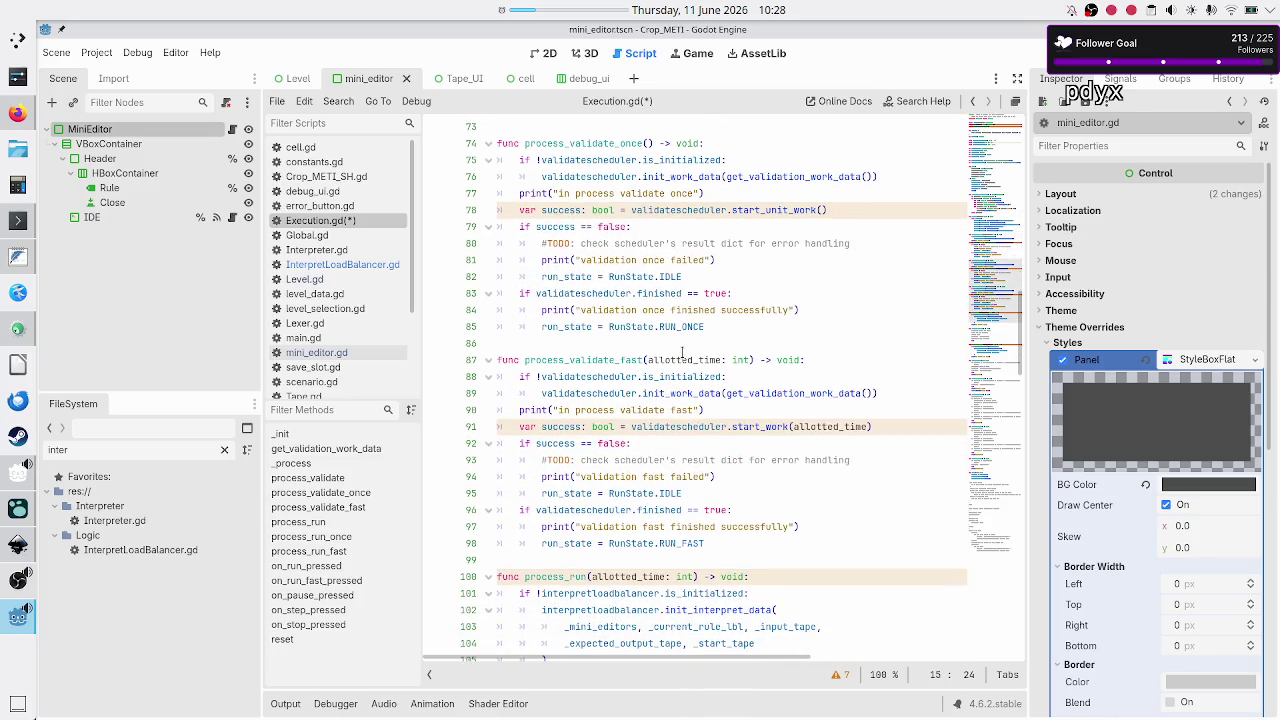
scroll(682, 352, down, 8)
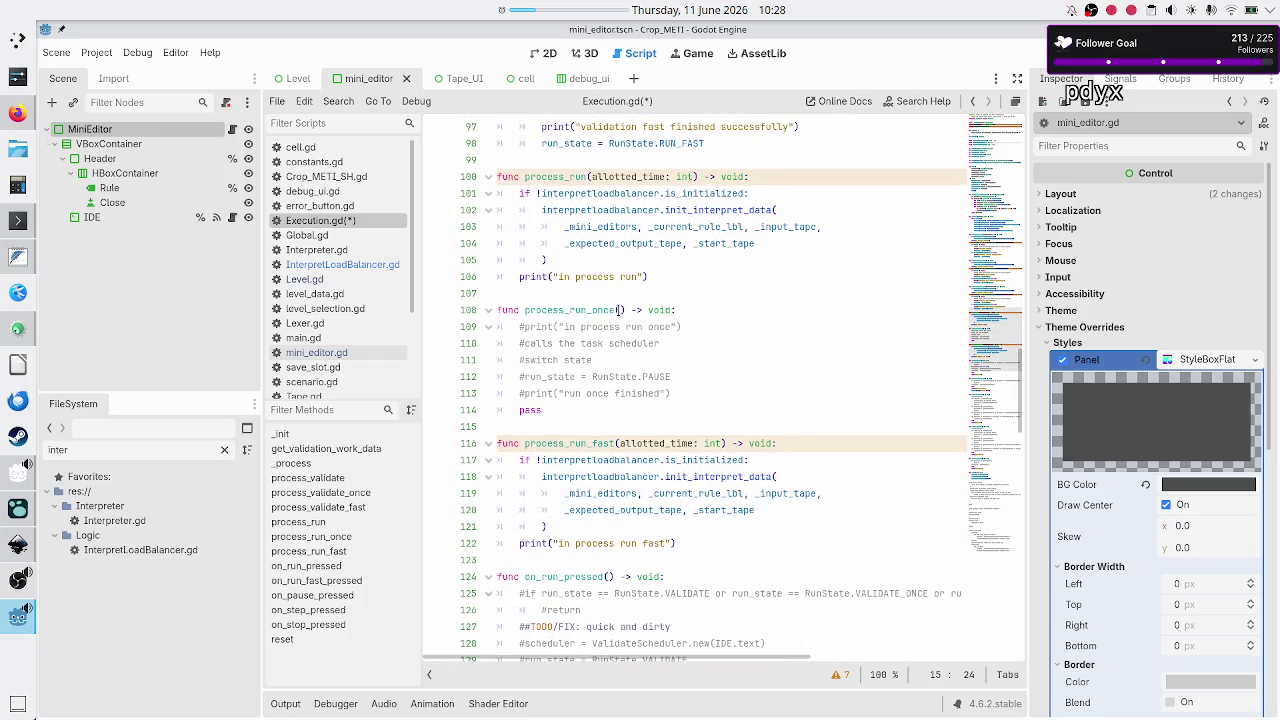
click(620, 310)
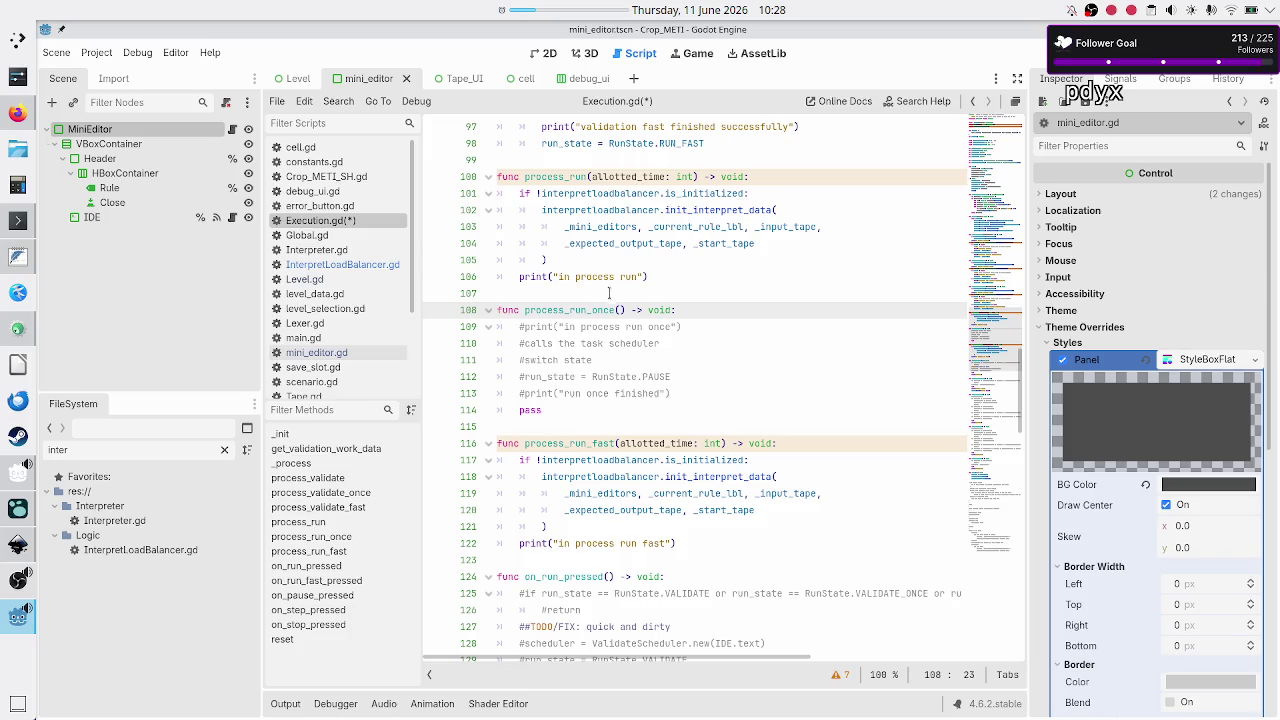
click(617, 310)
double_click(621, 177)
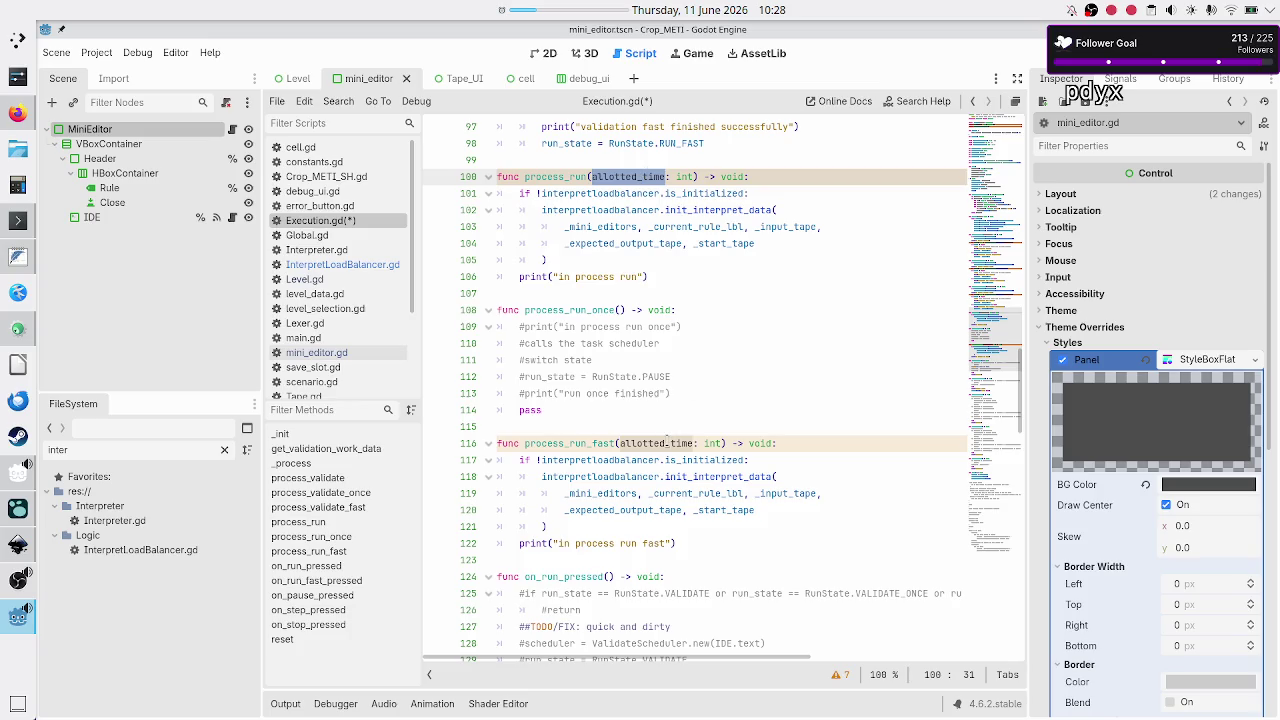
double_click(666, 442)
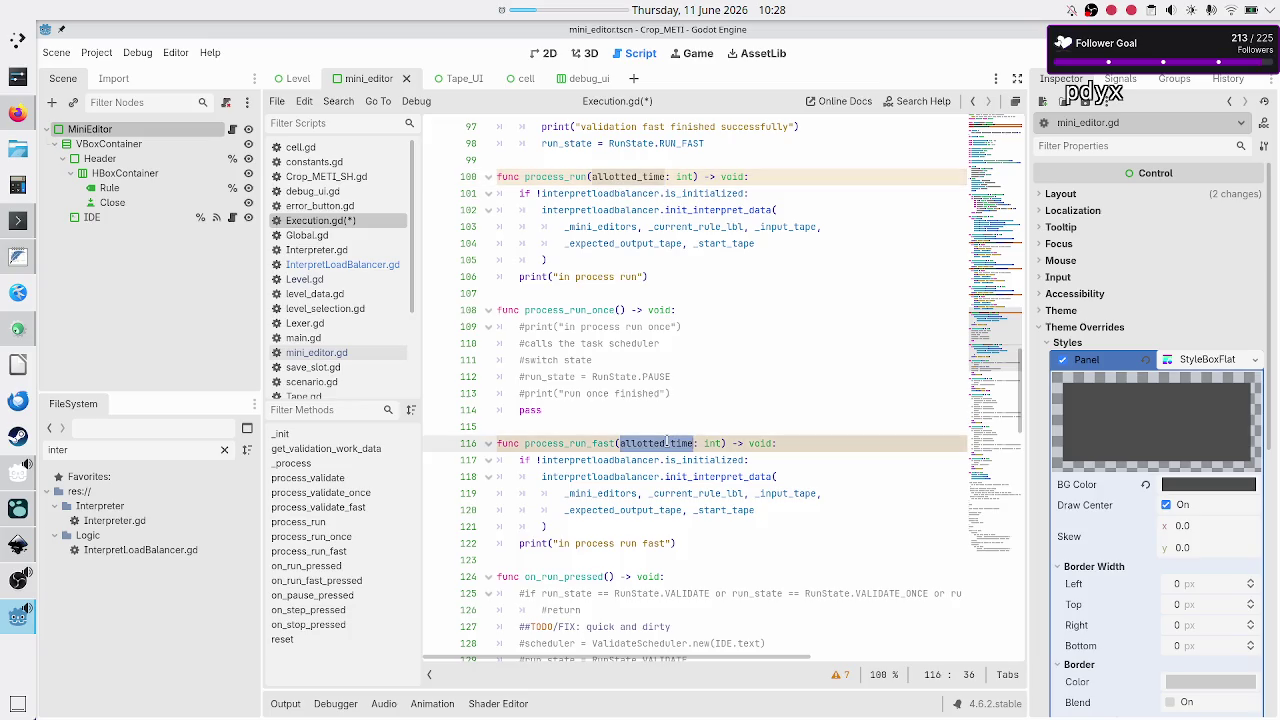
click(685, 322)
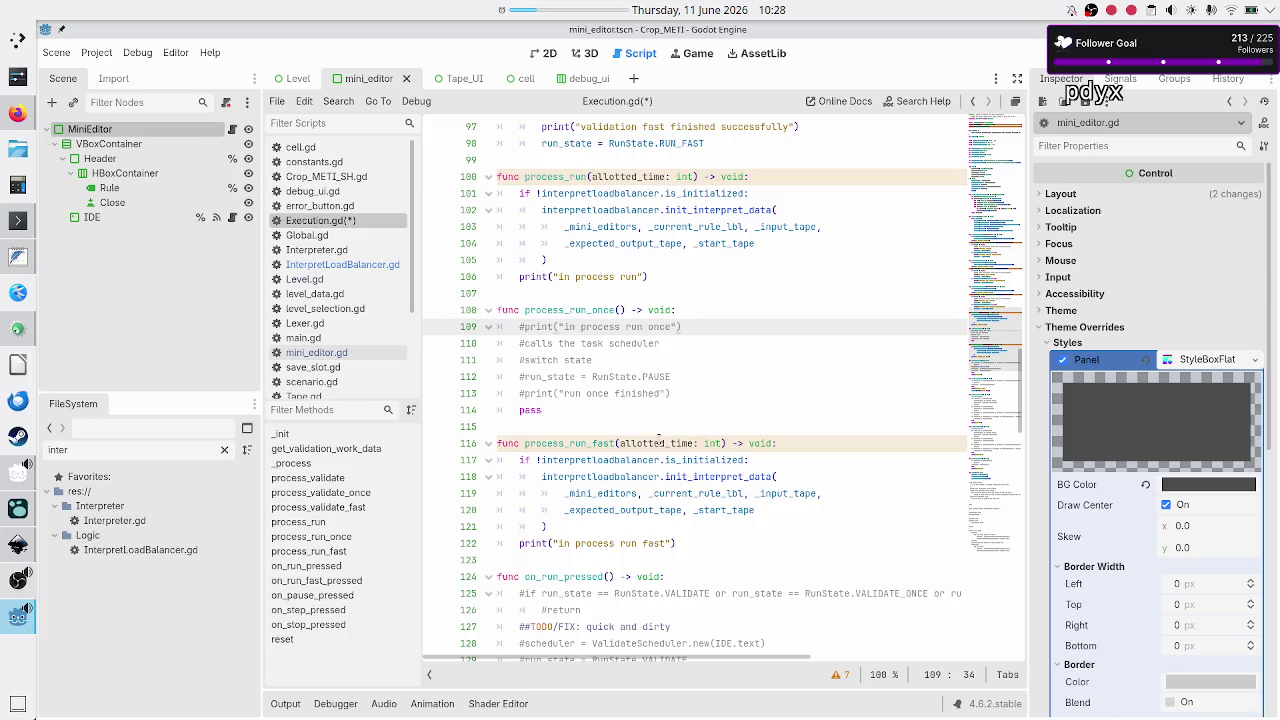
click(645, 543)
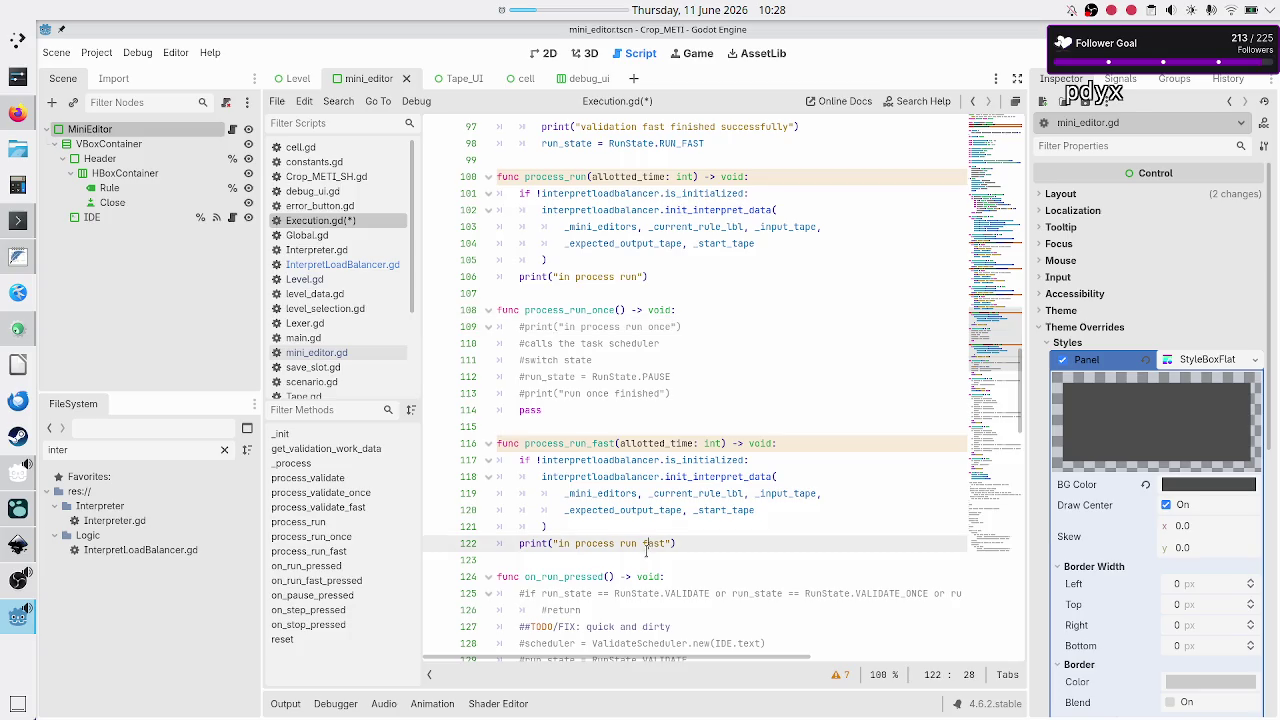
click(17, 545)
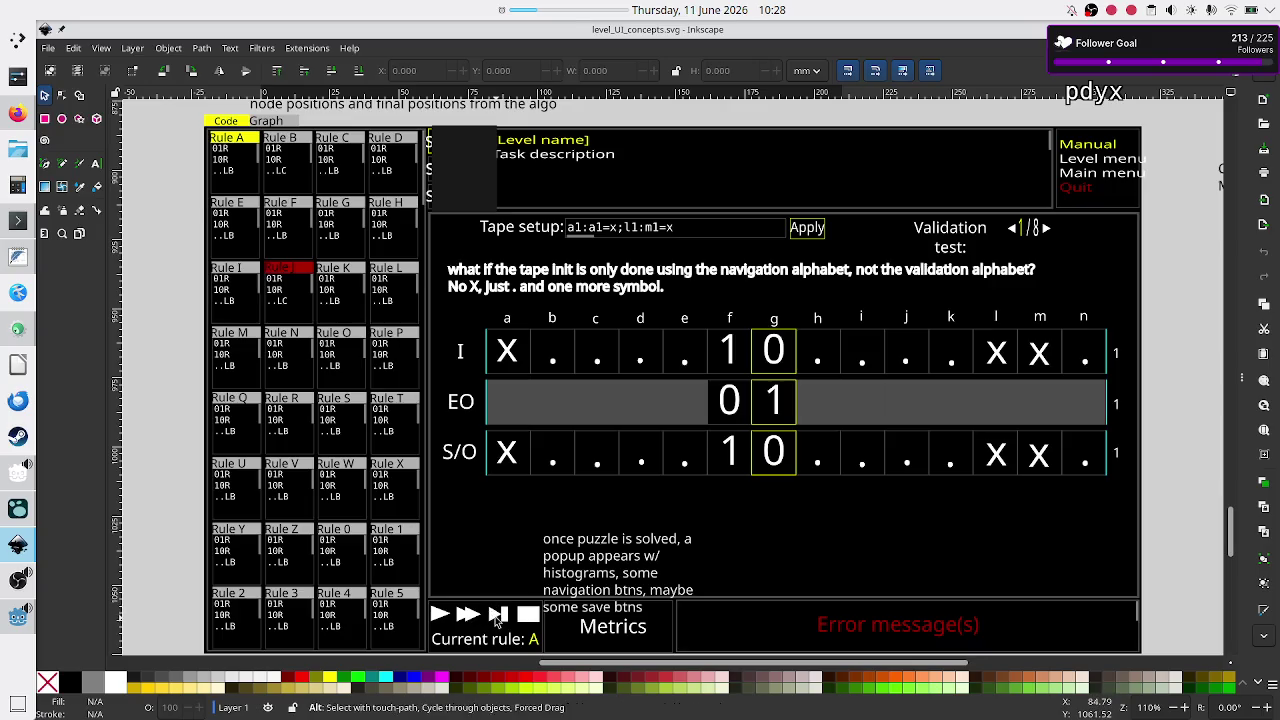
key(alt+Tab)
Copy process_run_fast's init block and paste it over process_run_once's comment lines
click(747, 429)
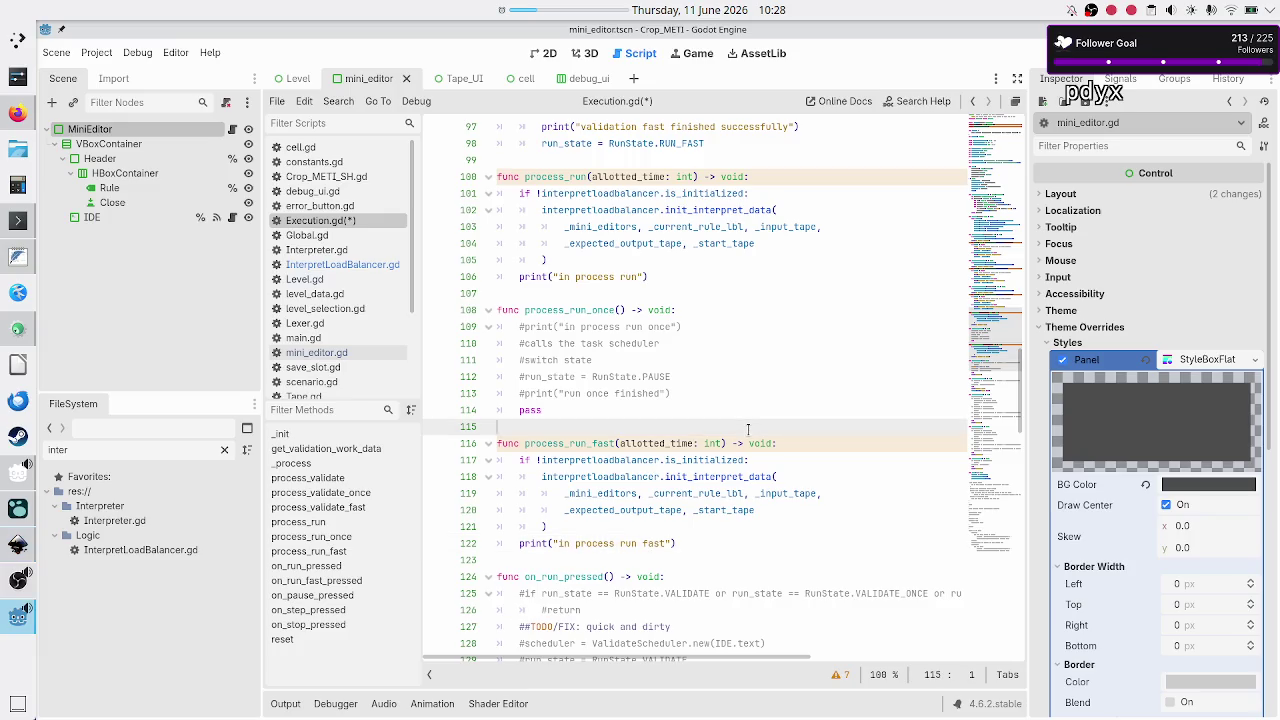
key(Down)
key(Down)
key(shift+Down)
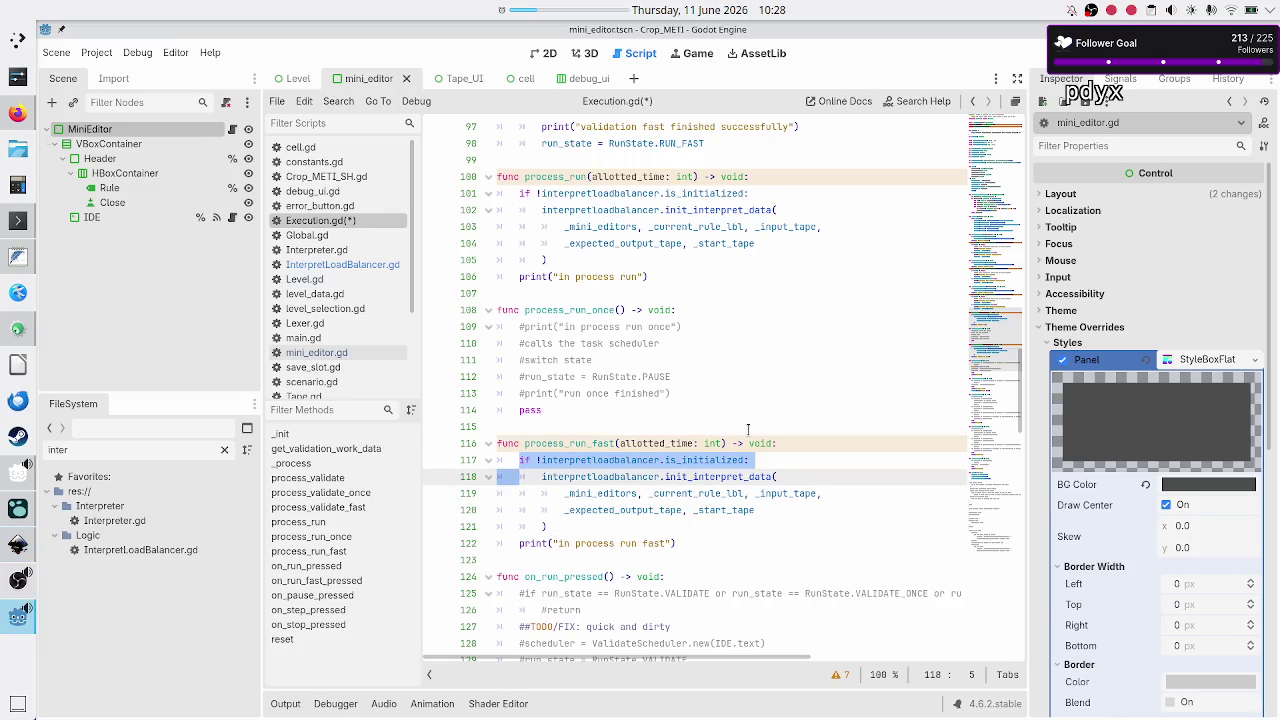
key(shift+Down)
key(shift+Down)
key(shift+Down)
key(shift+End)
key(ctrl+c)
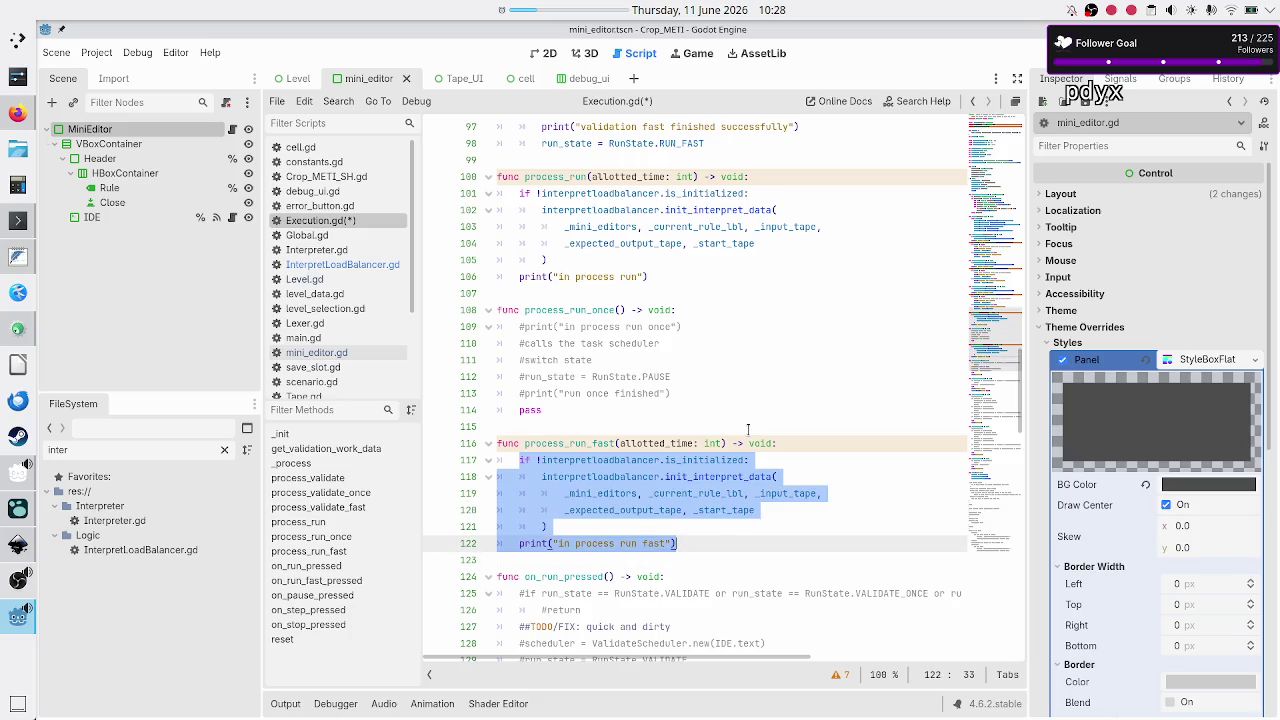
key(Up)
key(Up)
key(Up)
key(Down)
key(Down)
key(Down)
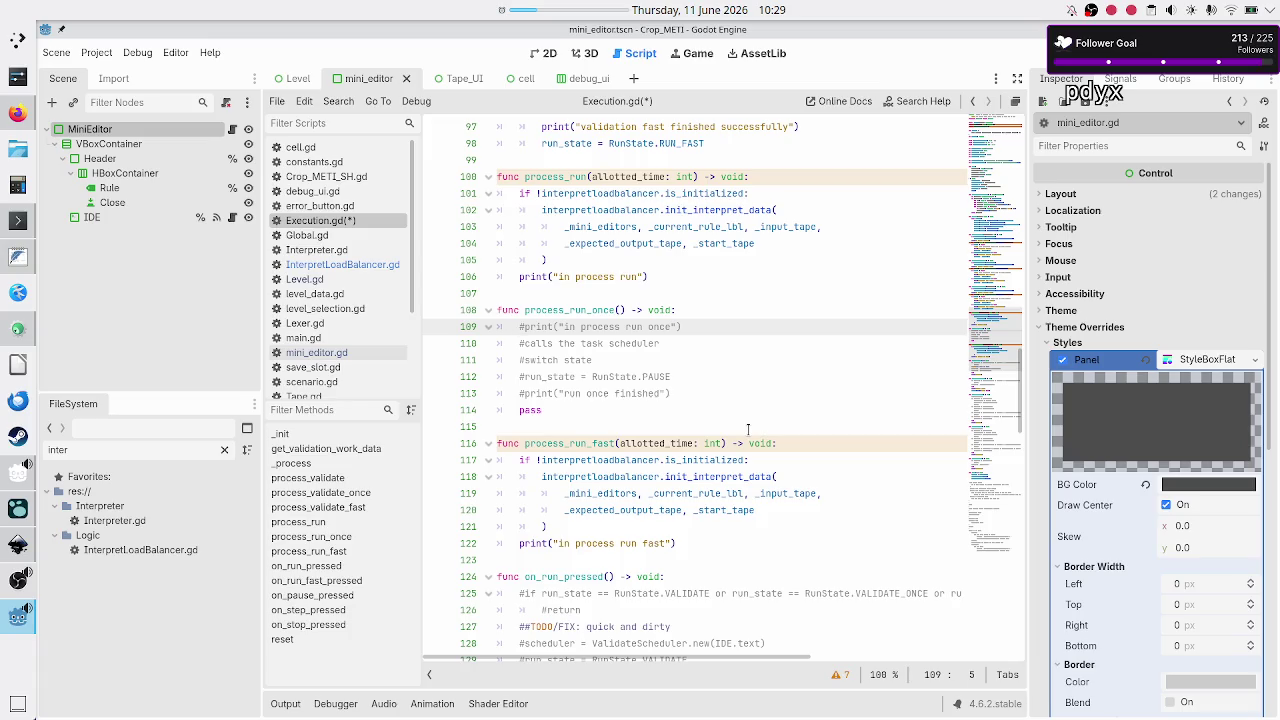
key(shift+Down)
key(shift+Down)
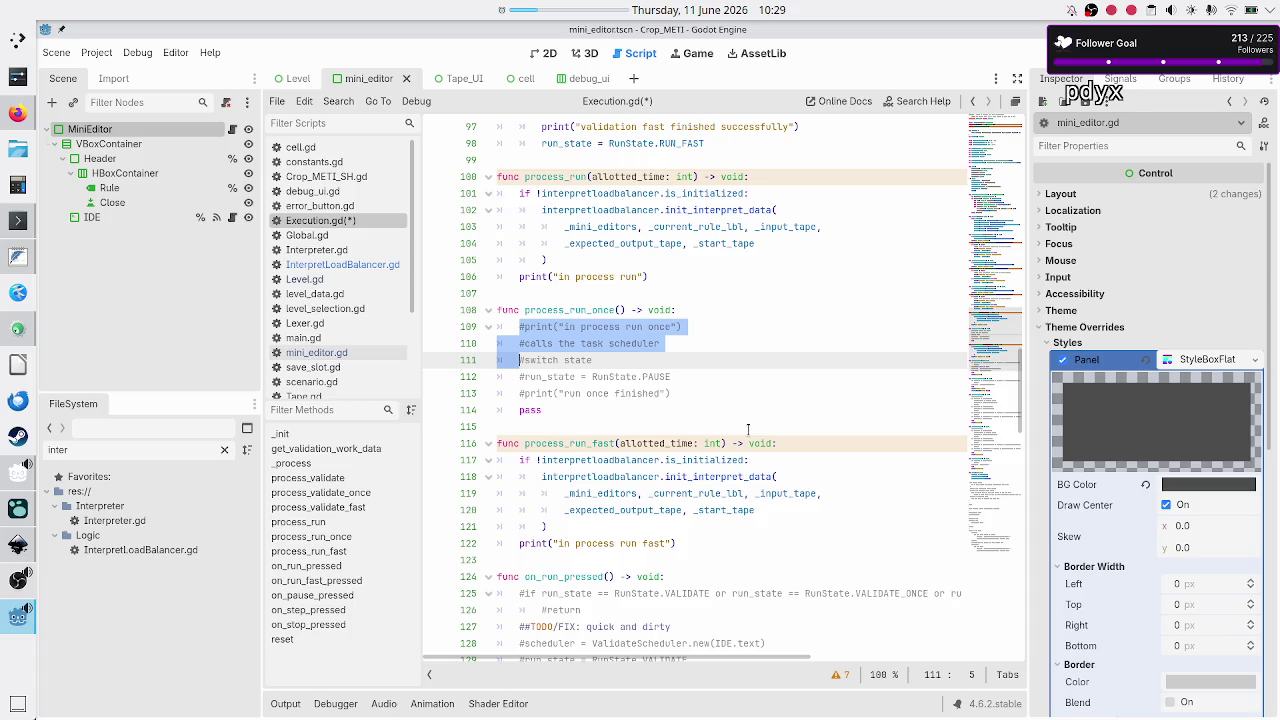
key(shift+End)
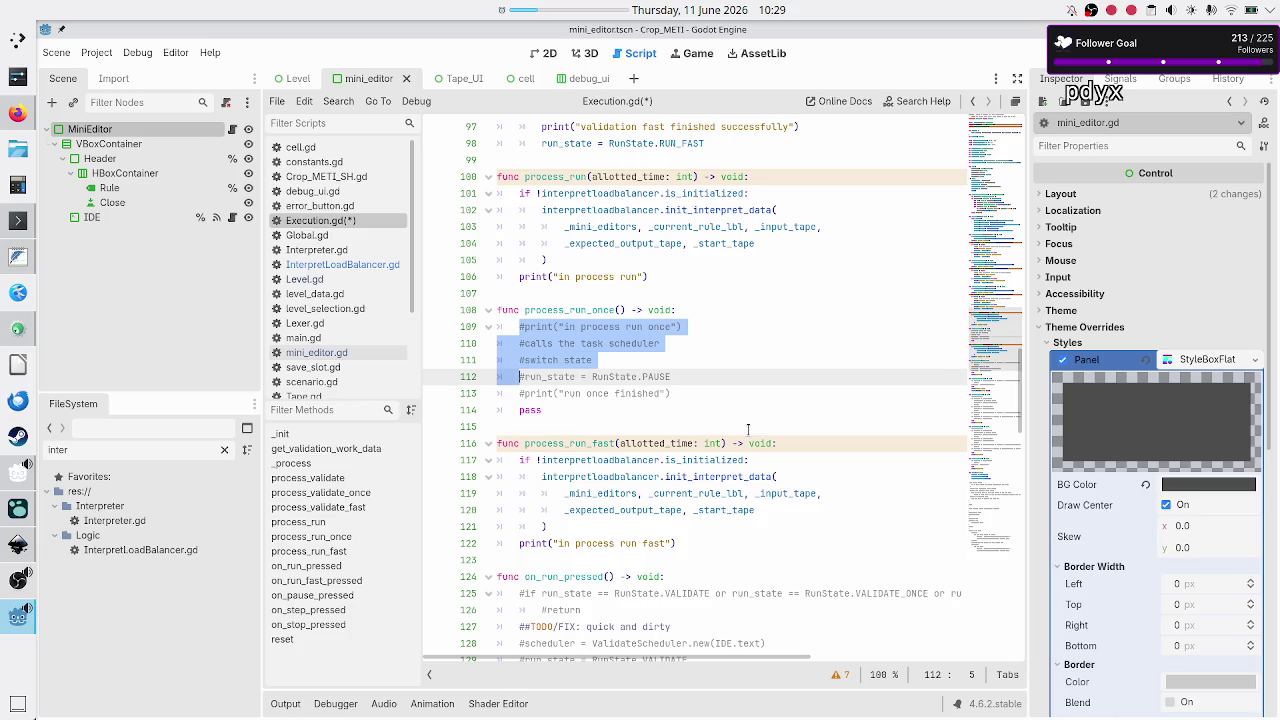
key(ctrl+v)
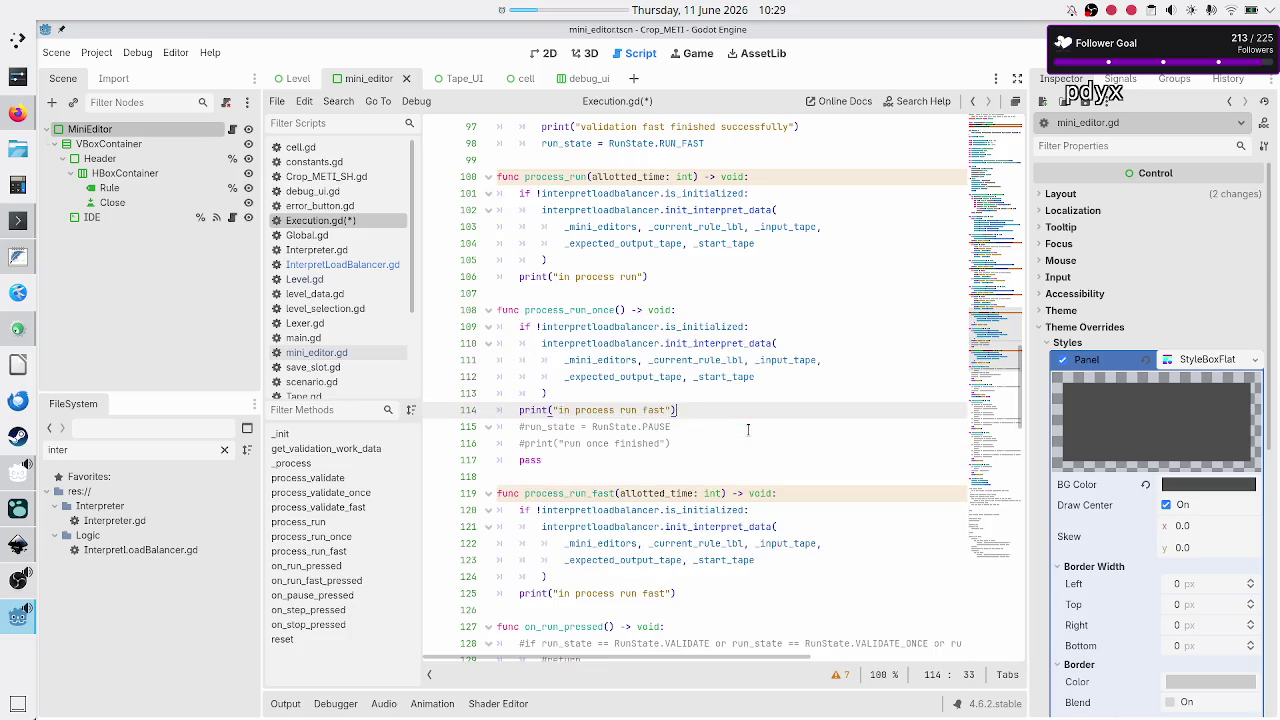
Delete process_run_once's pass line and save Execution.gd
key(Down)
key(Home)
key(Right)
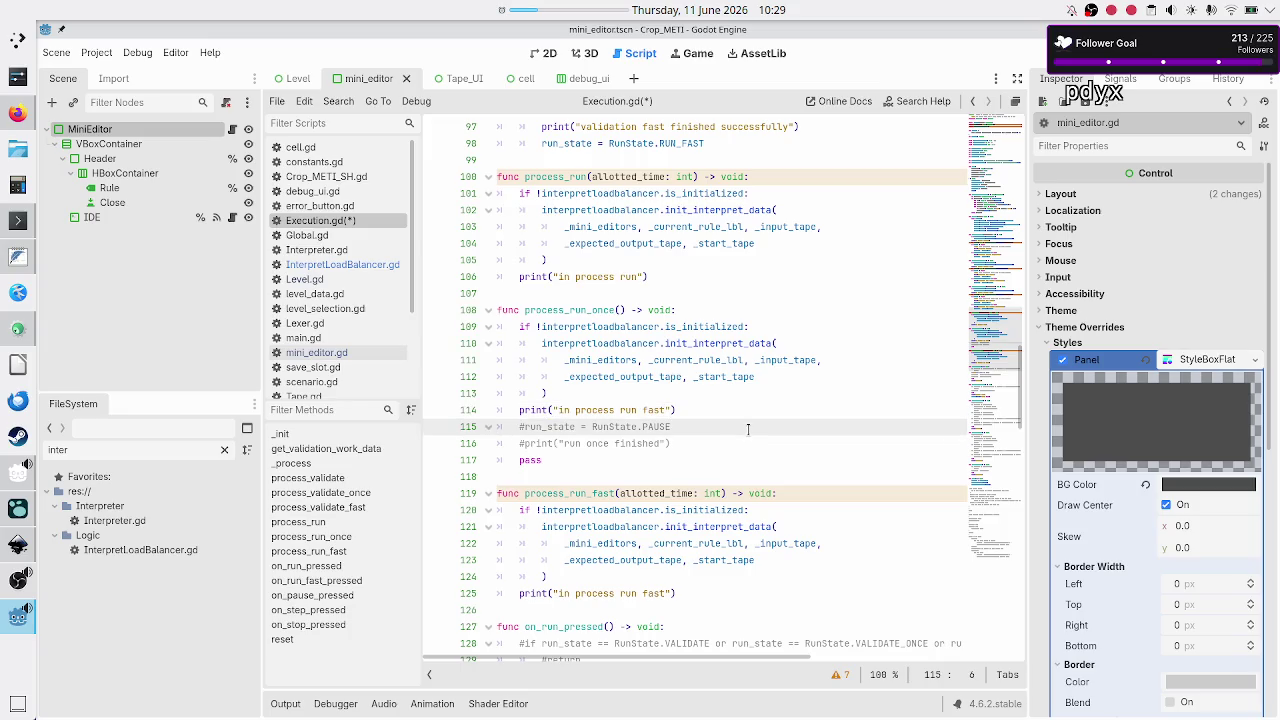
key(Down)
key(Home)
key(Home)
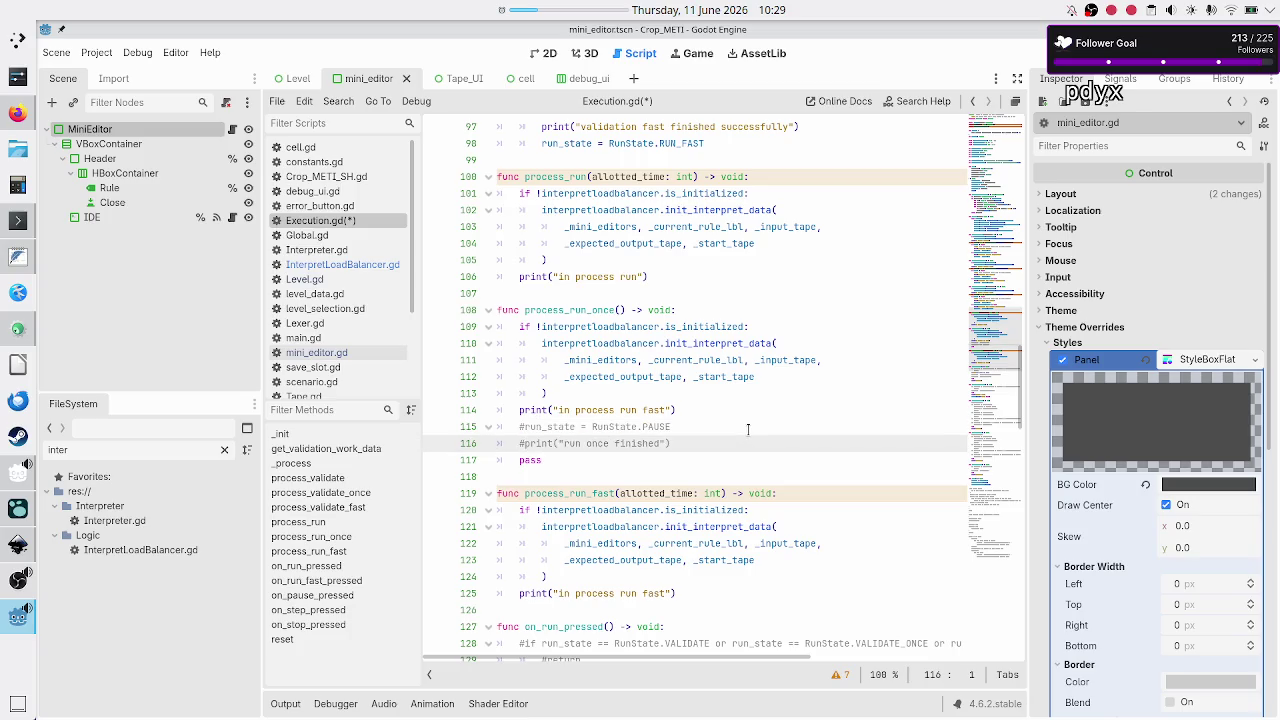
key(Up)
key(Home)
key(Right)
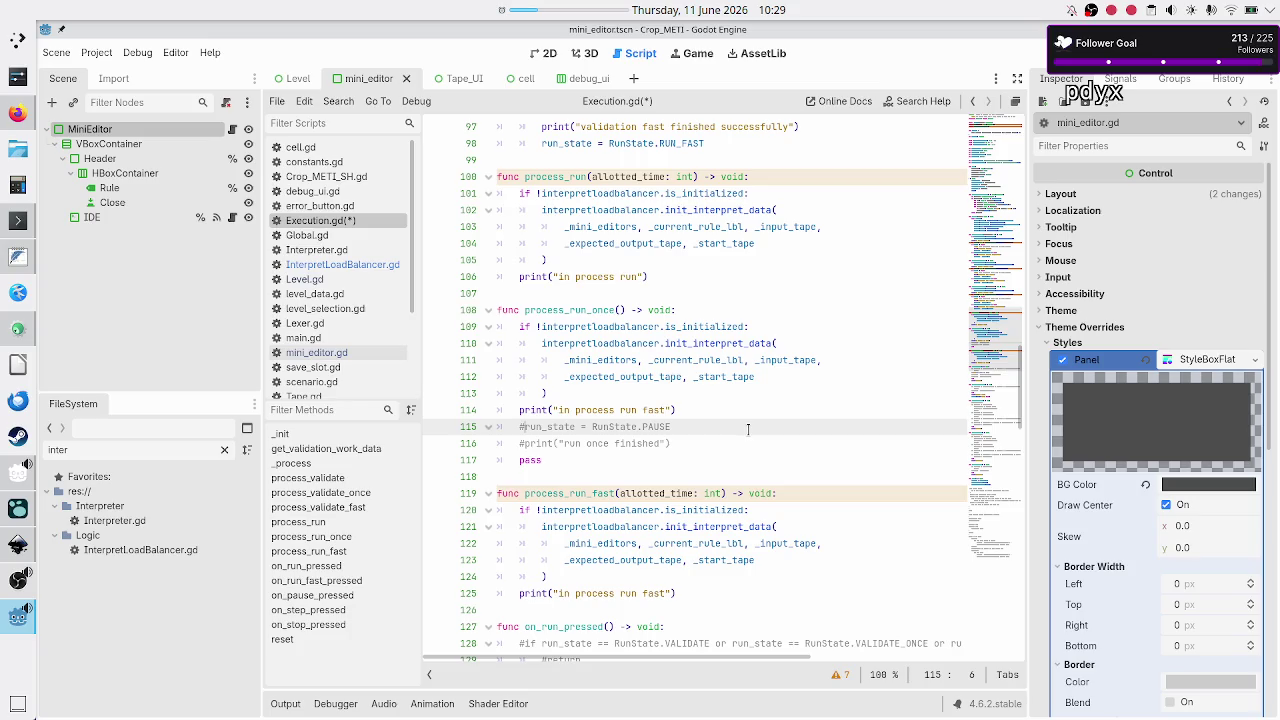
key(Down)
key(Down)
key(Down)
key(Up)
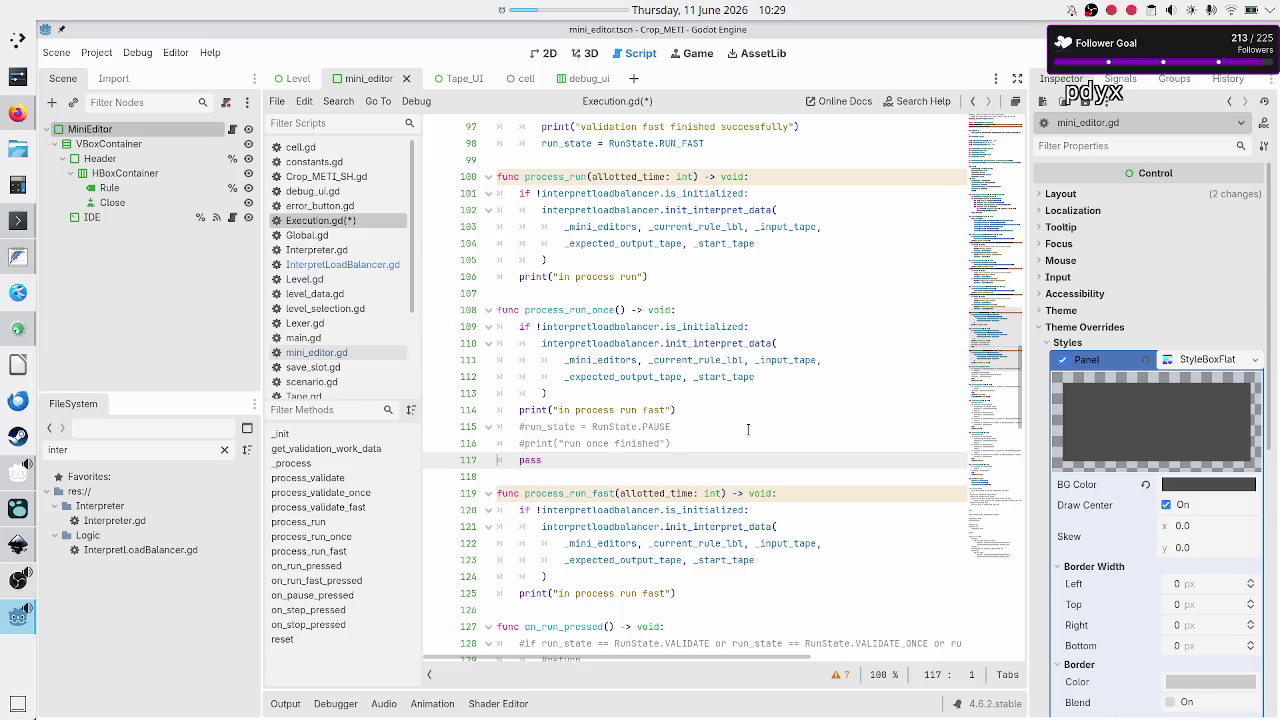
key(shift+Down)
key(Delete)
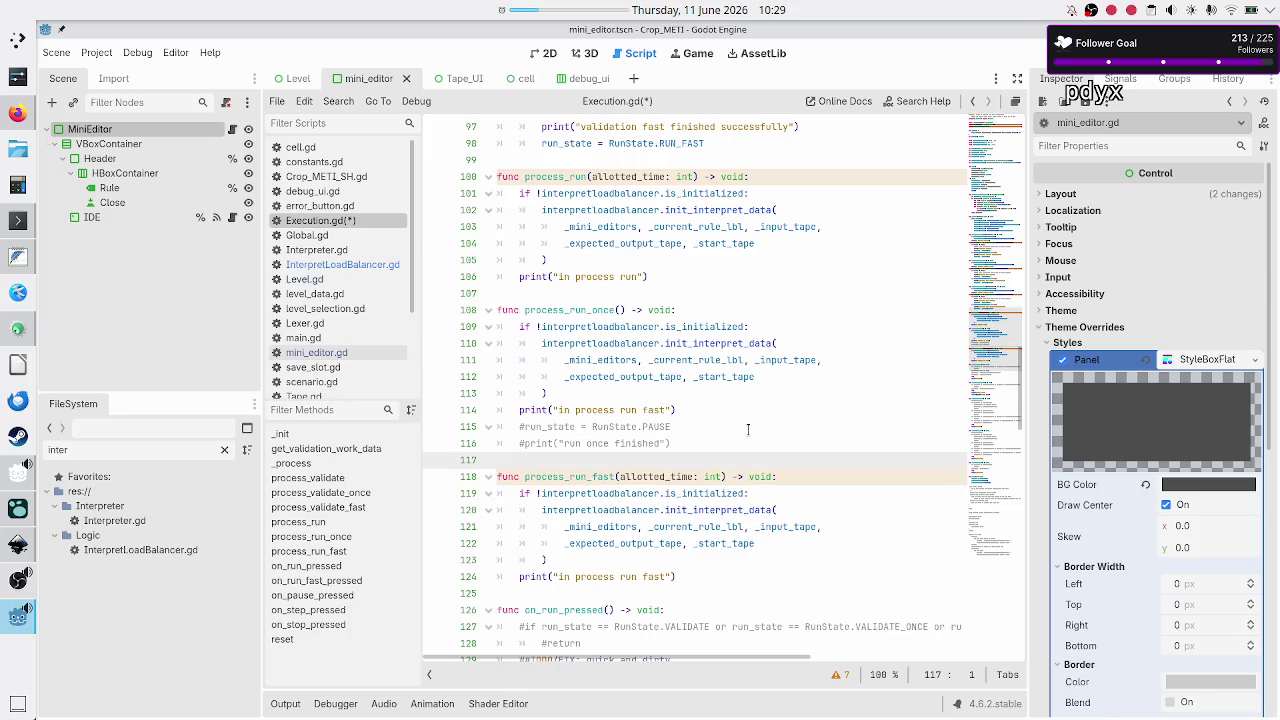
key(Down)
key(Down)
key(Down)
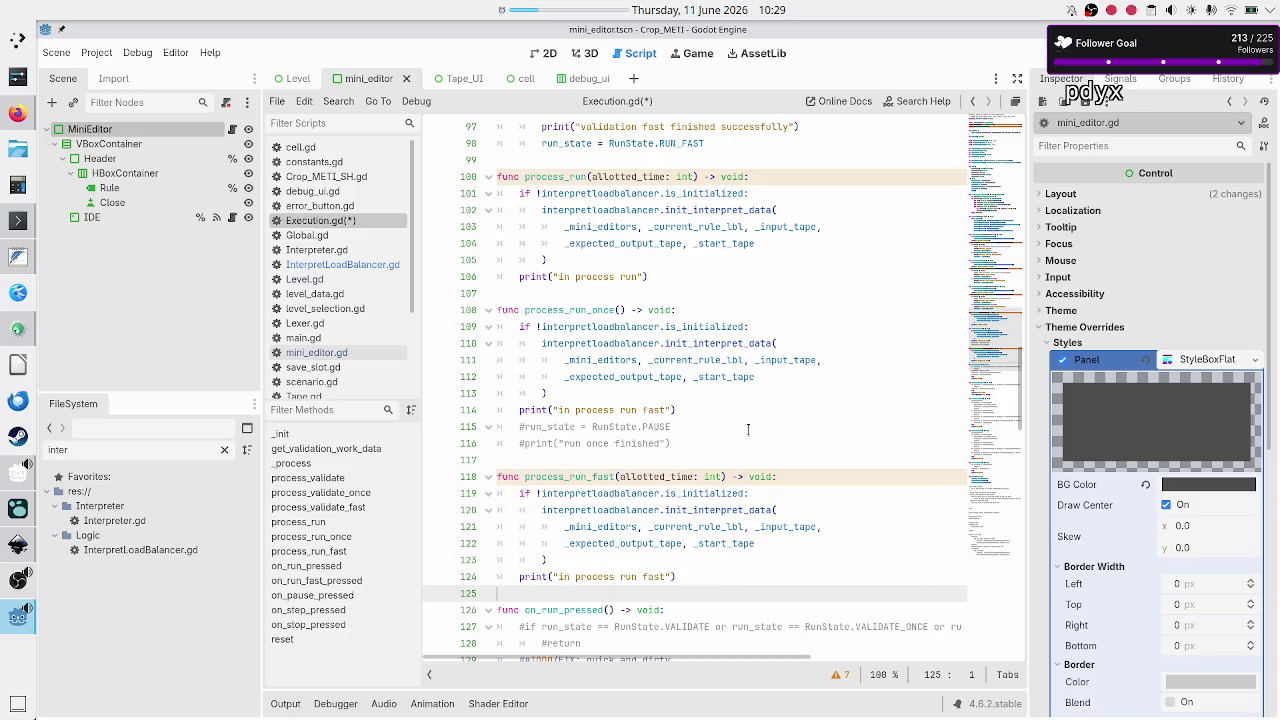
key(ctrl+s)
Open InterpretLoadBalancer.gd and inspect start_work's undeclared work_data on line 40
click(356, 264)
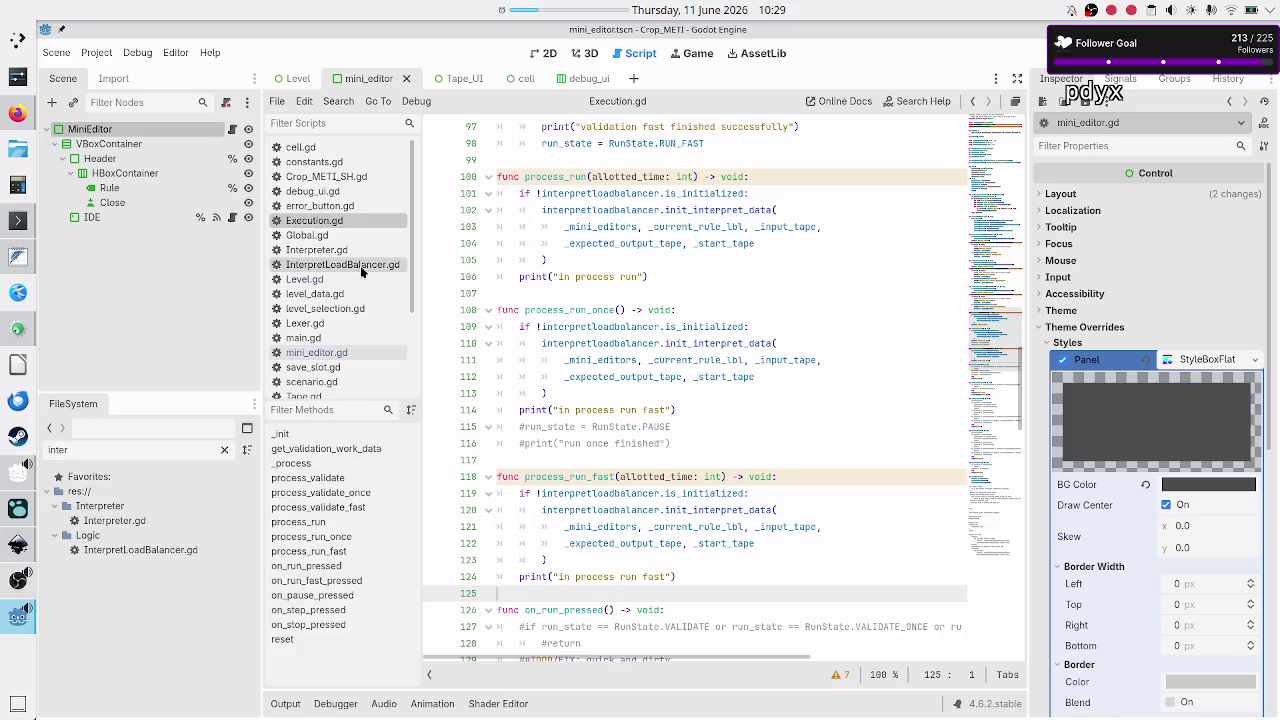
scroll(592, 314, up, 2)
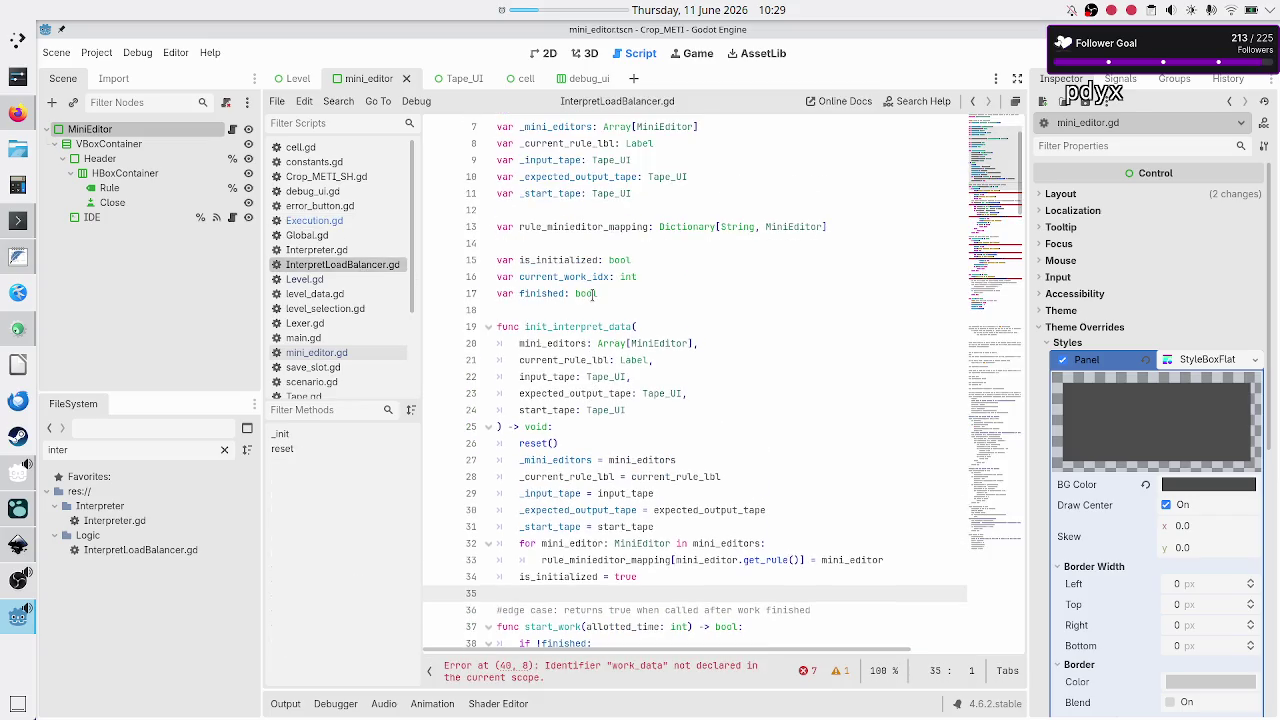
scroll(592, 293, down, 1)
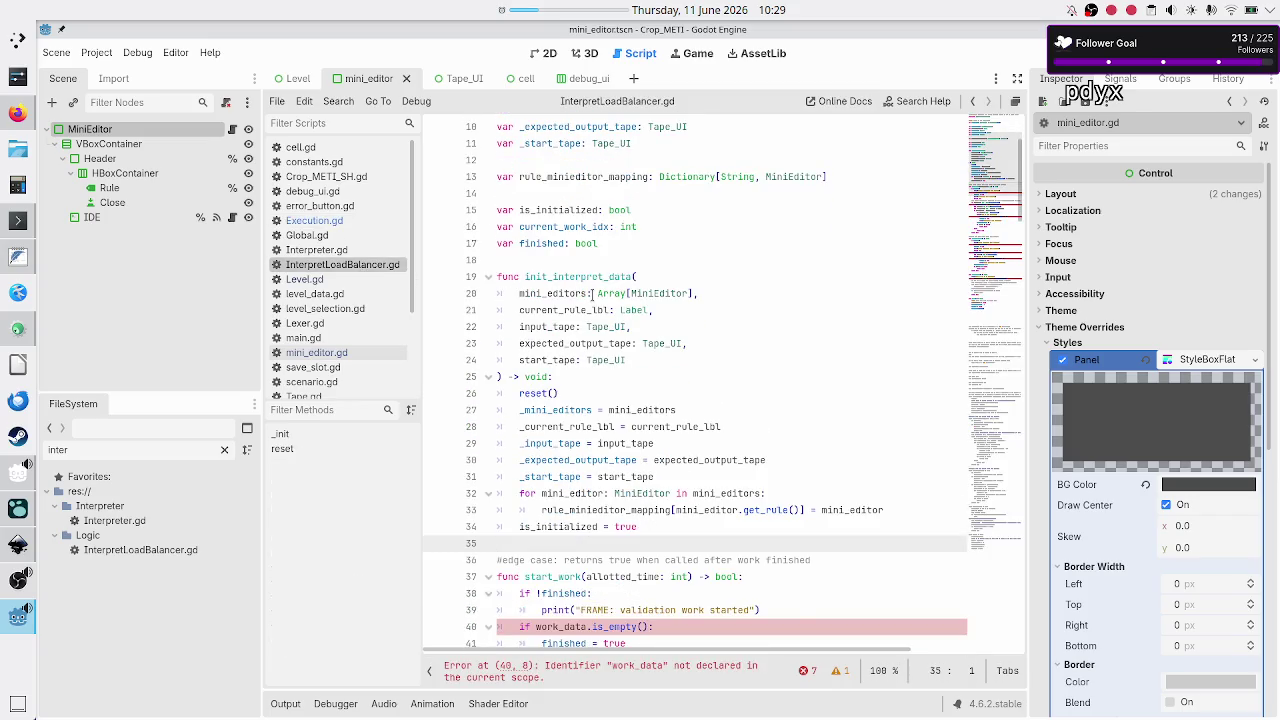
scroll(592, 293, down, 6)
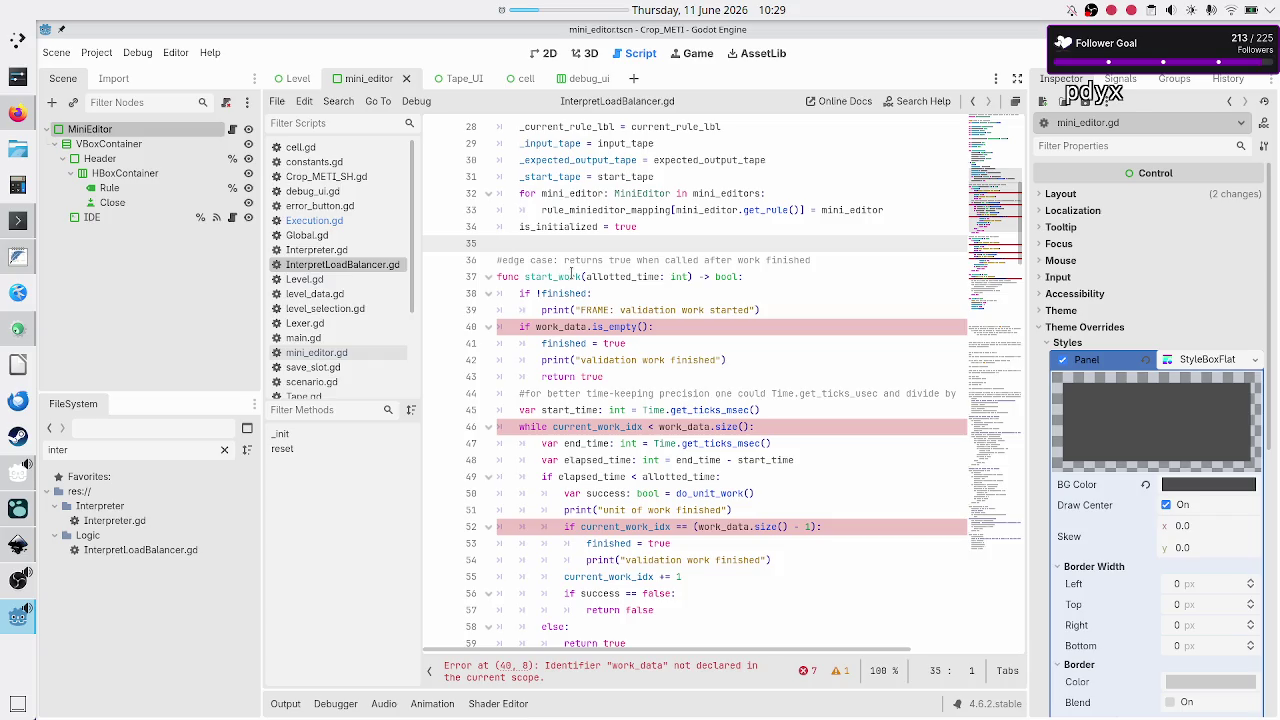
double_click(605, 276)
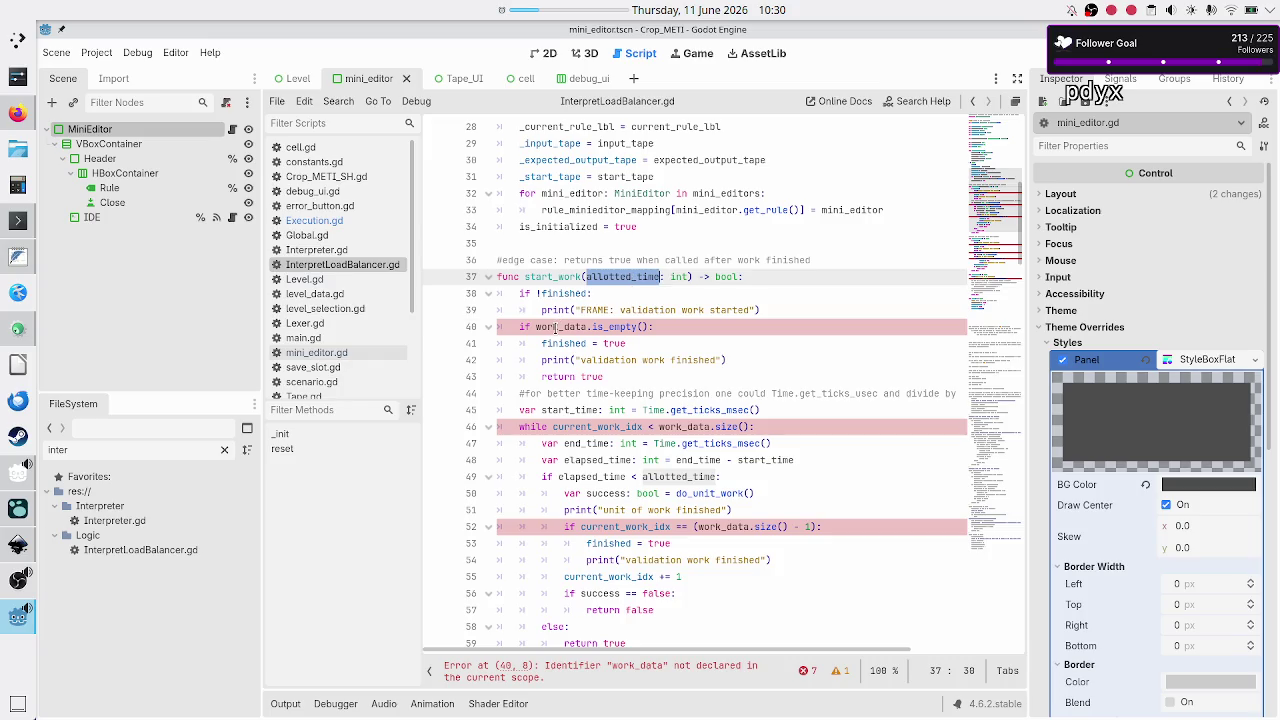
double_click(558, 327)
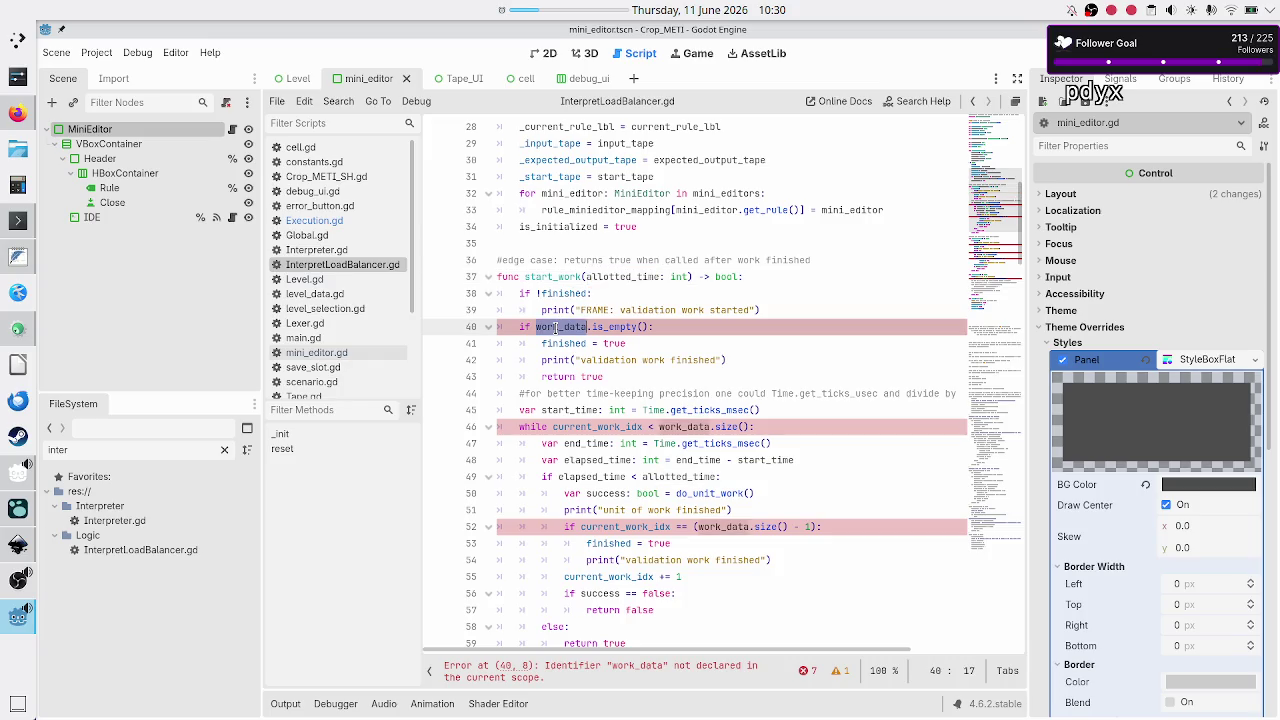
click(717, 325)
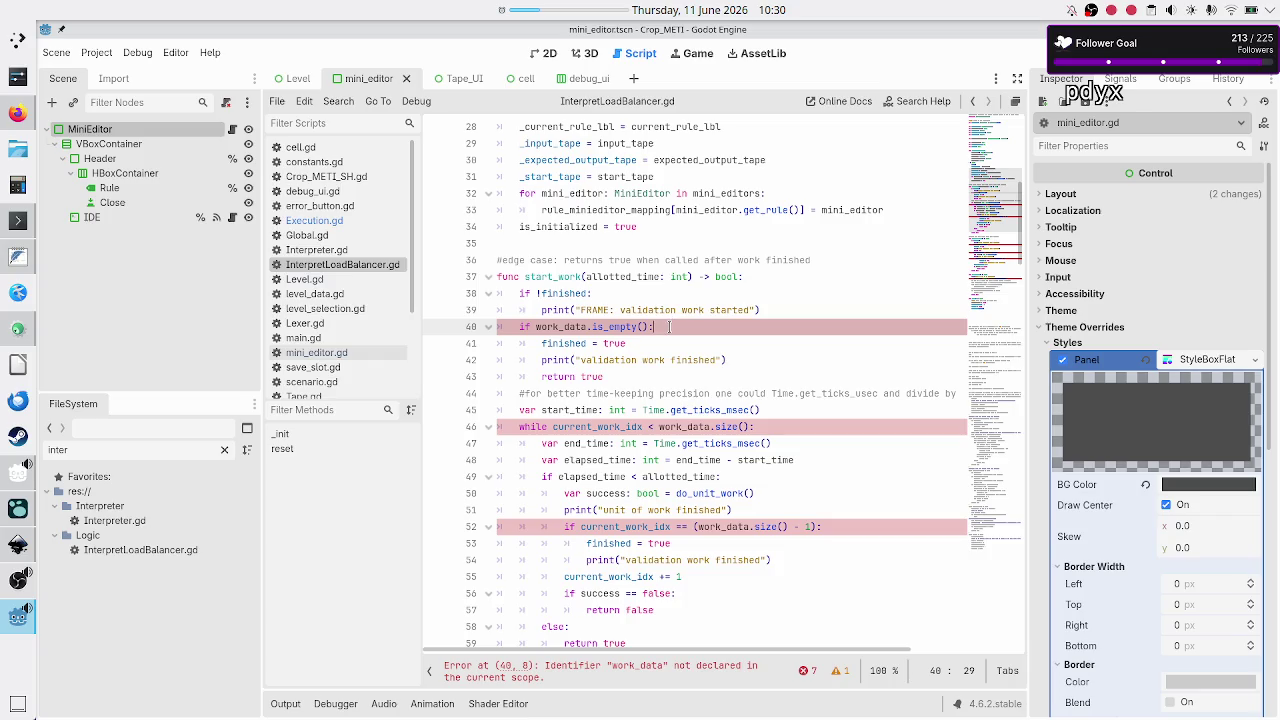
drag(660, 326, 512, 327)
scroll(290, 316, down, 3)
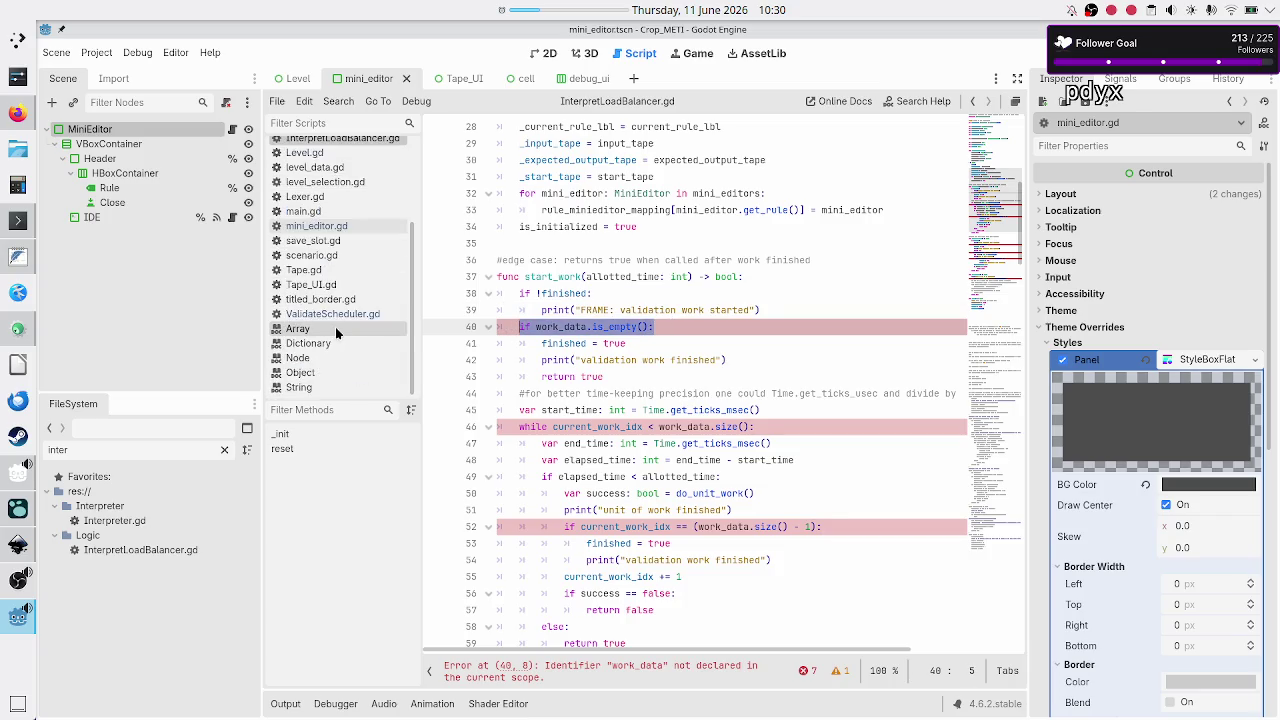
Open ValidateScheduler.gd and select work_data's Array[Dictionary] type on line 7
click(332, 314)
scroll(678, 246, up, 5)
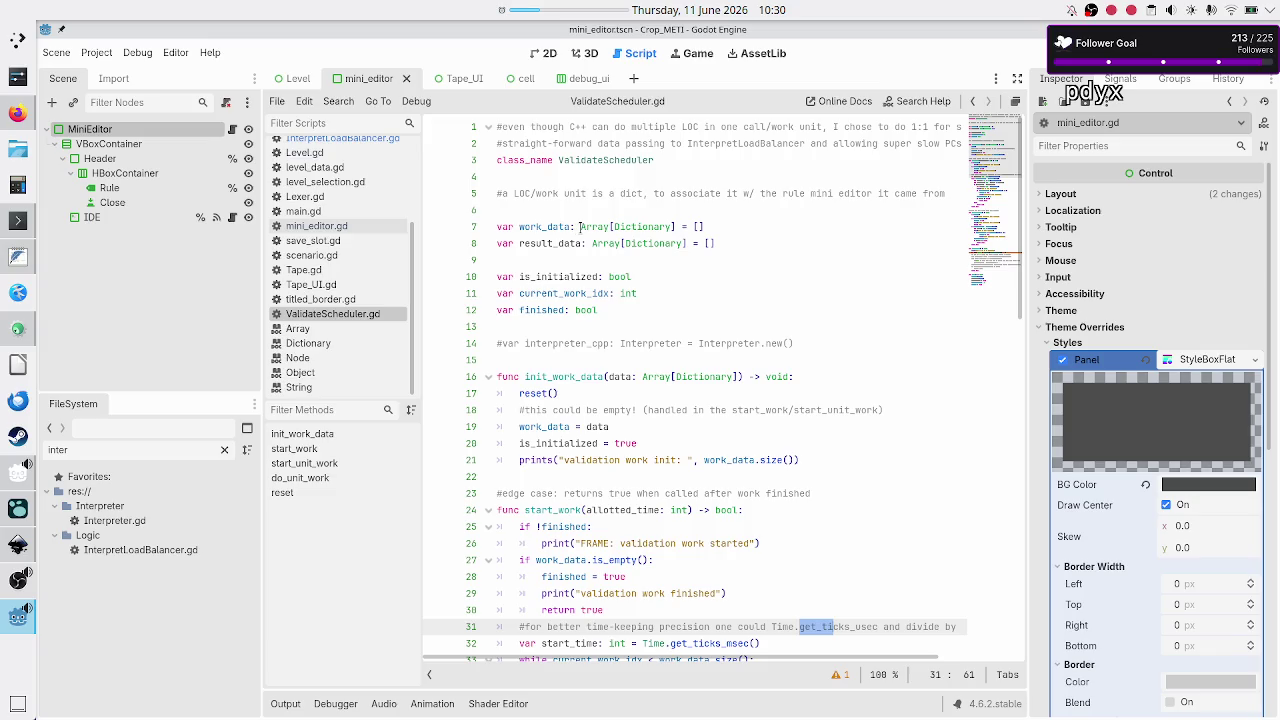
drag(580, 226, 678, 227)
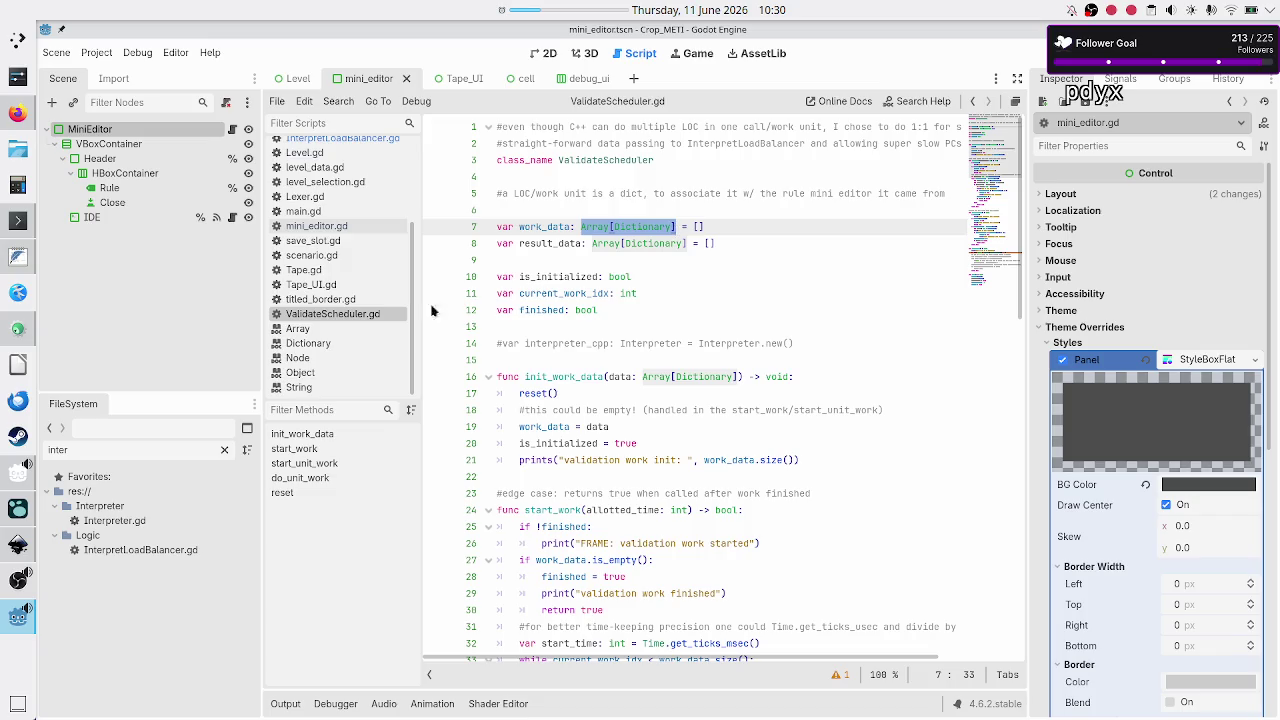
Bring the Inkscape level_UI_concepts.svg mockup back in front of Godot
mouse_move(12, 615)
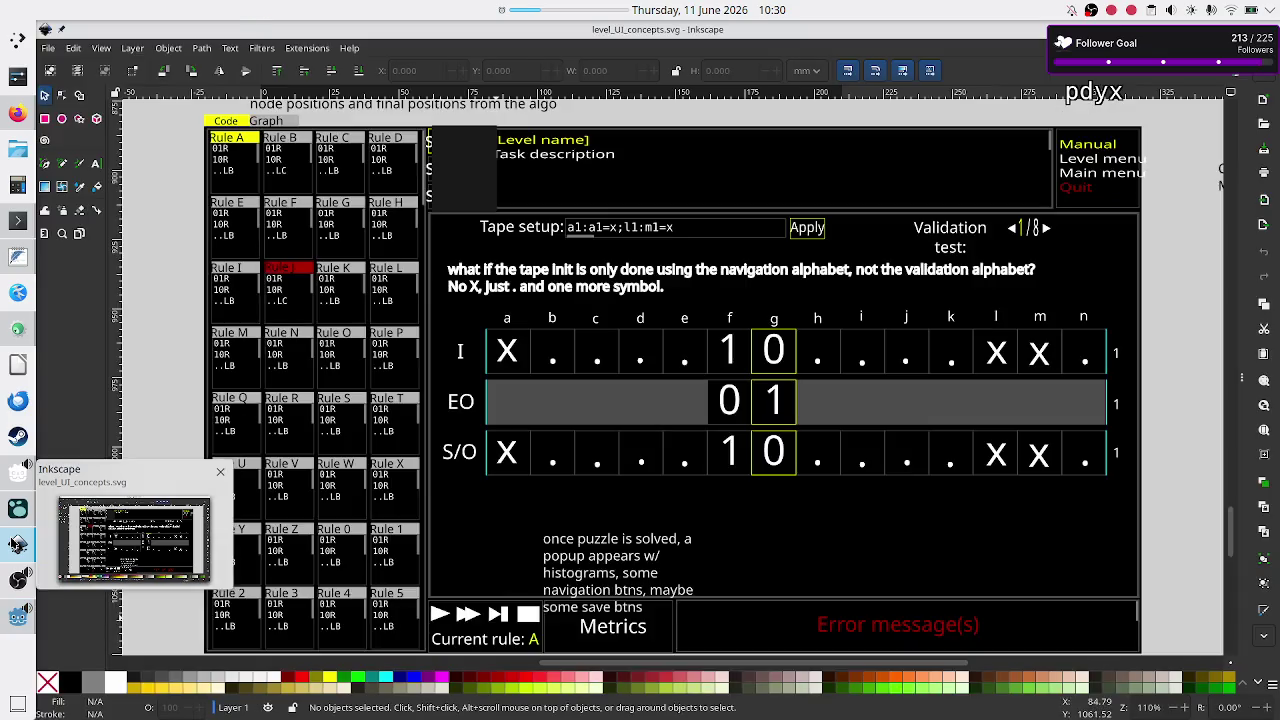
click(18, 544)
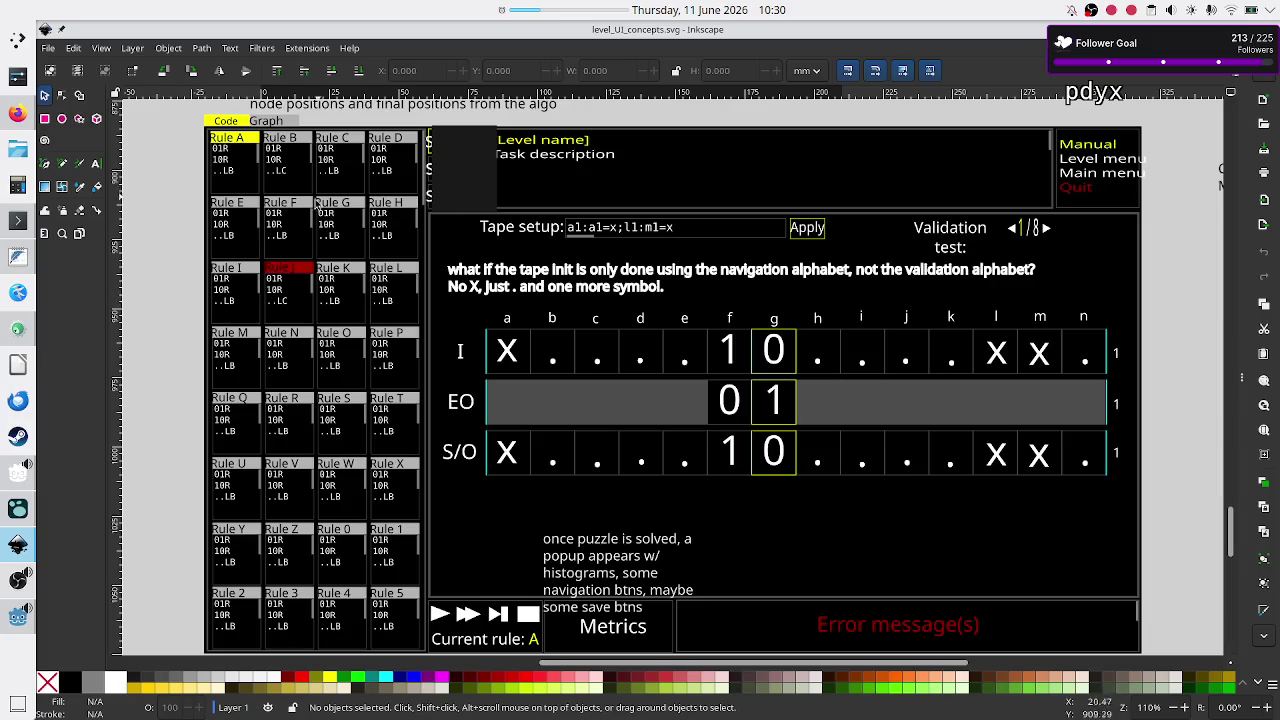
Glance at the Inkscape mockup, then step through ValidateScheduler.gd's result_data and init_work_data code
click(12, 627)
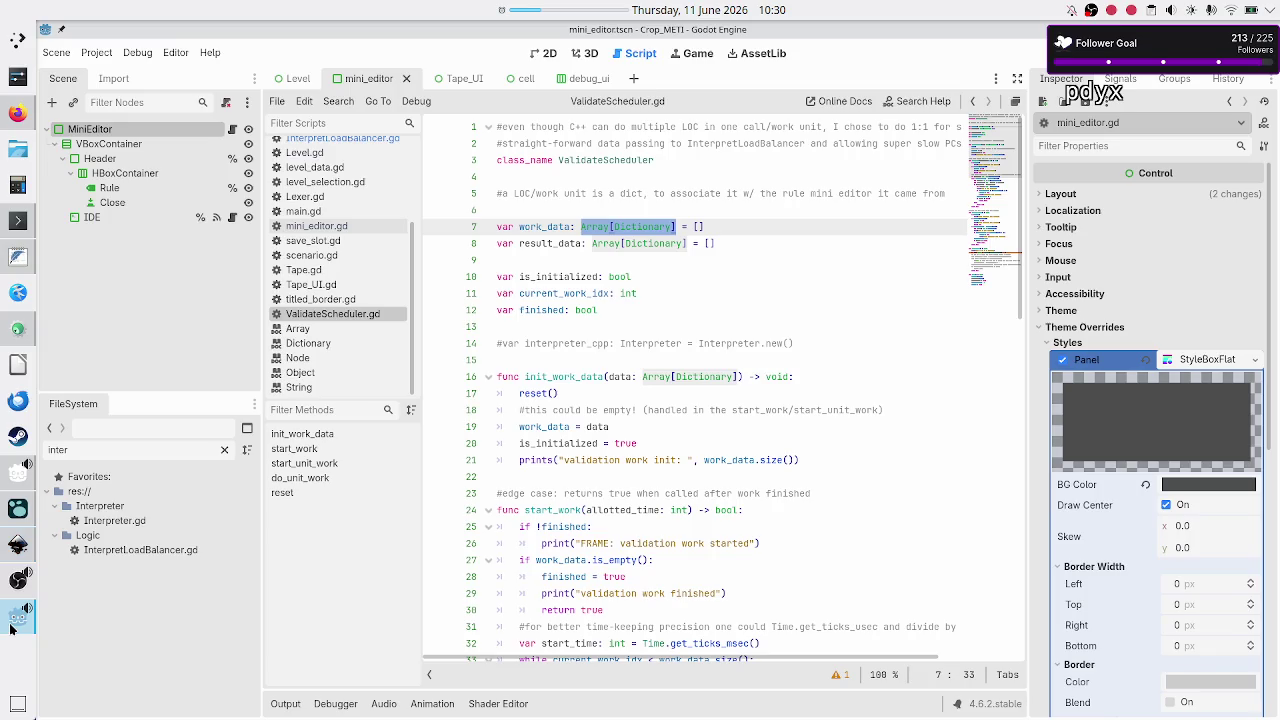
click(626, 245)
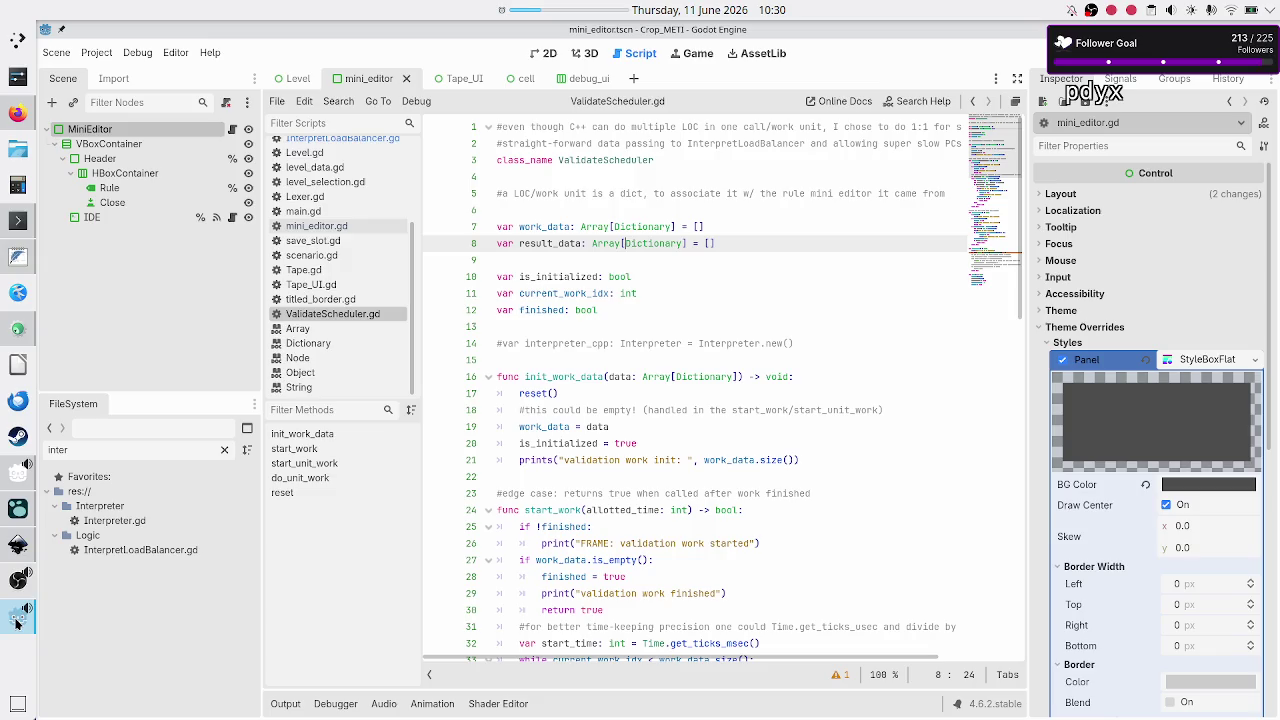
click(10, 550)
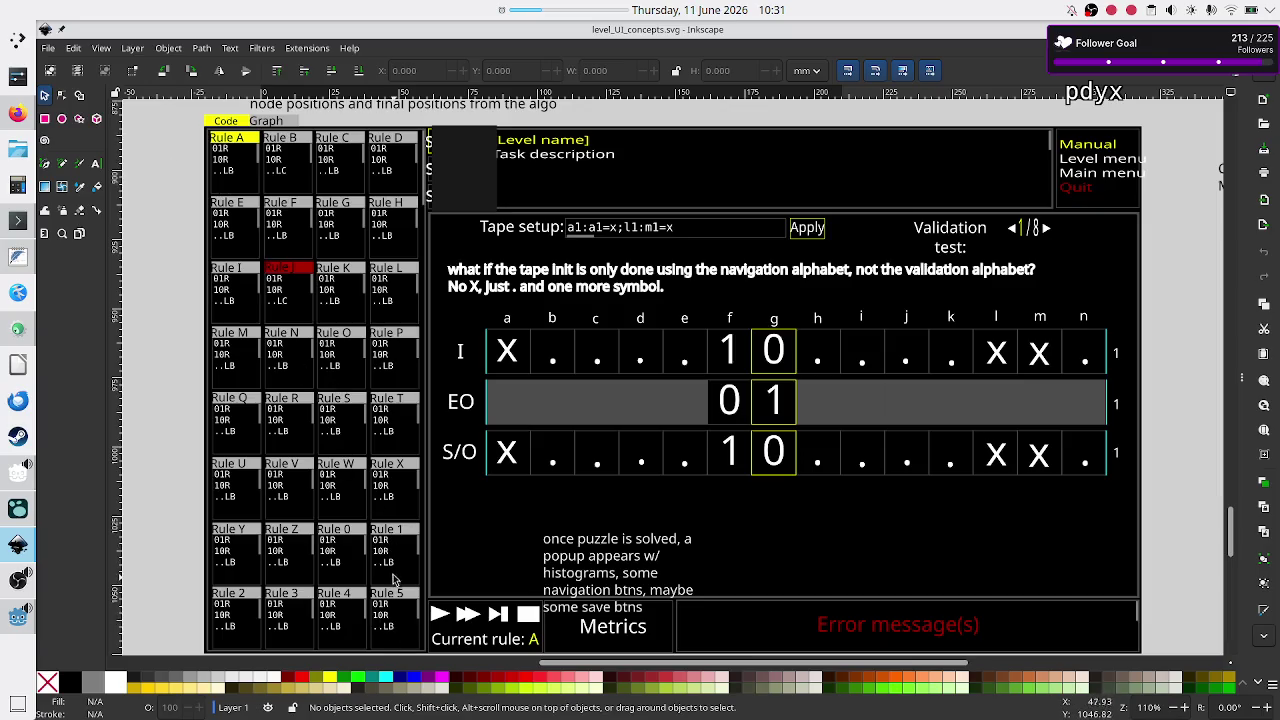
click(18, 617)
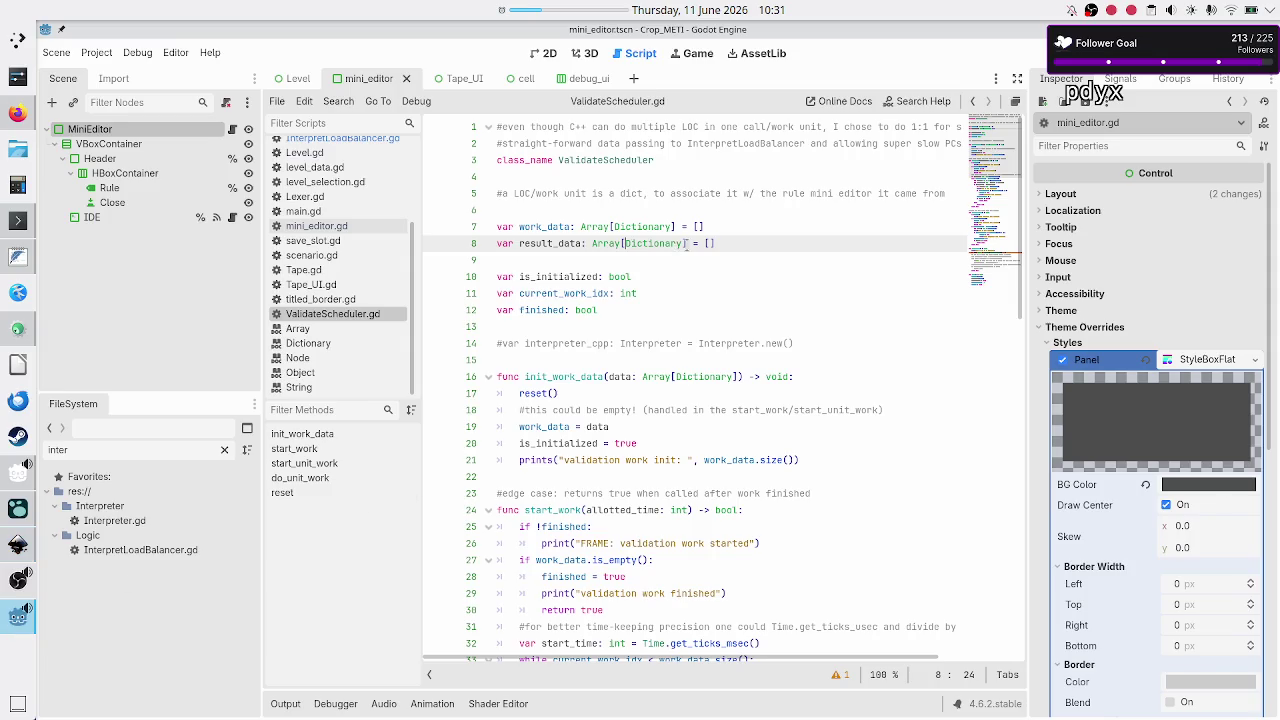
click(745, 245)
key(Down)
key(Down)
key(Down)
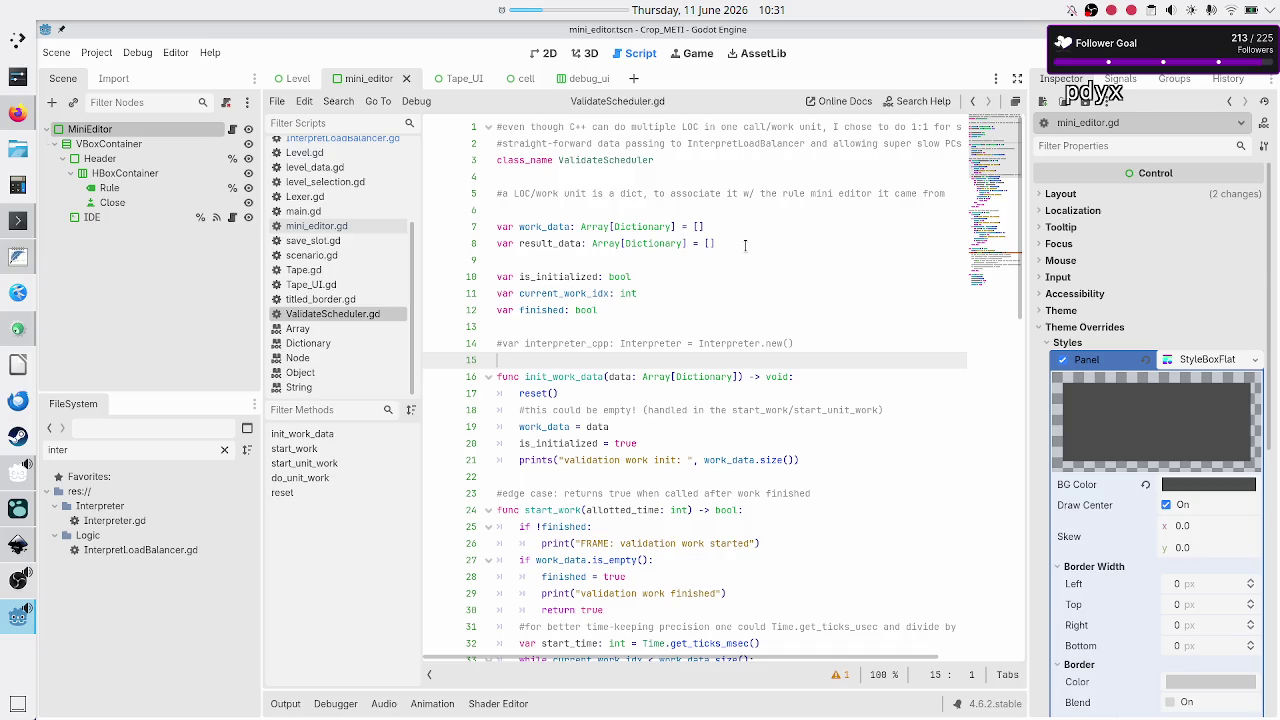
key(Down)
key(Down)
key(Down)
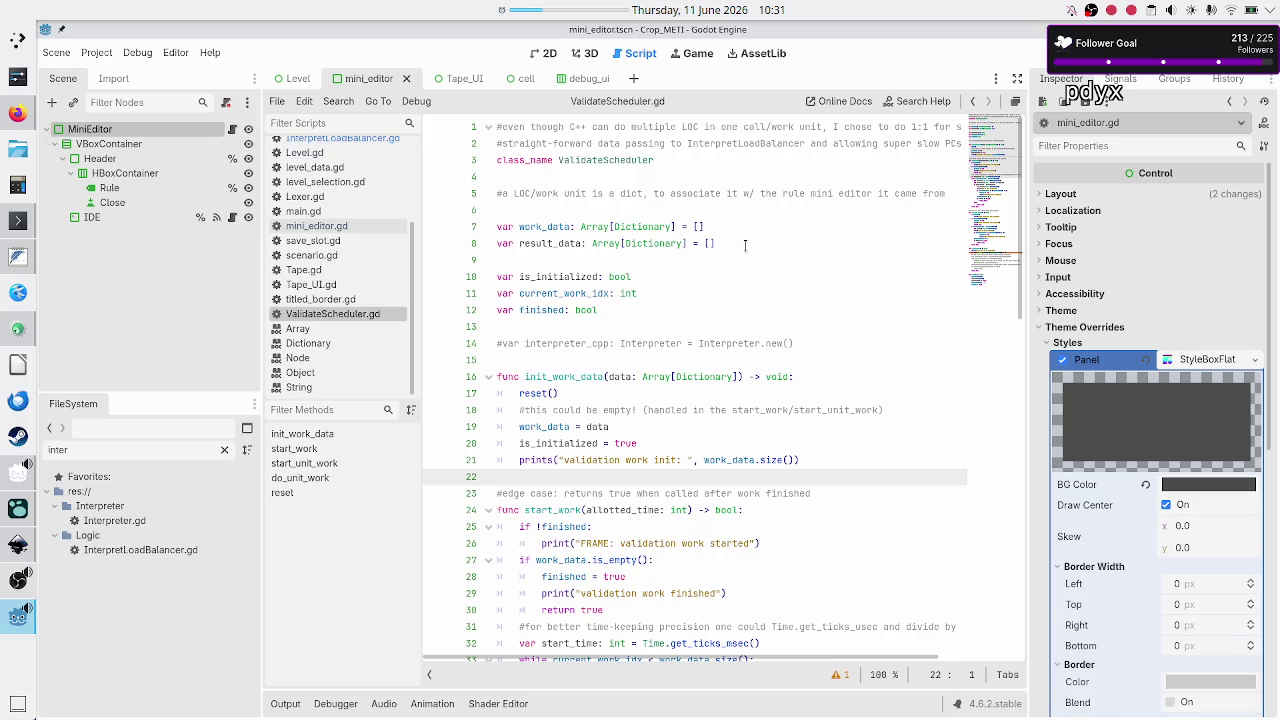
scroll(341, 236, up, 3)
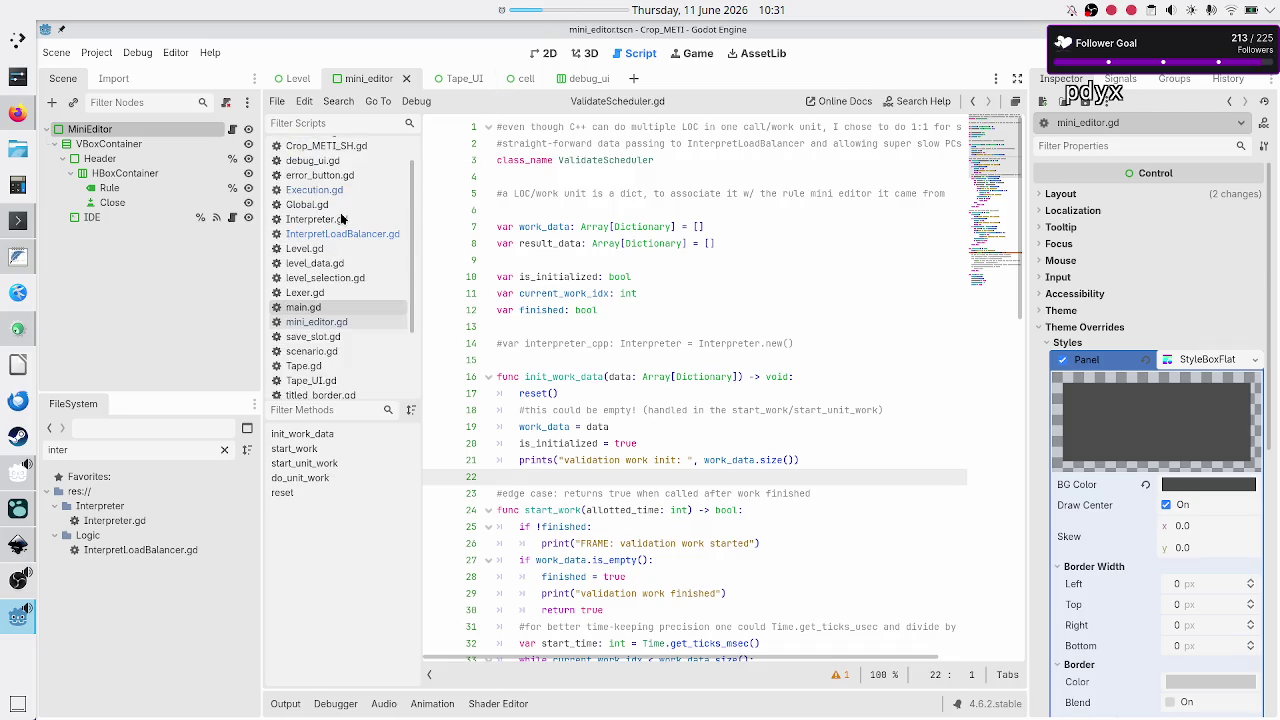
Open InterpretLoadBalancer.gd and insert a new line after init_interpret_data
click(341, 236)
scroll(665, 281, up, 5)
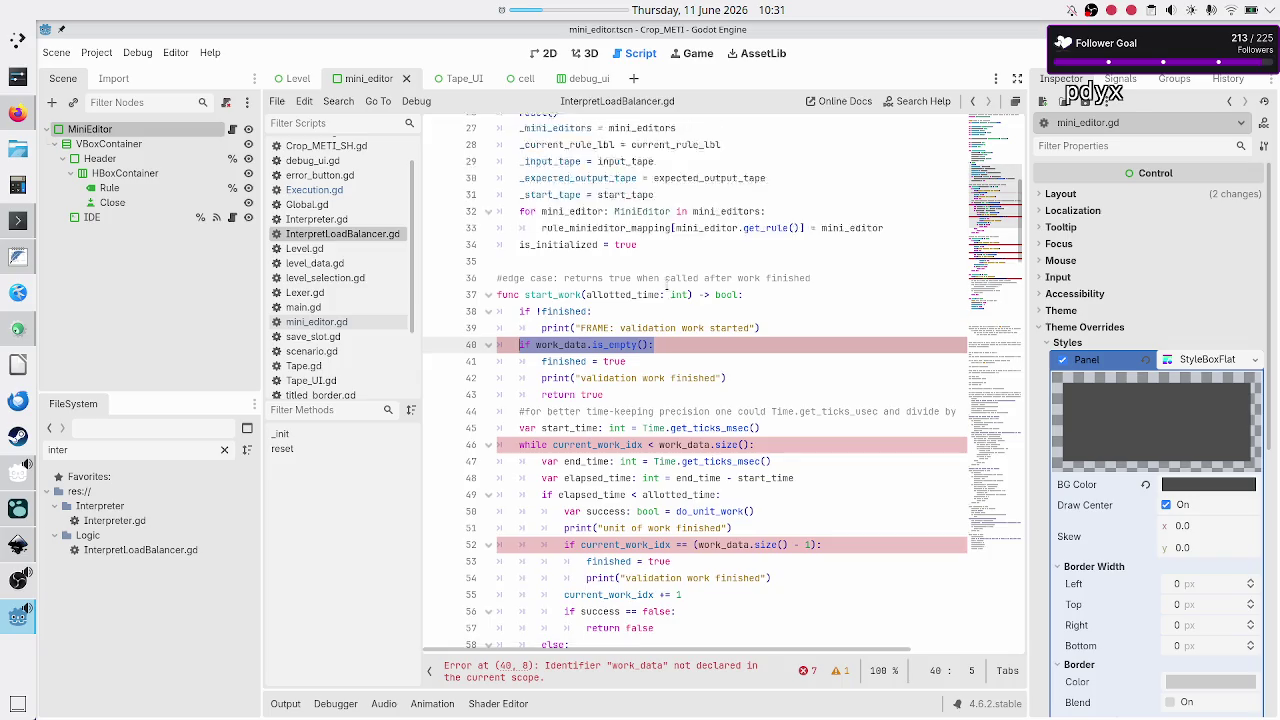
scroll(665, 281, down, 4)
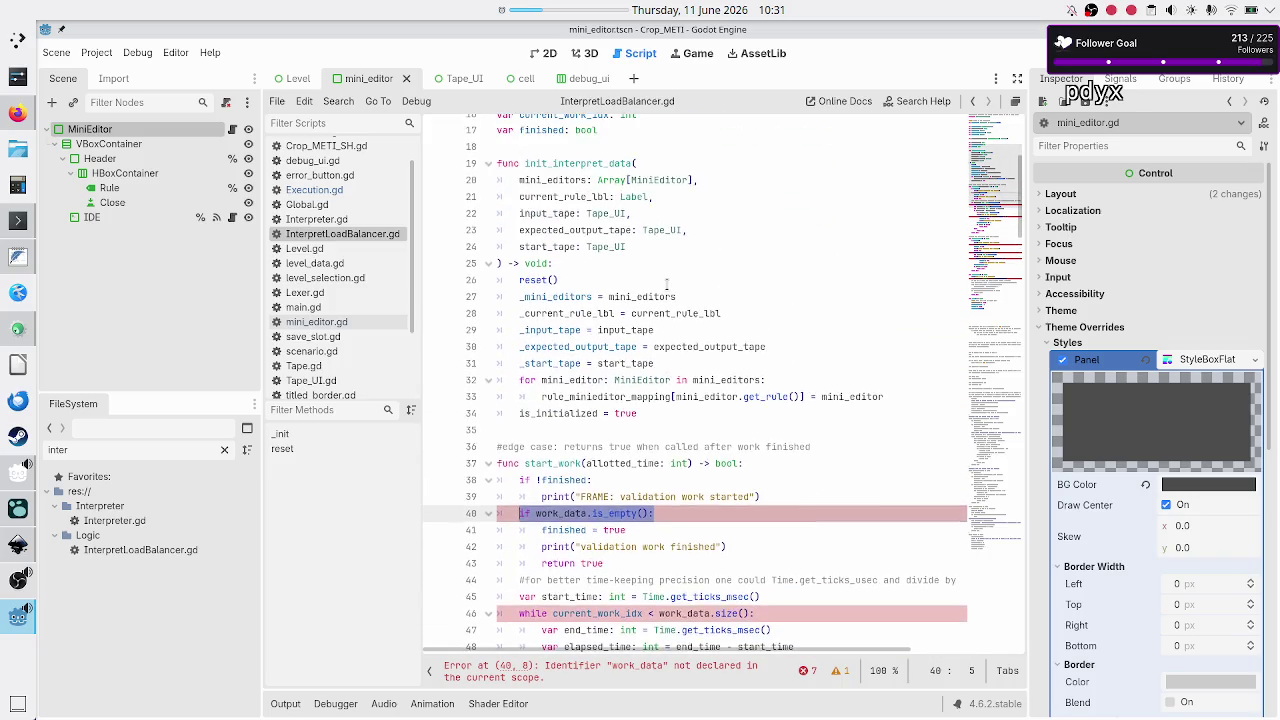
click(548, 445)
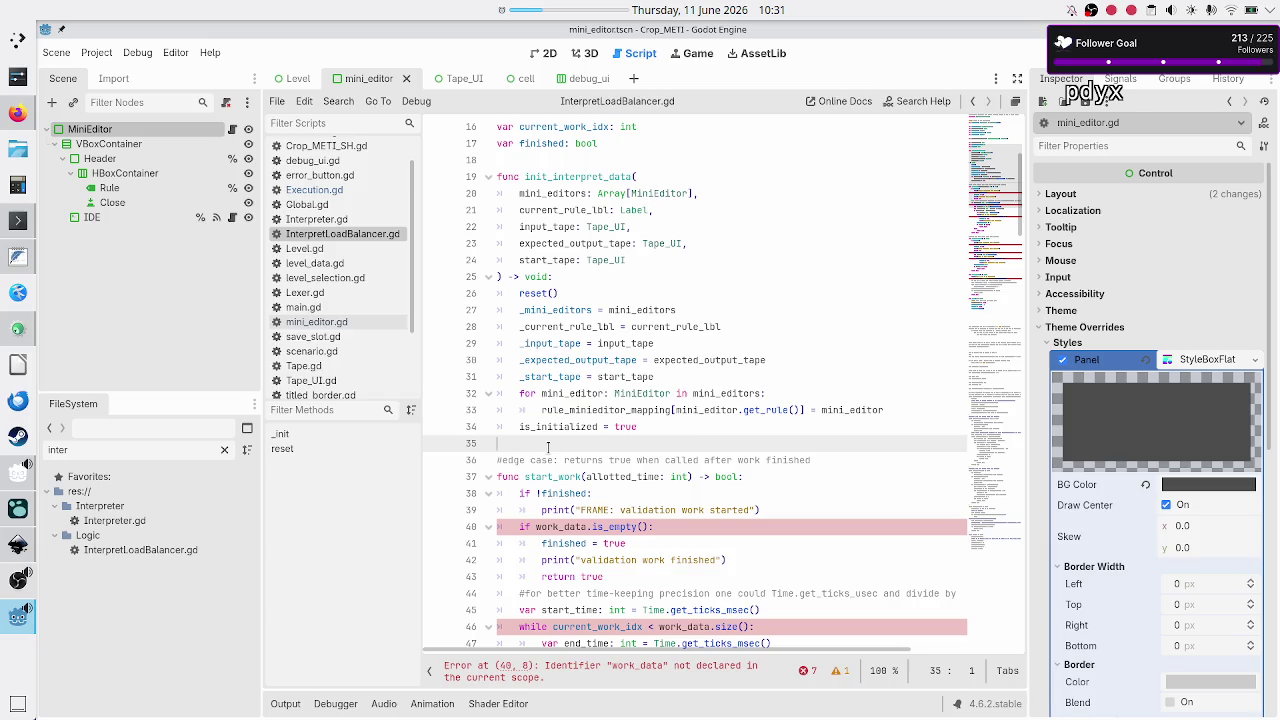
key(Return)
key(Return)
key(Up)
Type the header func get_next_instruction_data_to_execute() on line 36, then view the Inkscape mockup
text(fu)
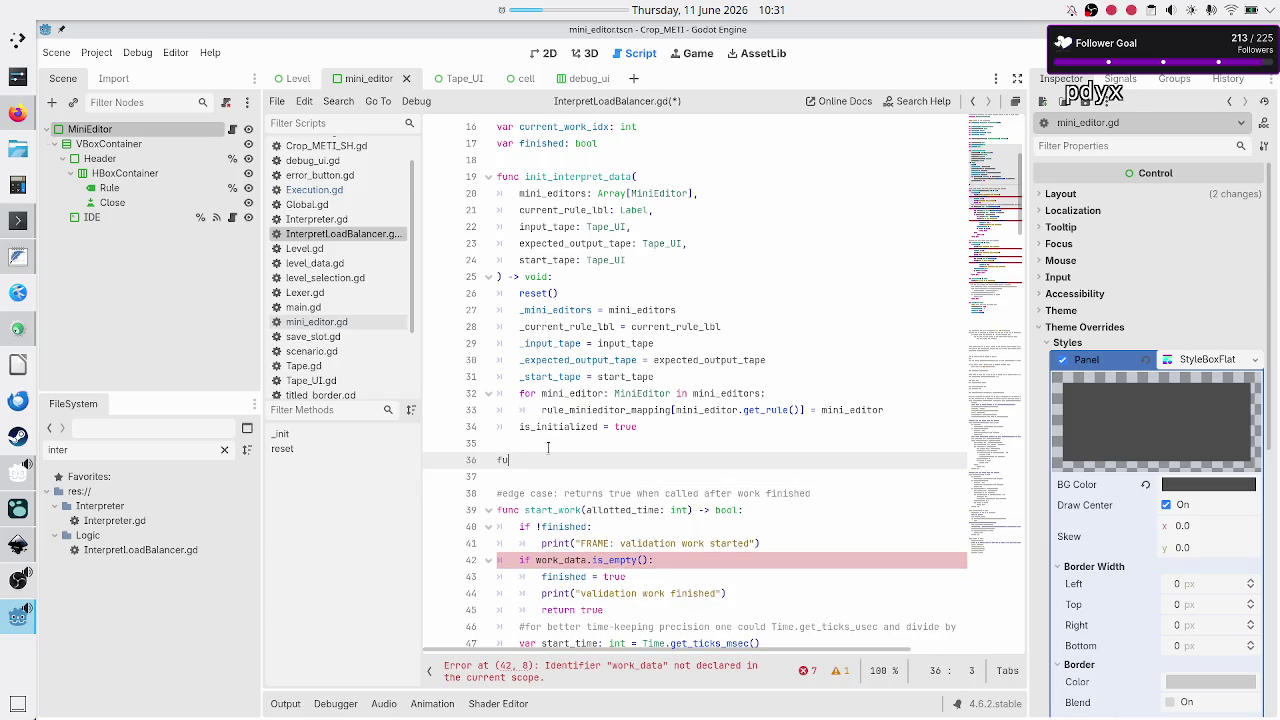
text(nc get_)
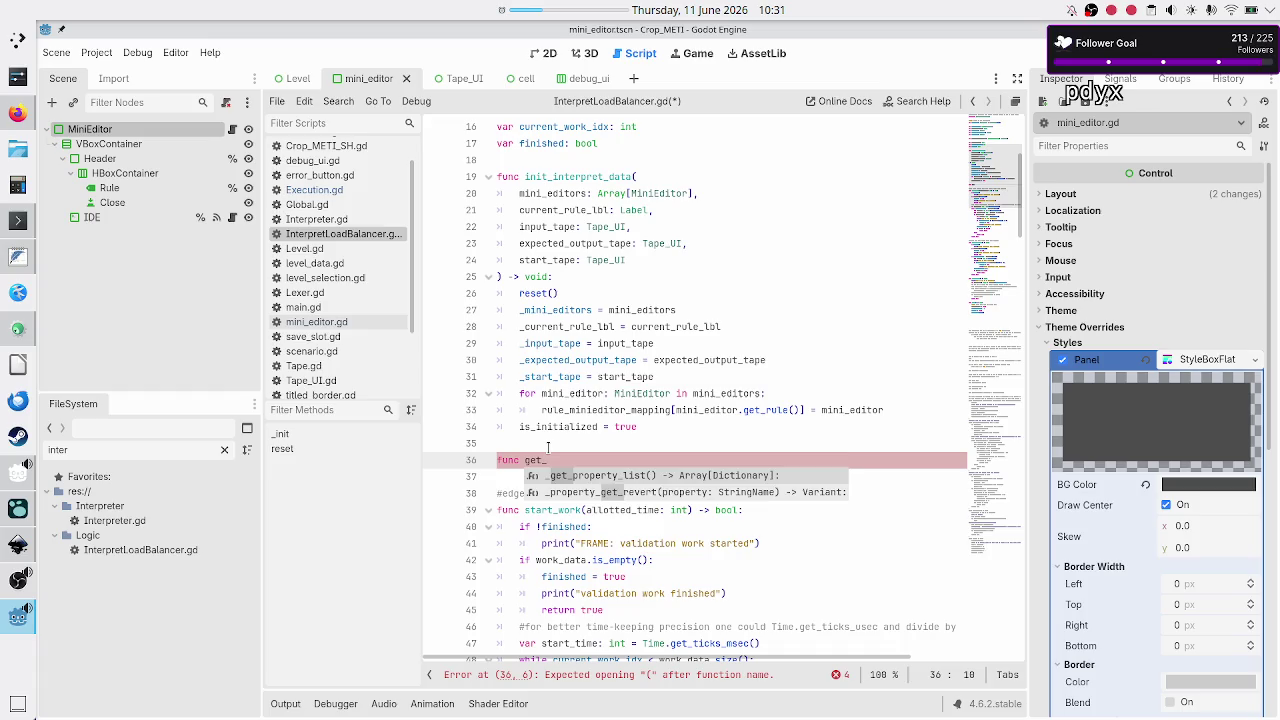
text(next_)
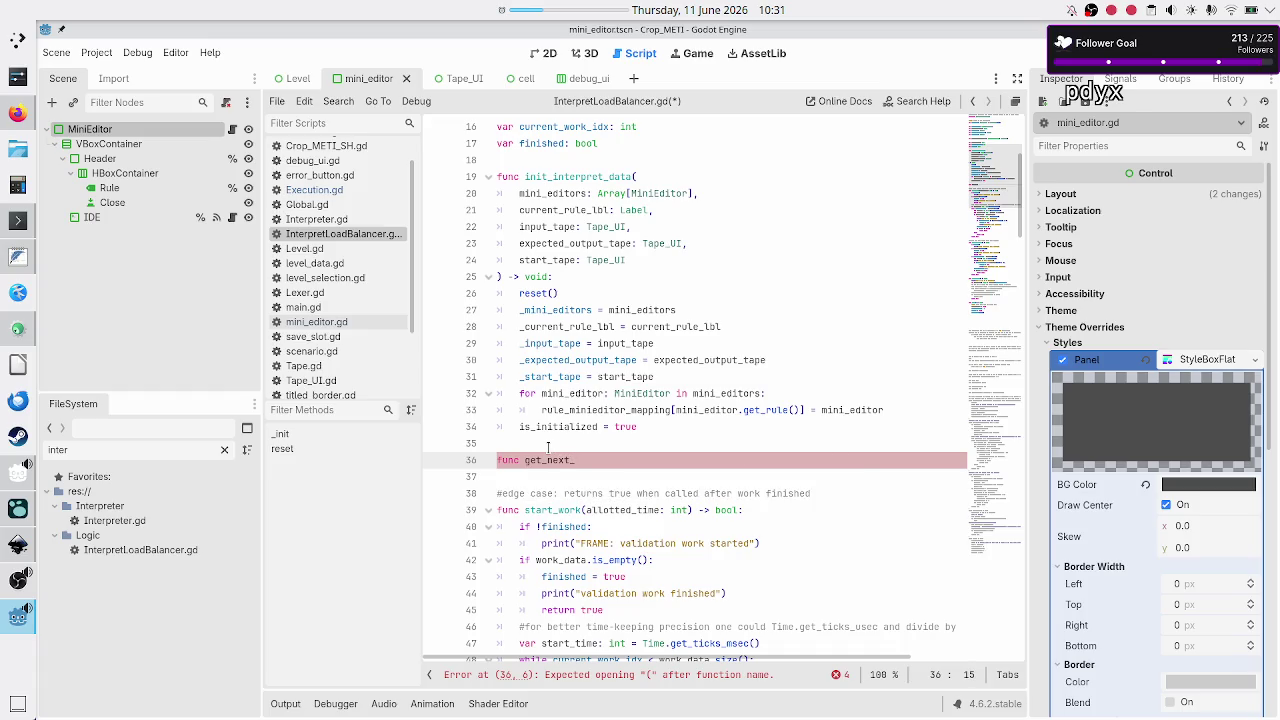
text(e)
key(BackSpace)
text(instructio)
text(n_data_to_)
text(execute()
key(BackSpace)
text(())
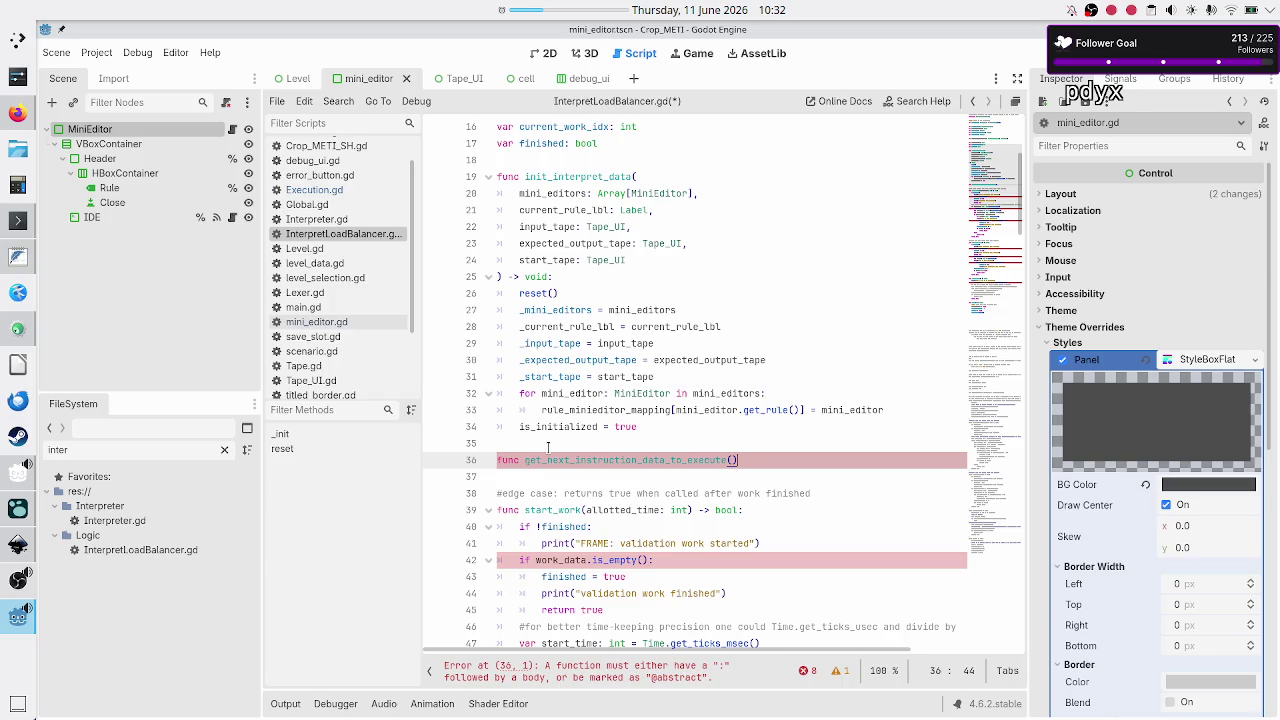
key(alt+Tab)
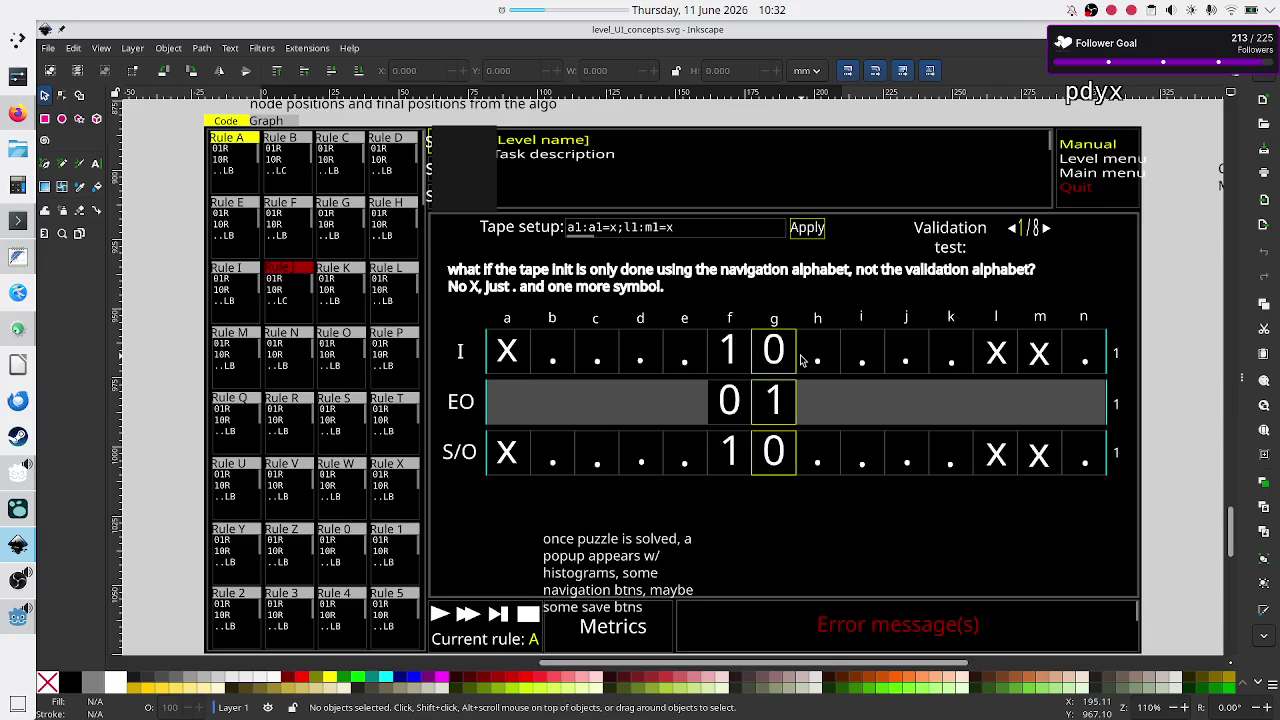
Alternate between Godot and the Inkscape mockup, ending back on InterpretLoadBalancer.gd
key(alt+Tab)
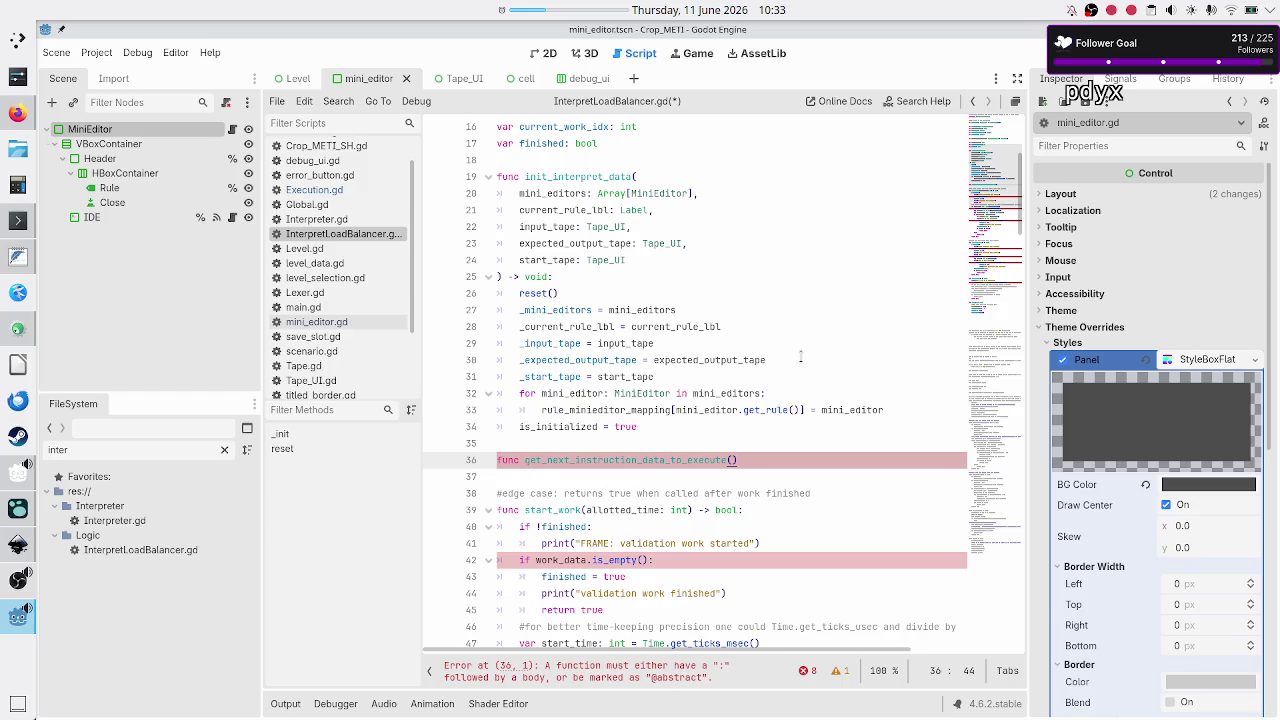
key(alt+Tab)
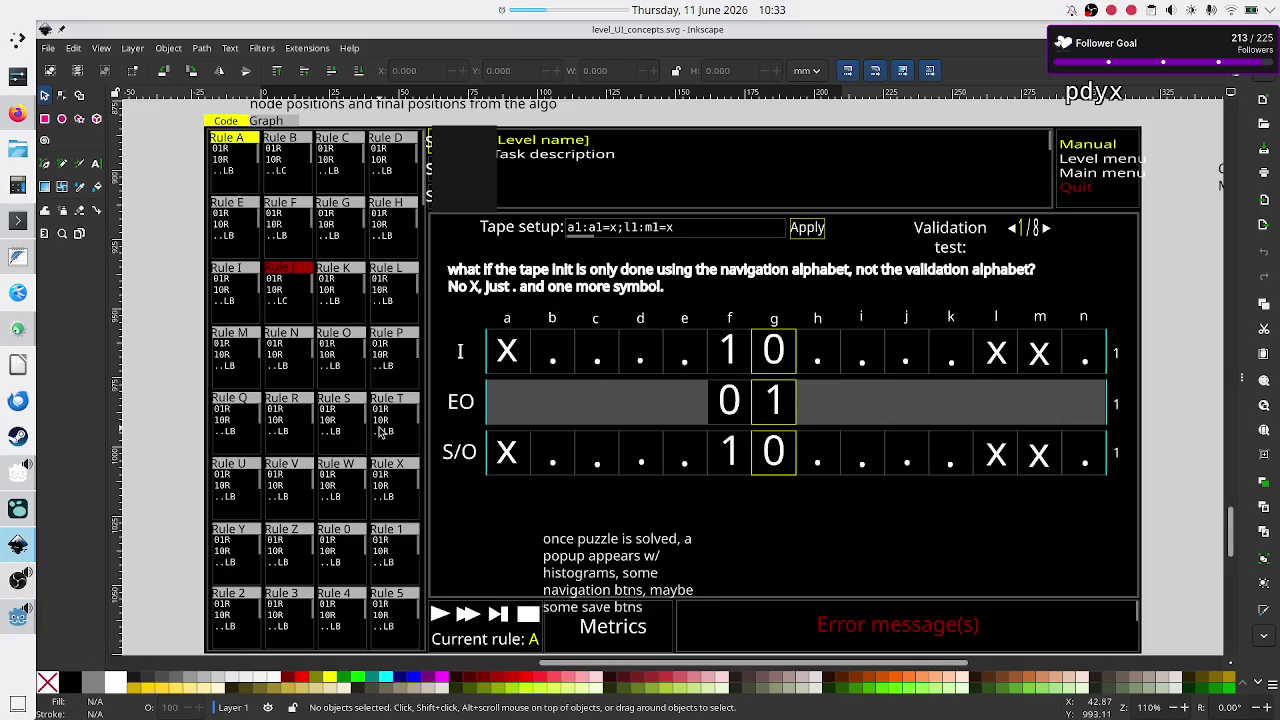
key(alt)
key(alt+Tab)
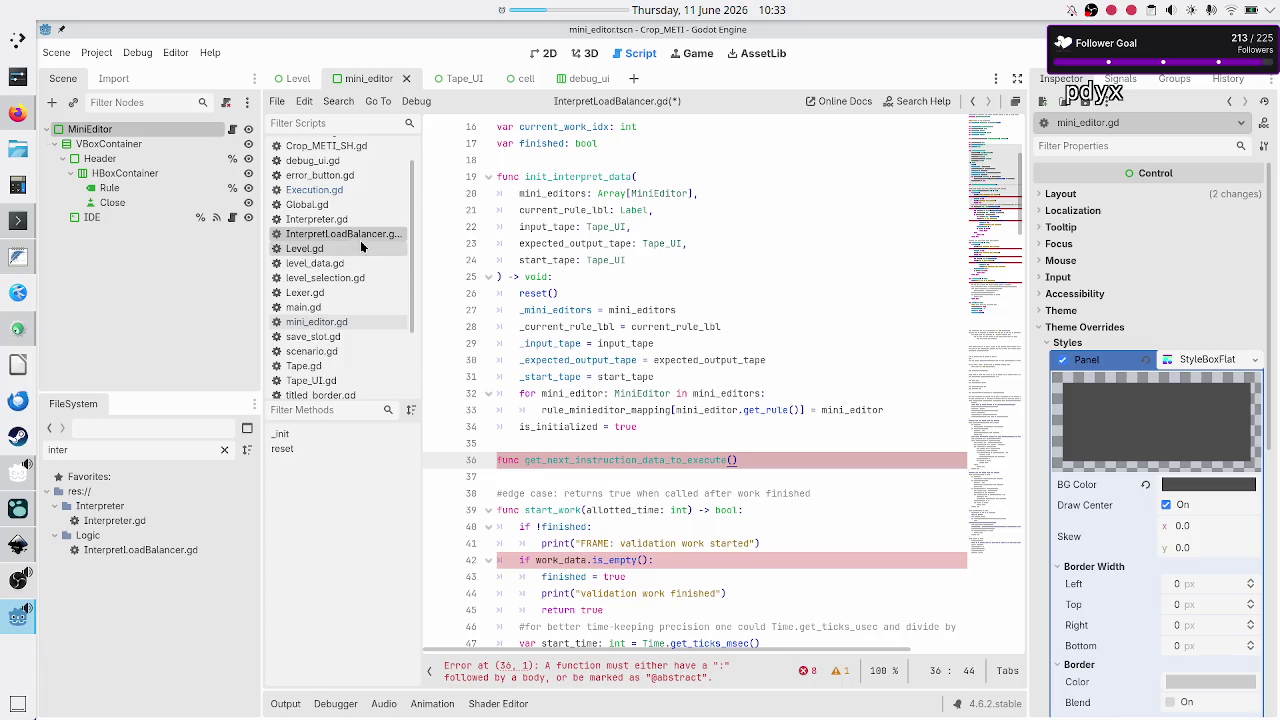
scroll(362, 247, up, 1)
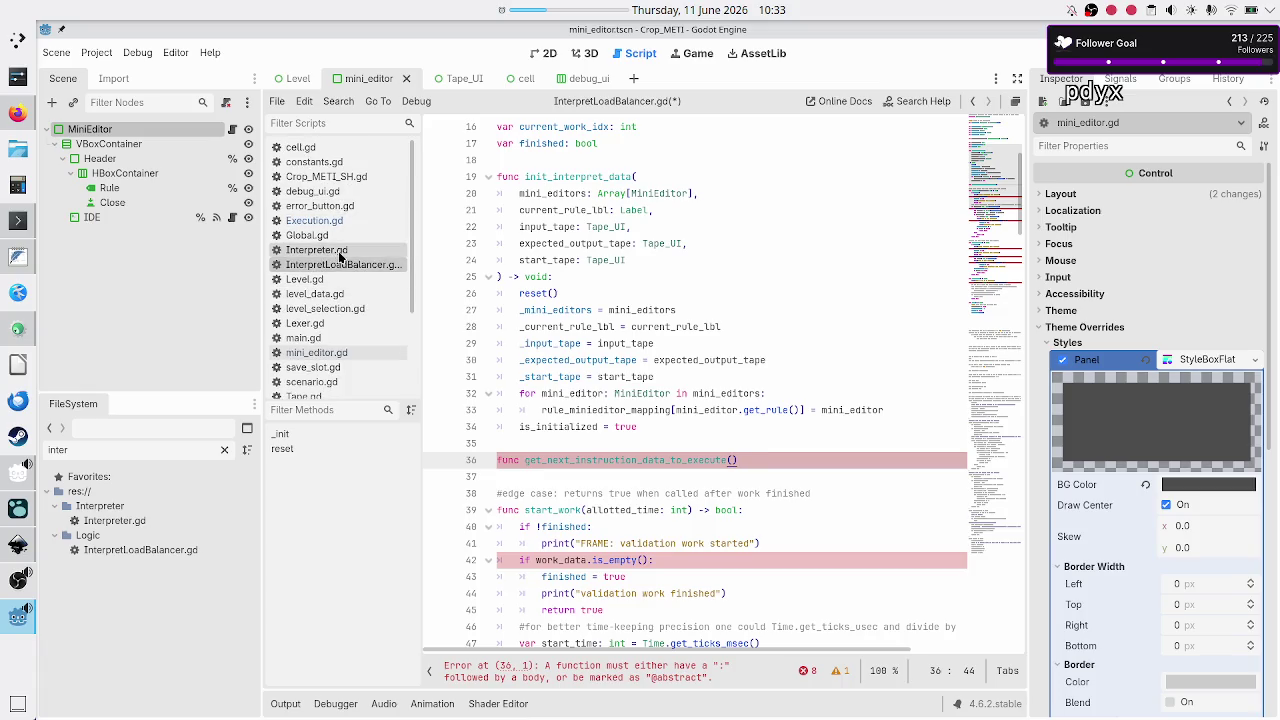
Inspect execute_command and the max_instructions_reached key in Interpreter.gd, then return to InterpretLoadBalancer.gd
click(340, 252)
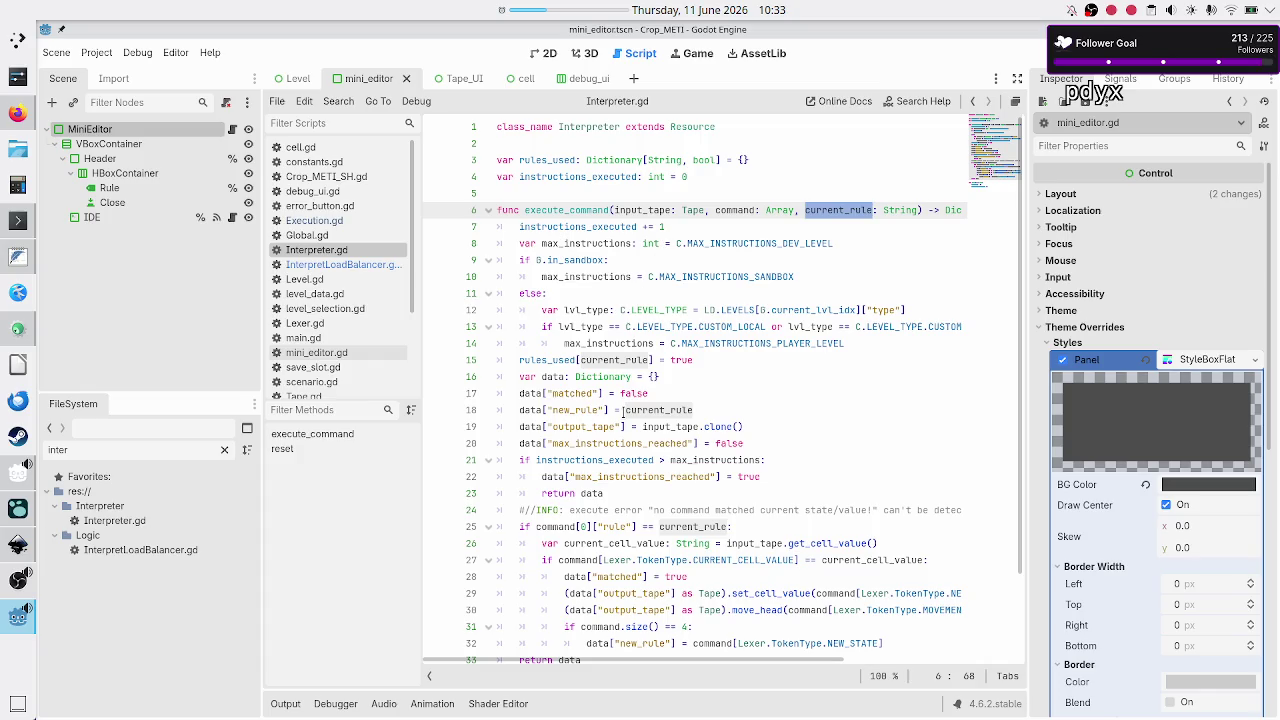
double_click(622, 443)
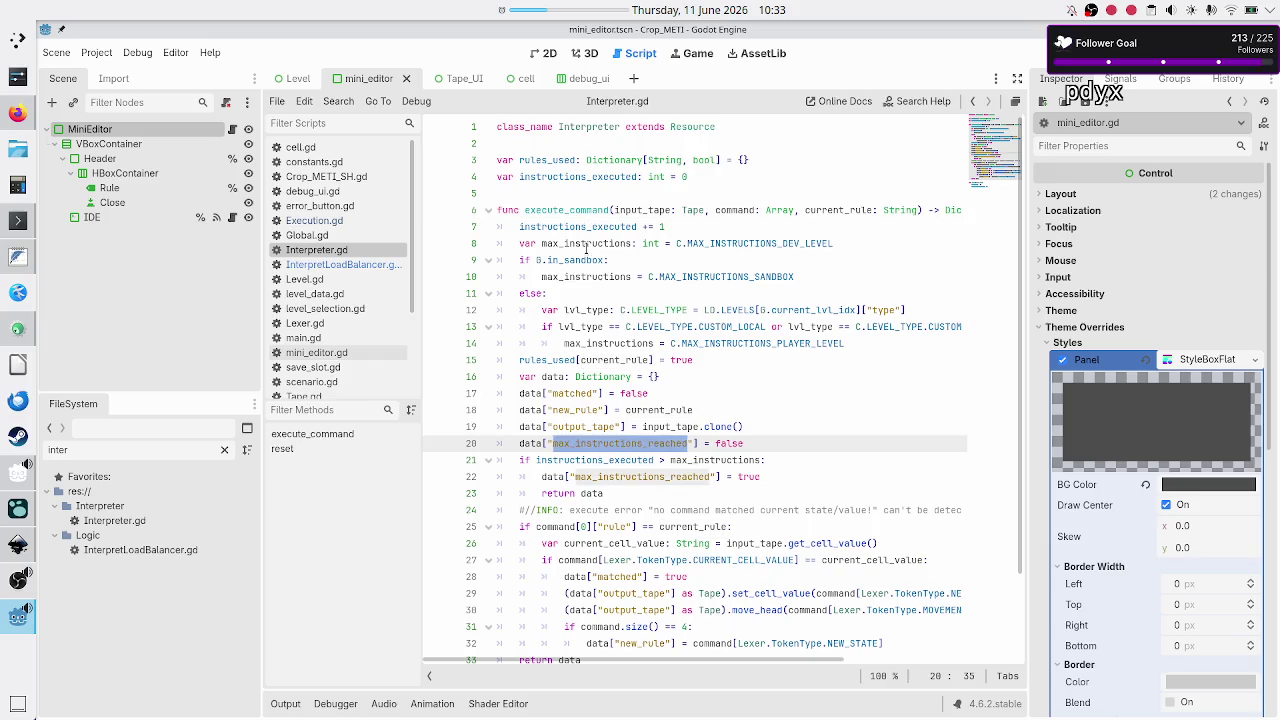
double_click(585, 210)
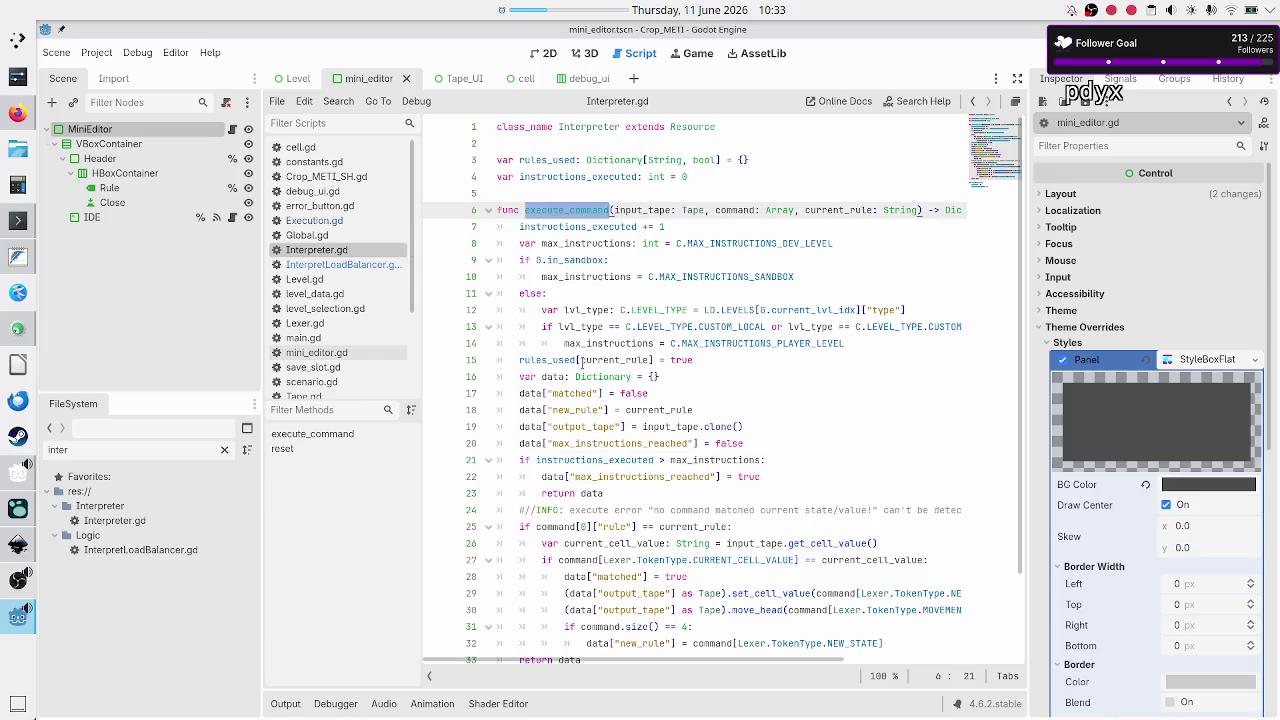
drag(520, 443, 633, 444)
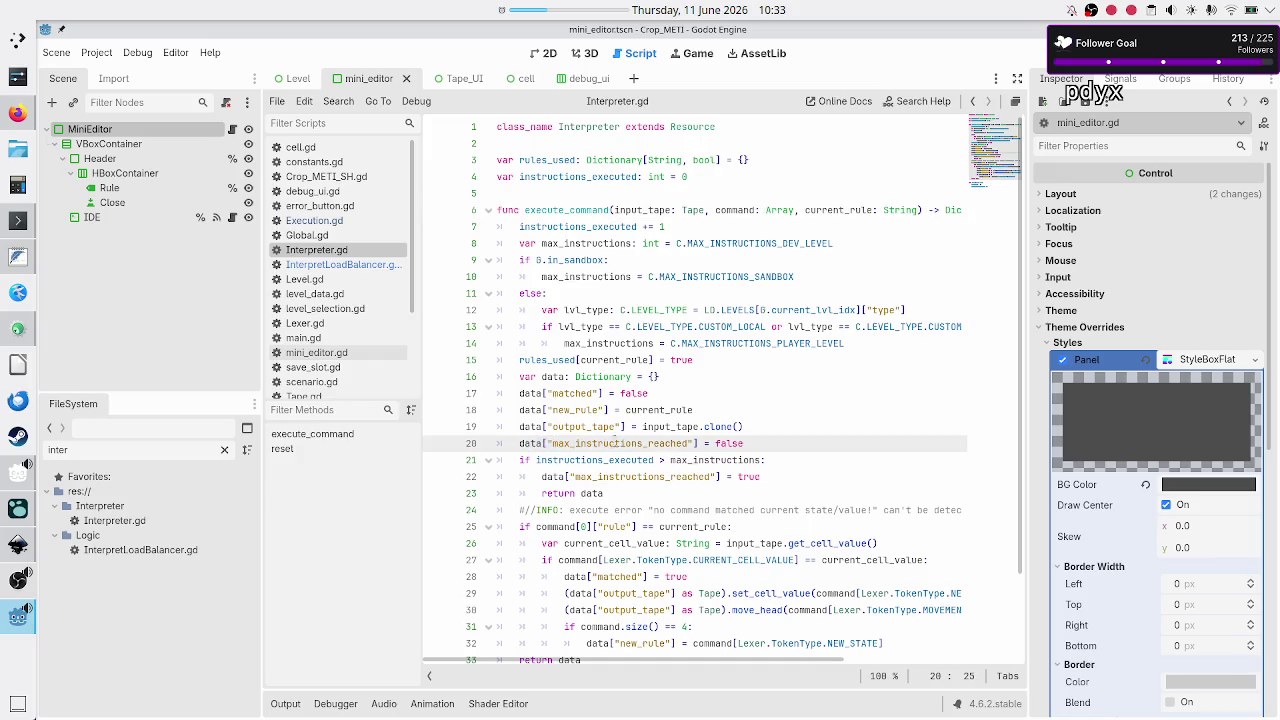
double_click(612, 443)
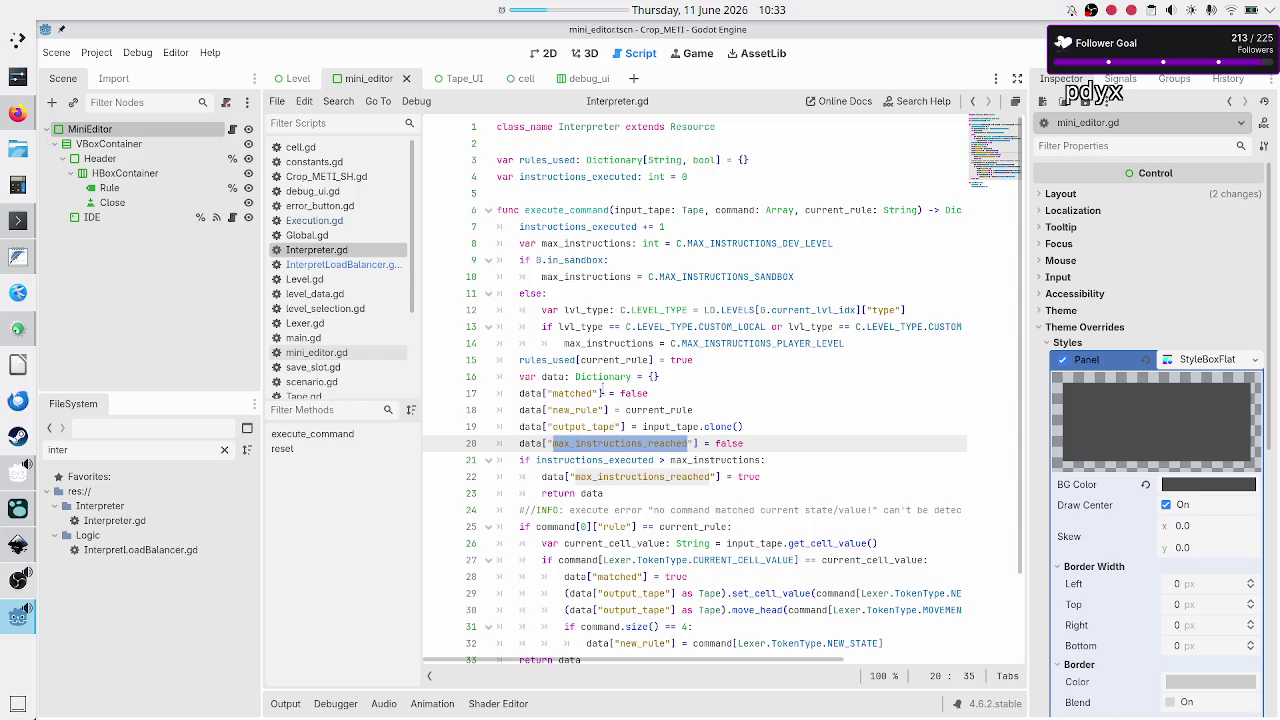
click(345, 264)
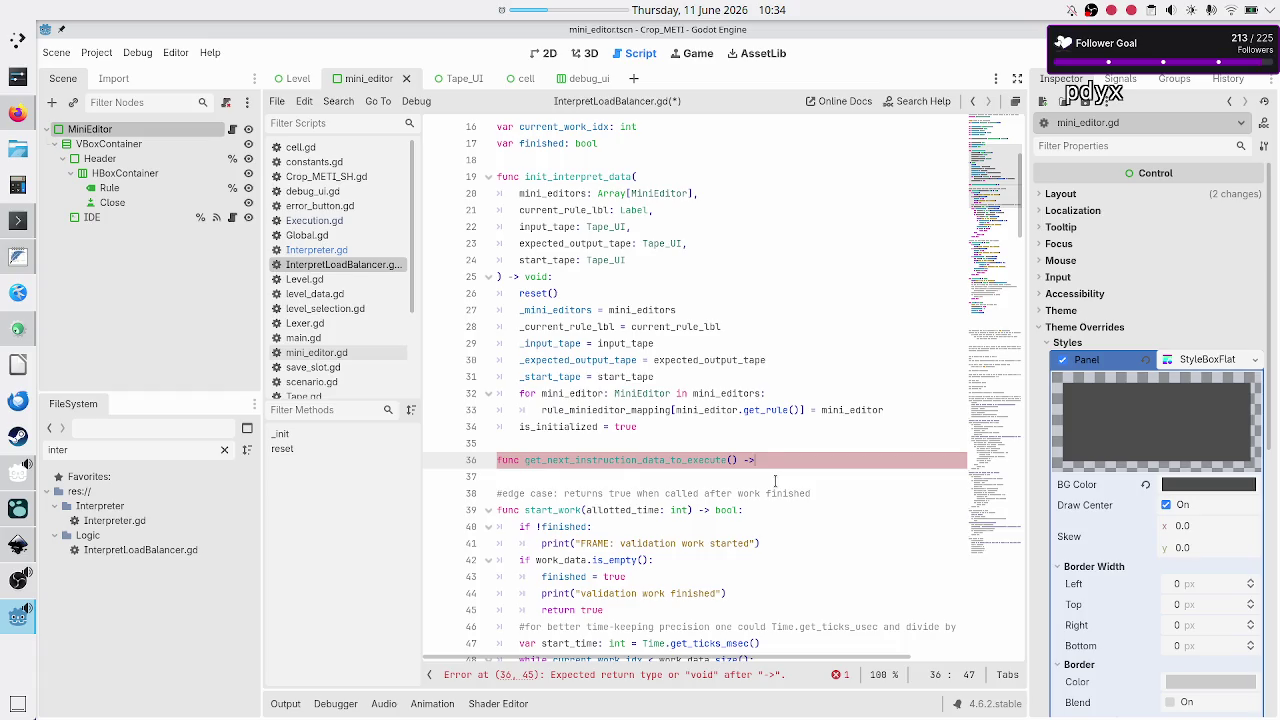
key(alt+Tab)
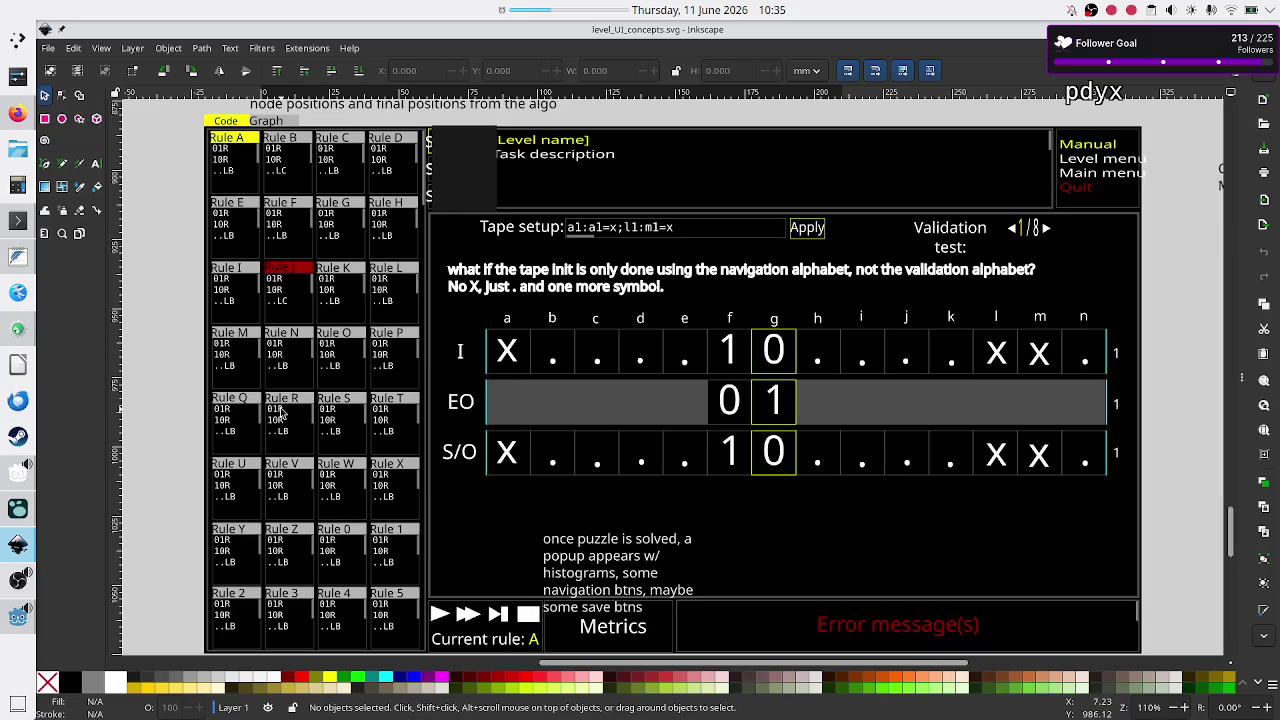
key(alt+Tab)
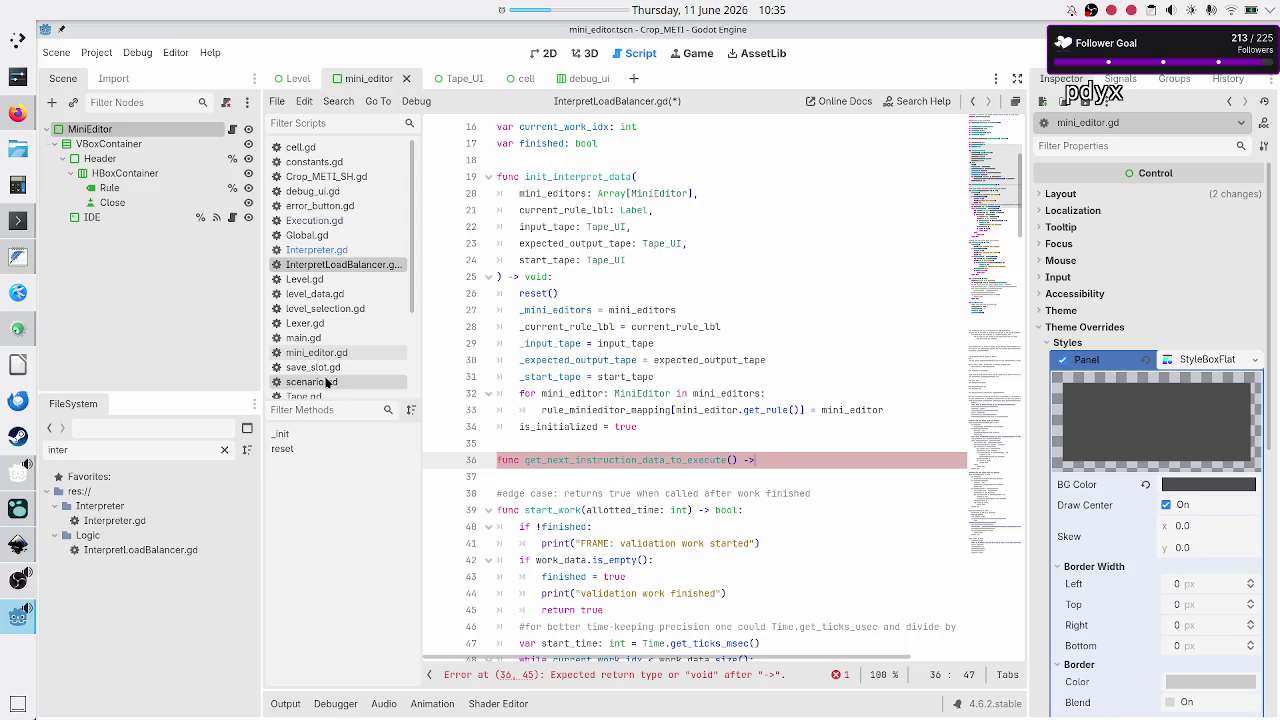
scroll(616, 318, up, 3)
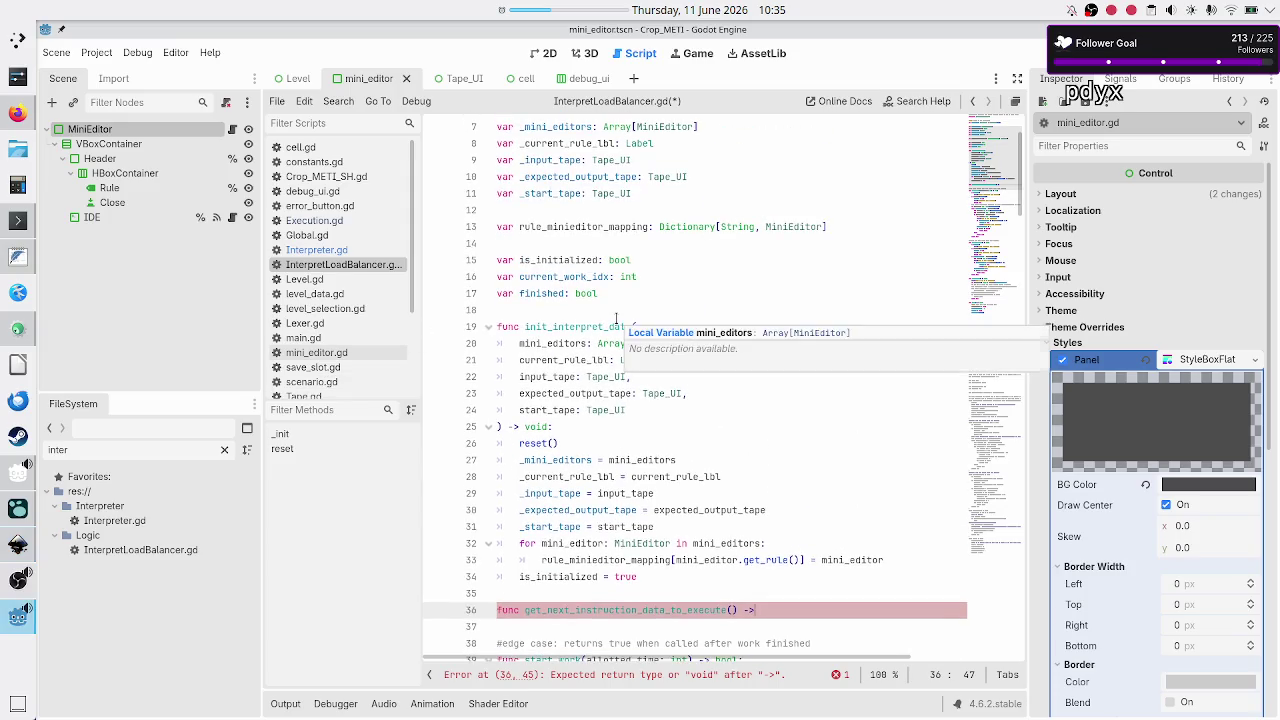
scroll(616, 318, up, 2)
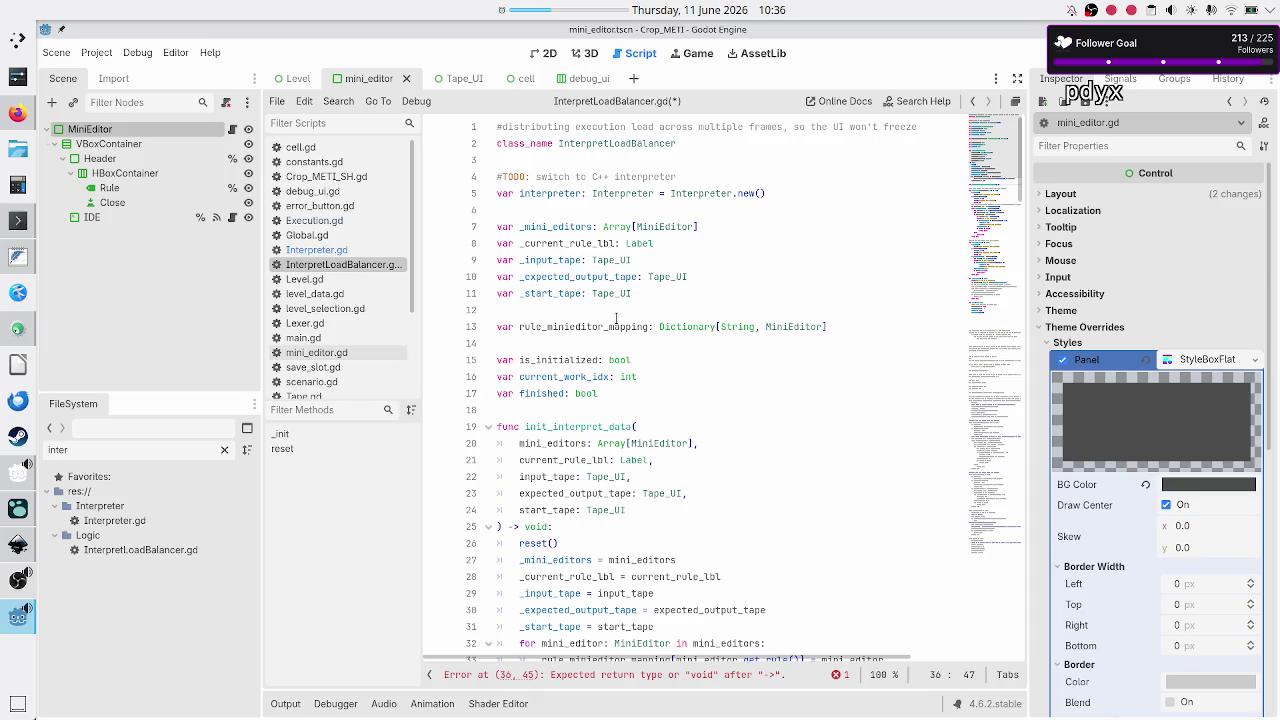
Change line 16's current_work_idx declaration to var current_line_idx: int
click(557, 213)
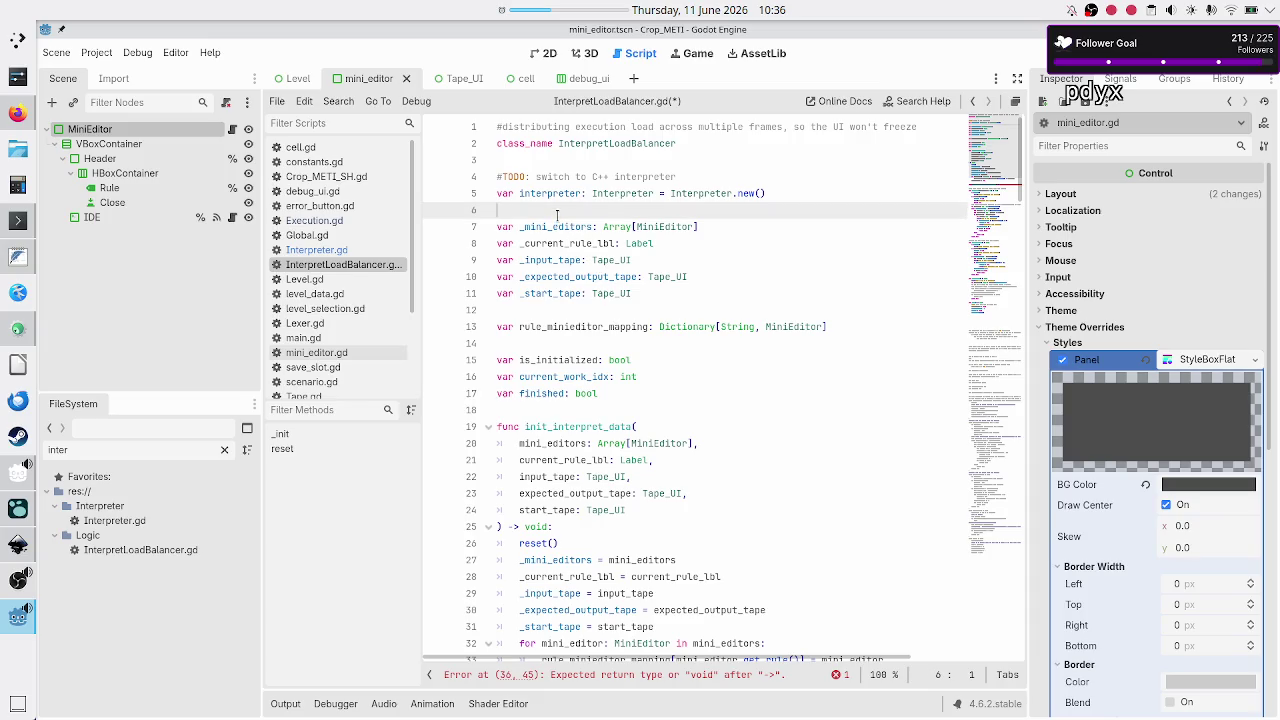
key(Down)
key(Down)
key(Down)
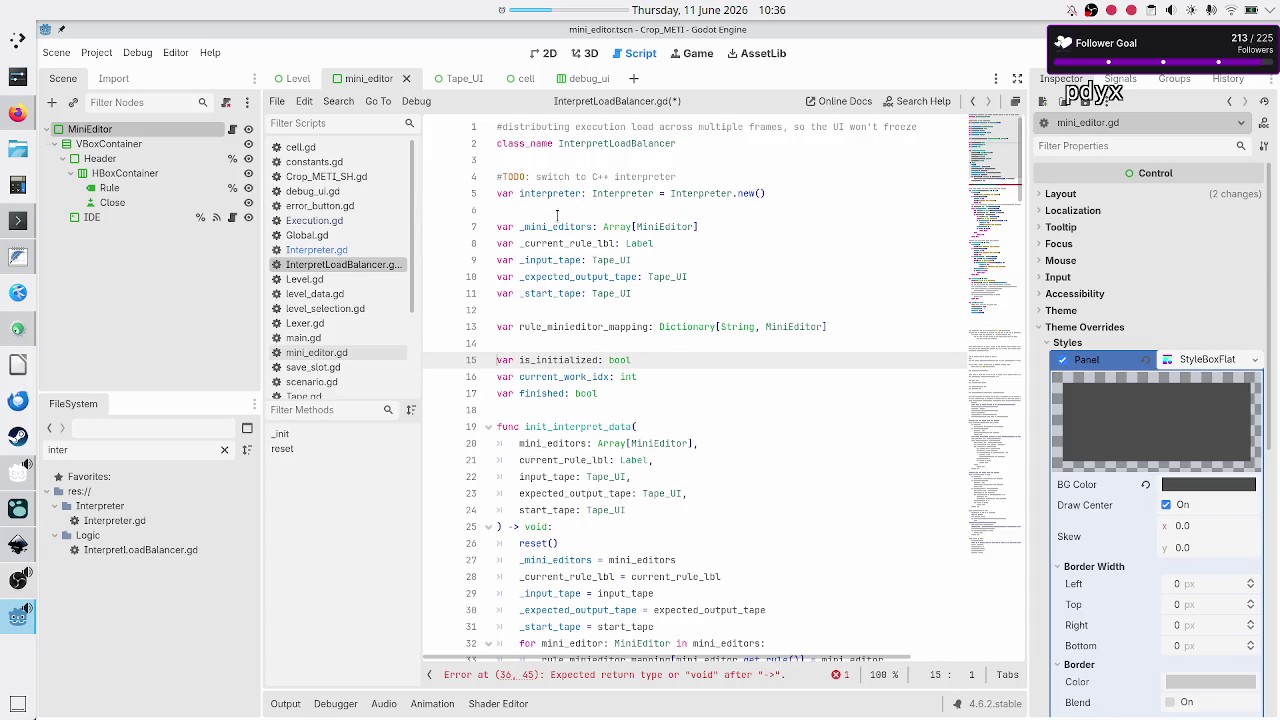
key(Down)
key(End)
key(ctrl+Left)
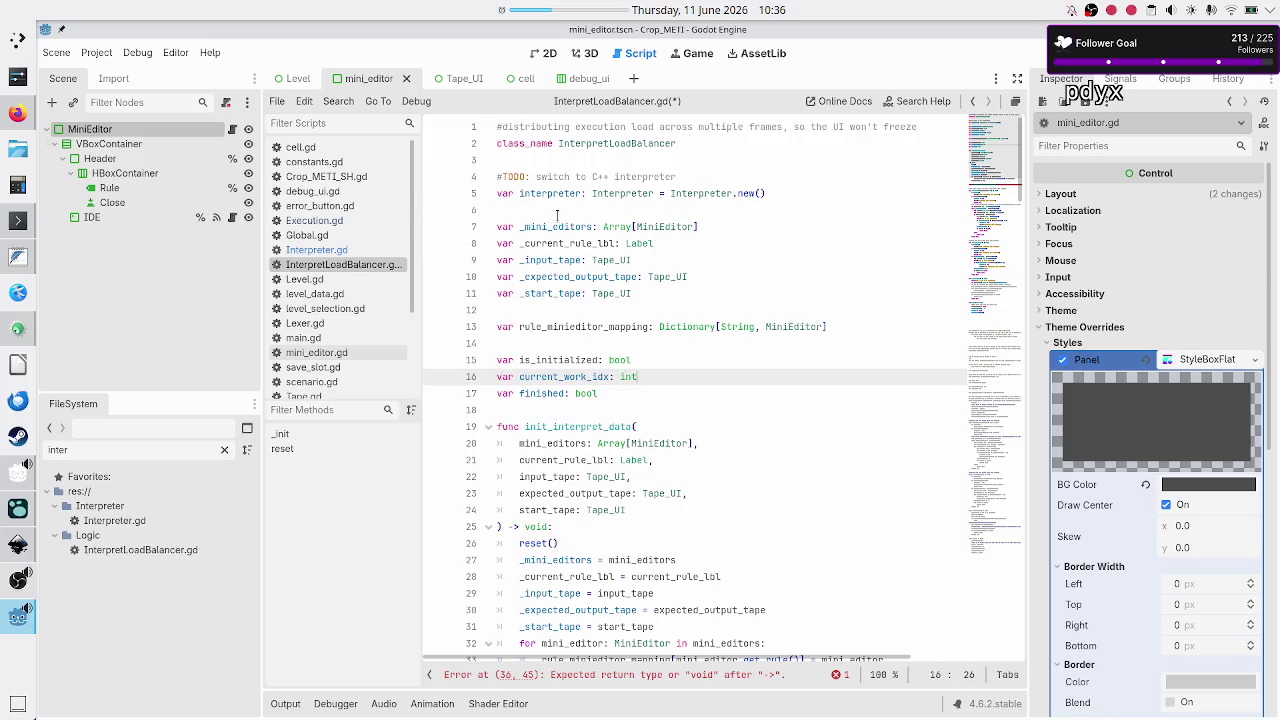
key(BackSpace)
key(BackSpace)
key(BackSpace)
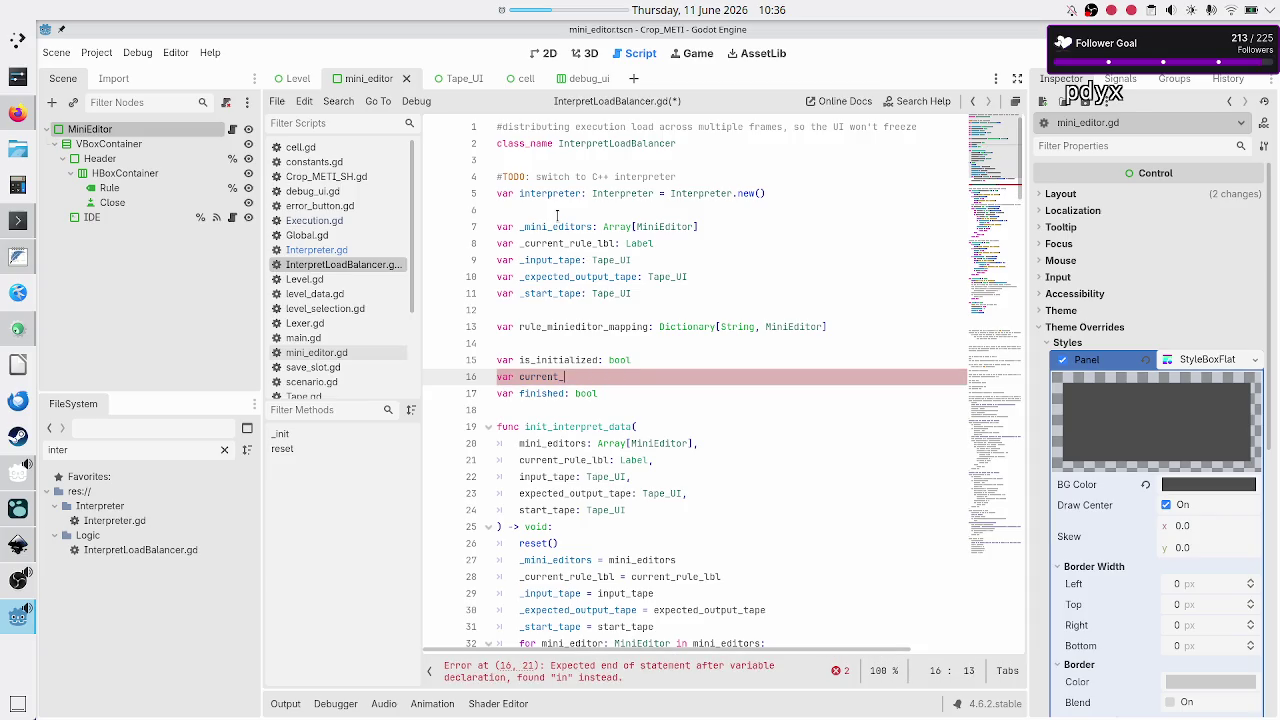
text(l)
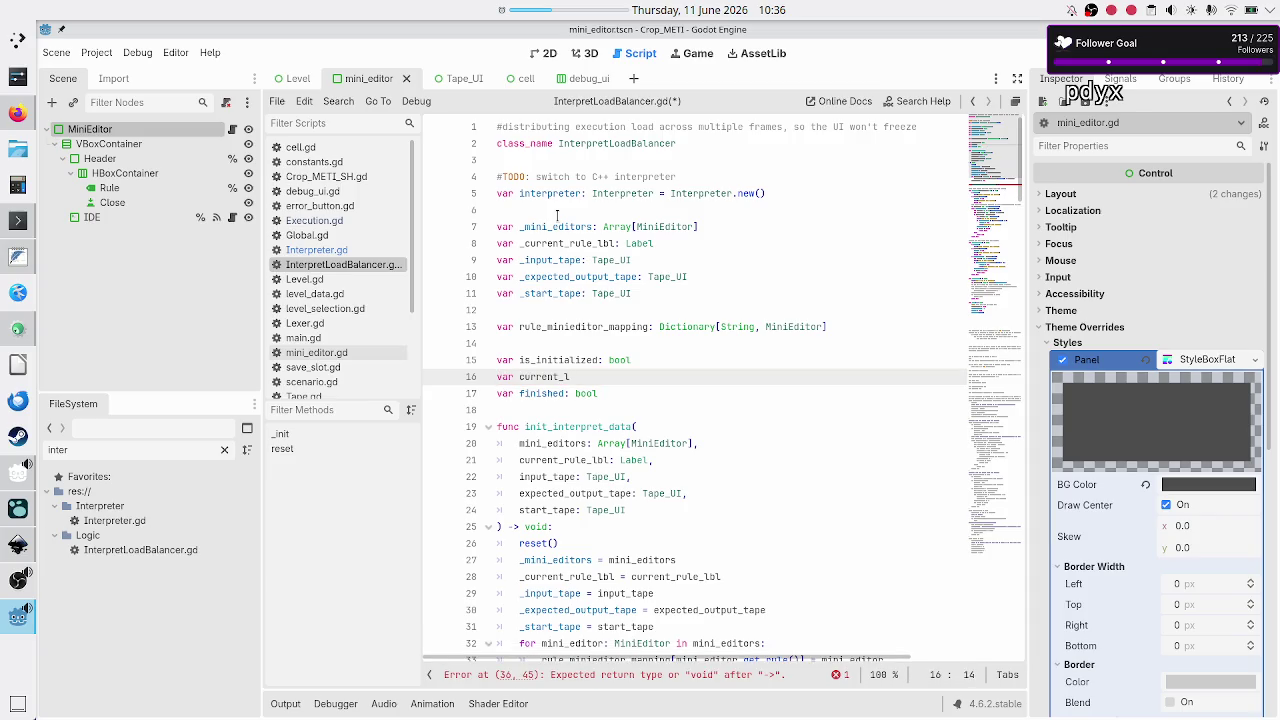
text(ine_)
text(idx:)
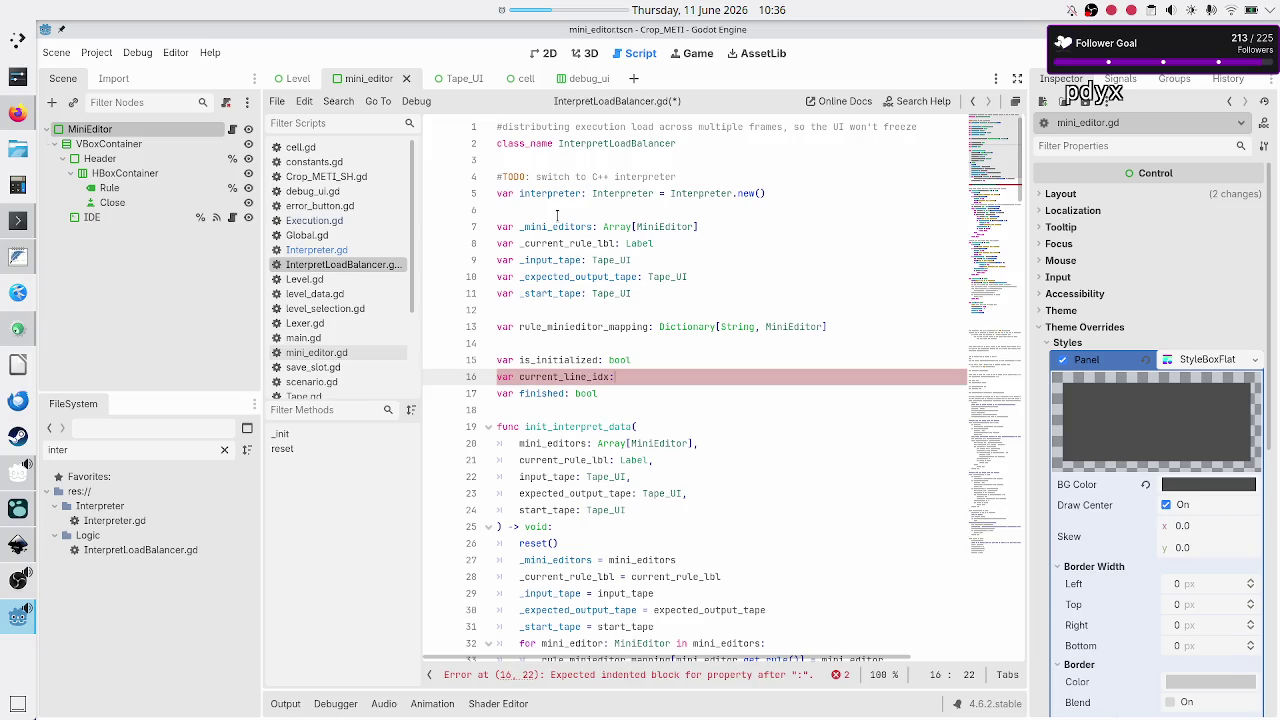
text( int)
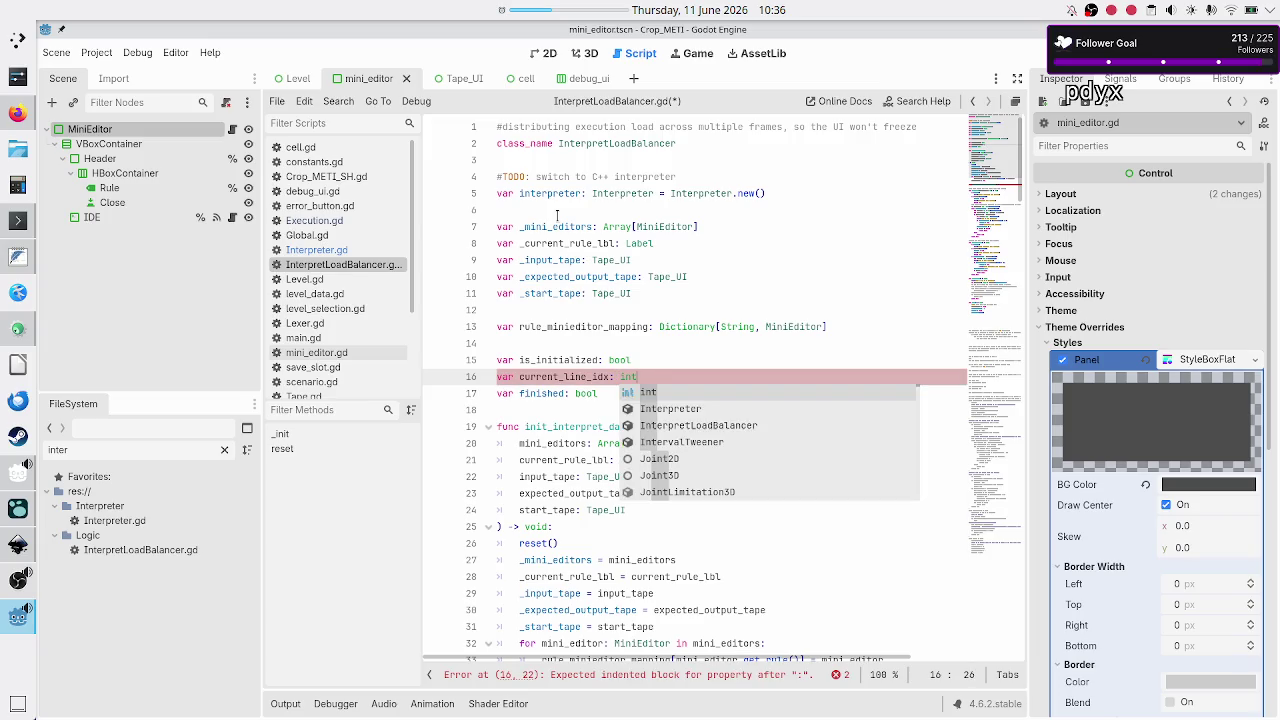
Append the comment '#in the mini editor associated w/ the current rule' to line 16
key(Escape)
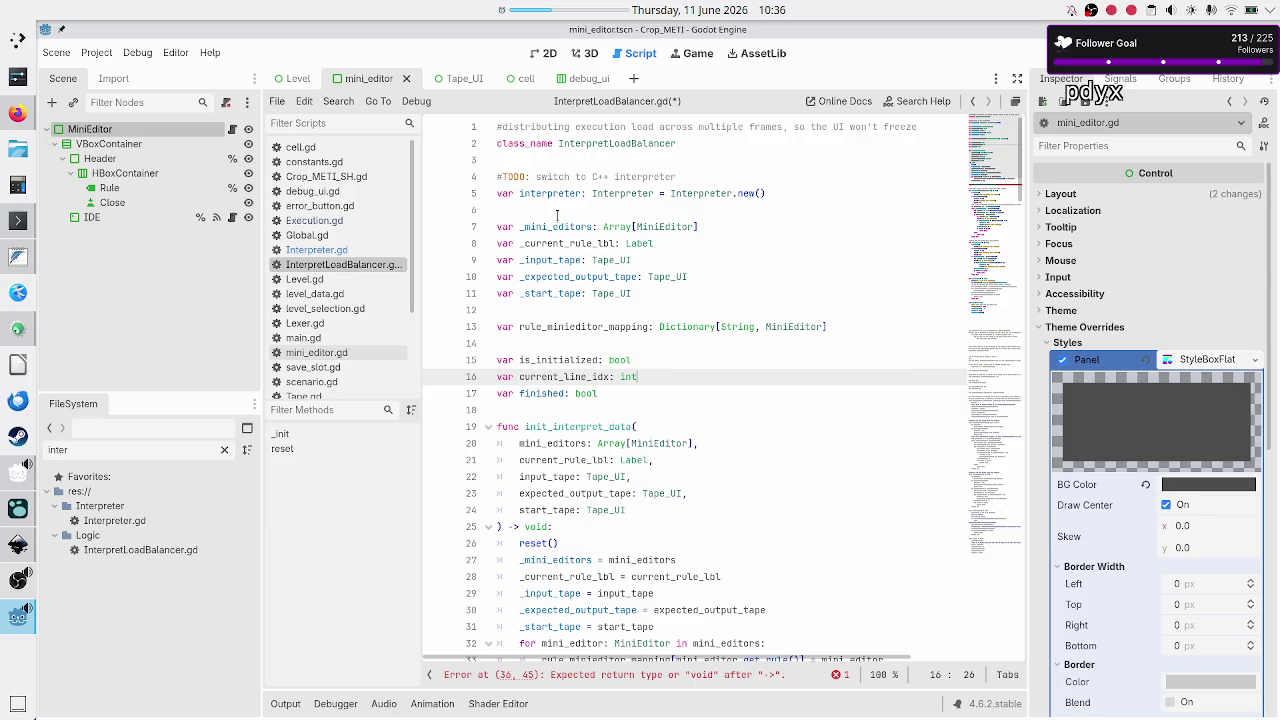
key(Up)
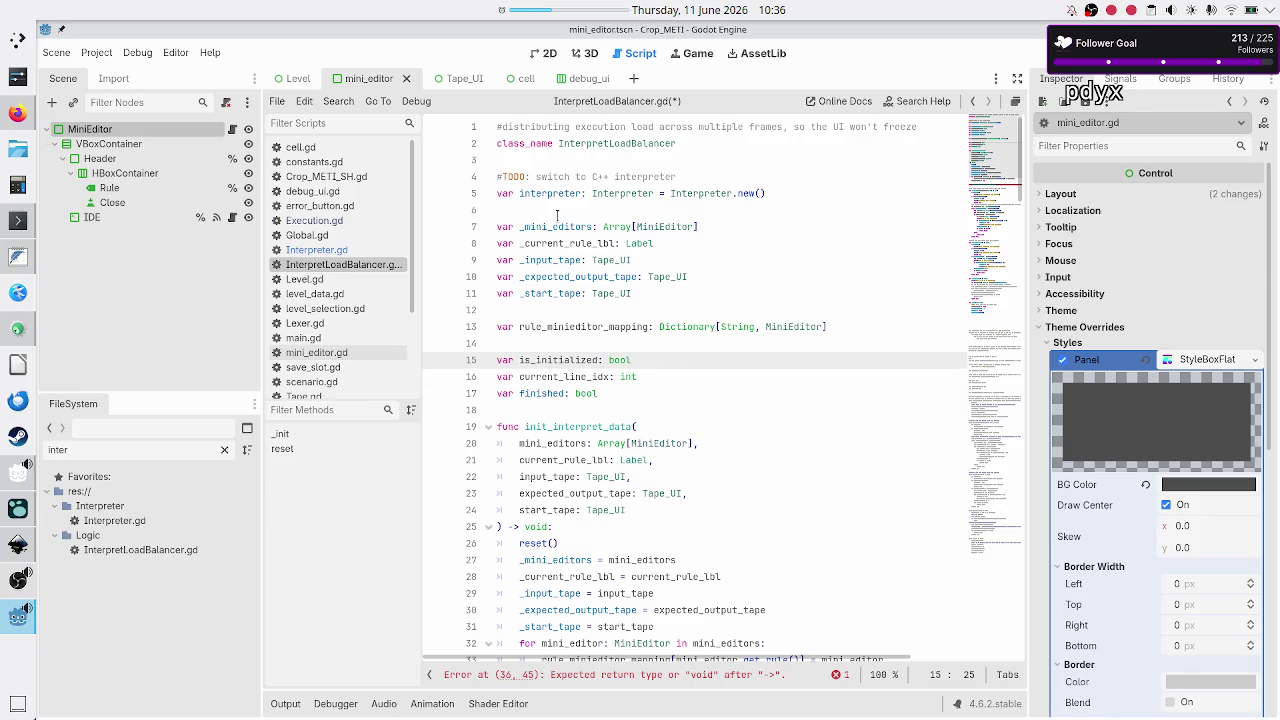
key(Down)
key(Down)
key(Up)
key(Home)
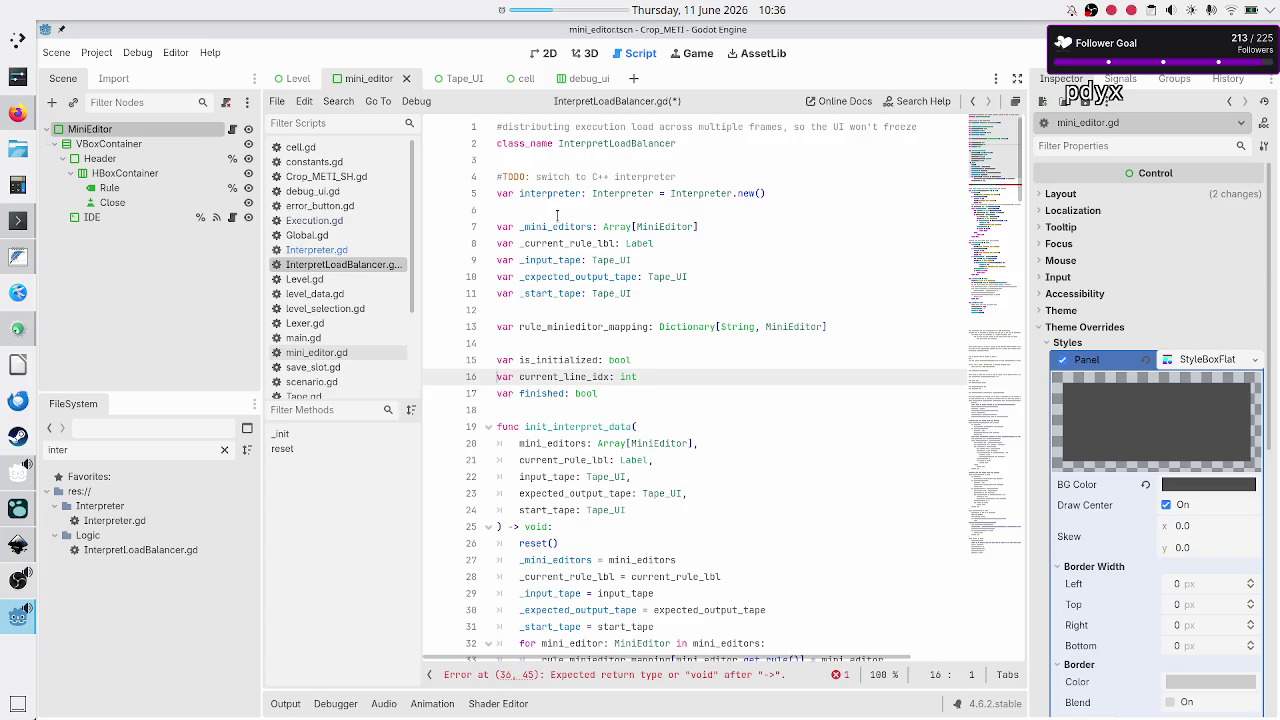
key(Left)
key(Down)
text(#in the rul)
key(BackSpace)
key(BackSpace)
key(BackSpace)
text(cu)
key(BackSpace)
key(BackSpace)
text(mini)
text( editor associat)
text(ed w)
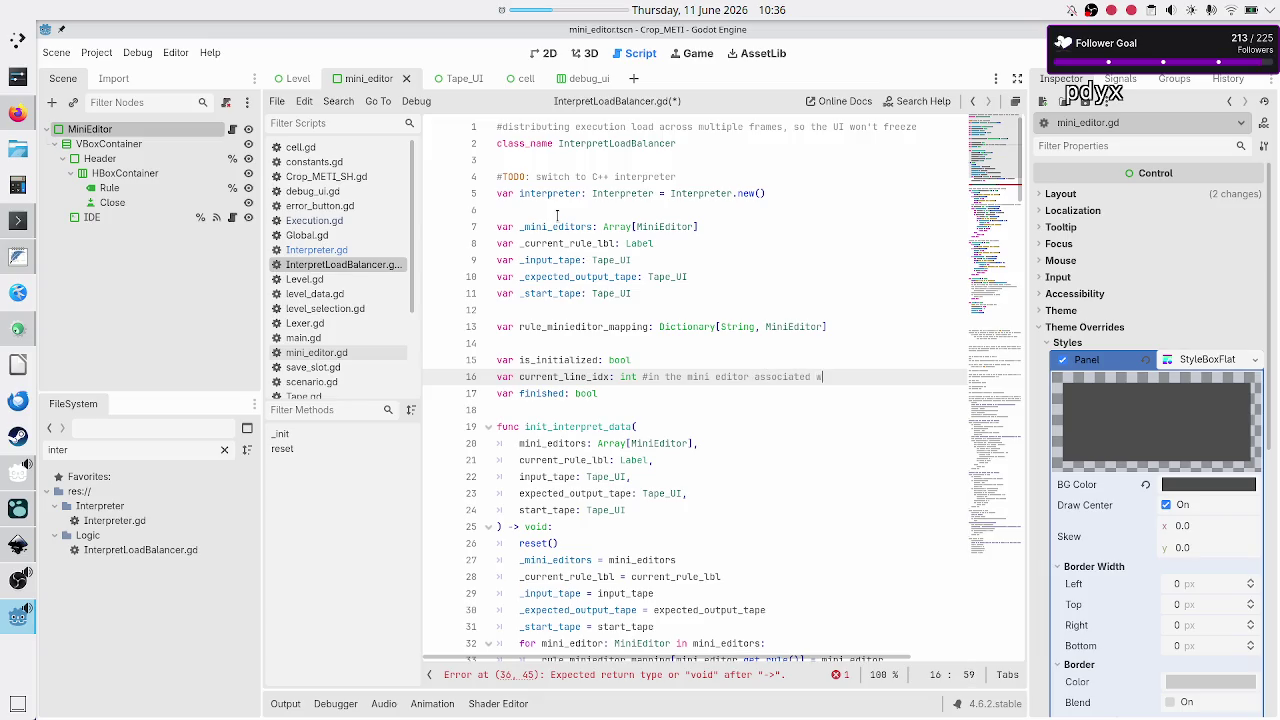
text(/ the curr)
key(BackSpace)
text(rent rule)
Move that comment onto its own line above the current_line_idx declaration
key(shift+Left)
key(shift+Left)
key(shift+Left)
key(shift+Left)
key(shift+Left)
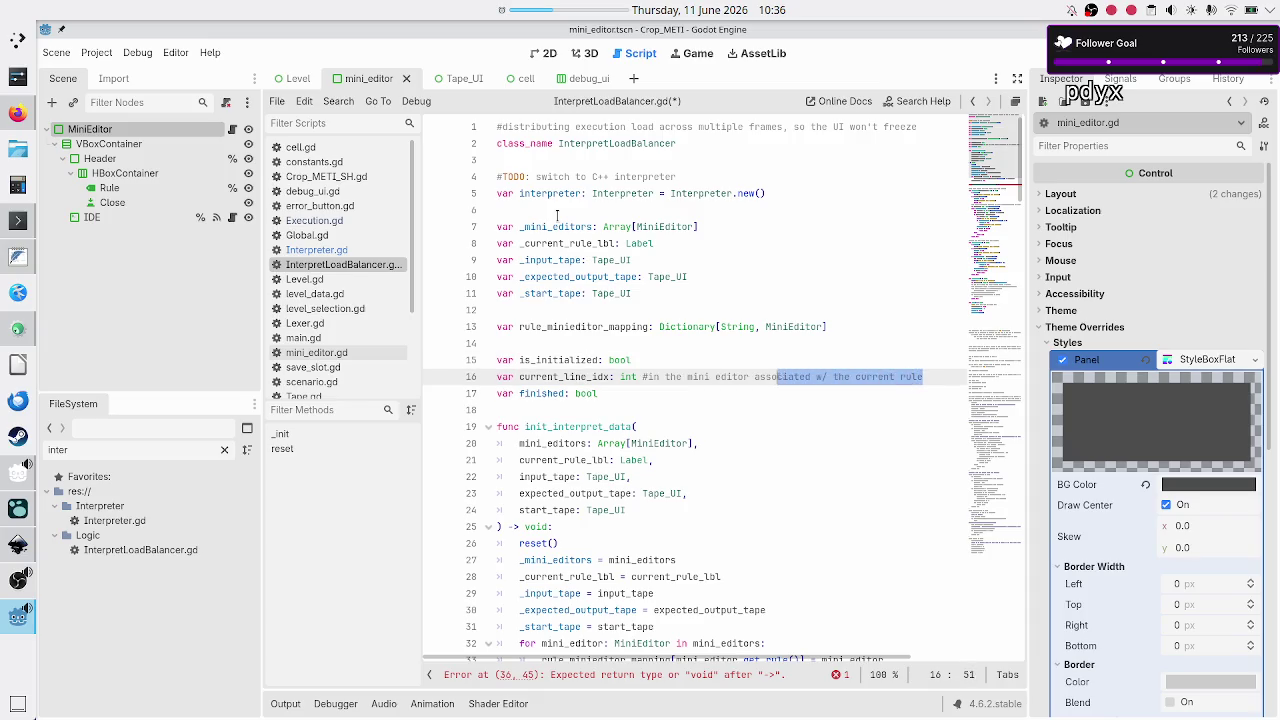
key(BackSpace)
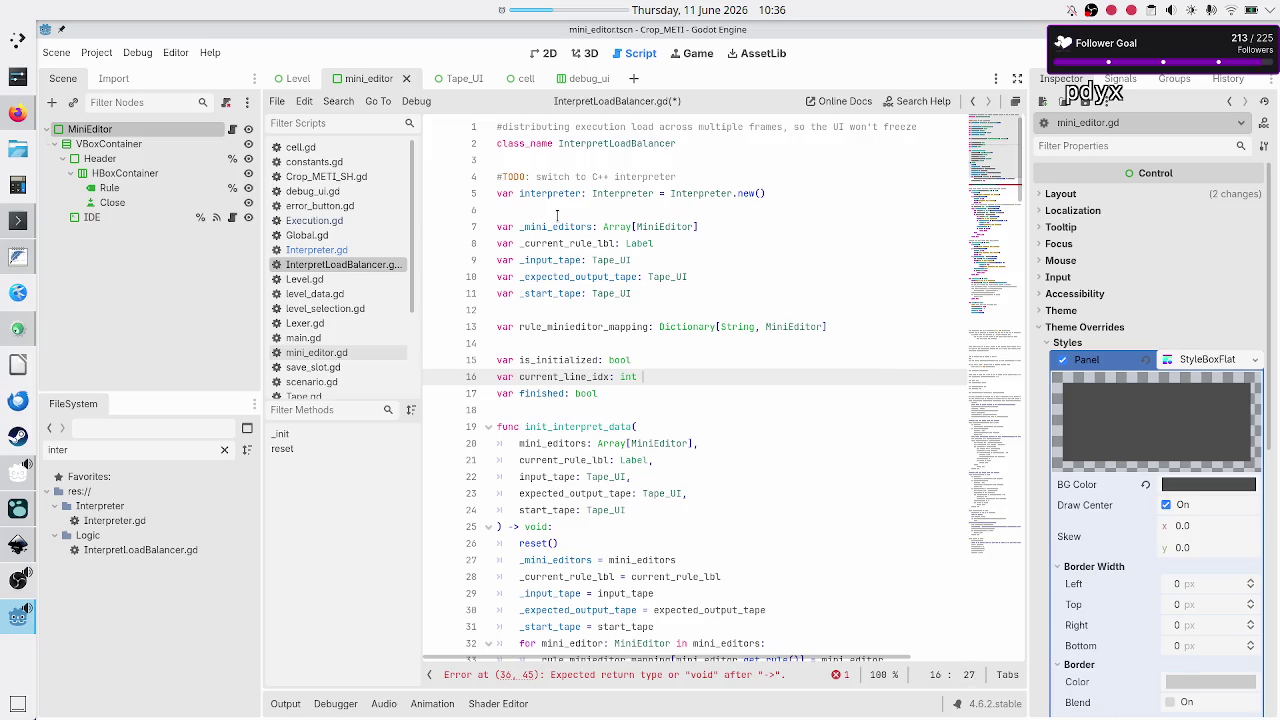
key(ctrl+shift+Return)
text(#in the mini editor associated w/ the current rule)
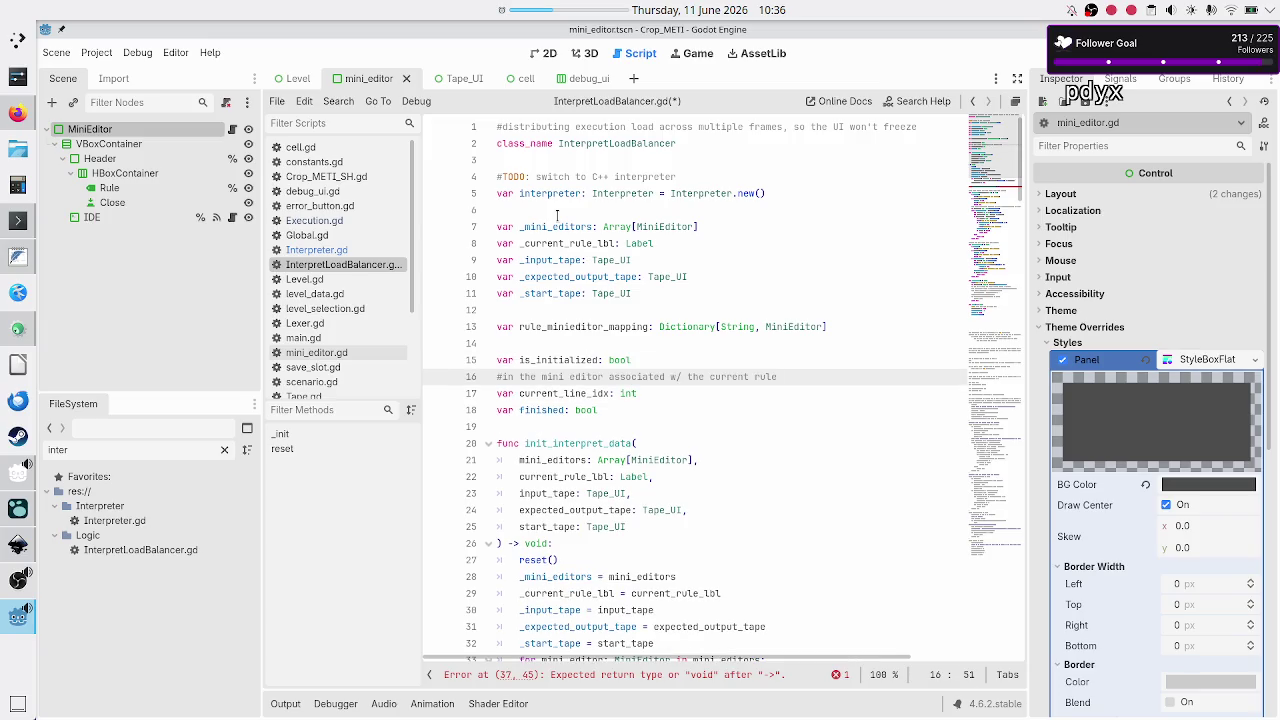
key(Right)
key(Right)
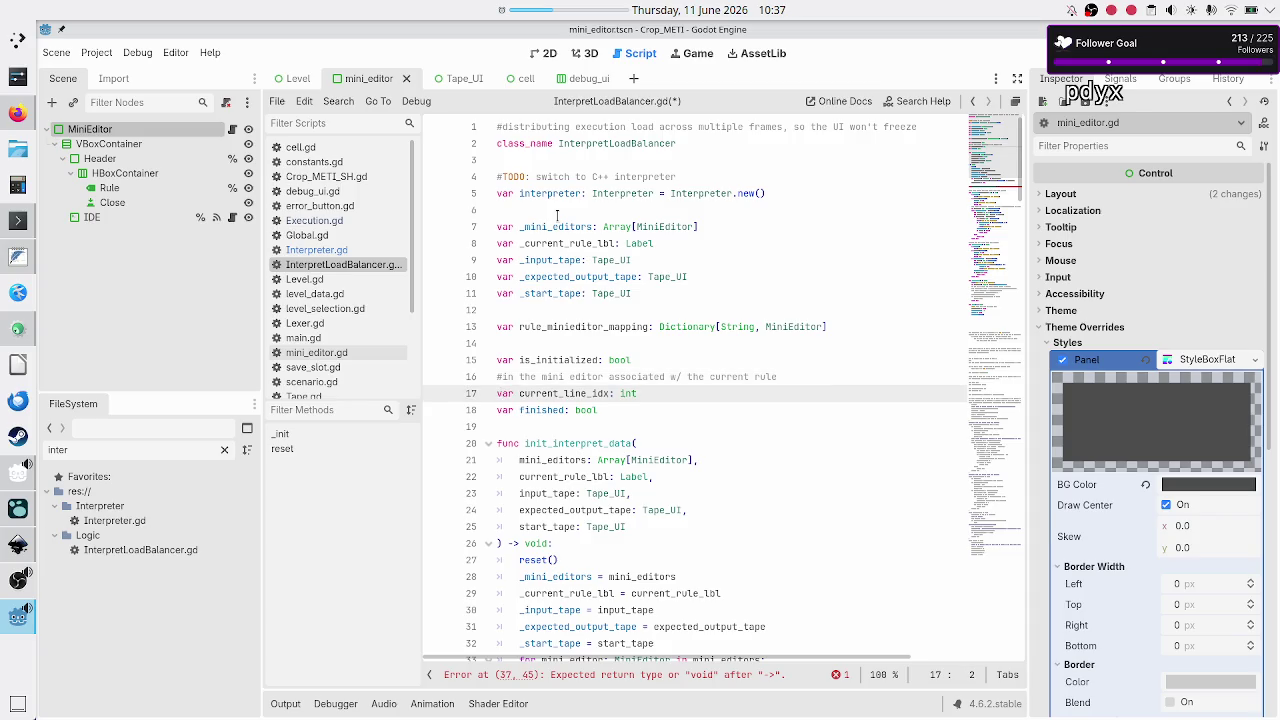
key(Down)
Make reset() set current_line_idx = 0 instead of current_work_idx
scroll(535, 300, down, 15)
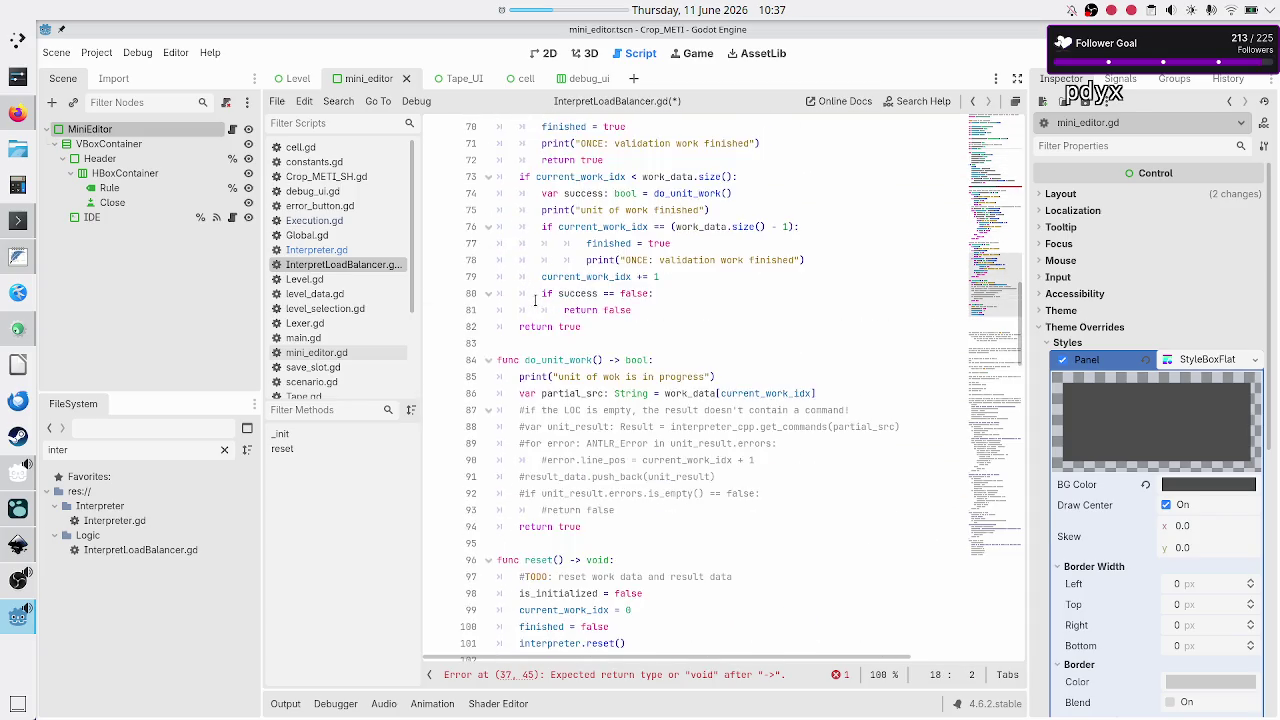
scroll(535, 300, down, 10)
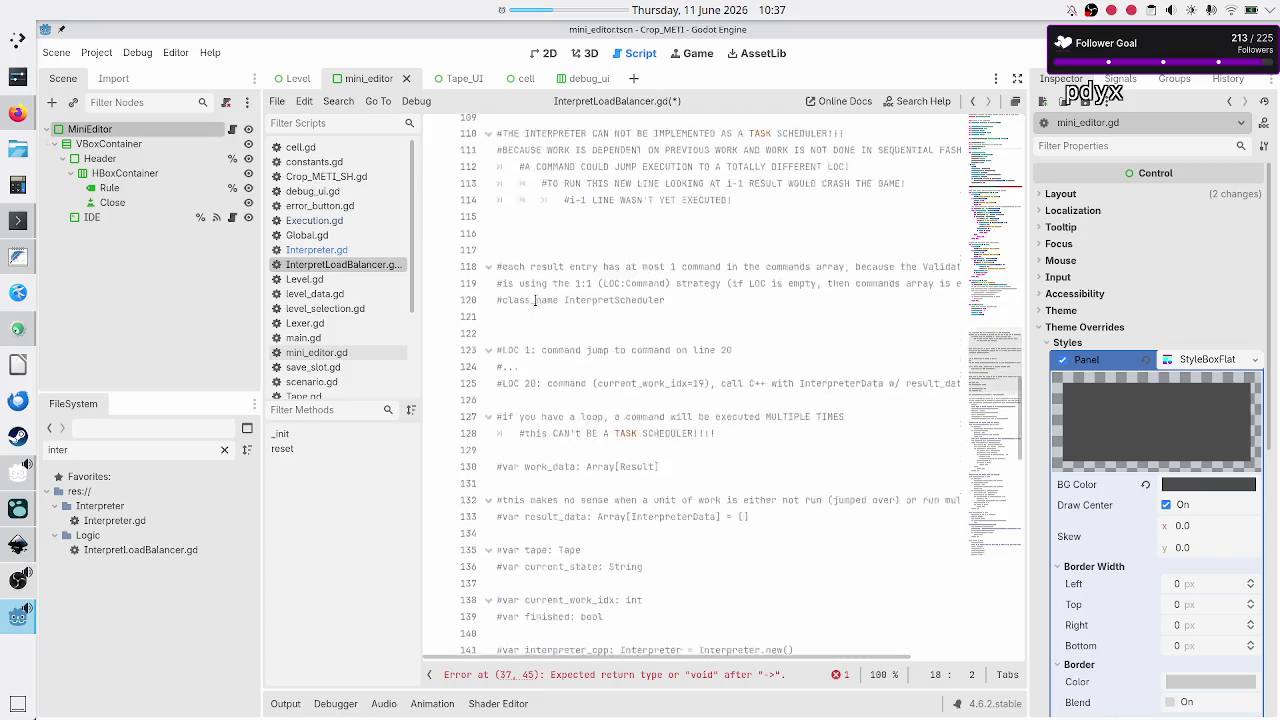
scroll(535, 300, up, 5)
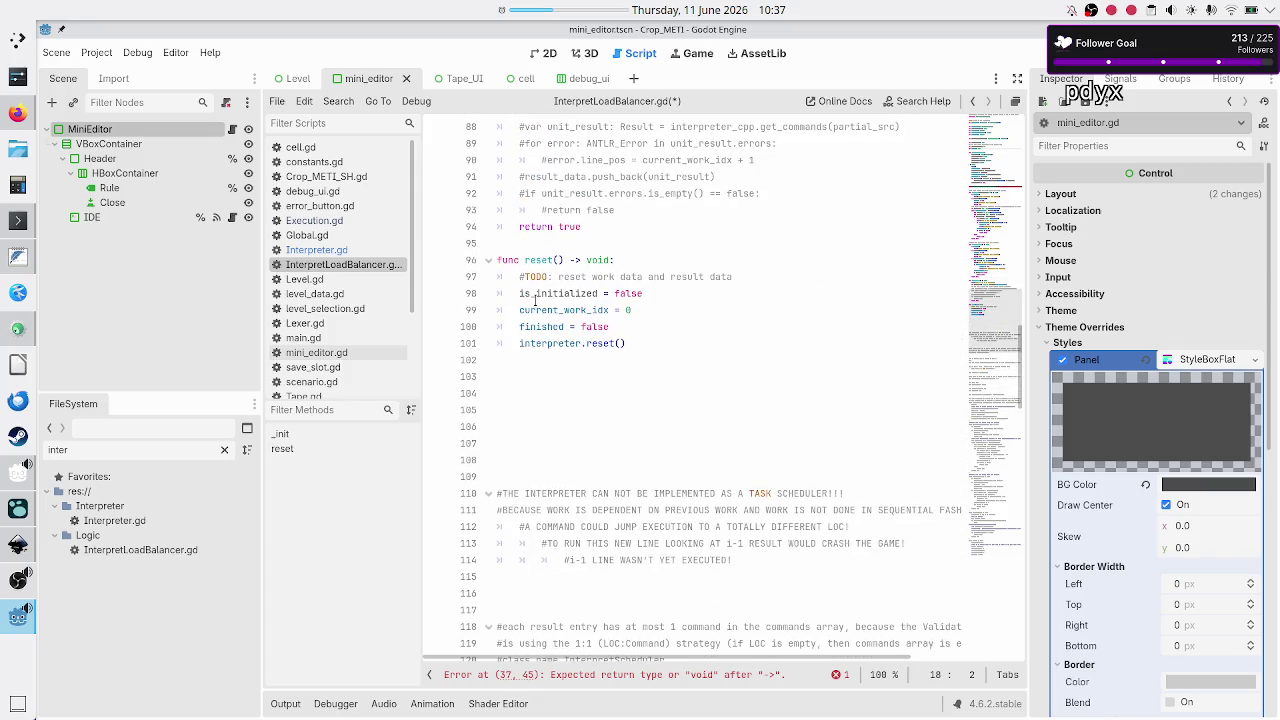
click(611, 310)
key(BackSpace)
key(BackSpace)
key(BackSpace)
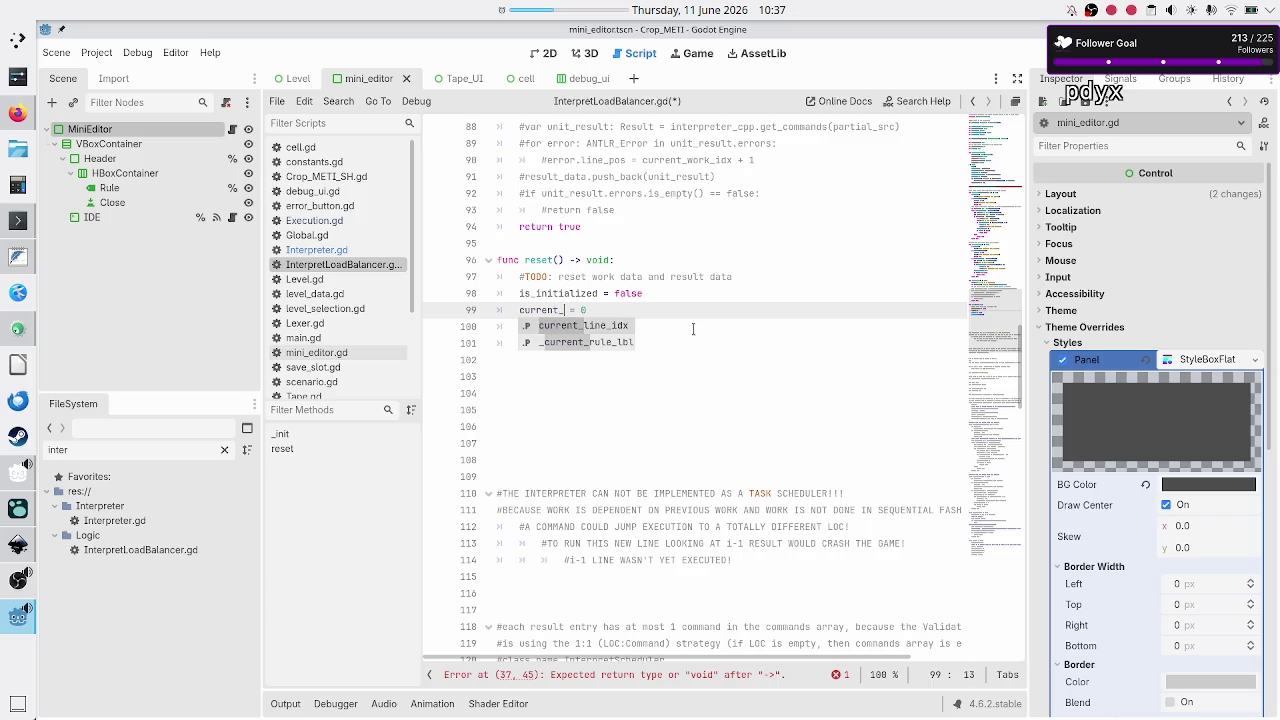
key(Return)
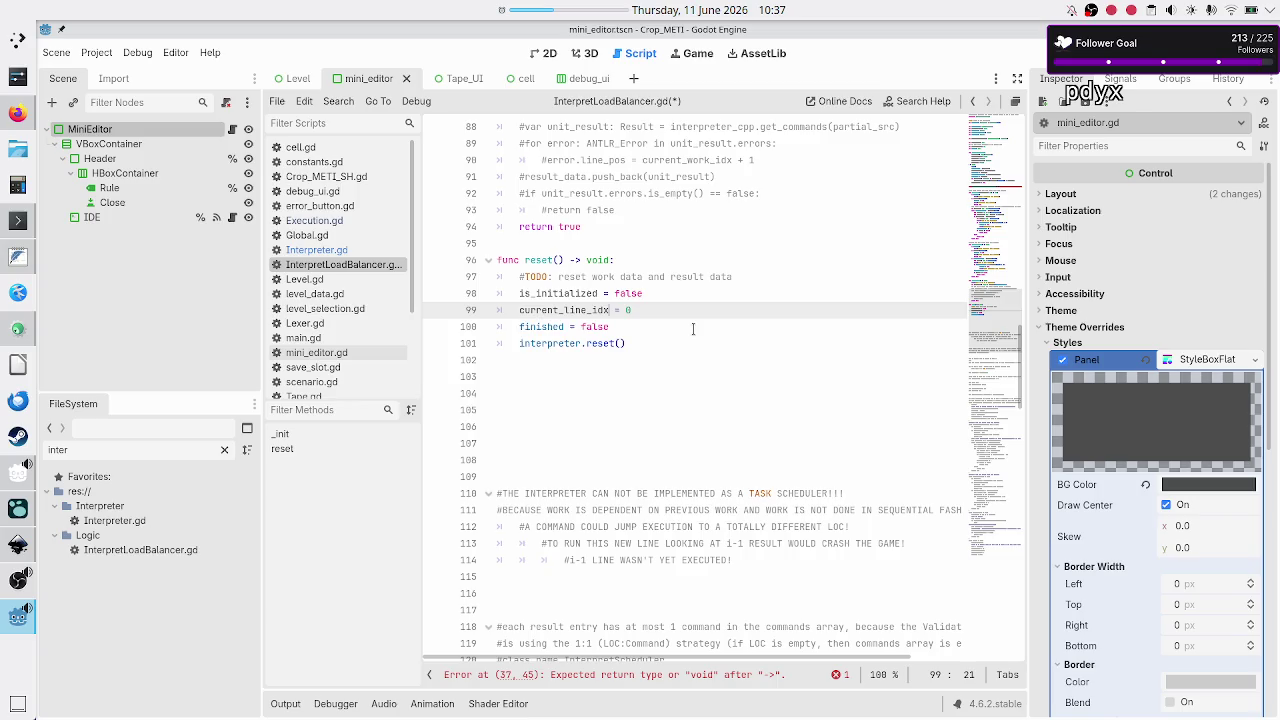
key(Down)
key(Down)
key(Down)
Save InterpretLoadBalancer.gd
key(ctrl+s)
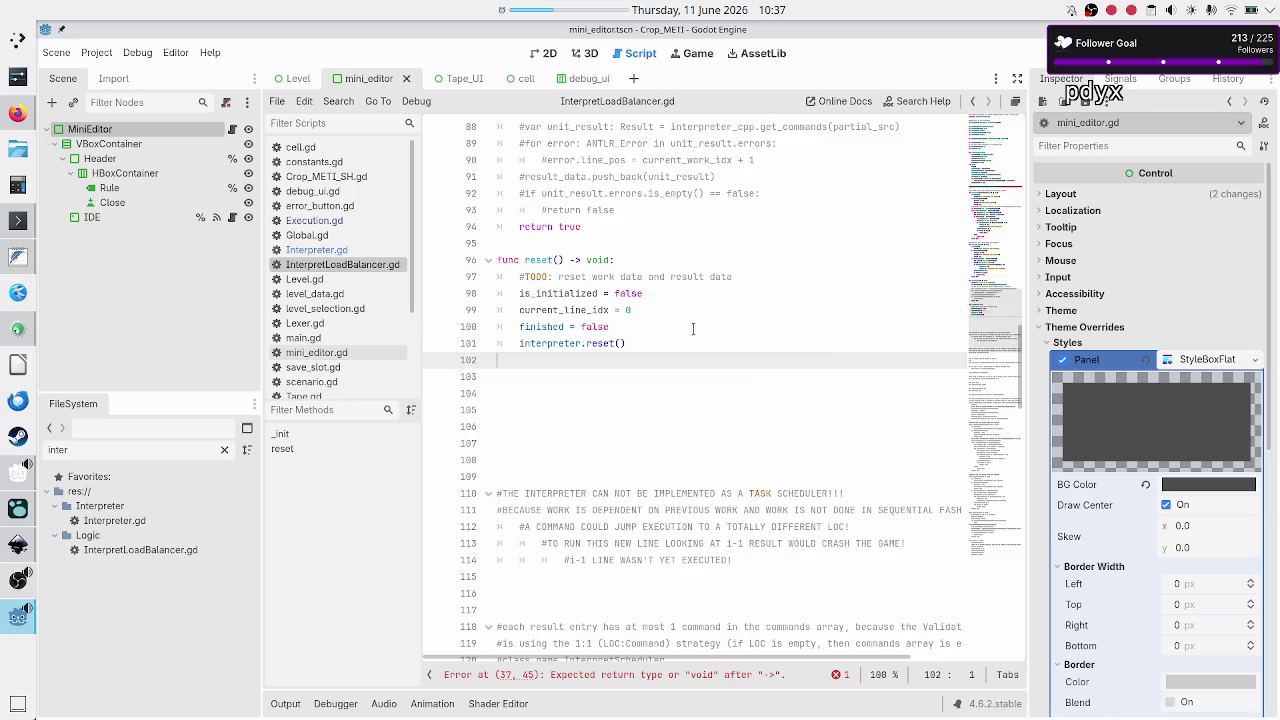
scroll(690, 264, up, 10)
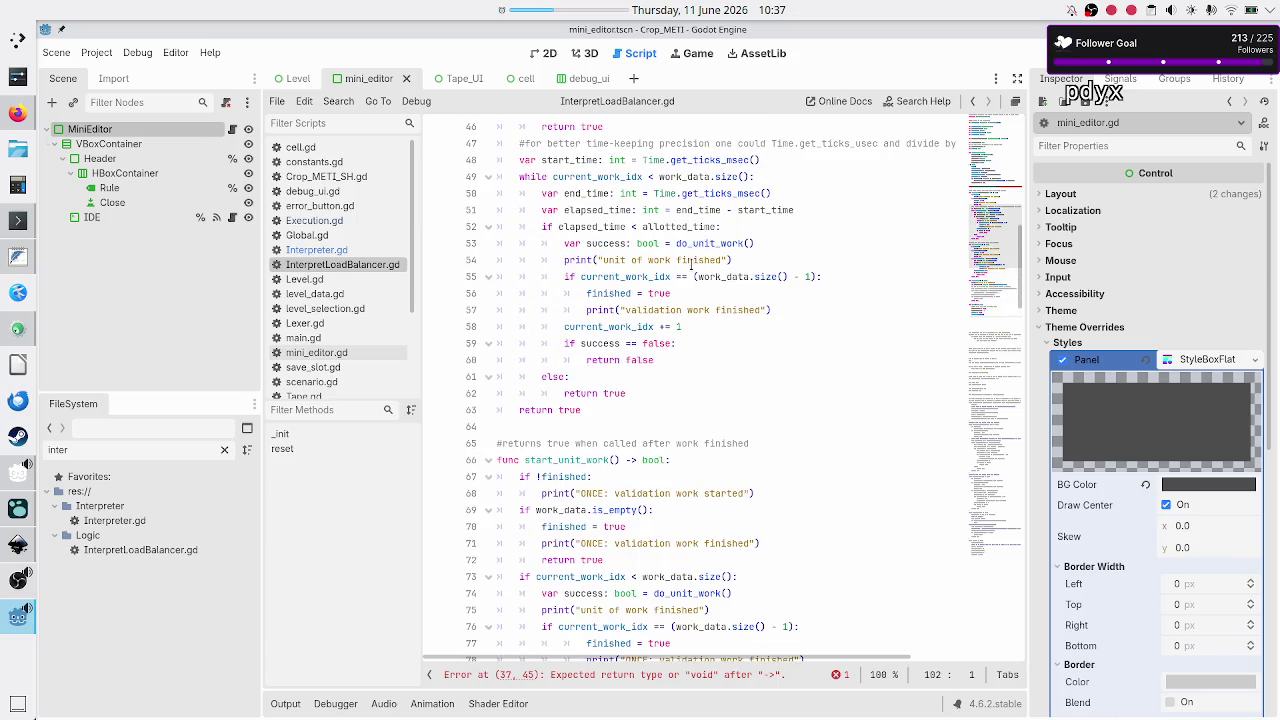
scroll(690, 264, up, 12)
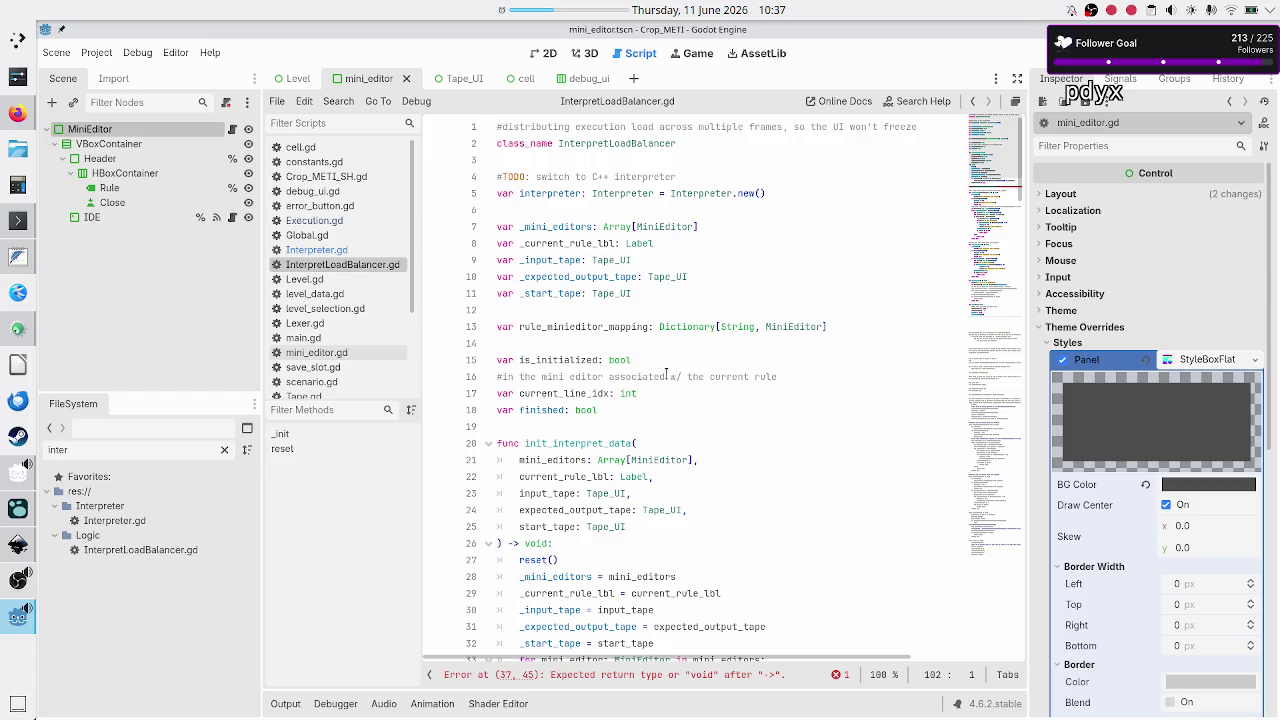
Delete the unfinished function declaration on line 37
scroll(660, 382, down, 3)
scroll(660, 382, down, 3)
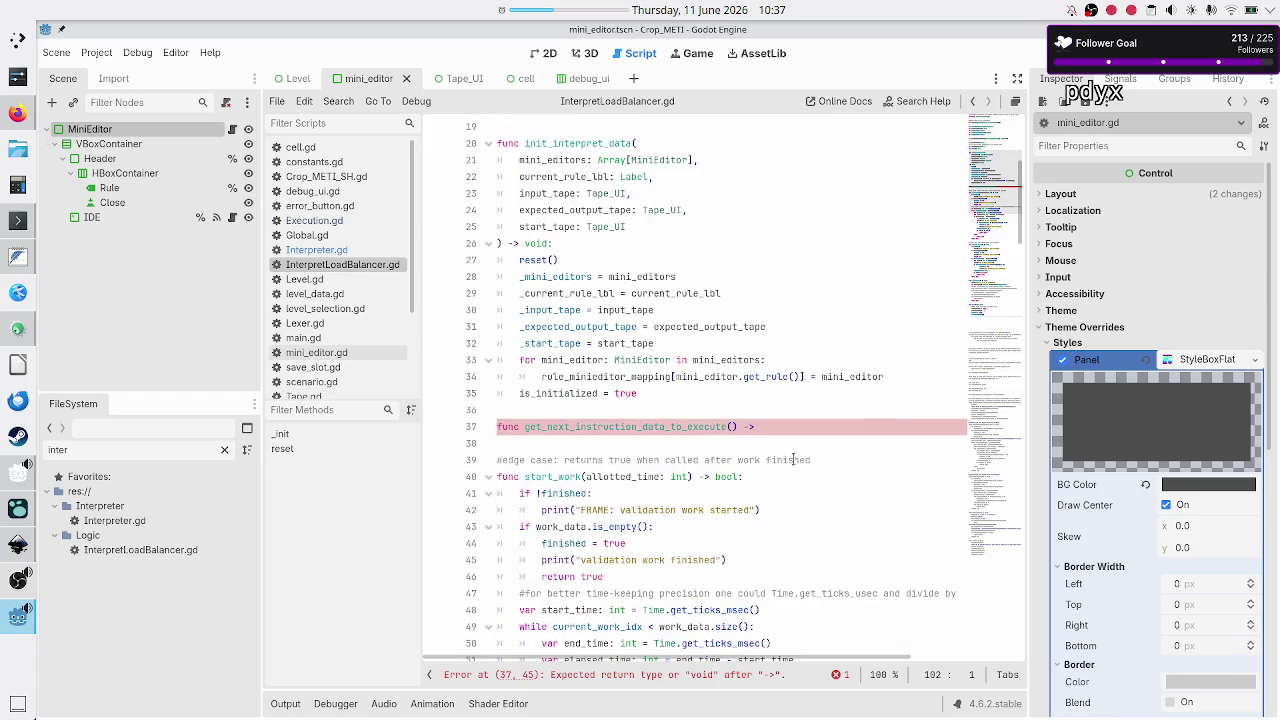
click(790, 426)
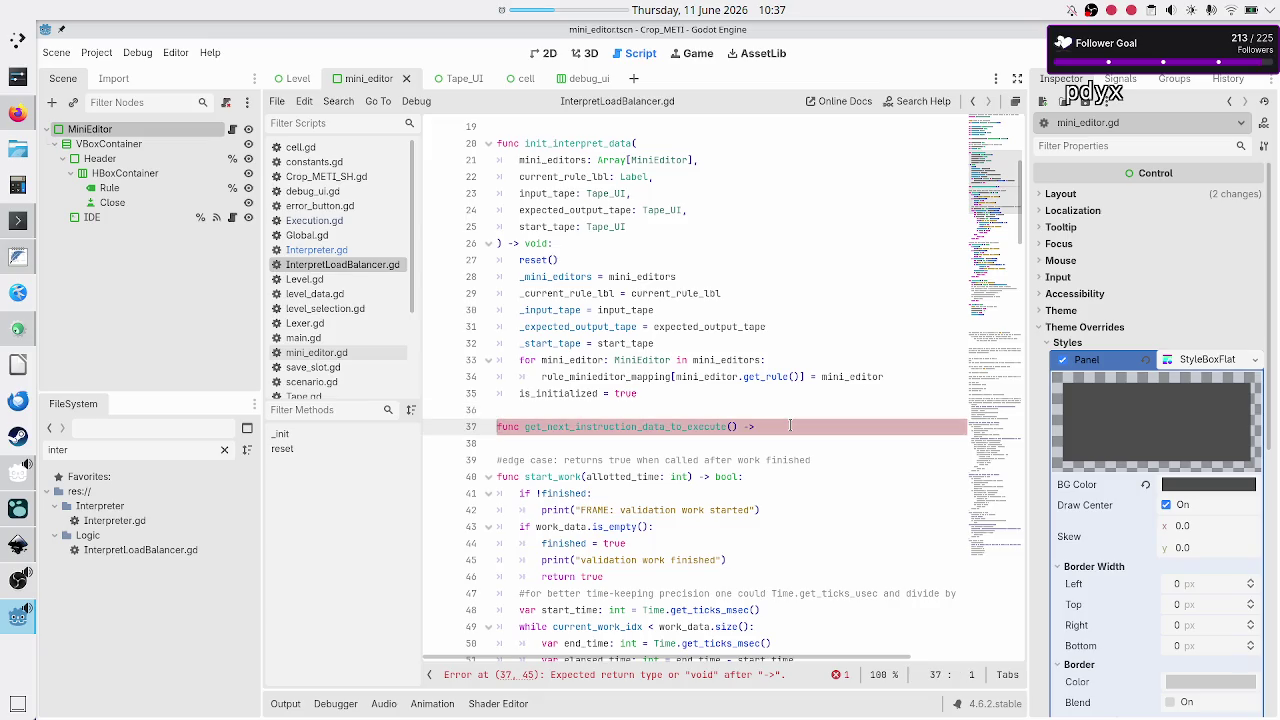
triple_click(790, 426)
key(BackSpace)
key(BackSpace)
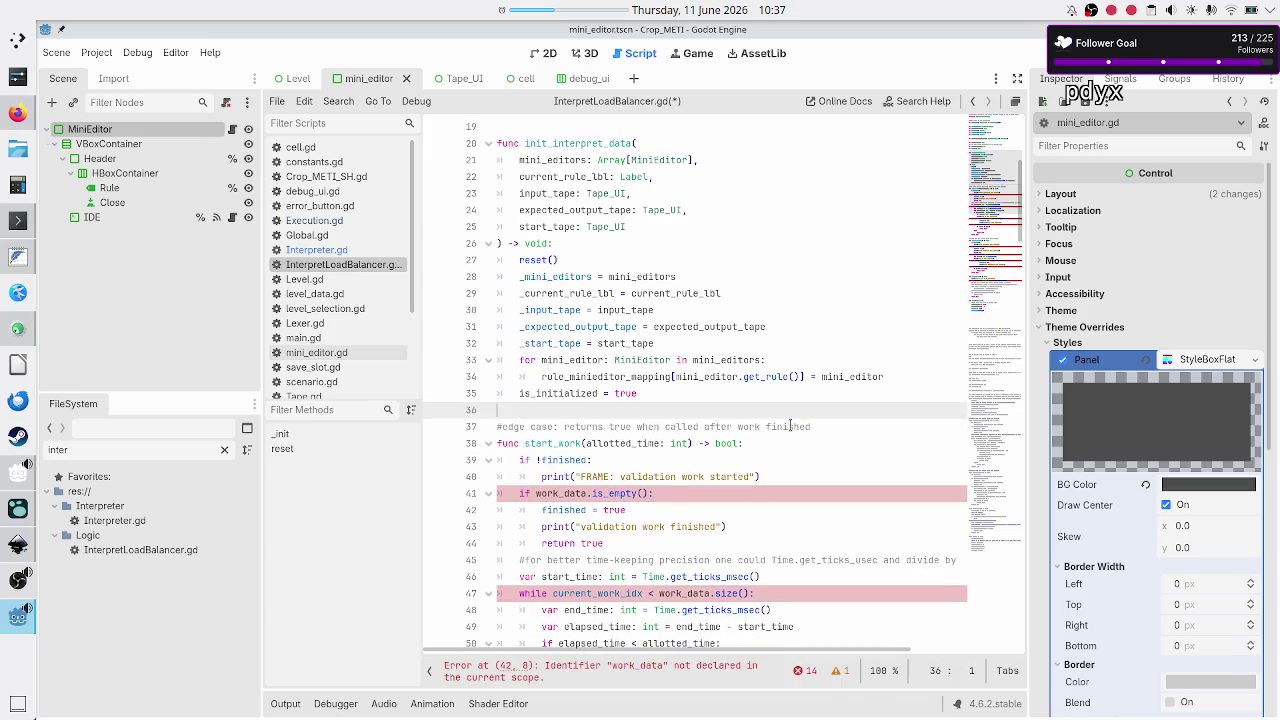
Glance at the Inkscape mockup and return to the Godot script editor
click(12, 620)
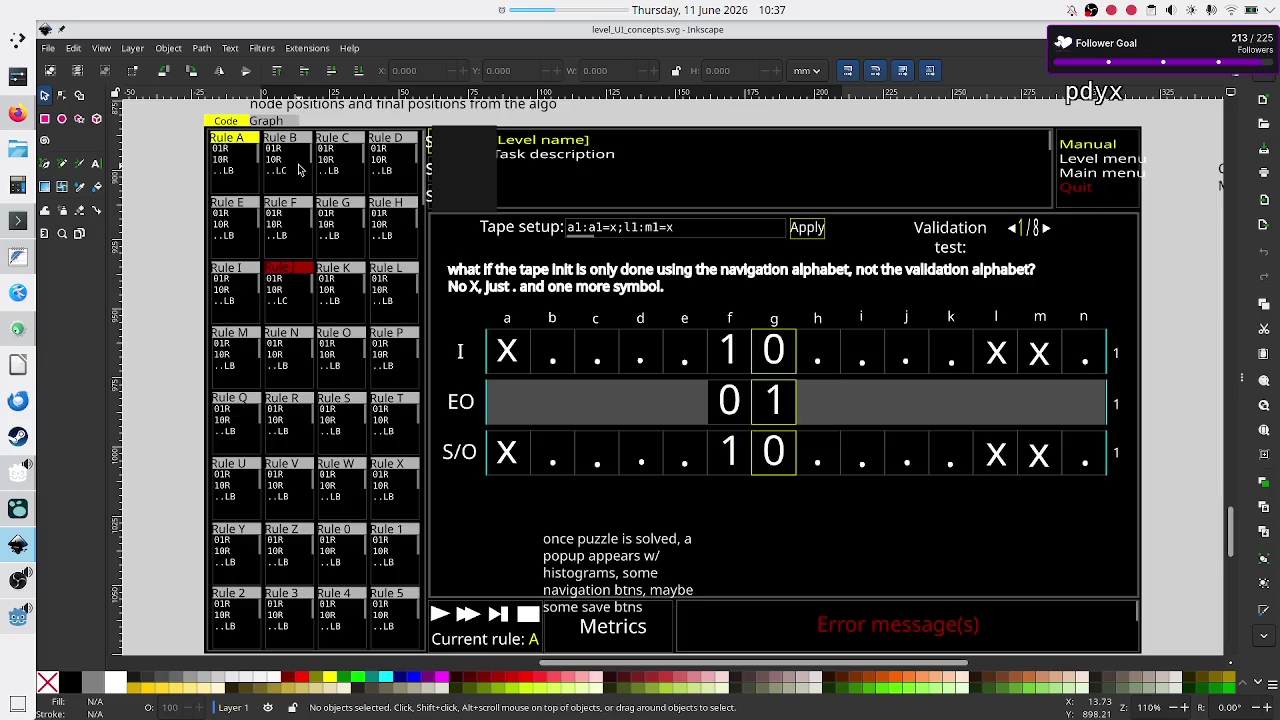
key(alt+Tab)
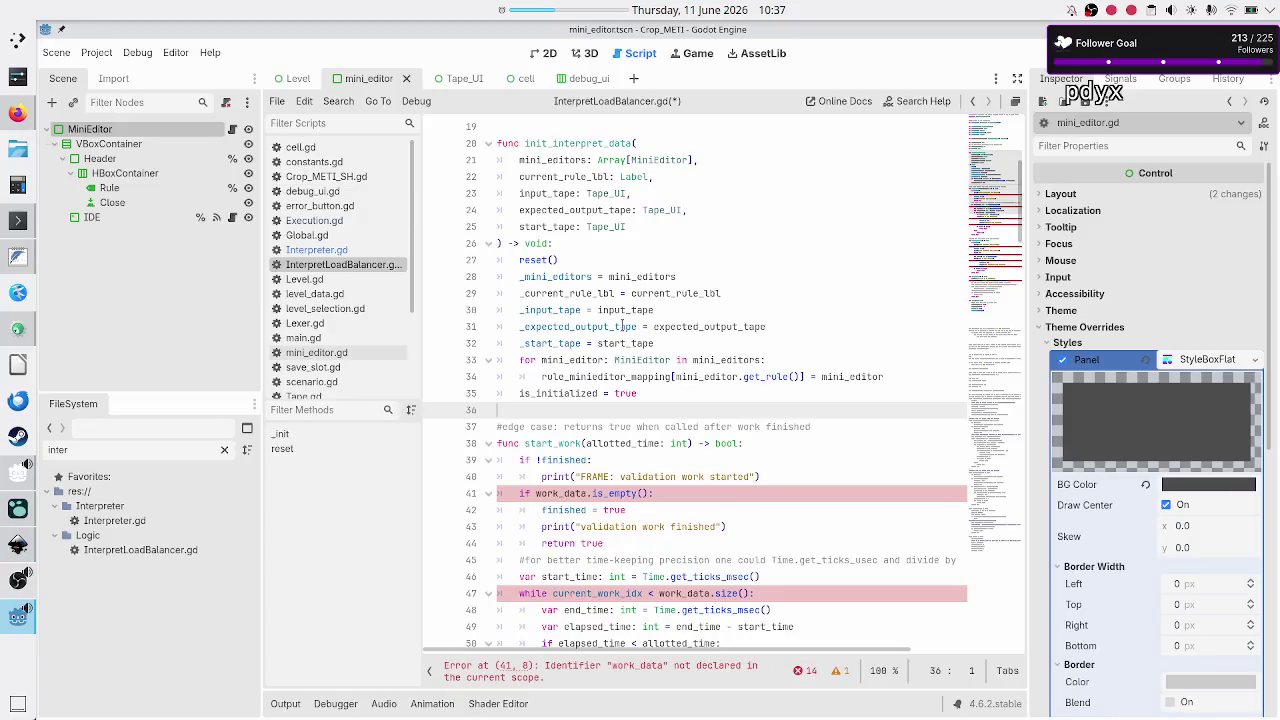
scroll(622, 327, up, 2)
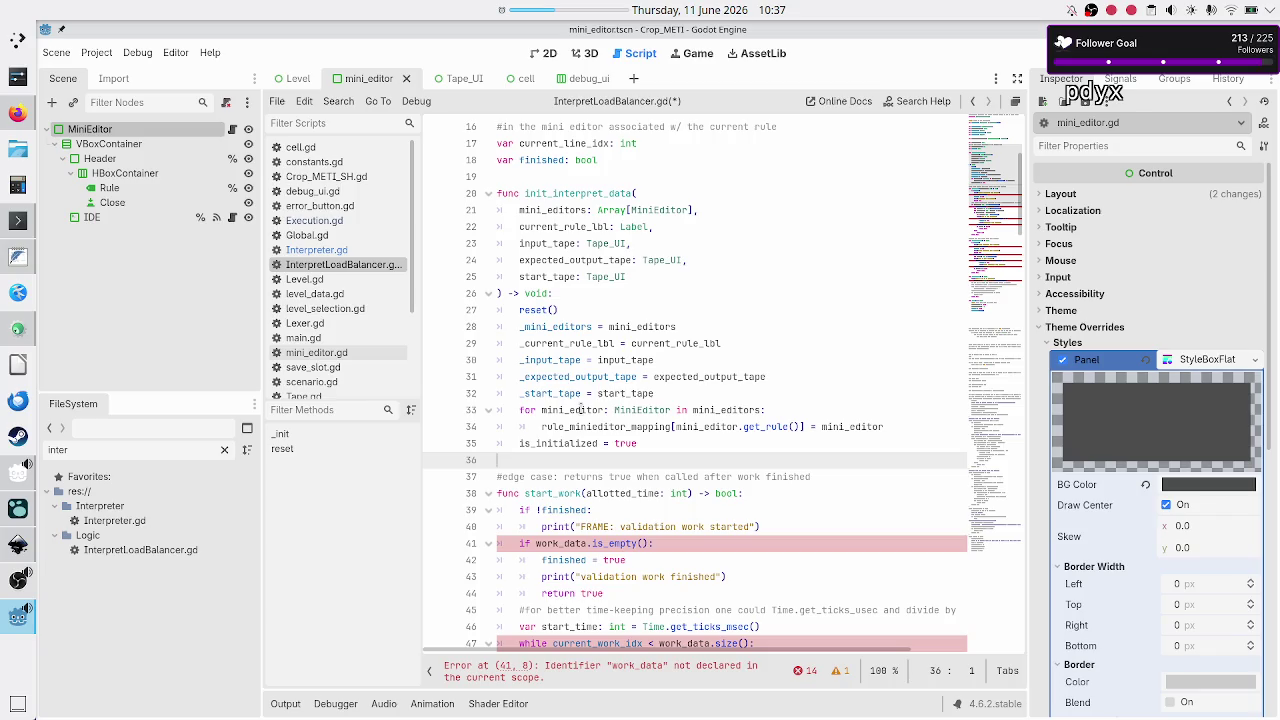
click(350, 220)
scroll(573, 266, up, 15)
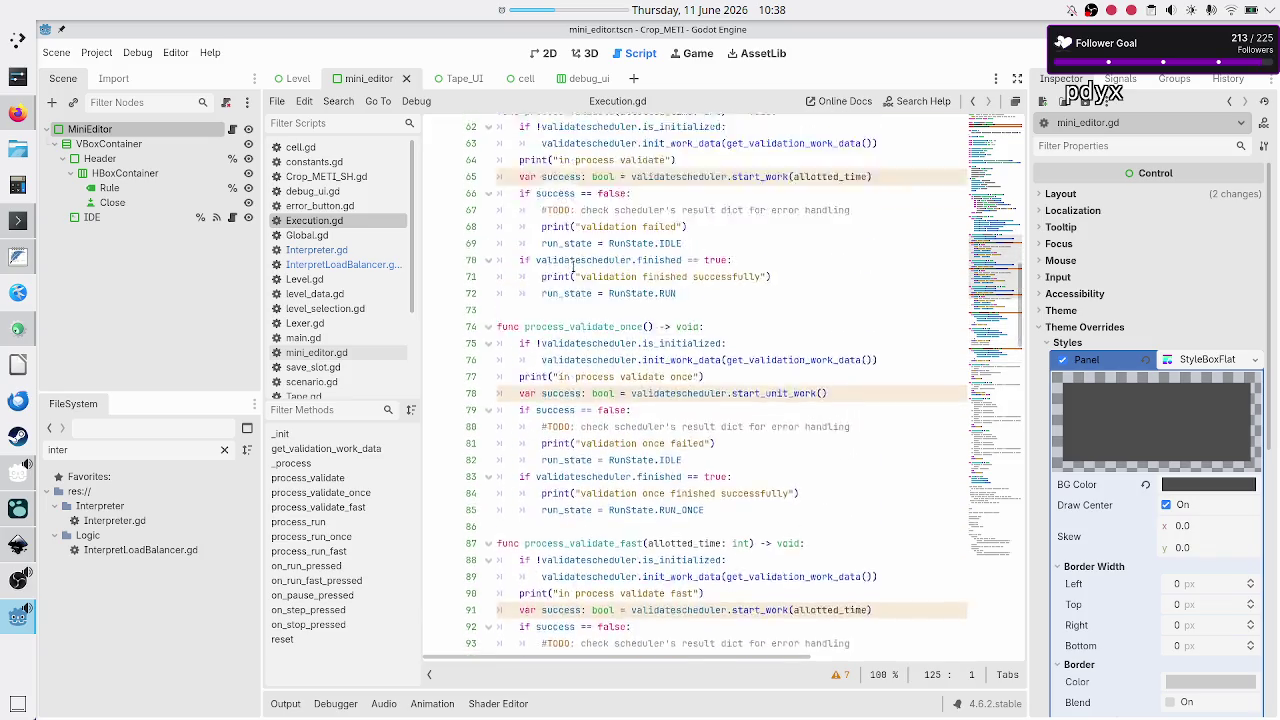
scroll(573, 266, right, 5)
scroll(573, 266, left, 5)
scroll(573, 266, up, 1)
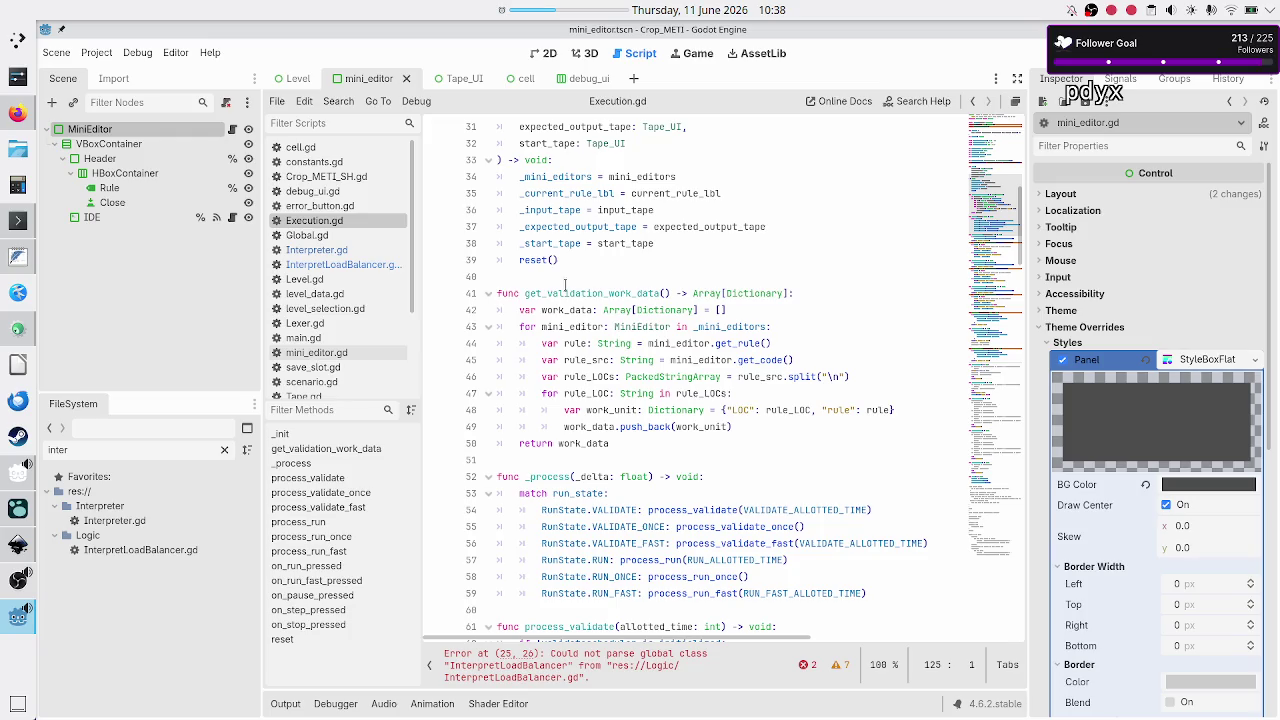
double_click(563, 292)
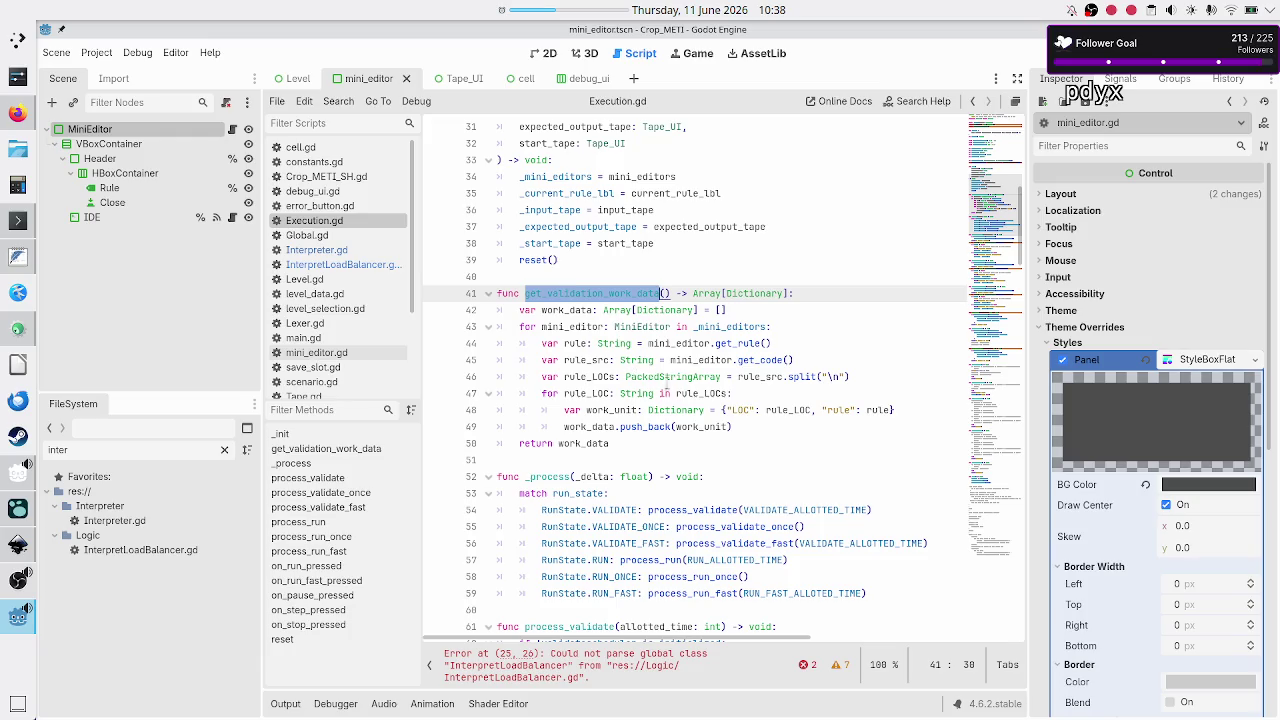
mouse_move(800, 370)
double_click(760, 360)
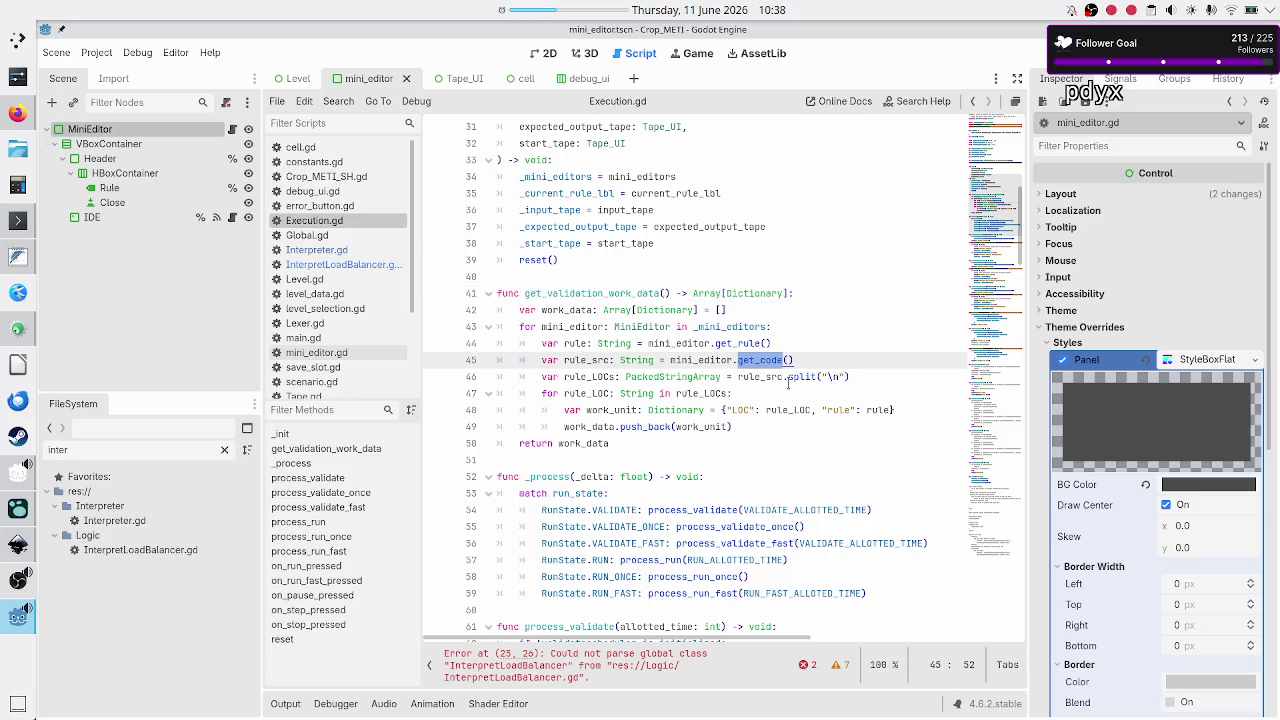
click(805, 376)
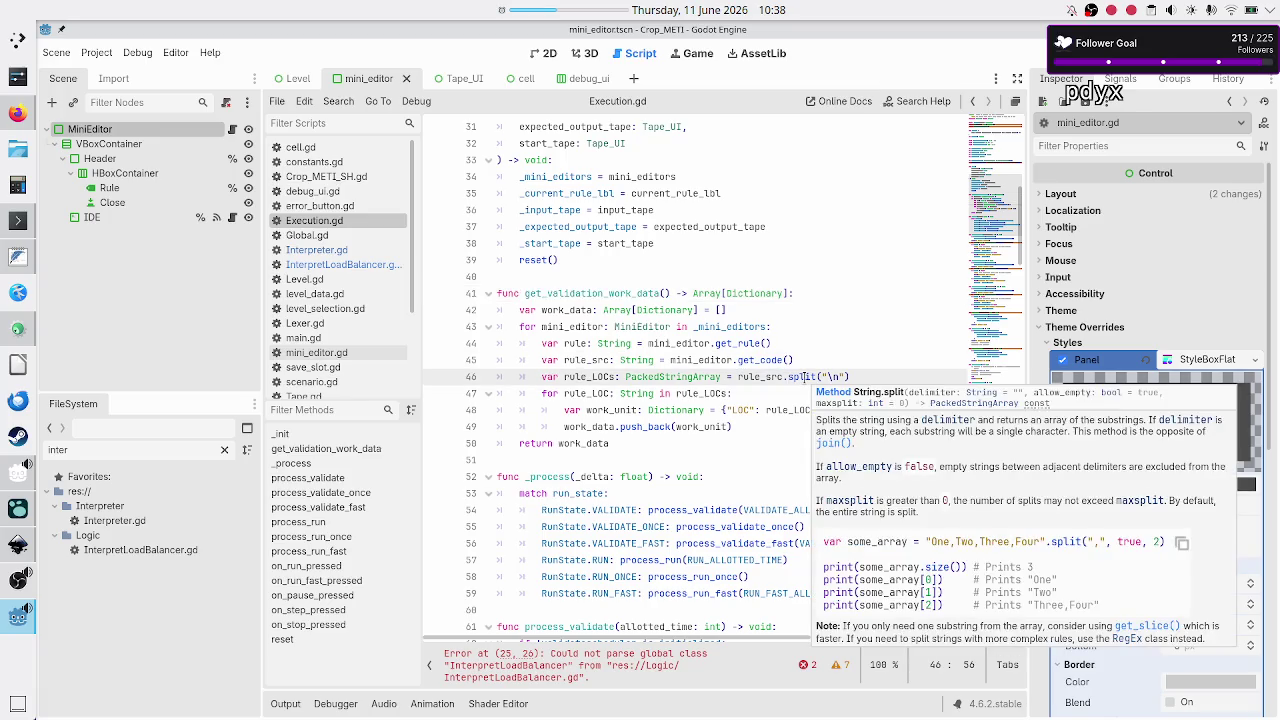
click(759, 360)
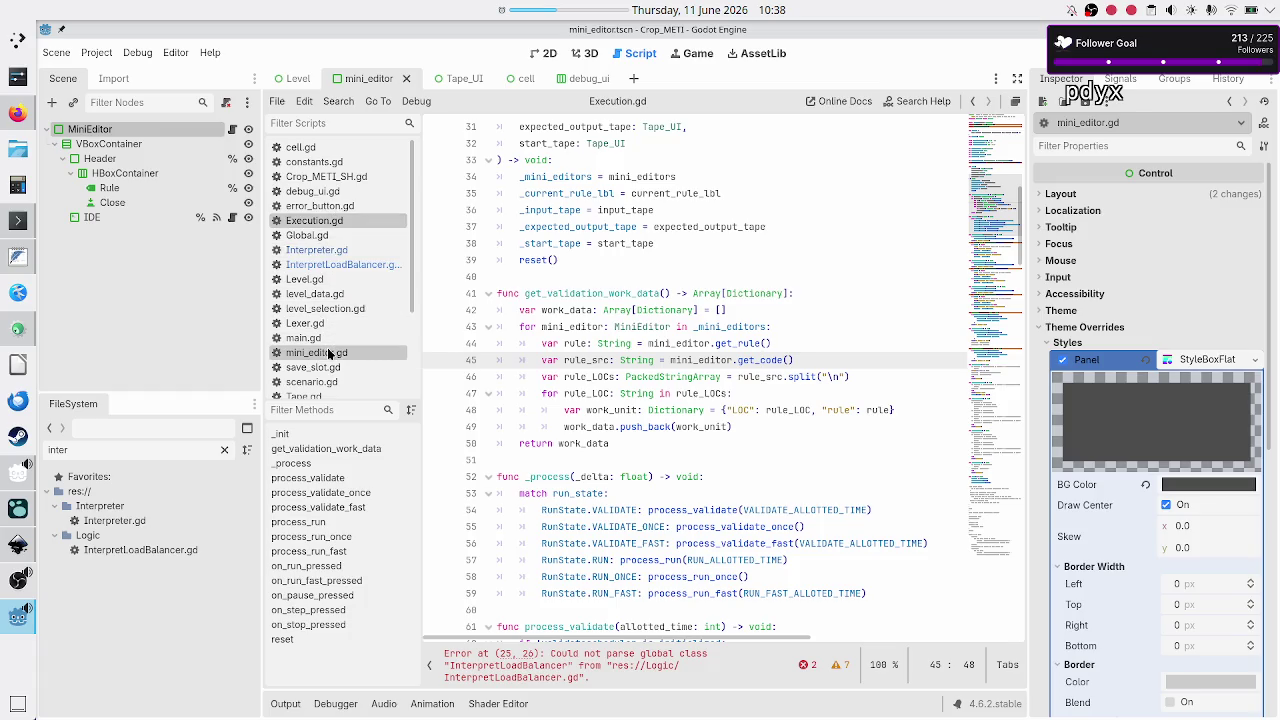
click(340, 264)
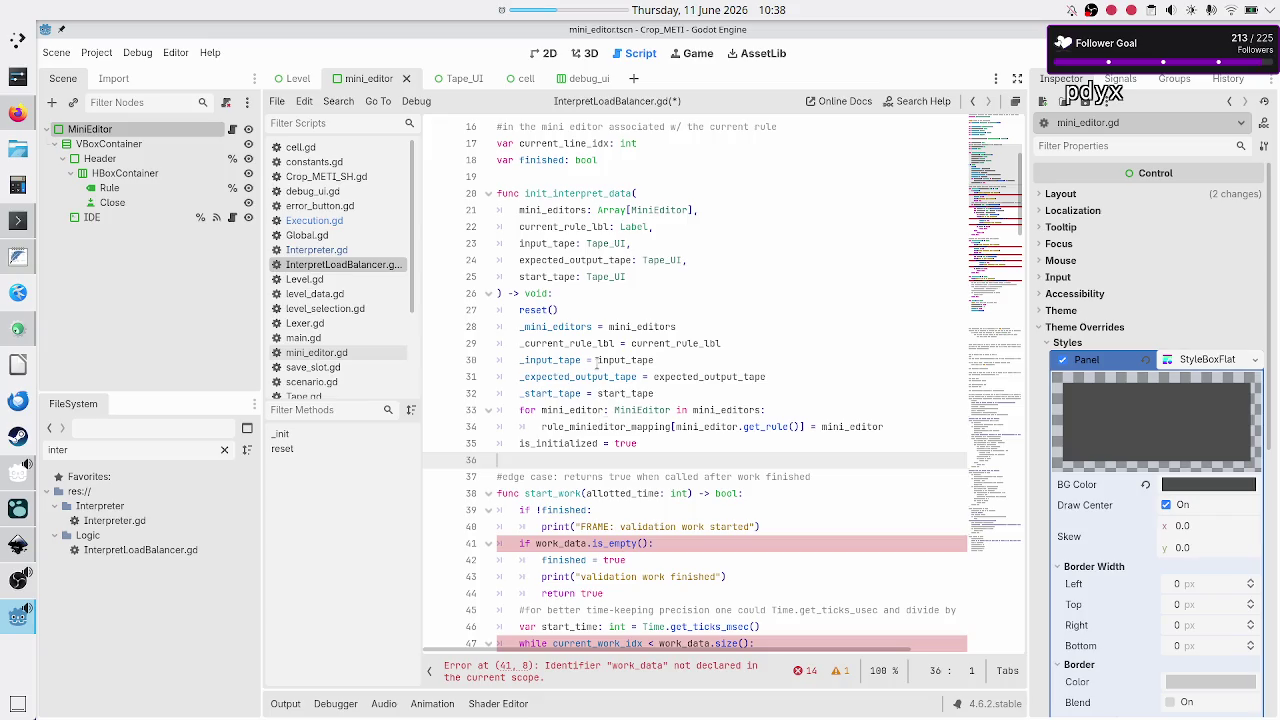
Add func get_next_LOC() -> String: below init_interpret_data
mouse_move(596, 365)
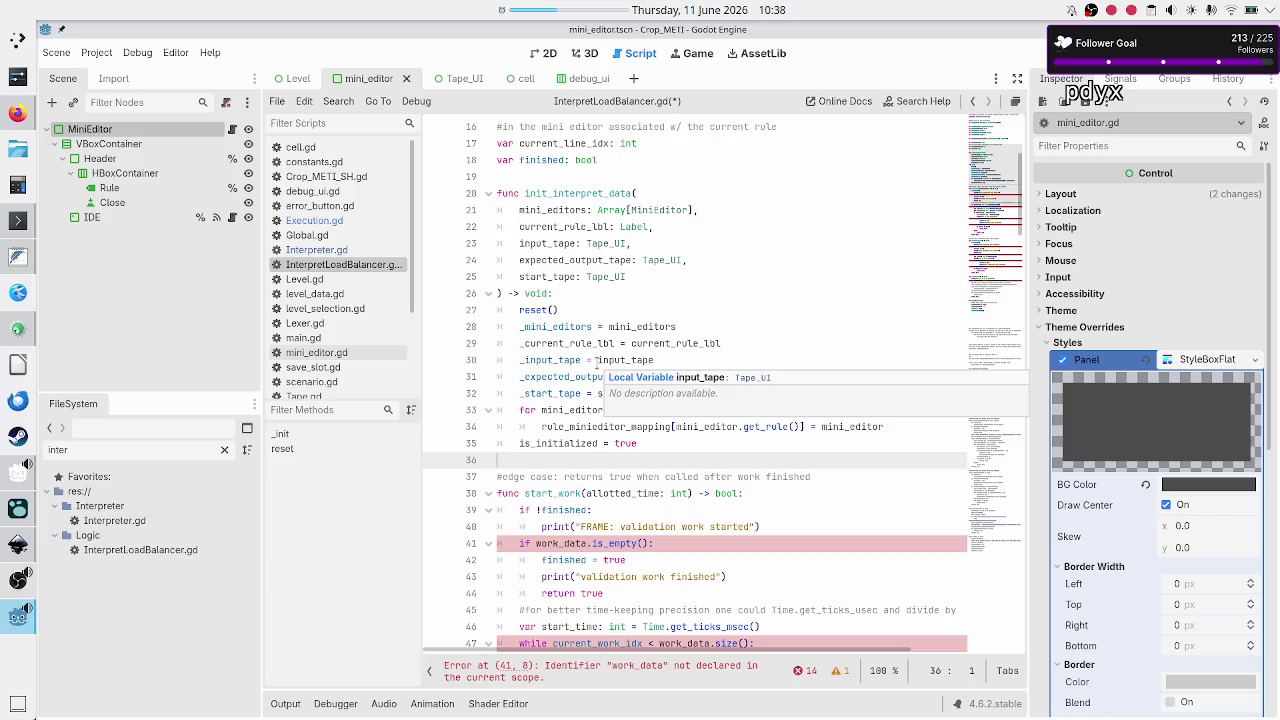
key(Return)
text(fun)
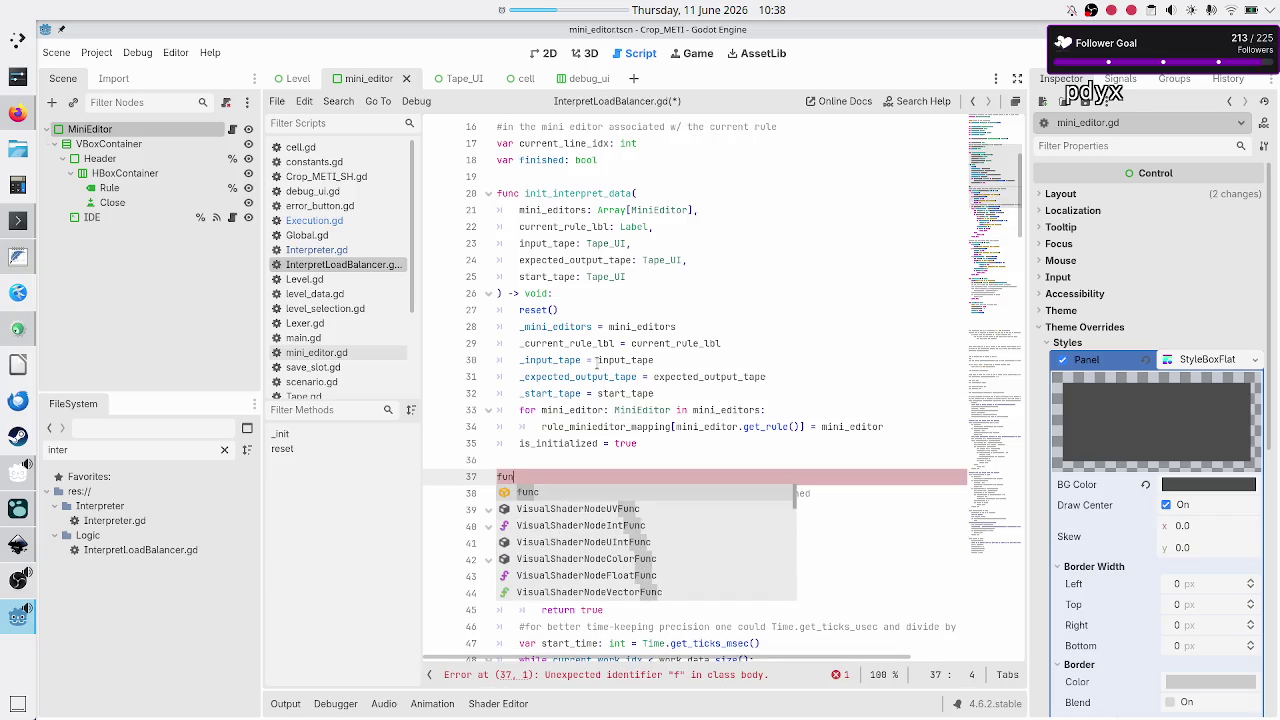
text(c get_ne)
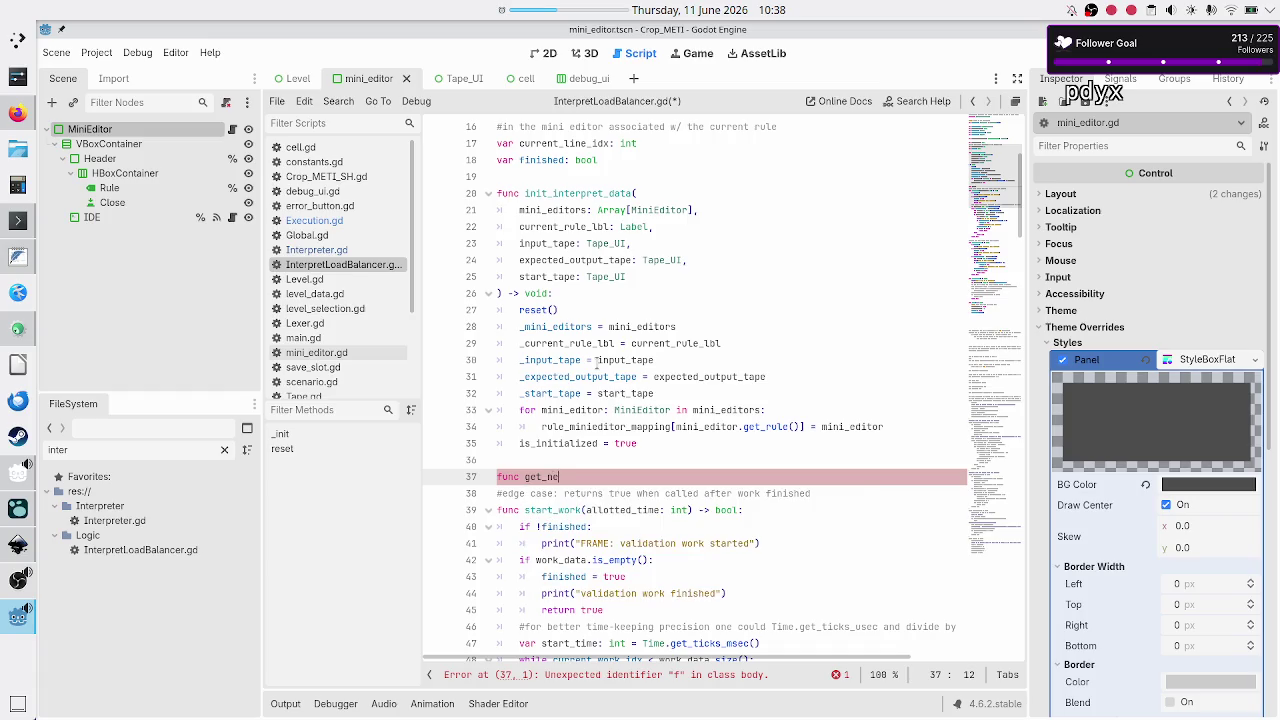
text(xt_LOC)
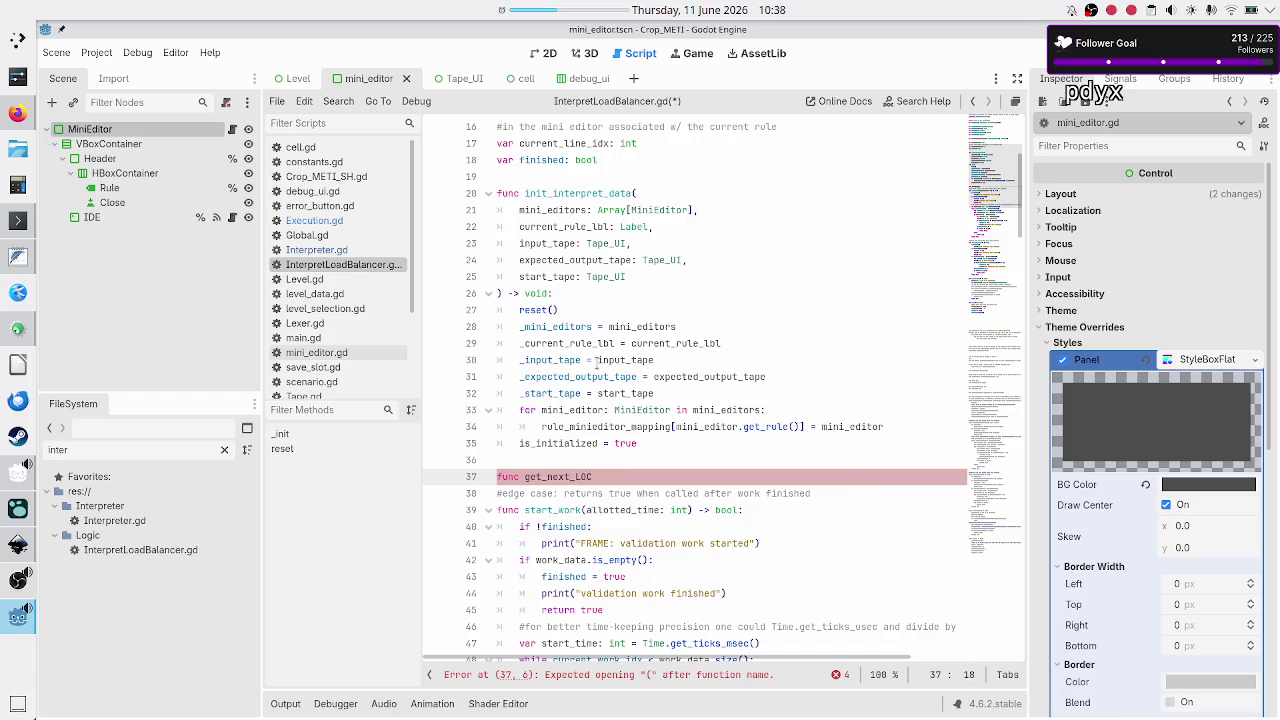
text(() )
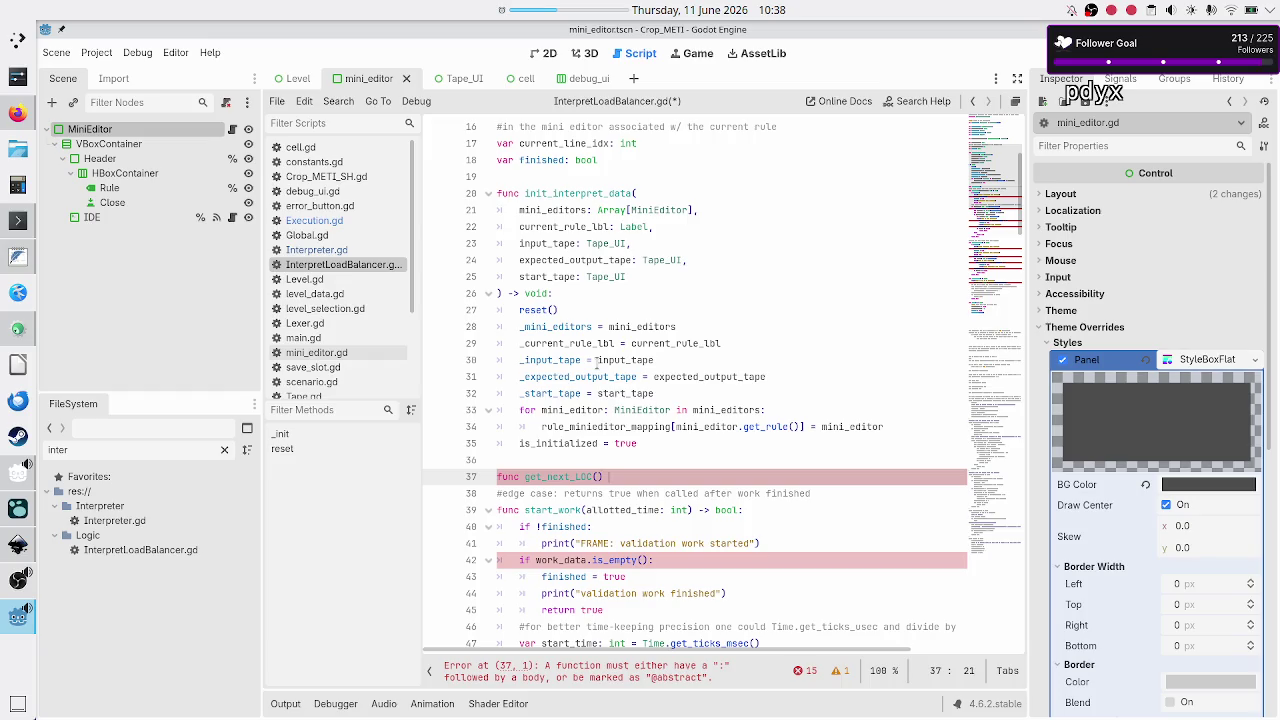
text(-> String:)
key(Return)
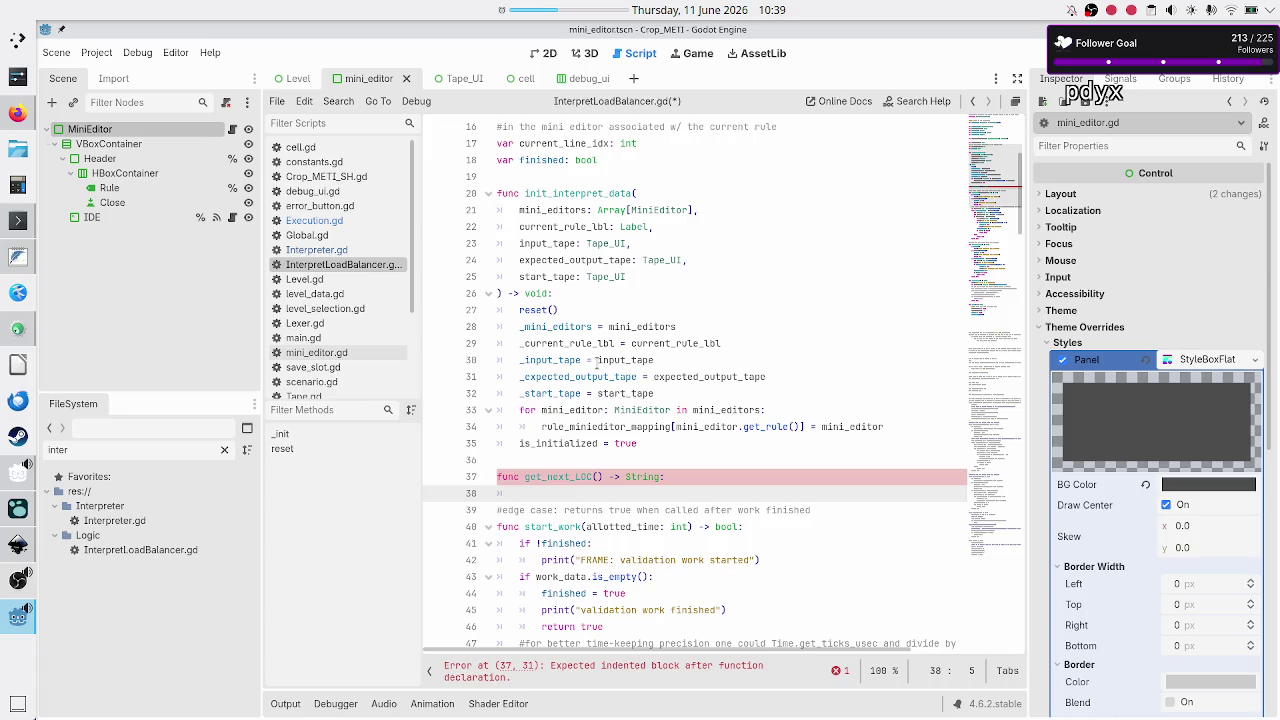
Declare var current_mini_editor: MiniEditor = rule_minieditor_mapping[_current_rule_lbl.text] as its first line
text(var mini)
text(_editor:)
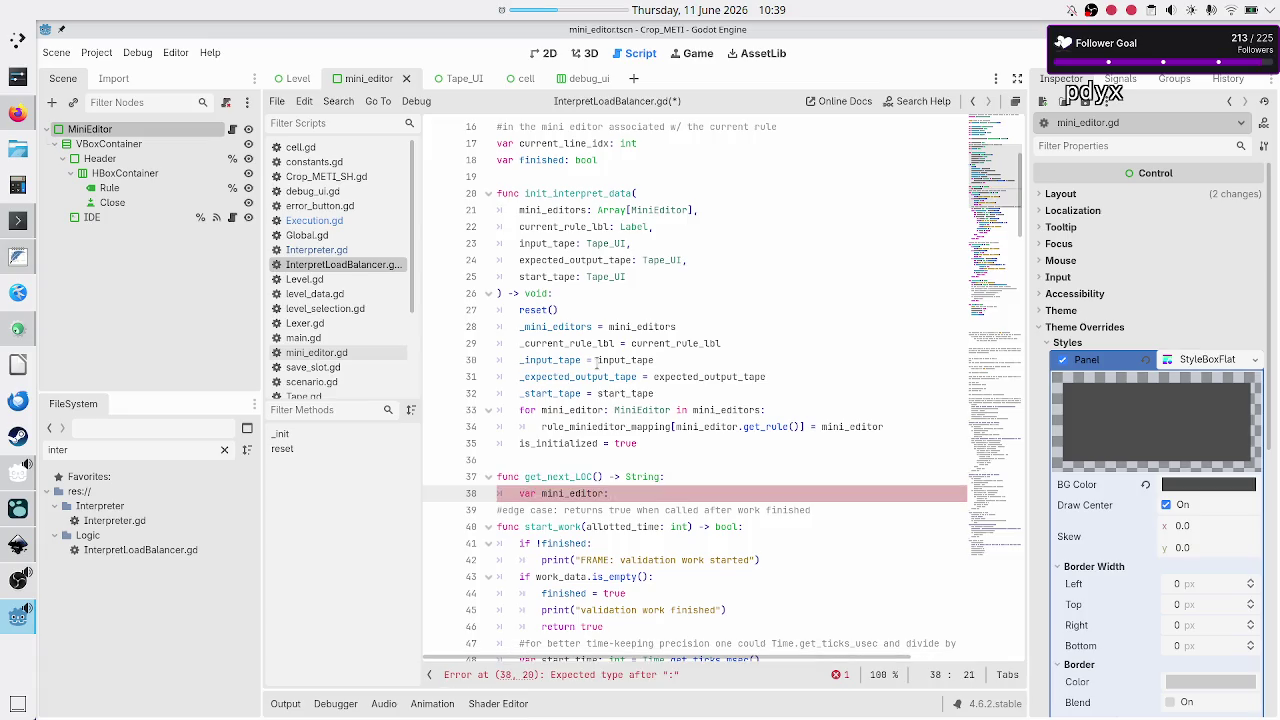
key(BackSpace)
key(BackSpace)
key(BackSpace)
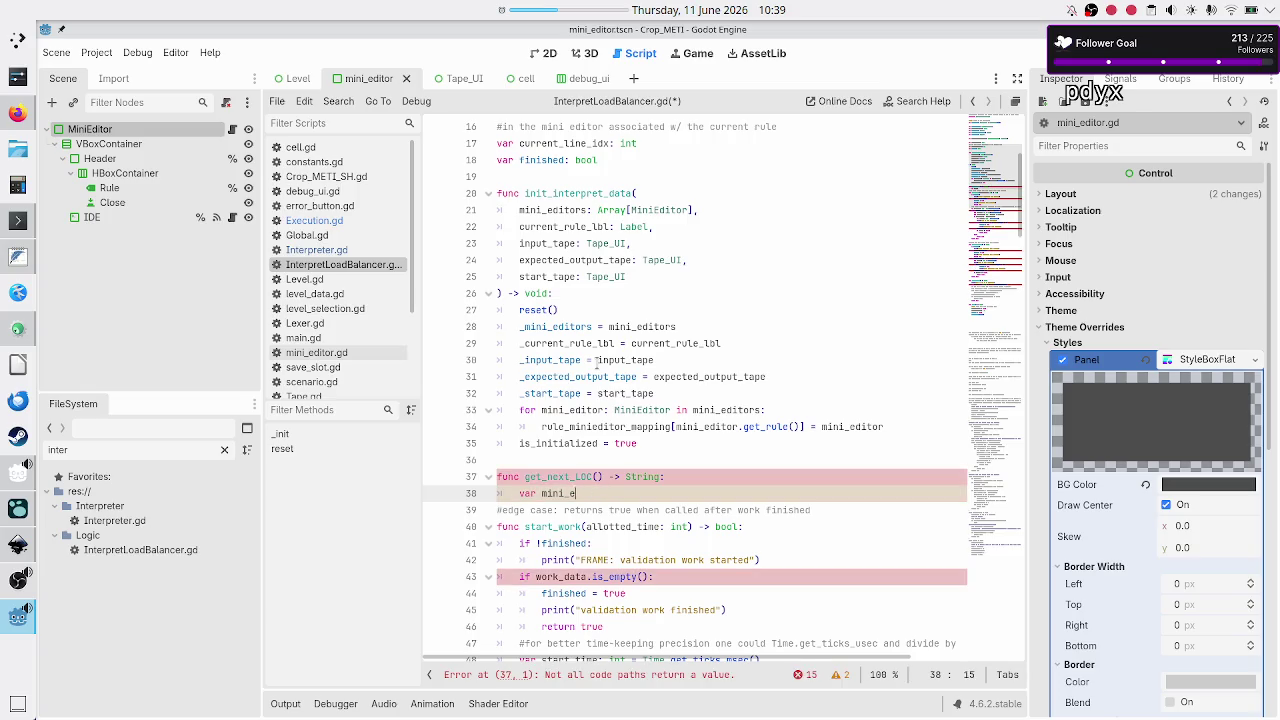
text(current_)
text(mini_)
text(editor:)
text( Mini)
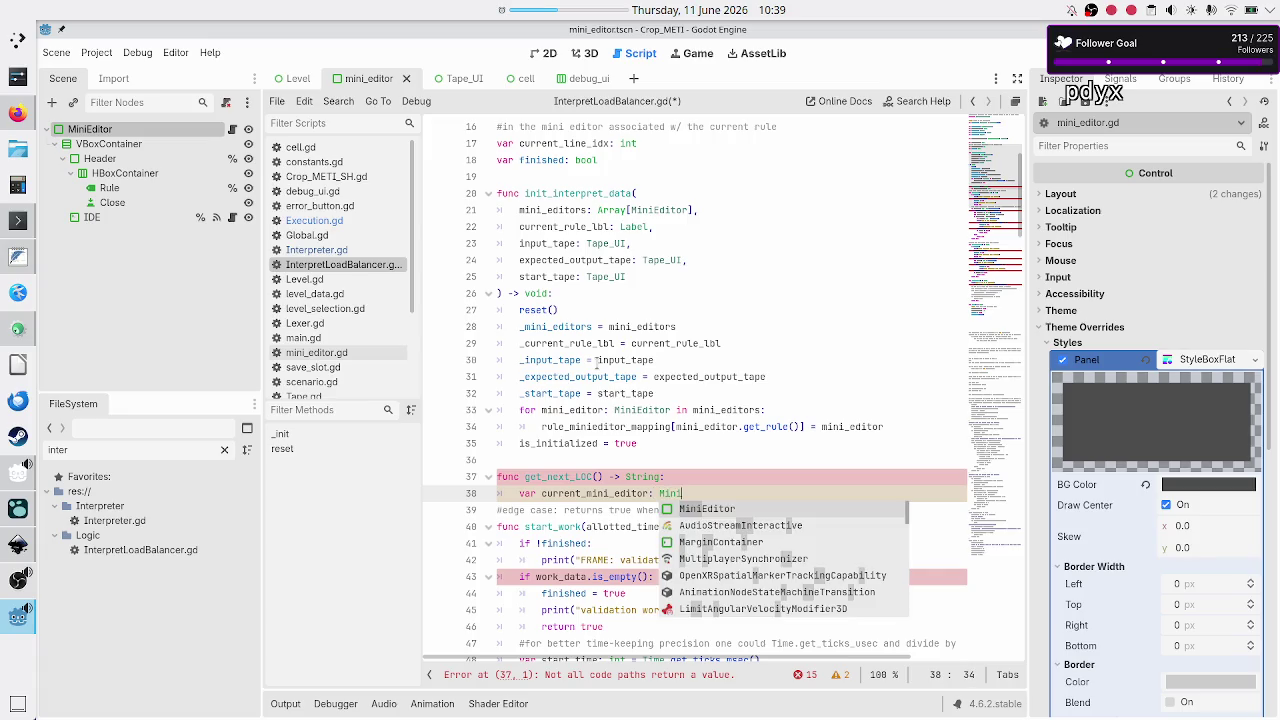
key(Return)
text(= )
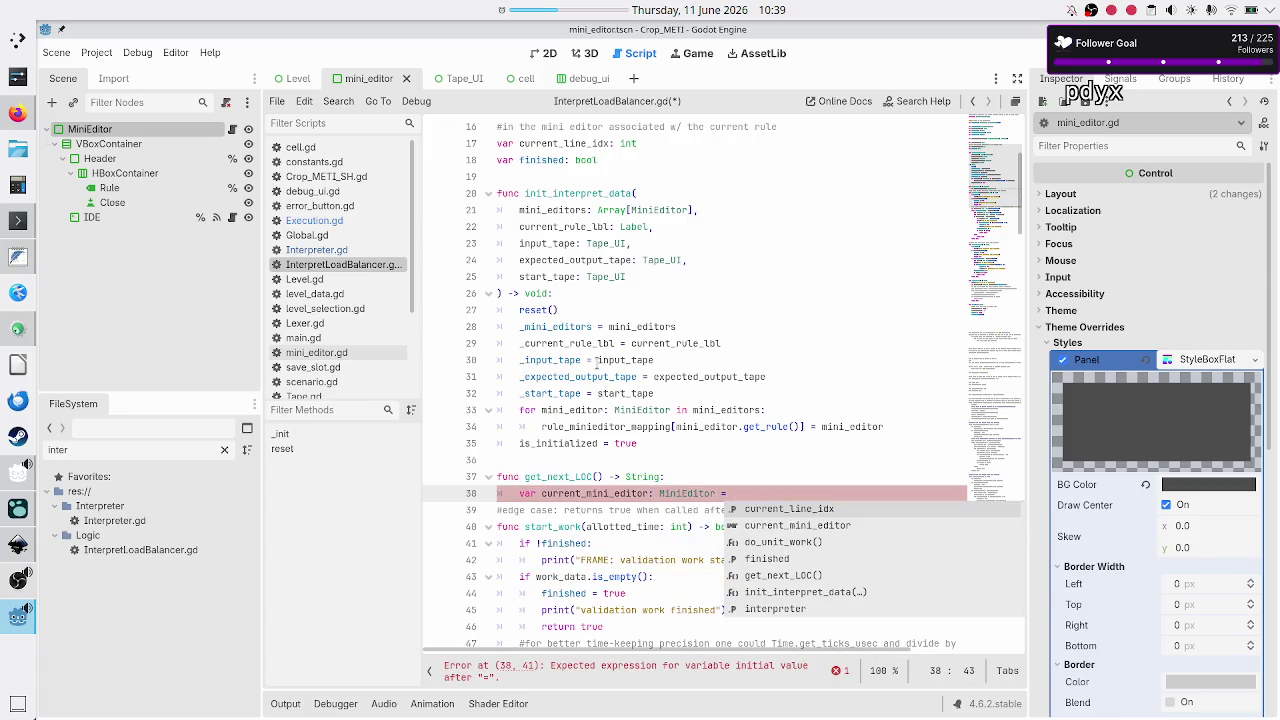
text(rule)
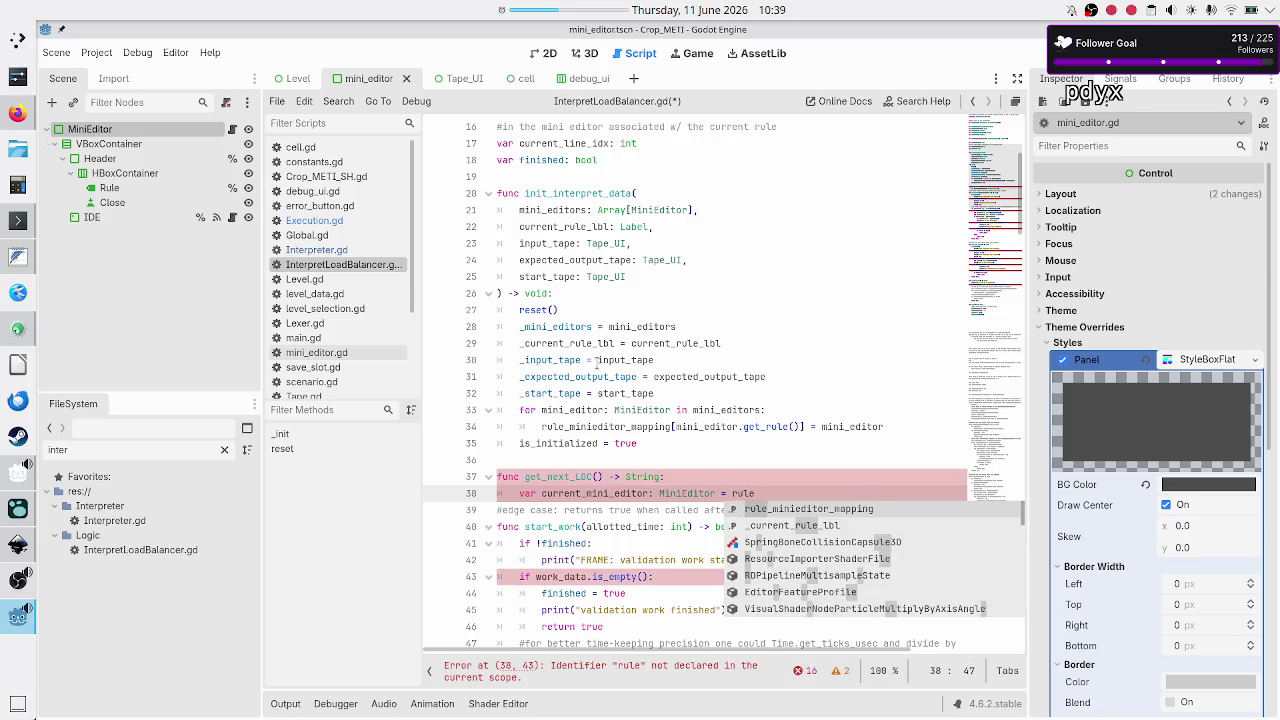
key(Return)
text([)
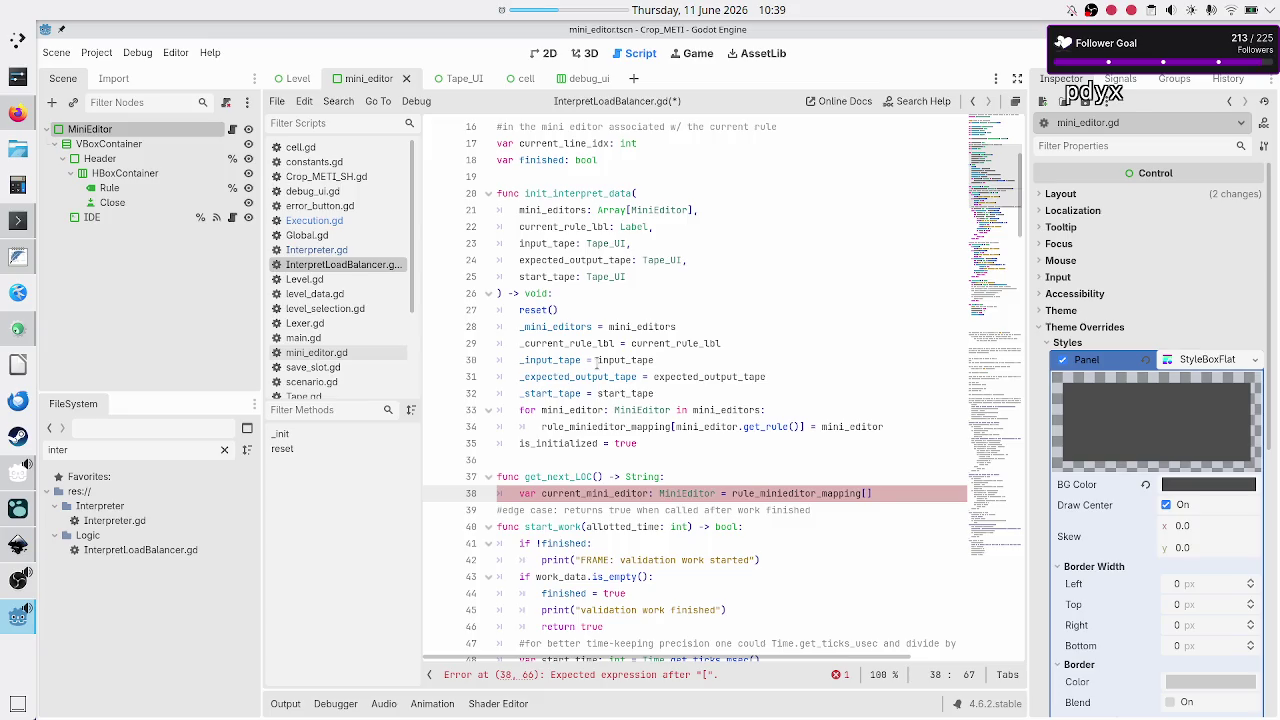
scroll(614, 216, up, 1)
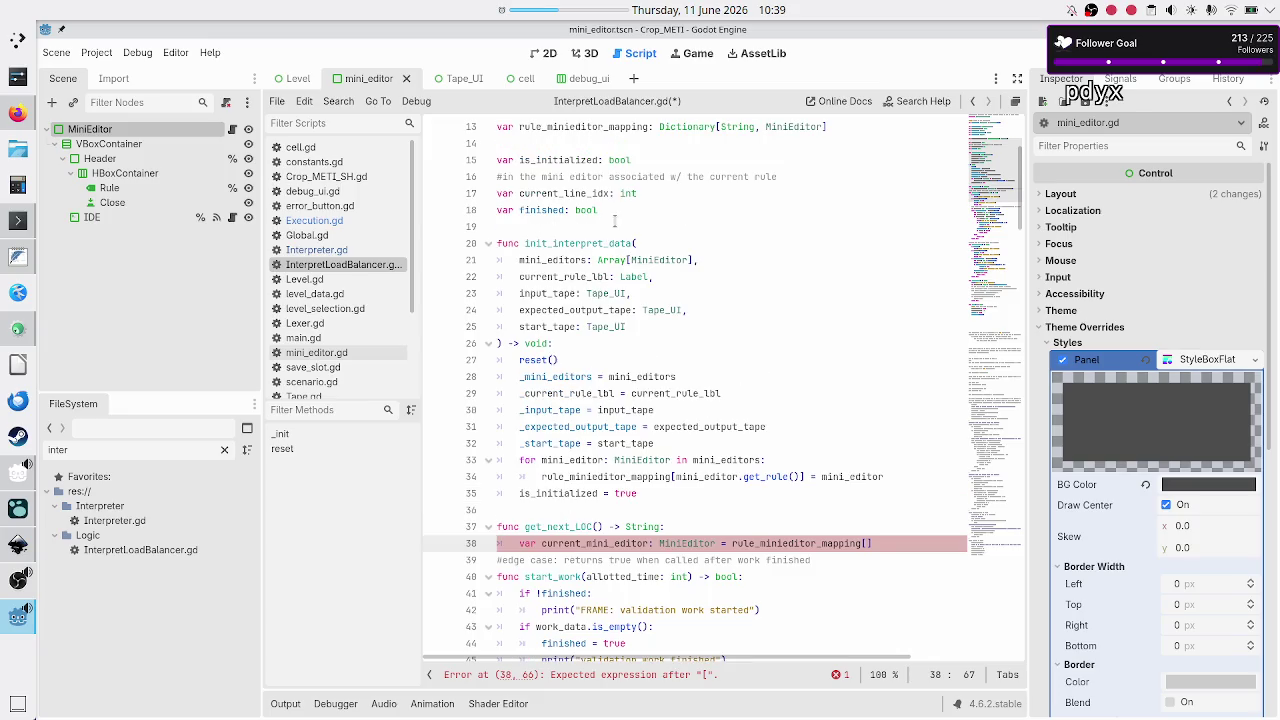
scroll(614, 221, up, 3)
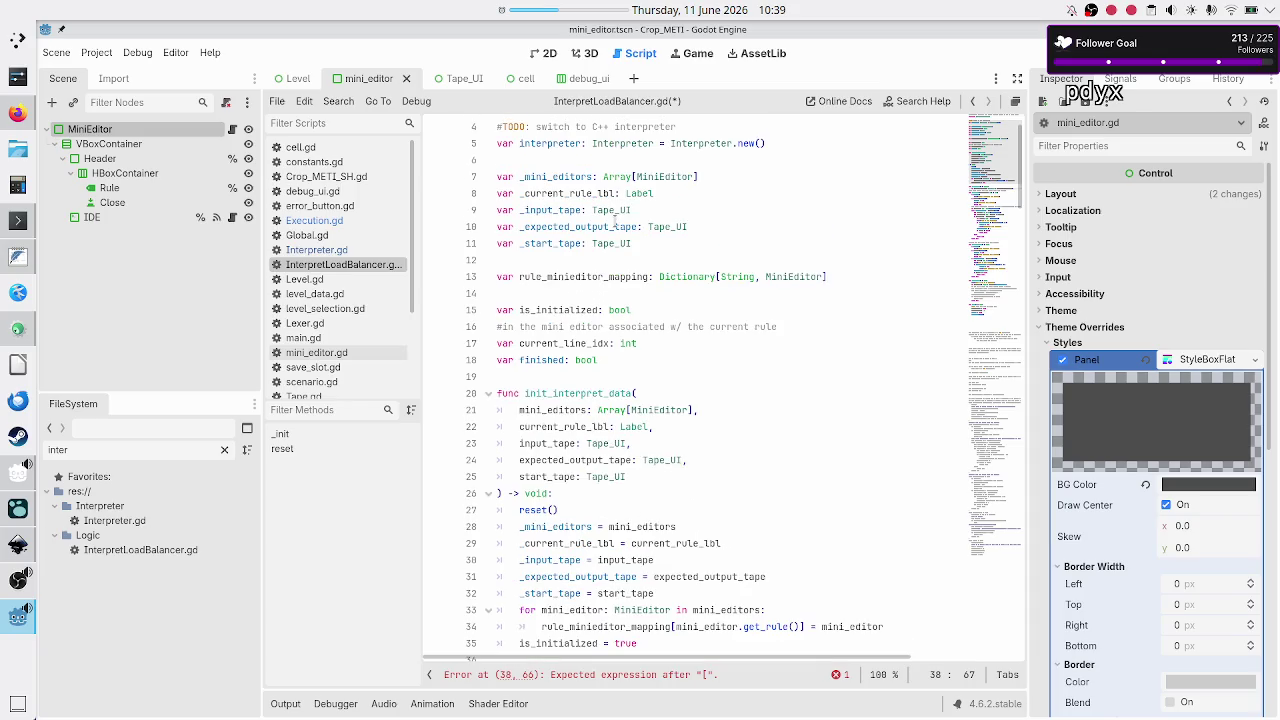
scroll(853, 366, down, 4)
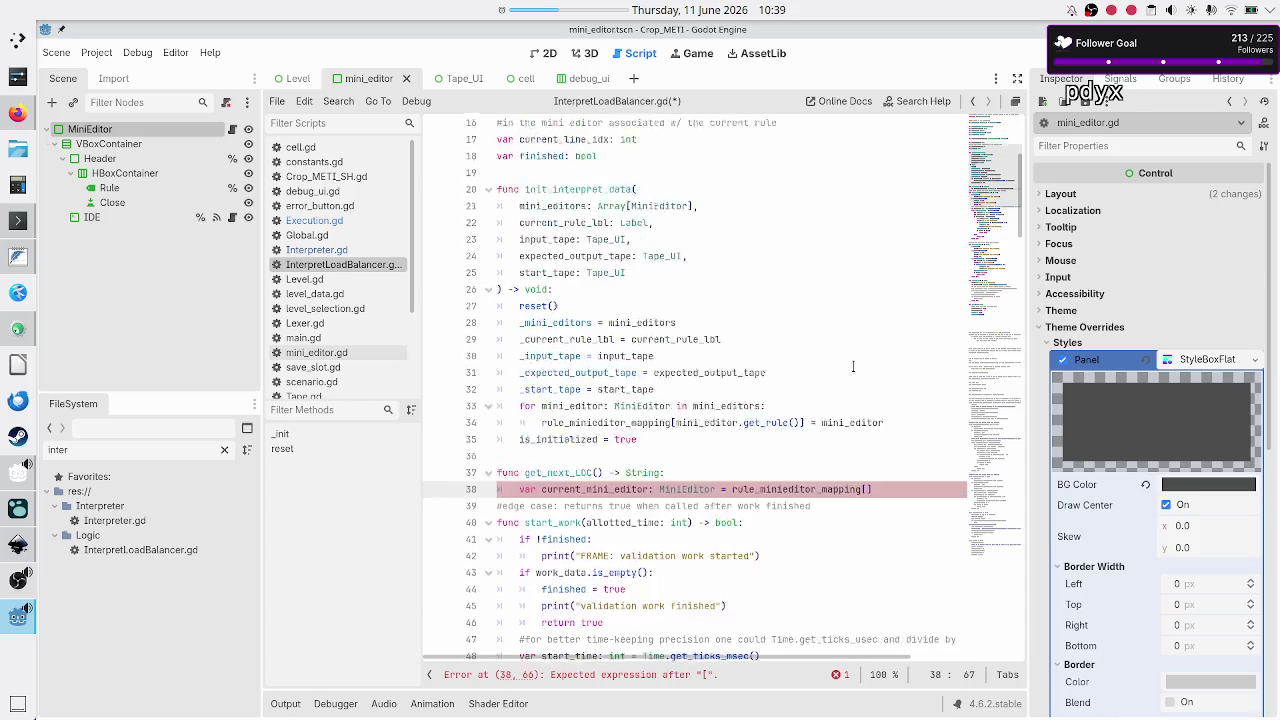
scroll(853, 366, down, 1)
text(_current_rule_lbl)
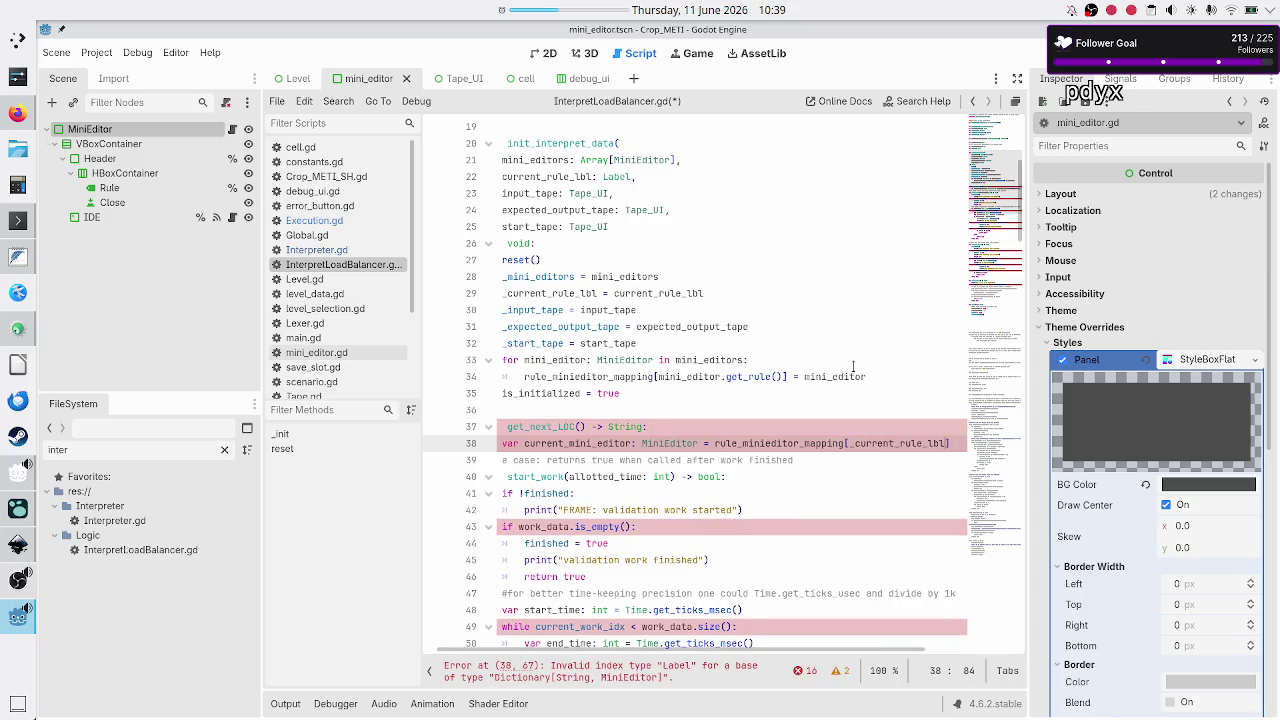
text(.text)
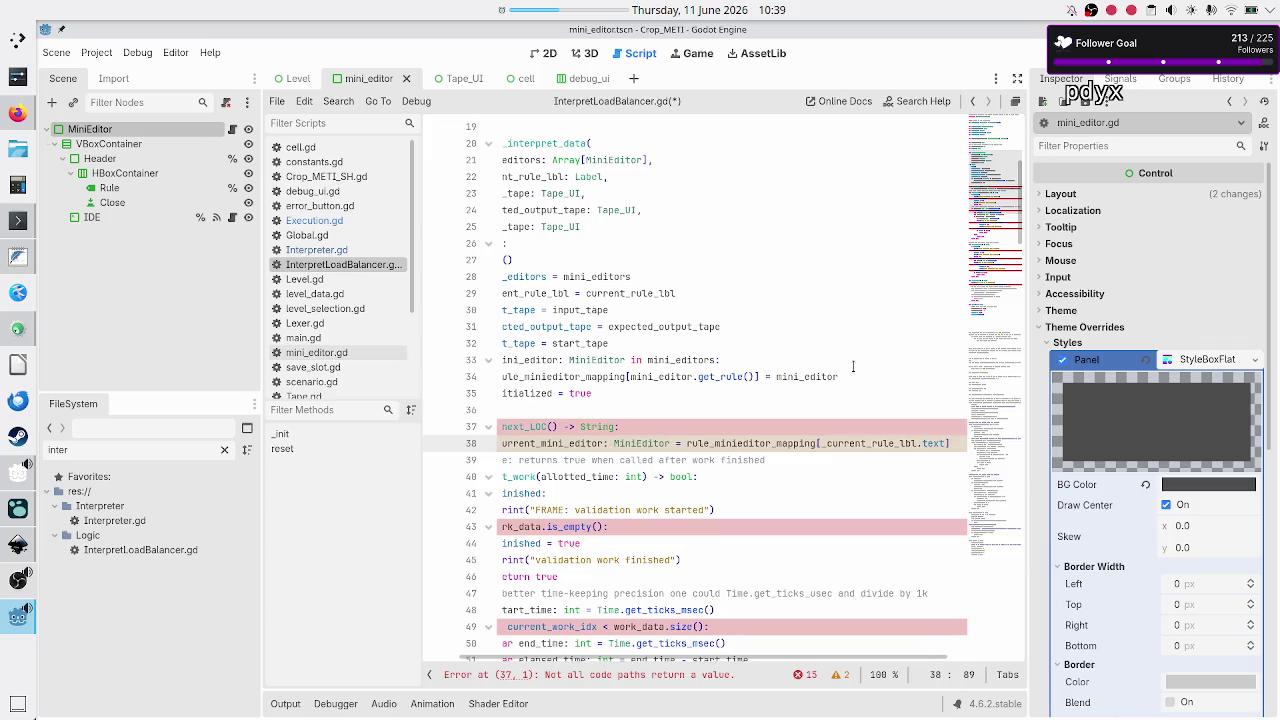
Start a second body line reading 'var code_'
key(Down)
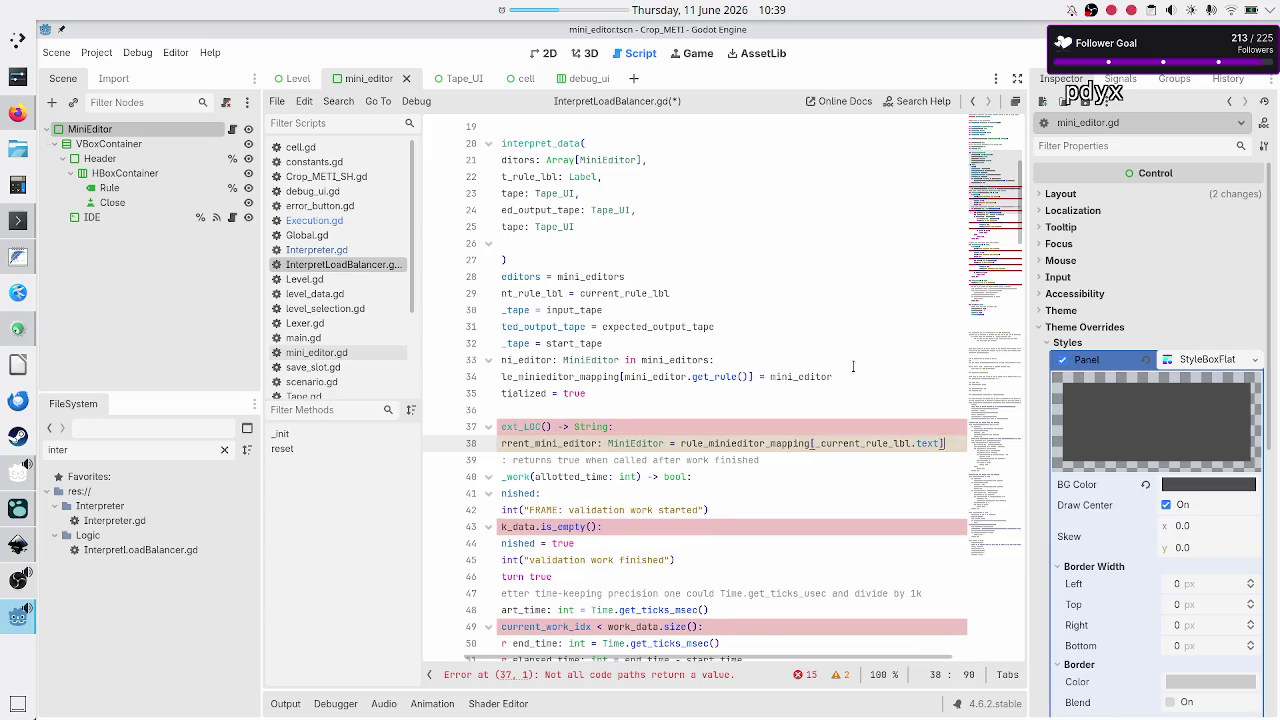
key(Home)
key(Return)
key(Left)
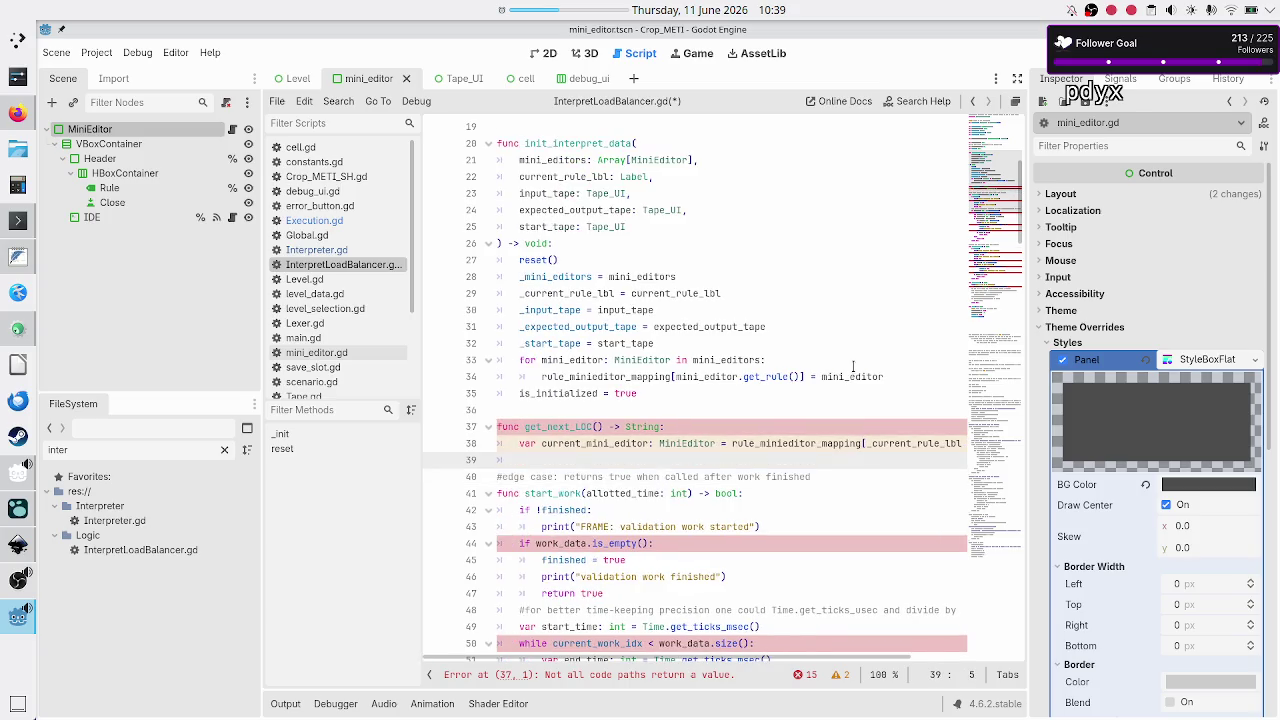
text(var )
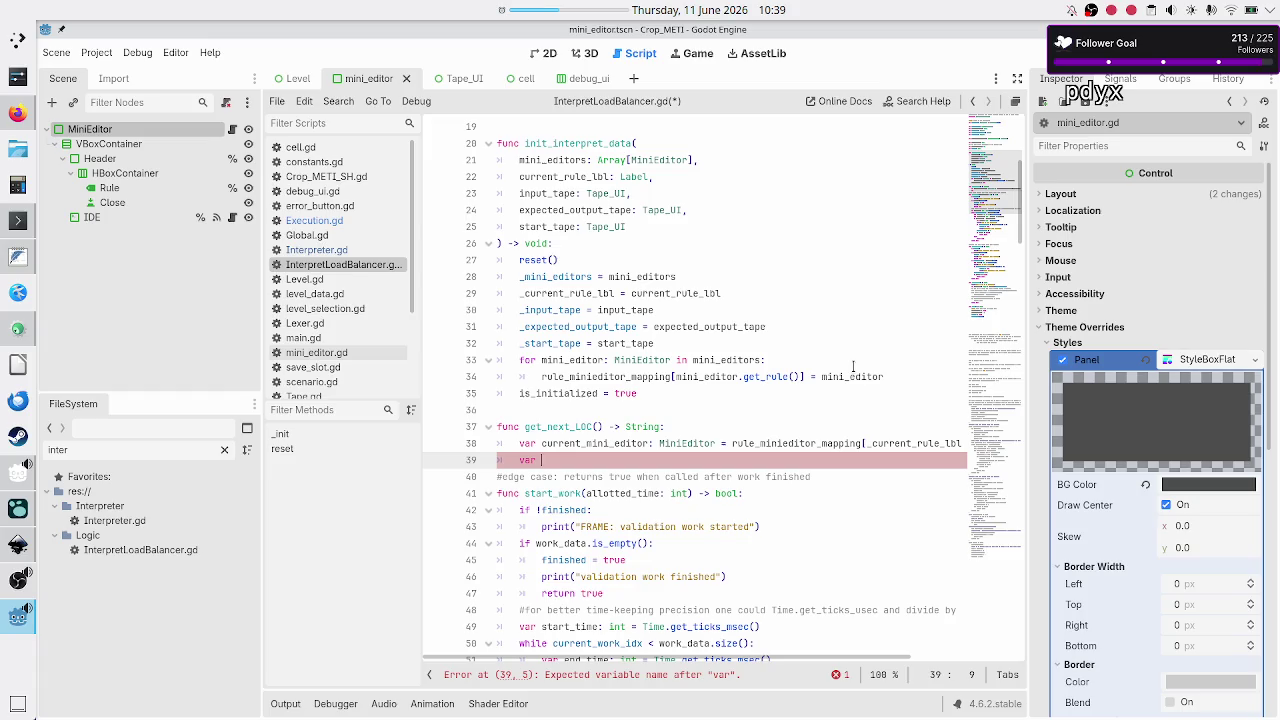
text(code_)
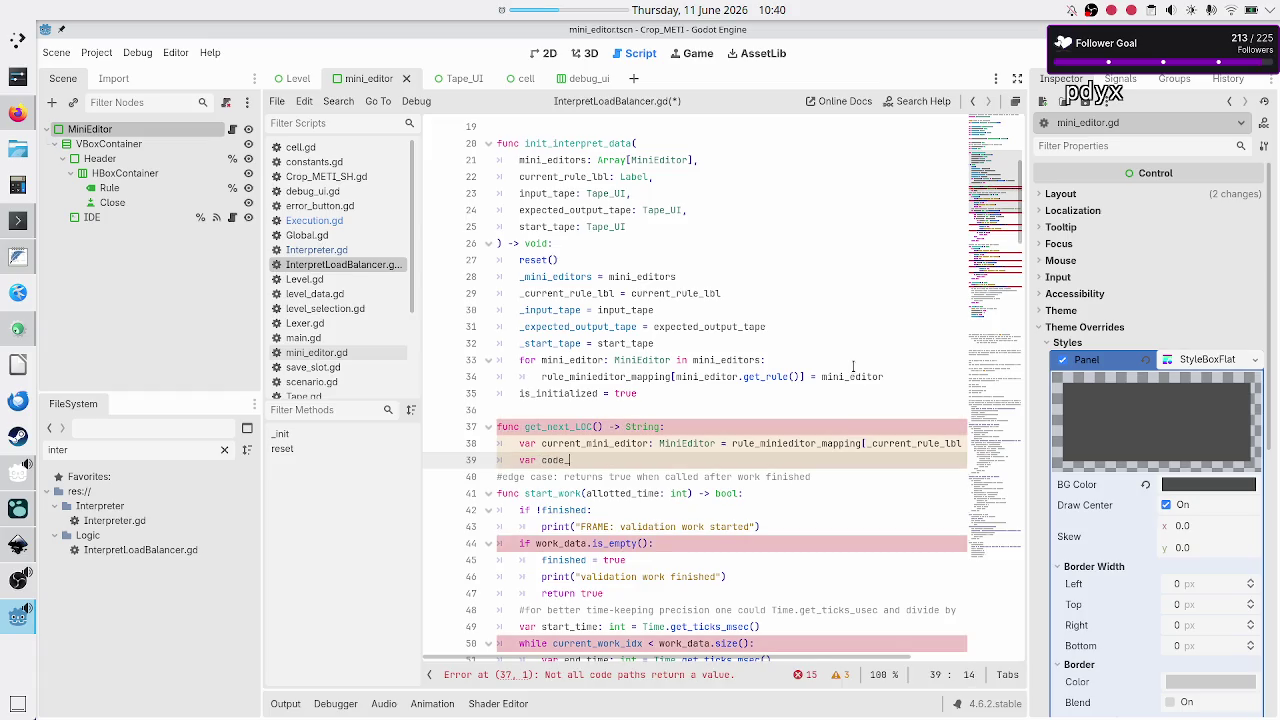
Cut Execution.gd's rule_src and rule_LOCs lines (45–46), then go back to InterpretLoadBalancer.gd
click(358, 221)
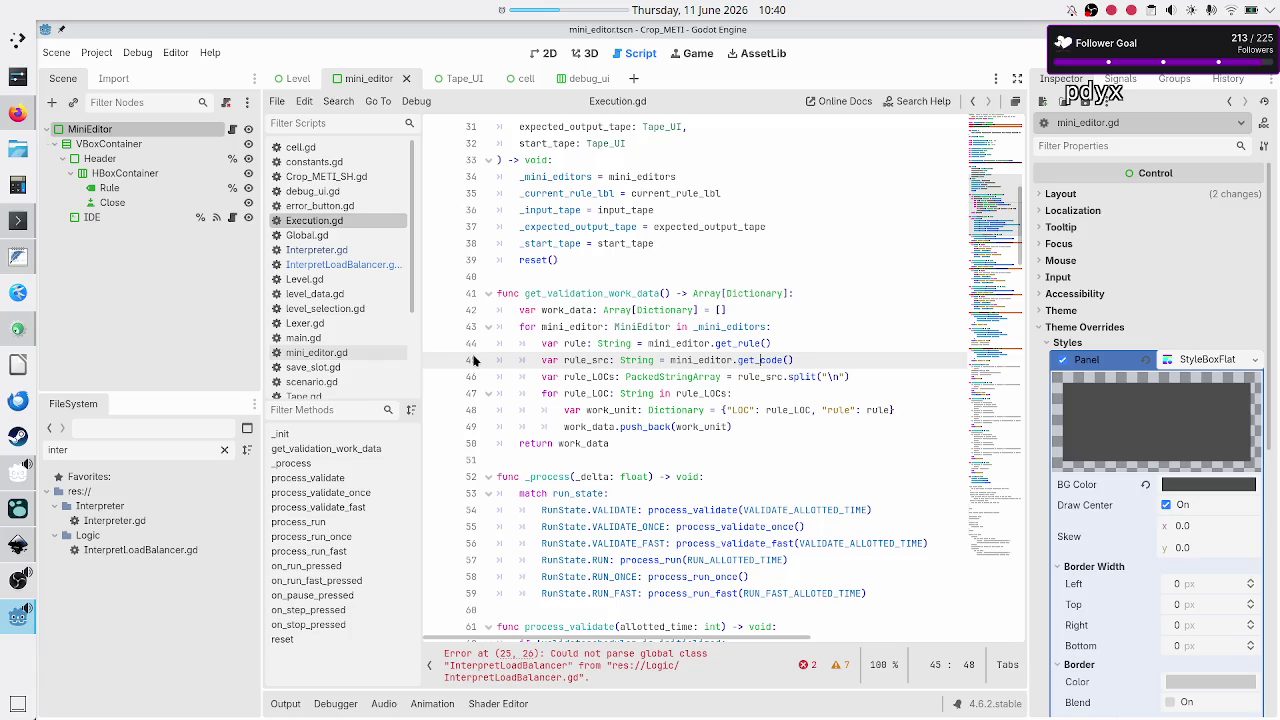
click(540, 360)
key(shift+Down)
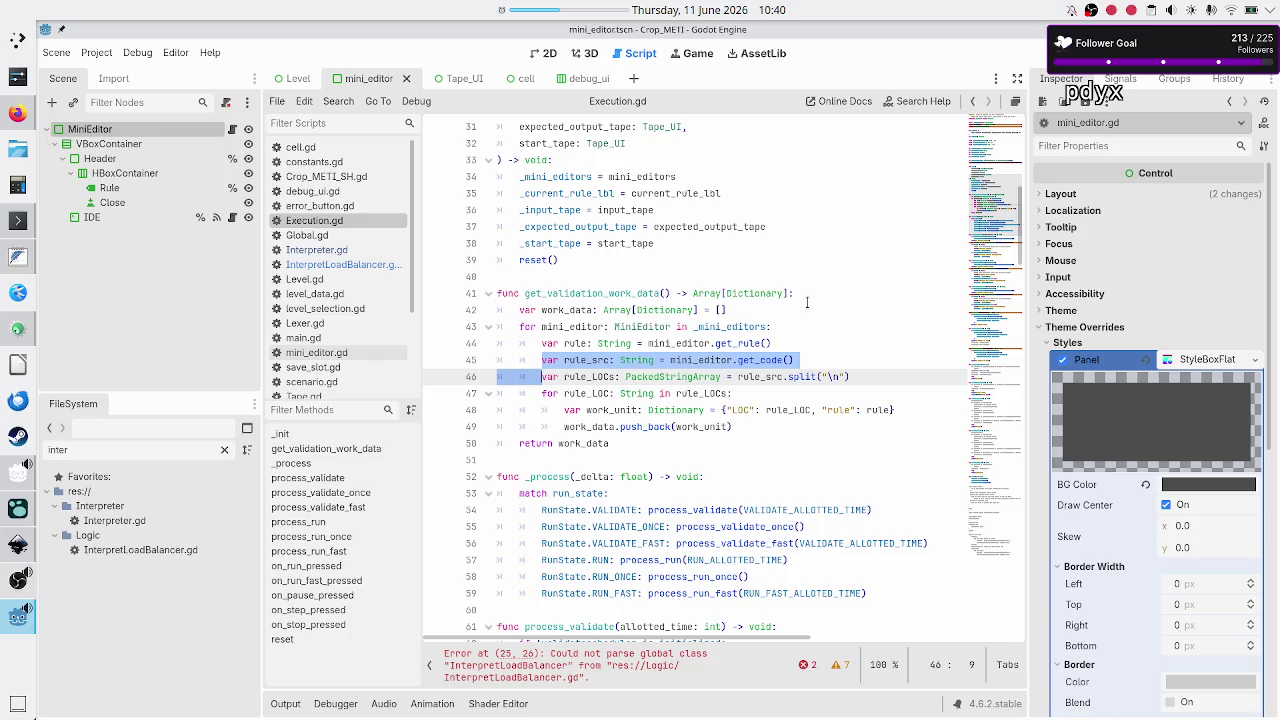
key(shift+Down)
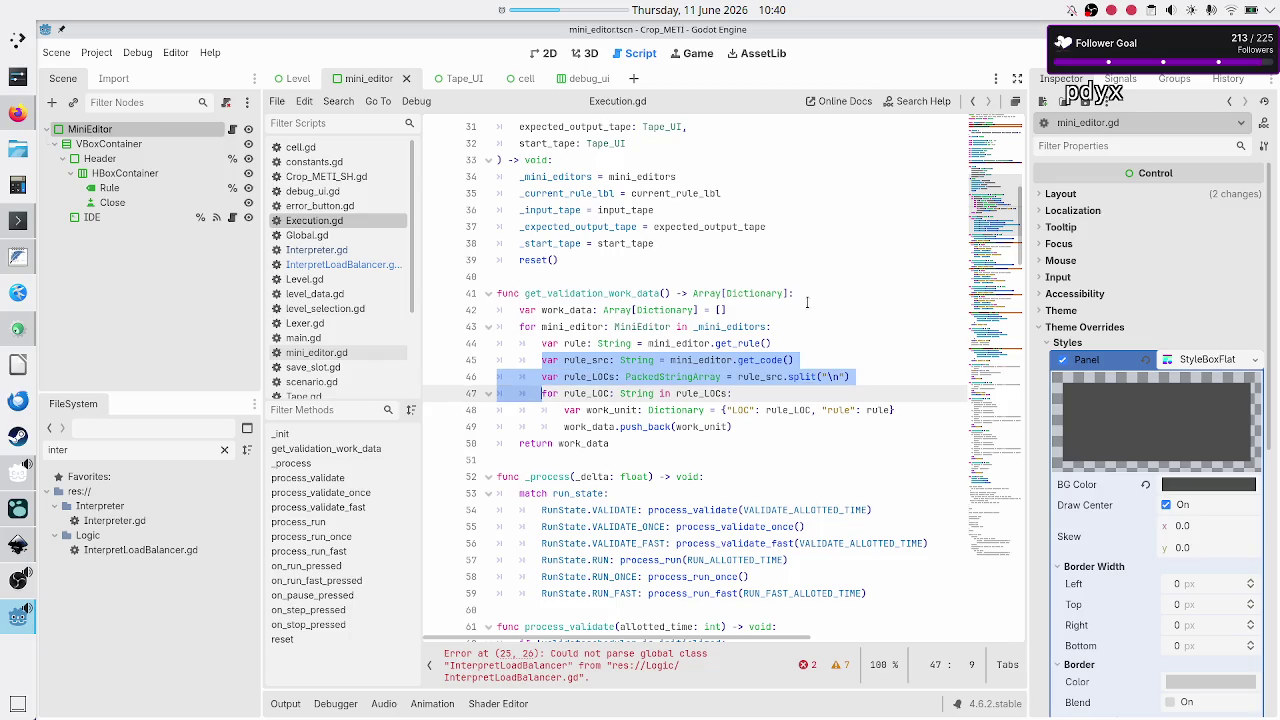
key(shift+Up)
key(shift+End)
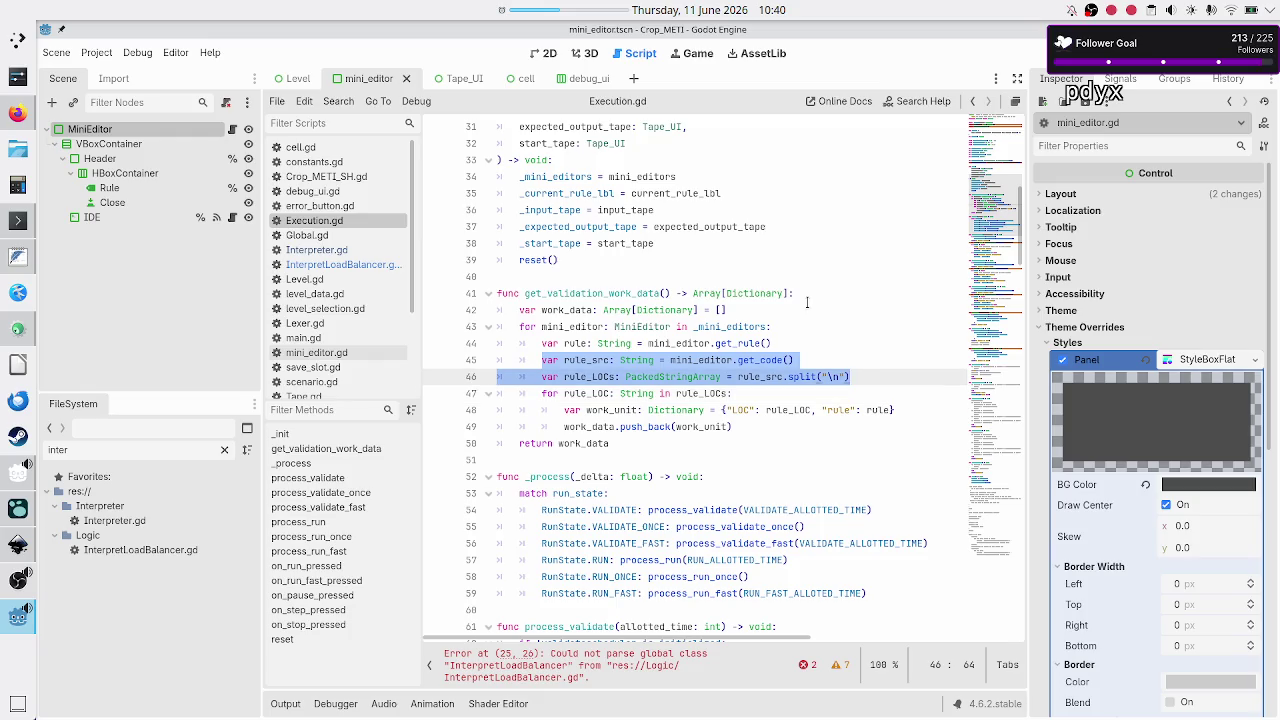
key(ctrl+x)
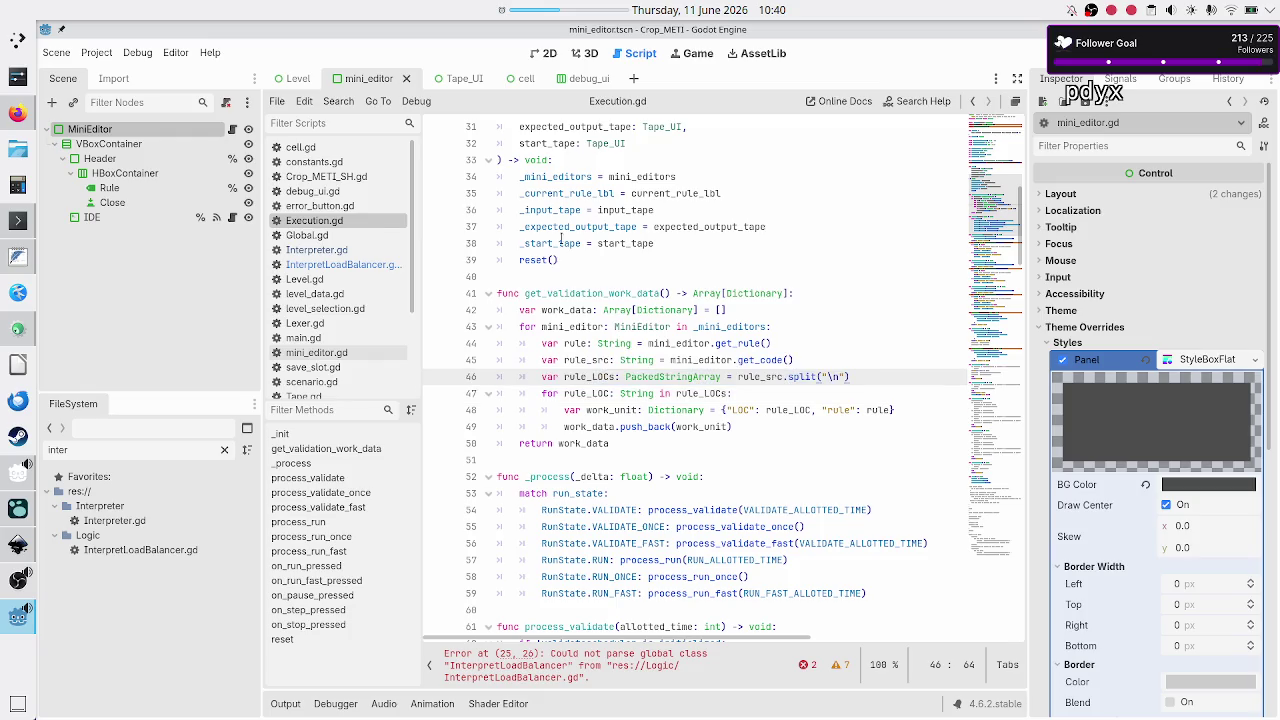
click(330, 265)
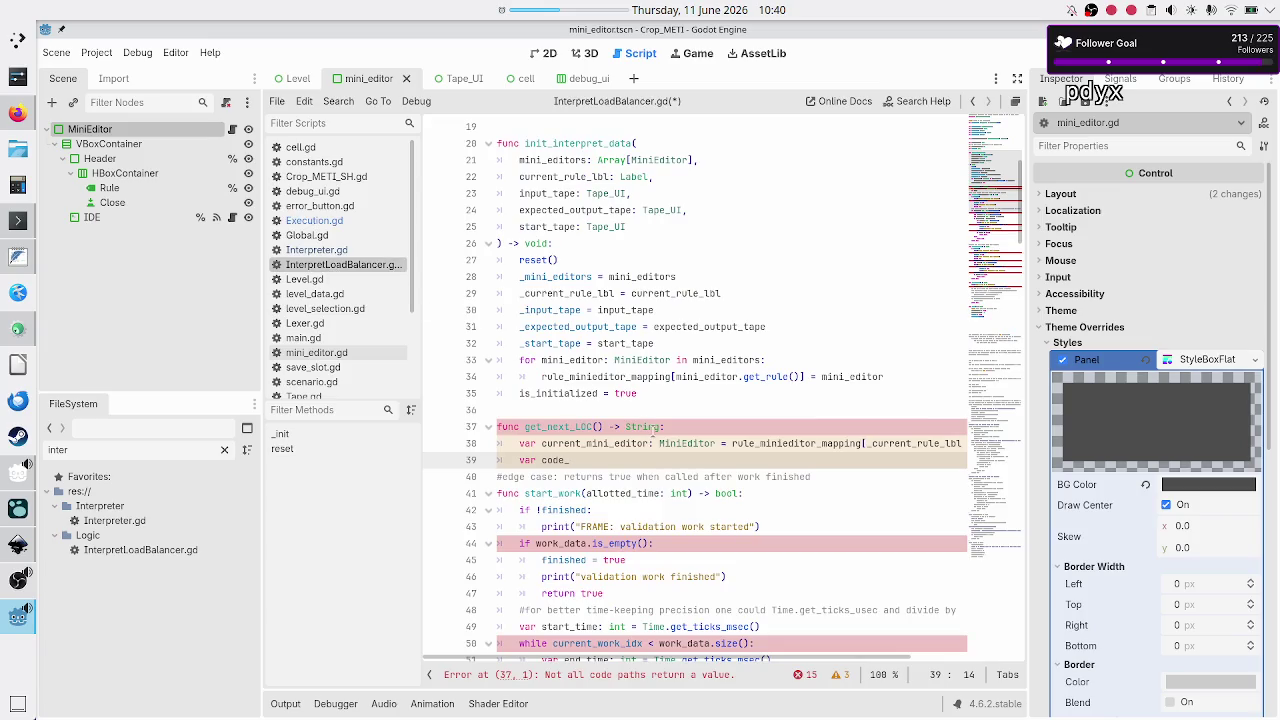
Paste the rule_src and rule_LOCs lines into get_next_LOC, with rule_src taking current_mini_editor.get_code()
key(BackSpace)
key(BackSpace)
key(BackSpace)
key(BackSpace)
key(BackSpace)
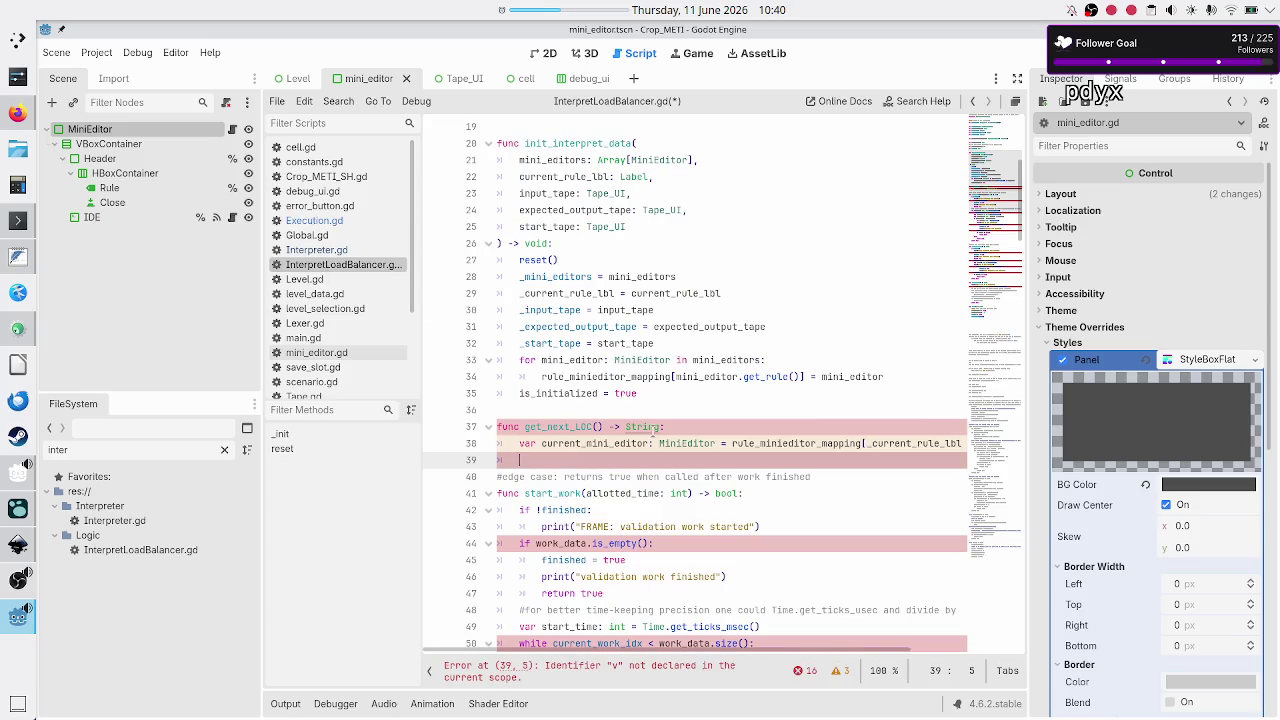
key(ctrl+v)
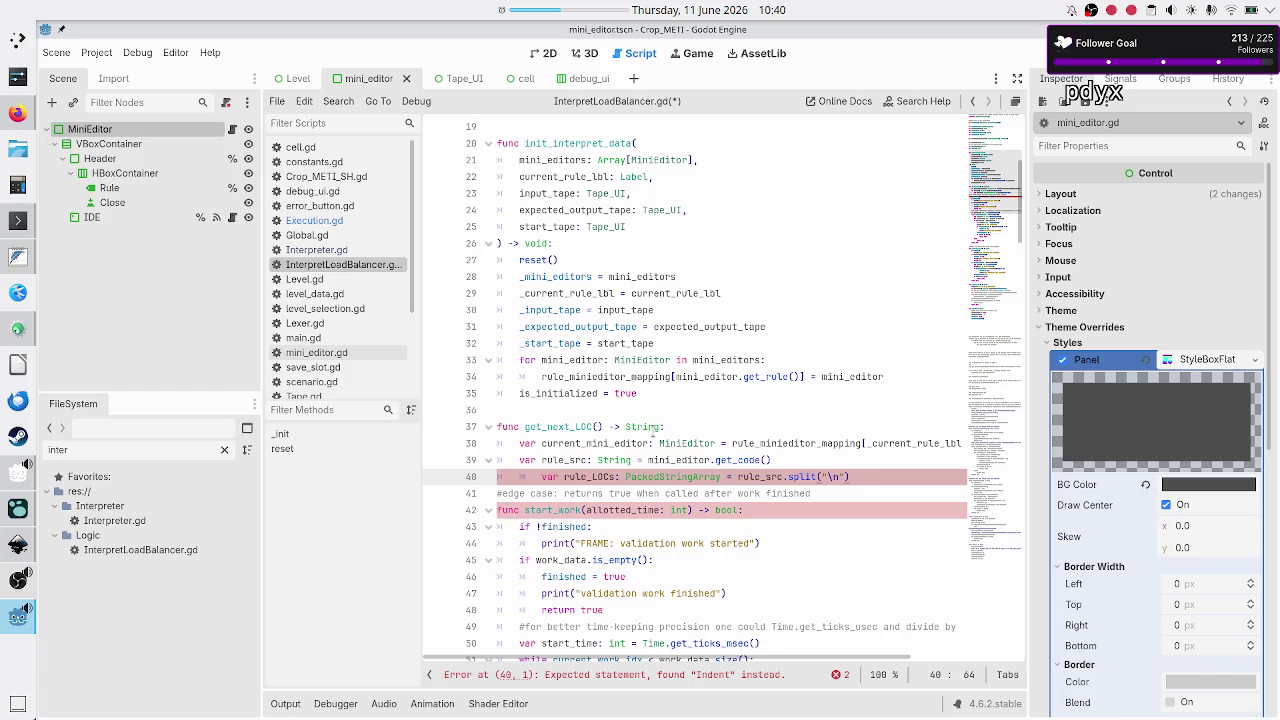
key(Home)
key(BackSpace)
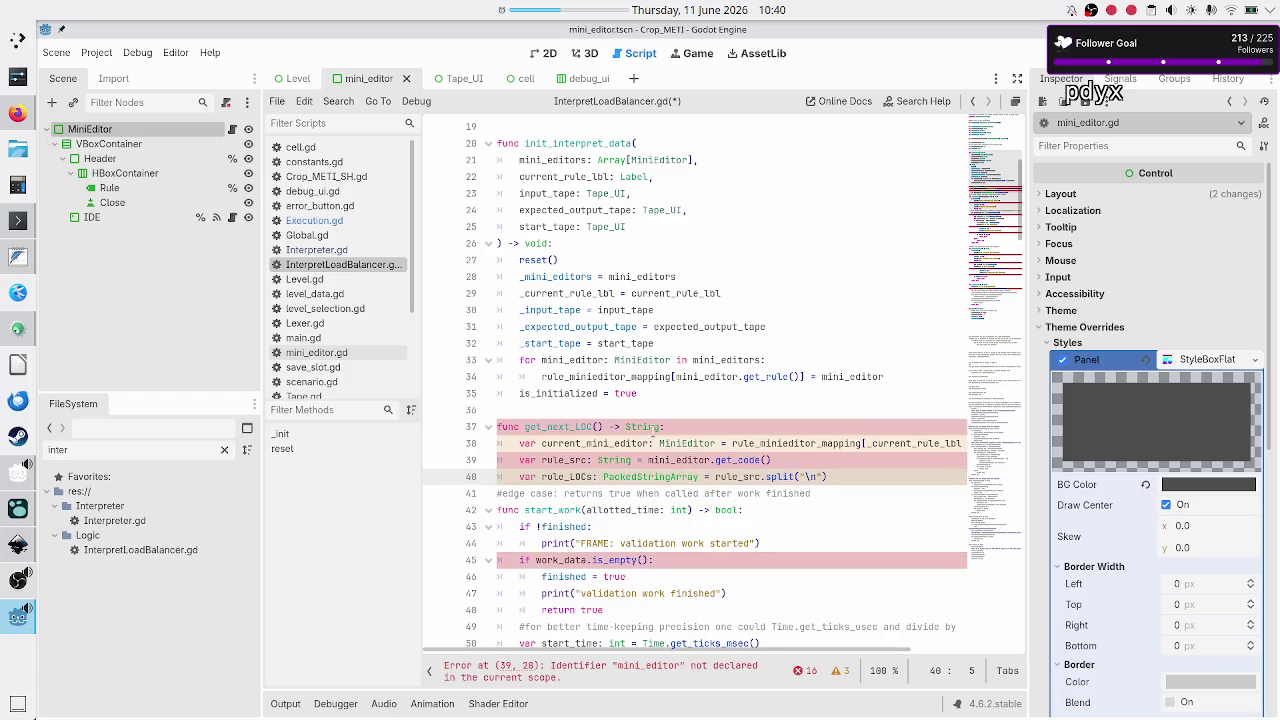
key(Up)
click(599, 460)
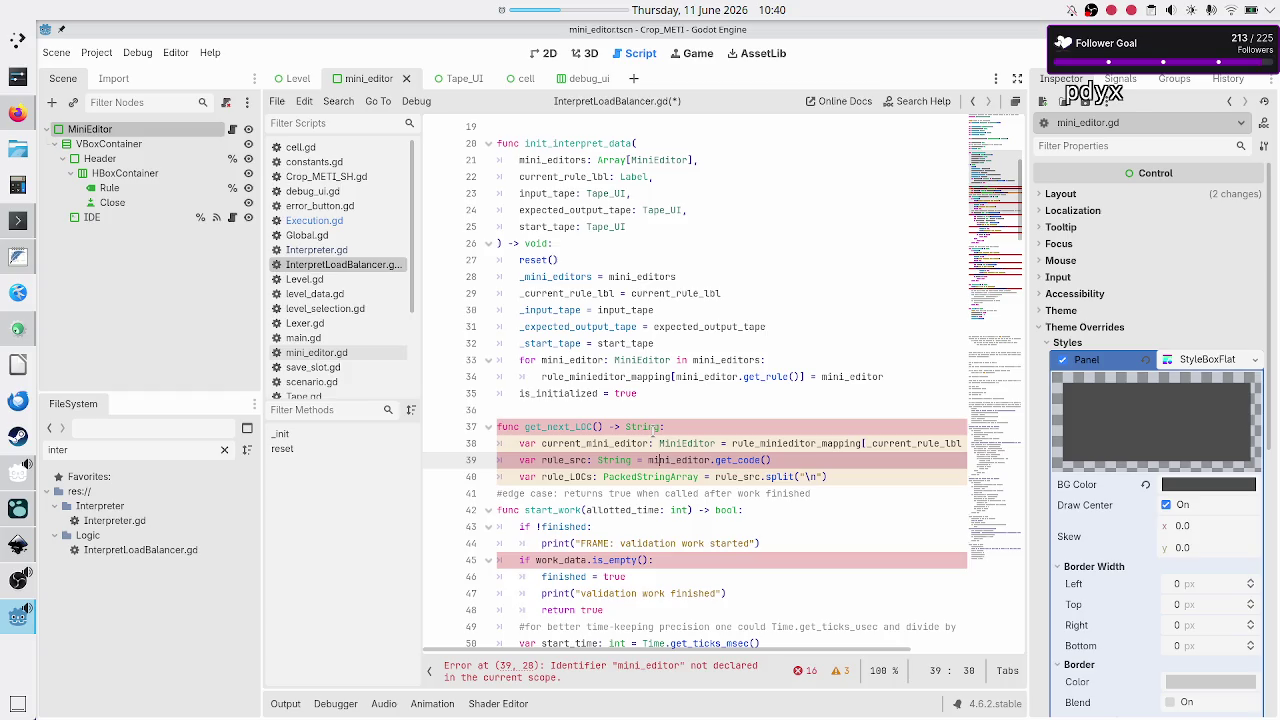
text(current_)
key(Right)
key(Right)
key(Right)
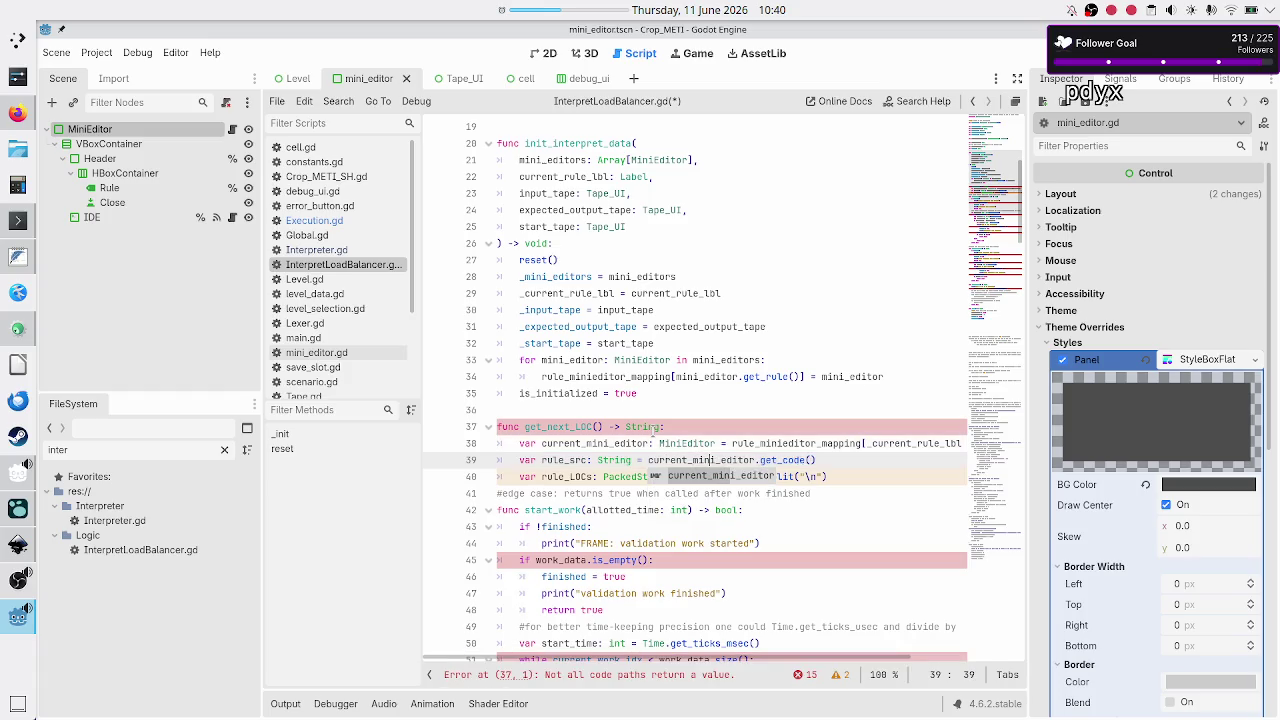
key(End)
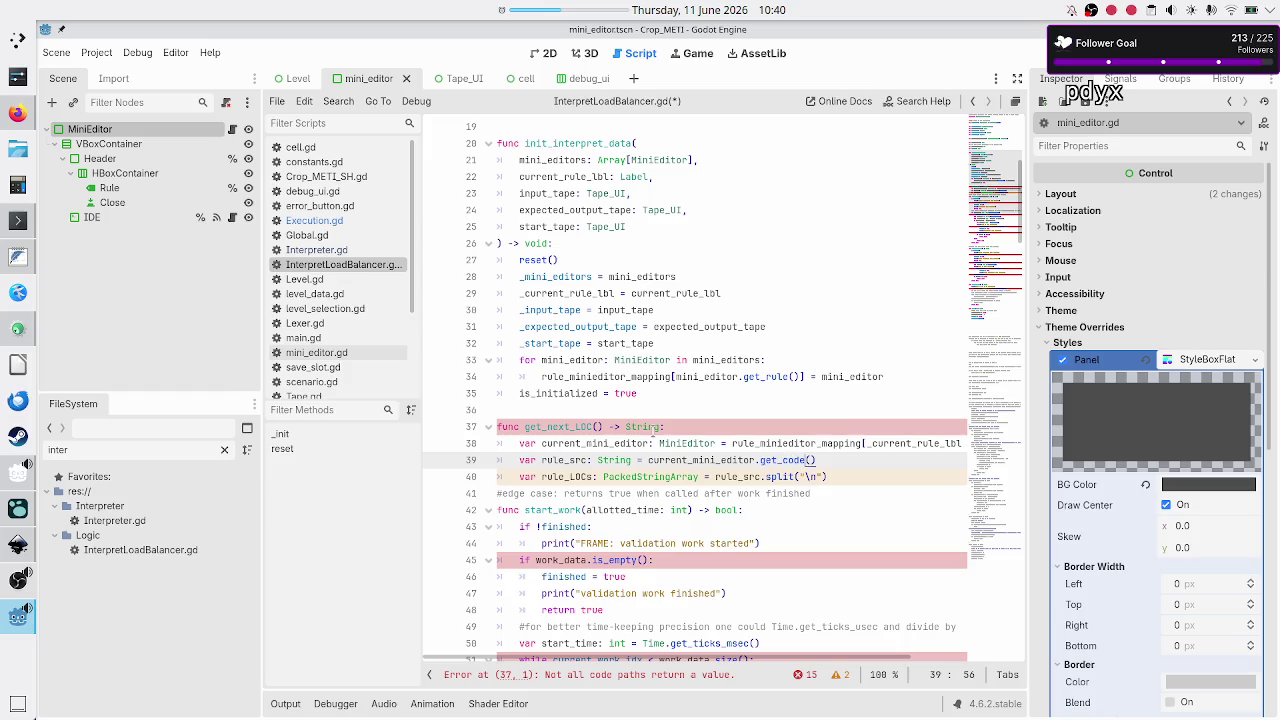
Replace the rule_LOCs declaration with 'return rule_src.split("\n")[current_line_idx]'
key(Right)
key(Right)
key(Right)
key(Right)
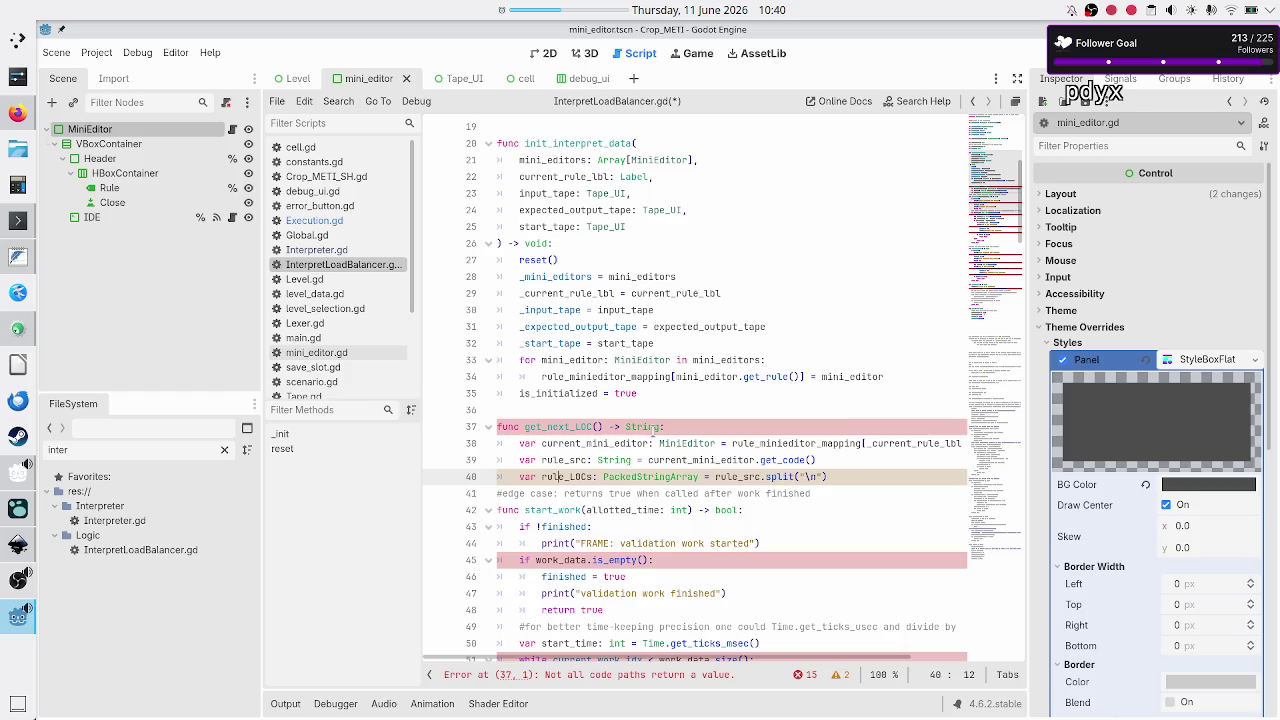
key(Right)
key(Right)
key(Right)
key(BackSpace)
key(BackSpace)
key(BackSpace)
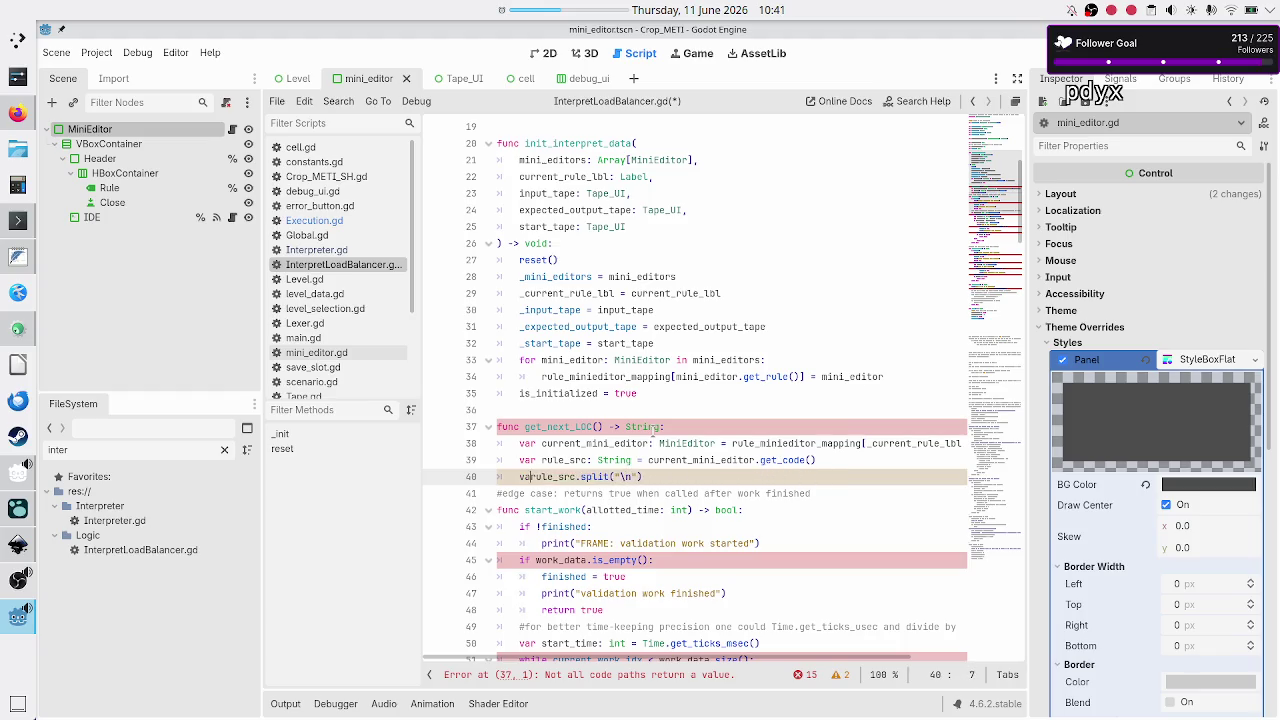
key(BackSpace)
key(BackSpace)
text(return)
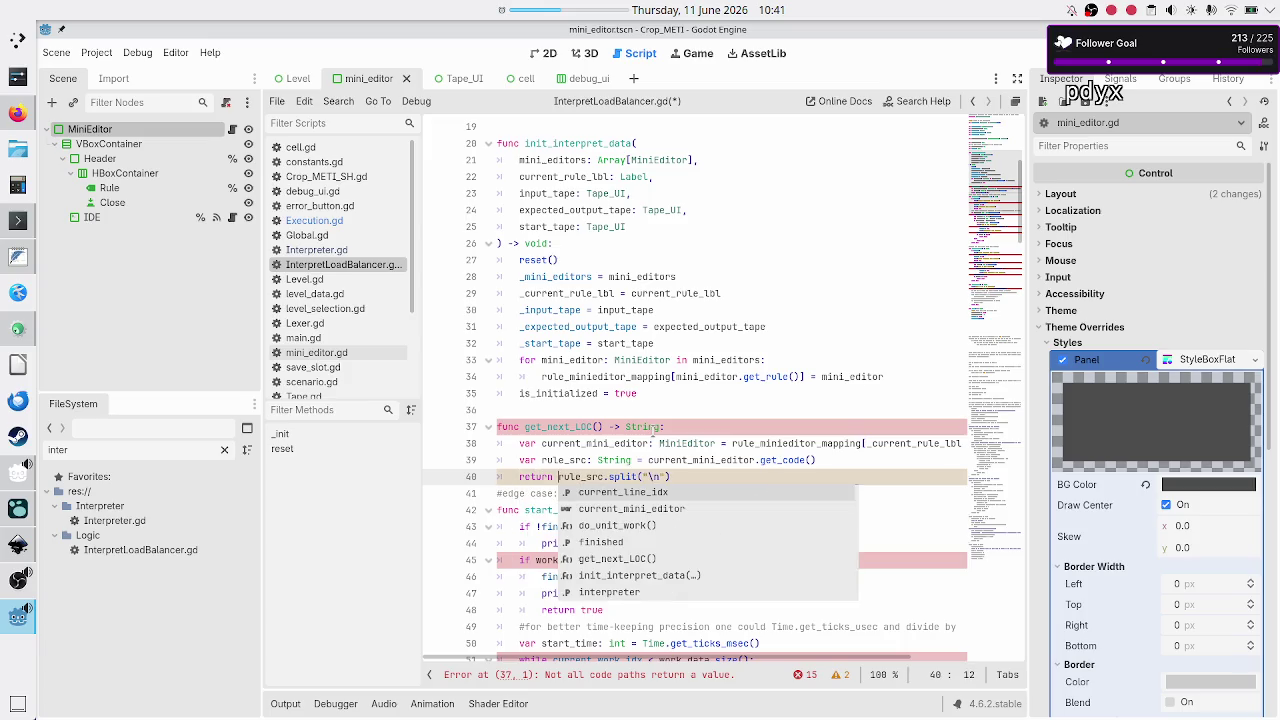
key(Right)
key(Right)
key(Right)
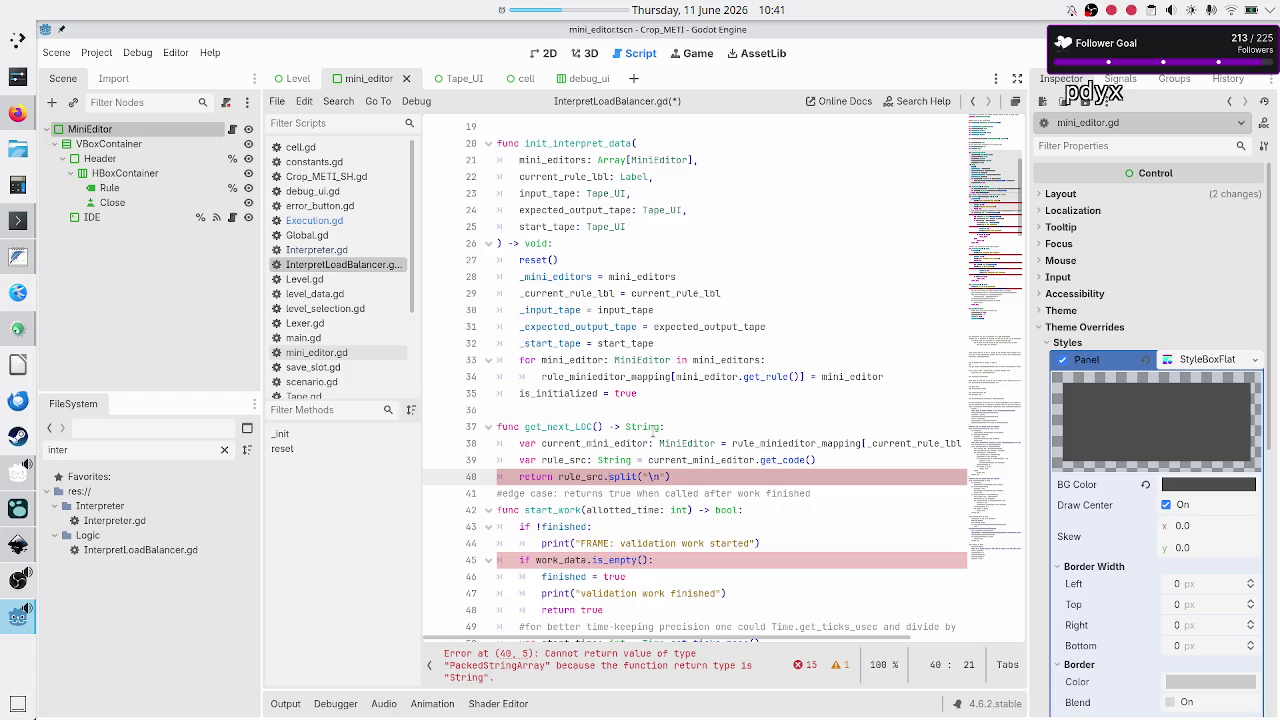
key(End)
text([)
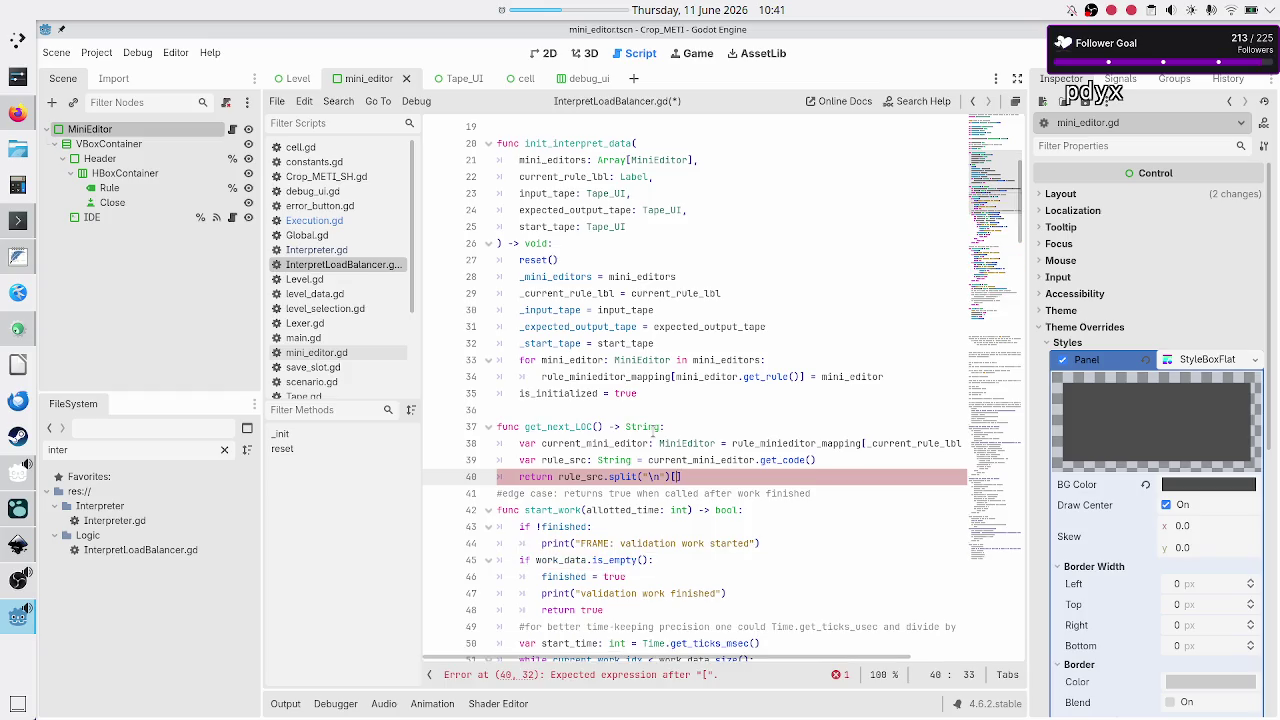
scroll(597, 365, up, 5)
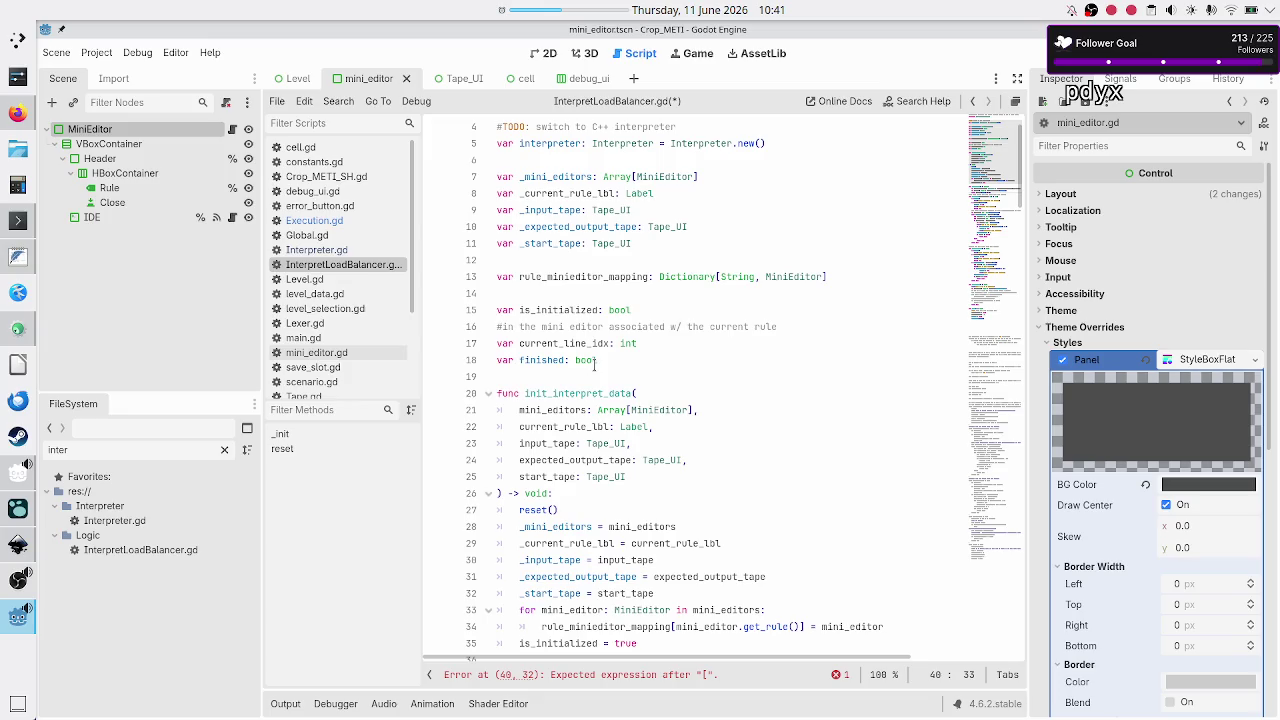
scroll(594, 365, down, 7)
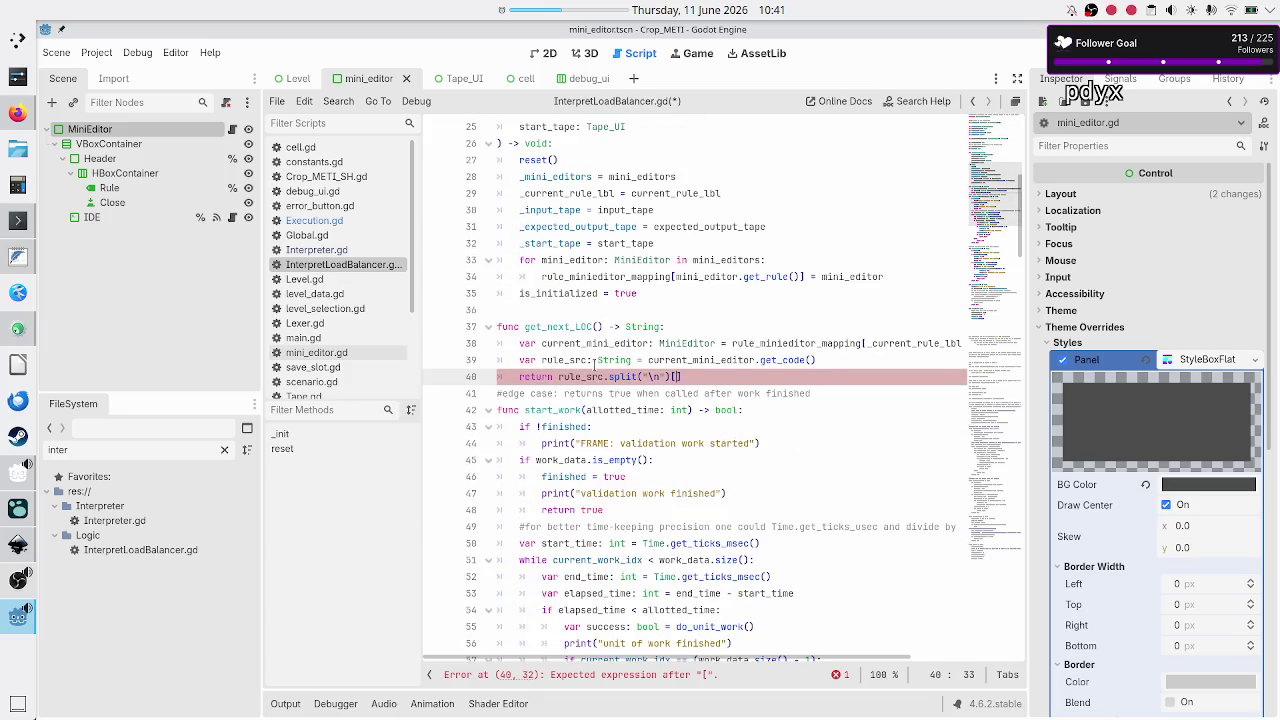
text(current_l)
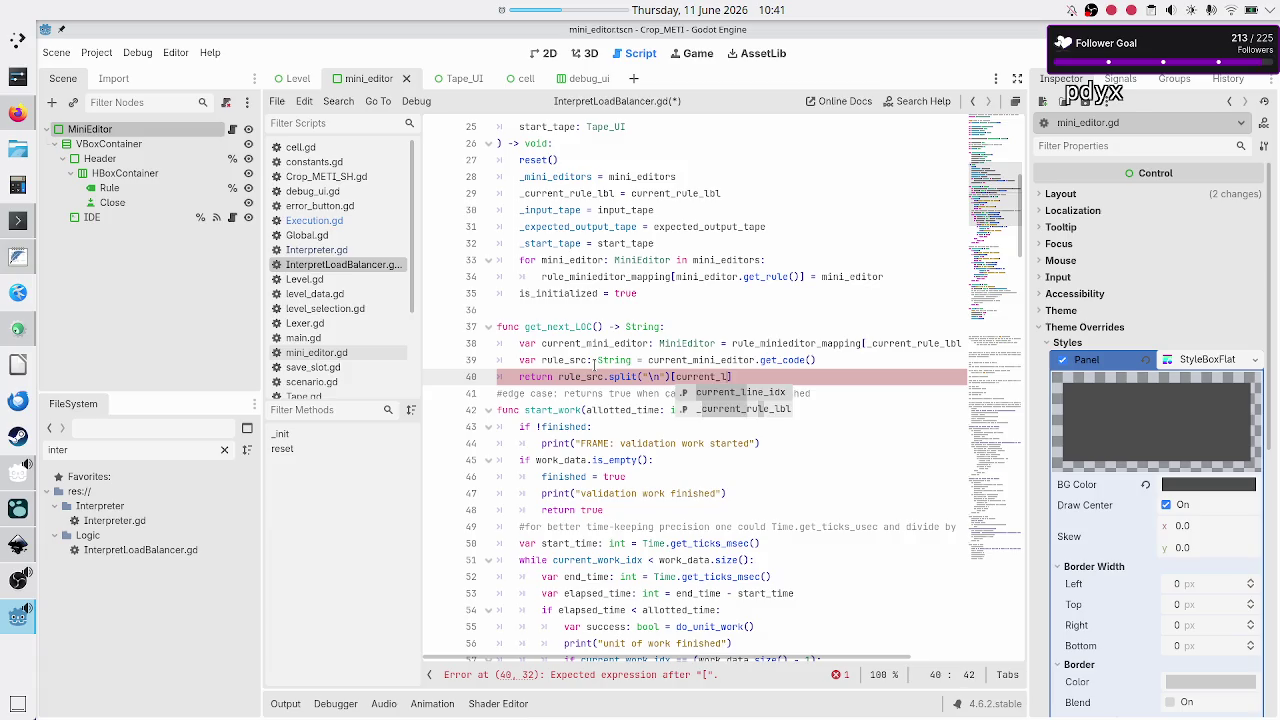
key(Return)
text(])
key(Return)
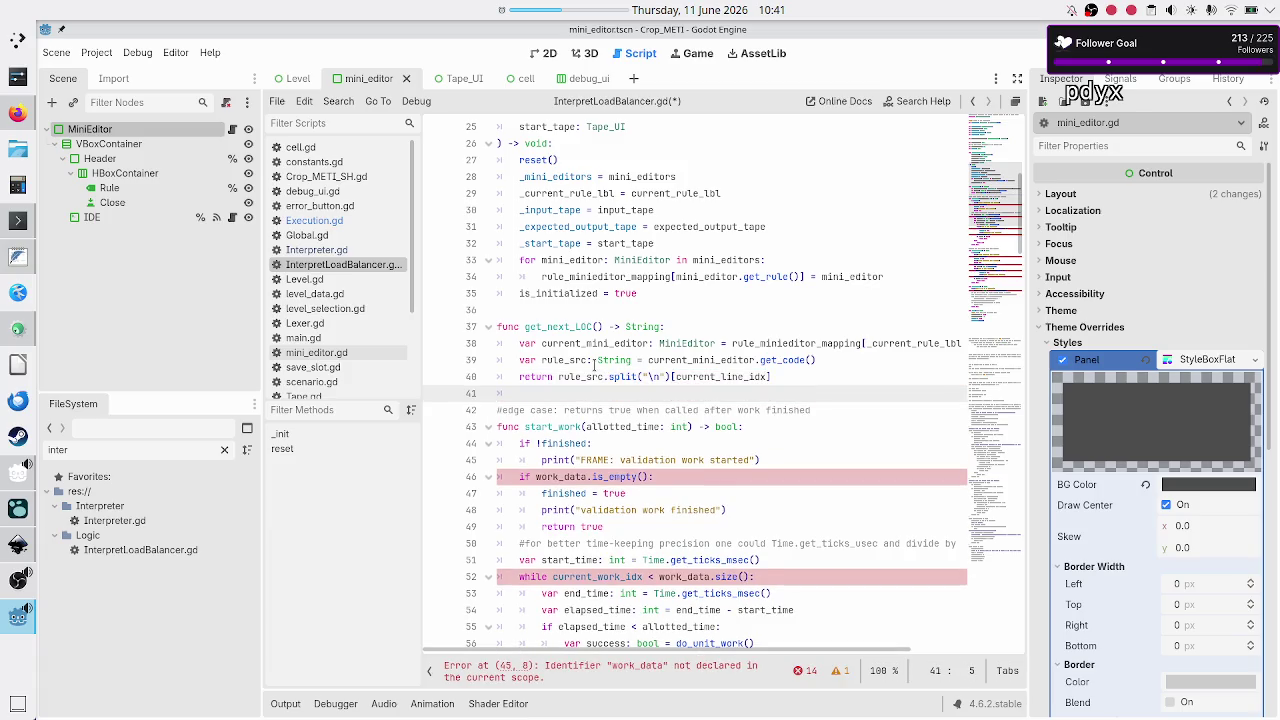
key(BackSpace)
Save InterpretLoadBalancer.gd and review the start_work function body
key(ctrl+s)
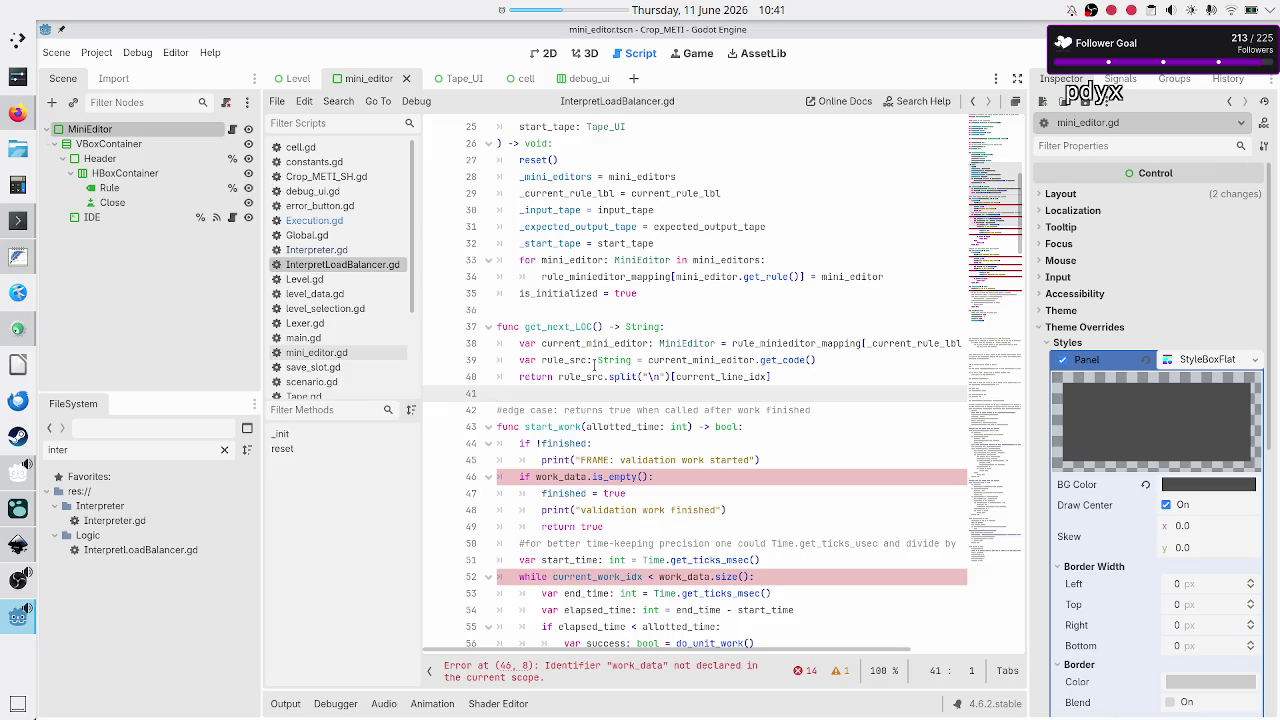
key(Down)
key(Down)
key(Down)
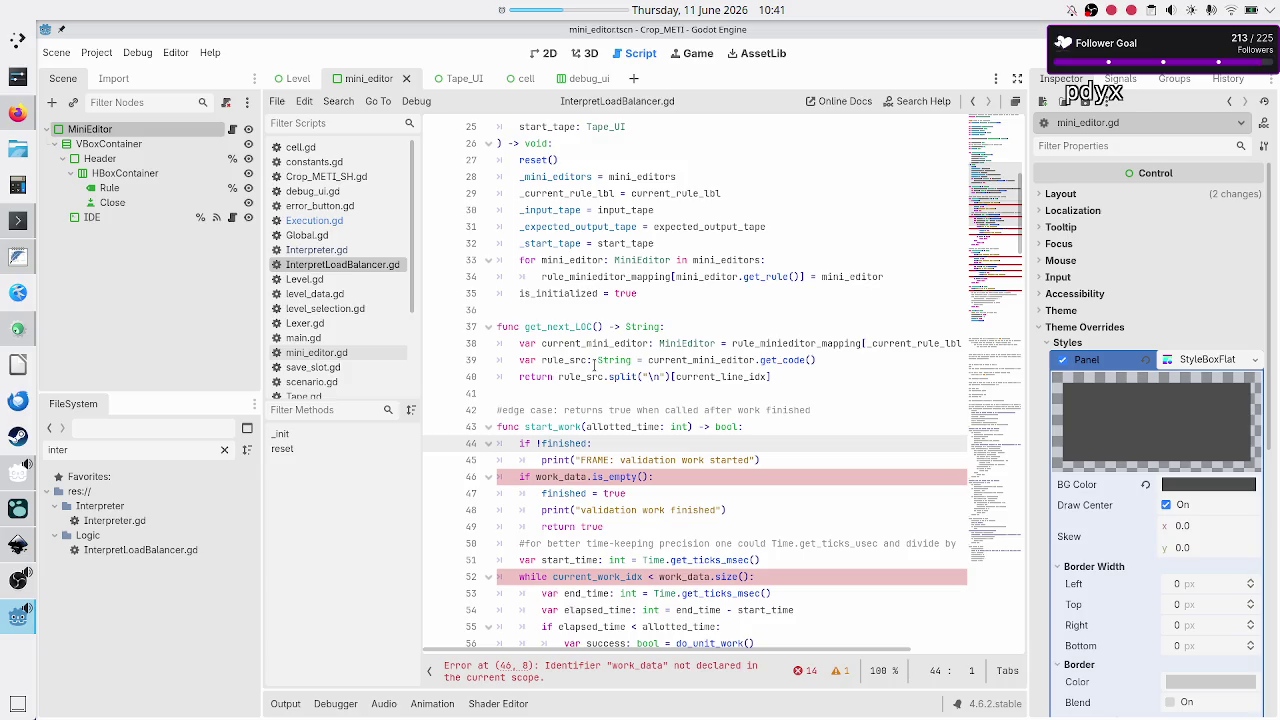
scroll(620, 276, up, 3)
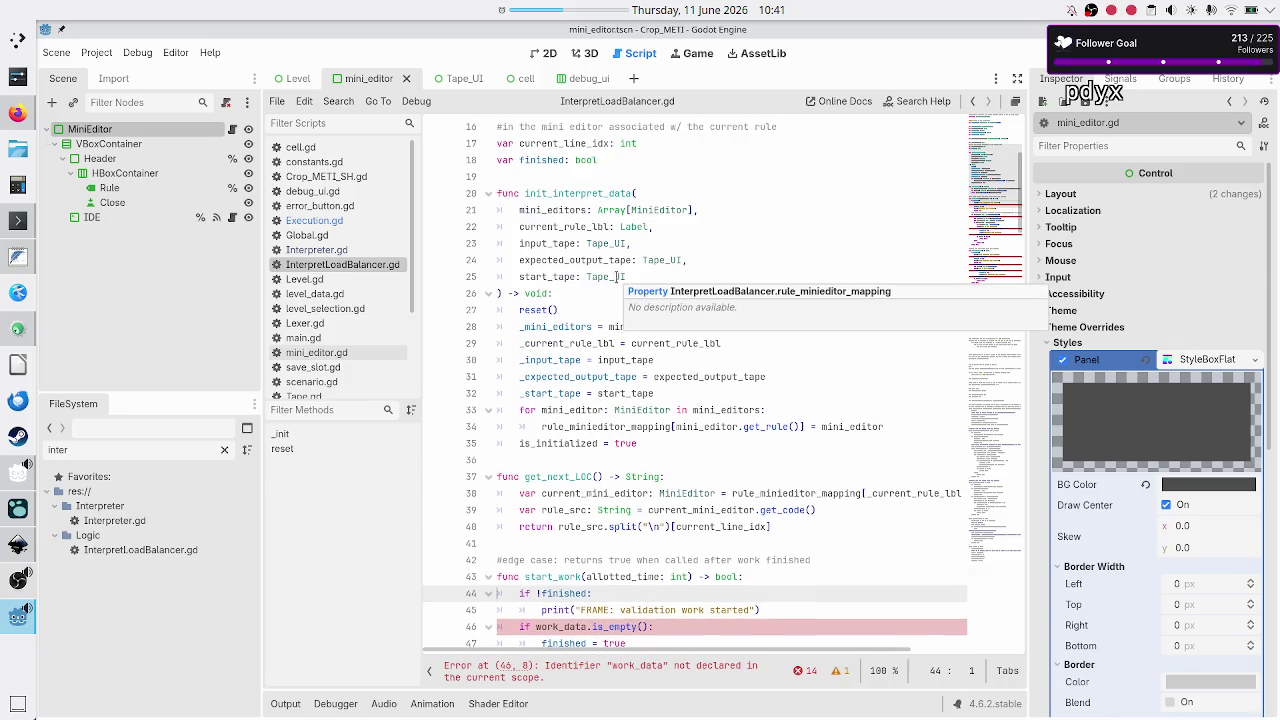
scroll(617, 276, down, 2)
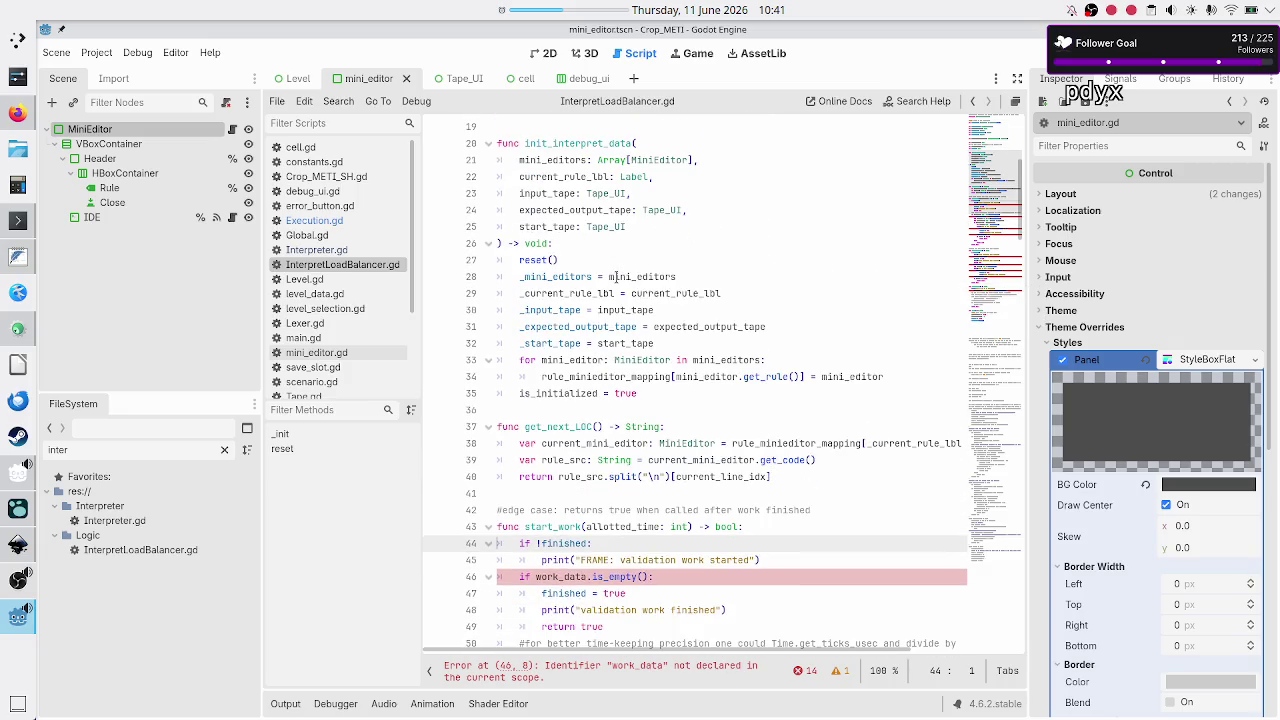
scroll(617, 276, up, 7)
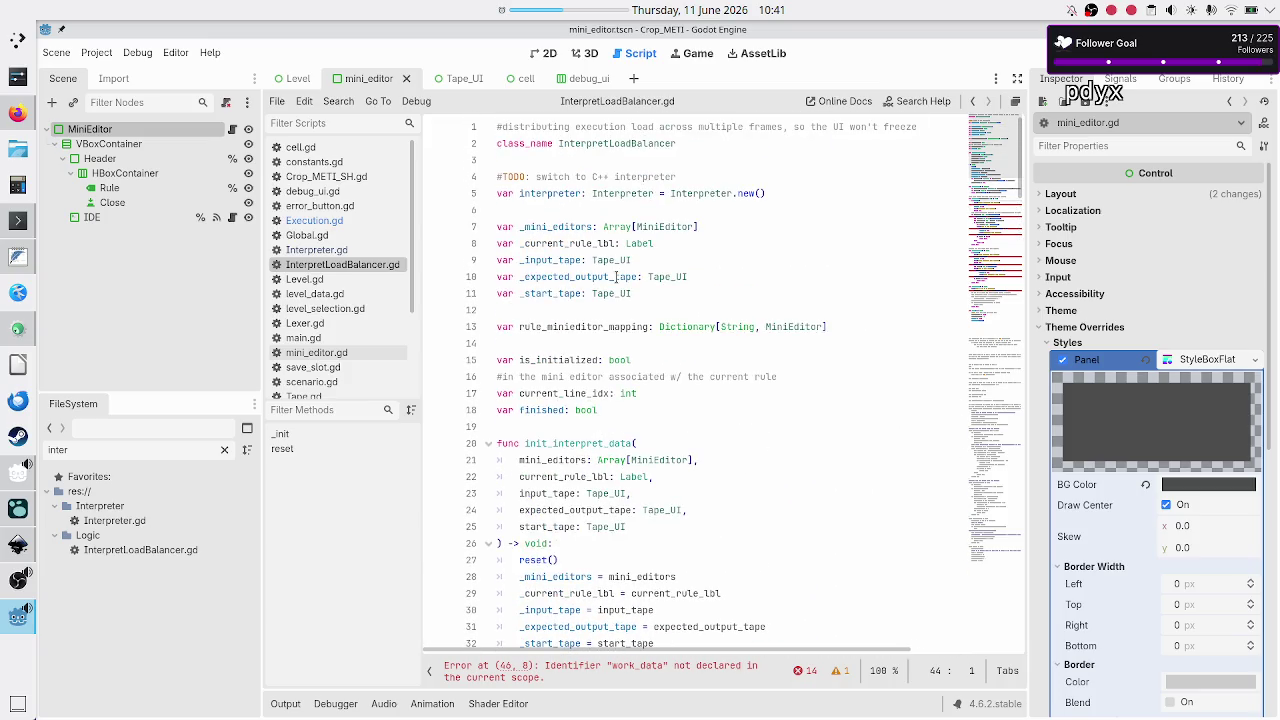
scroll(617, 276, down, 2)
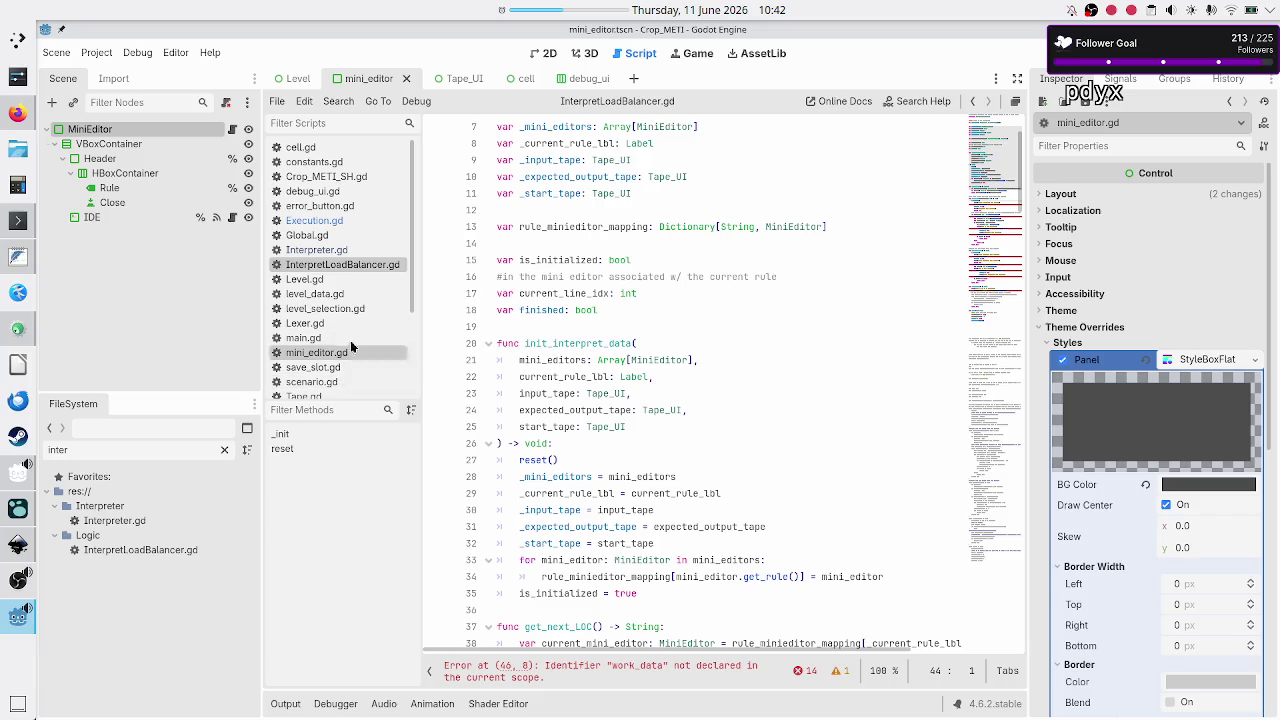
scroll(350, 335, down, 3)
Compare with ValidateScheduler.gd, then return to InterpretLoadBalancer.gd's init_interpret_data and start_work code
click(342, 314)
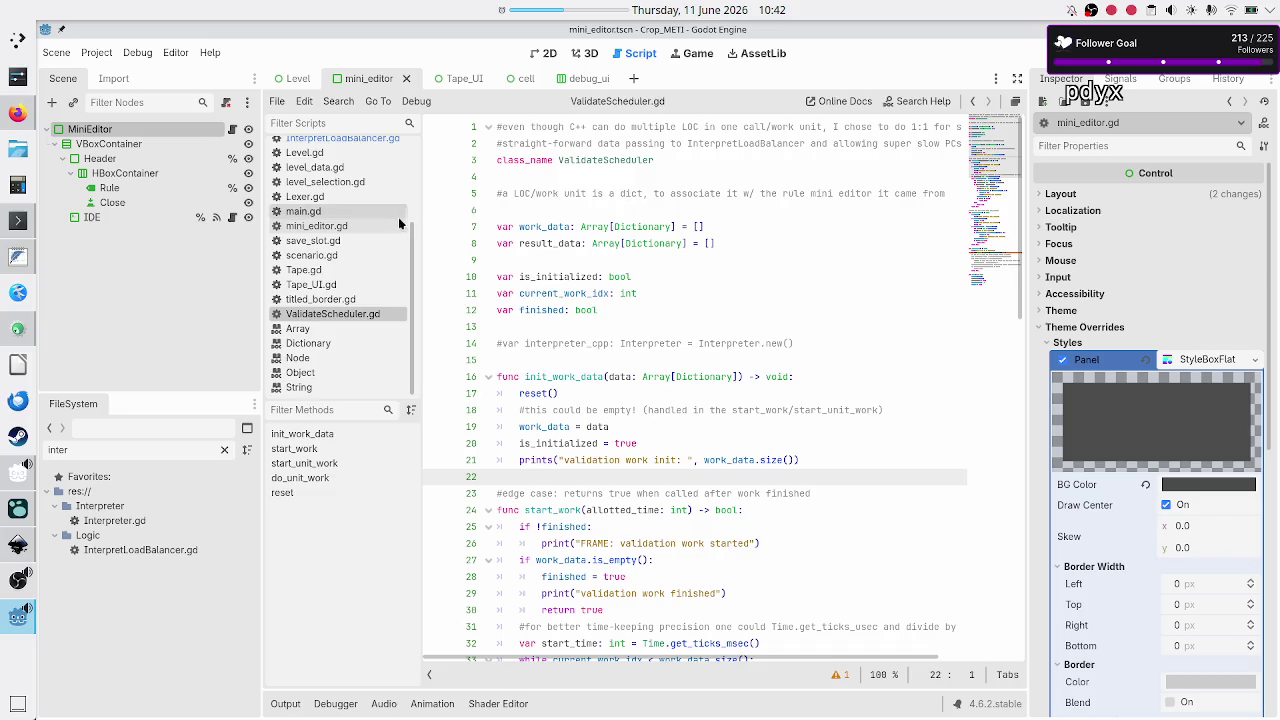
scroll(377, 229, up, 2)
click(365, 203)
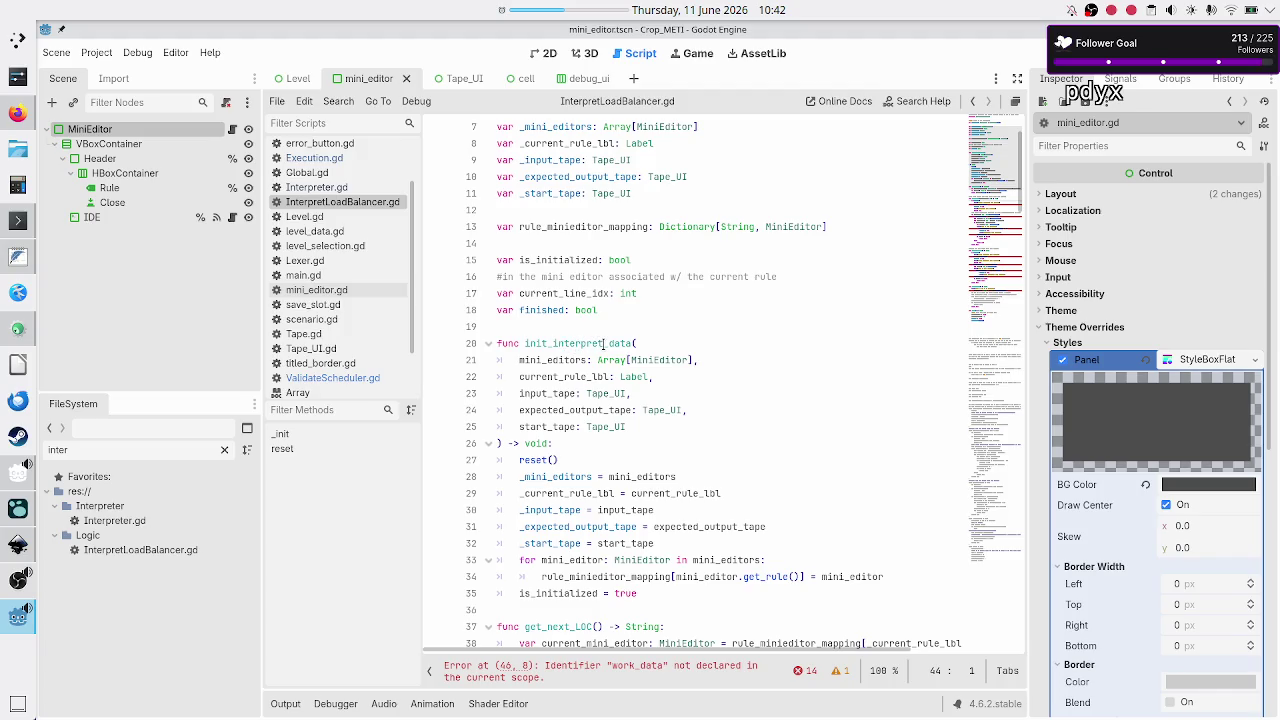
click(604, 343)
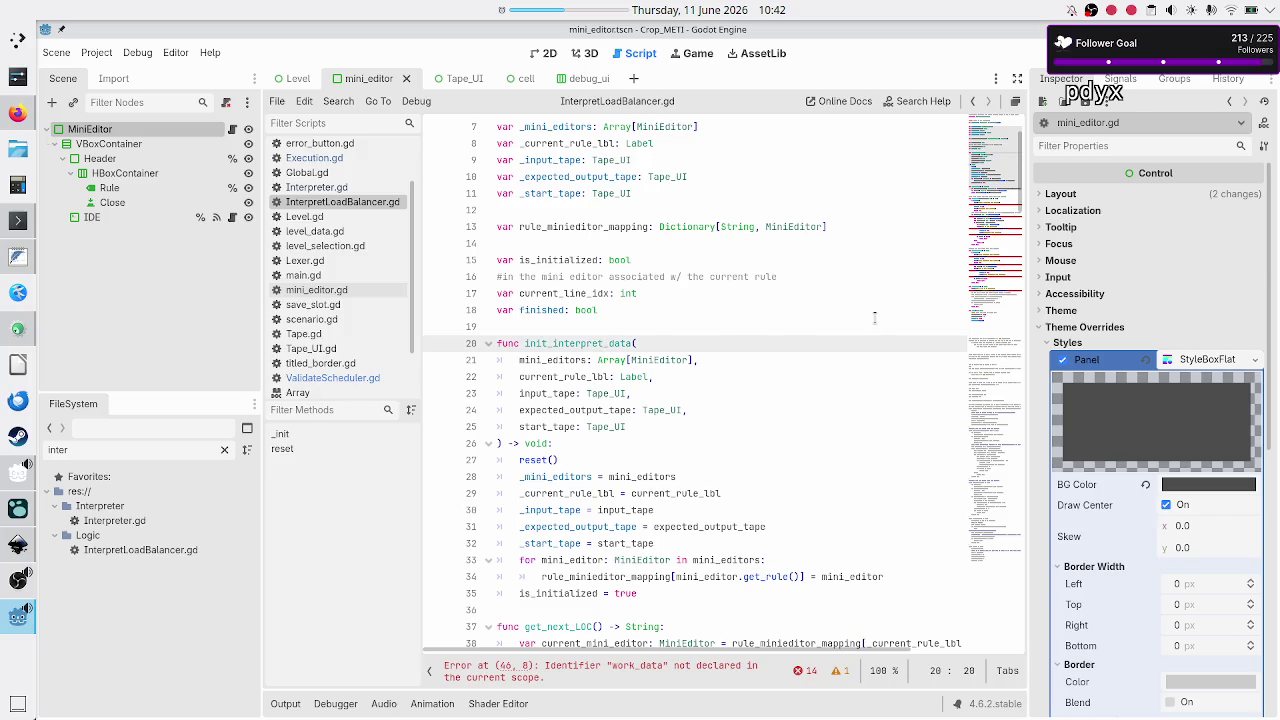
scroll(732, 441, down, 5)
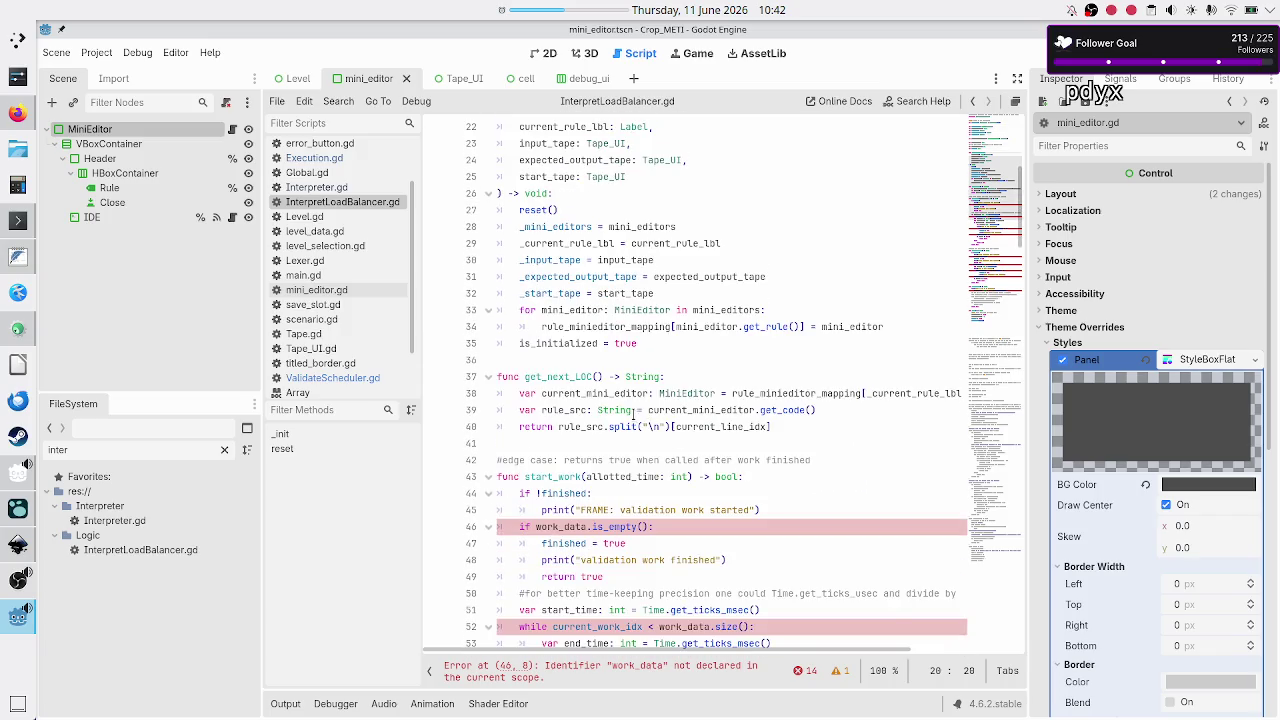
scroll(636, 418, down, 2)
Change start_work's print message from 'validation' to 'interpretation' work started
click(593, 394)
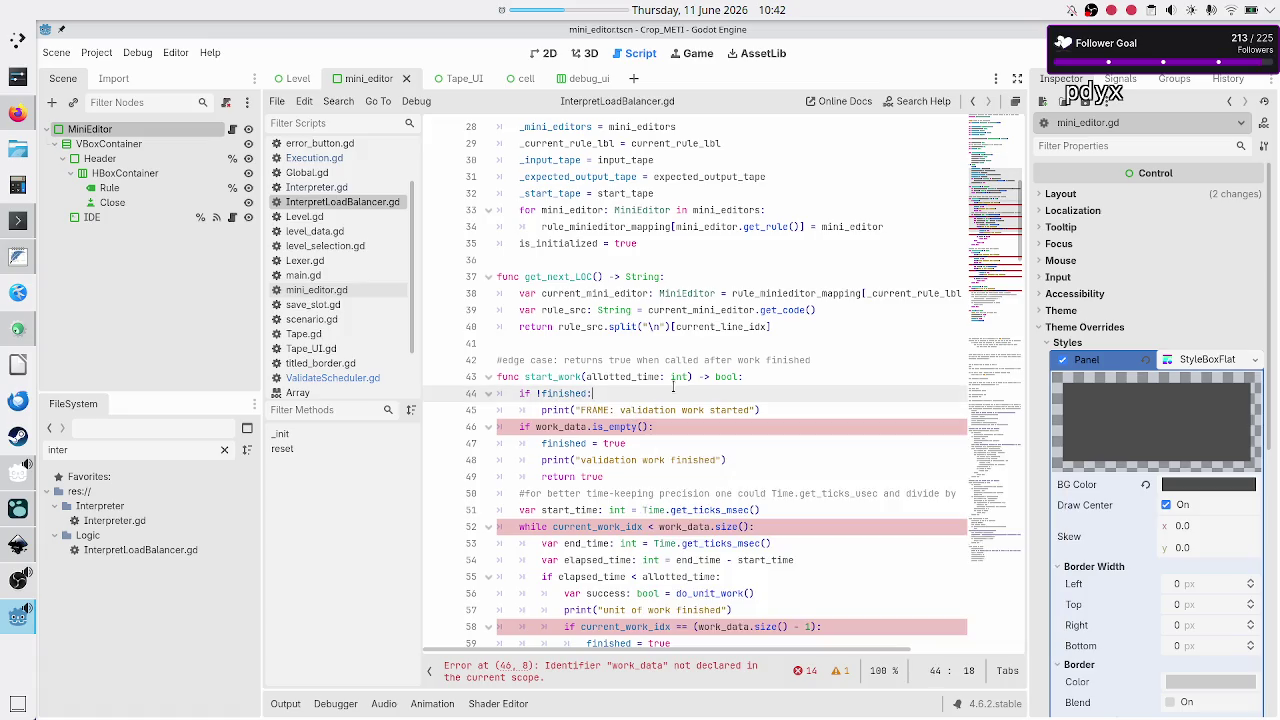
key(Right)
click(672, 404)
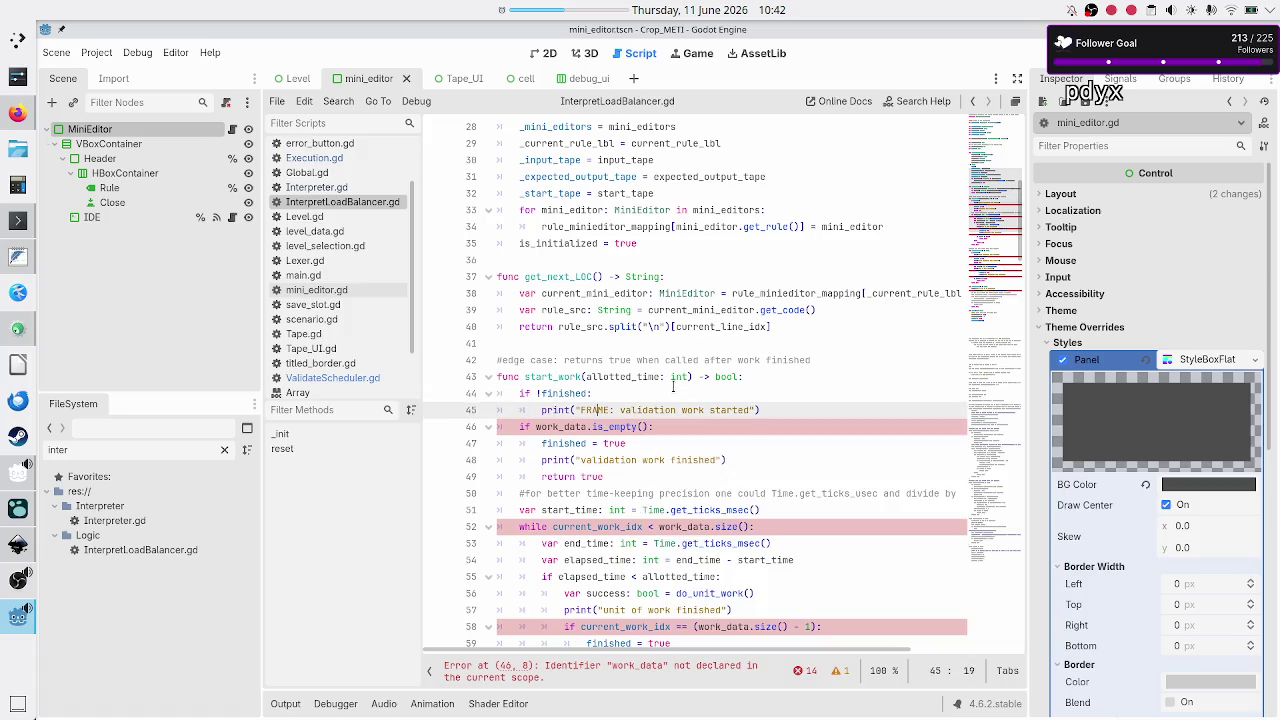
key(BackSpace)
key(BackSpace)
key(BackSpace)
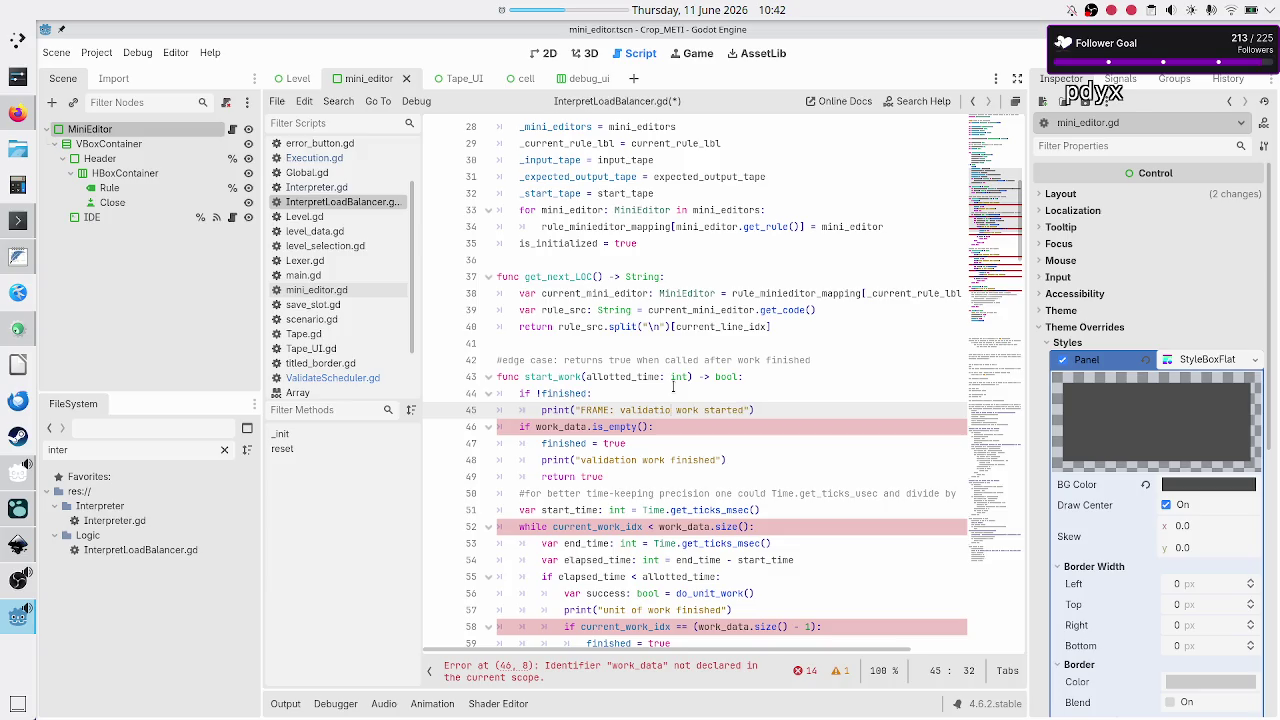
text(interpre)
text(t)
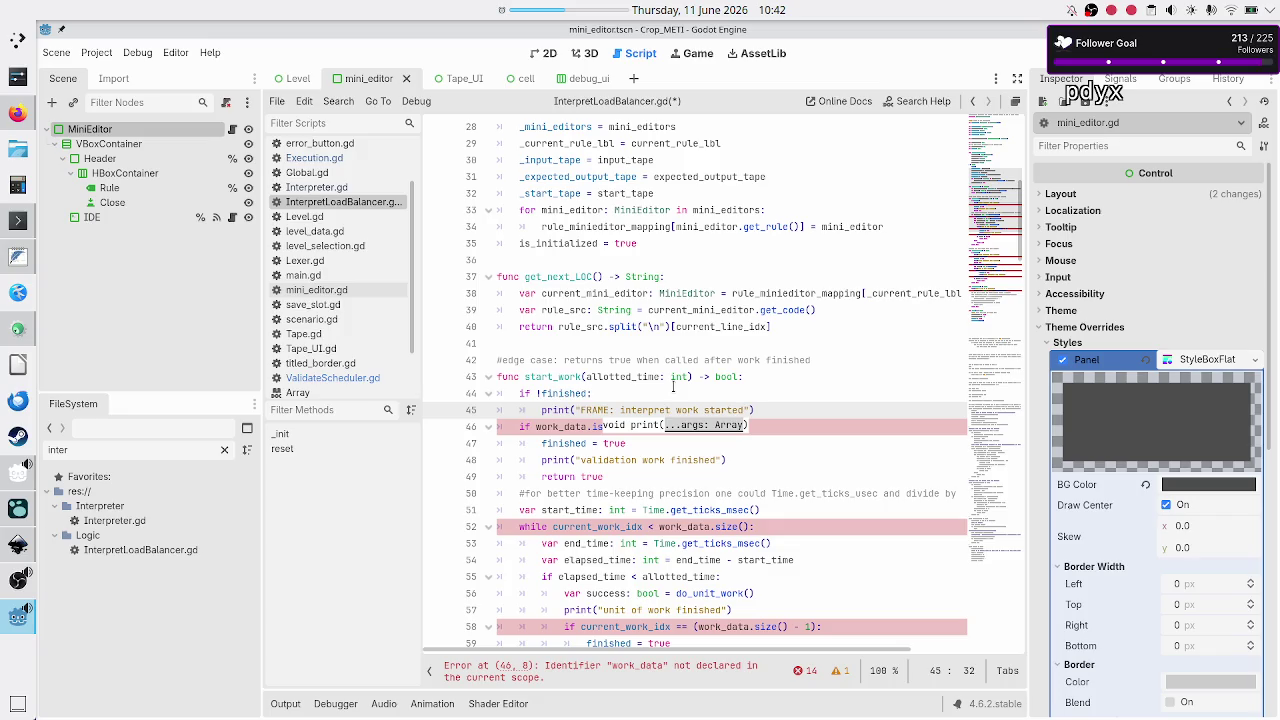
text(ation)
Select the 'if work_data.is_empty()' line in start_work
key(Down)
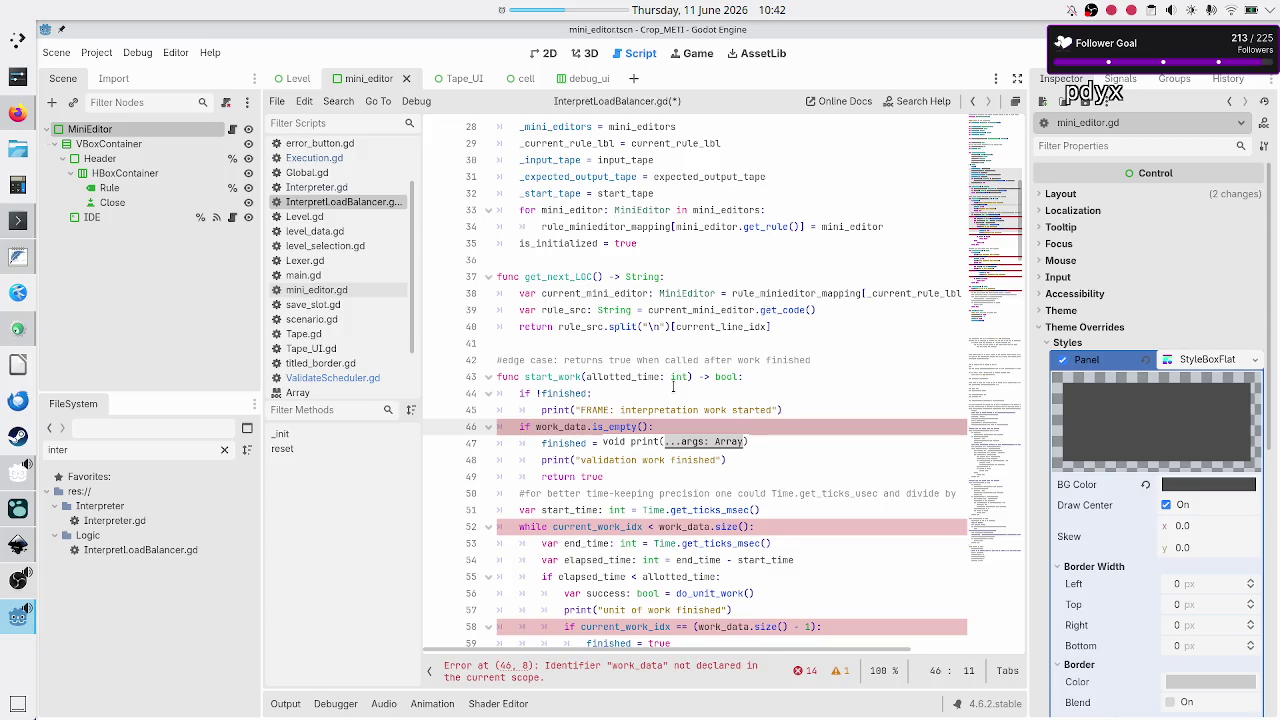
key(Left)
key(Left)
key(shift+Down)
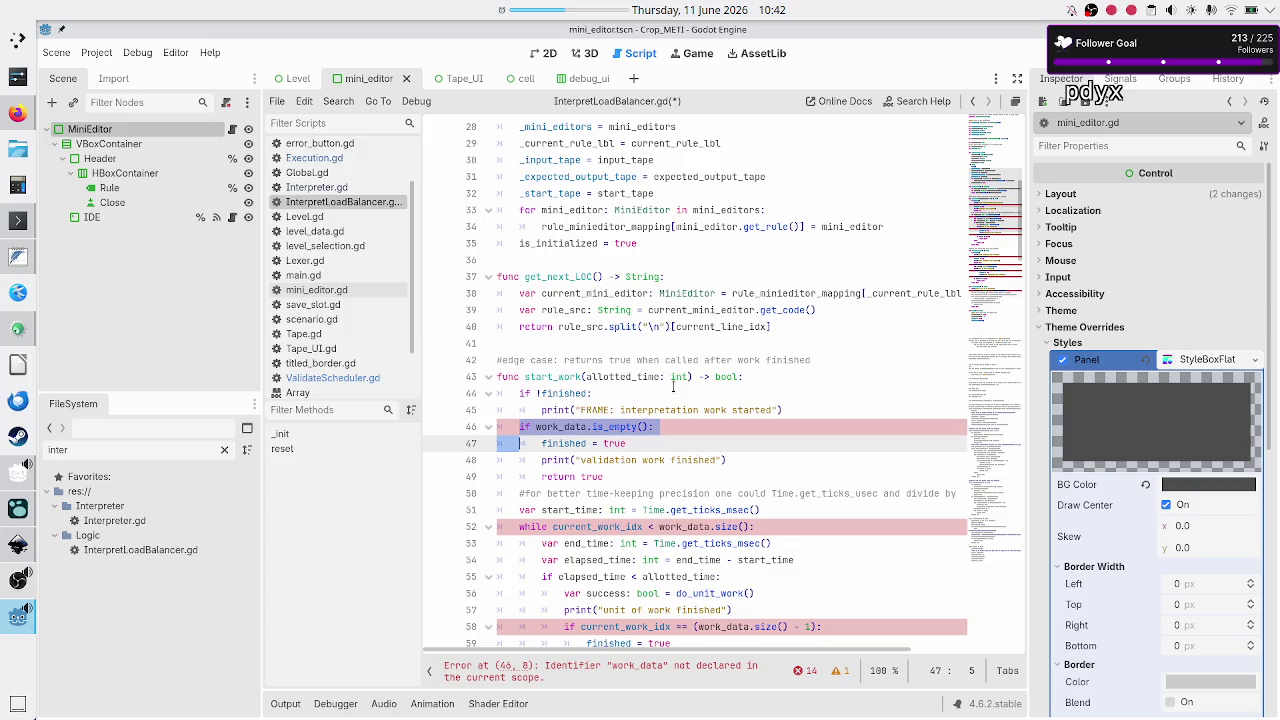